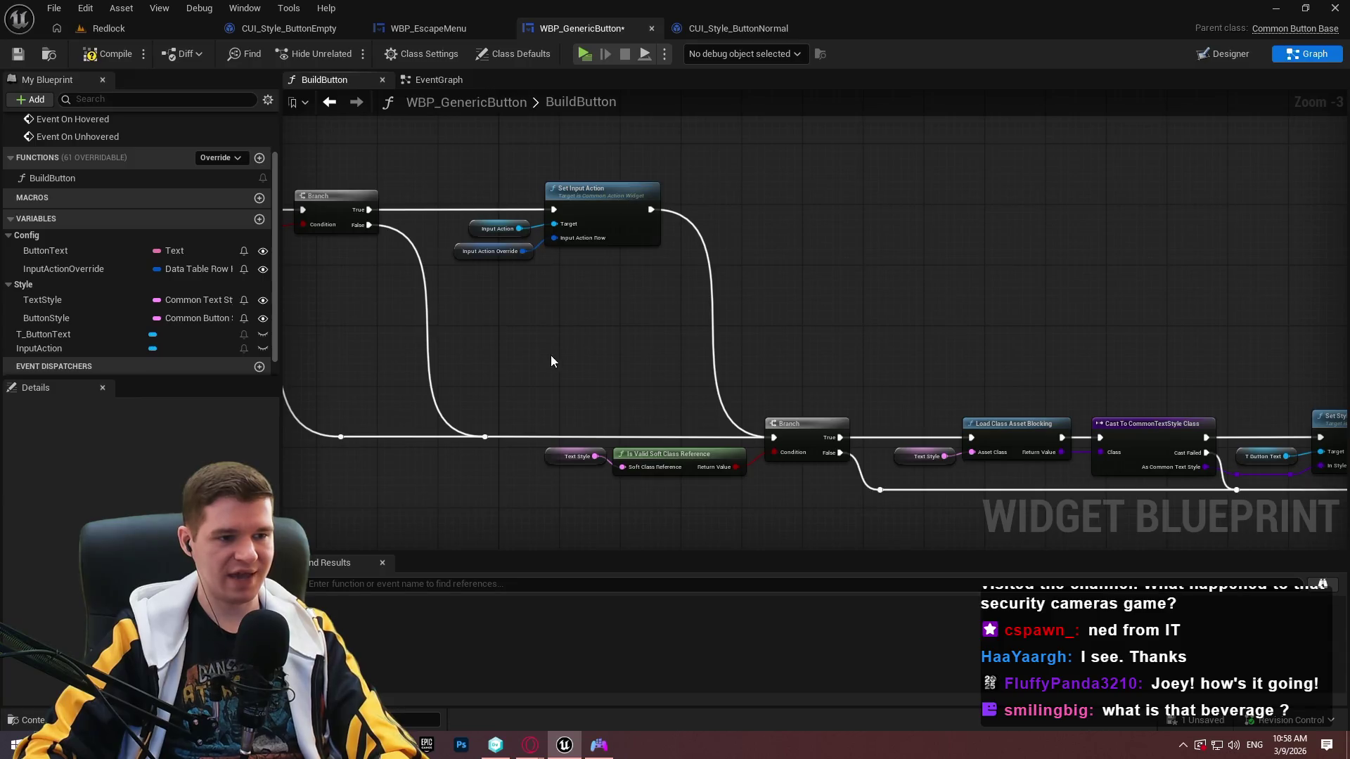
Wire Get Normal Text Style into Set Style's In Style, adding the auto-created Get Class node.
{"action": "left_click_drag", "start_coordinate": [812, 337], "coordinate": [1103, 331]}
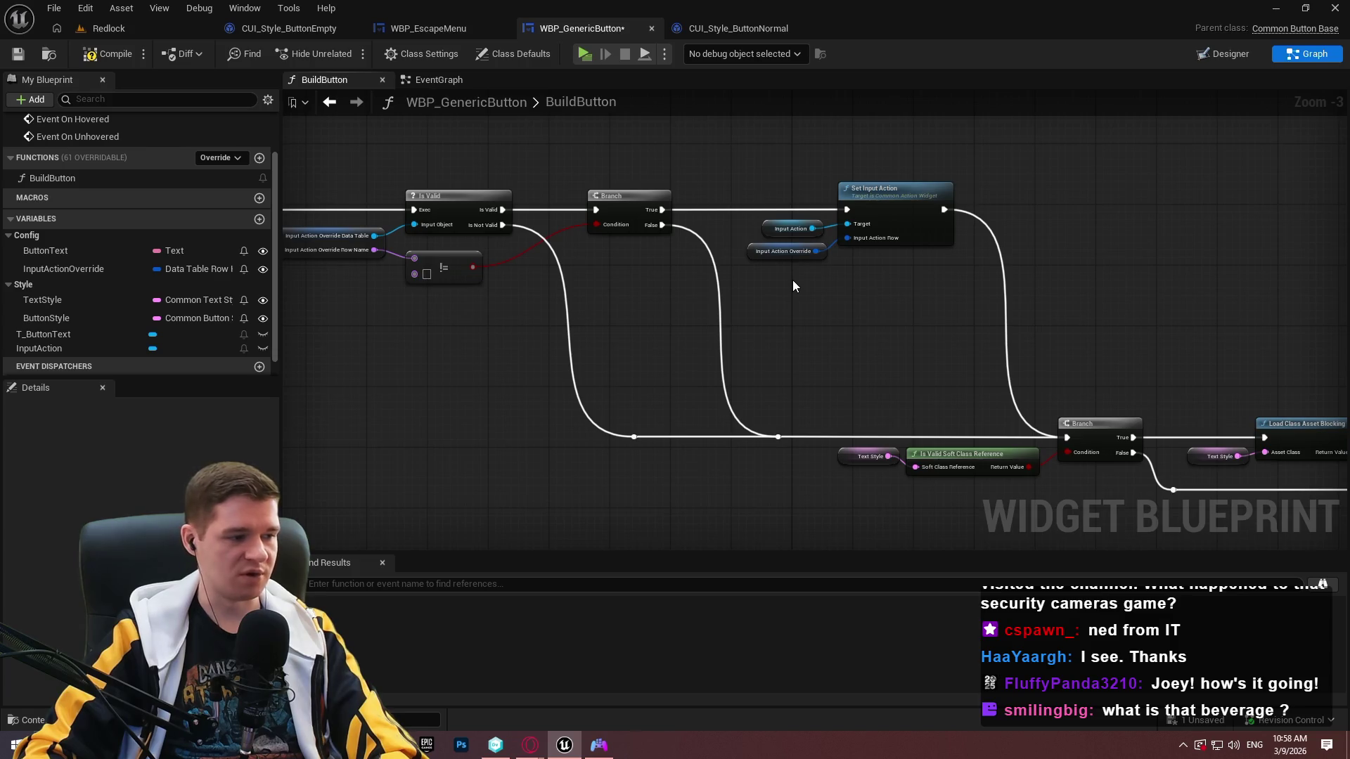
{"action": "left_click_drag", "start_coordinate": [994, 304], "coordinate": [747, 212]}
{"action": "mouse_move", "coordinate": [768, 310]}
{"action": "left_mouse_down"}
{"action": "mouse_move", "coordinate": [740, 320]}
{"action": "mouse_move", "coordinate": [597, 274]}
{"action": "mouse_move", "coordinate": [650, 249]}
{"action": "left_mouse_up"}
{"action": "mouse_move", "coordinate": [1271, 443]}
{"action": "left_mouse_down"}
{"action": "mouse_move", "coordinate": [1308, 492]}
{"action": "mouse_move", "coordinate": [1346, 503]}
{"action": "mouse_move", "coordinate": [1332, 497]}
{"action": "left_mouse_up"}
{"action": "mouse_move", "coordinate": [1175, 449]}
{"action": "left_mouse_down"}
{"action": "mouse_move", "coordinate": [1068, 405]}
{"action": "mouse_move", "coordinate": [1347, 421]}
{"action": "mouse_move", "coordinate": [1346, 454]}
{"action": "left_mouse_up"}
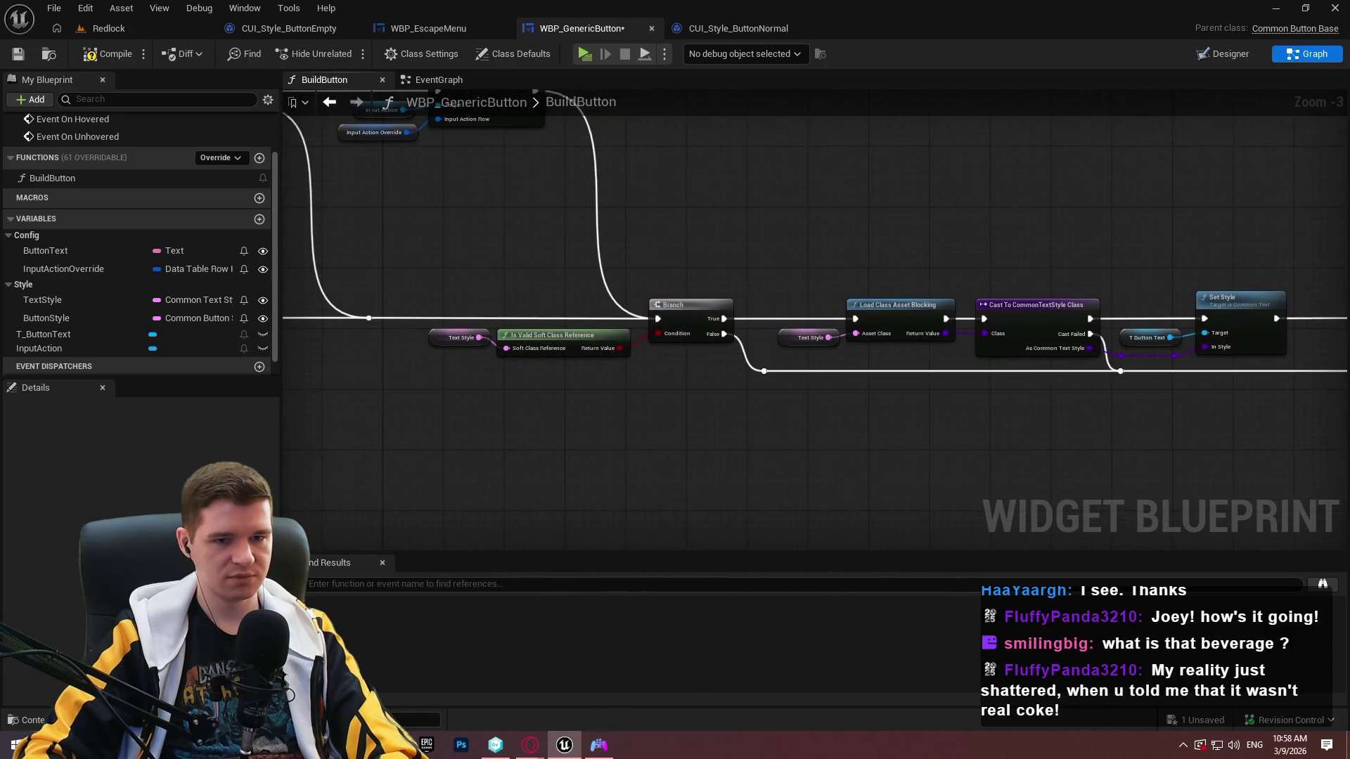
{"action": "mouse_move", "coordinate": [1130, 352]}
{"action": "left_mouse_down"}
{"action": "mouse_move", "coordinate": [883, 370]}
{"action": "mouse_move", "coordinate": [424, 346]}
{"action": "mouse_move", "coordinate": [289, 320]}
{"action": "mouse_move", "coordinate": [1003, 350]}
{"action": "mouse_move", "coordinate": [876, 418]}
{"action": "left_mouse_up"}
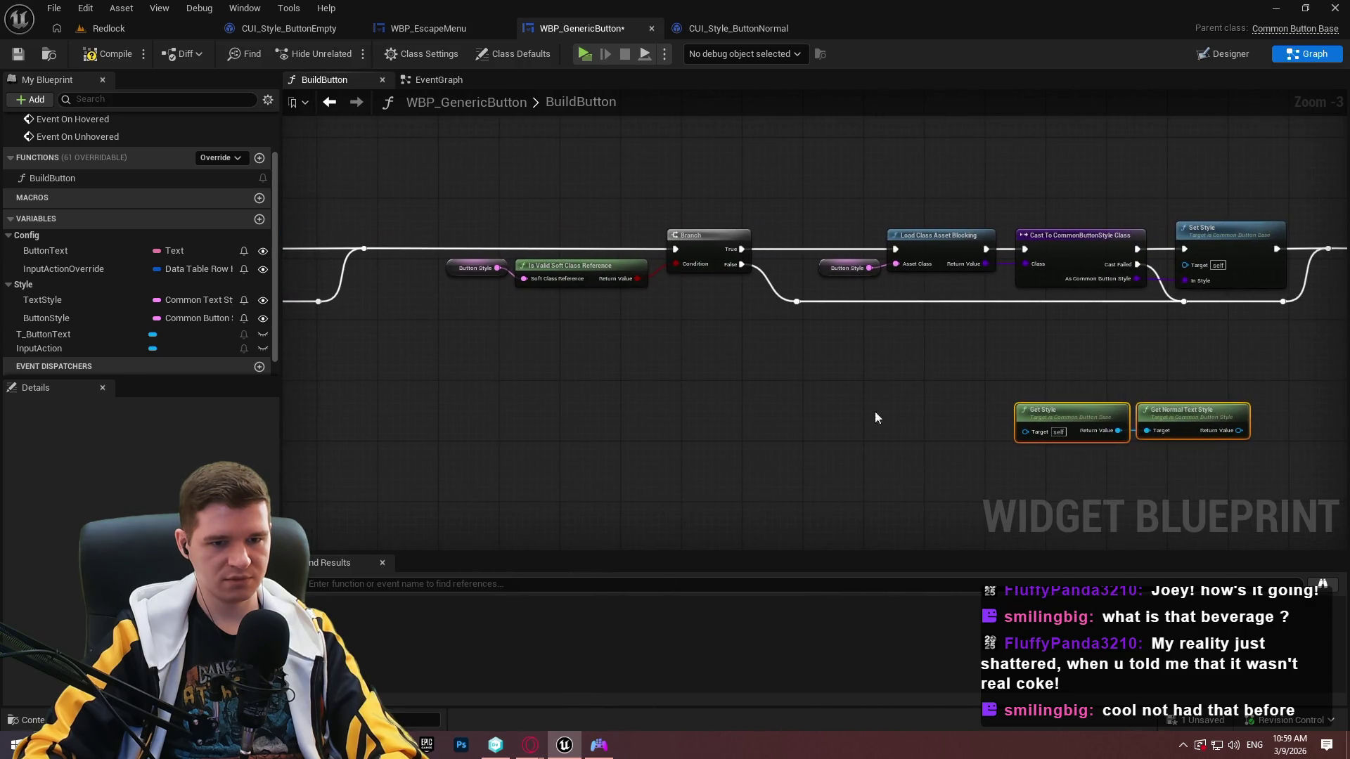
{"action": "left_click_drag", "start_coordinate": [1177, 427], "coordinate": [744, 416]}
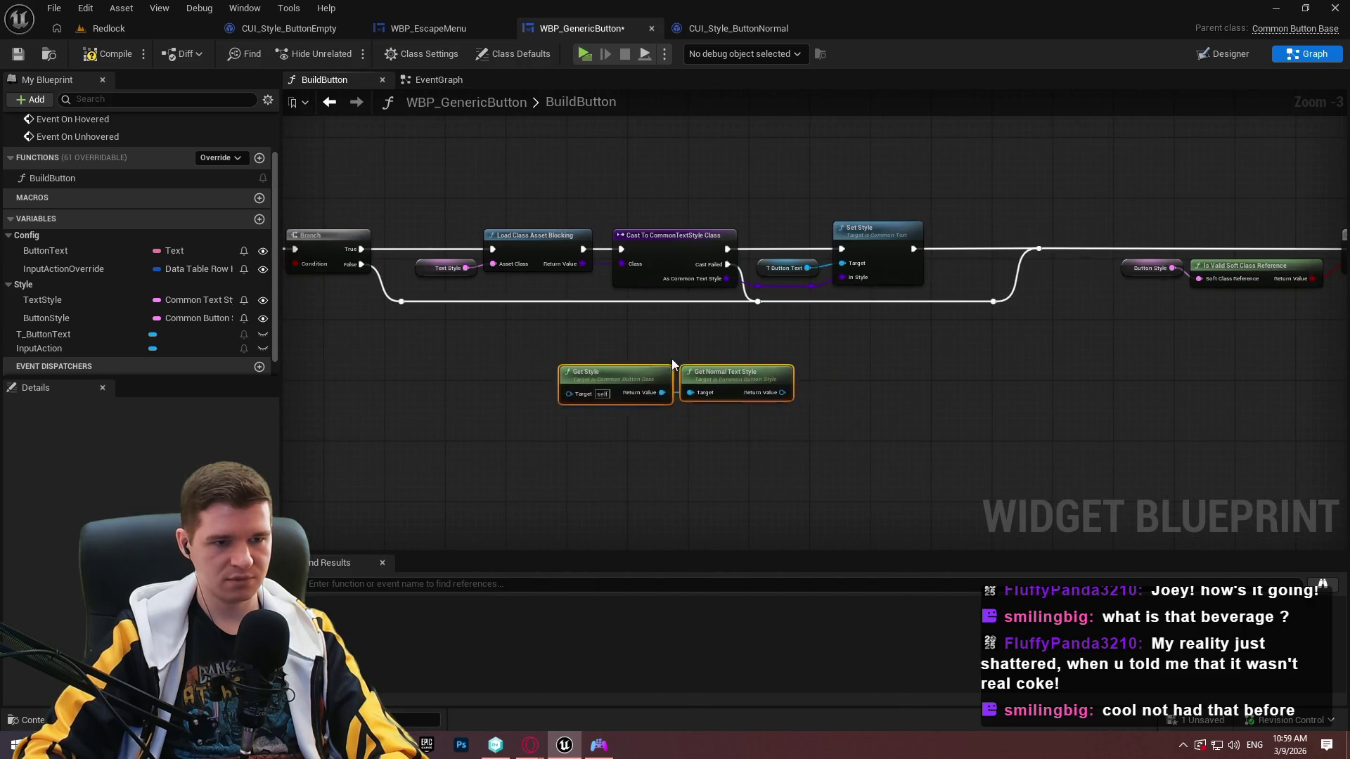
{"action": "scroll", "coordinate": [870, 282], "scroll_direction": "up", "scroll_amount": 3}
{"action": "mouse_move", "coordinate": [881, 254]}
{"action": "left_mouse_down"}
{"action": "mouse_move", "coordinate": [832, 386]}
{"action": "mouse_move", "coordinate": [636, 410]}
{"action": "mouse_move", "coordinate": [716, 411]}
{"action": "left_mouse_up"}
{"action": "left_click_drag", "start_coordinate": [786, 279], "coordinate": [819, 380]}
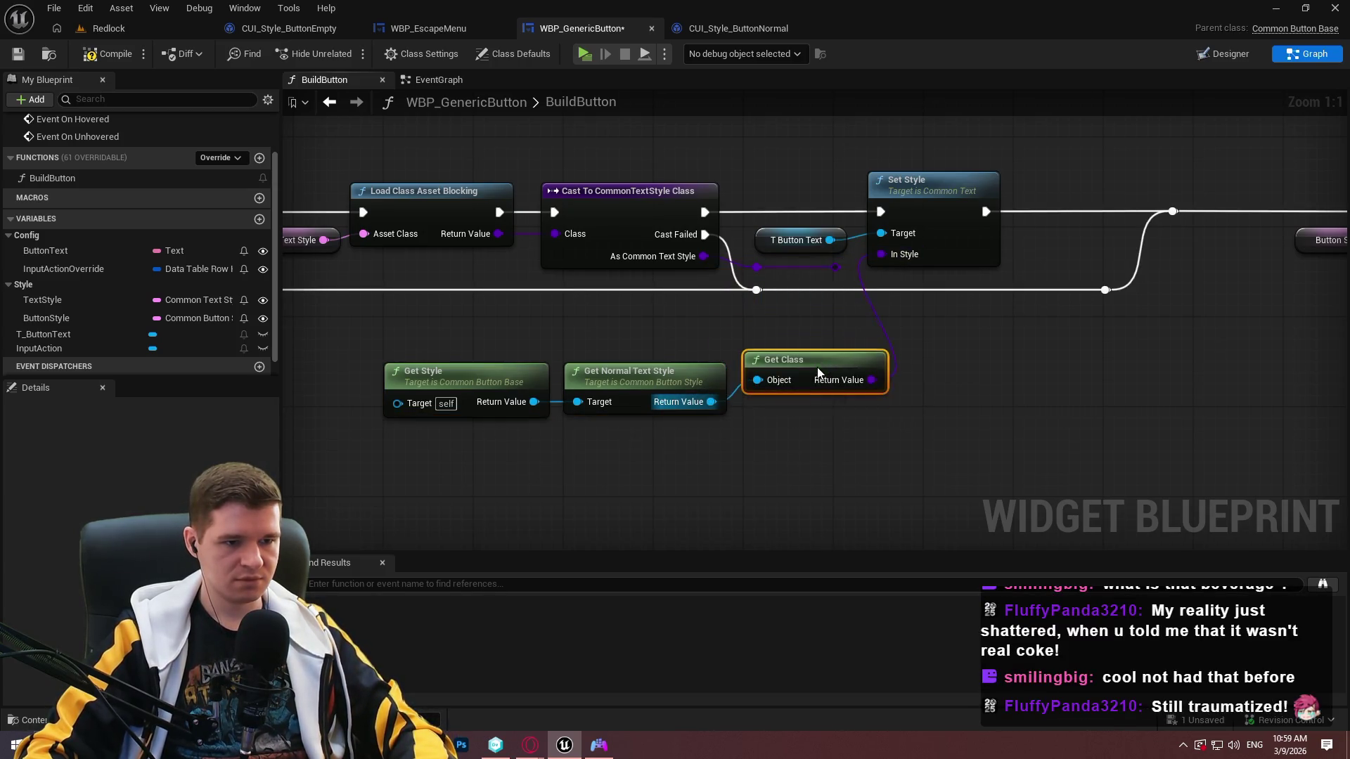
{"action": "left_click", "coordinate": [792, 473]}
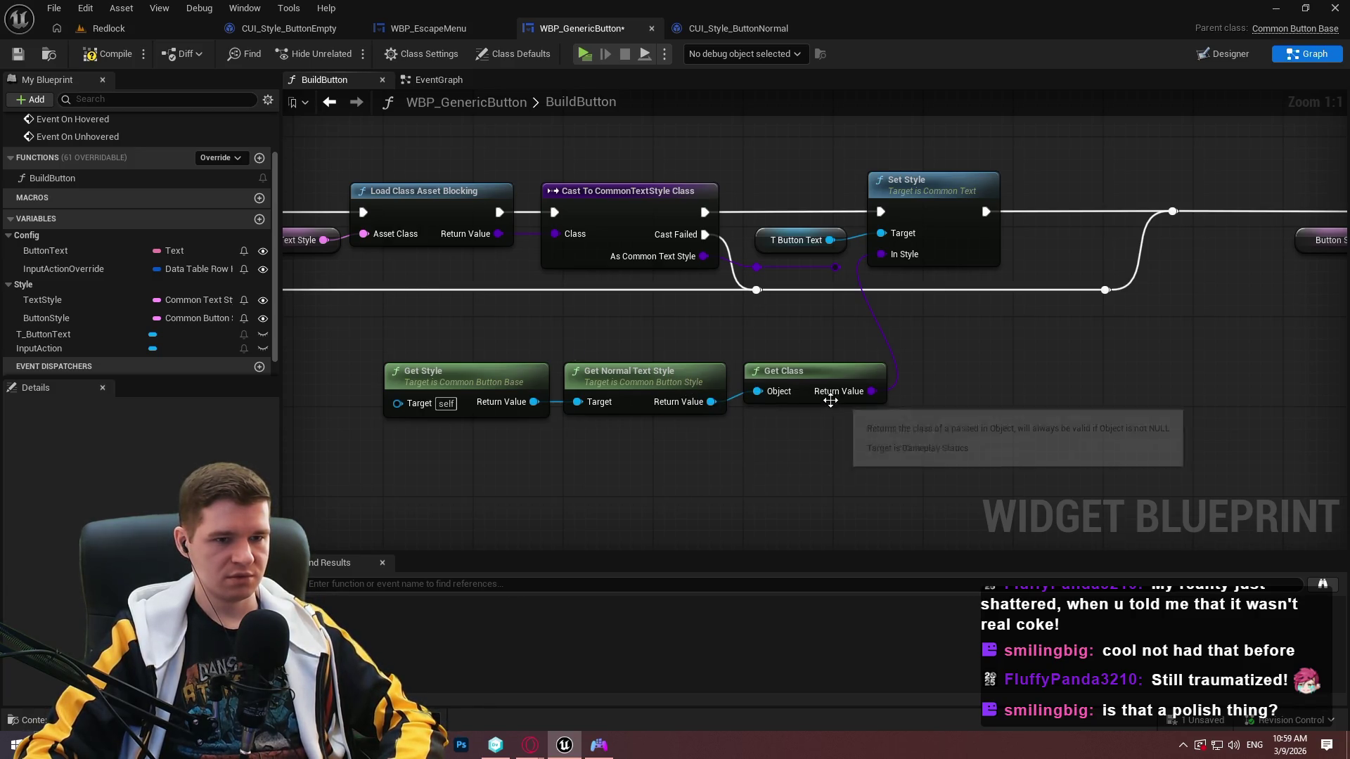
Delete the old Text Style Load Class Asset Blocking and Cast nodes.
{"action": "left_click_drag", "start_coordinate": [749, 331], "coordinate": [877, 407]}
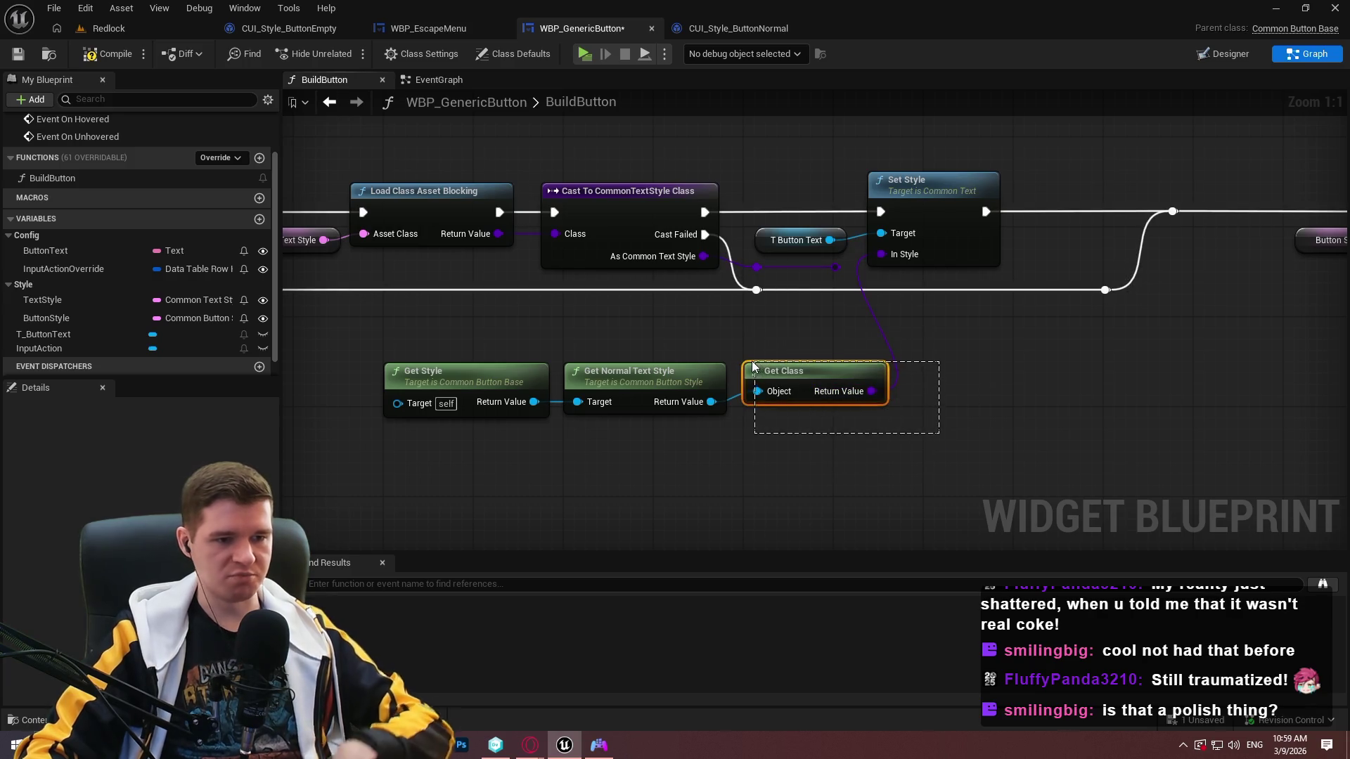
{"action": "scroll", "coordinate": [816, 318], "scroll_direction": "down", "scroll_amount": 2}
{"action": "scroll", "coordinate": [847, 258], "scroll_direction": "up", "scroll_amount": 1}
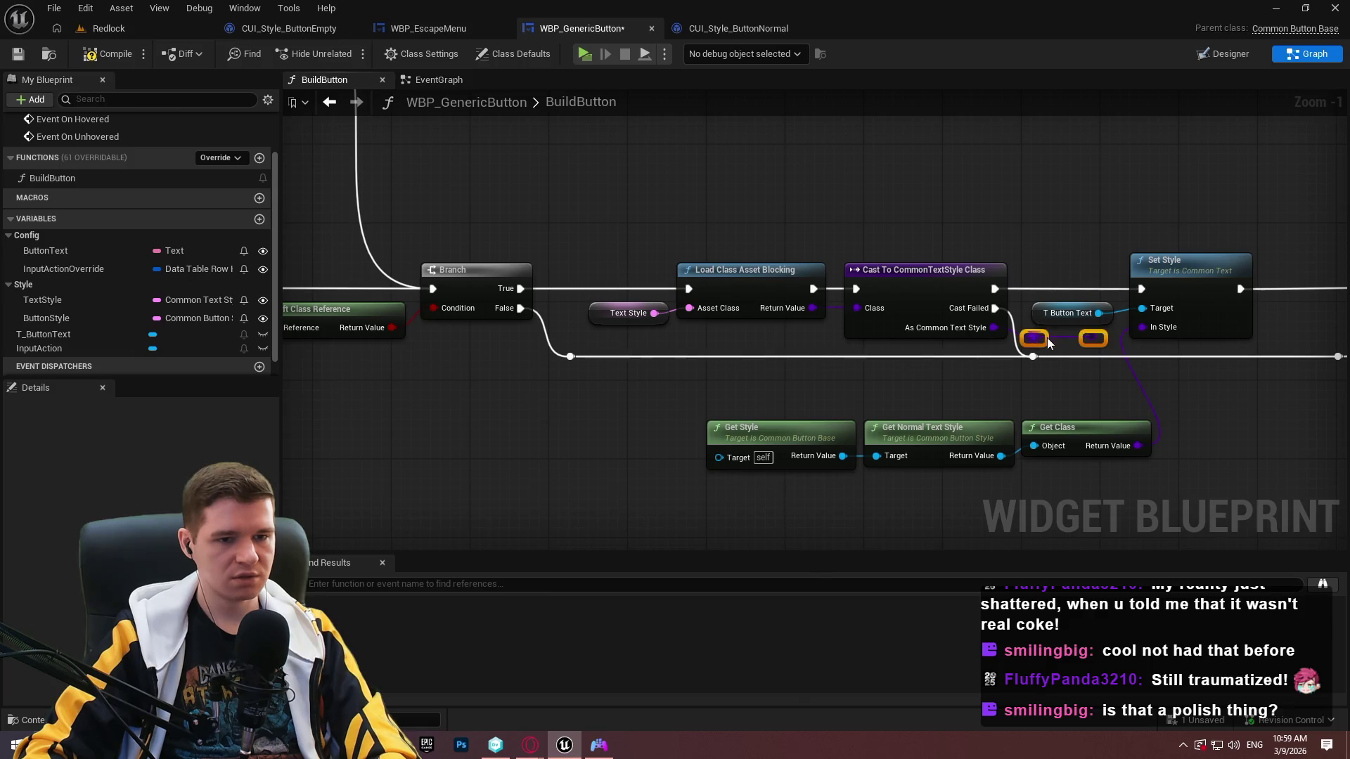
{"action": "mouse_move", "coordinate": [966, 208]}
{"action": "left_mouse_down"}
{"action": "mouse_move", "coordinate": [694, 309]}
{"action": "mouse_move", "coordinate": [659, 332]}
{"action": "mouse_move", "coordinate": [670, 355]}
{"action": "mouse_move", "coordinate": [628, 350]}
{"action": "left_mouse_up"}
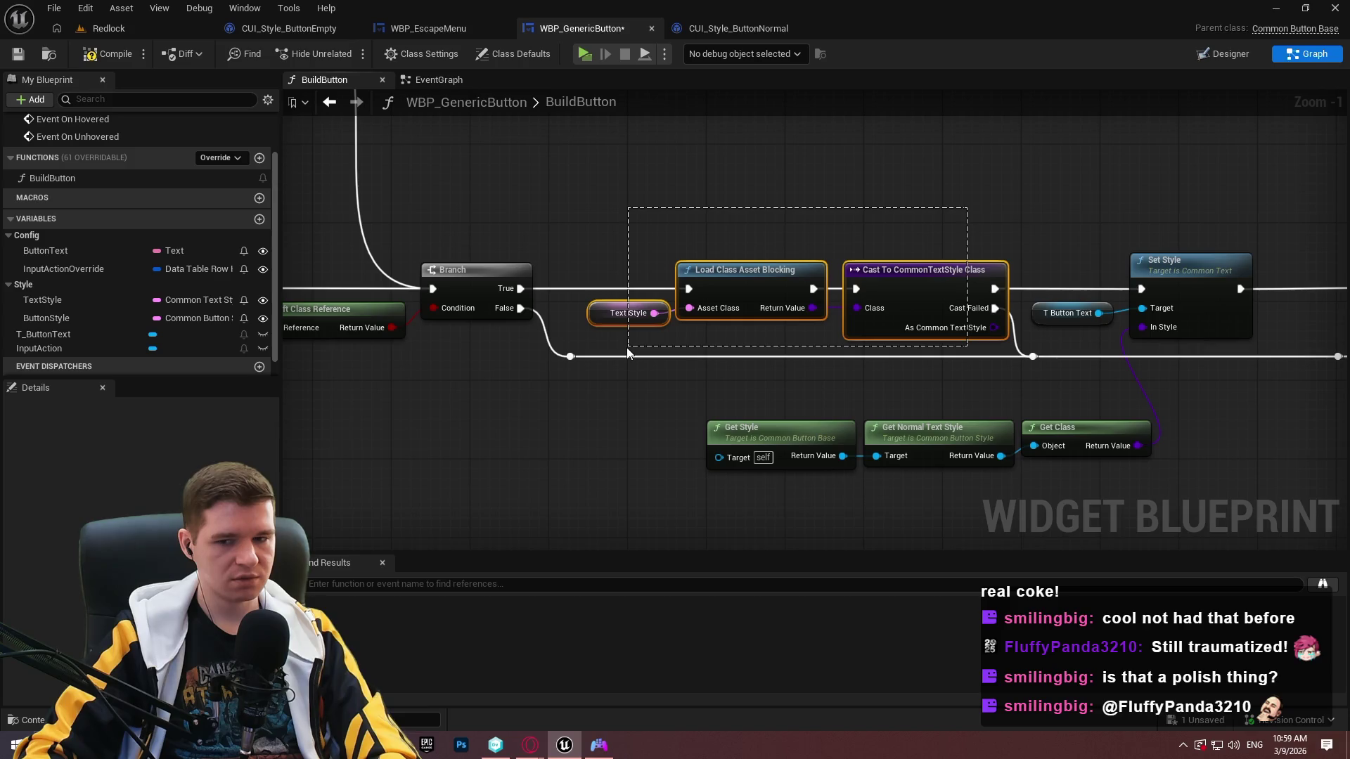
{"action": "left_click_drag", "start_coordinate": [626, 349], "coordinate": [627, 347]}
{"action": "key", "text": "Delete"}
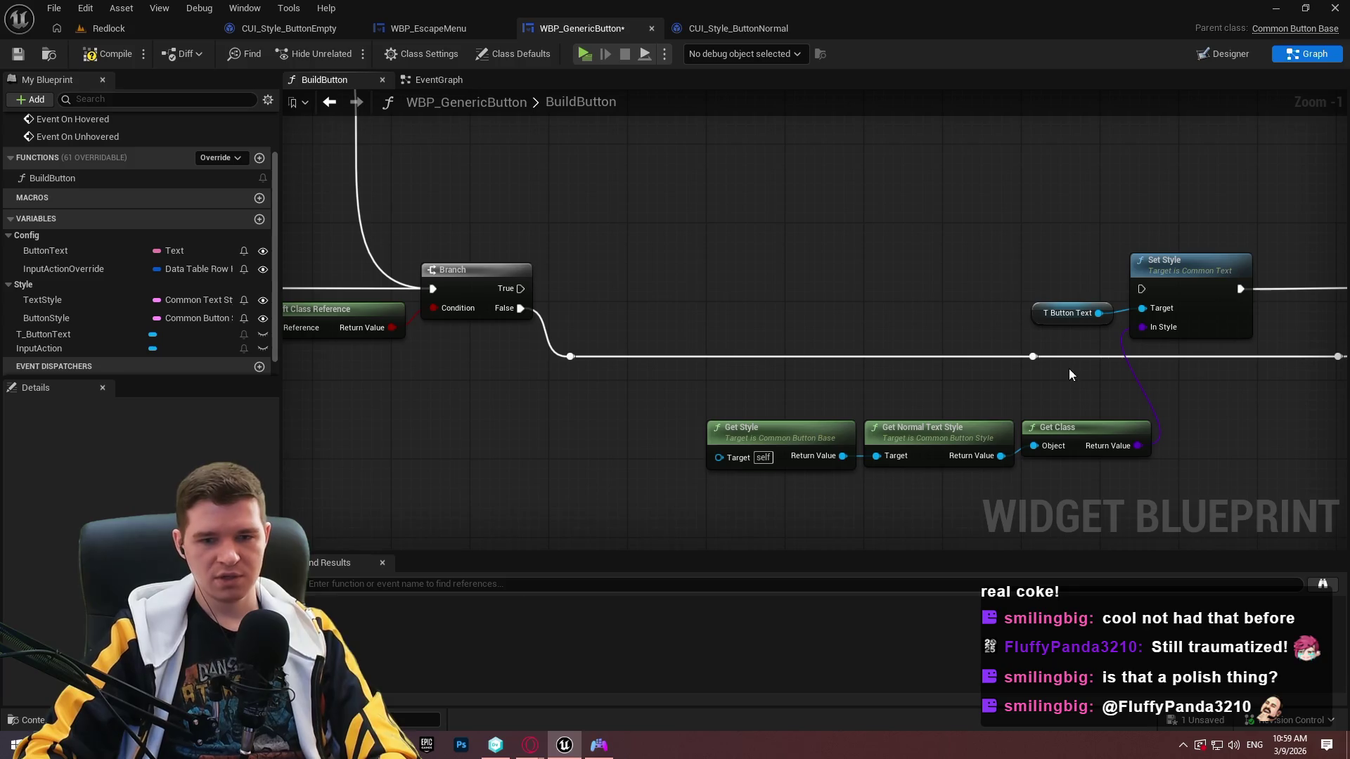
Delete the unused Branch False wire and its reroute knots.
{"action": "left_click_drag", "start_coordinate": [1070, 393], "coordinate": [1002, 387]}
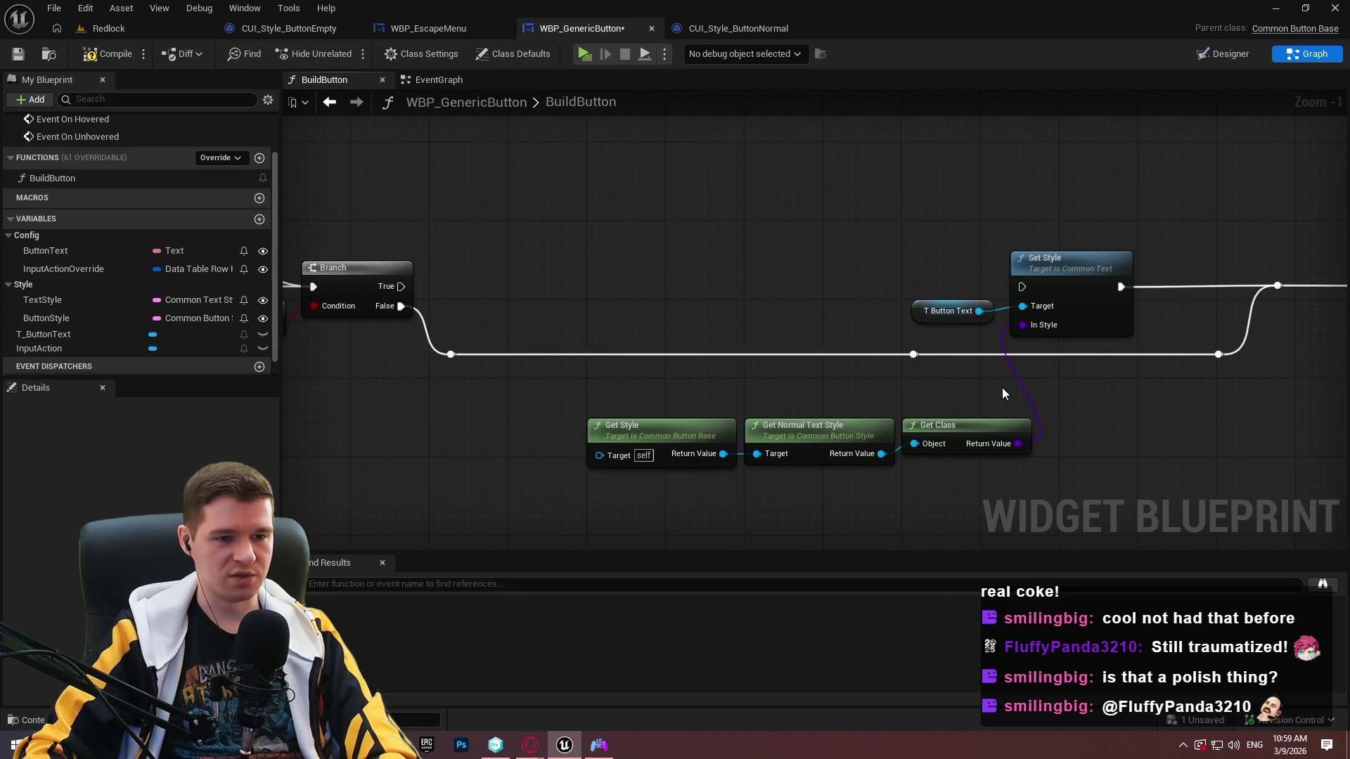
{"action": "left_click_drag", "start_coordinate": [1281, 406], "coordinate": [439, 343]}
{"action": "key", "text": "Delete"}
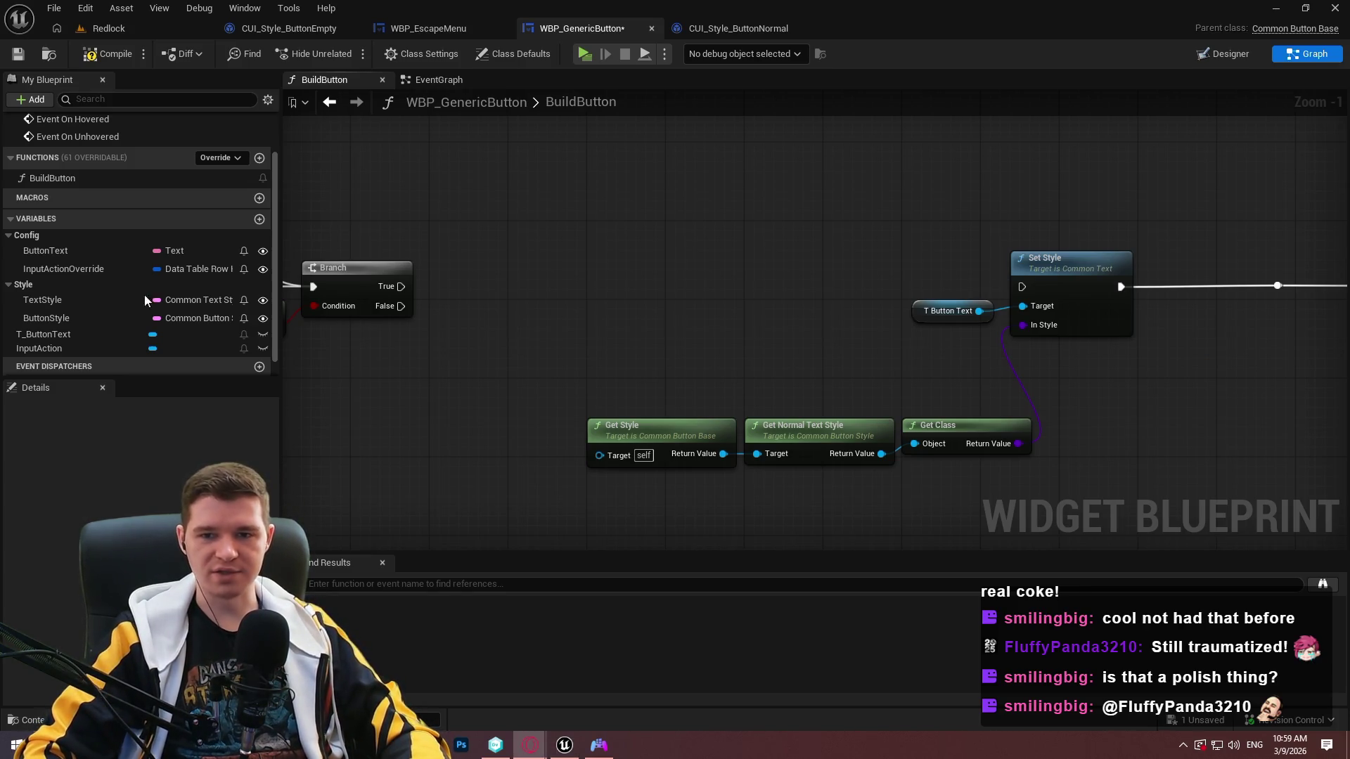
{"action": "left_click_drag", "start_coordinate": [476, 304], "coordinate": [248, 142]}
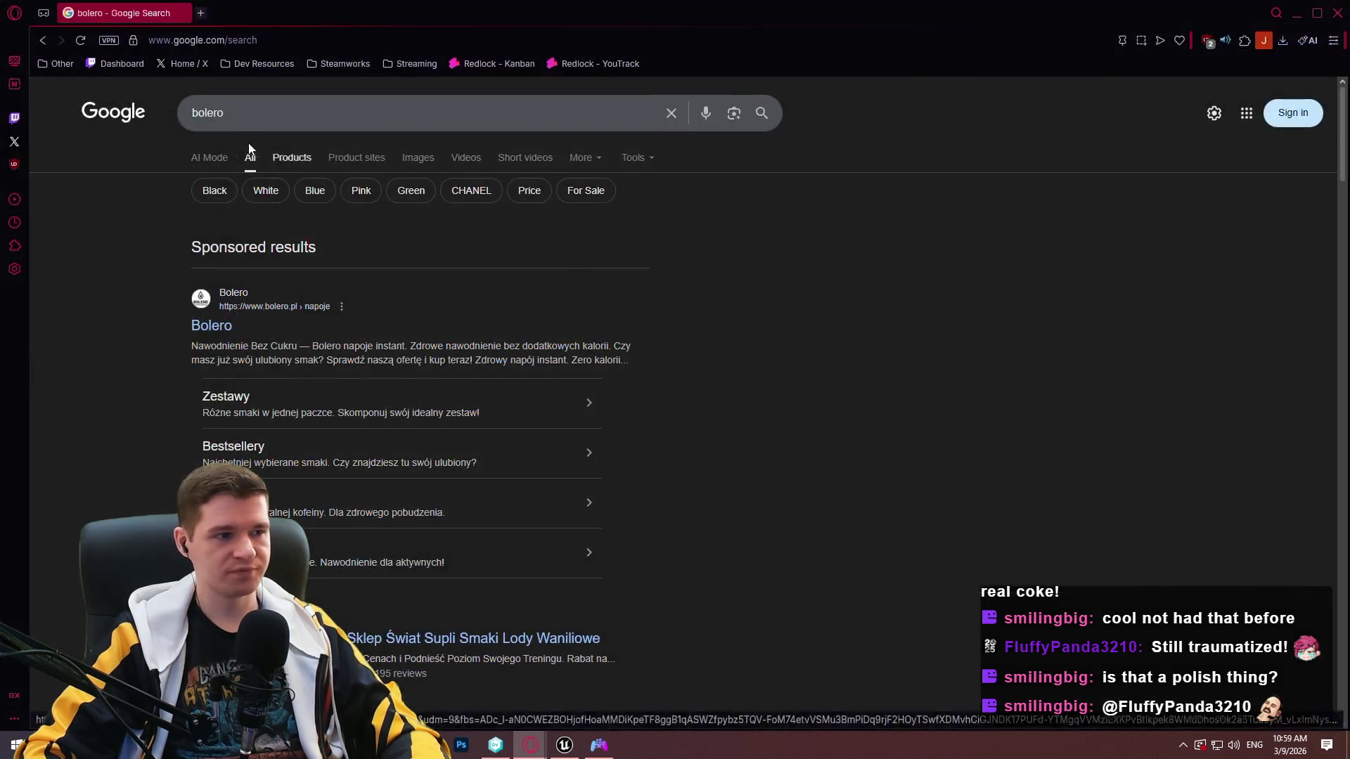
Preview the first Google Images result for 'bolero', then close Opera.
{"action": "left_click", "coordinate": [403, 163]}
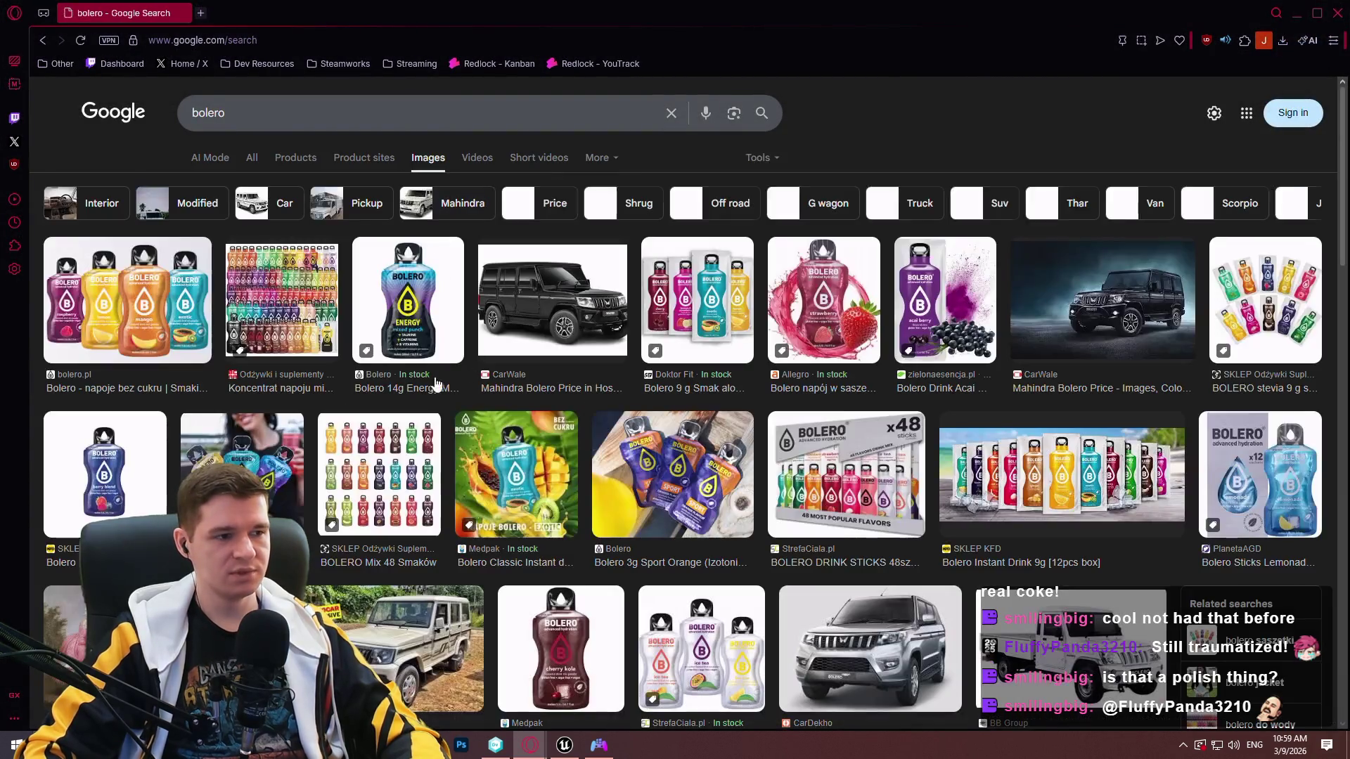
{"action": "left_click", "coordinate": [130, 299]}
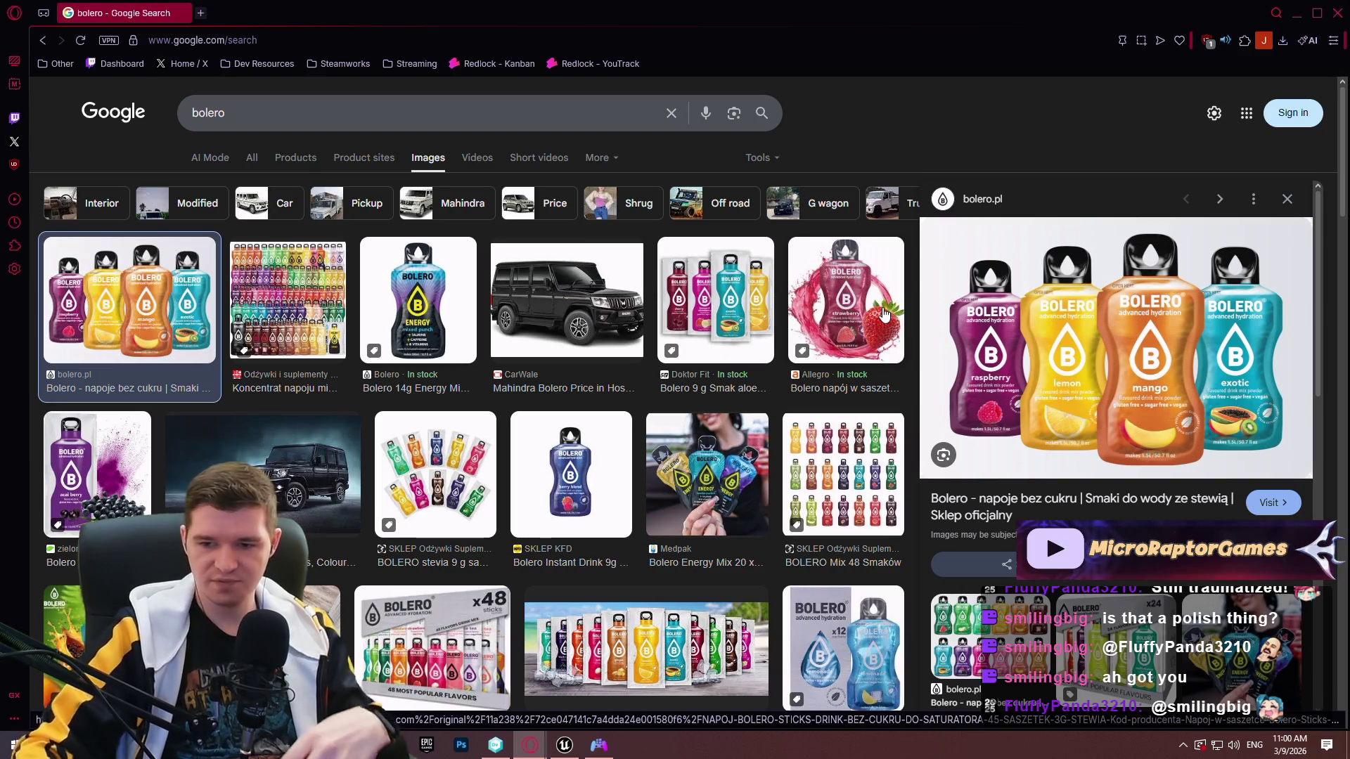
{"action": "left_click", "coordinate": [1339, 10]}
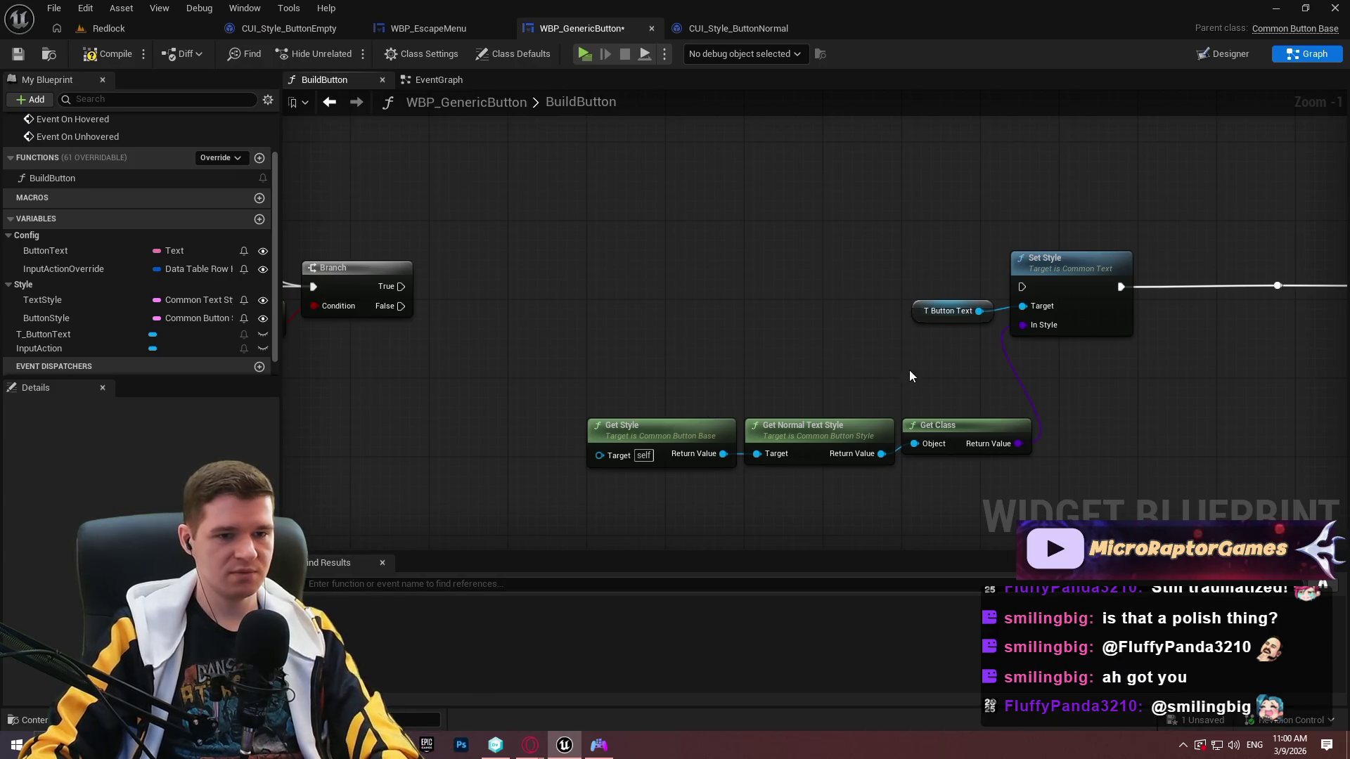
Delete the exec wire after the button Set Style and move the text Set Style nodes toward SetText.
{"action": "mouse_move", "coordinate": [710, 478]}
{"action": "left_mouse_down"}
{"action": "mouse_move", "coordinate": [1033, 414]}
{"action": "mouse_move", "coordinate": [939, 352]}
{"action": "left_mouse_up"}
{"action": "left_click", "coordinate": [1066, 374]}
{"action": "mouse_move", "coordinate": [1023, 287]}
{"action": "left_mouse_down"}
{"action": "mouse_move", "coordinate": [429, 293]}
{"action": "mouse_move", "coordinate": [634, 307]}
{"action": "left_mouse_up"}
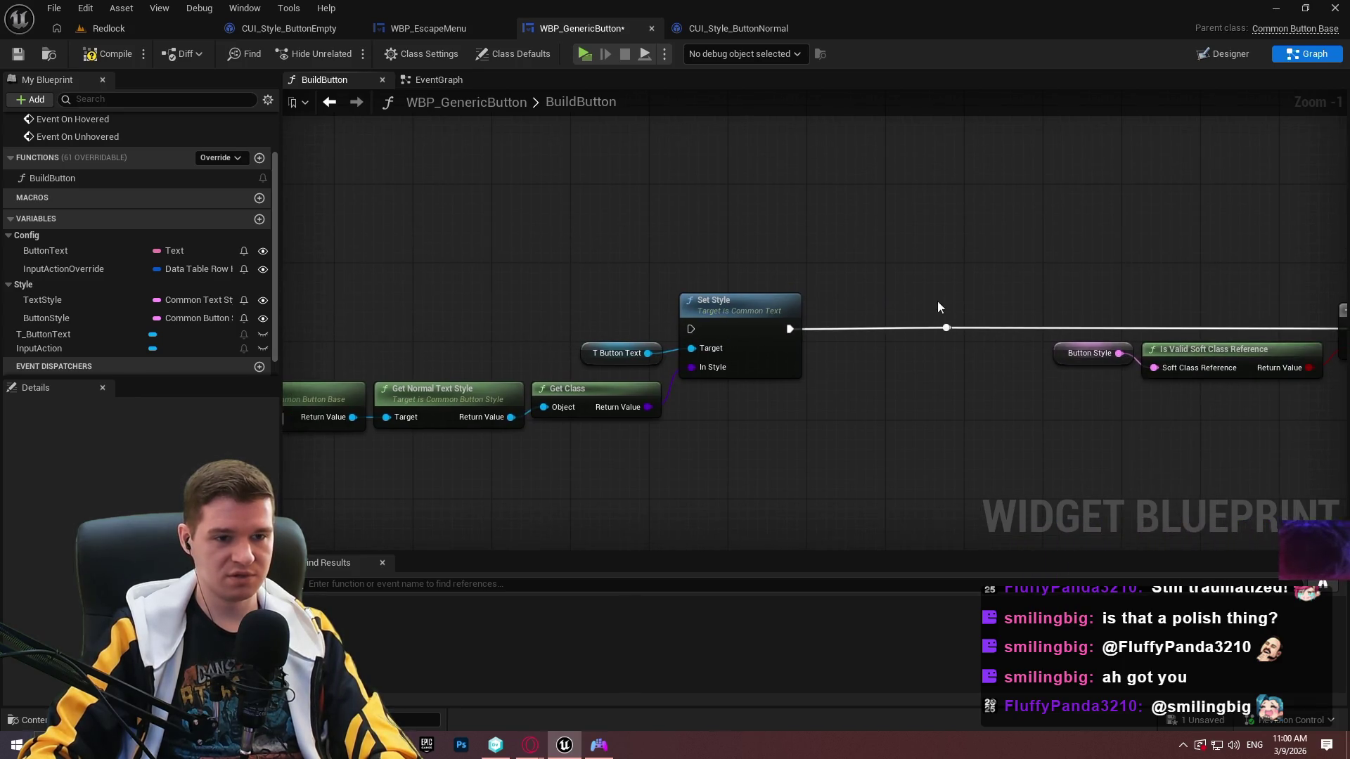
{"action": "left_click", "coordinate": [946, 327]}
{"action": "key", "text": "Delete"}
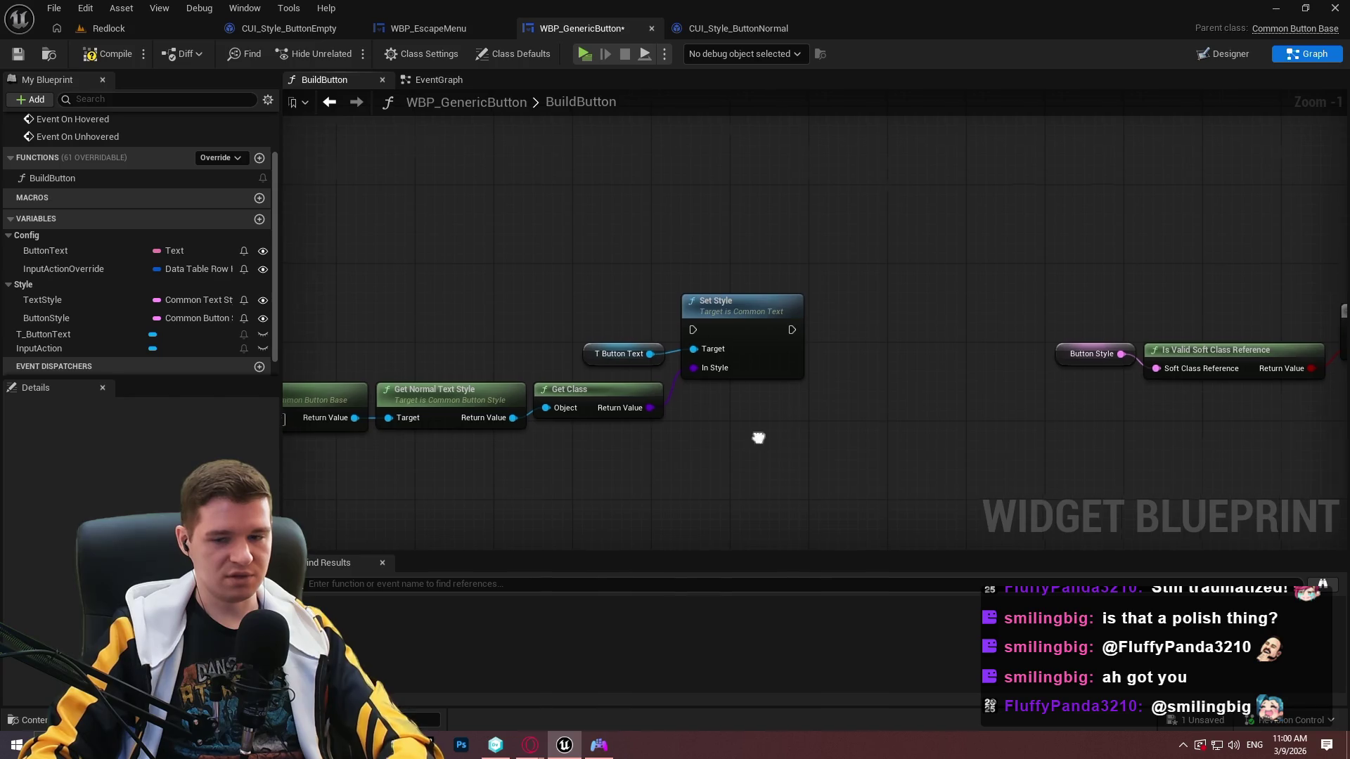
{"action": "left_click_drag", "start_coordinate": [758, 437], "coordinate": [1109, 464]}
{"action": "left_click_drag", "start_coordinate": [771, 365], "coordinate": [914, 246]}
{"action": "key", "text": "Delete"}
{"action": "key", "text": "ctrl+z"}
{"action": "mouse_move", "coordinate": [865, 398]}
{"action": "left_mouse_down"}
{"action": "mouse_move", "coordinate": [1300, 422]}
{"action": "mouse_move", "coordinate": [457, 392]}
{"action": "mouse_move", "coordinate": [804, 453]}
{"action": "mouse_move", "coordinate": [674, 417]}
{"action": "mouse_move", "coordinate": [1166, 453]}
{"action": "mouse_move", "coordinate": [1157, 390]}
{"action": "left_mouse_up"}
{"action": "left_click", "coordinate": [1043, 306]}
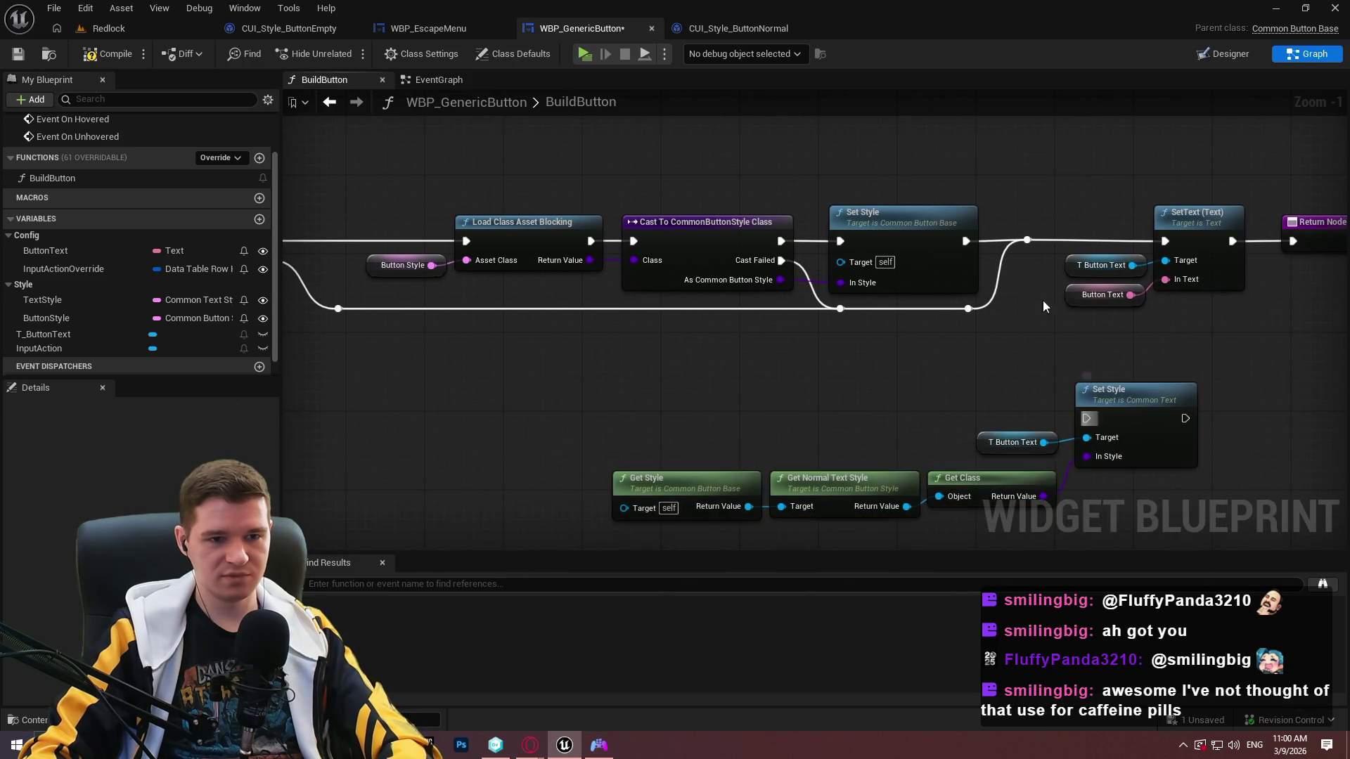
{"action": "scroll", "coordinate": [1023, 267], "scroll_direction": "up", "scroll_amount": 1}
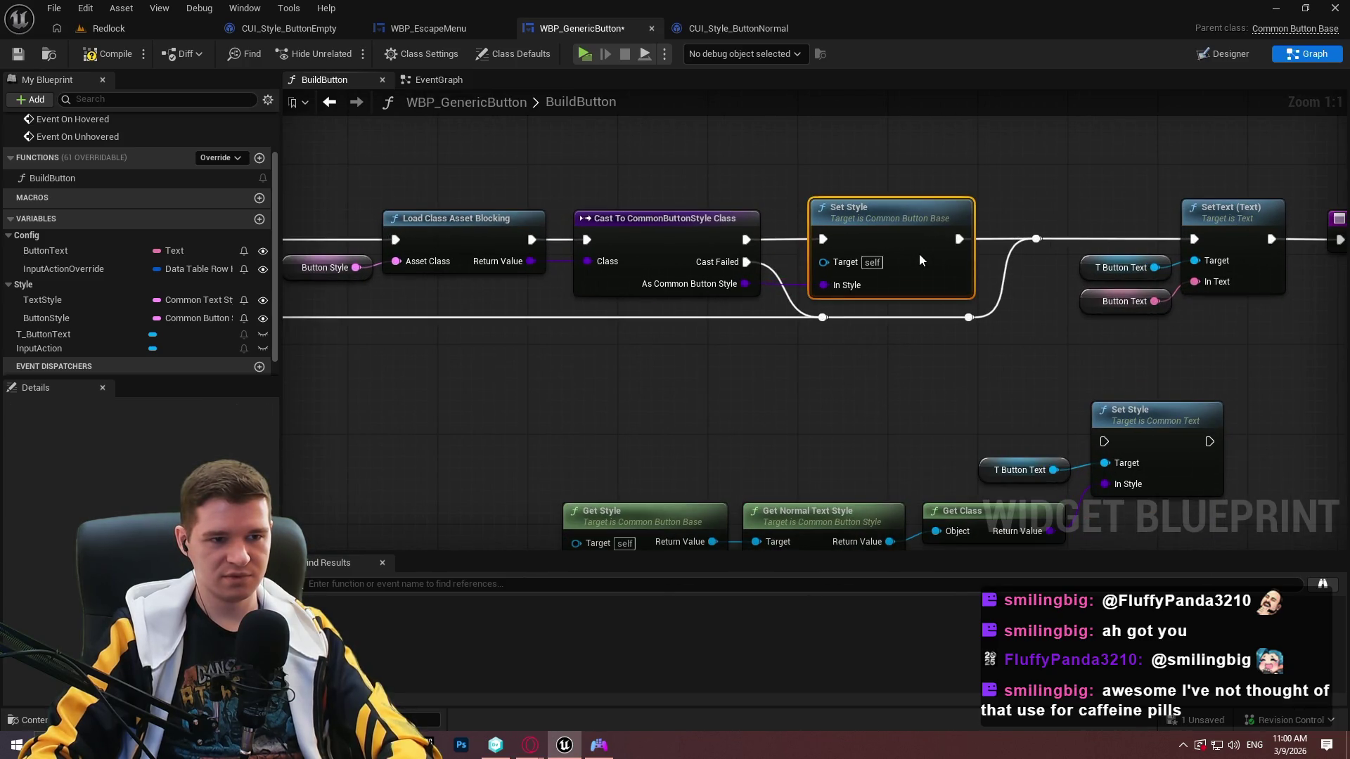
Wire the reroute into the text Set Style and its output into SetText, aligning the row.
{"action": "left_click_drag", "start_coordinate": [1036, 239], "coordinate": [1104, 441]}
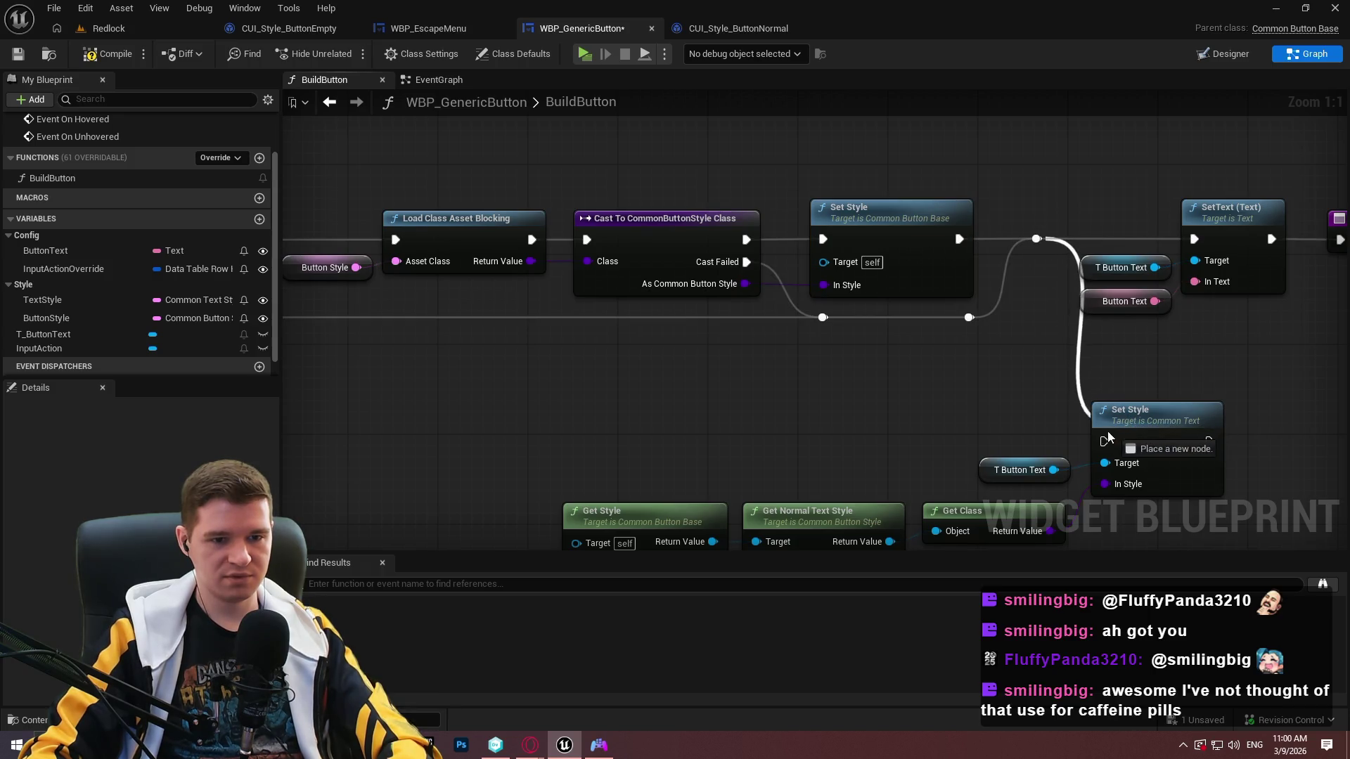
{"action": "mouse_move", "coordinate": [1209, 441]}
{"action": "left_mouse_down"}
{"action": "mouse_move", "coordinate": [1259, 313]}
{"action": "mouse_move", "coordinate": [1194, 239]}
{"action": "left_mouse_up"}
{"action": "left_click_drag", "start_coordinate": [1284, 313], "coordinate": [963, 283]}
{"action": "left_click_drag", "start_coordinate": [752, 296], "coordinate": [1041, 183]}
{"action": "left_click_drag", "start_coordinate": [916, 202], "coordinate": [1142, 404]}
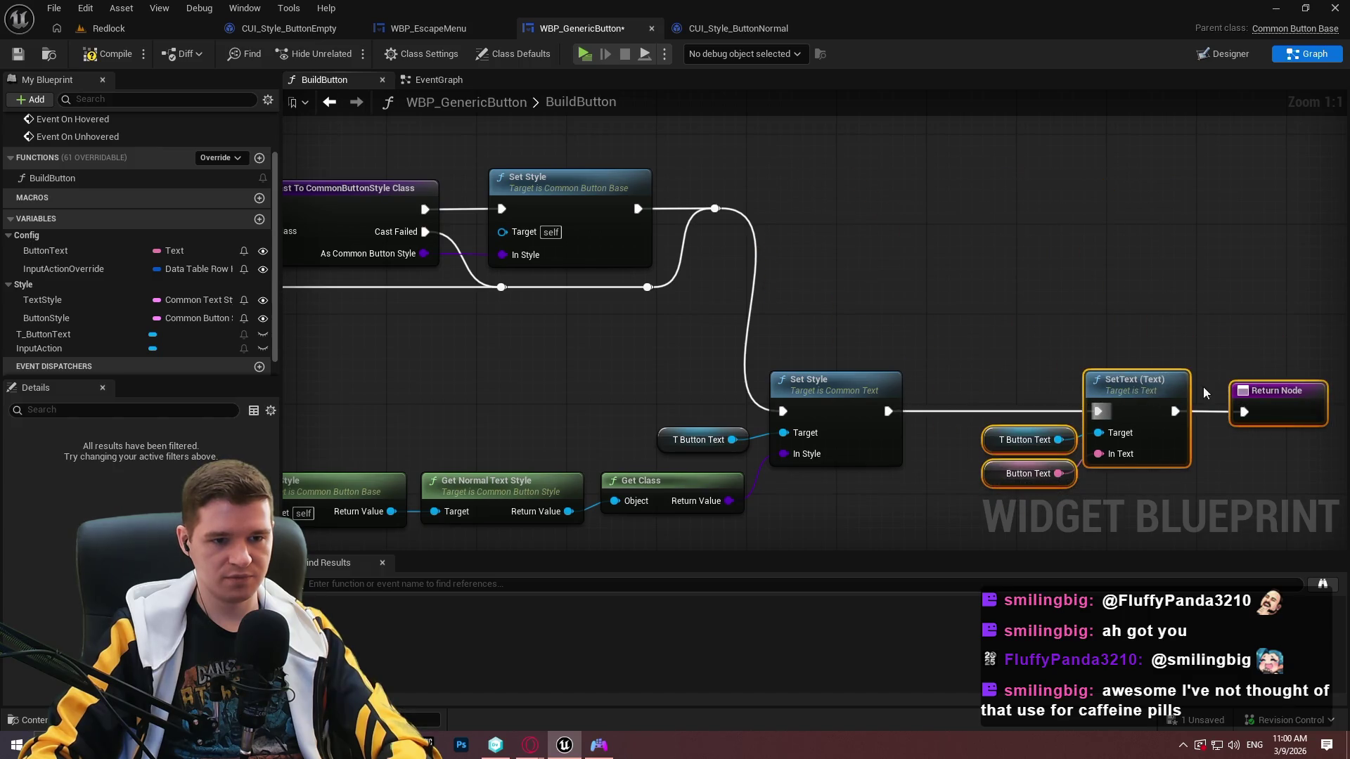
{"action": "scroll", "coordinate": [1203, 392], "scroll_direction": "down", "scroll_amount": 5}
{"action": "left_click_drag", "start_coordinate": [1259, 442], "coordinate": [534, 320]}
{"action": "left_click_drag", "start_coordinate": [904, 365], "coordinate": [1181, 258]}
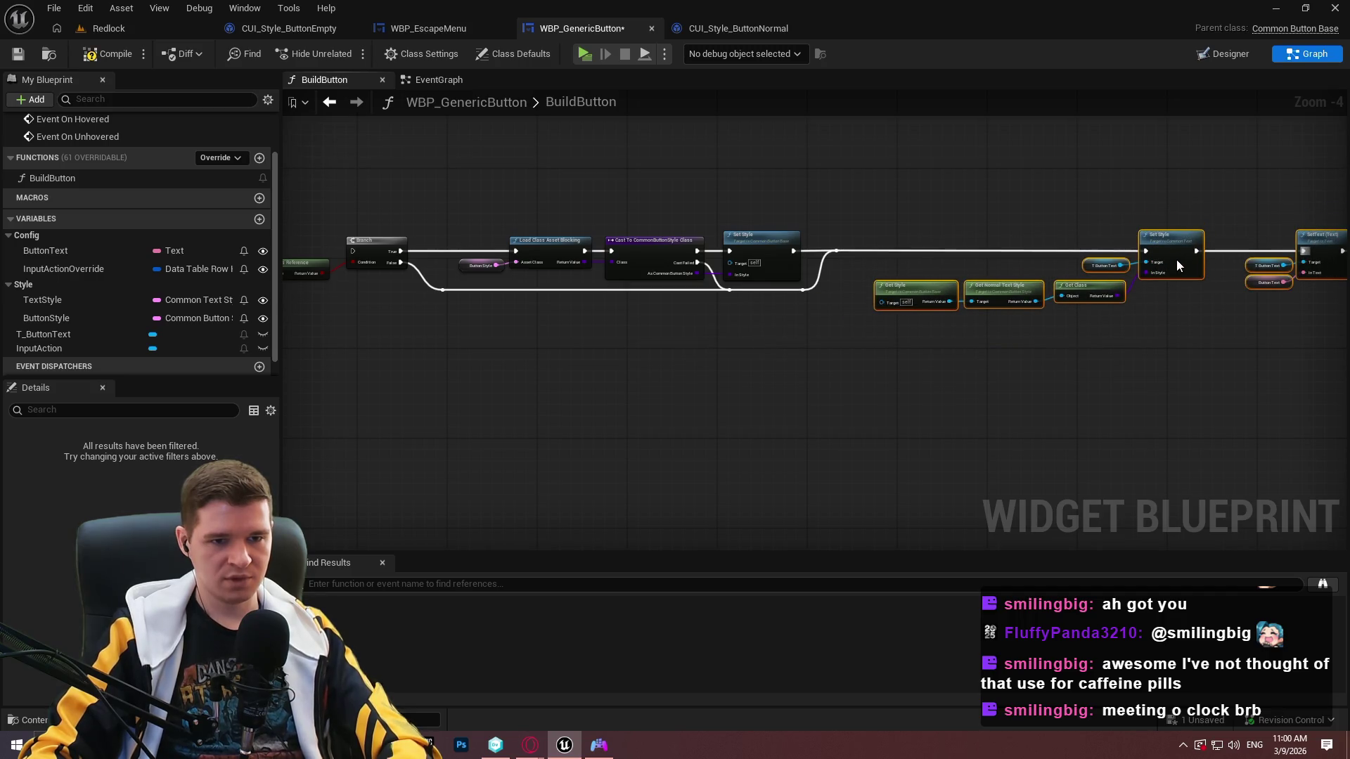
{"action": "scroll", "coordinate": [981, 234], "scroll_direction": "up", "scroll_amount": 2}
Replace the Text Style validity Branch with a reroute fed directly by Set Input Action.
{"action": "mouse_move", "coordinate": [1150, 232]}
{"action": "left_mouse_down"}
{"action": "mouse_move", "coordinate": [1144, 358]}
{"action": "mouse_move", "coordinate": [326, 272]}
{"action": "mouse_move", "coordinate": [753, 145]}
{"action": "mouse_move", "coordinate": [678, 346]}
{"action": "mouse_move", "coordinate": [933, 475]}
{"action": "mouse_move", "coordinate": [901, 446]}
{"action": "mouse_move", "coordinate": [480, 446]}
{"action": "left_mouse_up"}
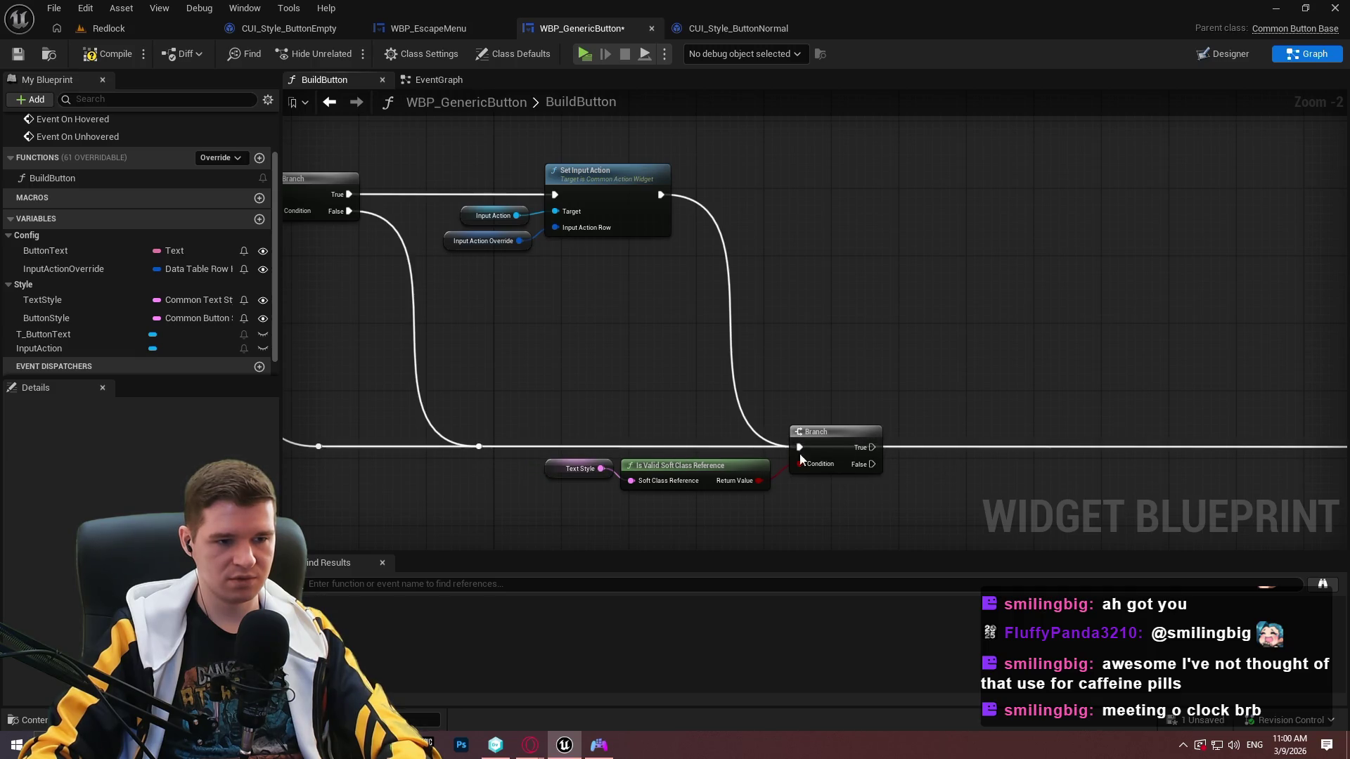
{"action": "double_click", "coordinate": [905, 445]}
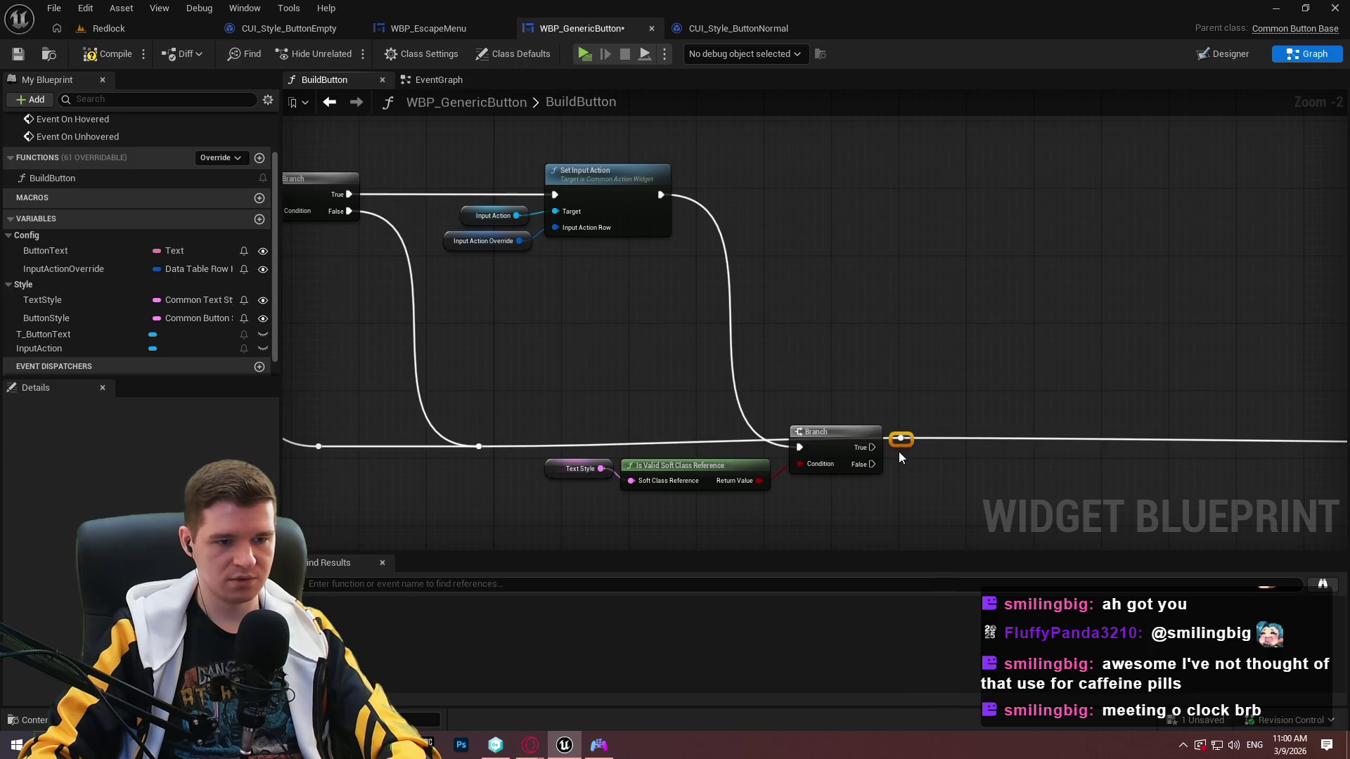
{"action": "left_click_drag", "start_coordinate": [895, 459], "coordinate": [541, 422]}
{"action": "key", "text": "Delete"}
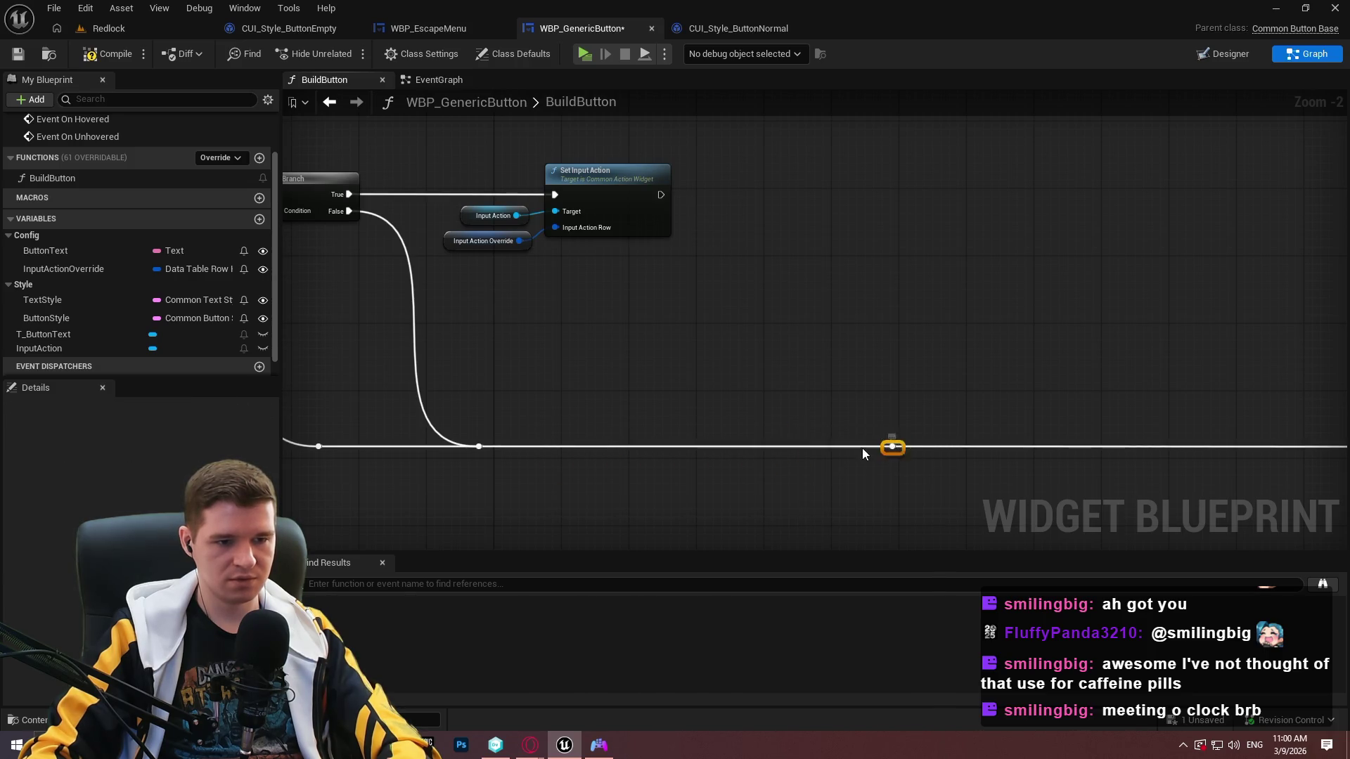
{"action": "left_click_drag", "start_coordinate": [830, 448], "coordinate": [661, 195]}
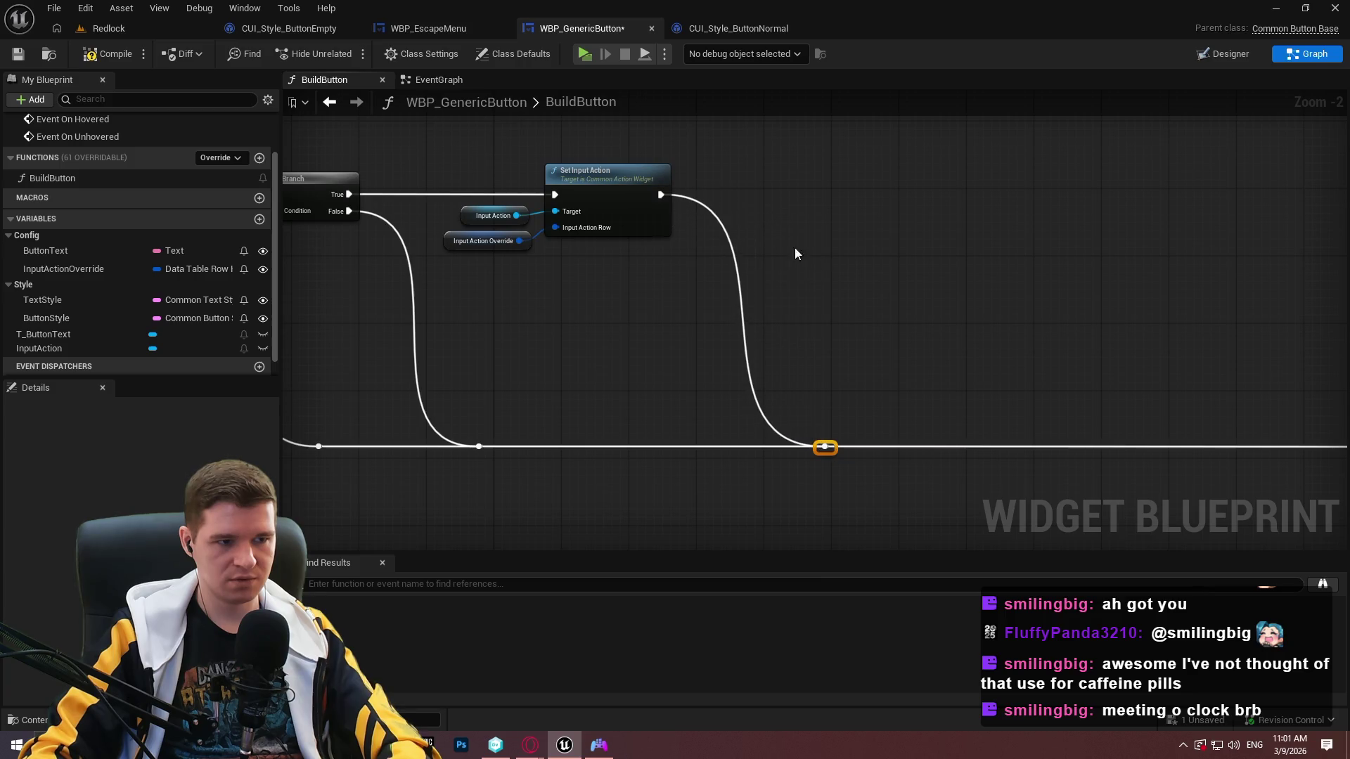
{"action": "left_click_drag", "start_coordinate": [834, 445], "coordinate": [824, 451]}
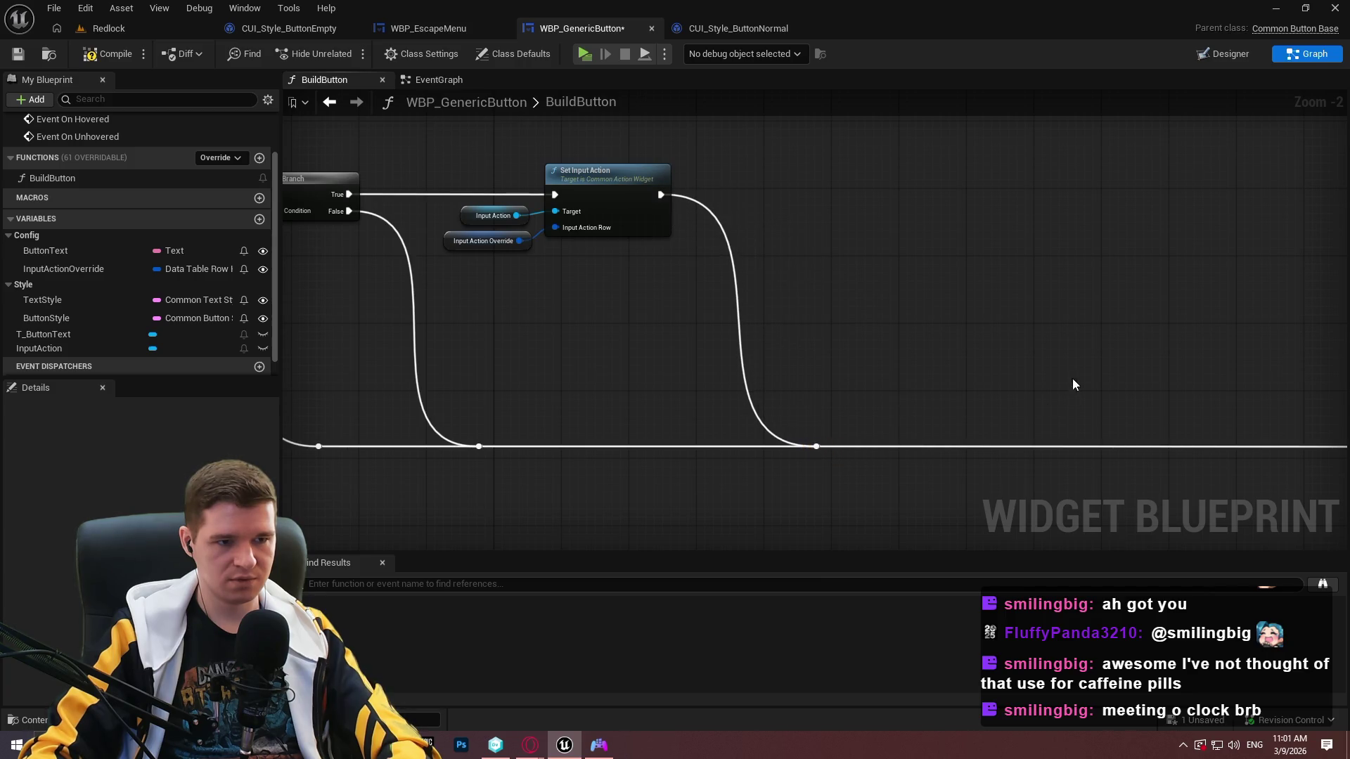
Shift the button-style nodes left to close the gap left by the Branch.
{"action": "scroll", "coordinate": [1073, 384], "scroll_direction": "down", "scroll_amount": 3}
{"action": "left_click_drag", "start_coordinate": [1339, 391], "coordinate": [310, 218]}
{"action": "scroll", "coordinate": [1066, 355], "scroll_direction": "up", "scroll_amount": 4}
{"action": "mouse_move", "coordinate": [1323, 340]}
{"action": "left_mouse_down"}
{"action": "mouse_move", "coordinate": [788, 369]}
{"action": "mouse_move", "coordinate": [1065, 383]}
{"action": "mouse_move", "coordinate": [768, 371]}
{"action": "left_mouse_up"}
{"action": "left_click", "coordinate": [799, 295]}
{"action": "scroll", "coordinate": [791, 284], "scroll_direction": "down", "scroll_amount": 4}
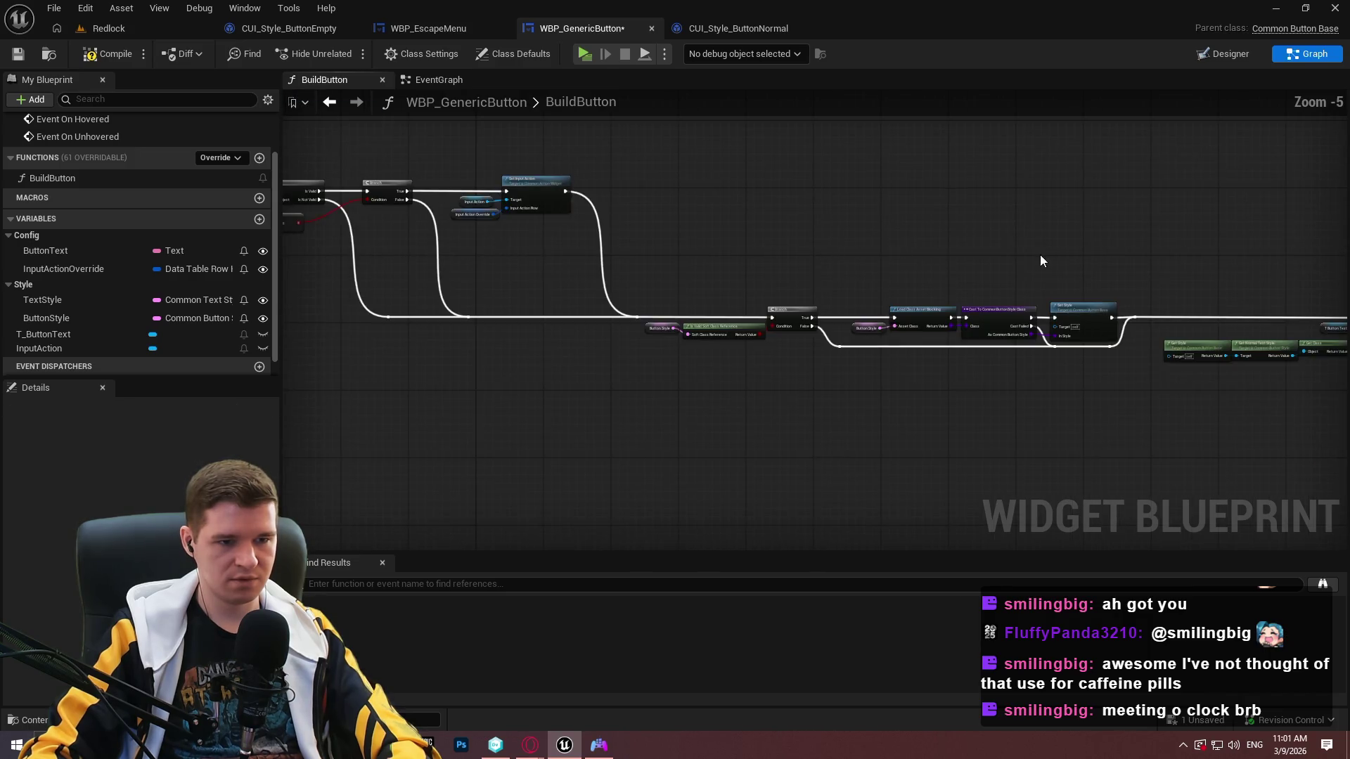
{"action": "left_click_drag", "start_coordinate": [1041, 261], "coordinate": [574, 305]}
Save the button widget blueprint and launch a standalone Redlock play session.
{"action": "left_click", "coordinate": [19, 55]}
{"action": "left_click", "coordinate": [109, 28]}
{"action": "left_click", "coordinate": [168, 439]}
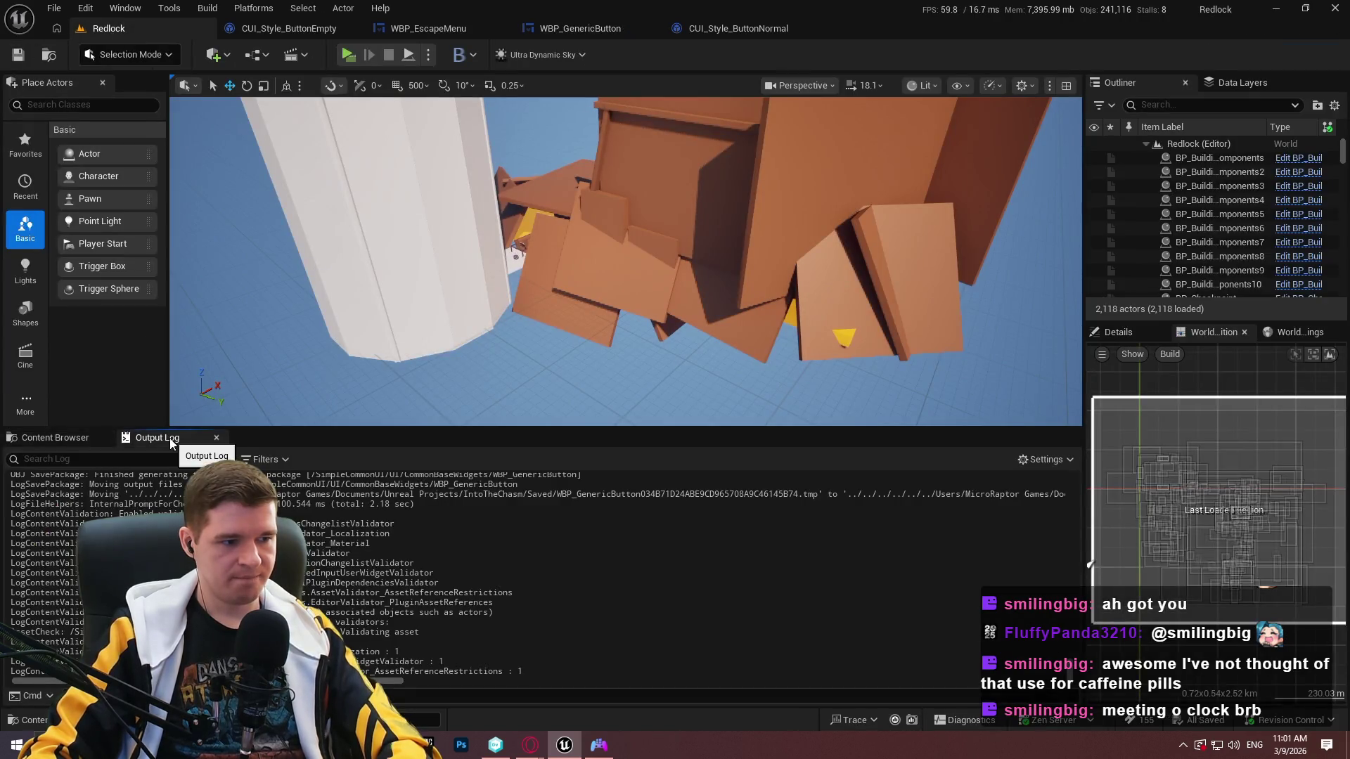
{"action": "left_click", "coordinate": [348, 55]}
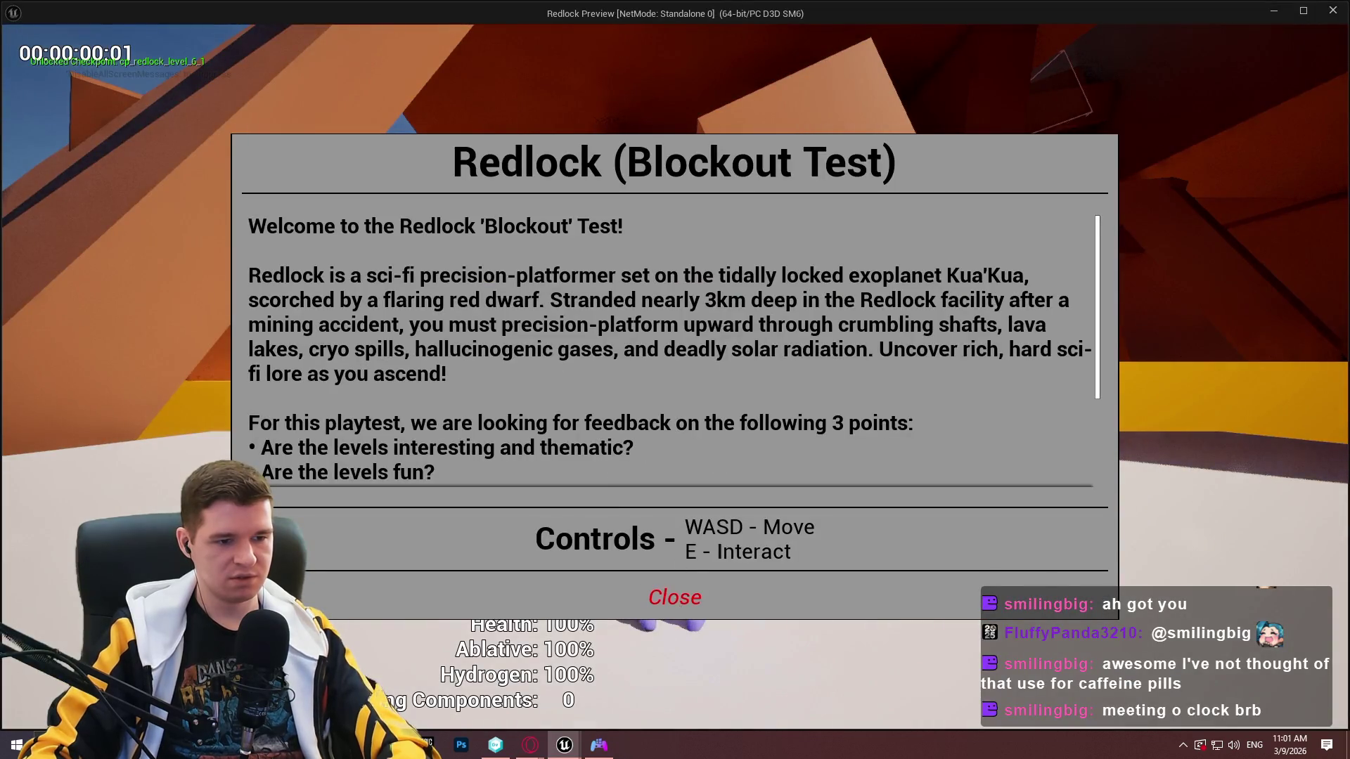
{"action": "left_click", "coordinate": [683, 615]}
Walk to the red checkpoint and check its teleport list shows only the starting location.
{"action": "key", "text": "Escape"}
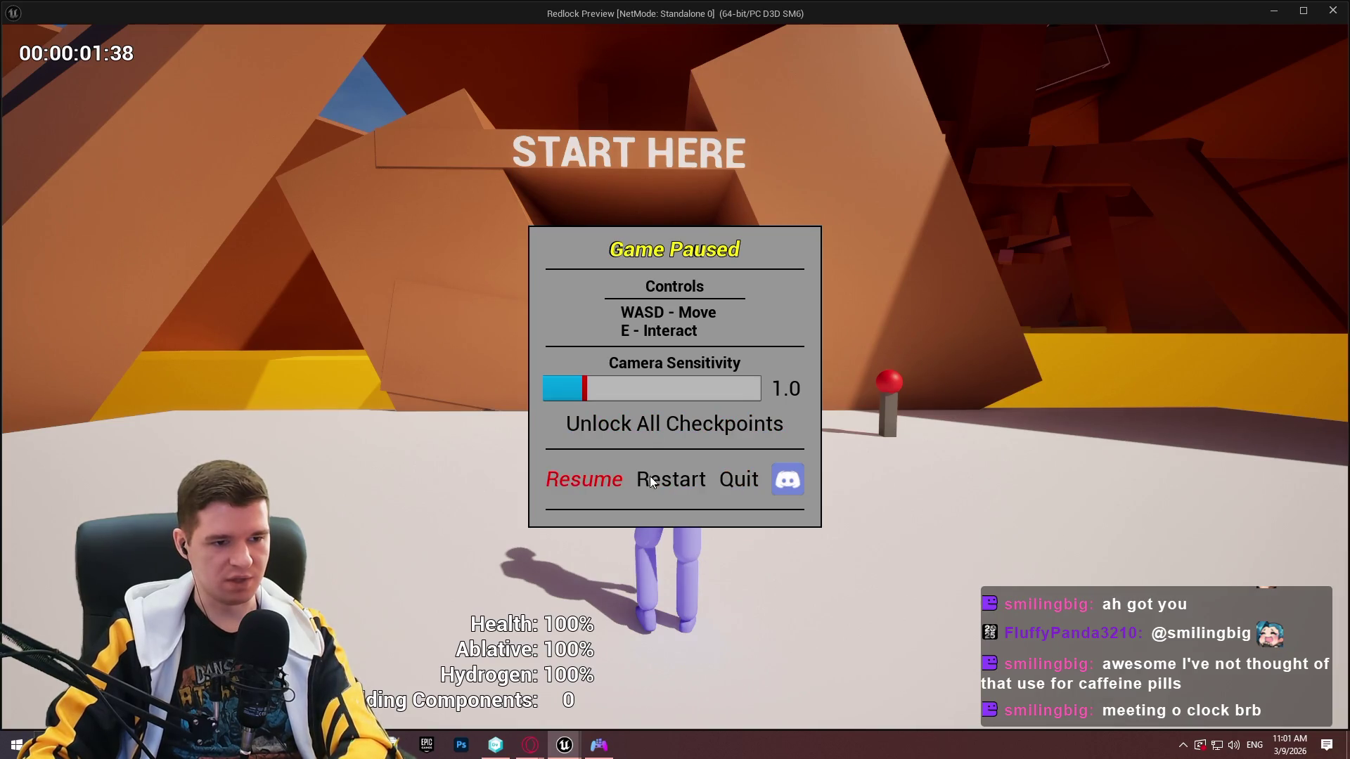
{"action": "left_click", "coordinate": [581, 481]}
{"action": "key", "text": "w"}
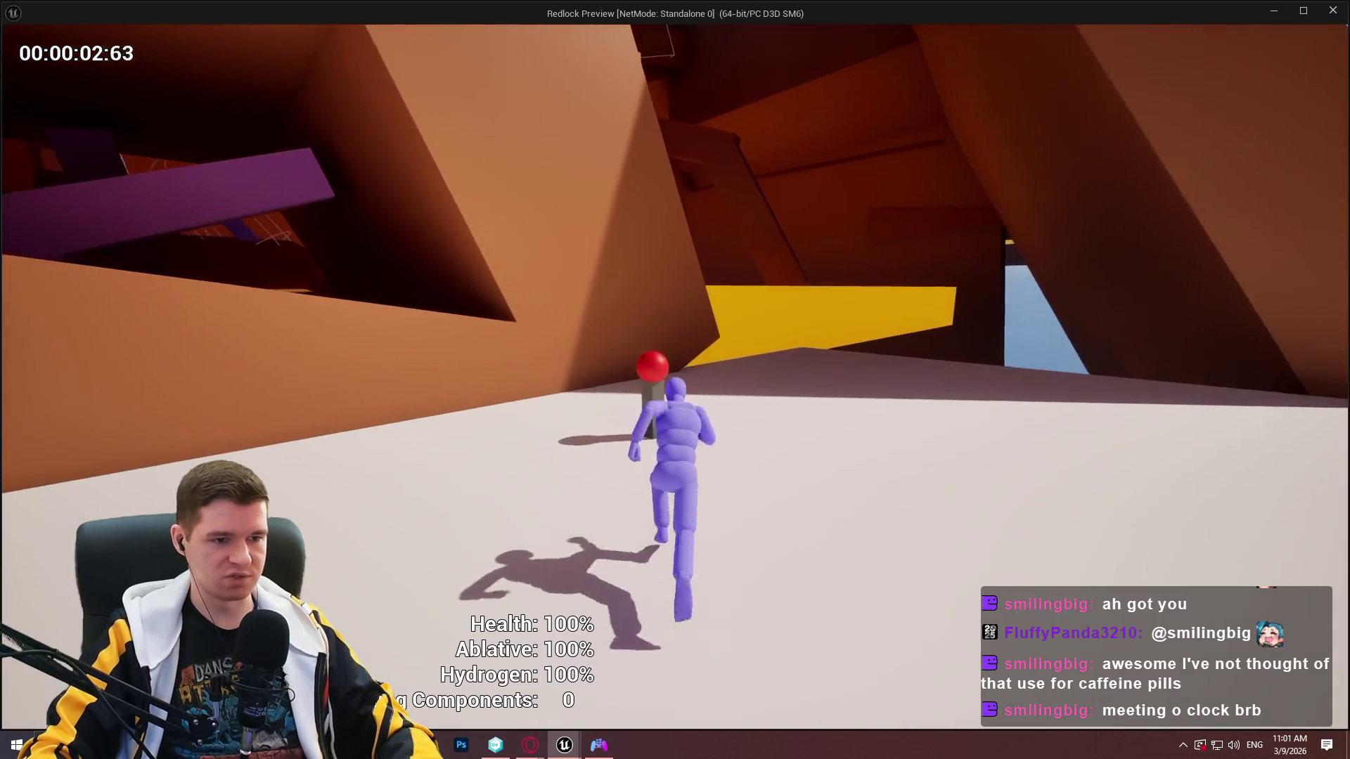
{"action": "key", "text": "e"}
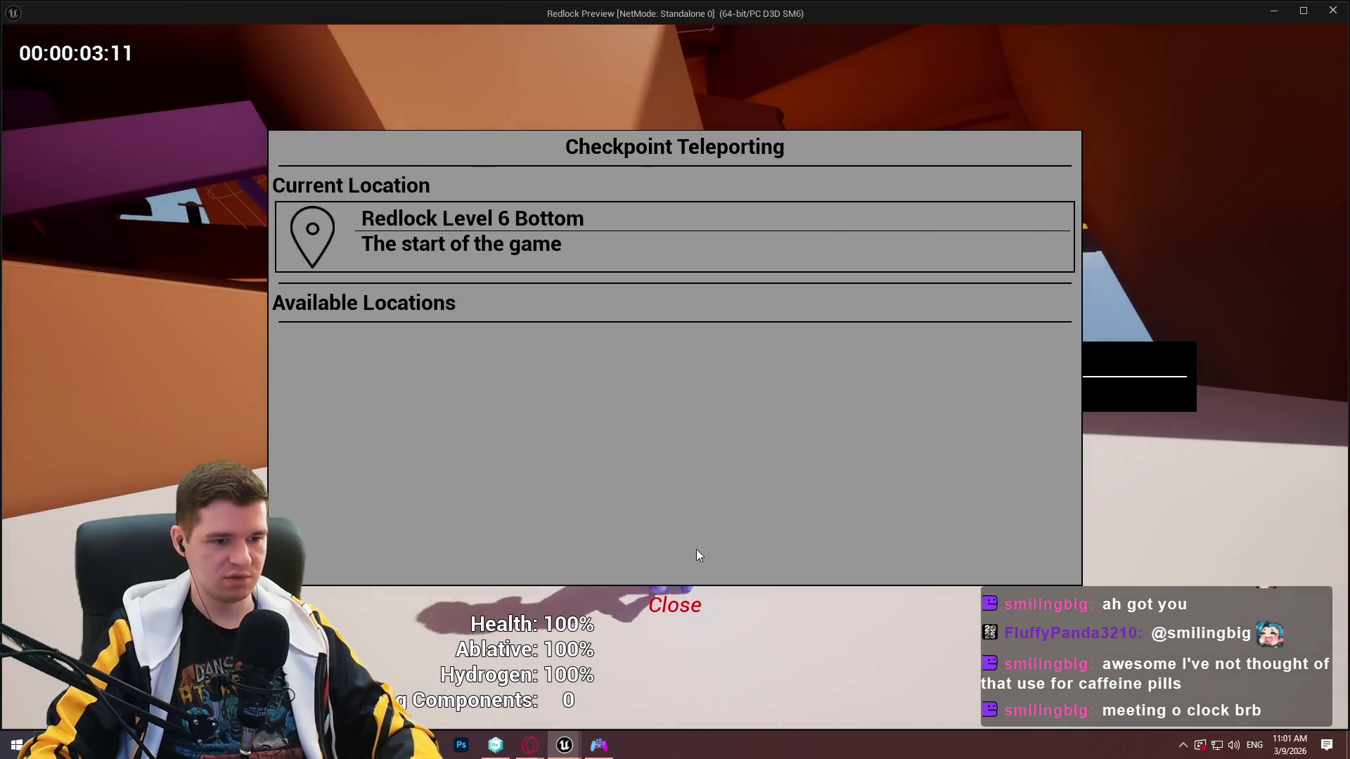
{"action": "left_click", "coordinate": [675, 603]}
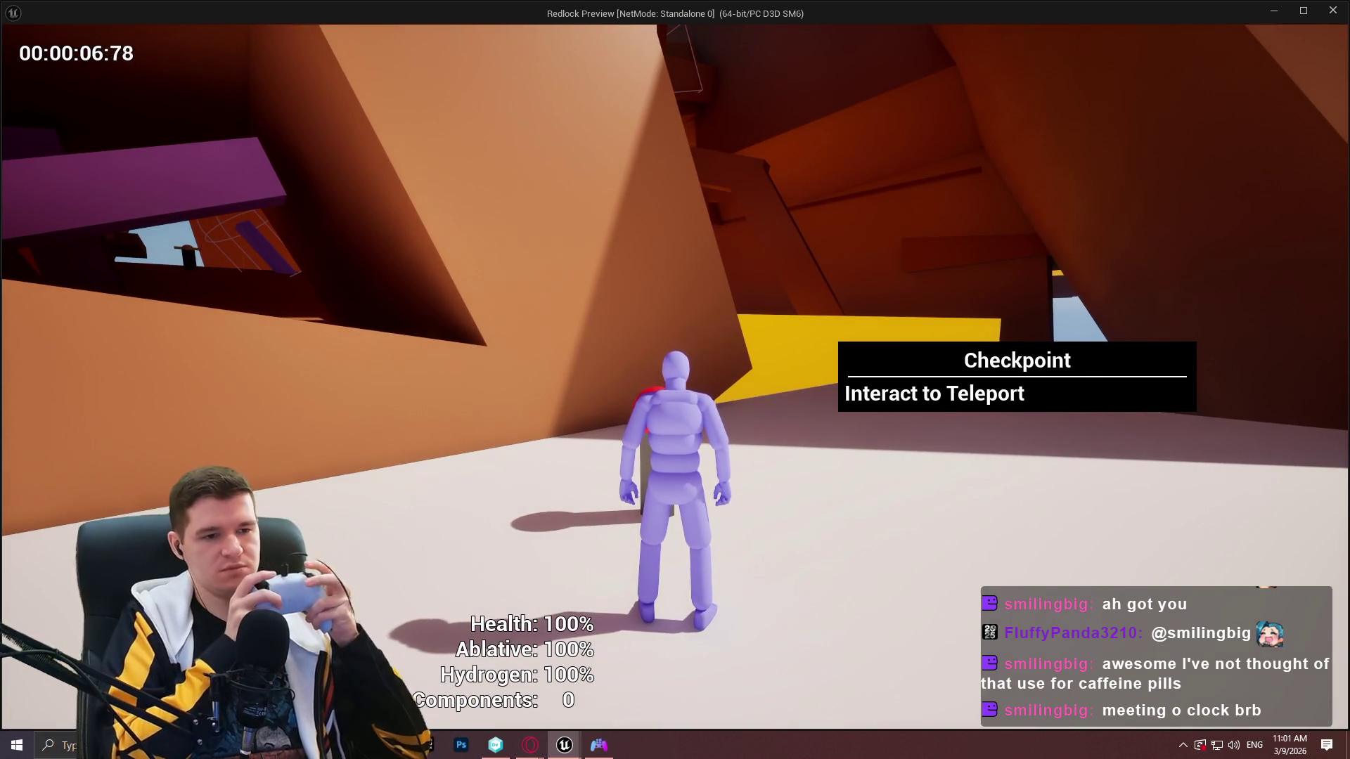
{"action": "key", "text": "e"}
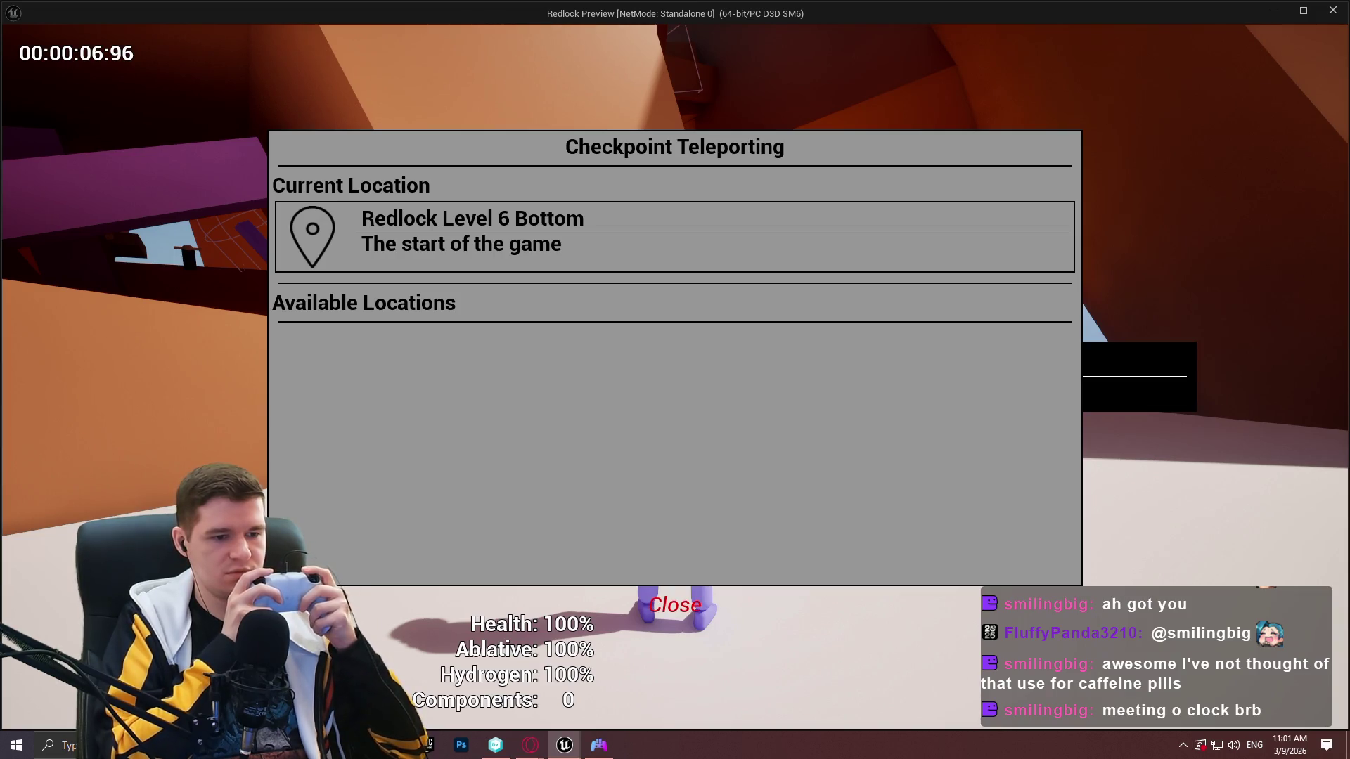
{"action": "key", "text": "Escape"}
{"action": "key", "text": "Escape"}
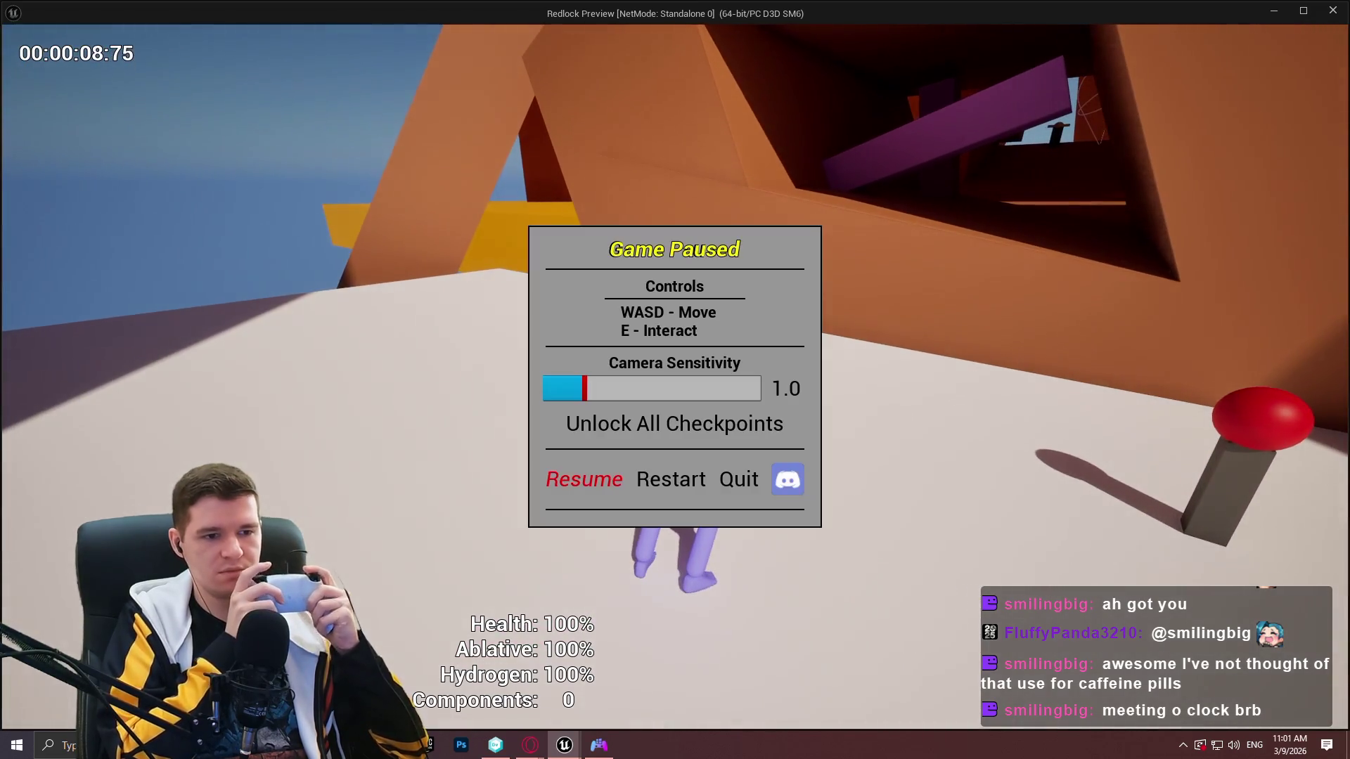
Step through the pause menu options with the arrow keys, then resume gameplay.
{"action": "key", "text": "Left"}
{"action": "key", "text": "Left"}
{"action": "key", "text": "Right"}
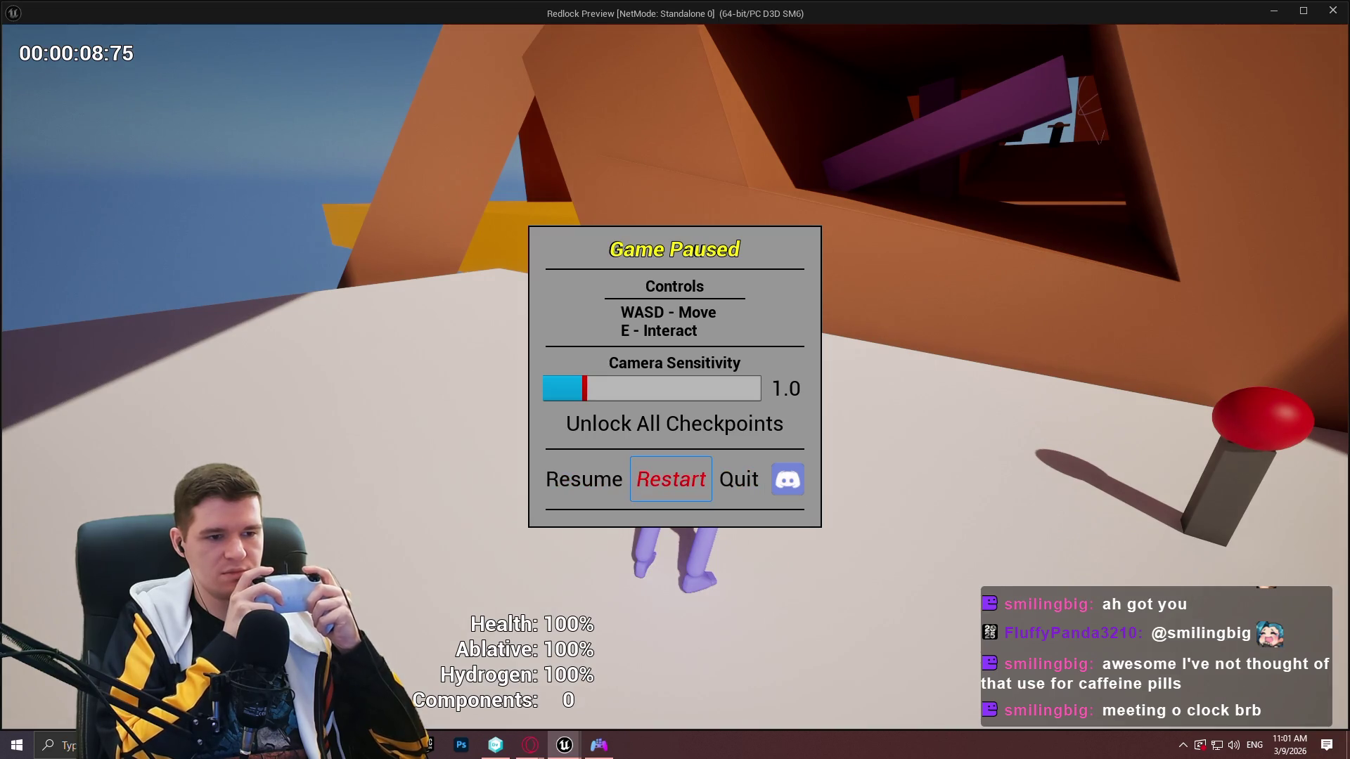
{"action": "key", "text": "Left"}
{"action": "key", "text": "Left"}
{"action": "key", "text": "Up"}
{"action": "key", "text": "Down"}
{"action": "key", "text": "Right"}
{"action": "key", "text": "Up"}
{"action": "key", "text": "Up"}
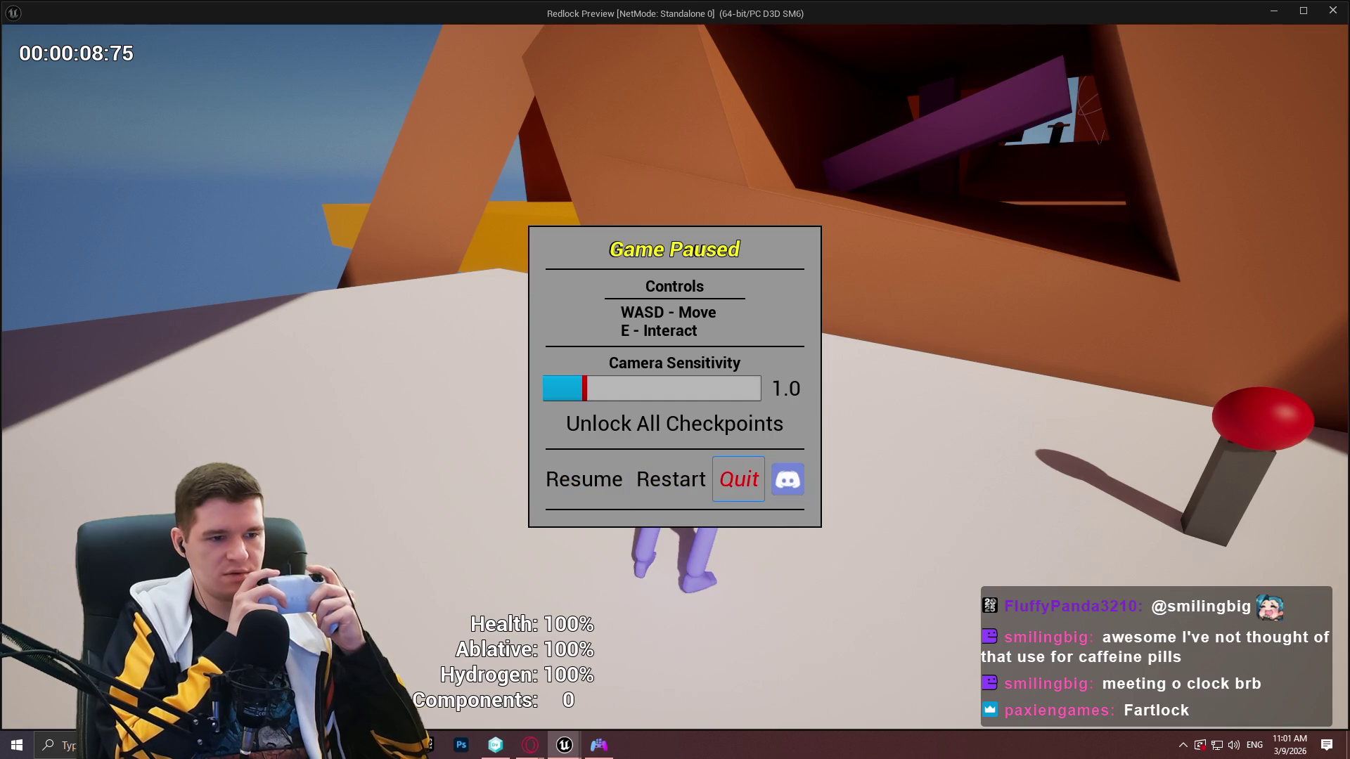
{"action": "key", "text": "Return"}
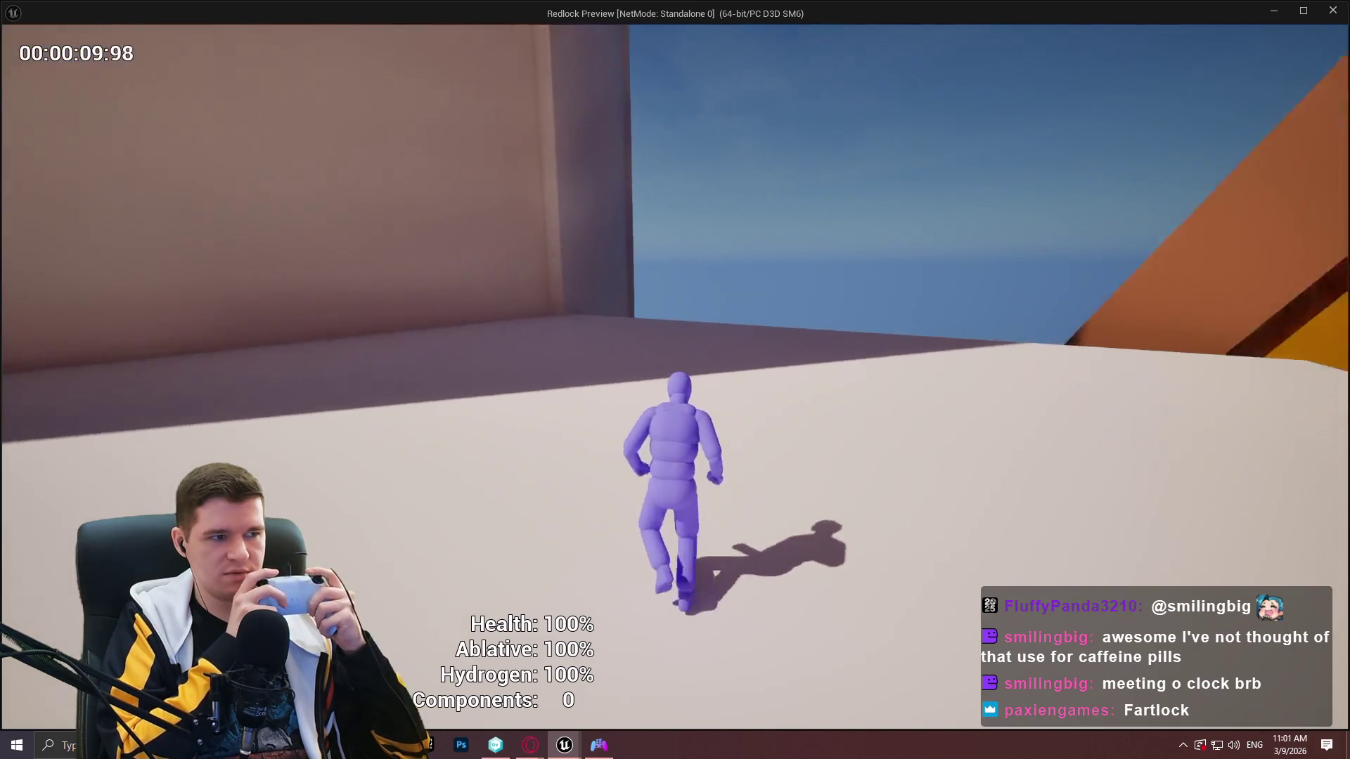
Enable the 'stat game' overlay from the console while playing, then end the session.
{"action": "key", "text": "space"}
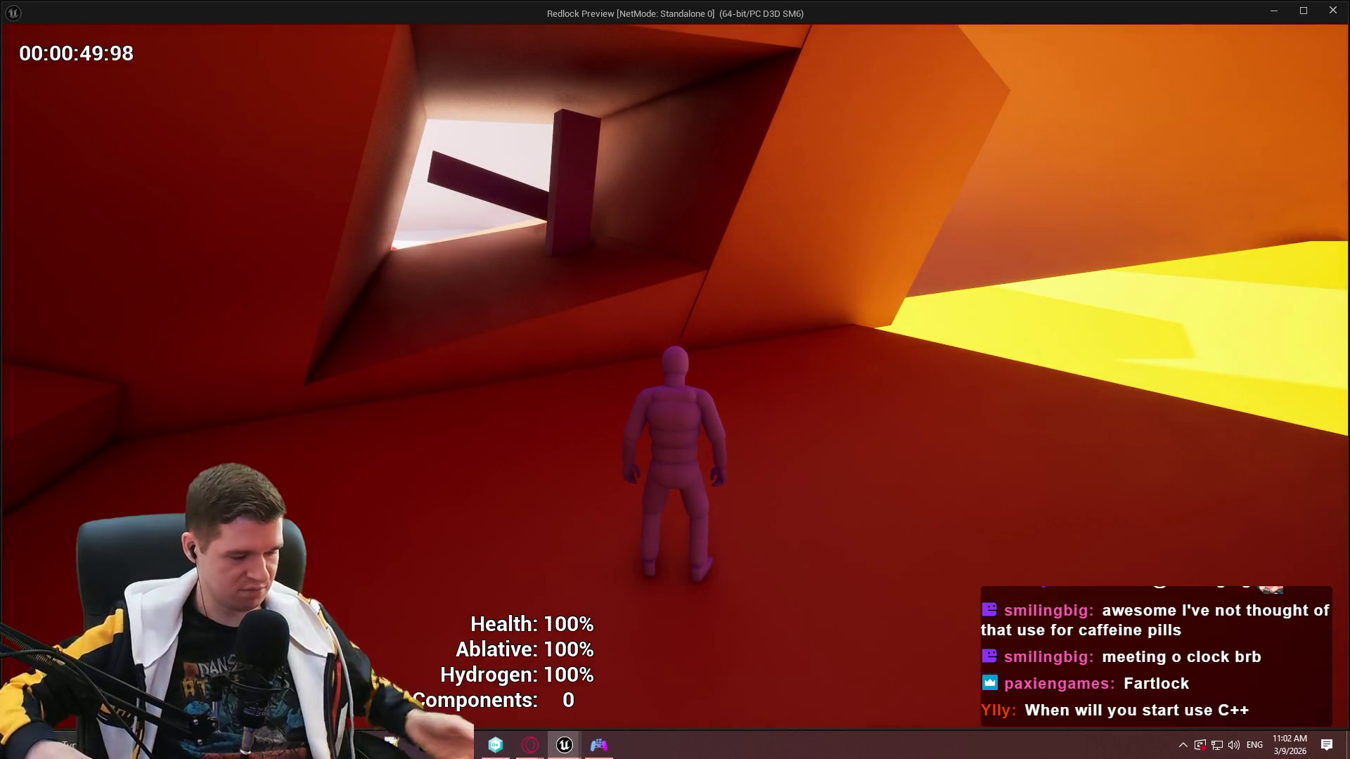
{"action": "key", "text": "grave"}
{"action": "type", "text": "stat game"}
{"action": "key", "text": "Return"}
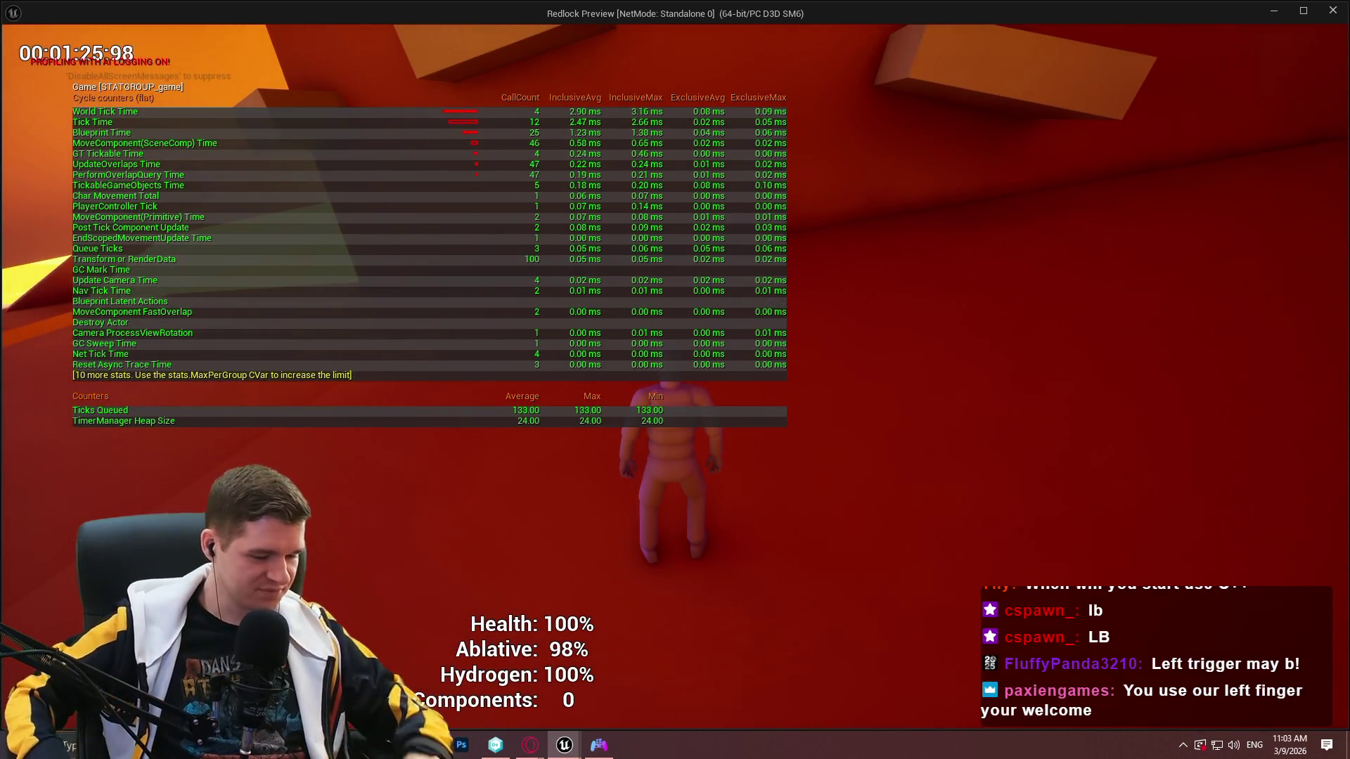
{"action": "key", "text": "Escape"}
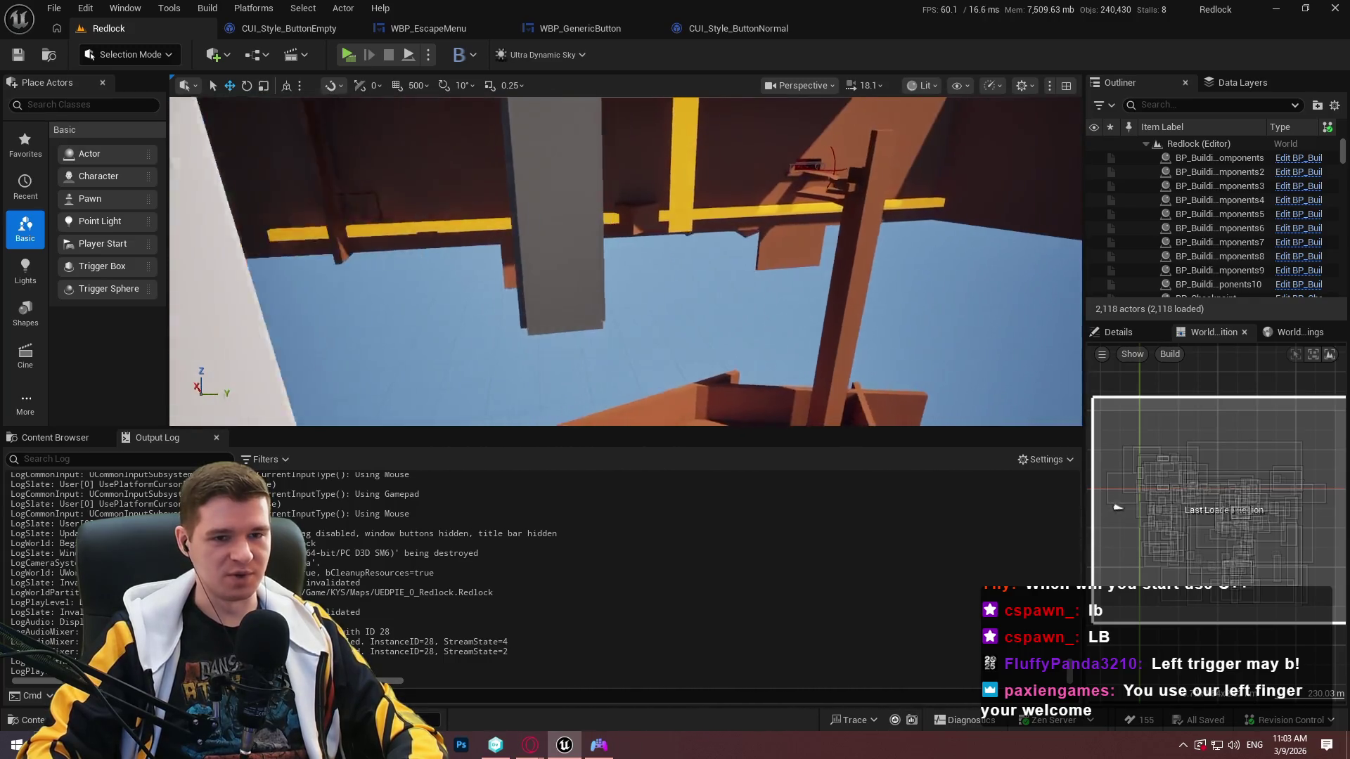
Select Level 6 Blockout Section_2 and Section_3 in Data Layers, then start a new play session.
{"action": "left_click", "coordinate": [1243, 83]}
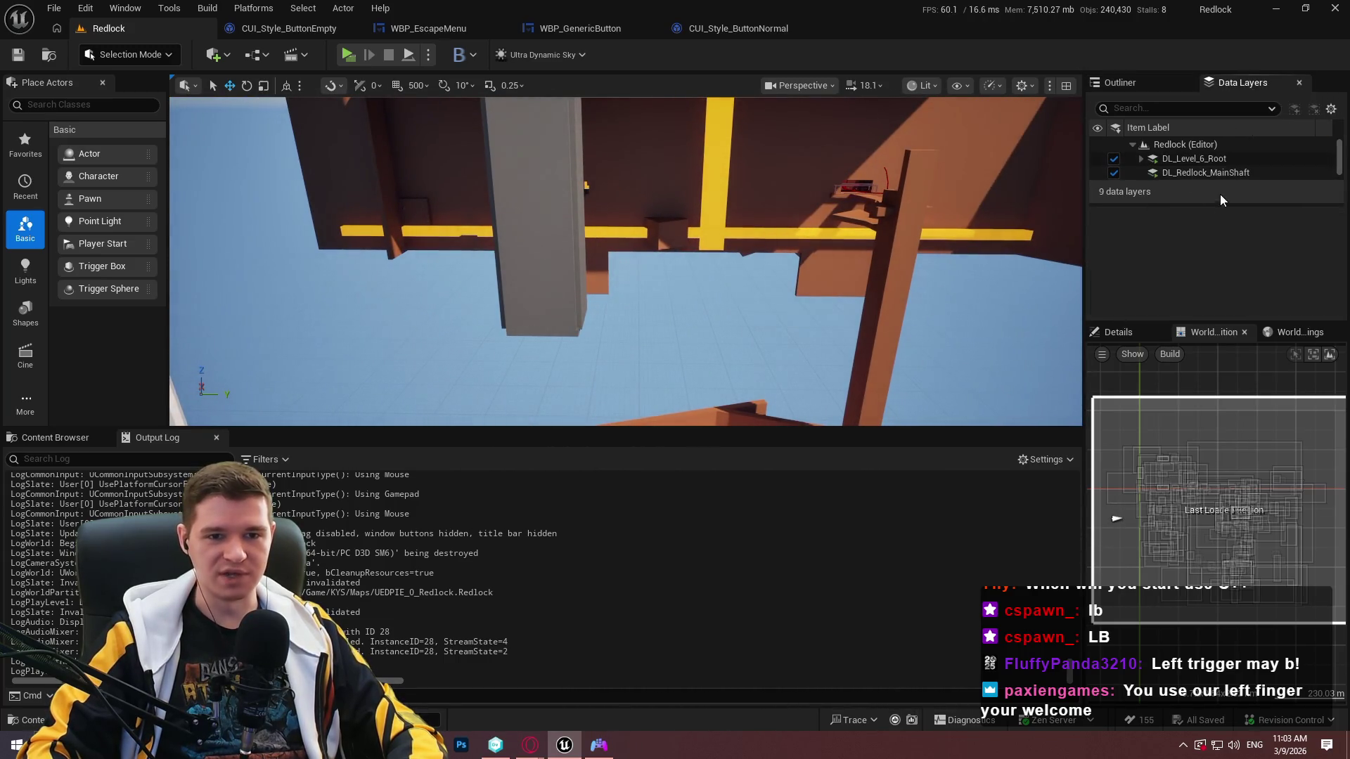
{"action": "left_click_drag", "start_coordinate": [1214, 205], "coordinate": [1214, 268]}
{"action": "left_click", "coordinate": [1140, 161]}
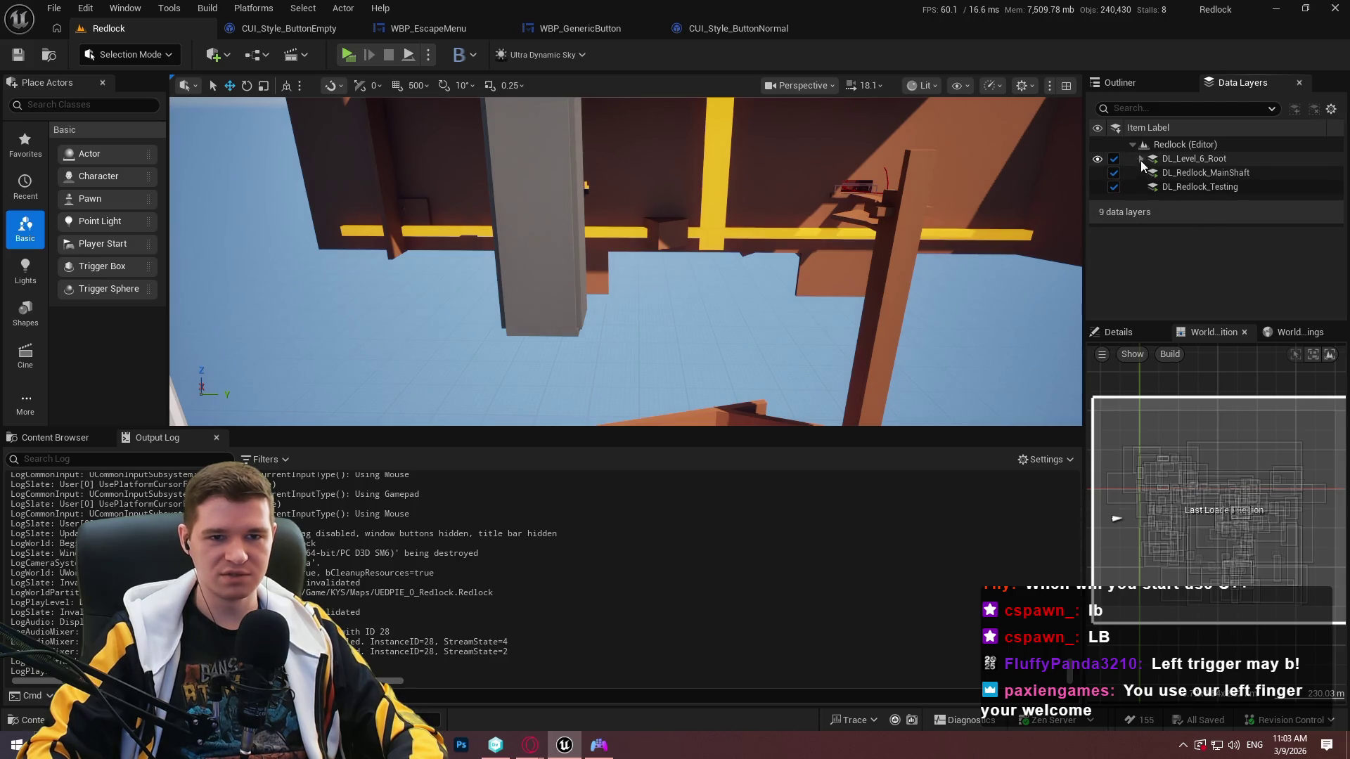
{"action": "left_click", "coordinate": [1149, 189]}
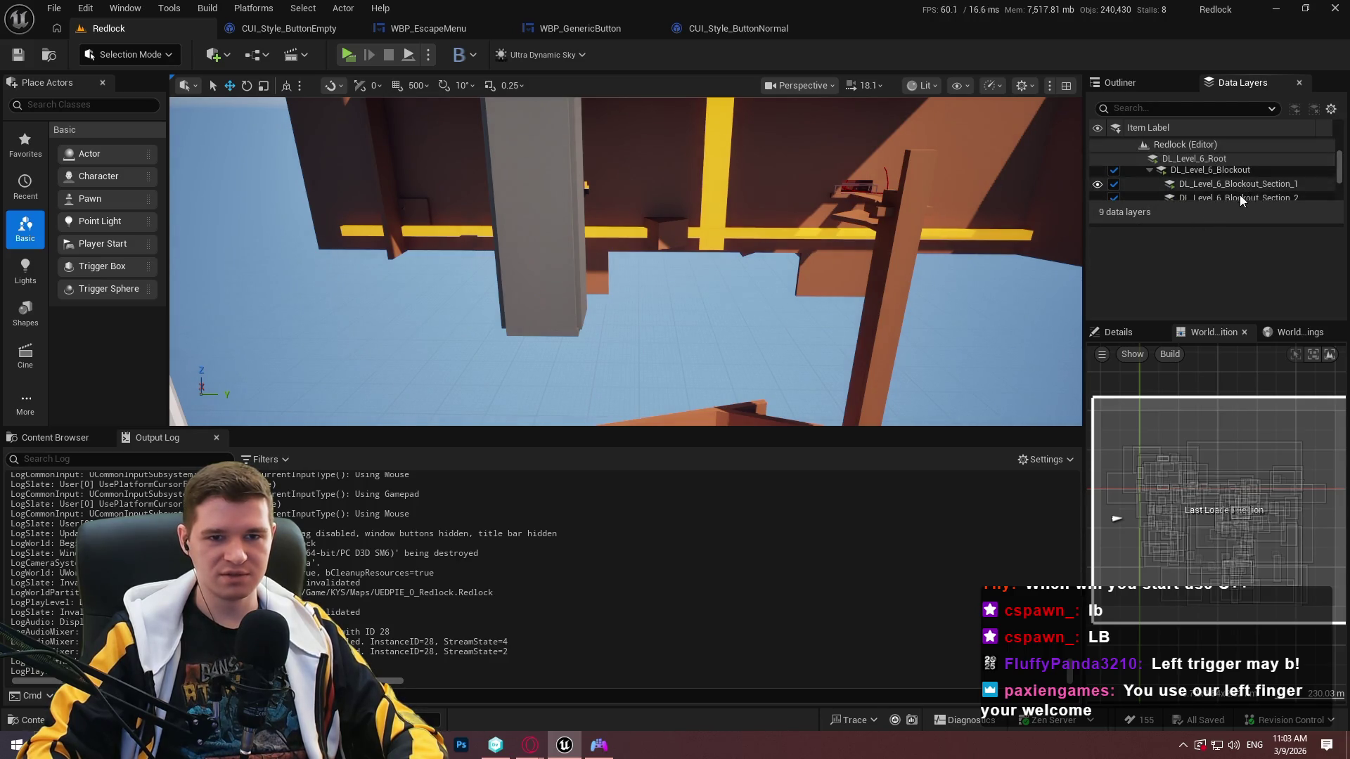
{"action": "left_click_drag", "start_coordinate": [1232, 225], "coordinate": [1215, 278]}
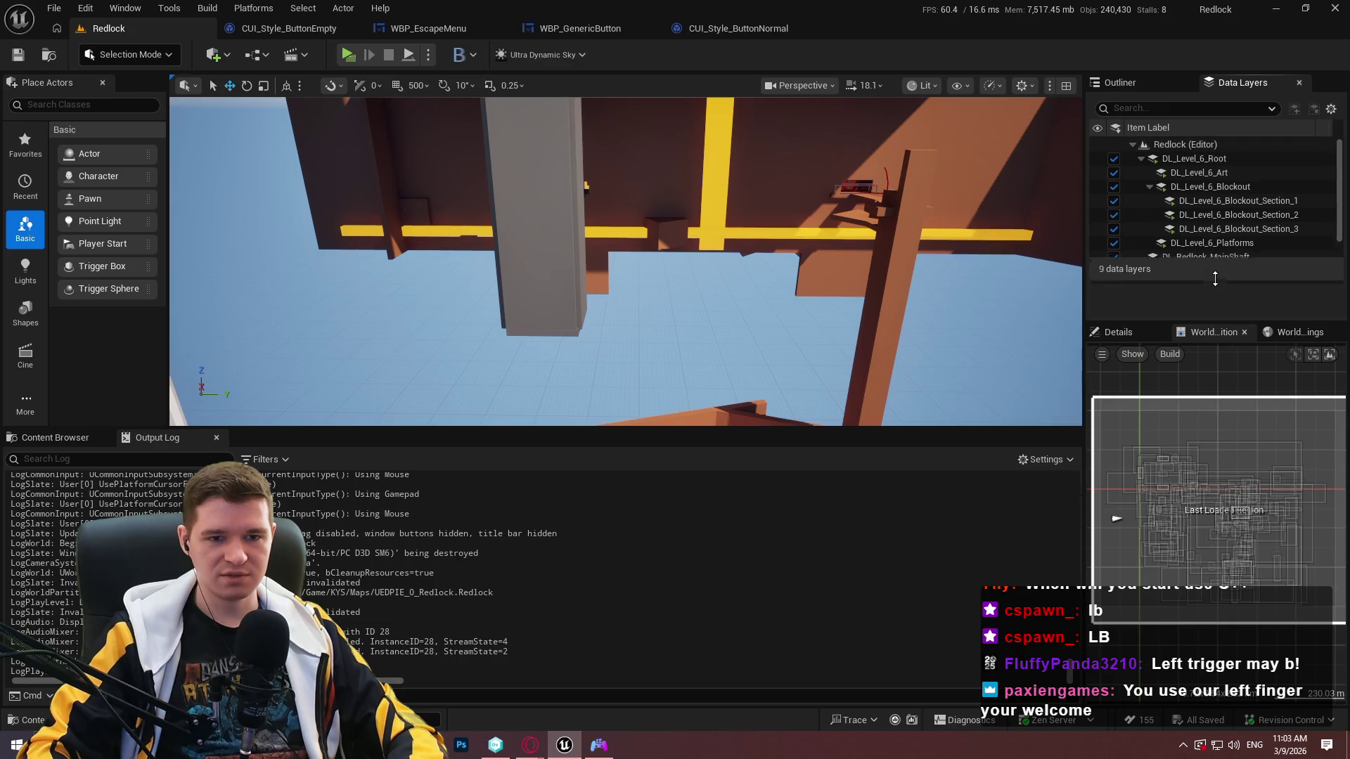
{"action": "left_click", "coordinate": [1258, 218]}
{"action": "left_click", "coordinate": [1260, 225], "text": "shift"}
{"action": "mouse_move", "coordinate": [1229, 322]}
{"action": "left_mouse_down"}
{"action": "mouse_move", "coordinate": [1225, 442]}
{"action": "mouse_move", "coordinate": [1229, 276]}
{"action": "left_mouse_up"}
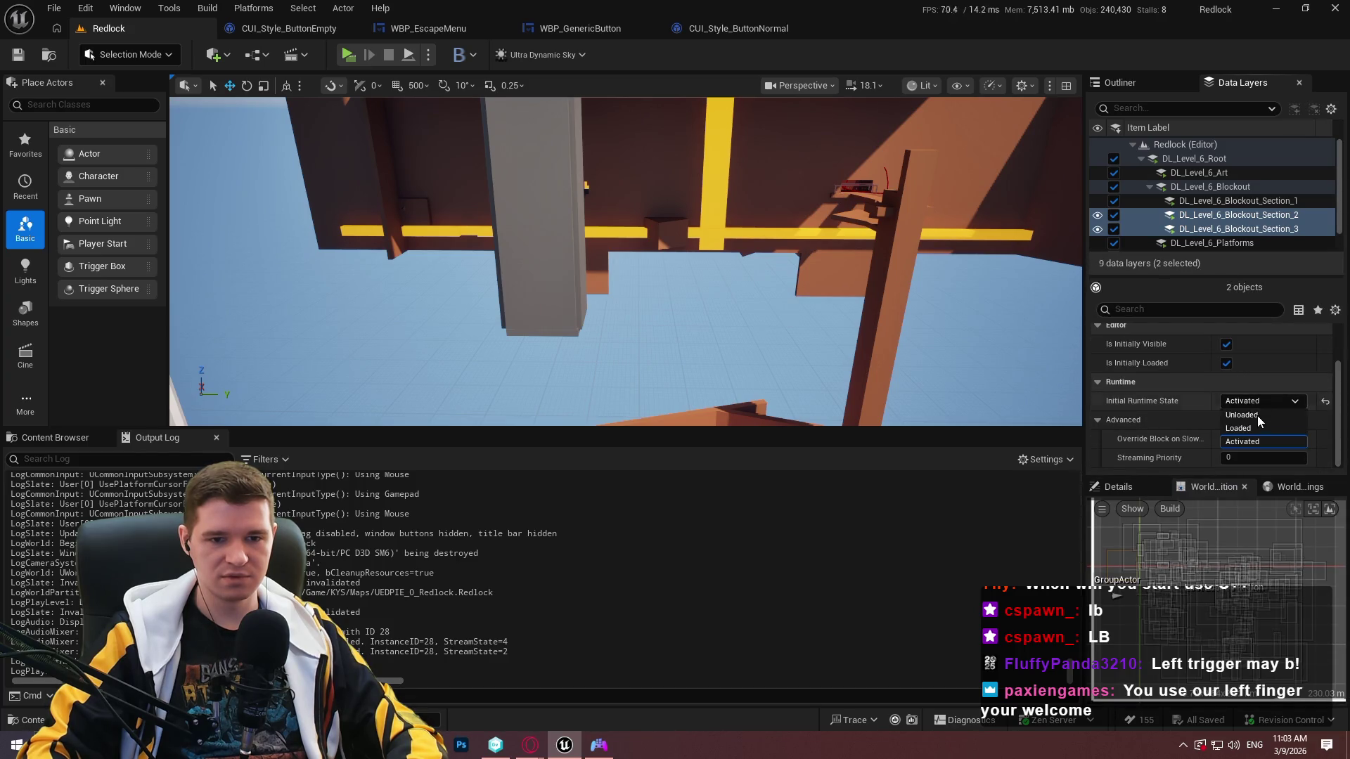
{"action": "left_click", "coordinate": [350, 55]}
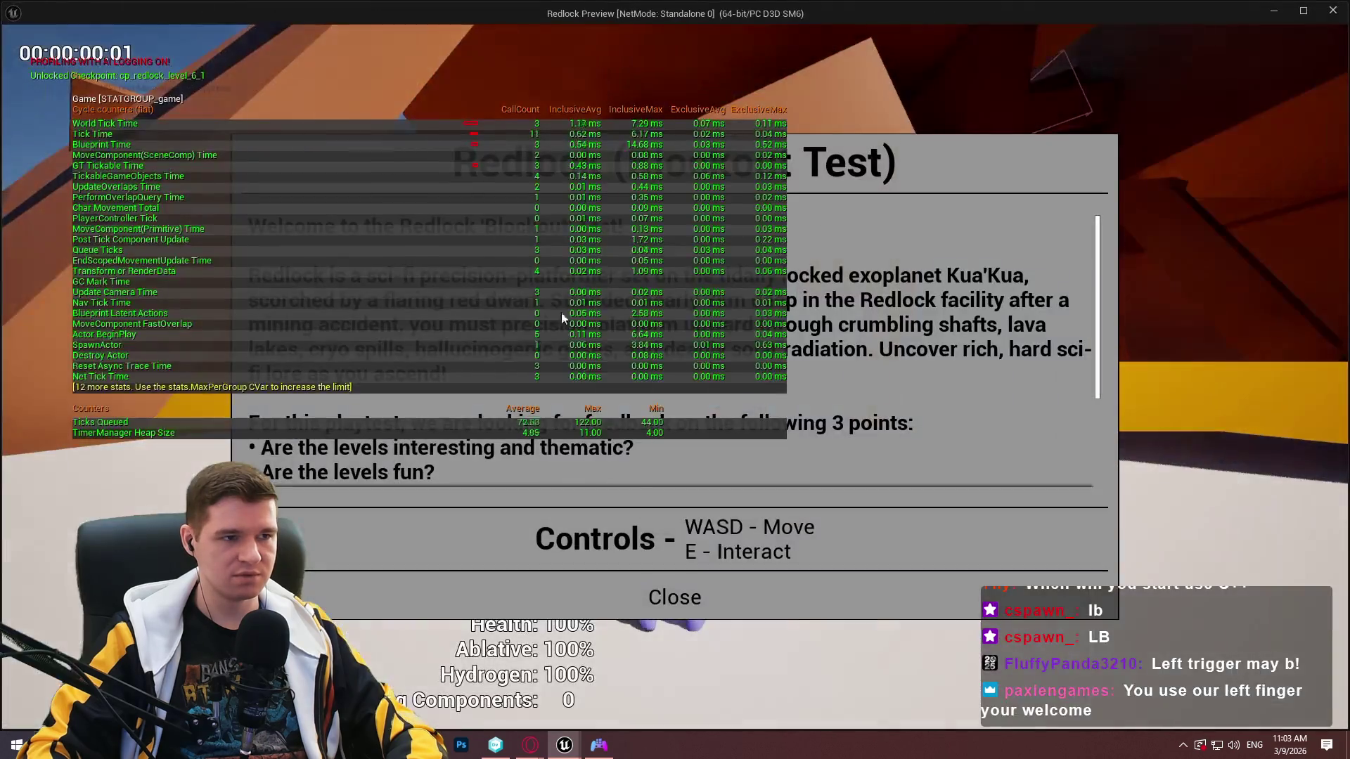
Close the welcome dialog, playtest Redlock, stop the preview, and switch to the Notepad++ notes.
{"action": "left_click", "coordinate": [682, 597]}
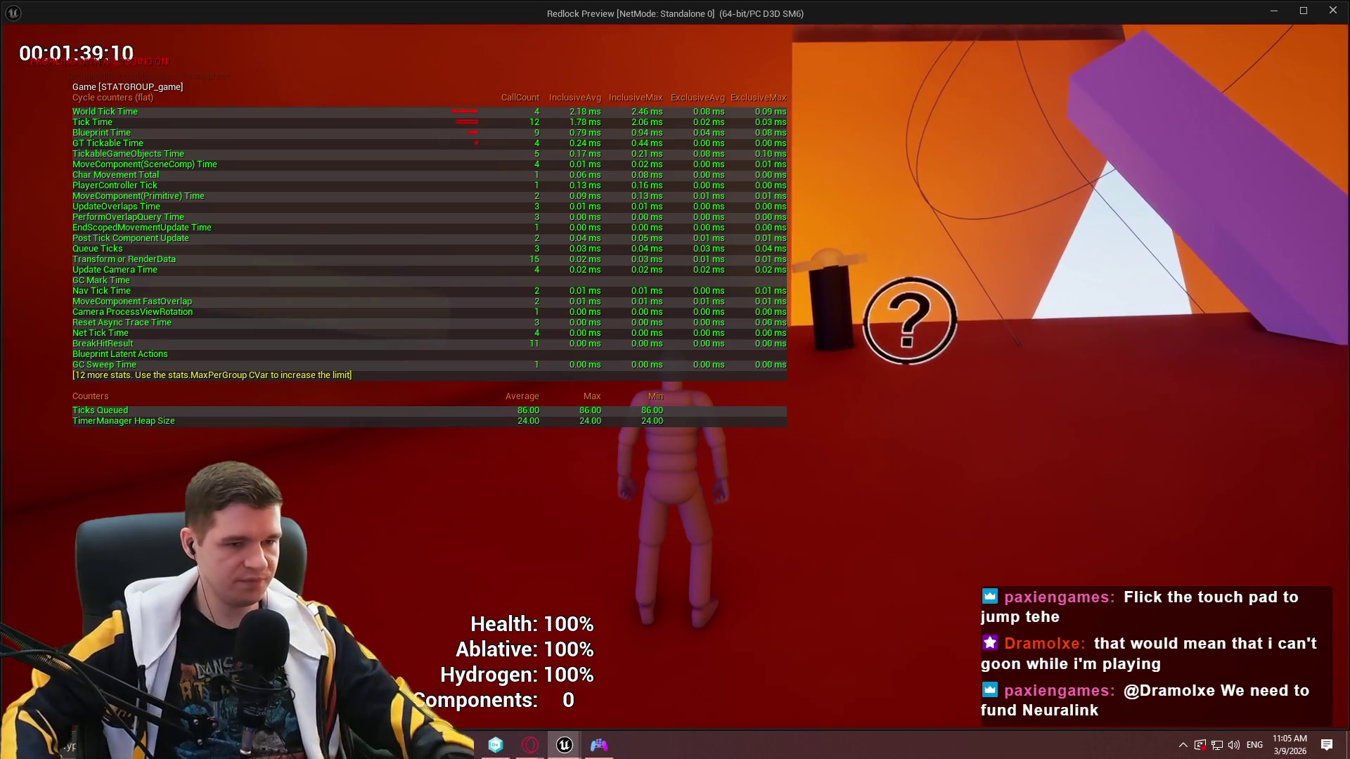
{"action": "key", "text": "Escape"}
{"action": "key", "text": "alt+Tab"}
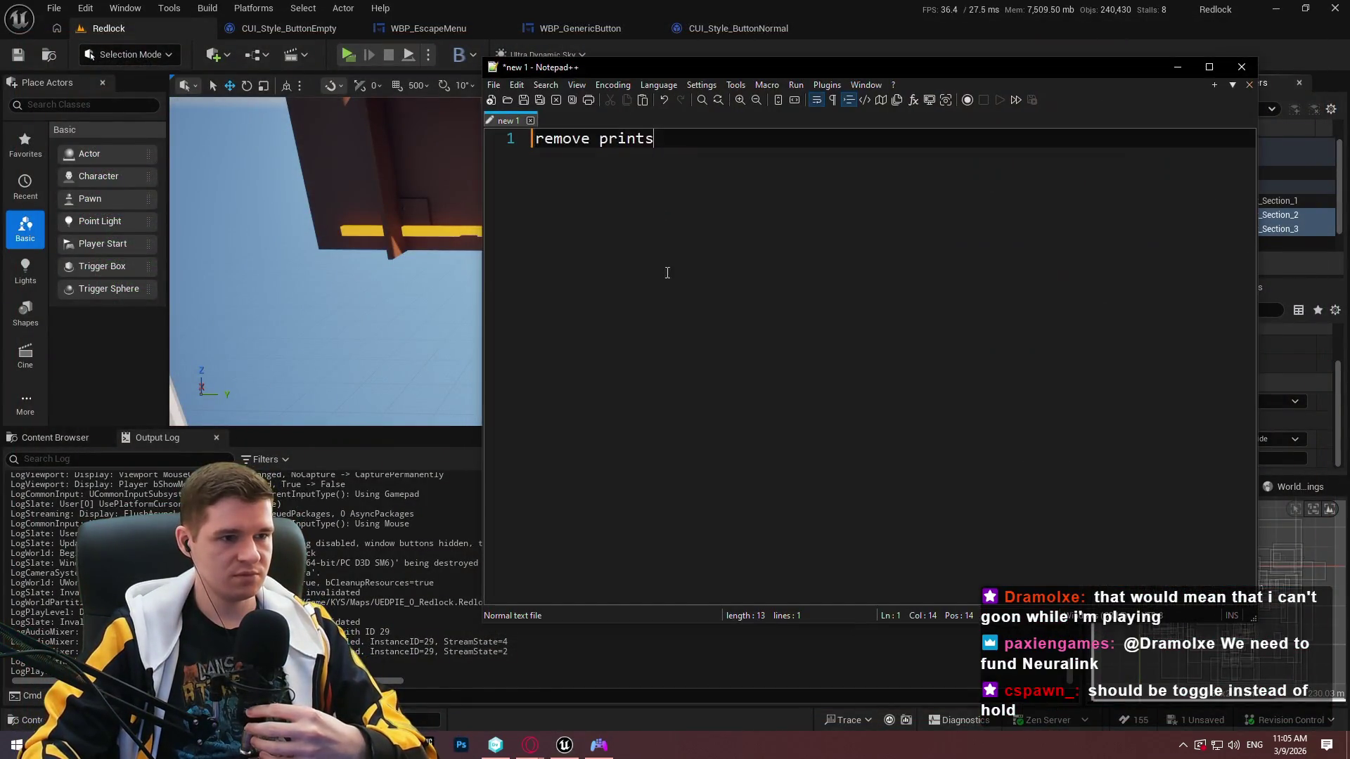
Add 'sprint on lt' to the to-do note and delete the 'remove prints' line.
{"action": "key", "text": "Return"}
{"action": "type", "text": "sprint on lt"}
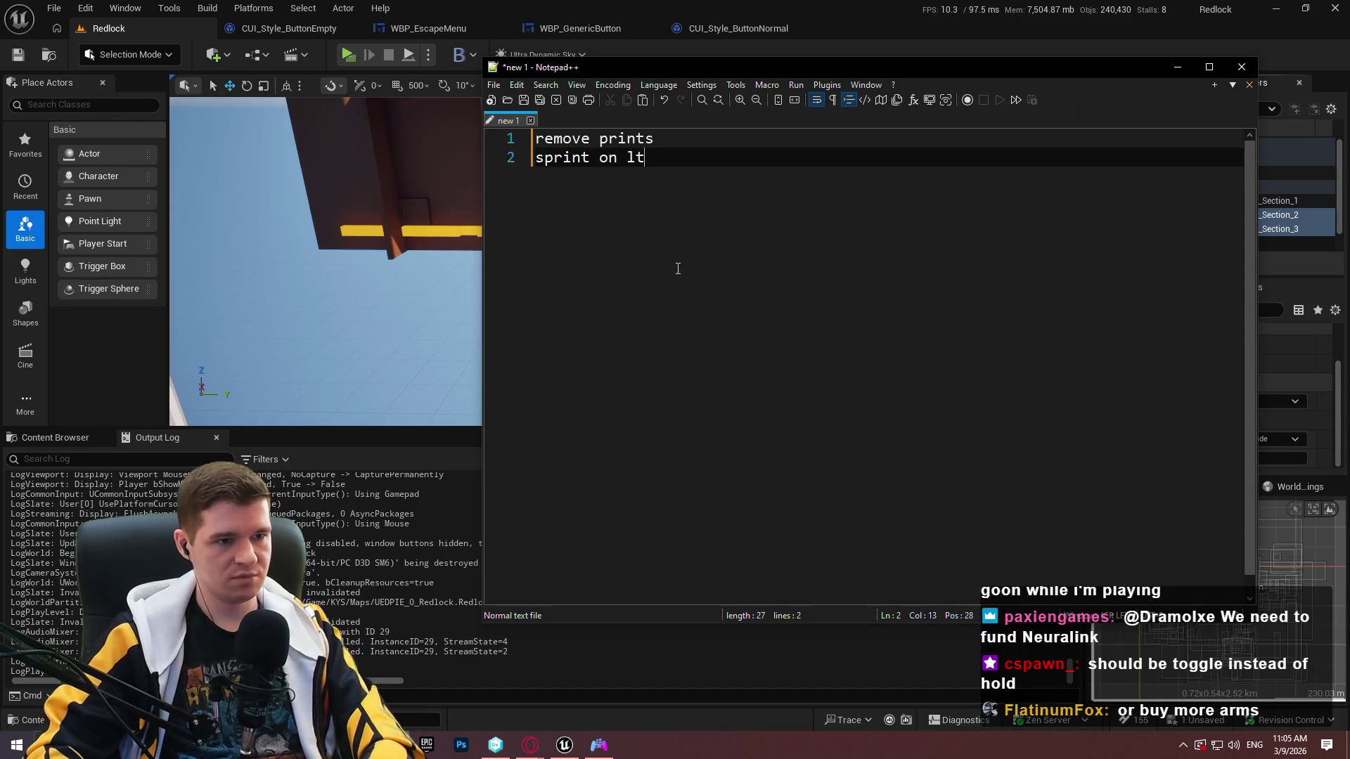
{"action": "left_click_drag", "start_coordinate": [681, 137], "coordinate": [439, 128]}
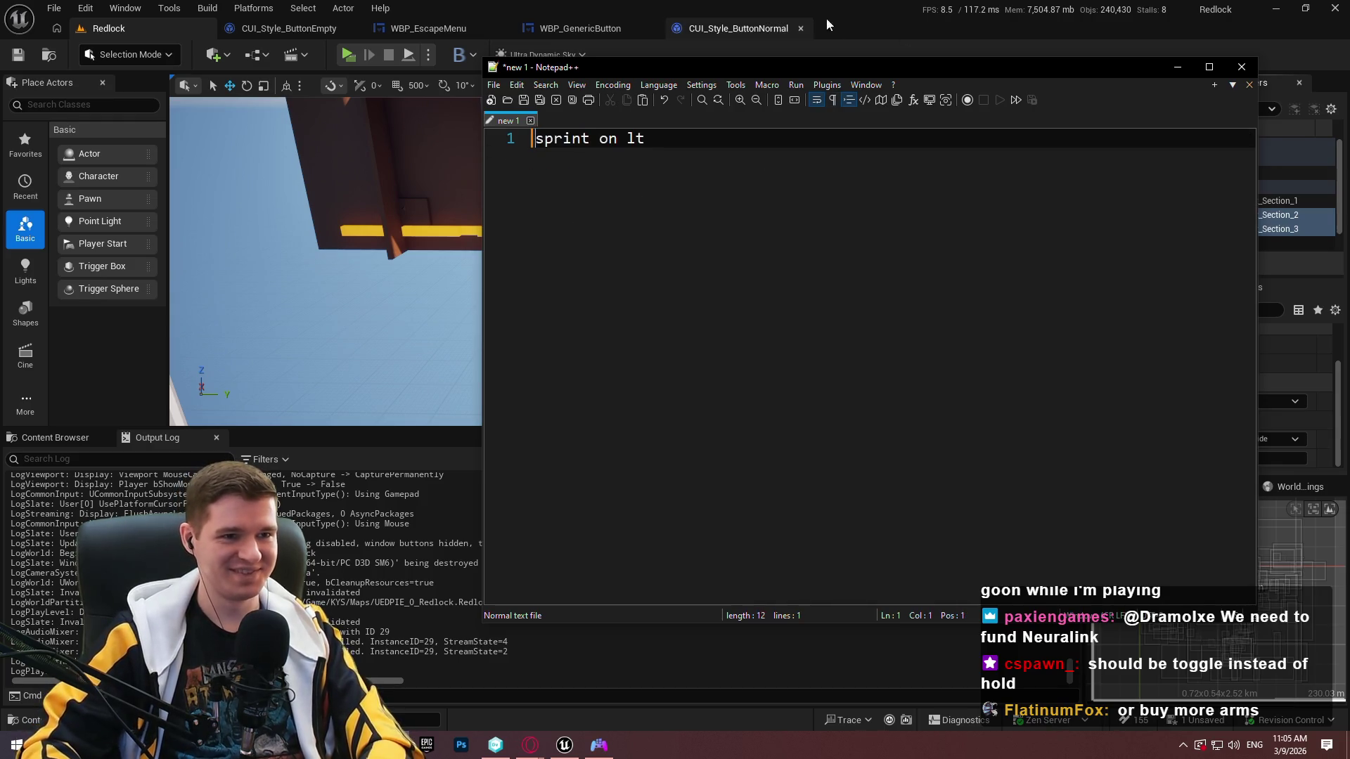
{"action": "left_click", "coordinate": [774, 28]}
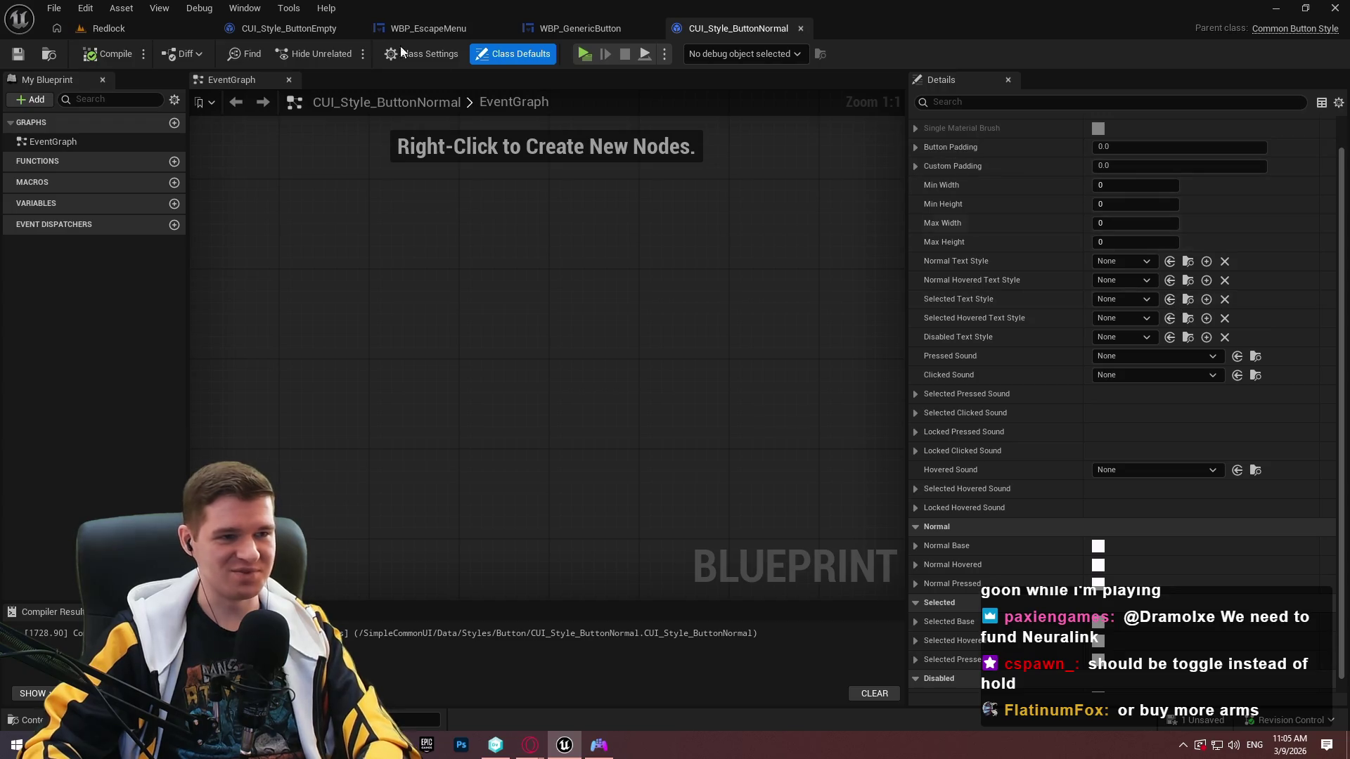
Compile CUI_Style_ButtonEmpty and browse to the Roboto text style folder in the Content Browser.
{"action": "left_click", "coordinate": [292, 30]}
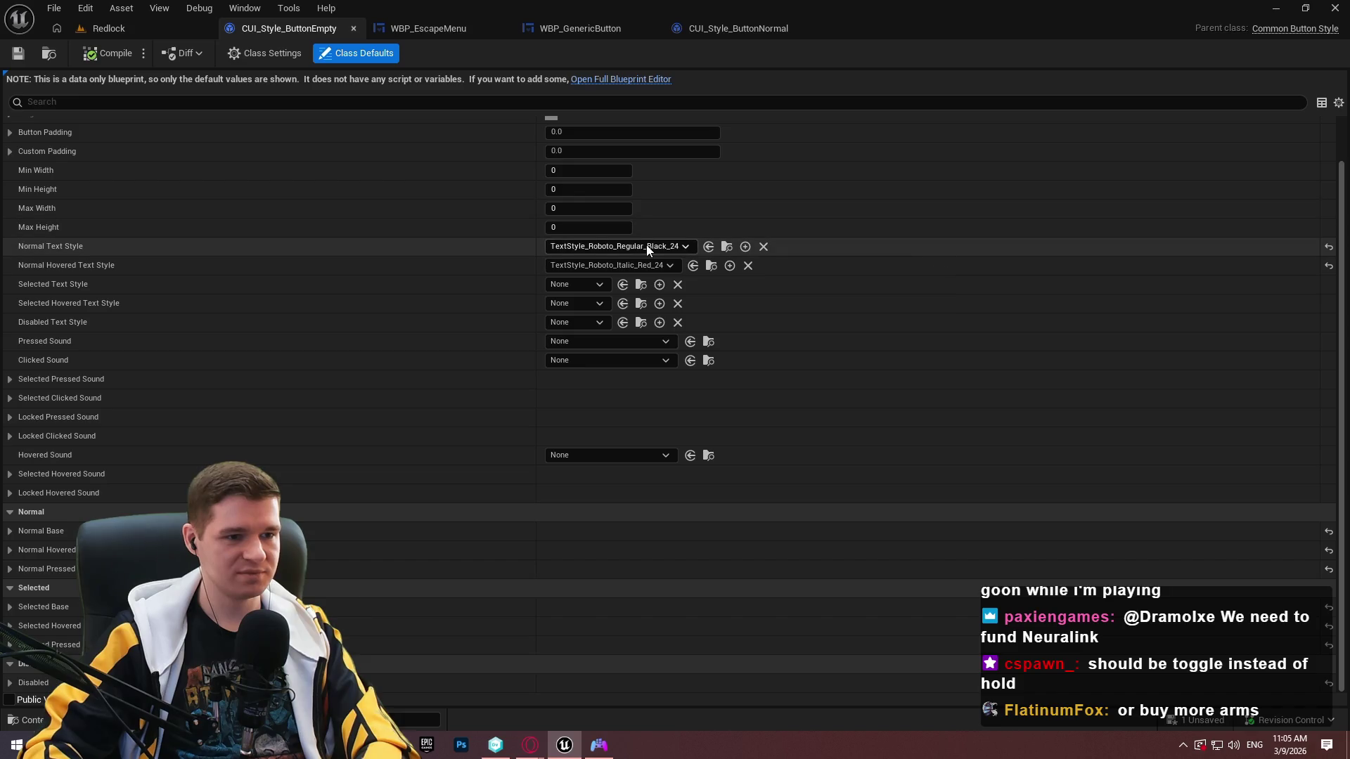
{"action": "left_click", "coordinate": [111, 55]}
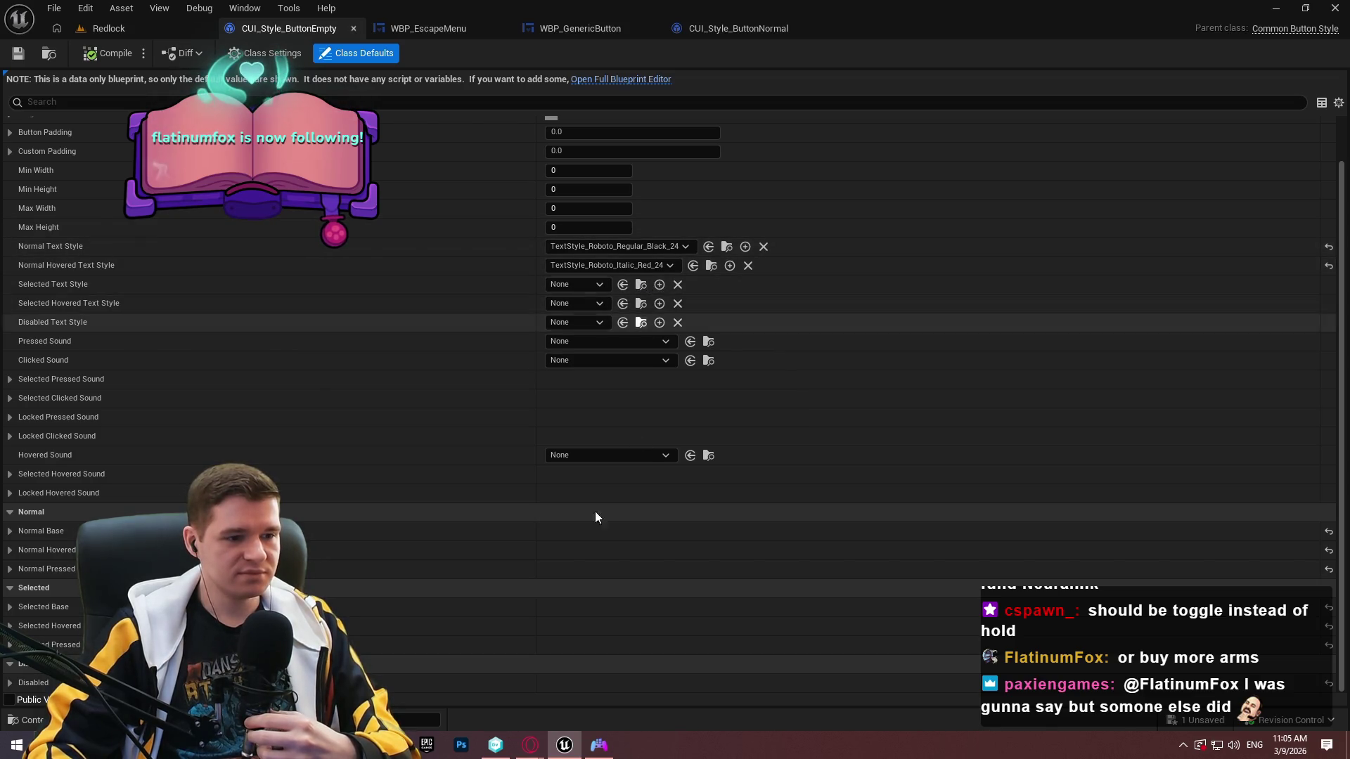
{"action": "left_click", "coordinate": [710, 265]}
{"action": "left_click", "coordinate": [643, 597]}
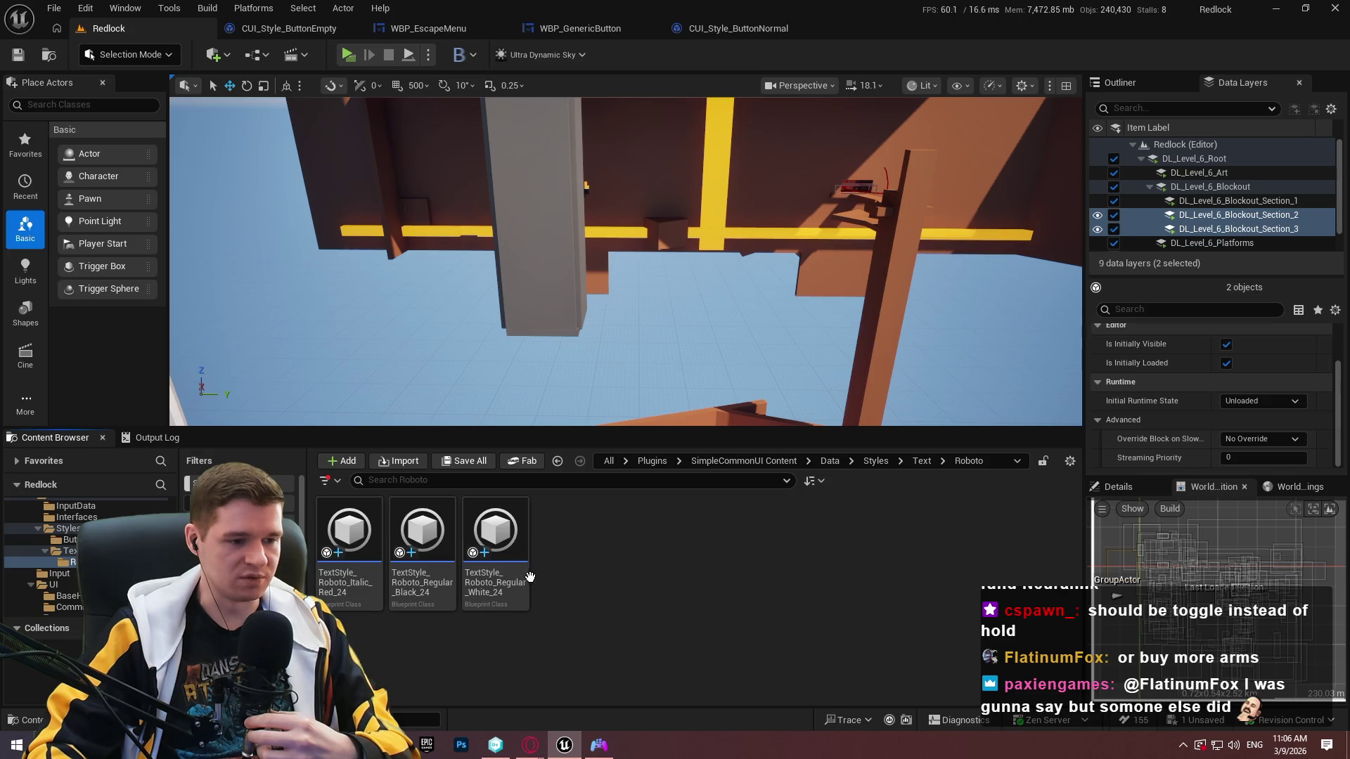
Review the three TextStyle_Roboto assets, then switch to the CUI_Style_ButtonNormal blueprint.
{"action": "mouse_move", "coordinate": [426, 595]}
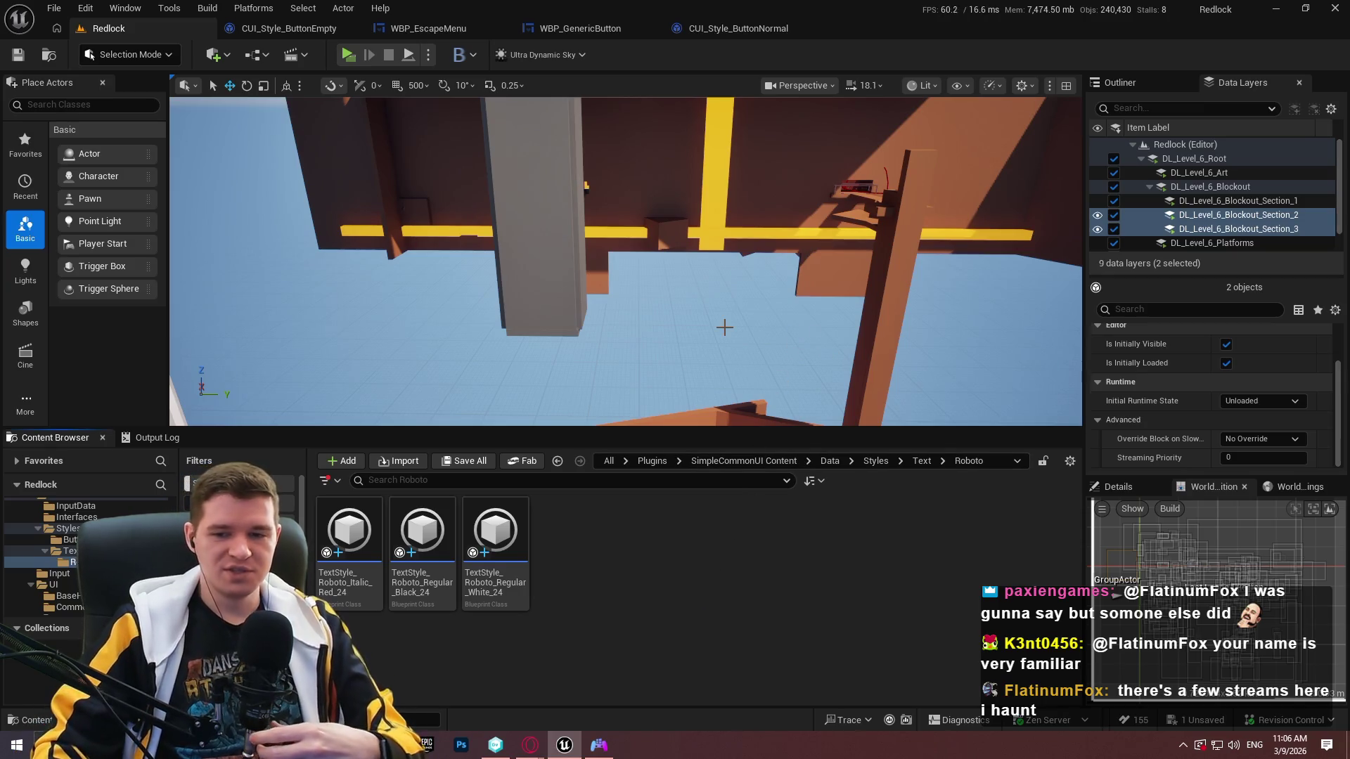
{"action": "left_click", "coordinate": [710, 30]}
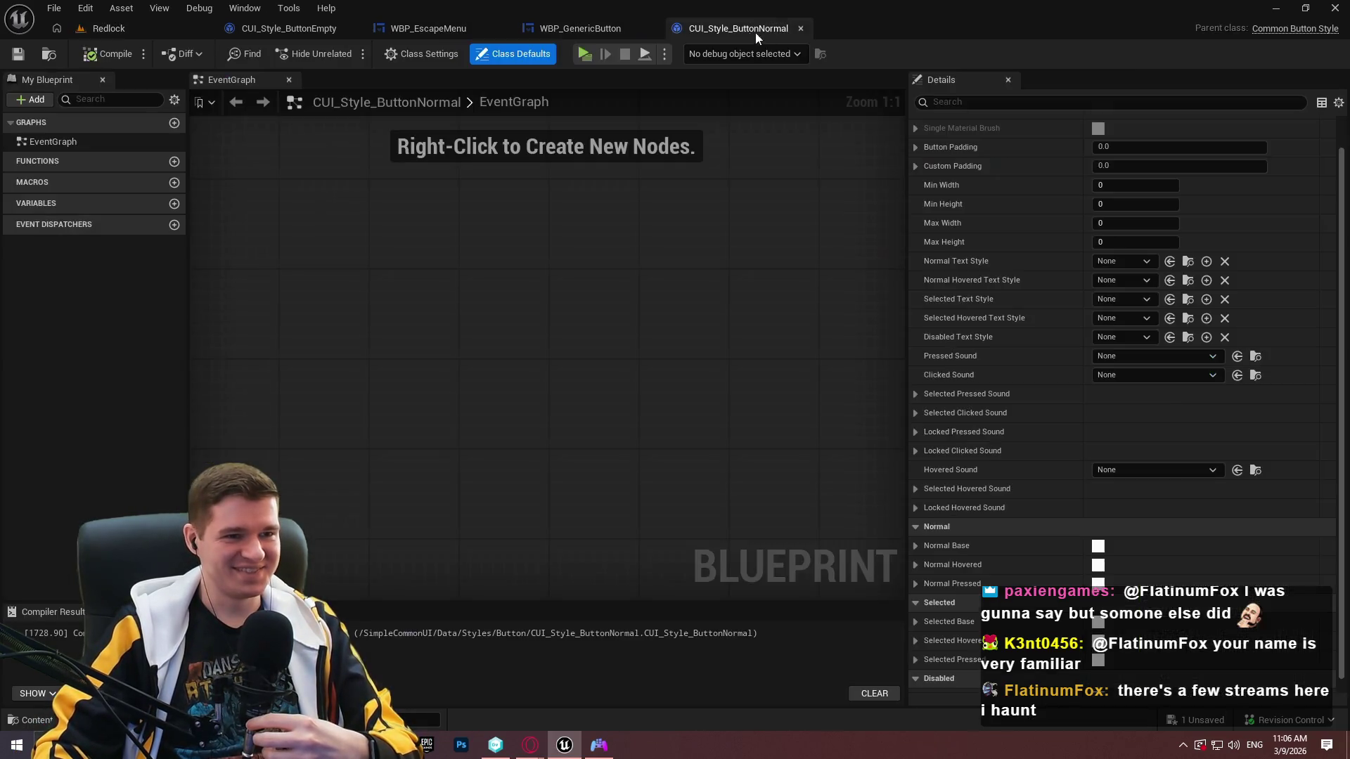
Inspect BuildButton's Set Style and Set Text nodes, then open CUI_Style_ButtonEmpty's Class Defaults.
{"action": "left_click", "coordinate": [801, 29]}
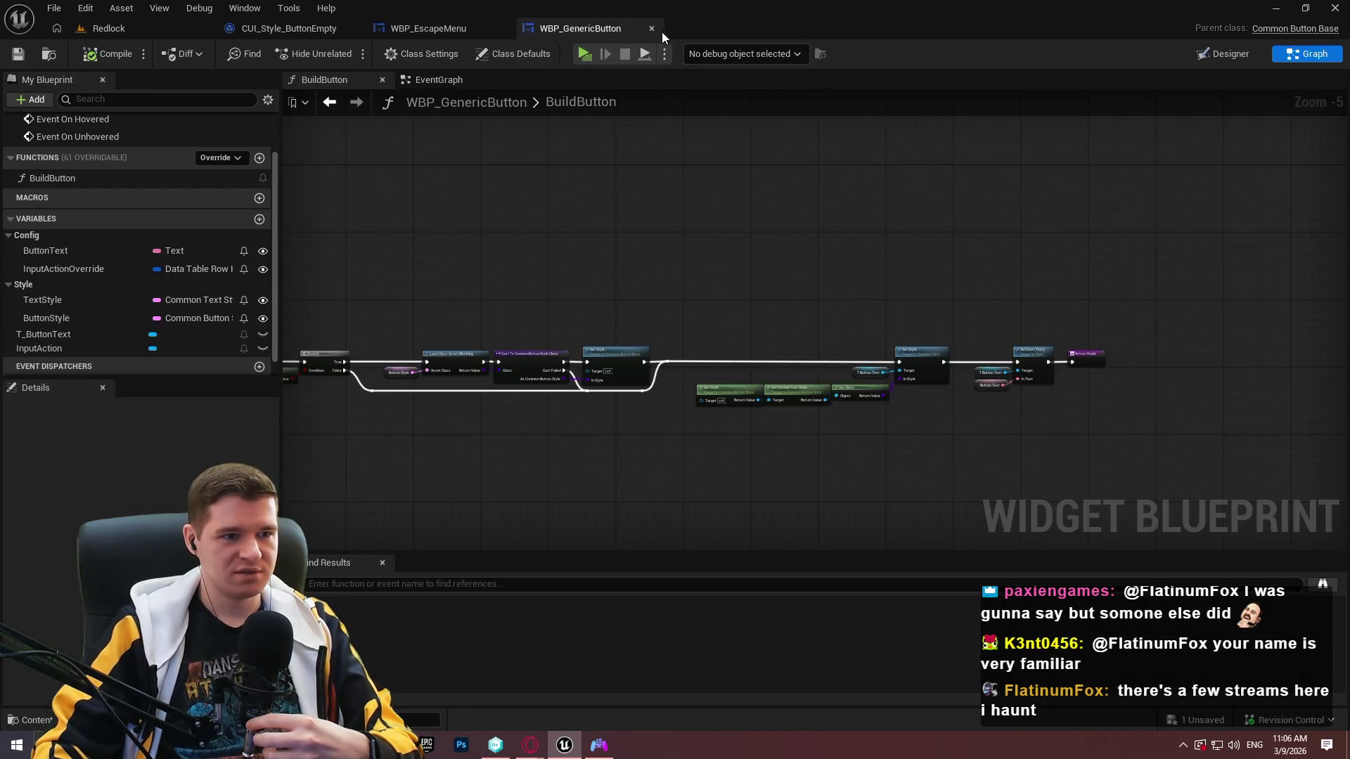
{"action": "left_click_drag", "start_coordinate": [663, 241], "coordinate": [916, 226]}
{"action": "left_click_drag", "start_coordinate": [618, 286], "coordinate": [893, 293]}
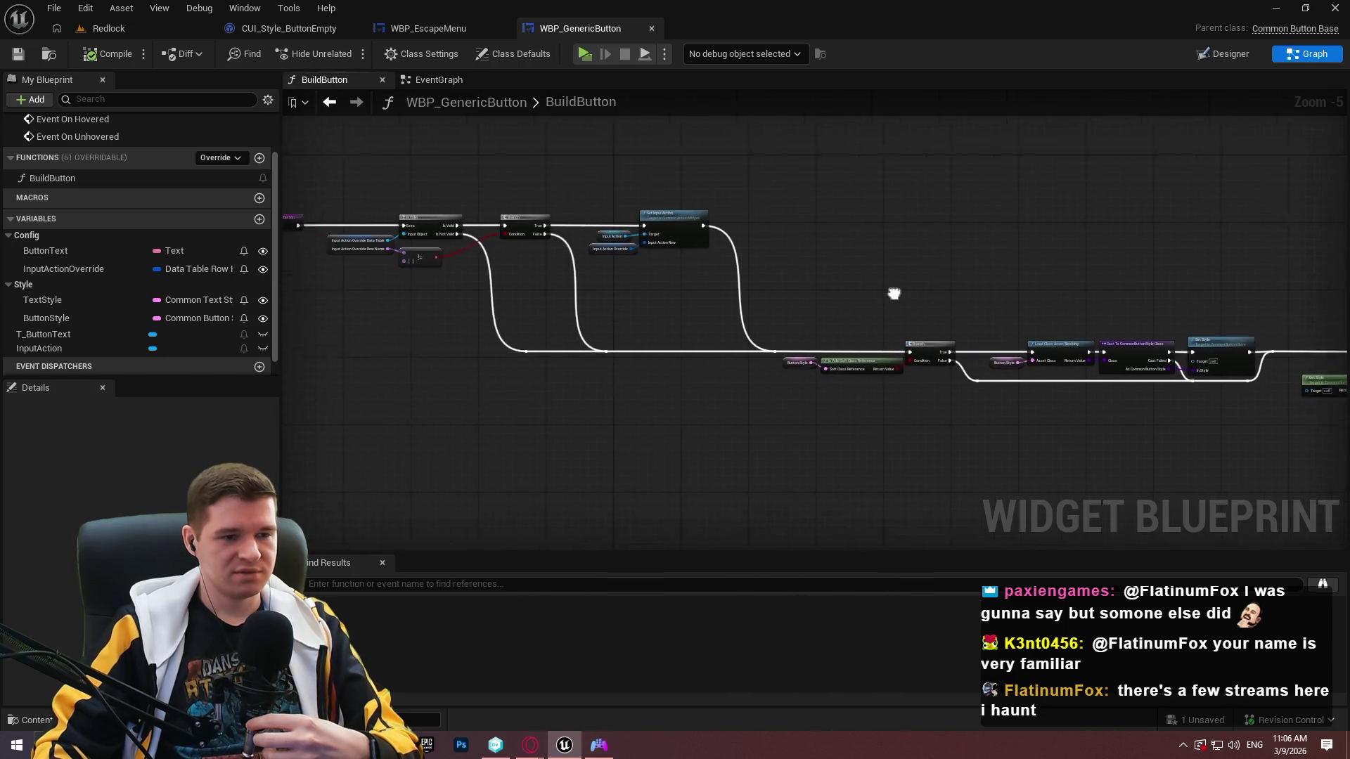
{"action": "left_click_drag", "start_coordinate": [1005, 295], "coordinate": [577, 283]}
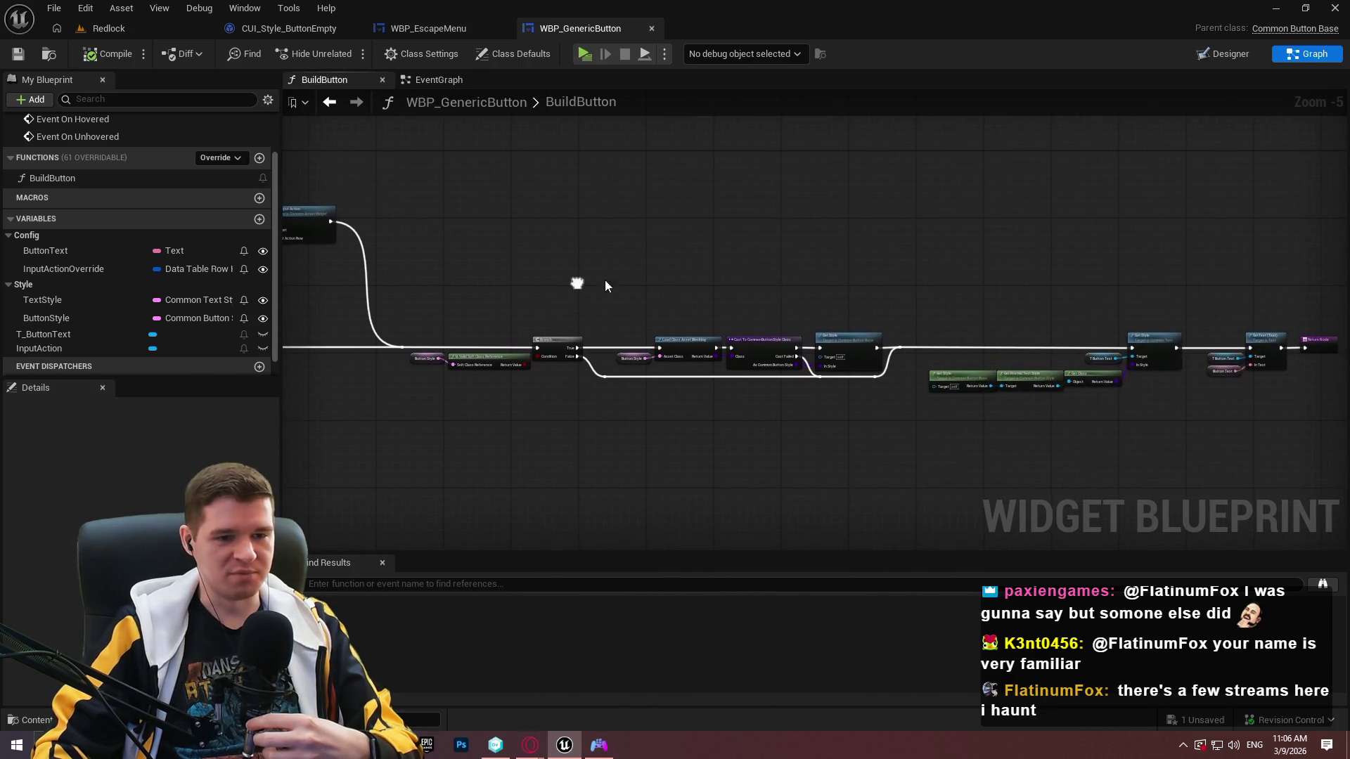
{"action": "scroll", "coordinate": [1071, 335], "scroll_direction": "up", "scroll_amount": 1}
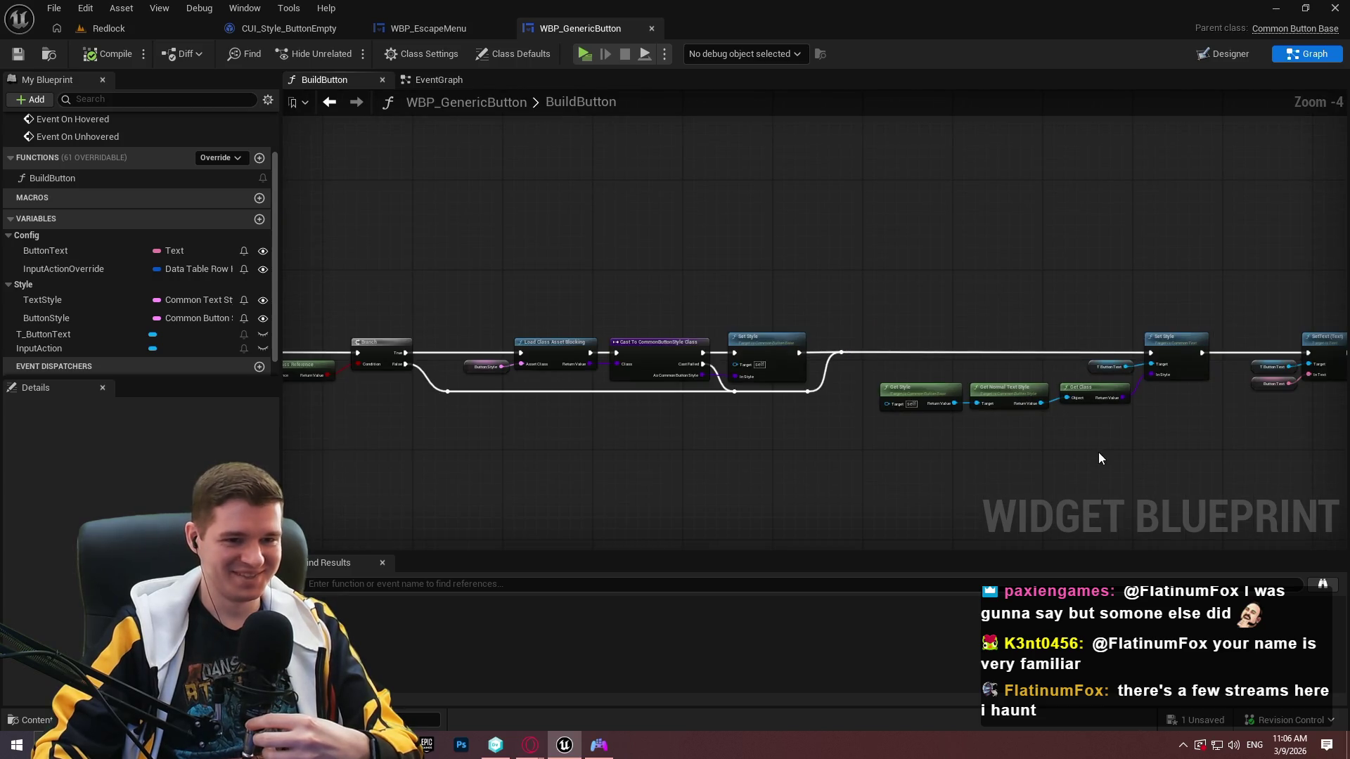
{"action": "scroll", "coordinate": [1085, 442], "scroll_direction": "up", "scroll_amount": 2}
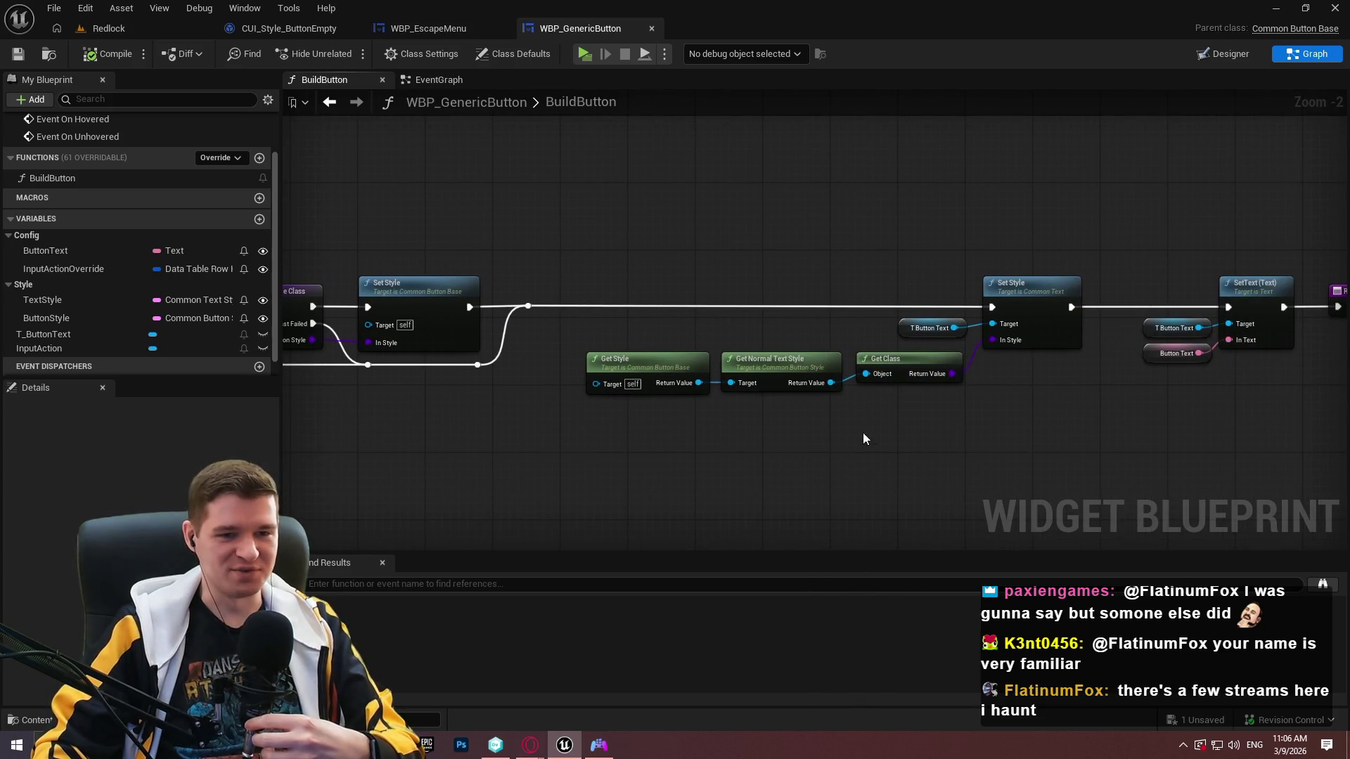
{"action": "scroll", "coordinate": [829, 401], "scroll_direction": "down", "scroll_amount": 1}
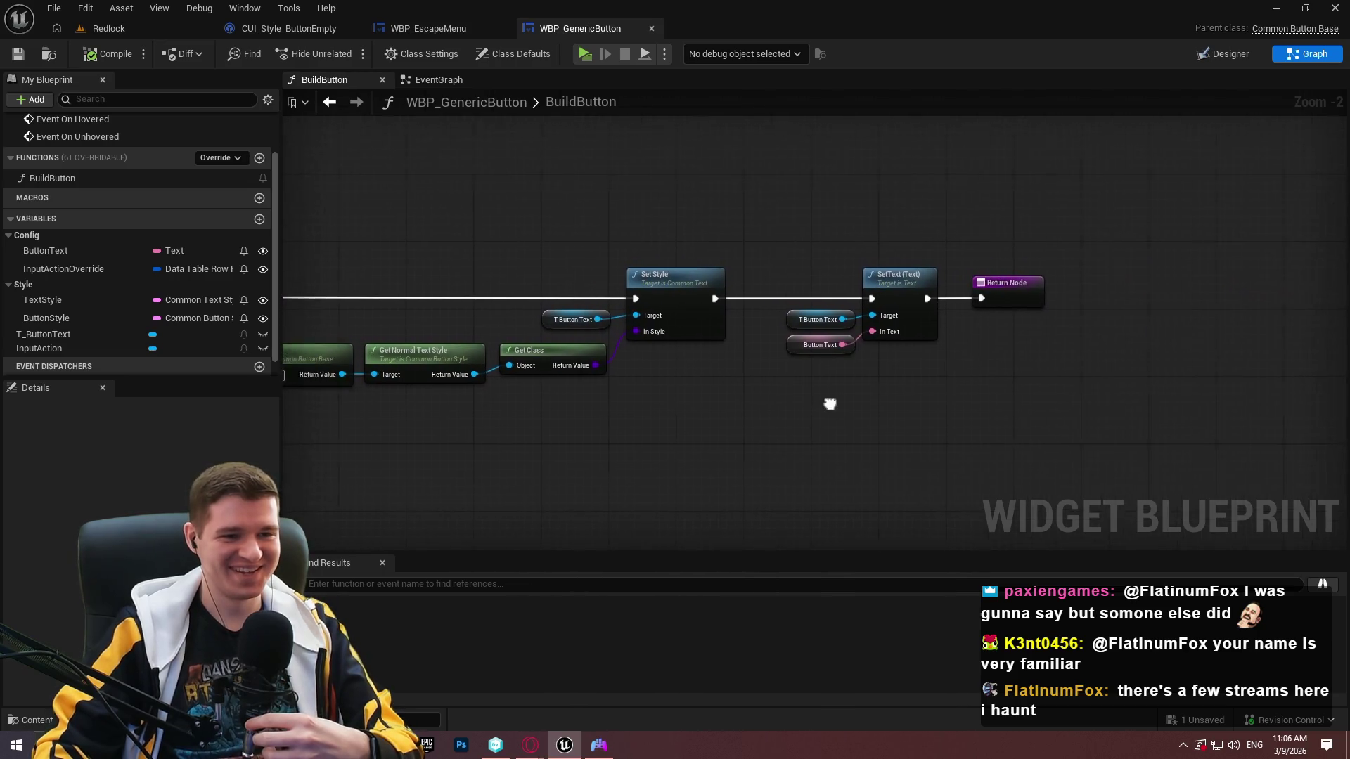
{"action": "scroll", "coordinate": [950, 394], "scroll_direction": "up", "scroll_amount": 1}
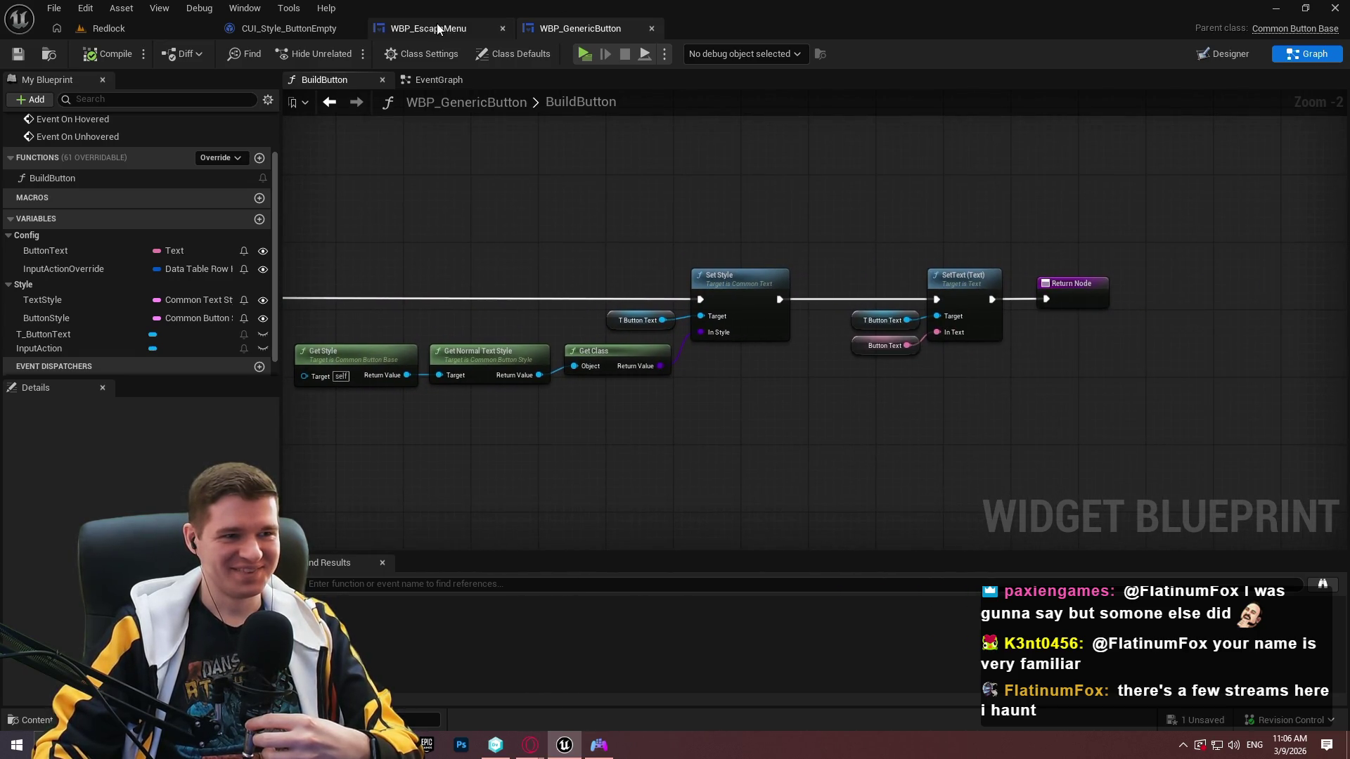
{"action": "left_click", "coordinate": [437, 25]}
{"action": "left_click", "coordinate": [298, 30]}
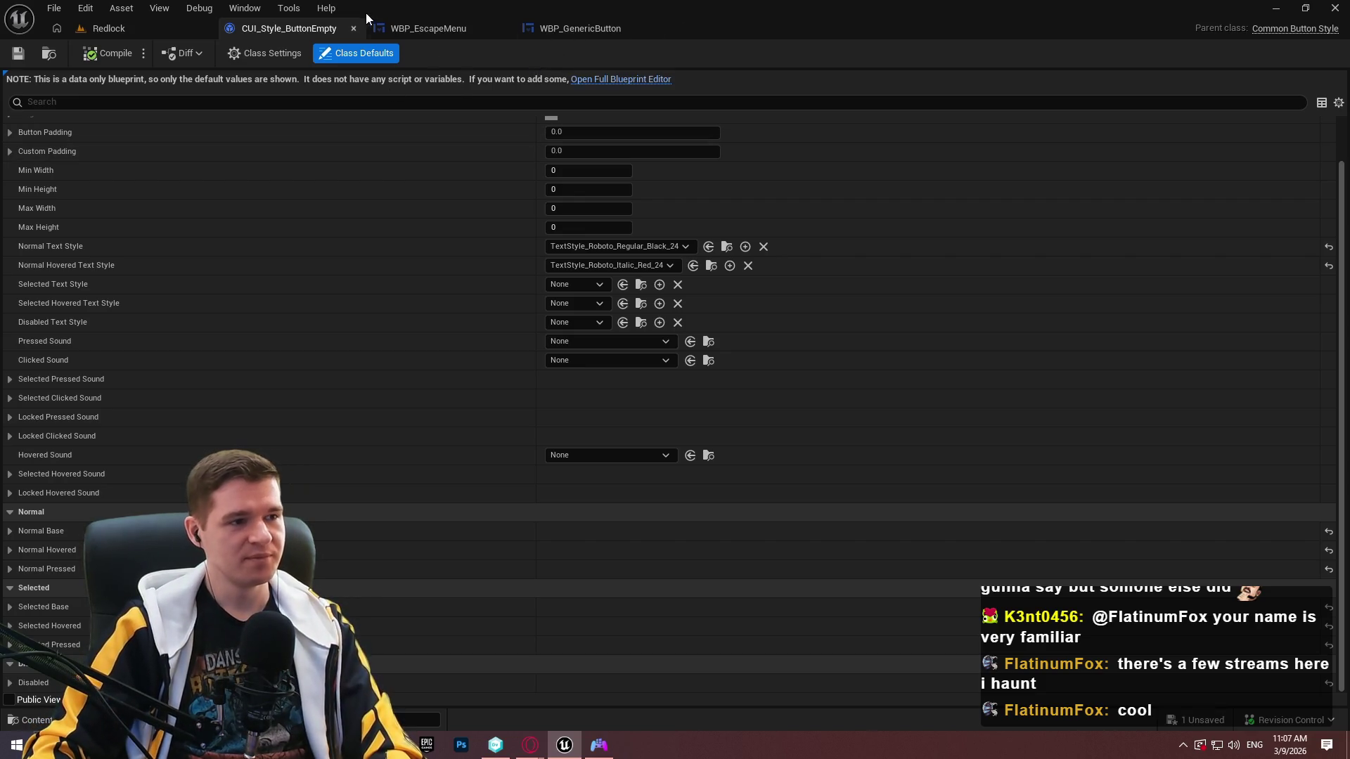
Return to the Redlock level editor and browse from SimpleCommonUI Content to the KYS folder.
{"action": "left_click", "coordinate": [117, 27]}
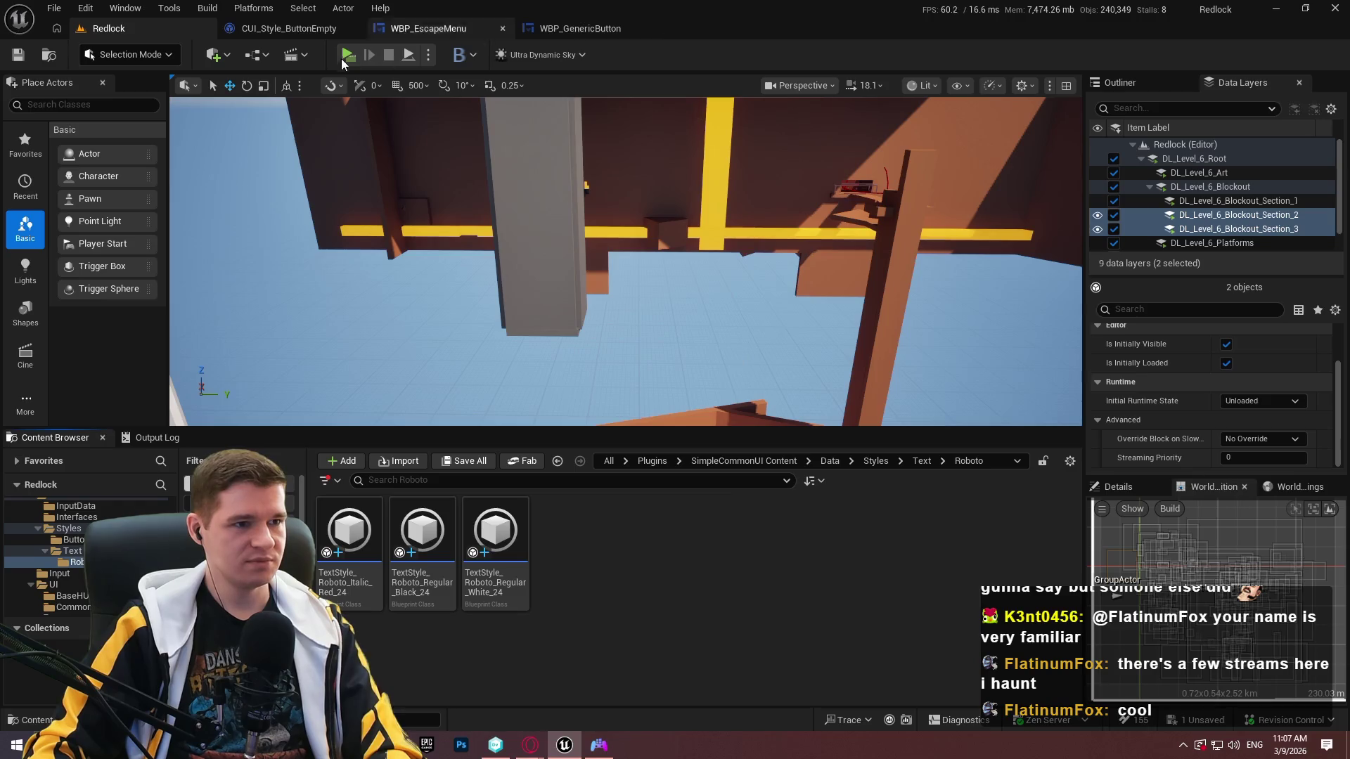
{"action": "left_click", "coordinate": [727, 461]}
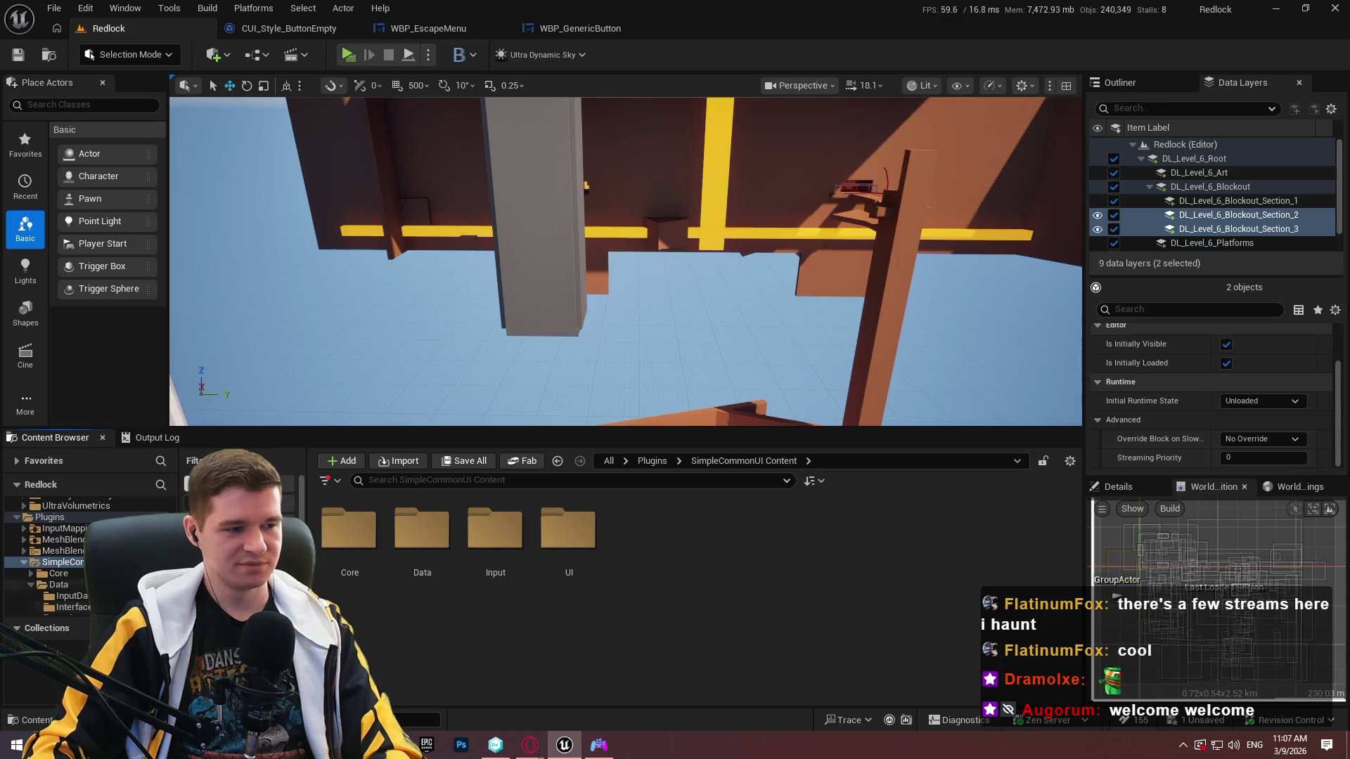
{"action": "scroll", "coordinate": [91, 555], "scroll_direction": "up", "scroll_amount": 10}
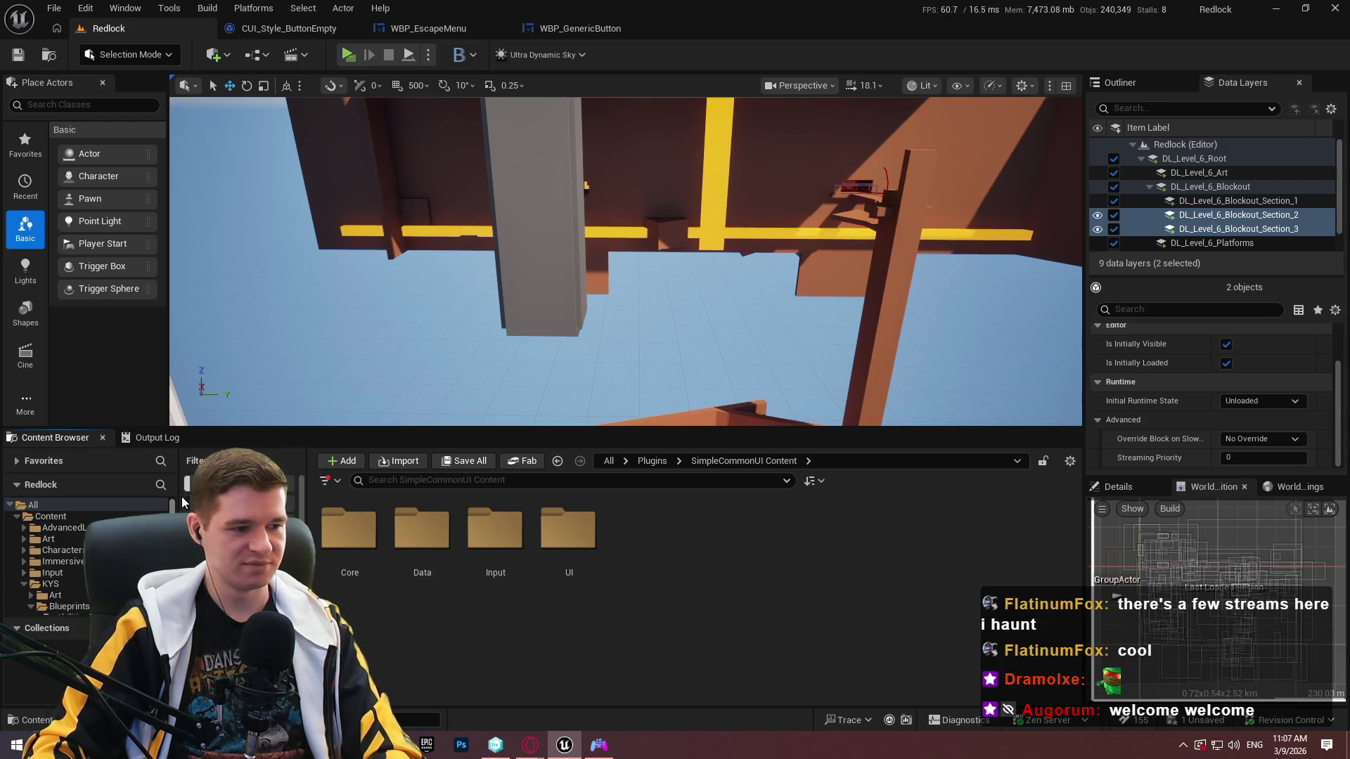
{"action": "left_click", "coordinate": [46, 584]}
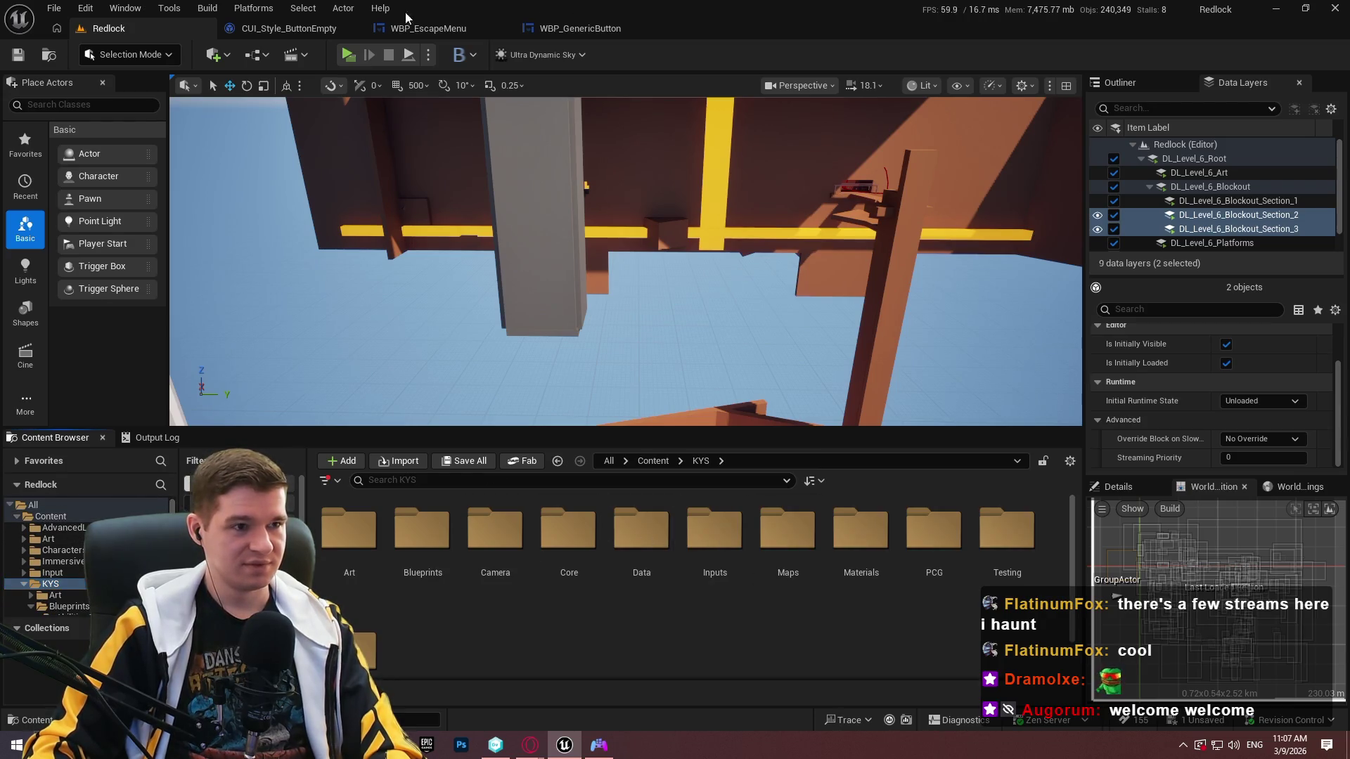
Close the CUI_Style_ButtonEmpty, WBP_EscapeMenu and WBP_GenericButton editors and launch Standalone Game.
{"action": "left_click", "coordinate": [348, 29]}
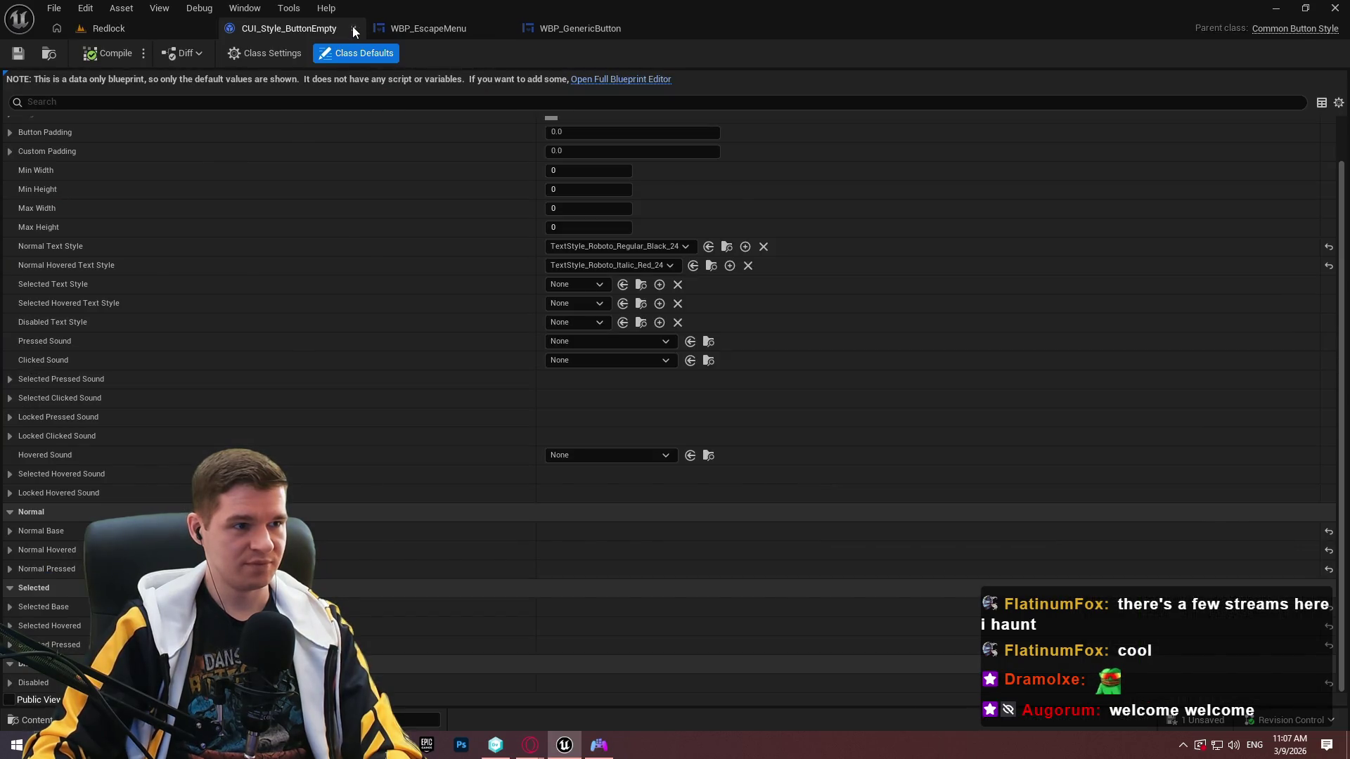
{"action": "left_click", "coordinate": [353, 29]}
{"action": "left_click", "coordinate": [353, 29]}
{"action": "left_click", "coordinate": [353, 29]}
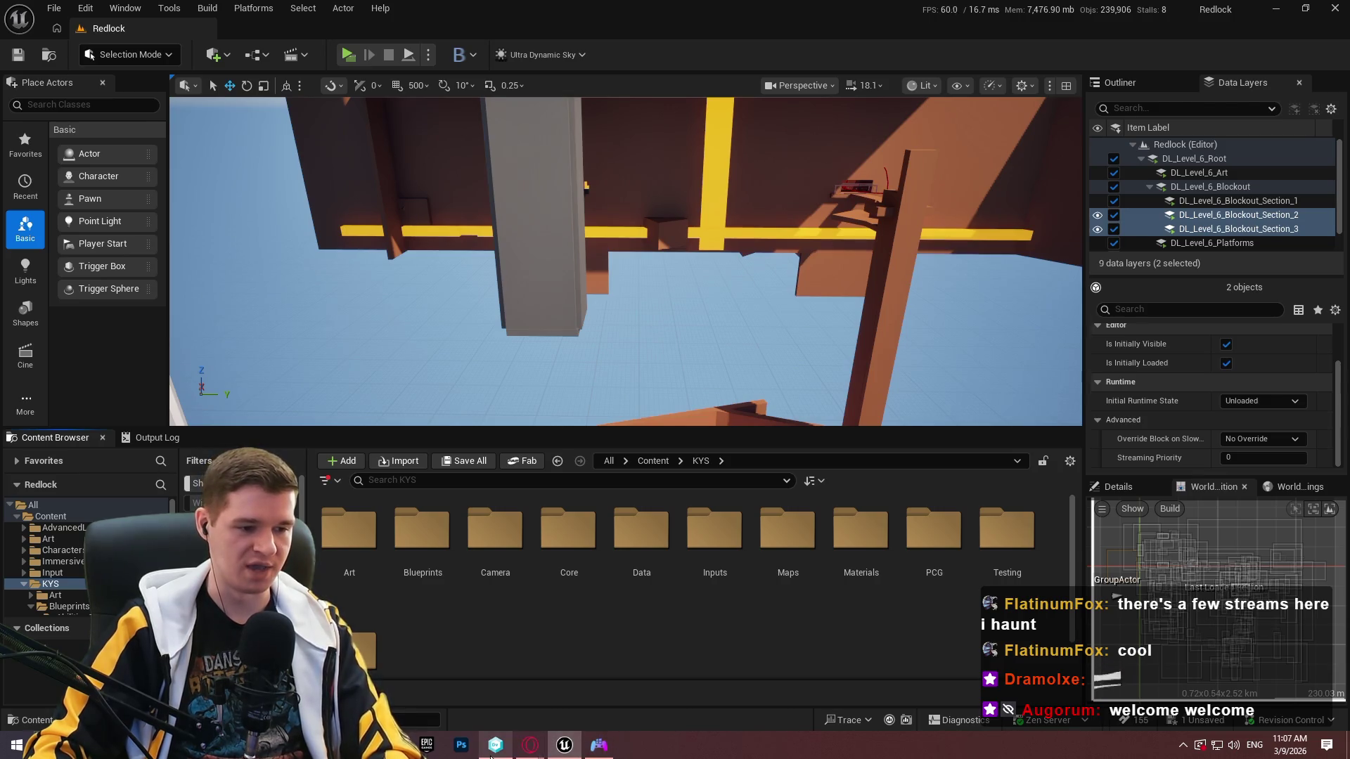
{"action": "left_click", "coordinate": [355, 54]}
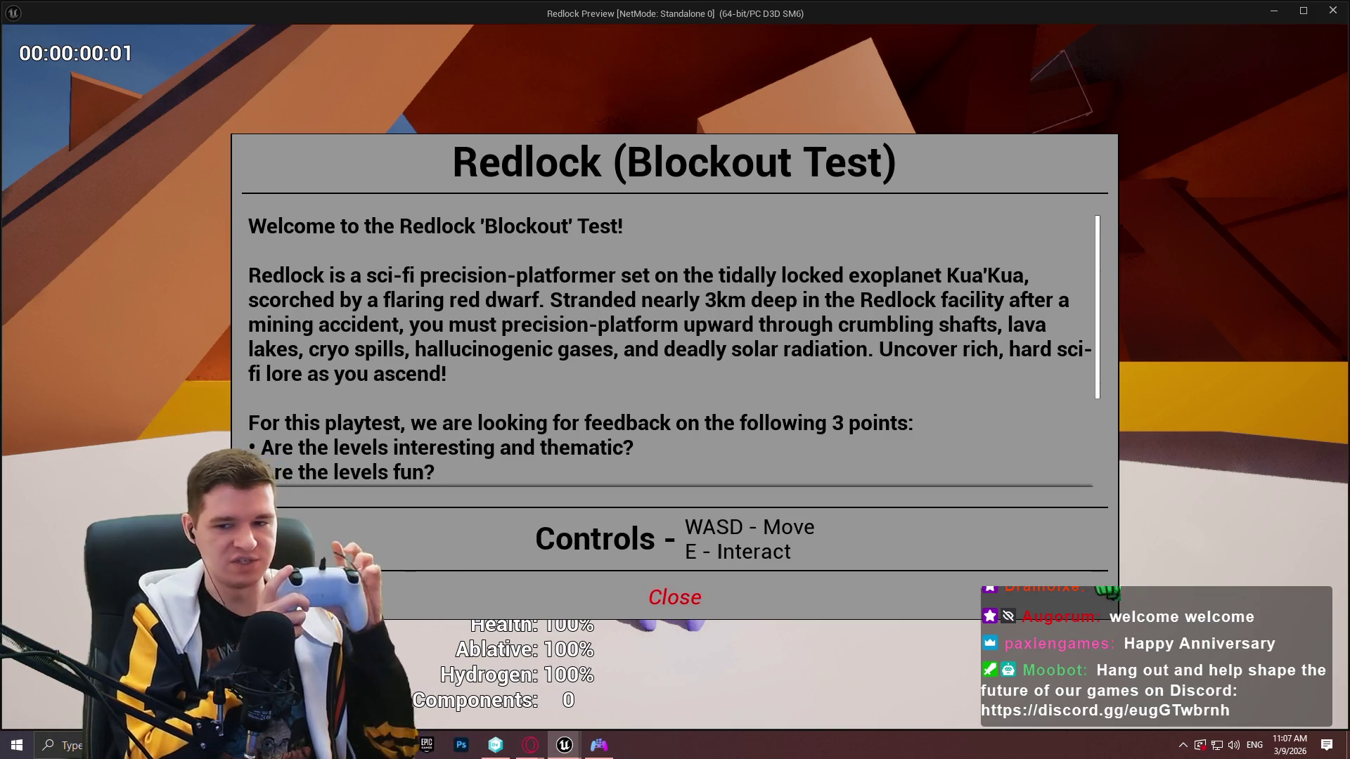
Dismiss the welcome dialog, pause the game, and raise the camera sensitivity.
{"action": "key", "text": "Return"}
{"action": "key", "text": "Escape"}
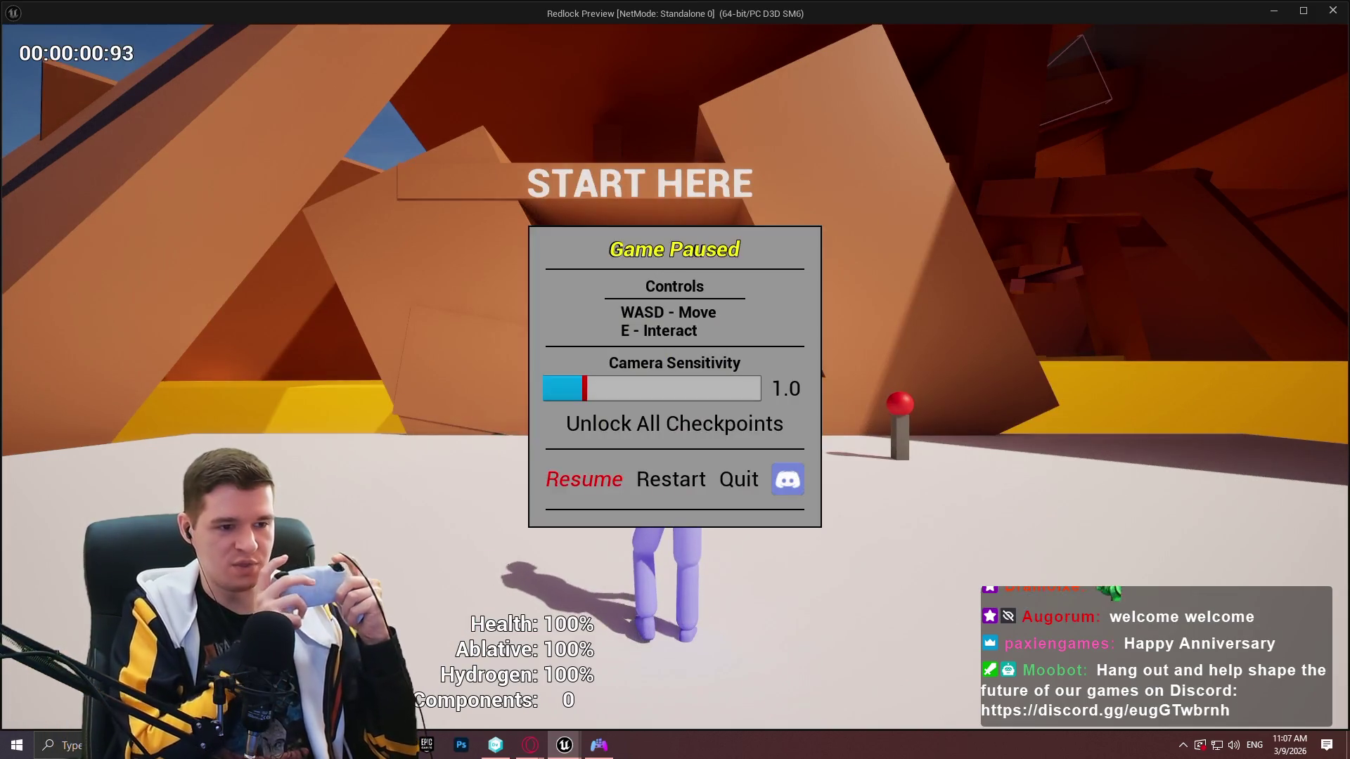
{"action": "key", "text": "Left"}
{"action": "key", "text": "Right"}
{"action": "key", "text": "Left"}
Browse the remaining pause menu options and resume play.
{"action": "key", "text": "Left"}
{"action": "key", "text": "Up"}
{"action": "key", "text": "Down"}
{"action": "key", "text": "Up"}
{"action": "key", "text": "Right"}
{"action": "key", "text": "Right"}
{"action": "key", "text": "Right"}
{"action": "key", "text": "Left"}
{"action": "key", "text": "Left"}
{"action": "key", "text": "Left"}
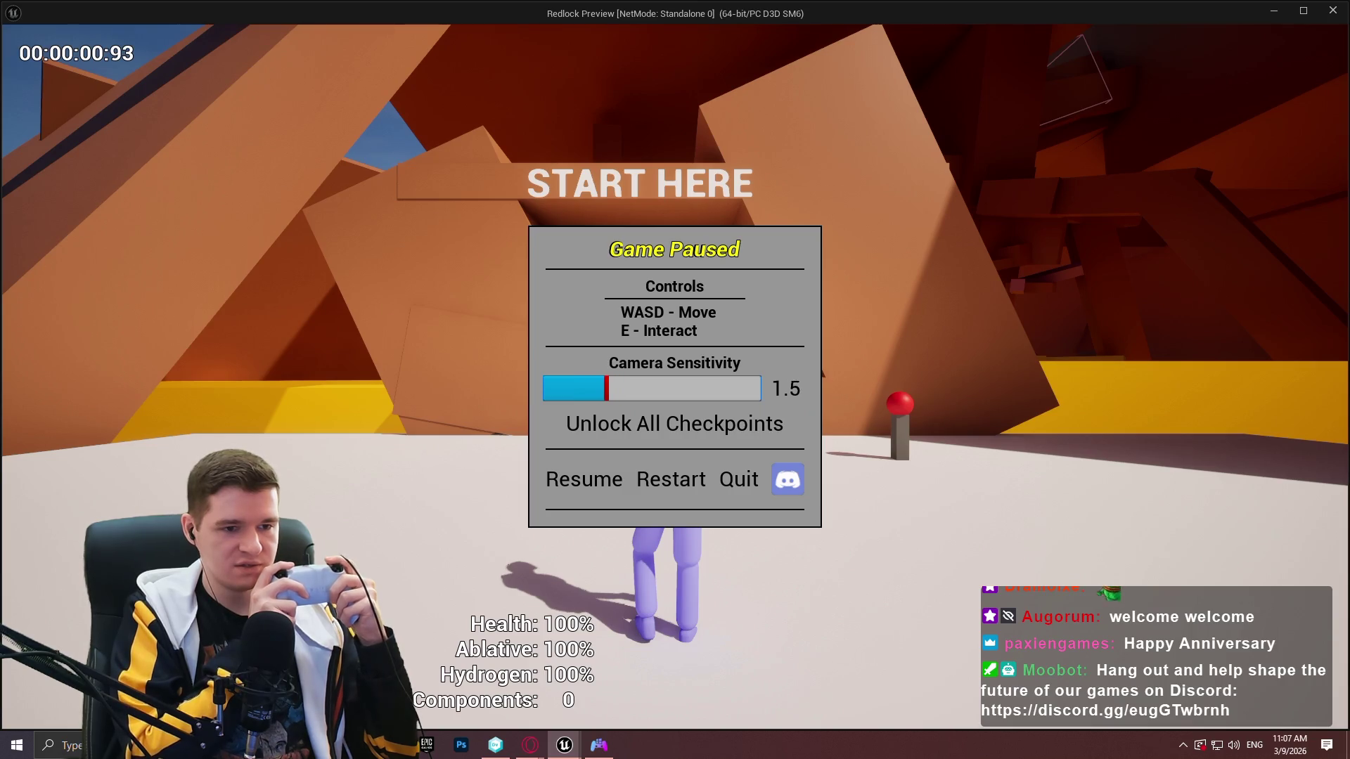
{"action": "key", "text": "Down"}
{"action": "key", "text": "Down"}
{"action": "key", "text": "Right"}
{"action": "key", "text": "Up"}
{"action": "key", "text": "Down"}
{"action": "key", "text": "Right"}
{"action": "key", "text": "Right"}
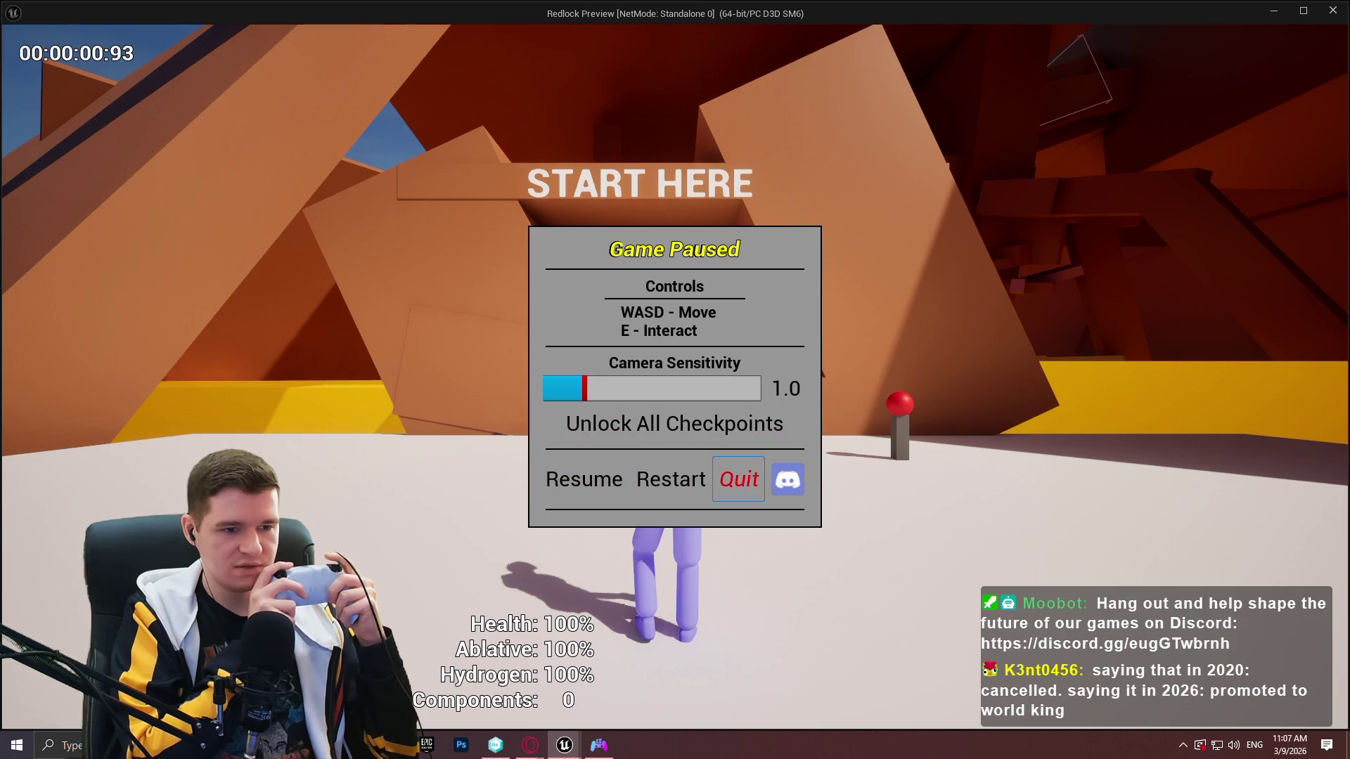
{"action": "key", "text": "Left"}
{"action": "key", "text": "Left"}
{"action": "key", "text": "Return"}
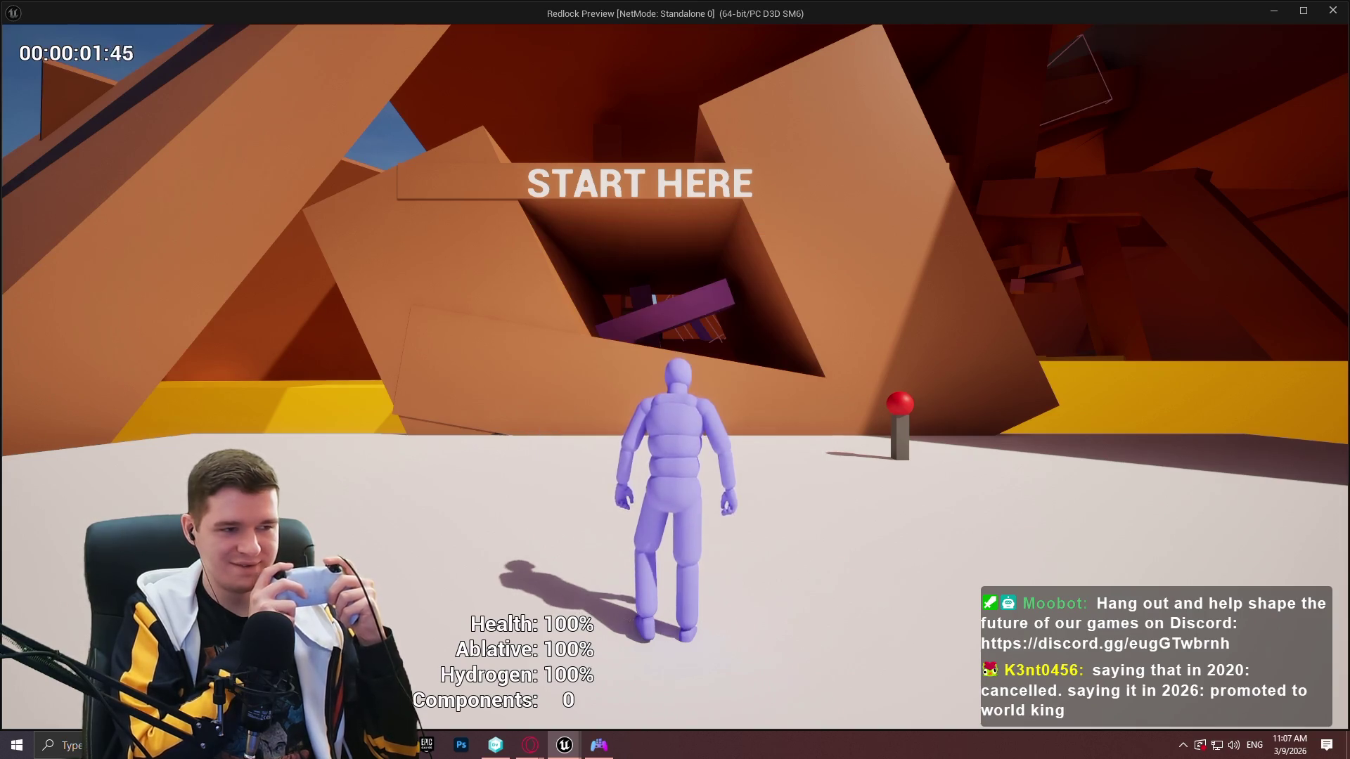
Run to the red checkpoint post, open its teleporting dialog, and close it.
{"action": "key", "text": "w"}
{"action": "key", "text": "w"}
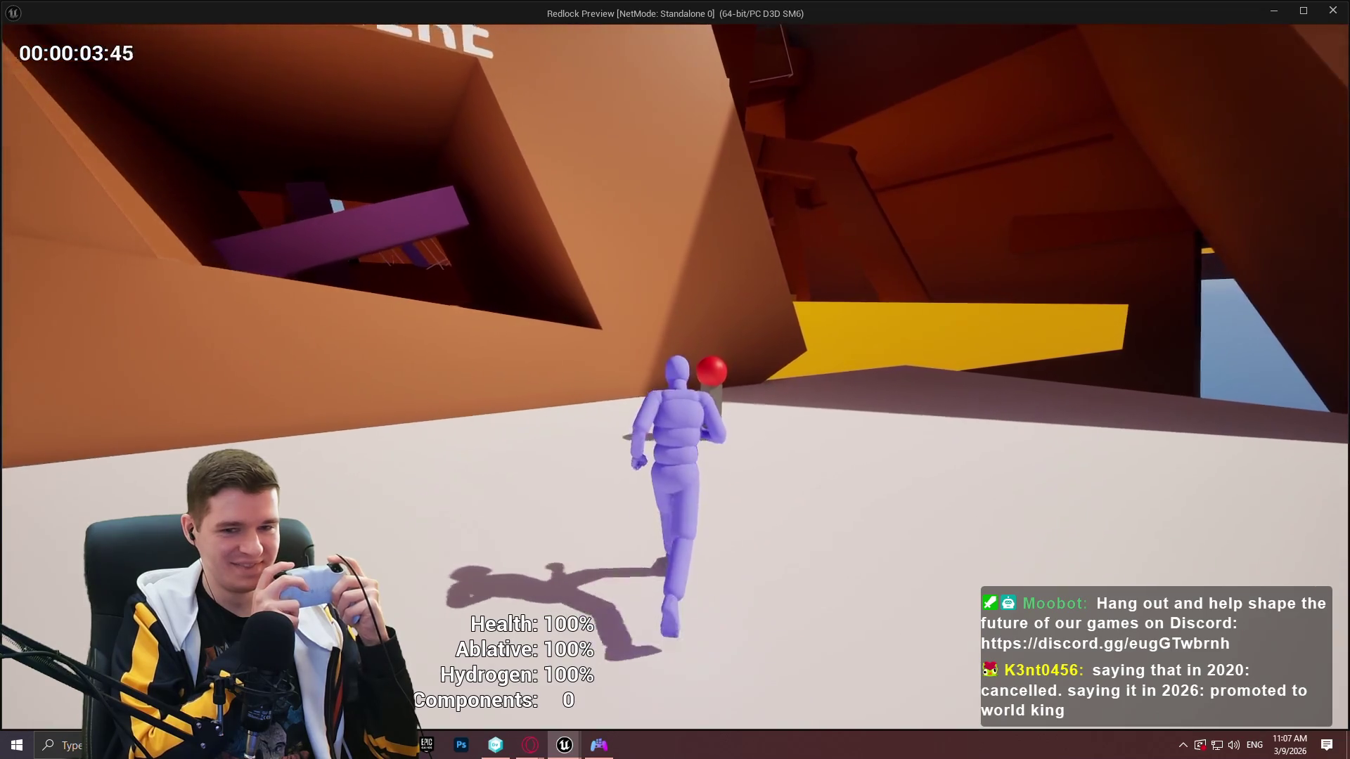
{"action": "key", "text": "e"}
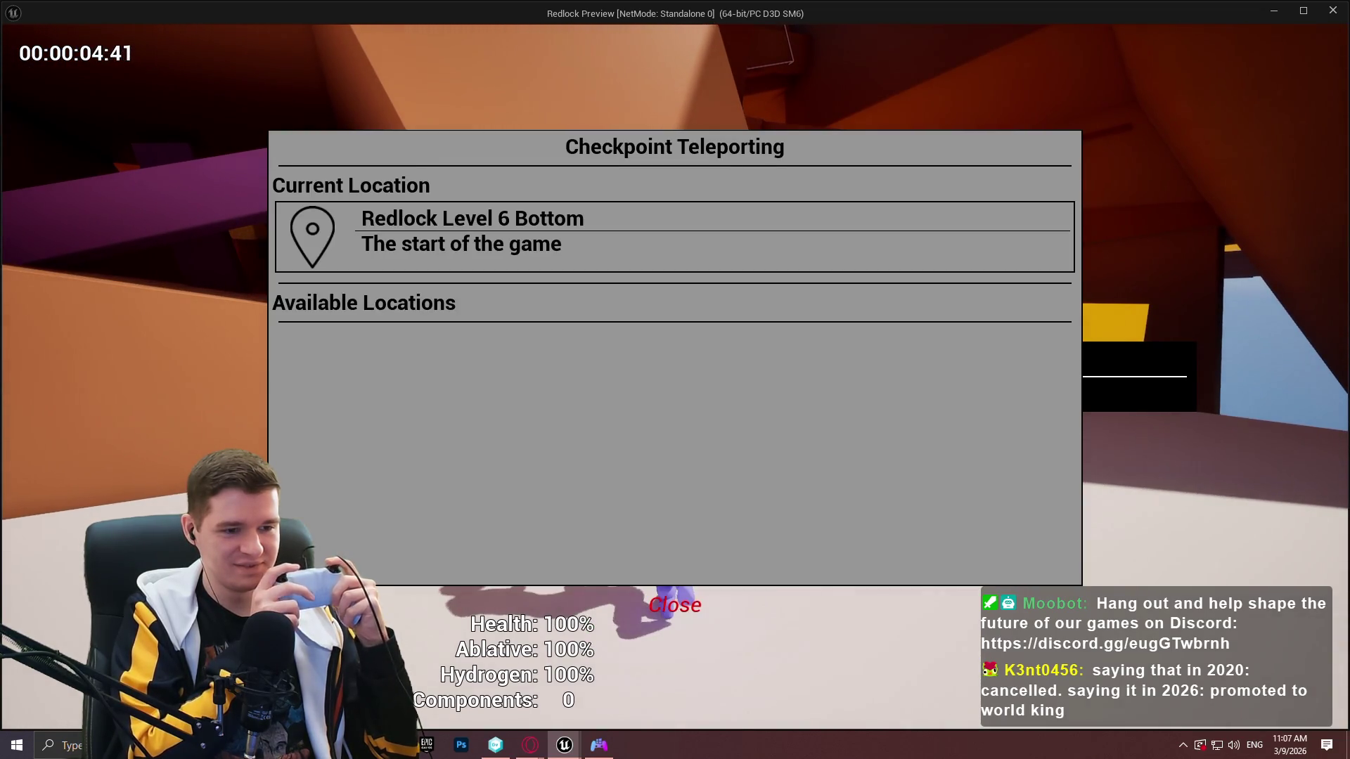
{"action": "key", "text": "Return"}
Pause again, use Unlock All Checkpoints, and open the checkpoint teleporting list.
{"action": "key", "text": "Escape"}
{"action": "key", "text": "Up"}
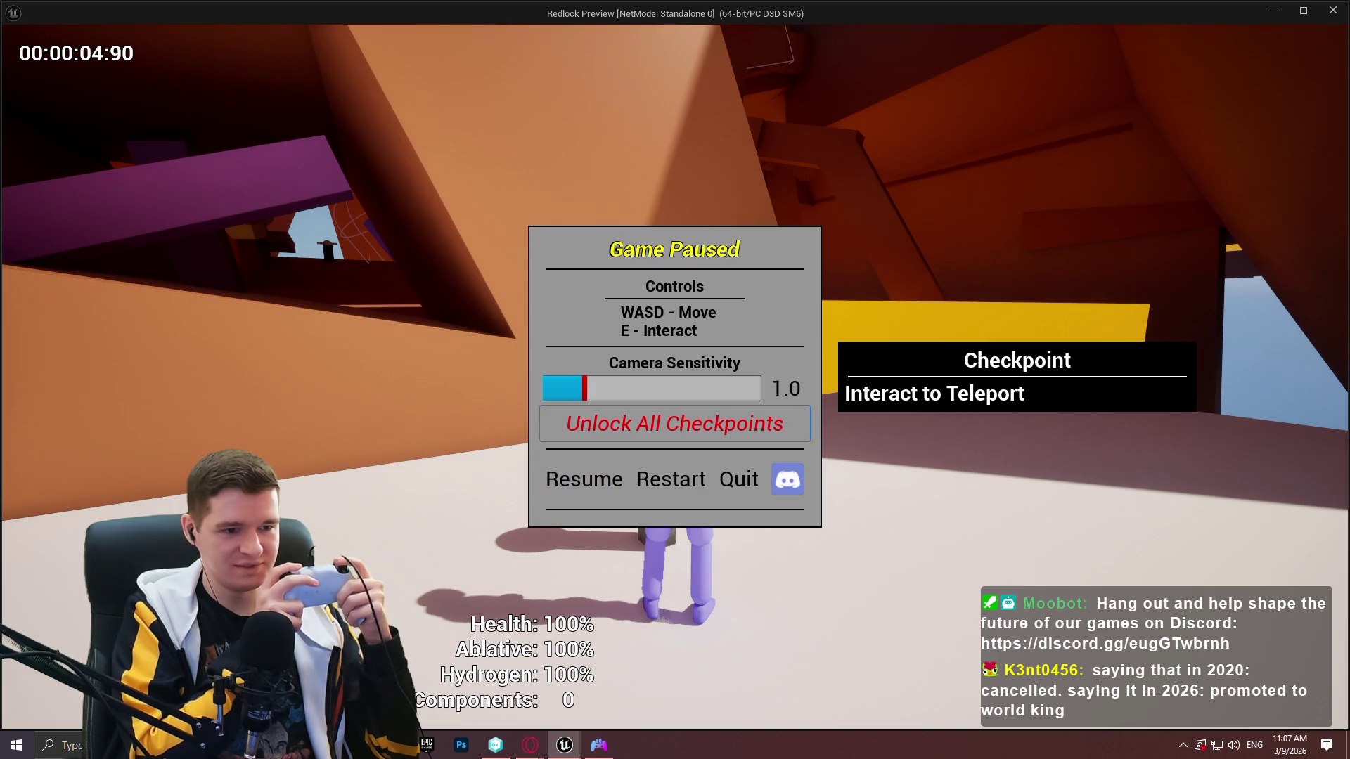
{"action": "key", "text": "Down"}
{"action": "key", "text": "Return"}
Browse the Level 6 Mid and Top teleport locations, close the list, and stop the preview.
{"action": "key", "text": "e"}
{"action": "key", "text": "Down"}
{"action": "key", "text": "Up"}
{"action": "key", "text": "Up"}
{"action": "key", "text": "Down"}
{"action": "key", "text": "Down"}
{"action": "key", "text": "Down"}
{"action": "key", "text": "Up"}
{"action": "key", "text": "Up"}
{"action": "key", "text": "Down"}
{"action": "key", "text": "Down"}
{"action": "key", "text": "Up"}
{"action": "key", "text": "Up"}
{"action": "key", "text": "Down"}
{"action": "key", "text": "Down"}
{"action": "key", "text": "Up"}
{"action": "key", "text": "Up"}
{"action": "key", "text": "Down"}
{"action": "key", "text": "Down"}
{"action": "key", "text": "Return"}
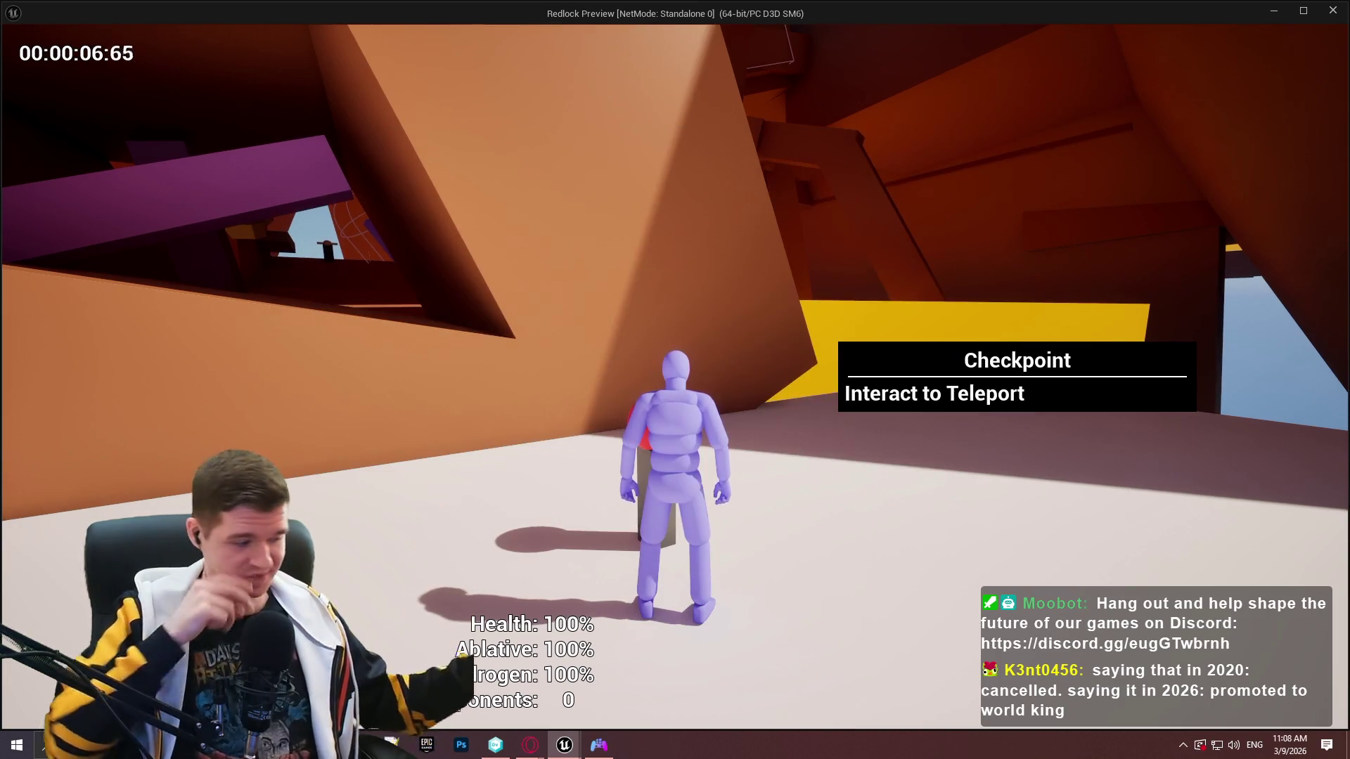
{"action": "key", "text": "Escape"}
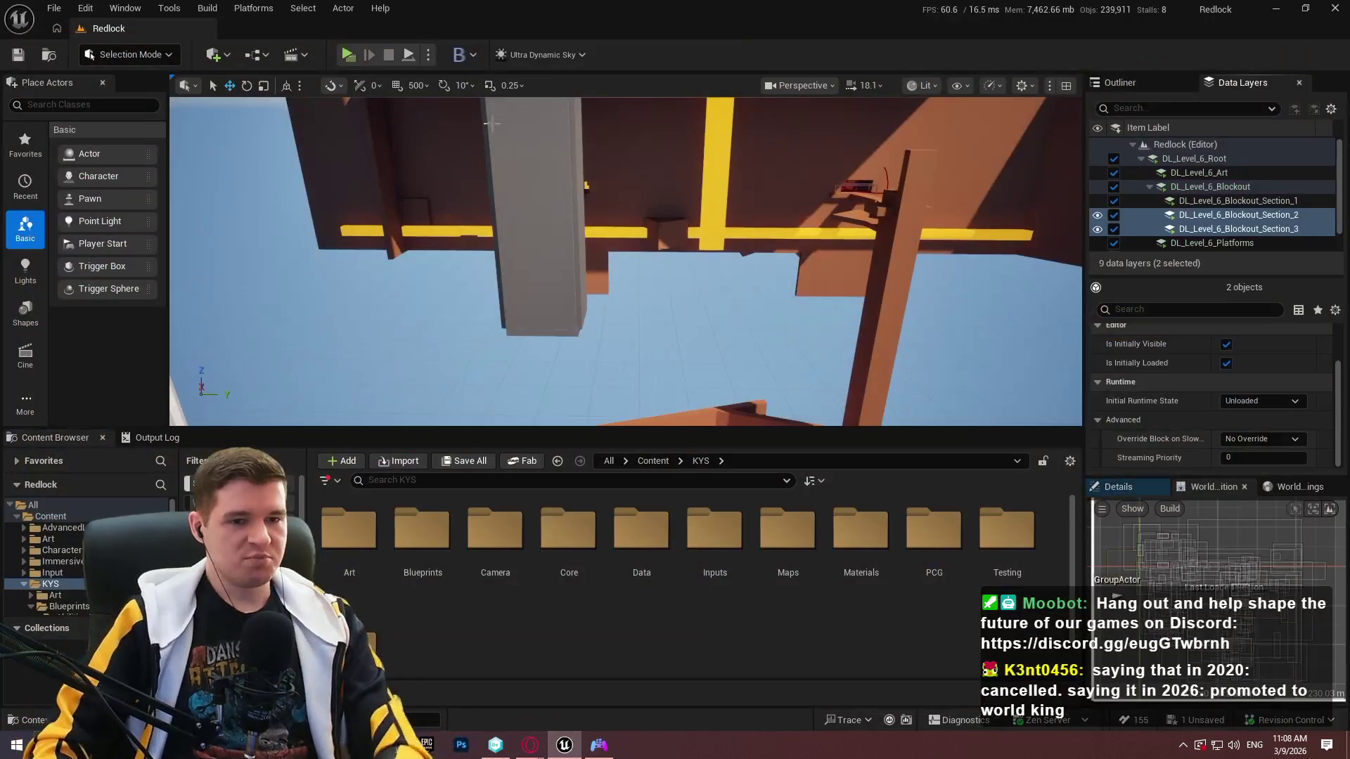
Show the Details panel and save all modified WorldDataLayers content with Ctrl+Shift+S.
{"action": "left_click", "coordinate": [1126, 486]}
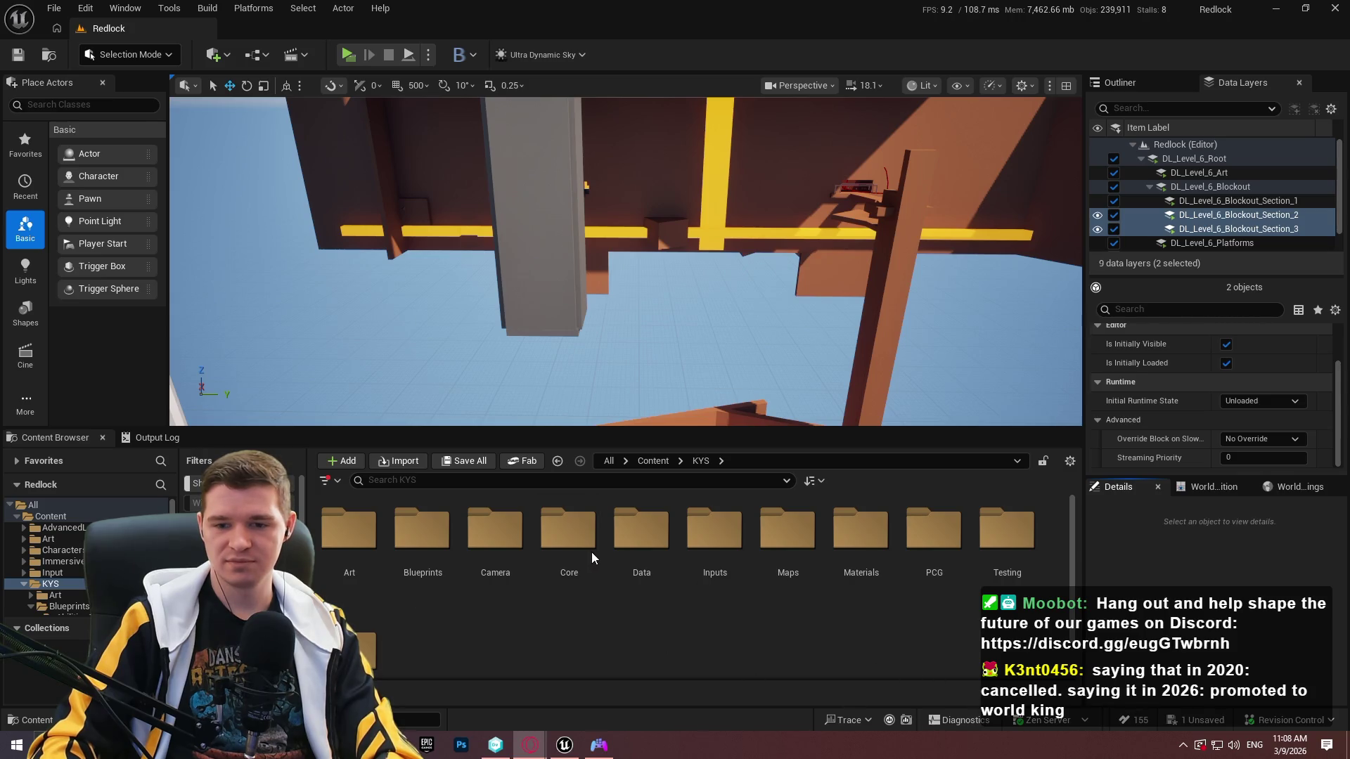
{"action": "key", "text": "ctrl+shift+s"}
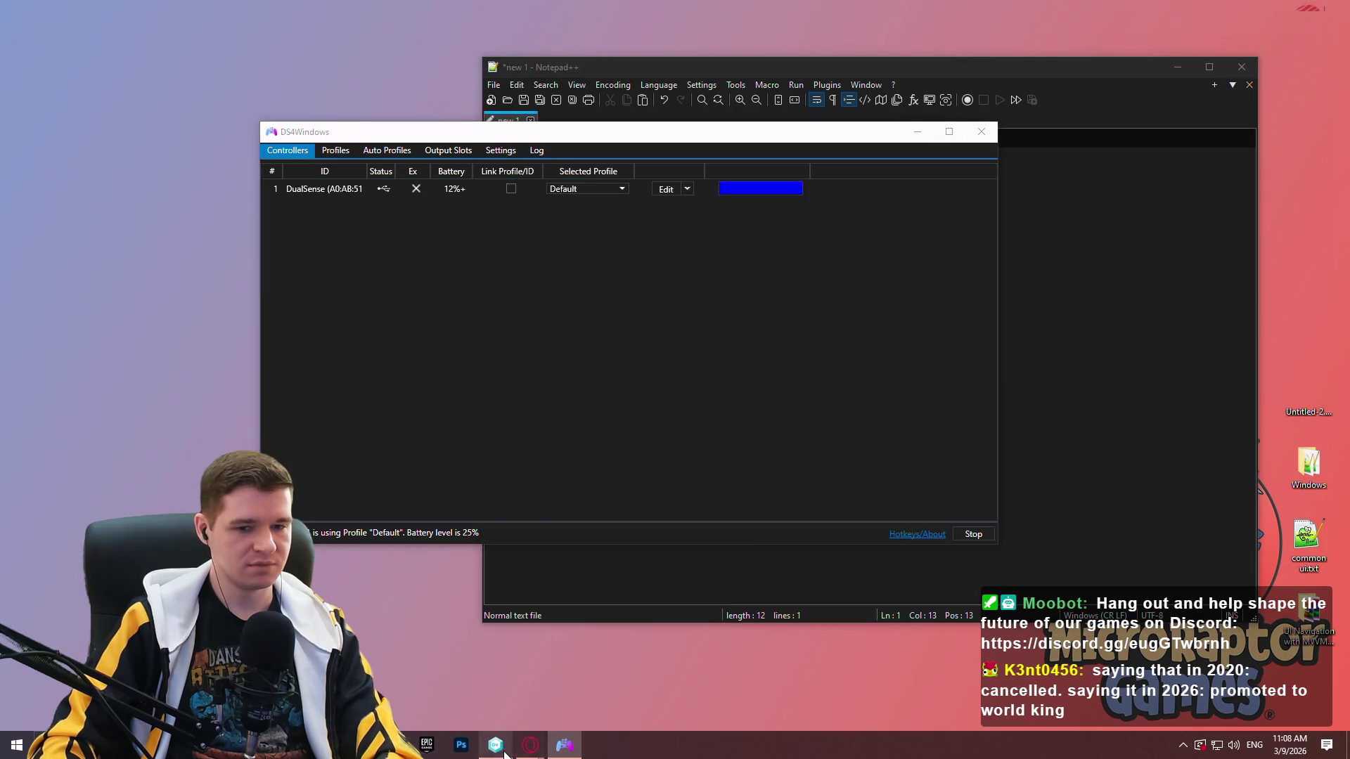
Undo the 5 pending changes from Redlock.exe through EditorOpenOrder.log.
{"action": "left_click", "coordinate": [496, 744]}
{"action": "left_click", "coordinate": [214, 175]}
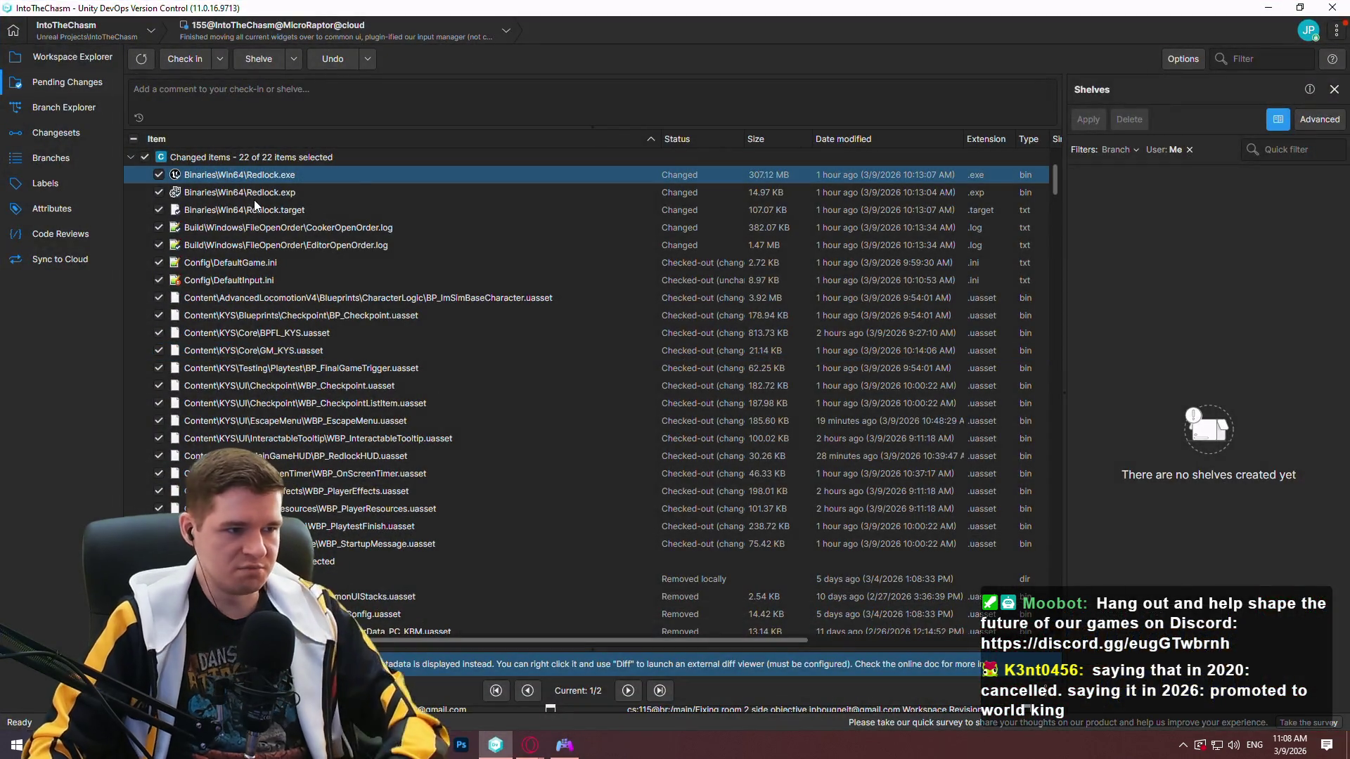
{"action": "left_click", "coordinate": [331, 190], "text": "shift"}
{"action": "left_click_drag", "start_coordinate": [331, 189], "coordinate": [296, 243]}
{"action": "right_click", "coordinate": [295, 246]}
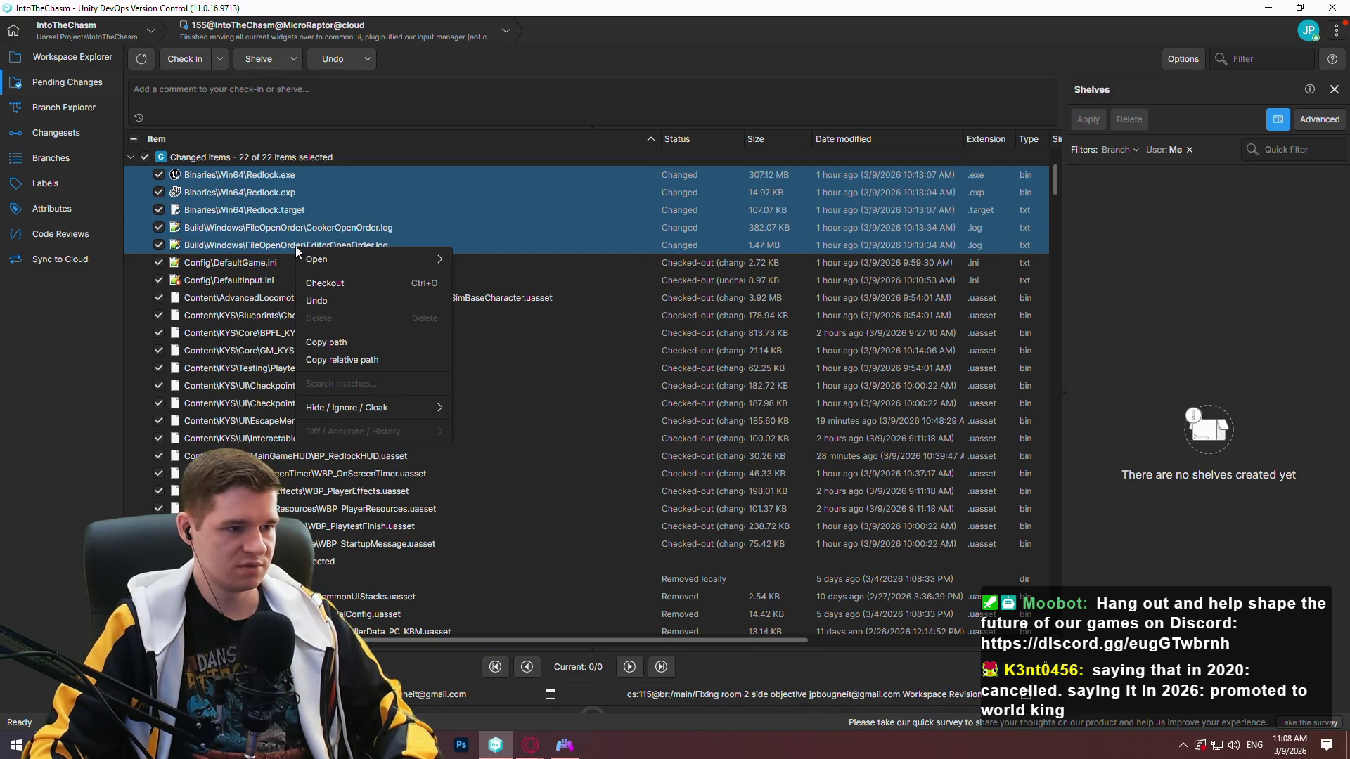
{"action": "left_click", "coordinate": [335, 298]}
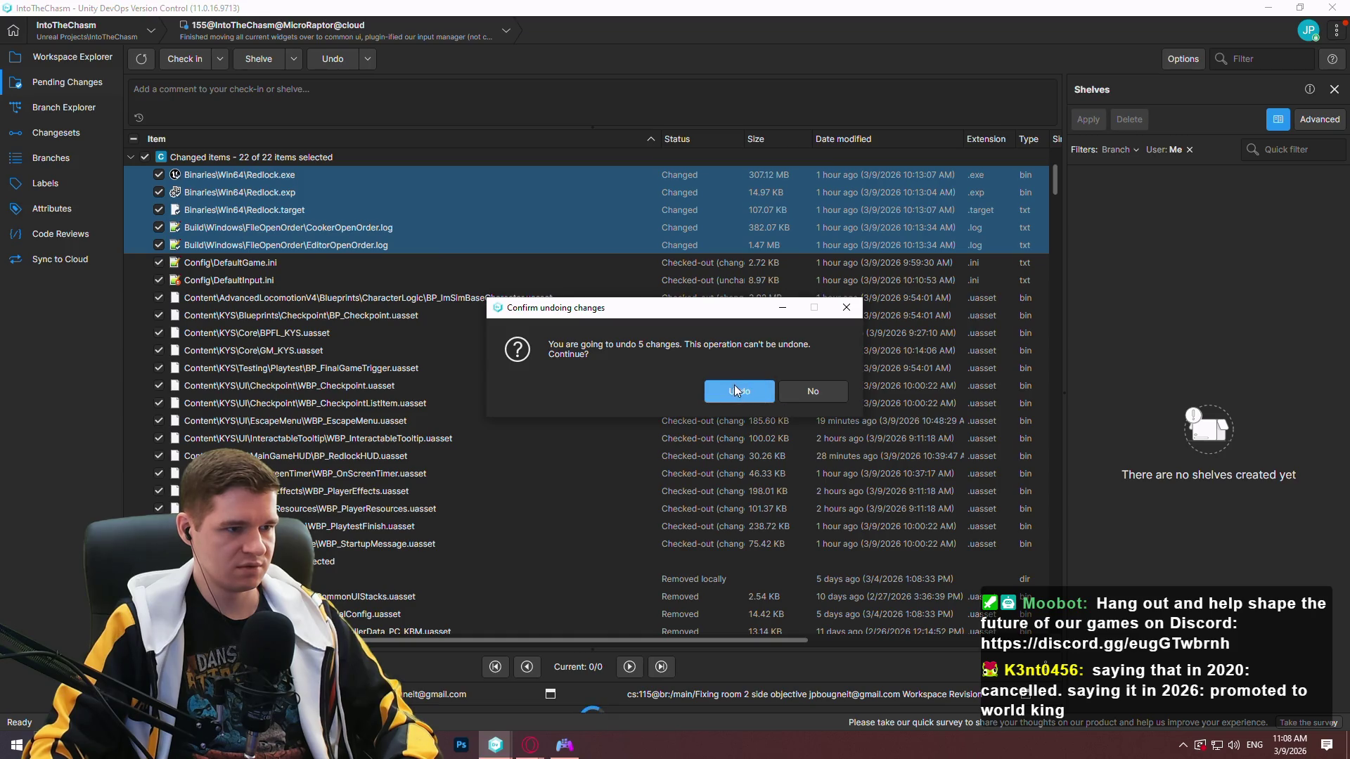
{"action": "left_click", "coordinate": [734, 385]}
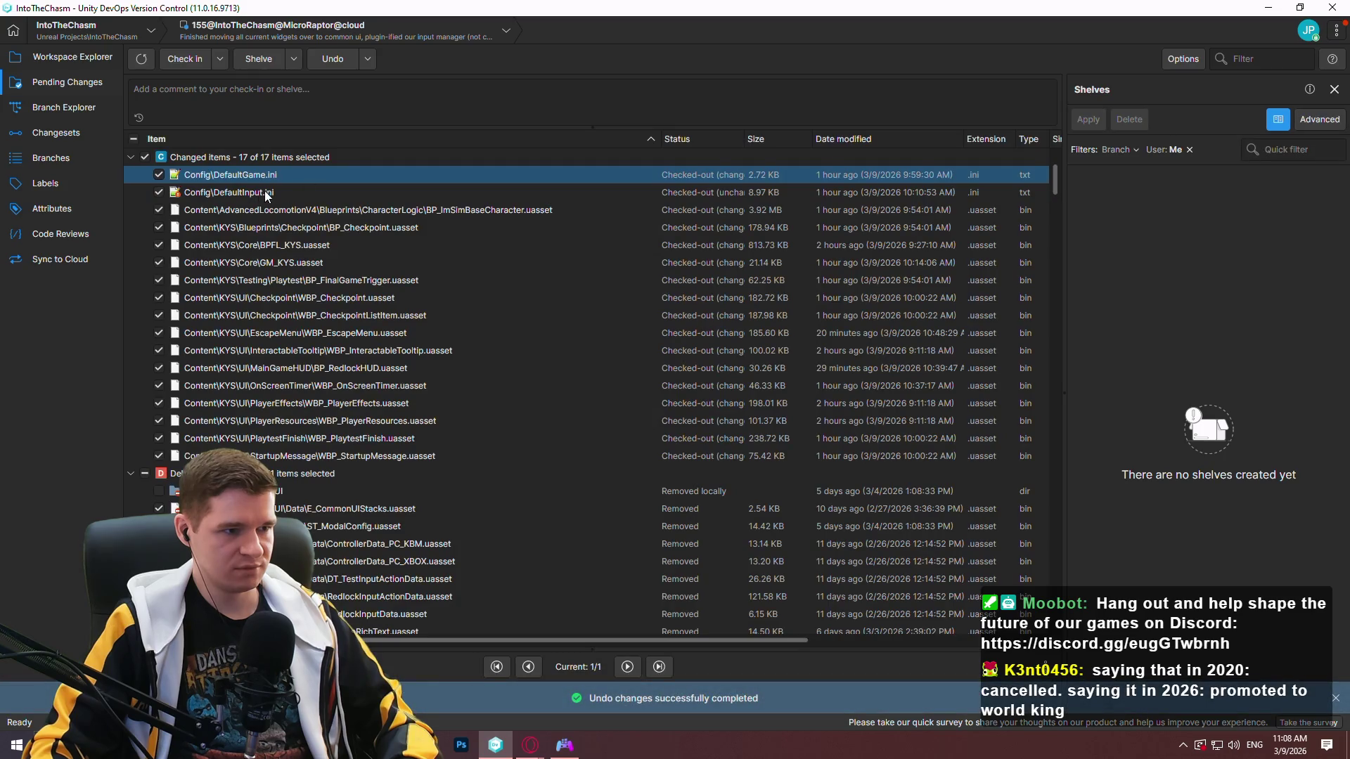
Review the DefaultInput.ini and DefaultGame.ini diffs in an enlarged diff panel.
{"action": "left_click", "coordinate": [267, 194]}
{"action": "left_click_drag", "start_coordinate": [554, 652], "coordinate": [553, 236]}
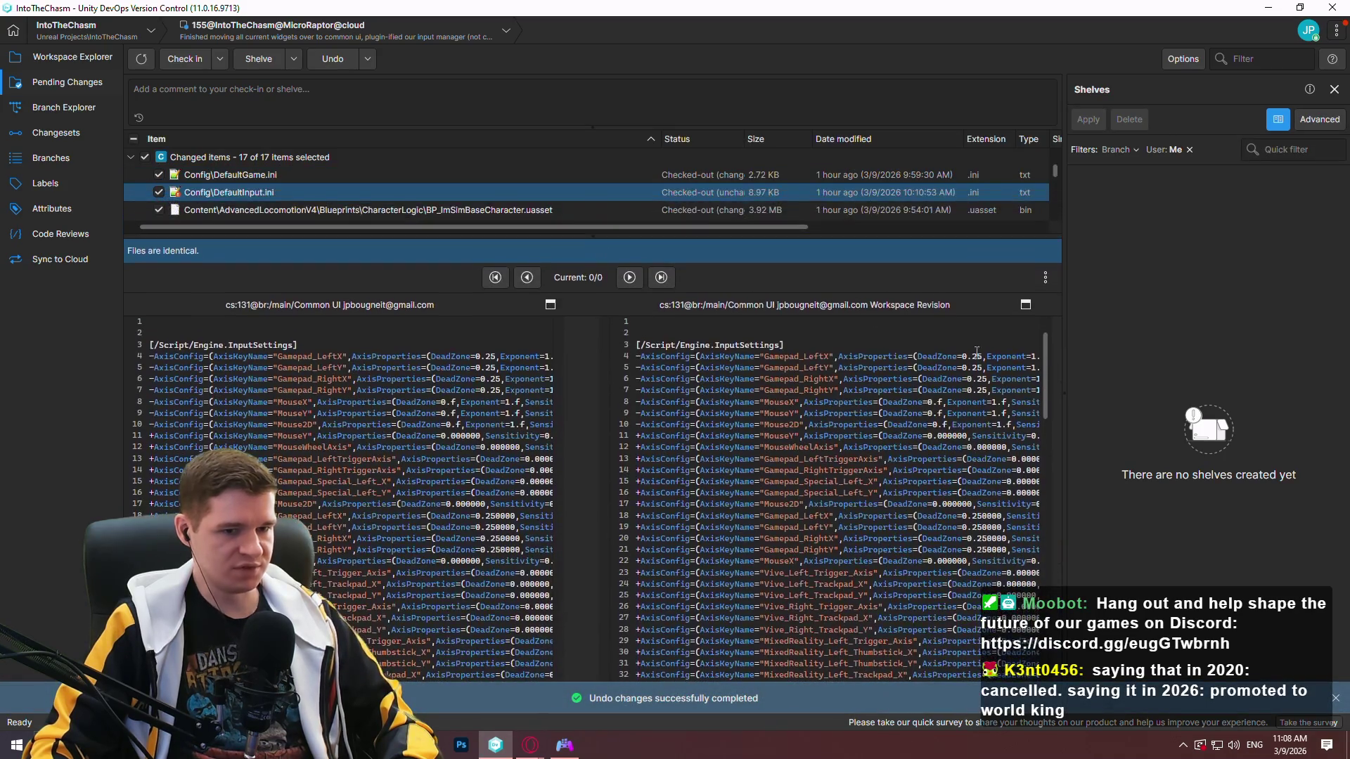
{"action": "mouse_move", "coordinate": [1044, 345]}
{"action": "left_mouse_down"}
{"action": "mouse_move", "coordinate": [1055, 581]}
{"action": "mouse_move", "coordinate": [1054, 445]}
{"action": "mouse_move", "coordinate": [1027, 264]}
{"action": "left_mouse_up"}
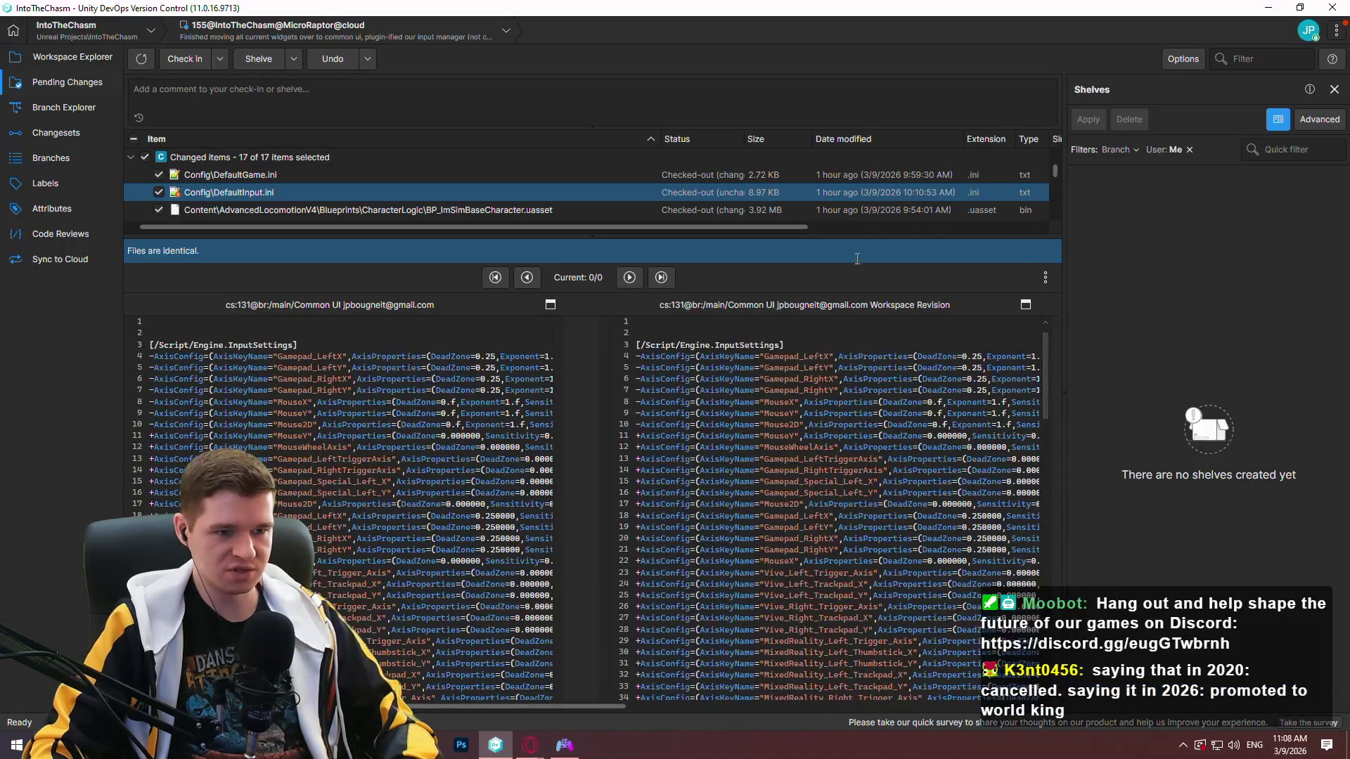
{"action": "left_click_drag", "start_coordinate": [854, 236], "coordinate": [854, 560]}
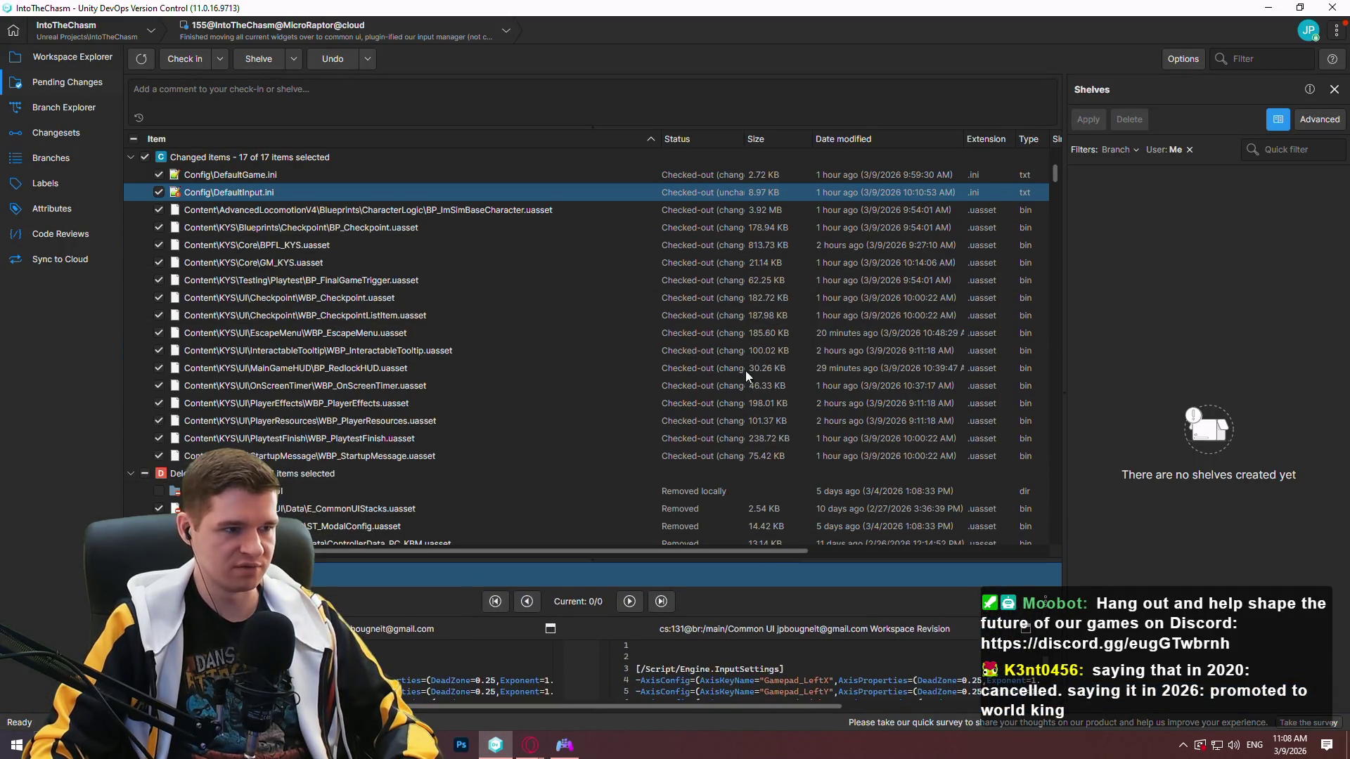
{"action": "left_click", "coordinate": [319, 176]}
{"action": "mouse_move", "coordinate": [606, 558]}
{"action": "left_mouse_down"}
{"action": "mouse_move", "coordinate": [634, 295]}
{"action": "mouse_move", "coordinate": [631, 583]}
{"action": "mouse_move", "coordinate": [631, 534]}
{"action": "left_mouse_up"}
{"action": "mouse_move", "coordinate": [1057, 176]}
{"action": "left_mouse_down"}
{"action": "mouse_move", "coordinate": [1085, 467]}
{"action": "mouse_move", "coordinate": [1074, 450]}
{"action": "mouse_move", "coordinate": [1086, 130]}
{"action": "mouse_move", "coordinate": [1067, 180]}
{"action": "mouse_move", "coordinate": [1062, 159]}
{"action": "left_mouse_up"}
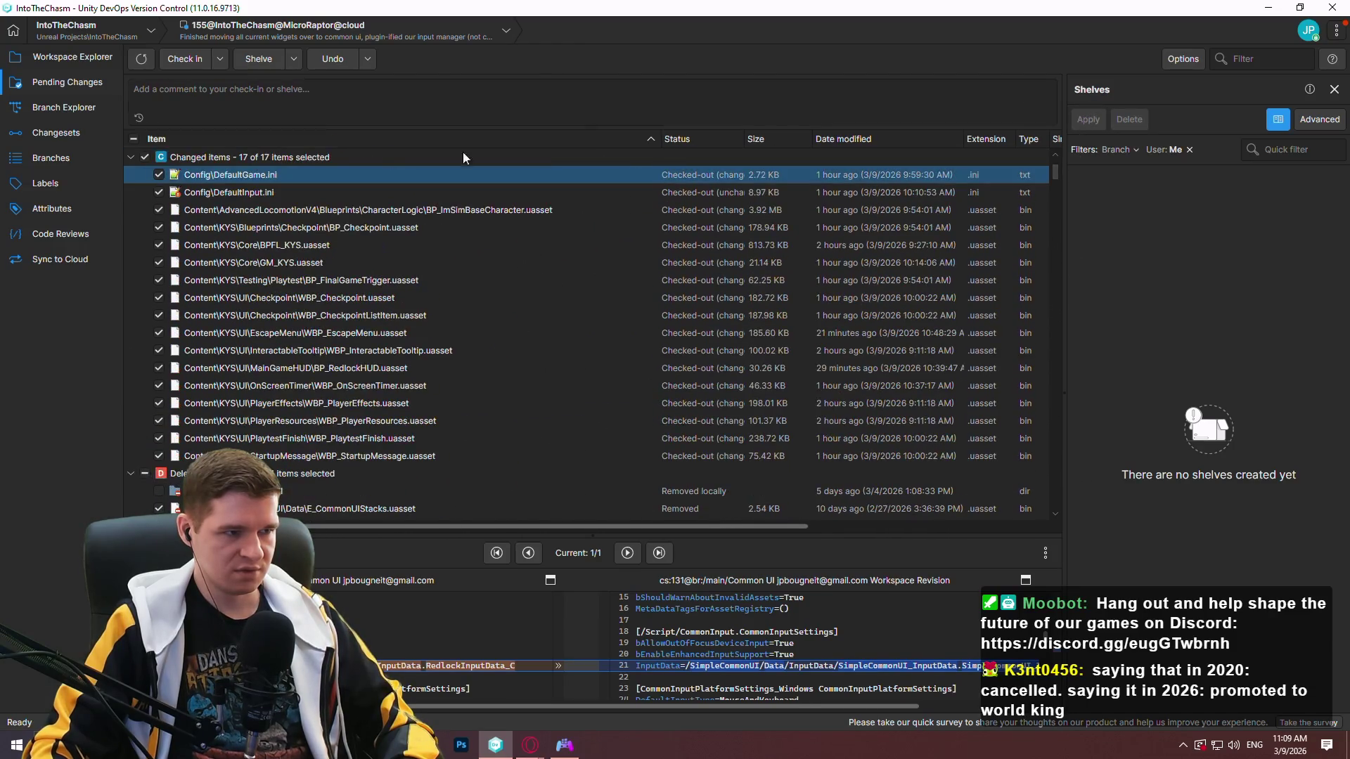
Include all 17 pending changes and enter the comment 'Final move of common ui setup to plugin'.
{"action": "left_click", "coordinate": [132, 138]}
{"action": "left_click", "coordinate": [244, 109]}
{"action": "type", "text": "Fir"}
{"action": "key", "text": "BackSpace"}
{"action": "type", "text": "nal move of common ui setup to plugin"}
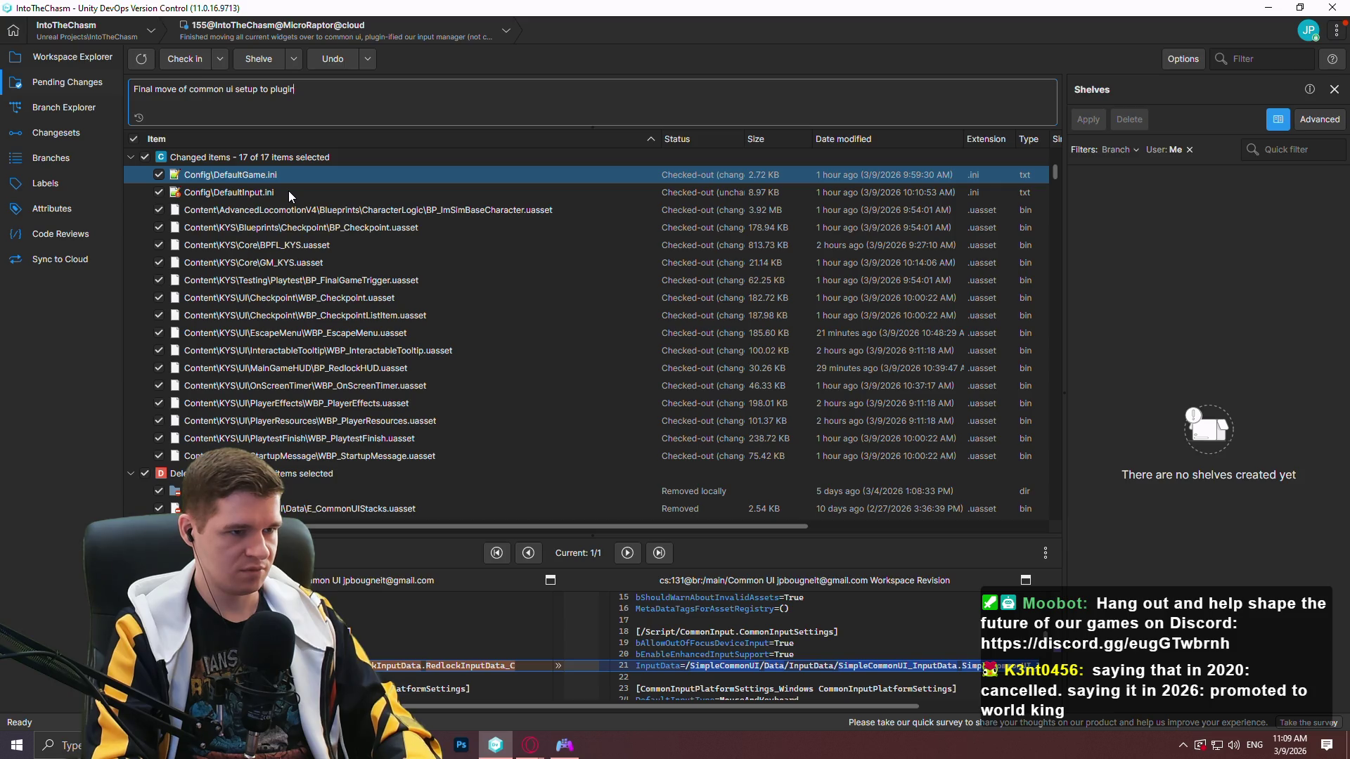
{"action": "left_click", "coordinate": [296, 192]}
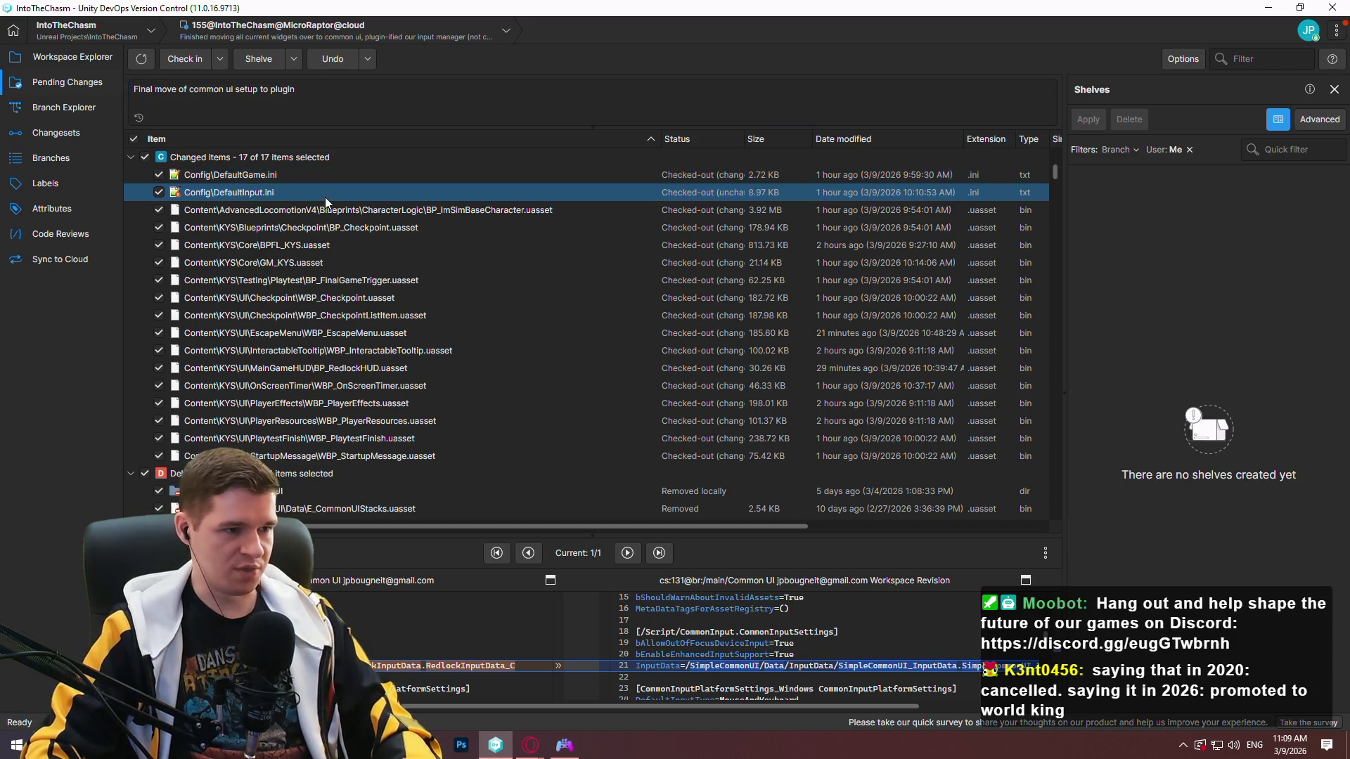
Undo BP_ImSimBaseCharacter.uasset's pending changes, then switch to the Workspace Explorer.
{"action": "right_click", "coordinate": [320, 212]}
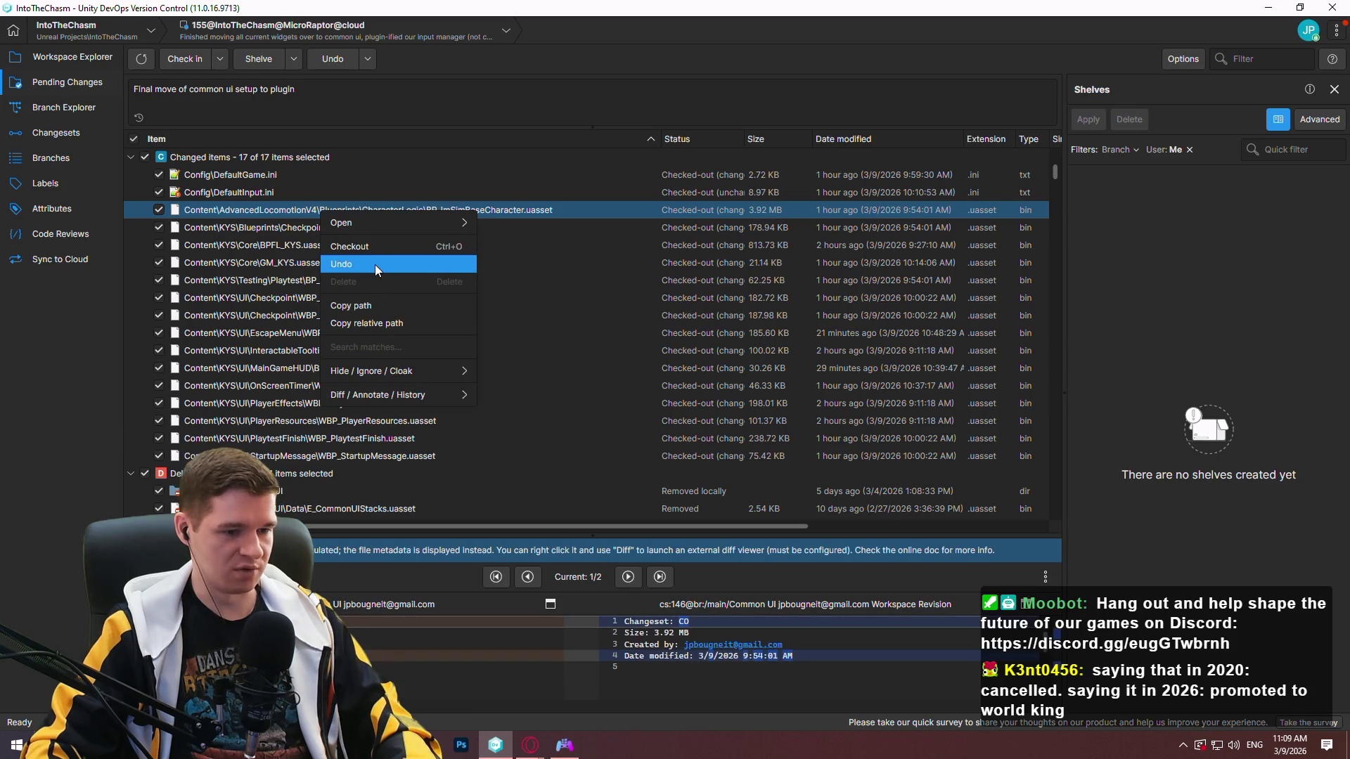
{"action": "left_click", "coordinate": [374, 265]}
{"action": "left_click", "coordinate": [742, 395]}
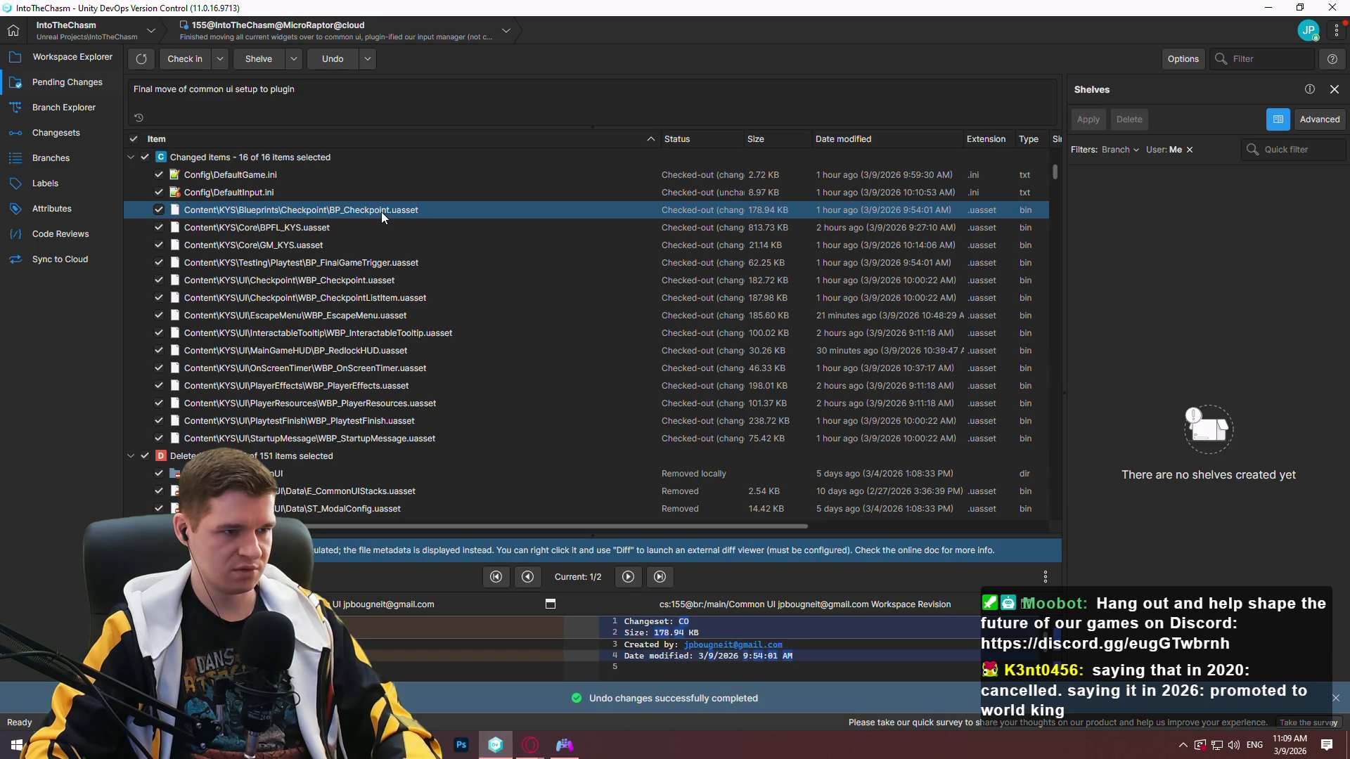
{"action": "left_click", "coordinate": [91, 59]}
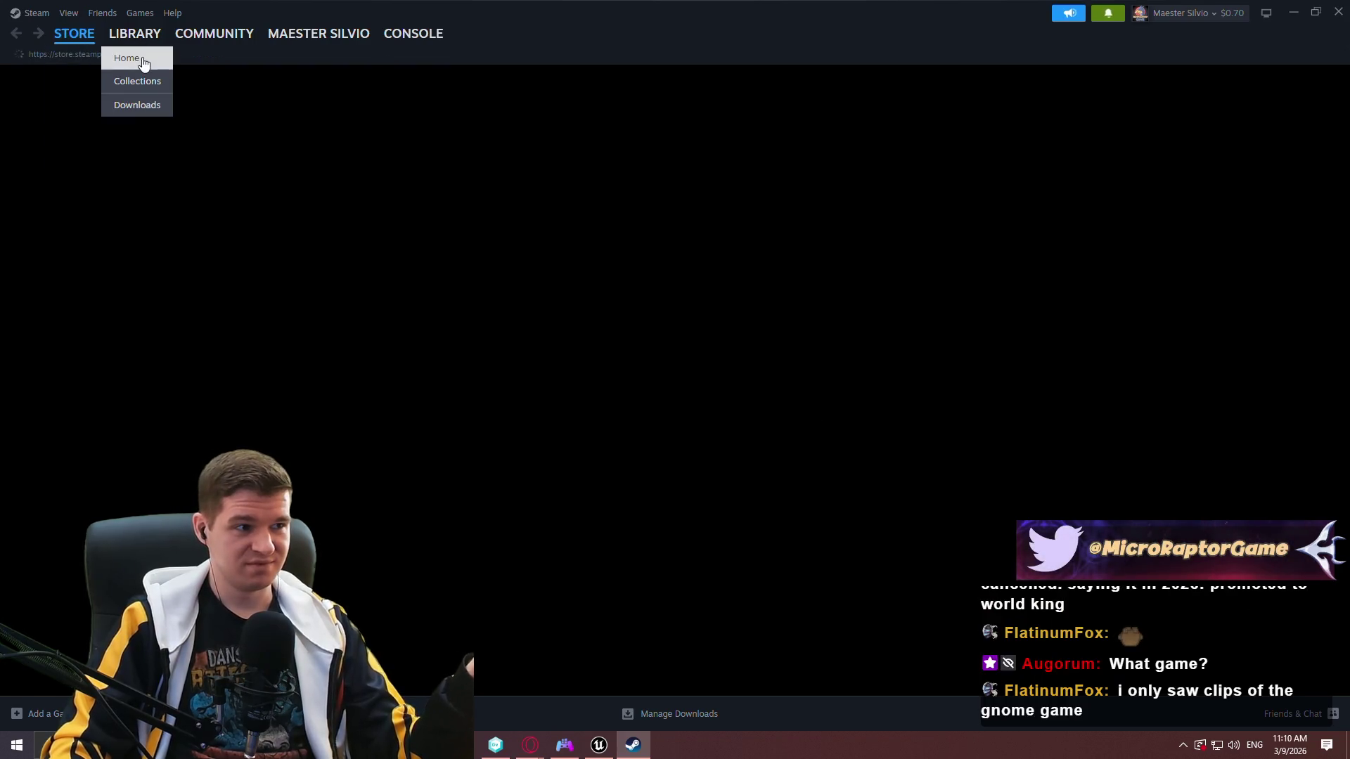
Go from Library Home to the profile and open Voidling Bound Demo from Recent Activity.
{"action": "left_click", "coordinate": [135, 57]}
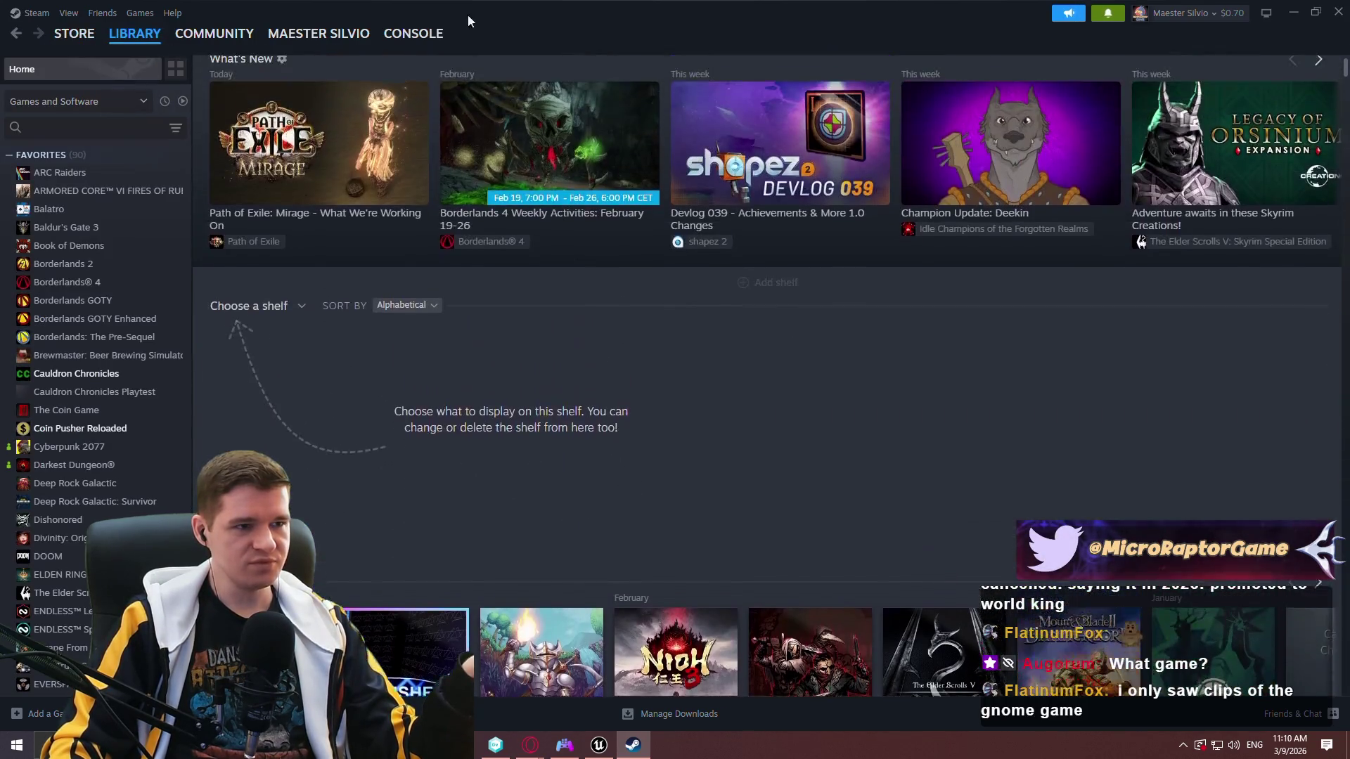
{"action": "mouse_move", "coordinate": [320, 35]}
{"action": "left_click", "coordinate": [319, 79]}
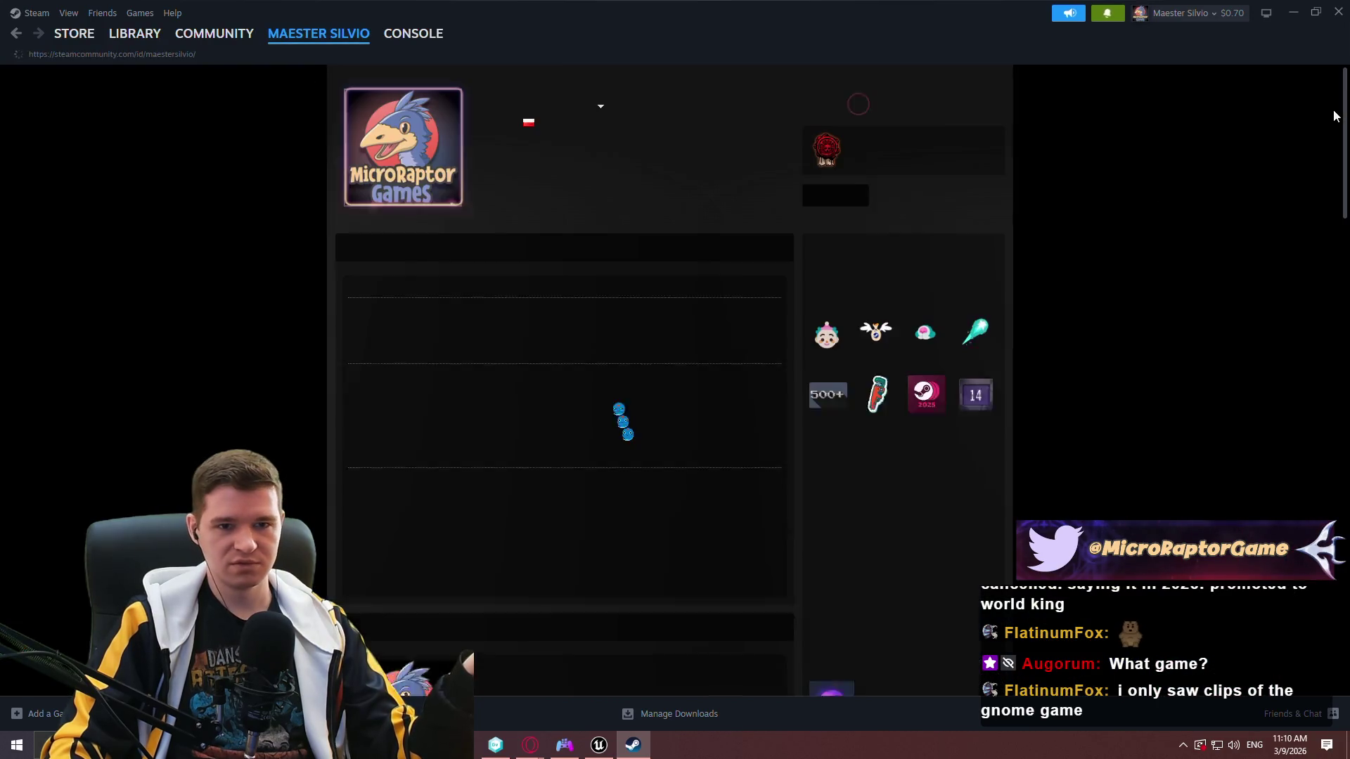
{"action": "left_click_drag", "start_coordinate": [1343, 188], "coordinate": [1343, 610]}
{"action": "left_click", "coordinate": [532, 327]}
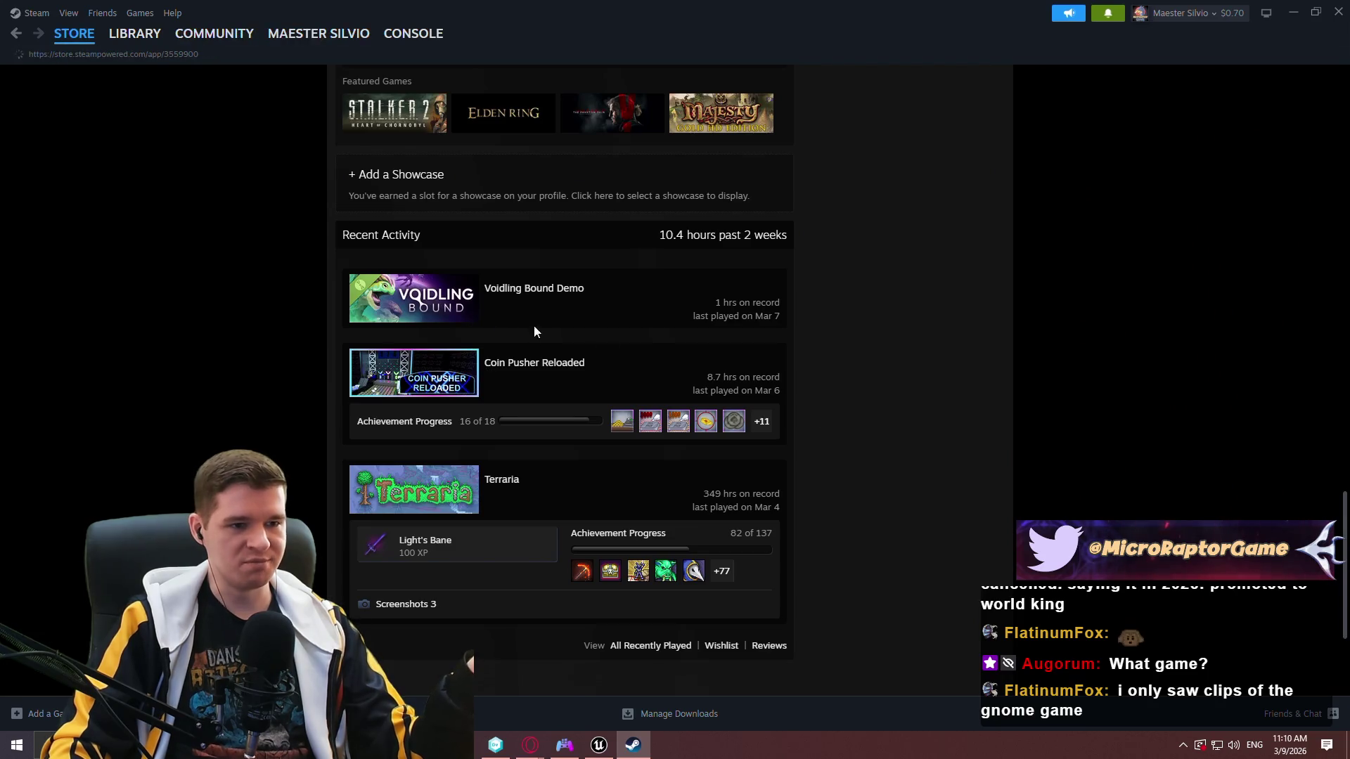
Scroll through the Voidling Bound Demo store page, go back, and close Steam.
{"action": "scroll", "coordinate": [1017, 353], "scroll_direction": "down", "scroll_amount": 1}
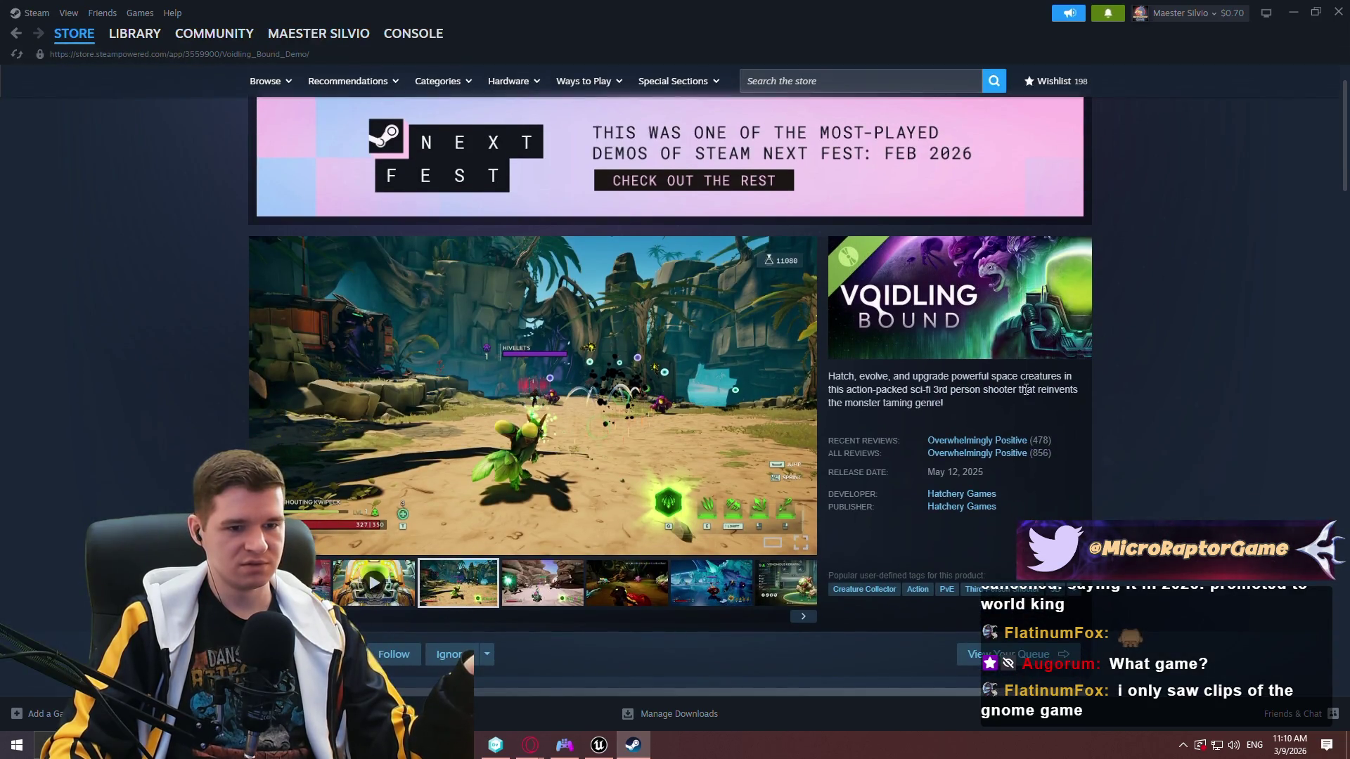
{"action": "mouse_move", "coordinate": [981, 450]}
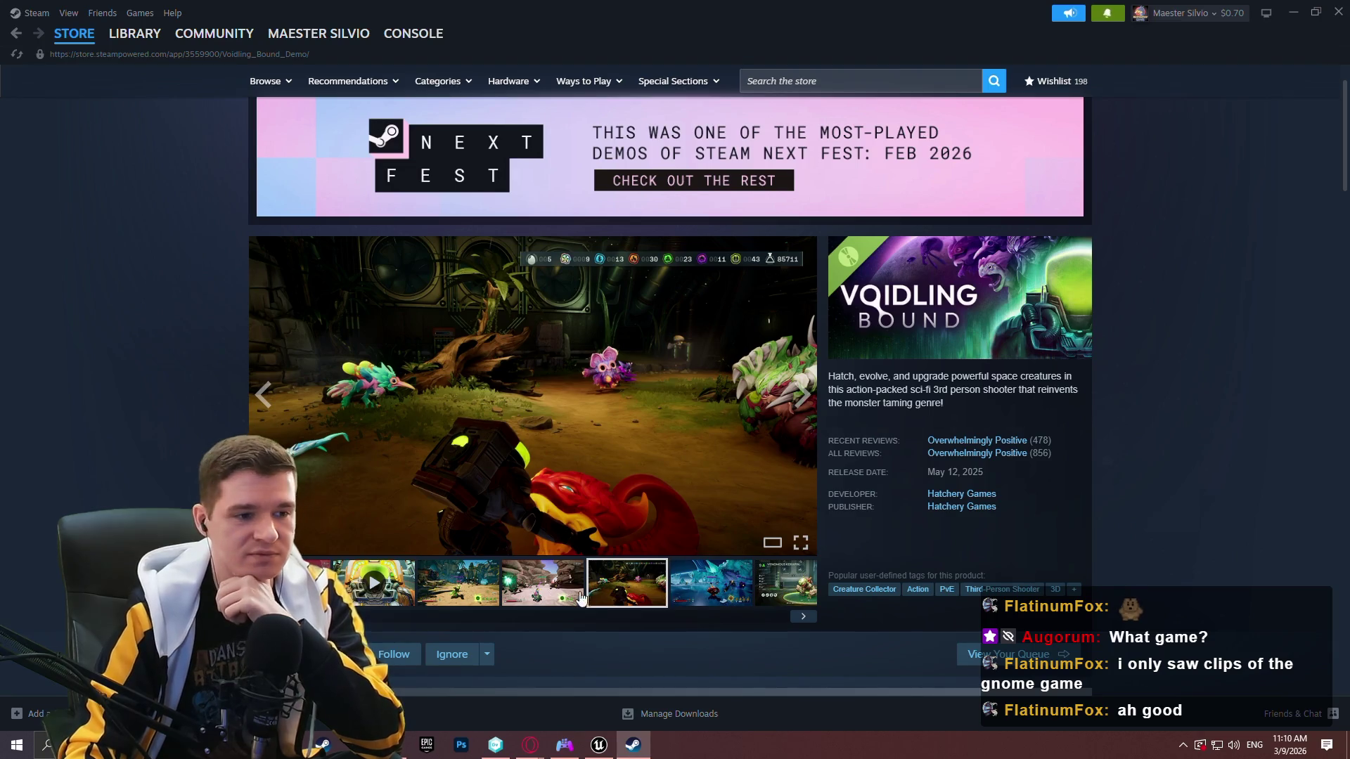
{"action": "scroll", "coordinate": [1187, 373], "scroll_direction": "down", "scroll_amount": 3}
{"action": "scroll", "coordinate": [1171, 378], "scroll_direction": "up", "scroll_amount": 4}
{"action": "scroll", "coordinate": [1158, 376], "scroll_direction": "down", "scroll_amount": 2}
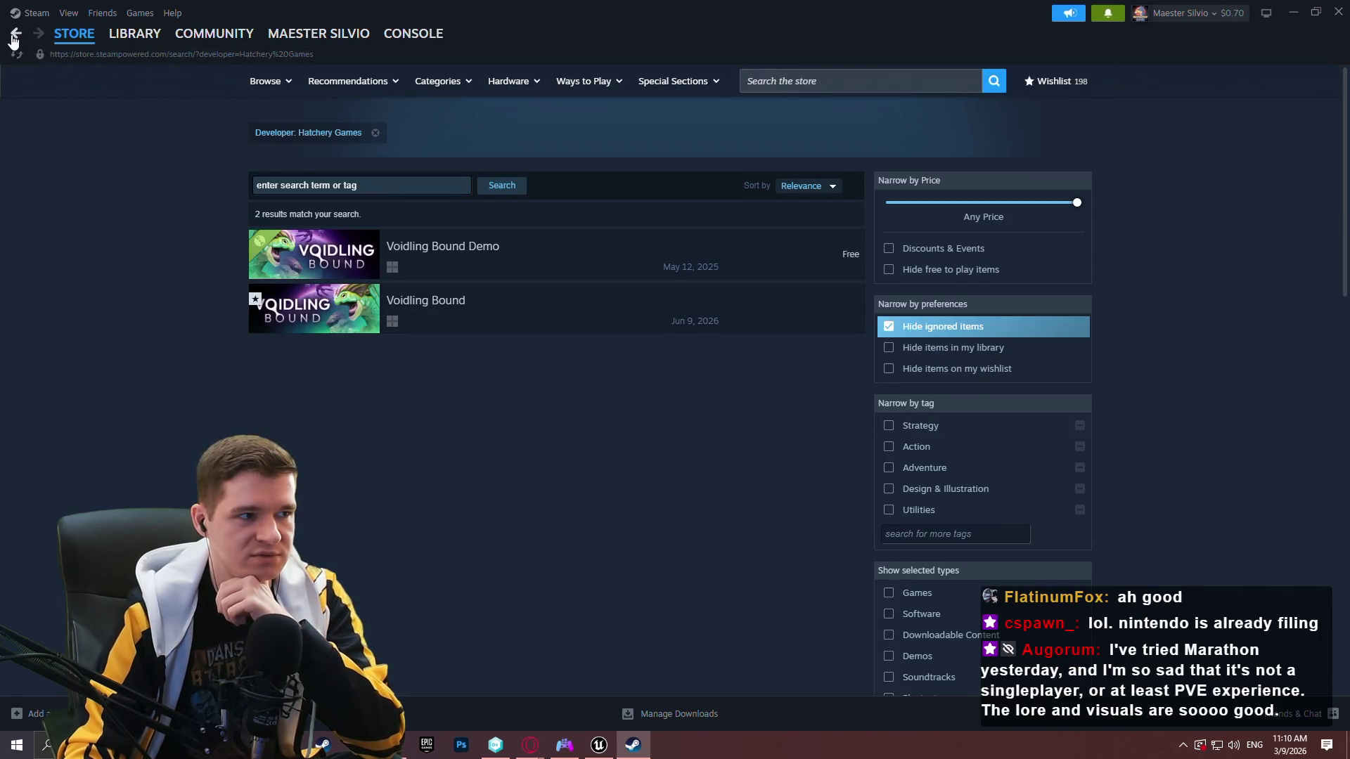
{"action": "left_click", "coordinate": [14, 35]}
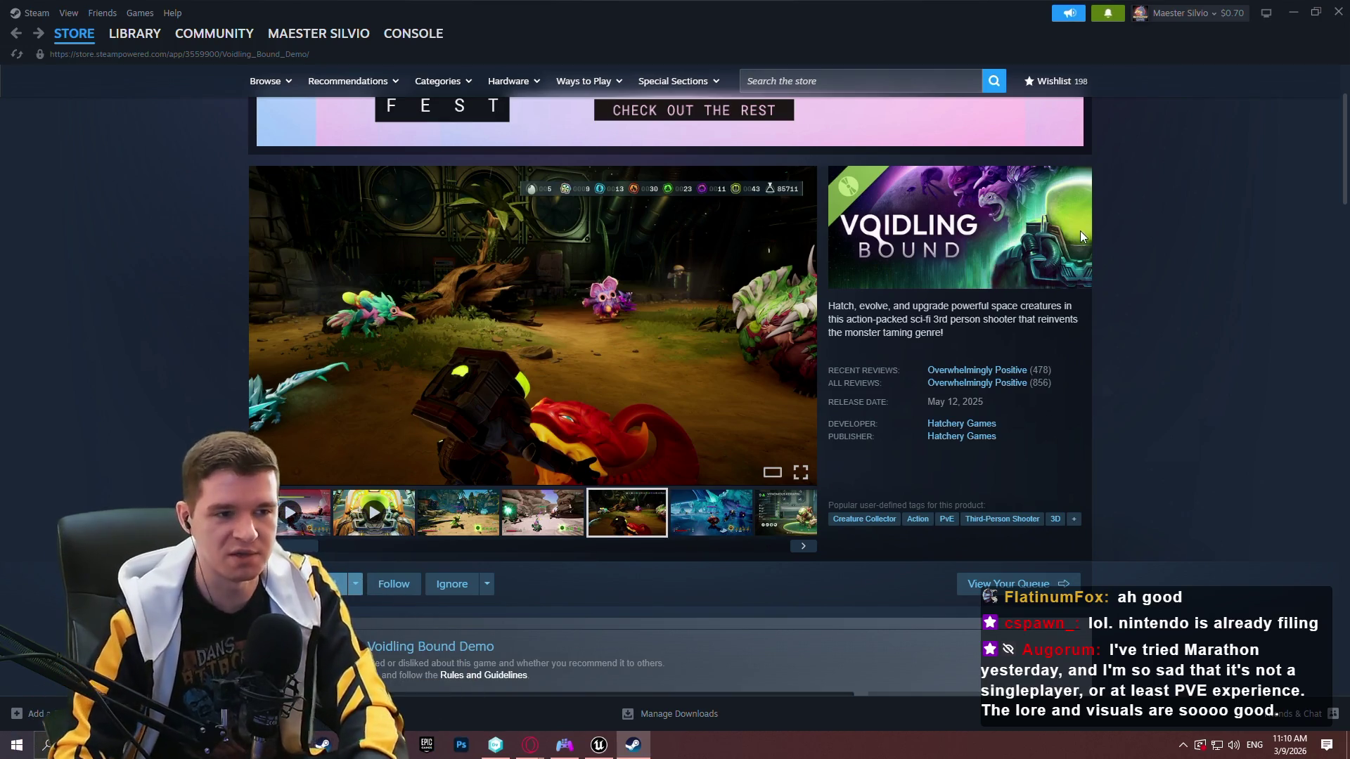
{"action": "left_click", "coordinate": [1338, 12]}
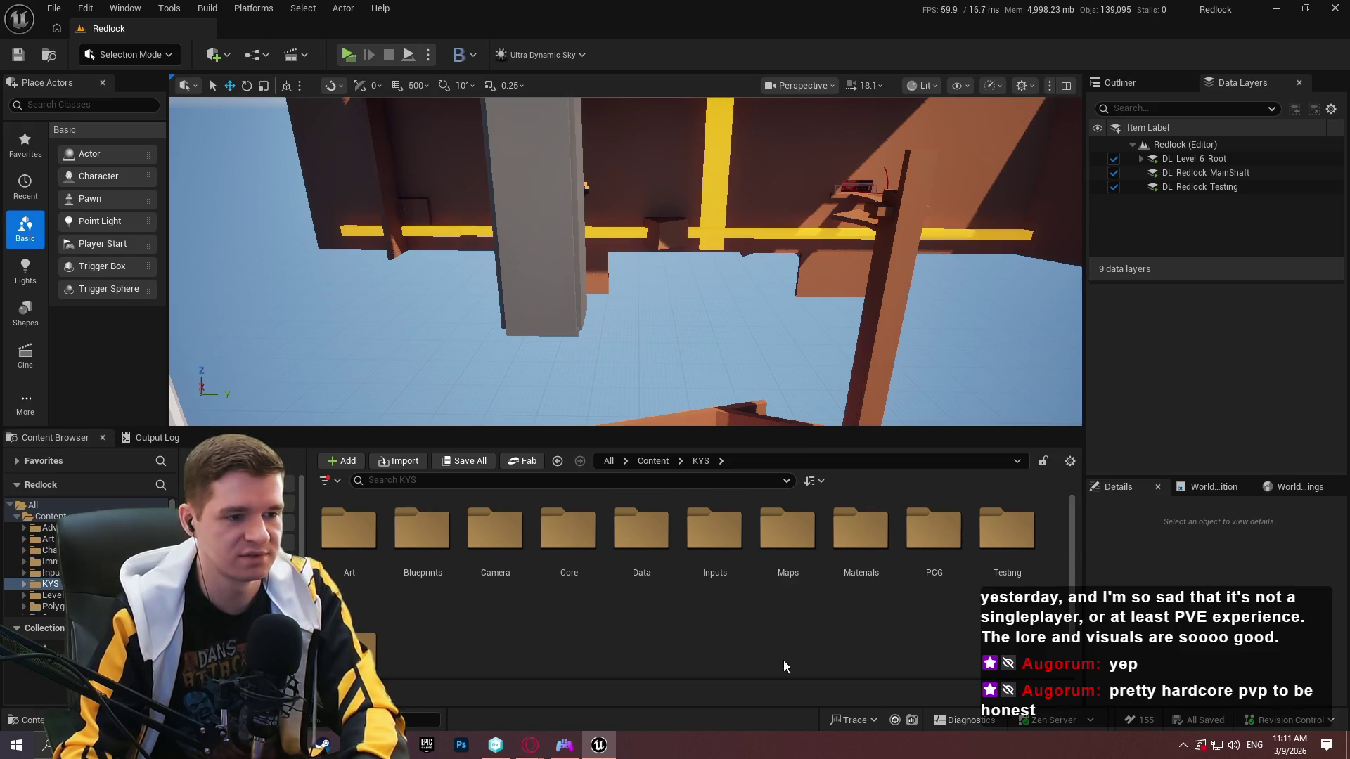
Play Redlock standalone briefly, quit with Esc, and return to DevOps Pending Changes.
{"action": "left_click_drag", "start_coordinate": [547, 242], "coordinate": [692, 103]}
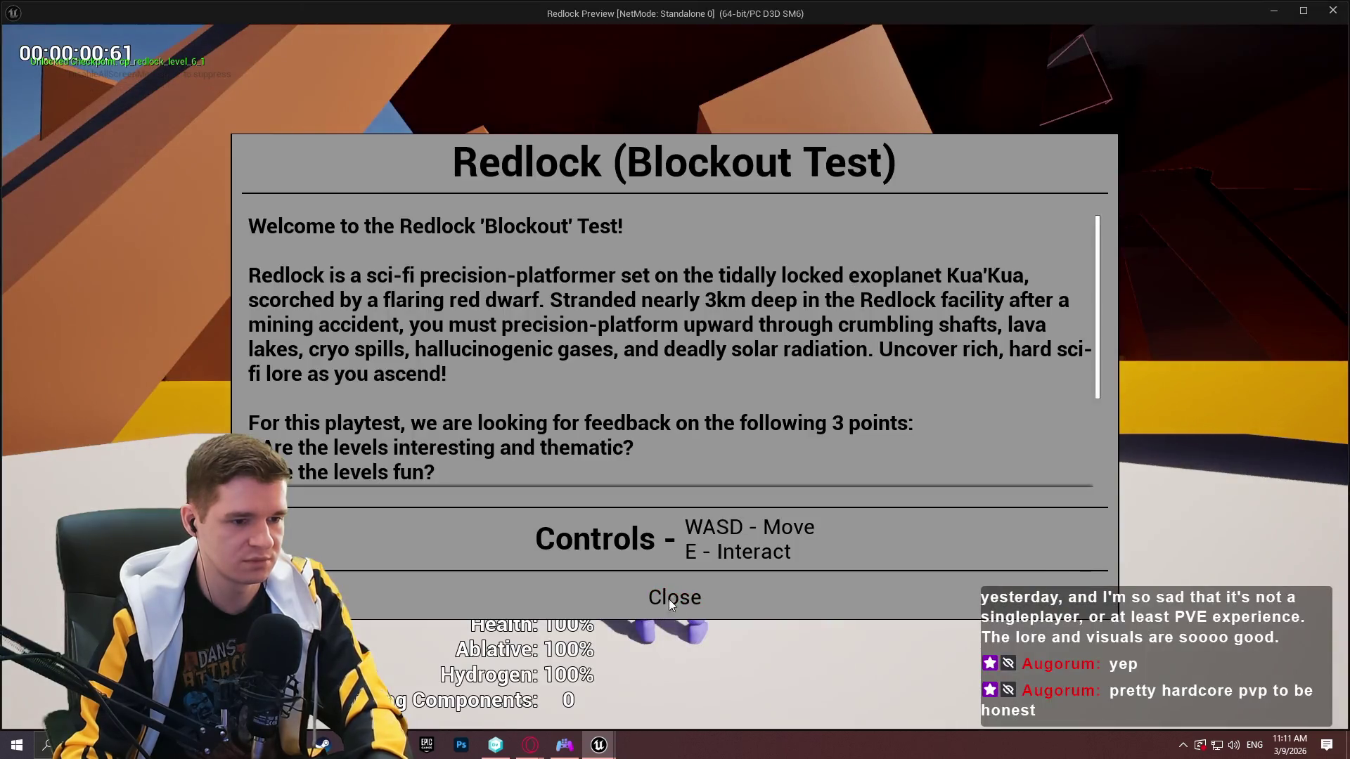
{"action": "left_click", "coordinate": [669, 599]}
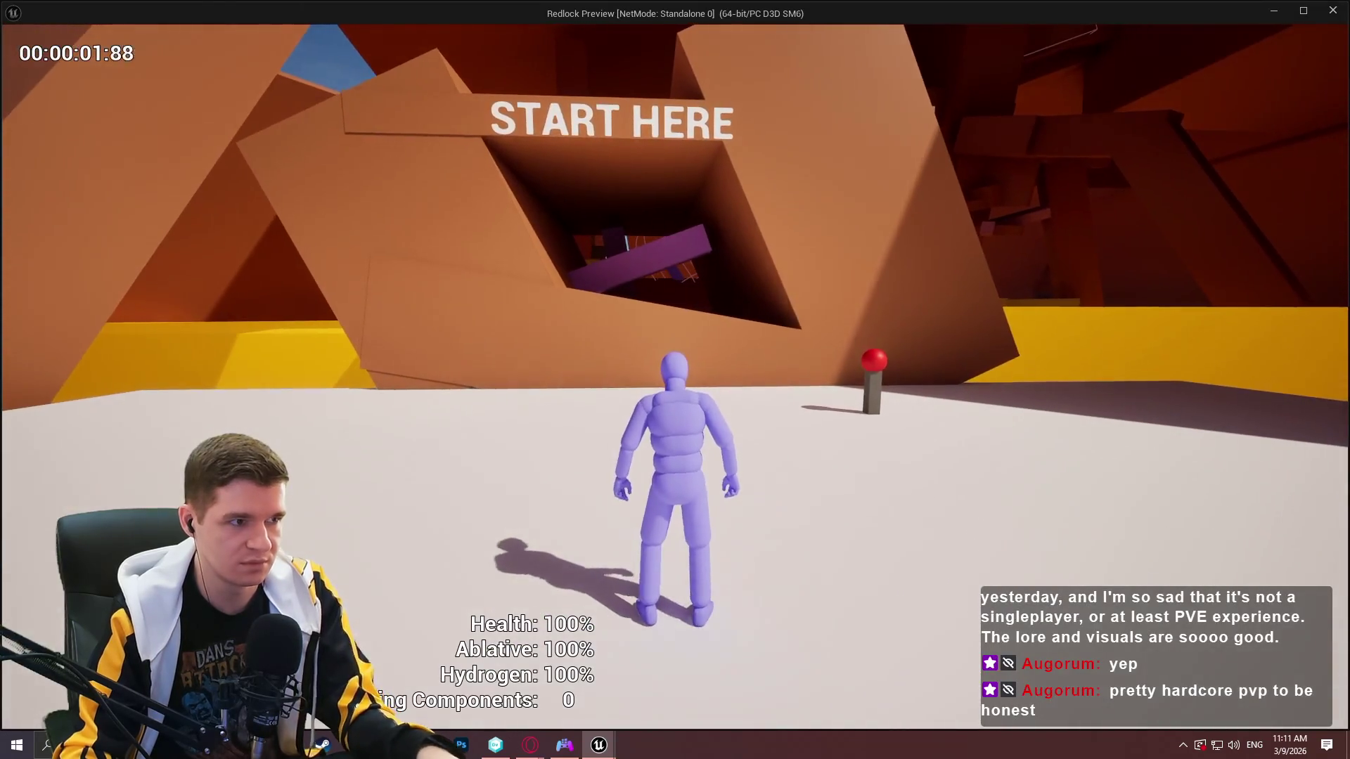
{"action": "key", "text": "w"}
{"action": "key", "text": "Escape"}
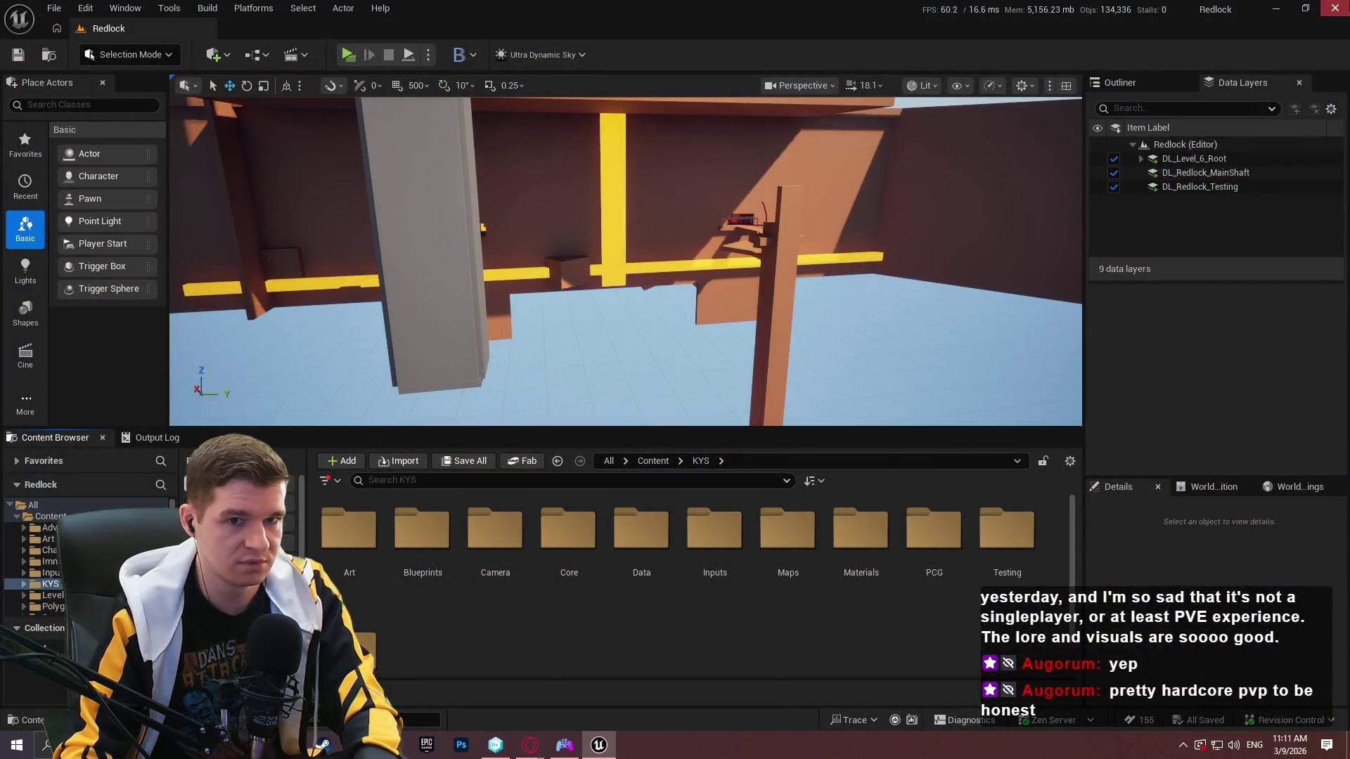
{"action": "left_click", "coordinate": [1334, 8]}
{"action": "left_click", "coordinate": [70, 83]}
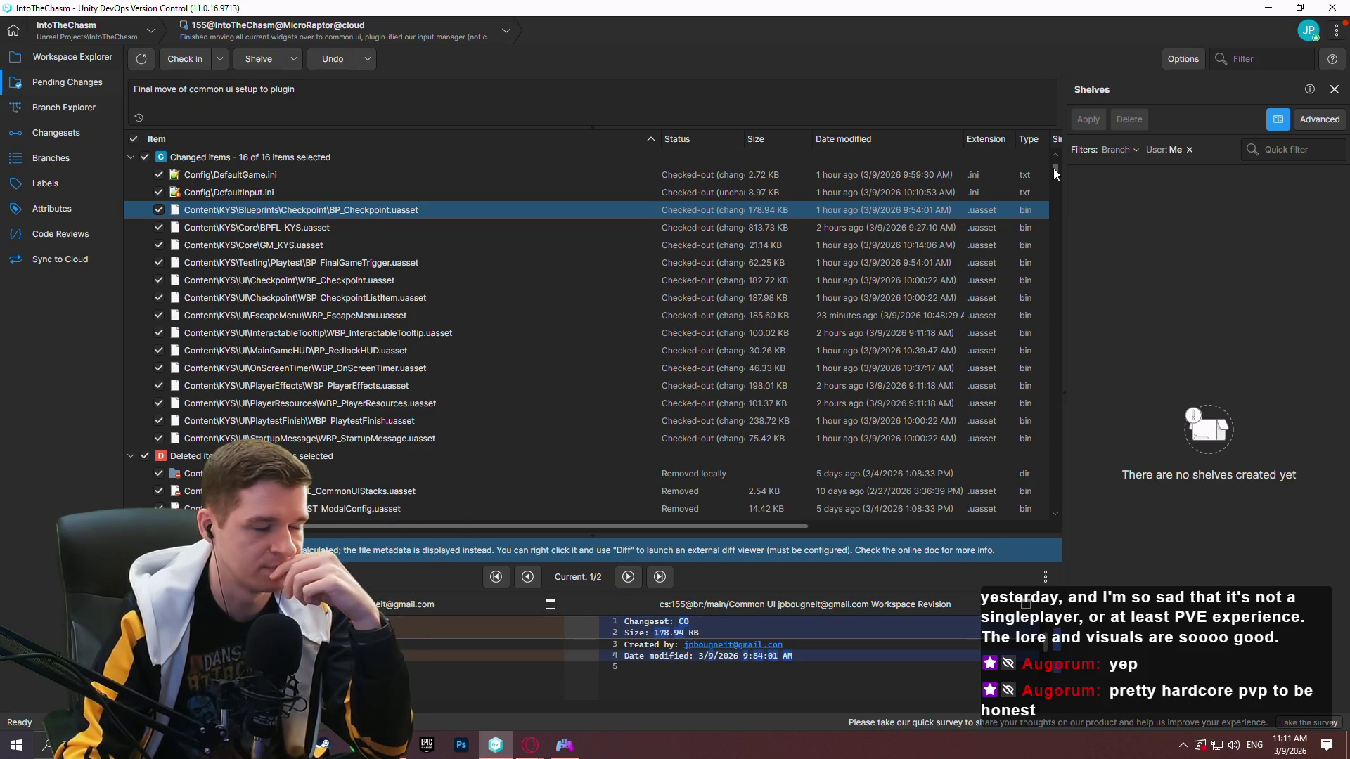
Check in the 16 pending changes as changeset 157, commented 'Final move of common ui setup to plugin'.
{"action": "left_click", "coordinate": [414, 227]}
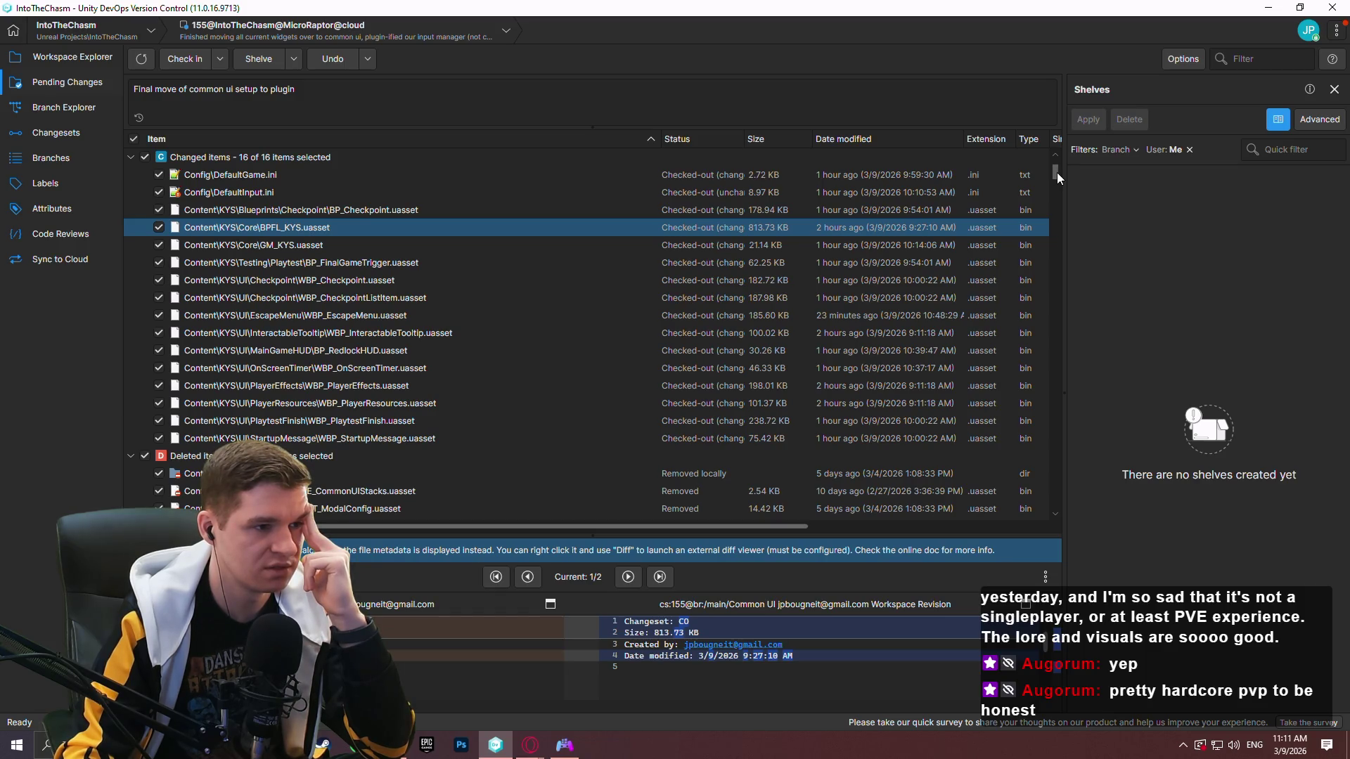
{"action": "left_click", "coordinate": [63, 107]}
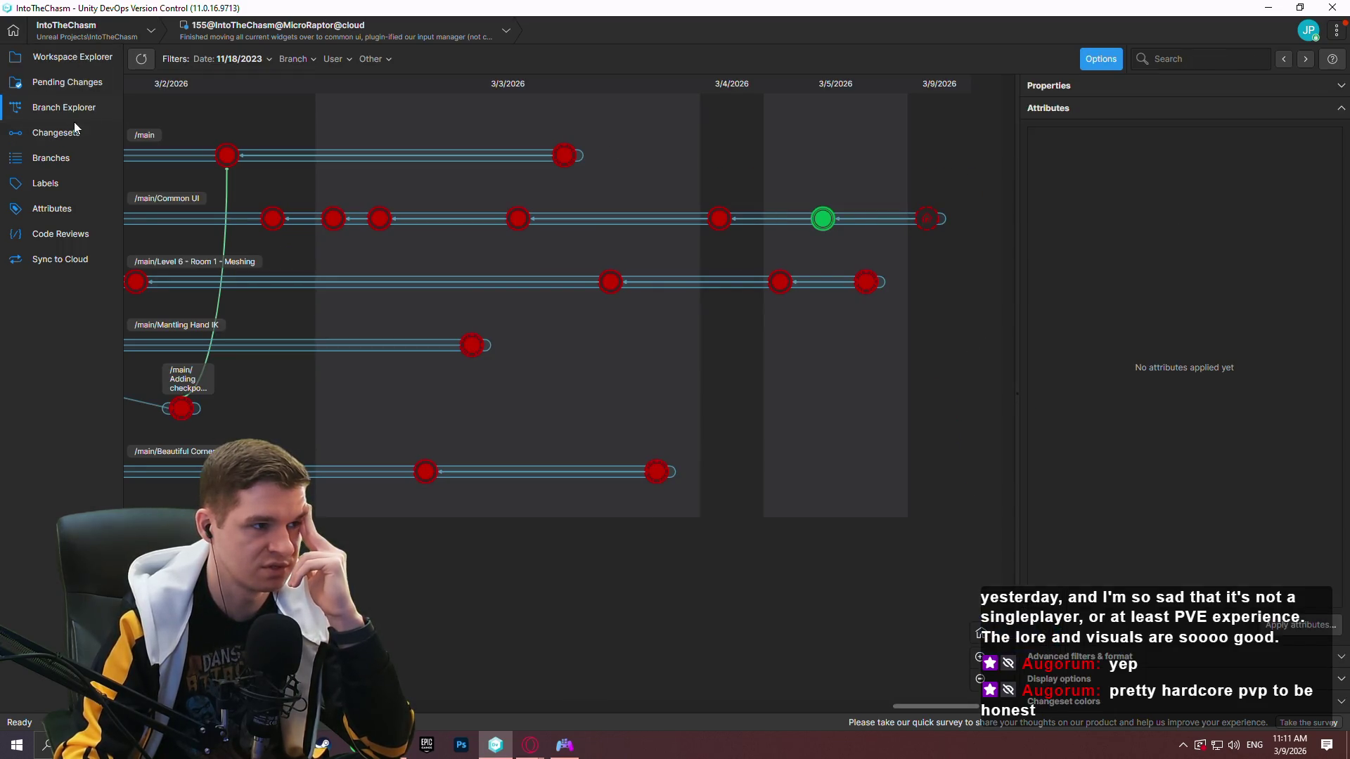
{"action": "left_click", "coordinate": [66, 82]}
{"action": "left_click", "coordinate": [163, 59]}
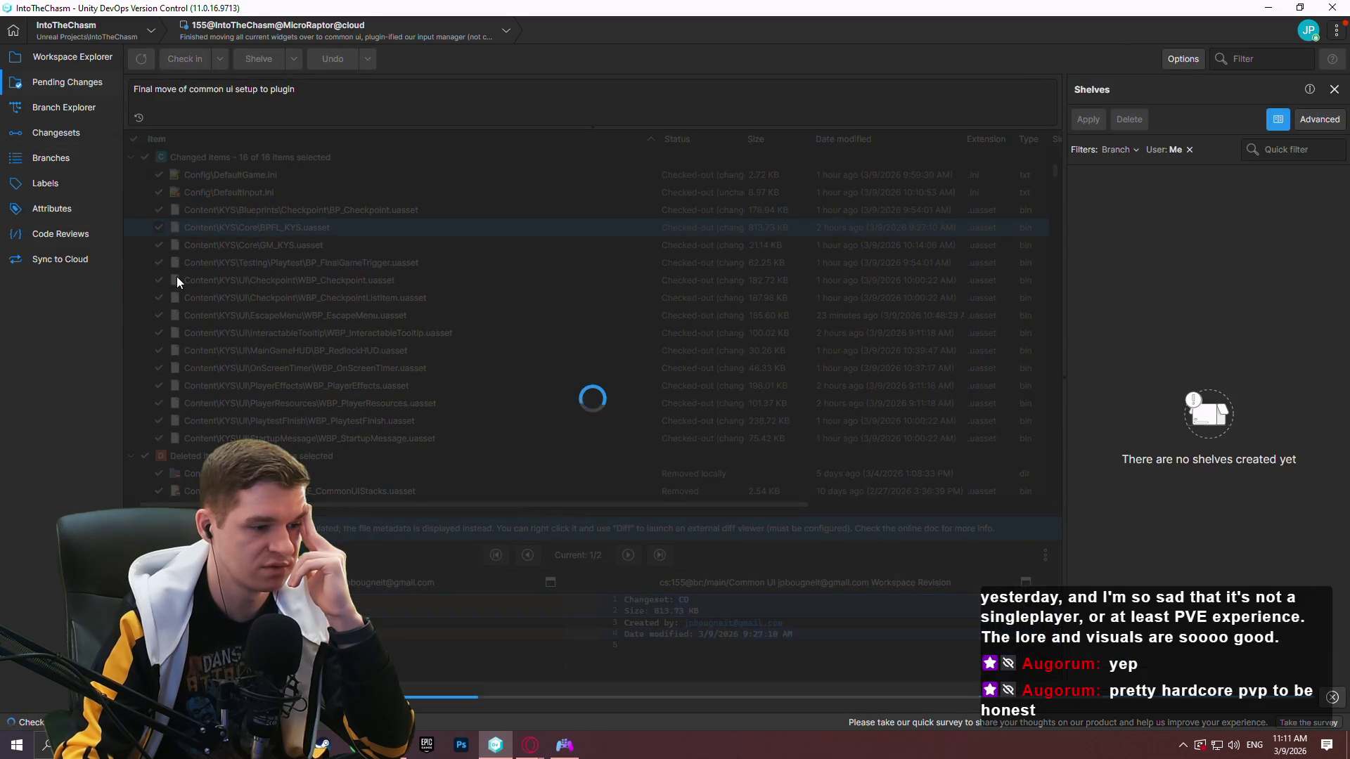
{"action": "left_click", "coordinate": [63, 107]}
{"action": "right_click", "coordinate": [912, 220]}
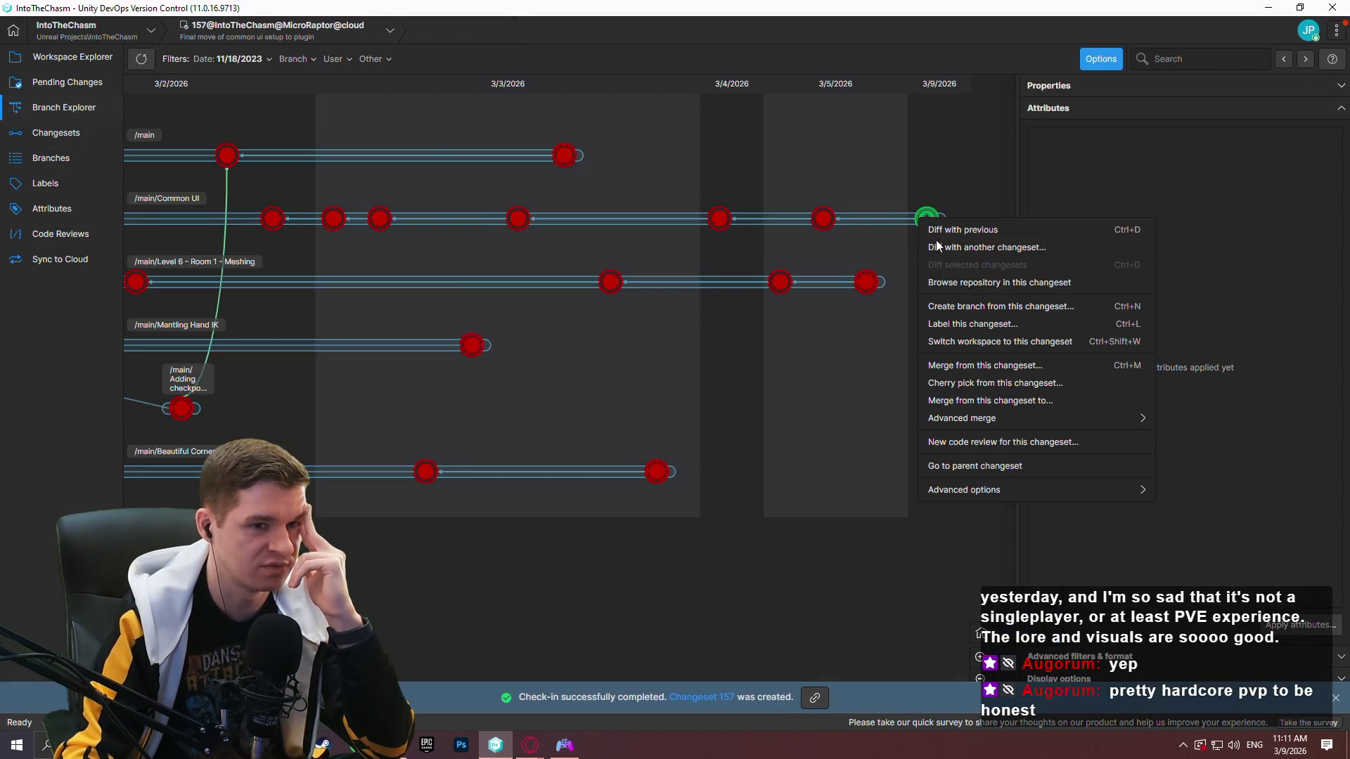
Merge changeset 157 into /main, which flags one conflict on WBP_EscapeMenu.uasset.
{"action": "left_click", "coordinate": [992, 372]}
{"action": "double_click", "coordinate": [485, 299]}
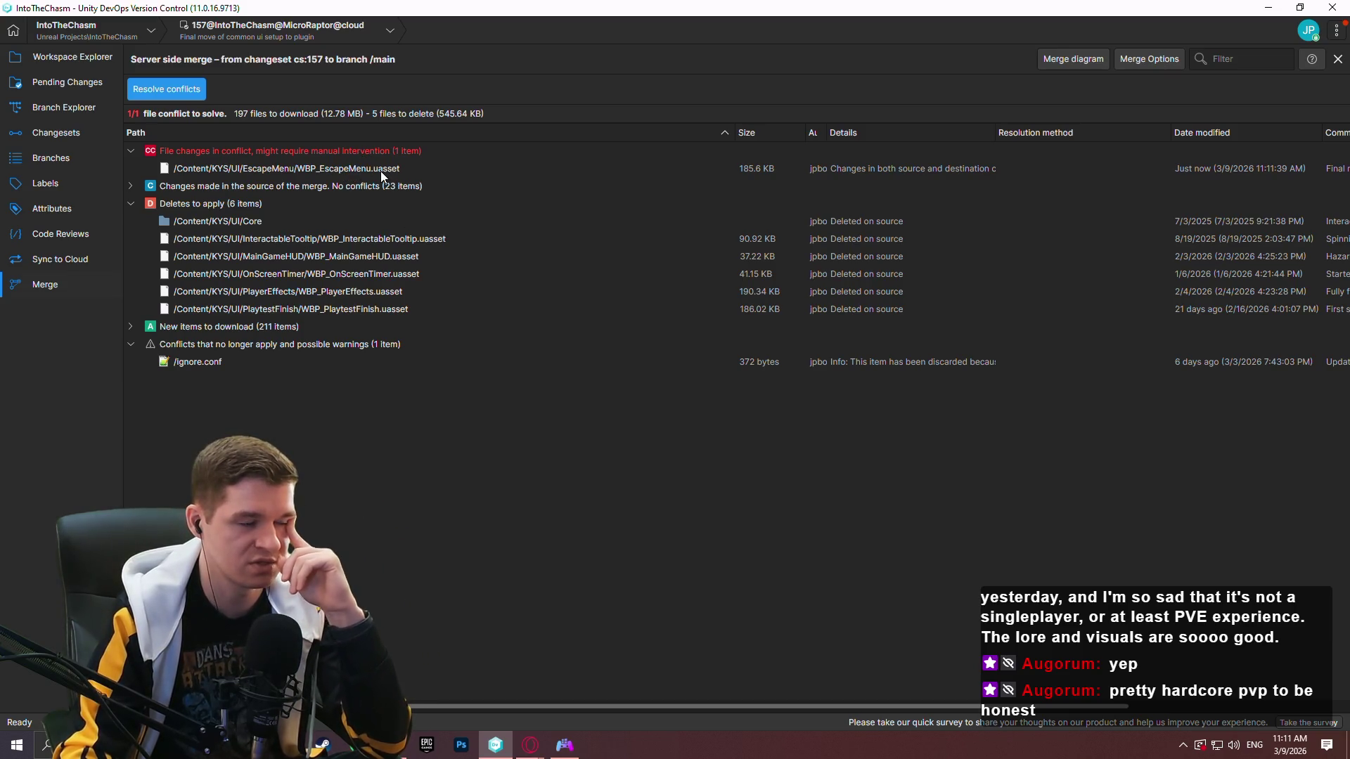
{"action": "left_click", "coordinate": [402, 756]}
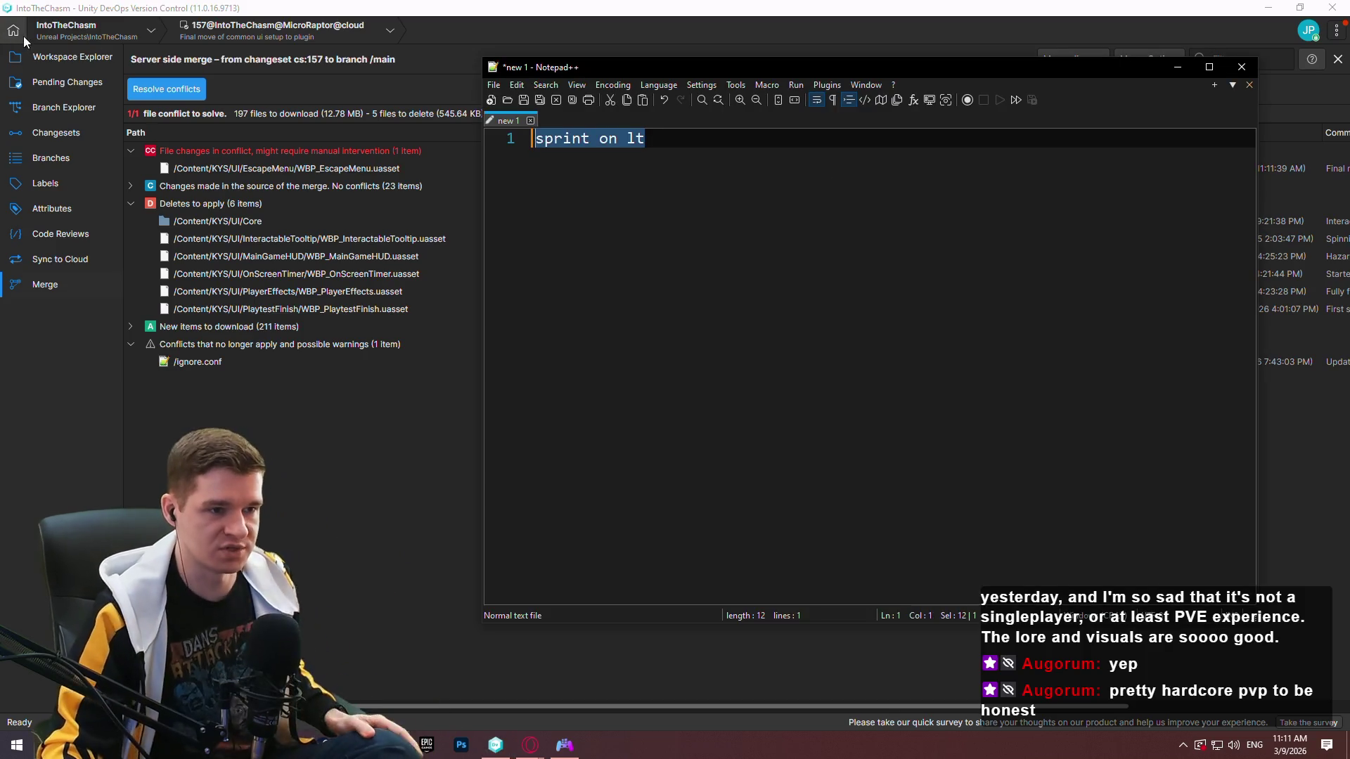
Add the note 'escape menu needs new checkpoint unlock added' on a new line under 'sprint on lt'.
{"action": "key", "text": "Return"}
{"action": "type", "text": "escape menu nee"}
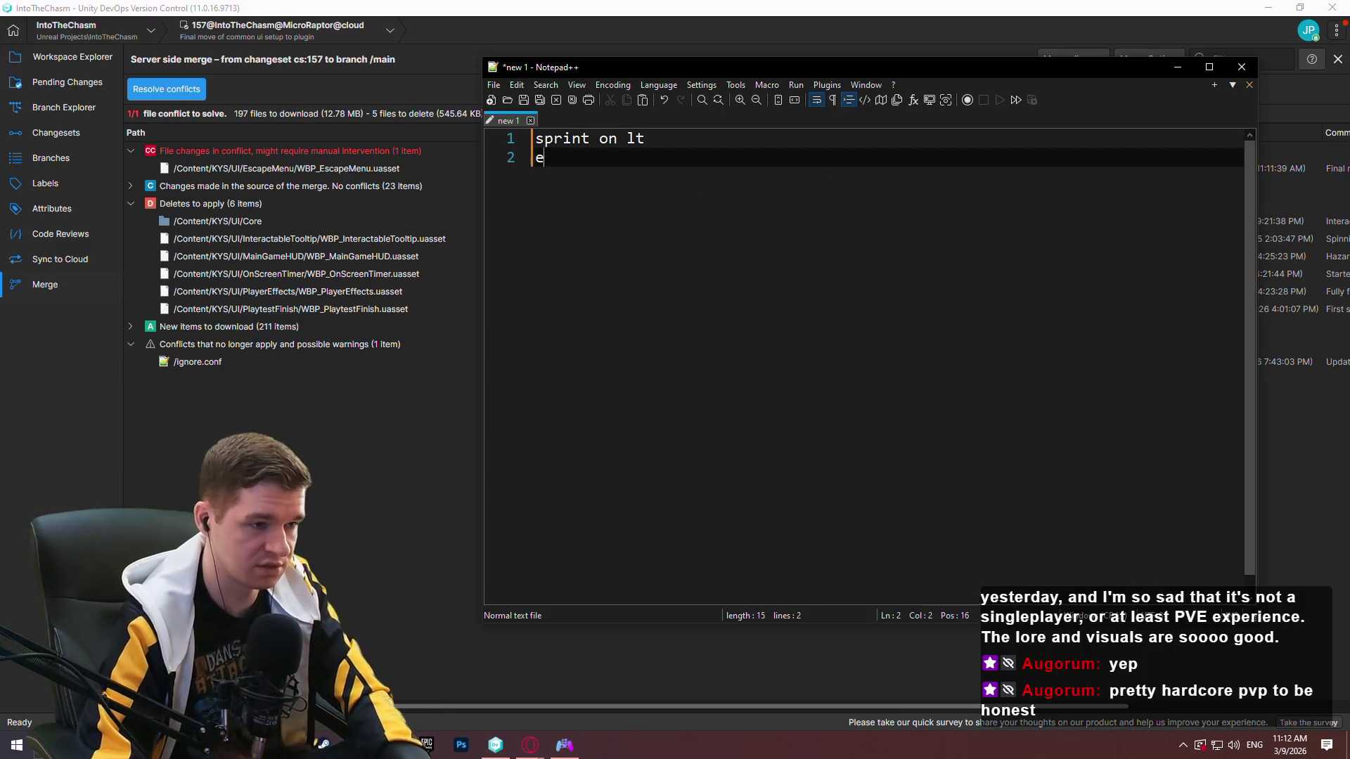
{"action": "type", "text": "ds n"}
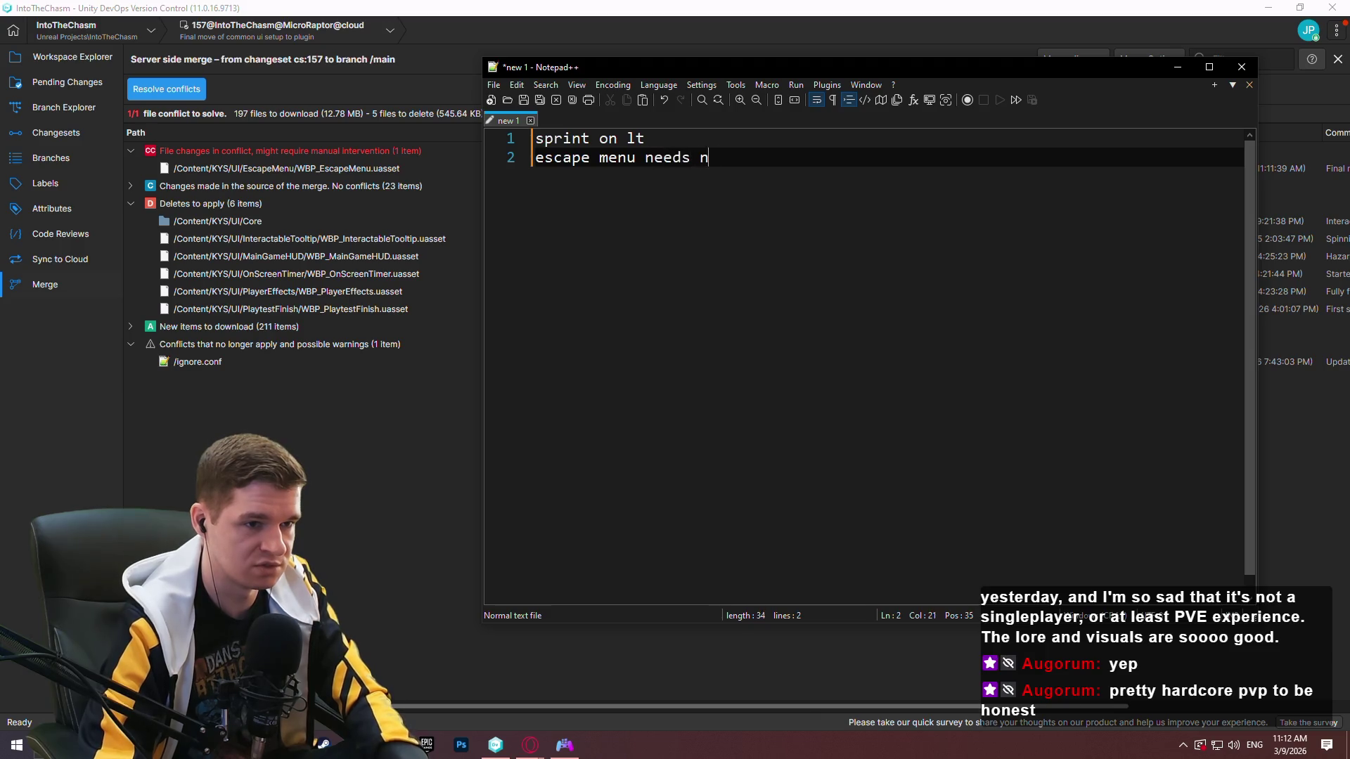
{"action": "type", "text": "ew checkpoint unlo"}
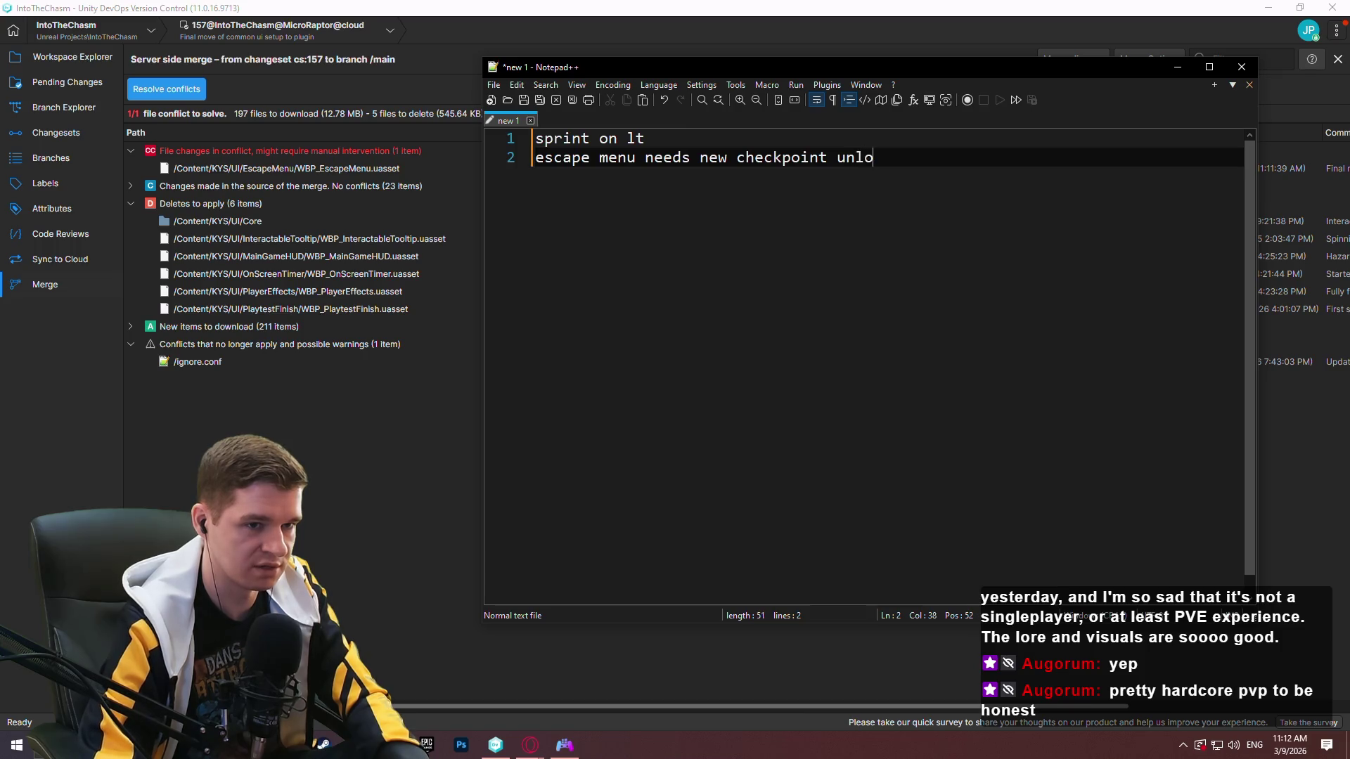
{"action": "type", "text": "ck added"}
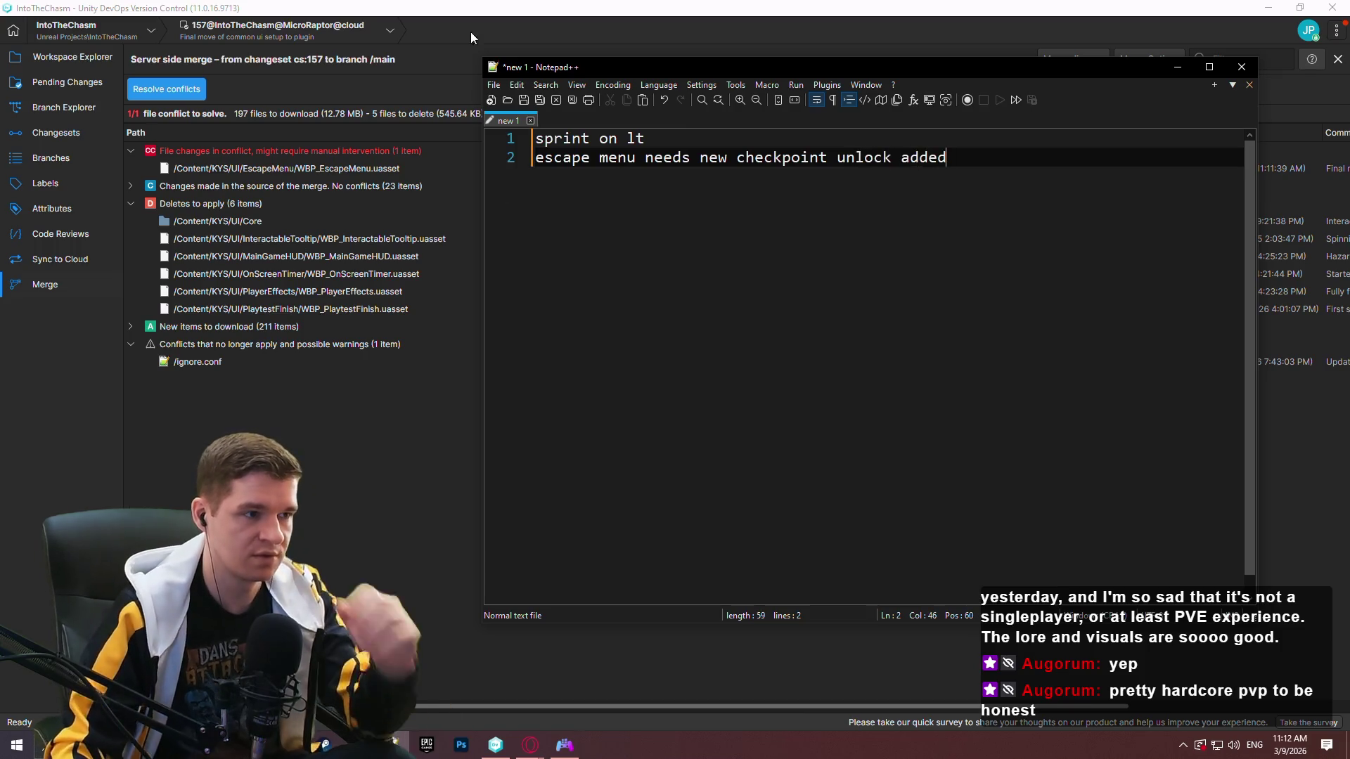
{"action": "left_click", "coordinate": [373, 465]}
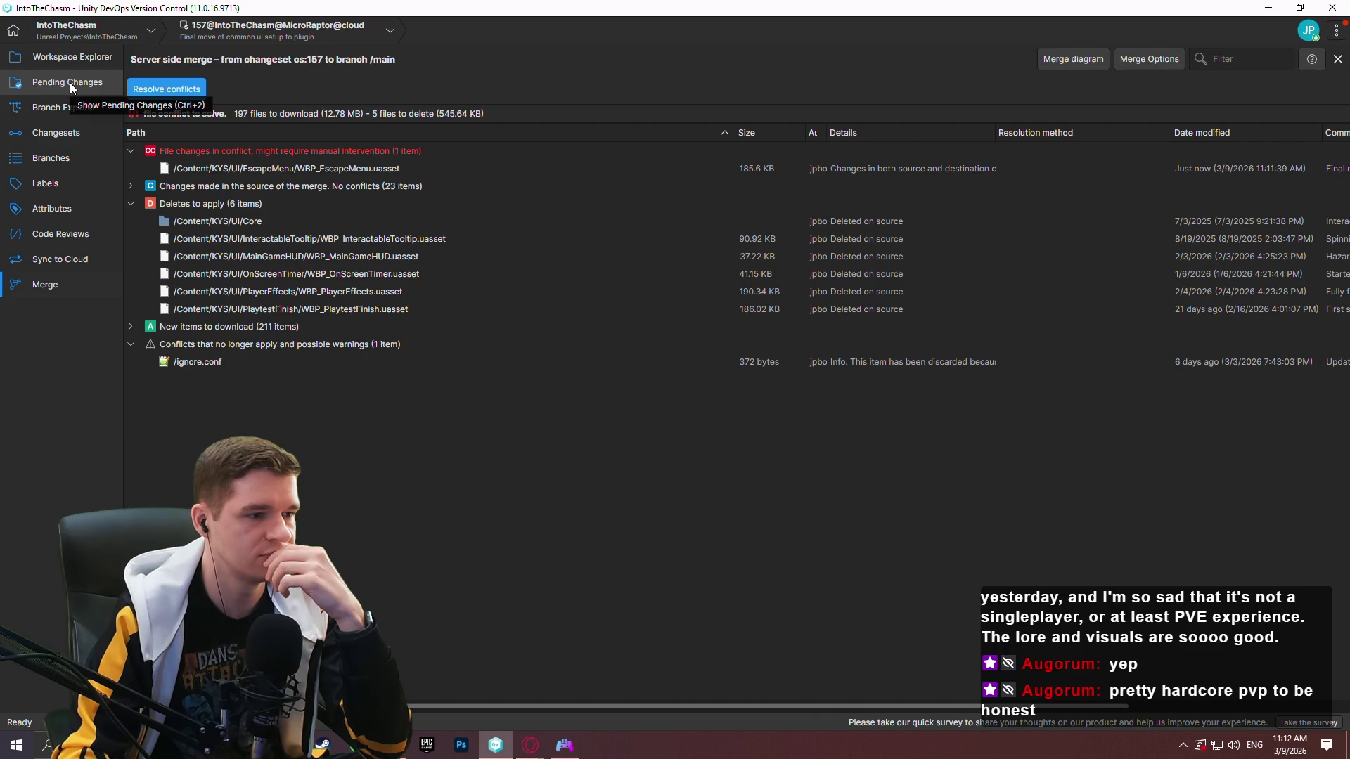
Keep the source version of WBP_EscapeMenu and check in the merge as 'merging common ui to main'.
{"action": "left_click", "coordinate": [158, 90]}
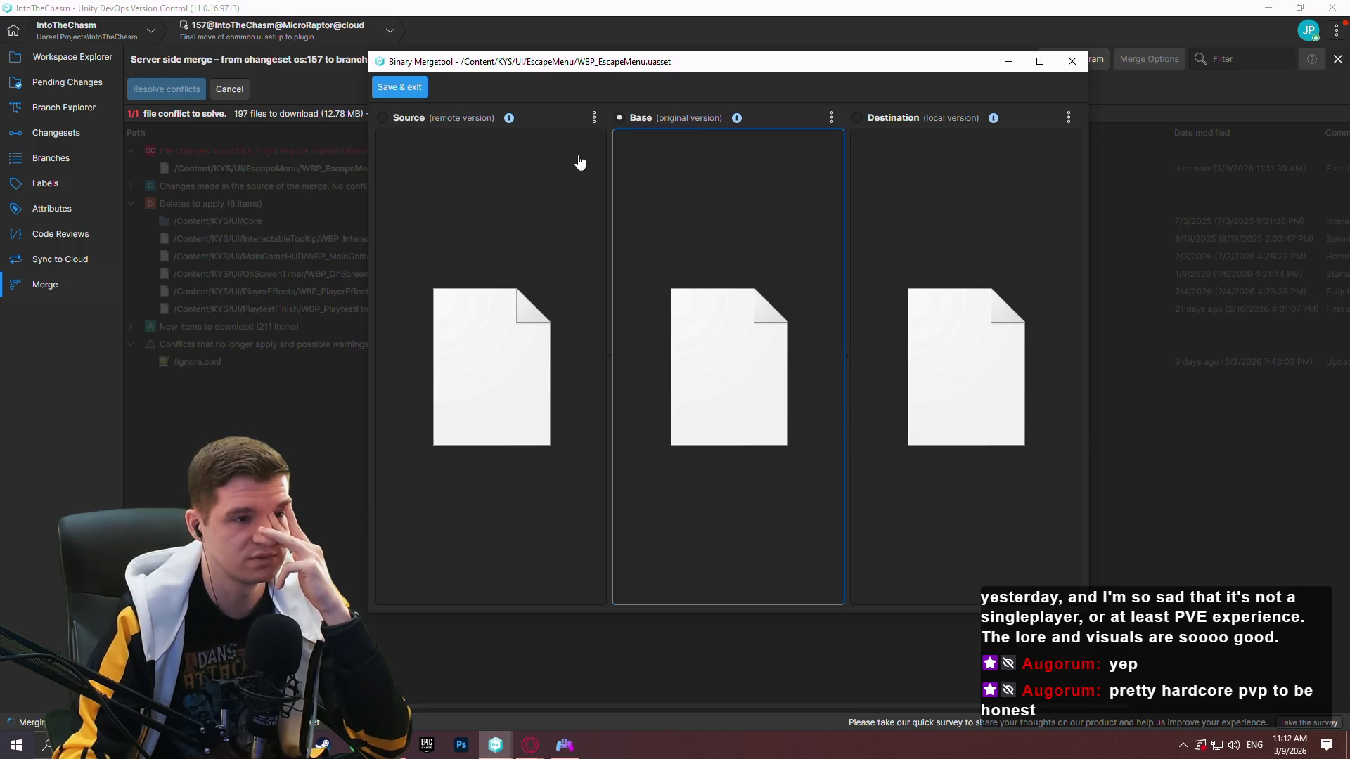
{"action": "left_click", "coordinate": [384, 118]}
{"action": "left_click", "coordinate": [398, 91]}
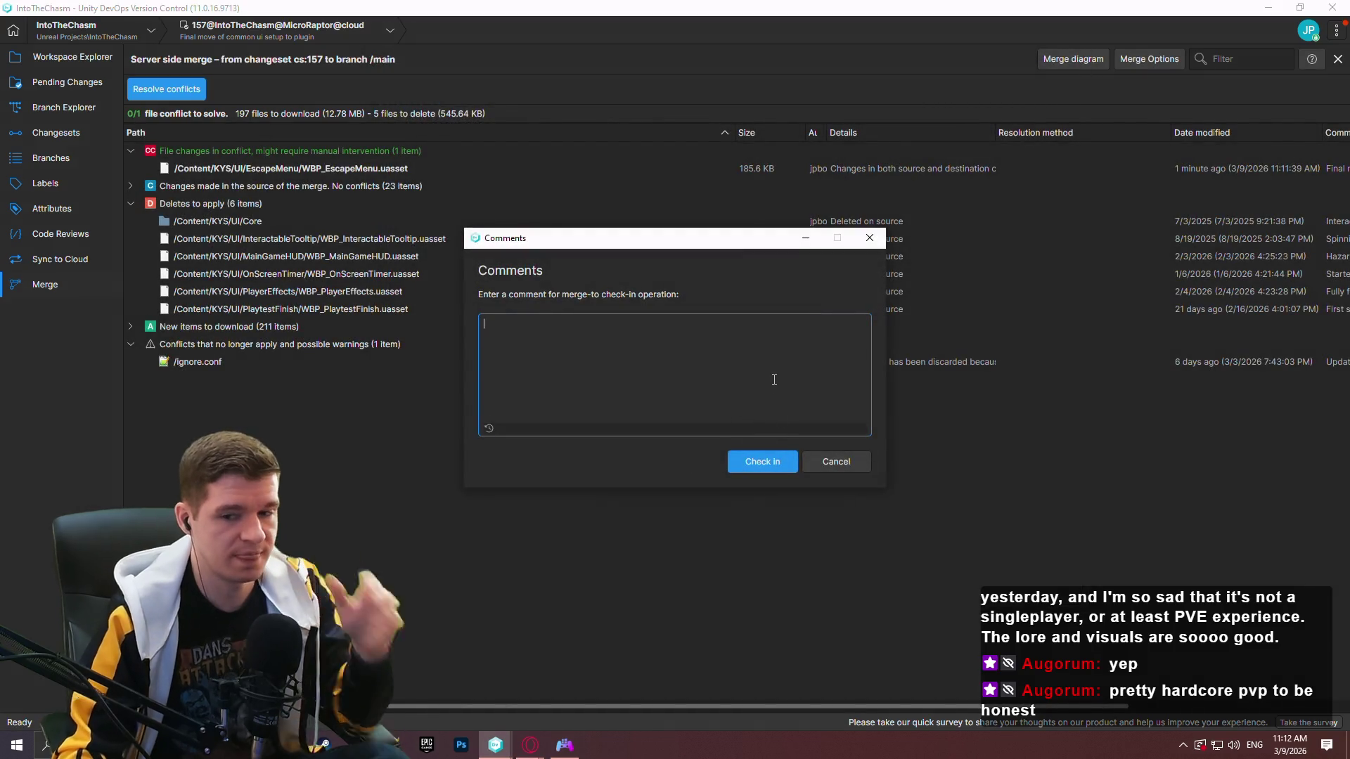
{"action": "type", "text": "merging co"}
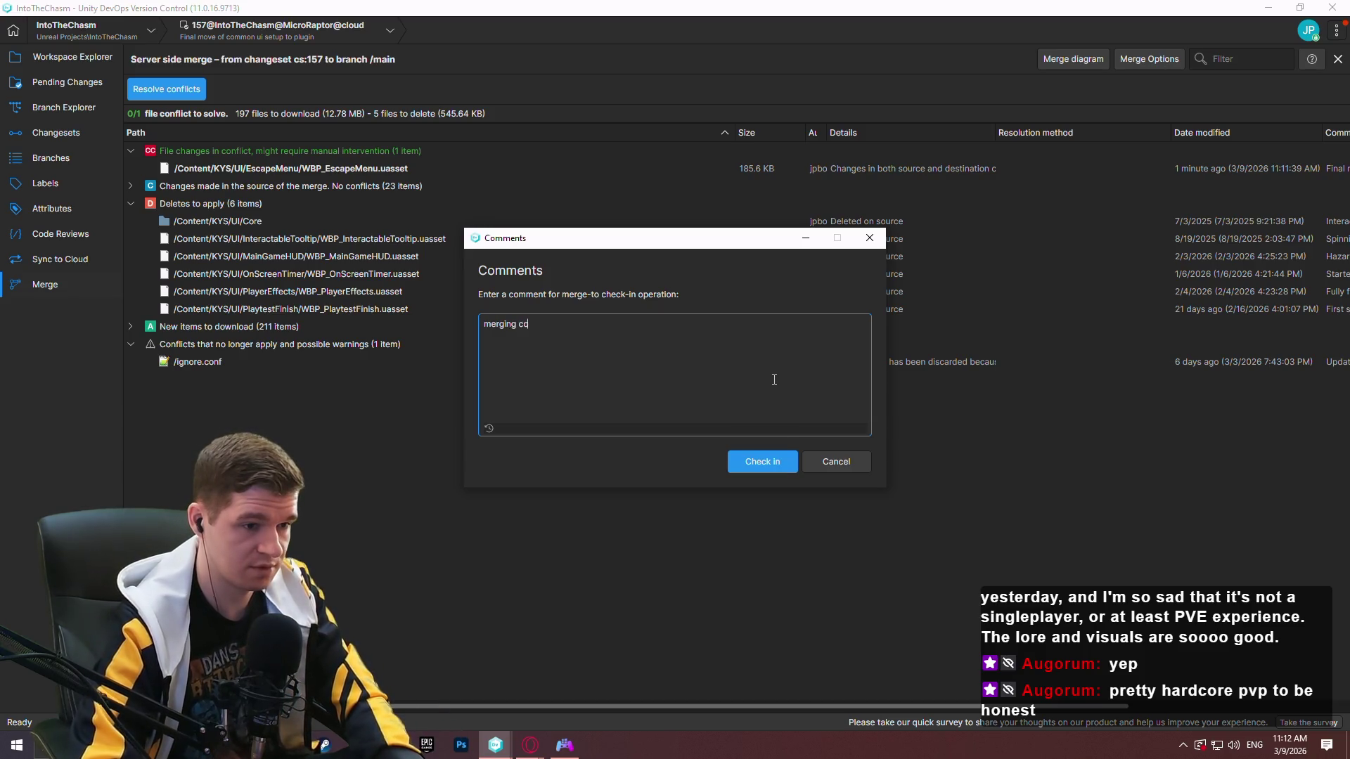
{"action": "type", "text": "in"}
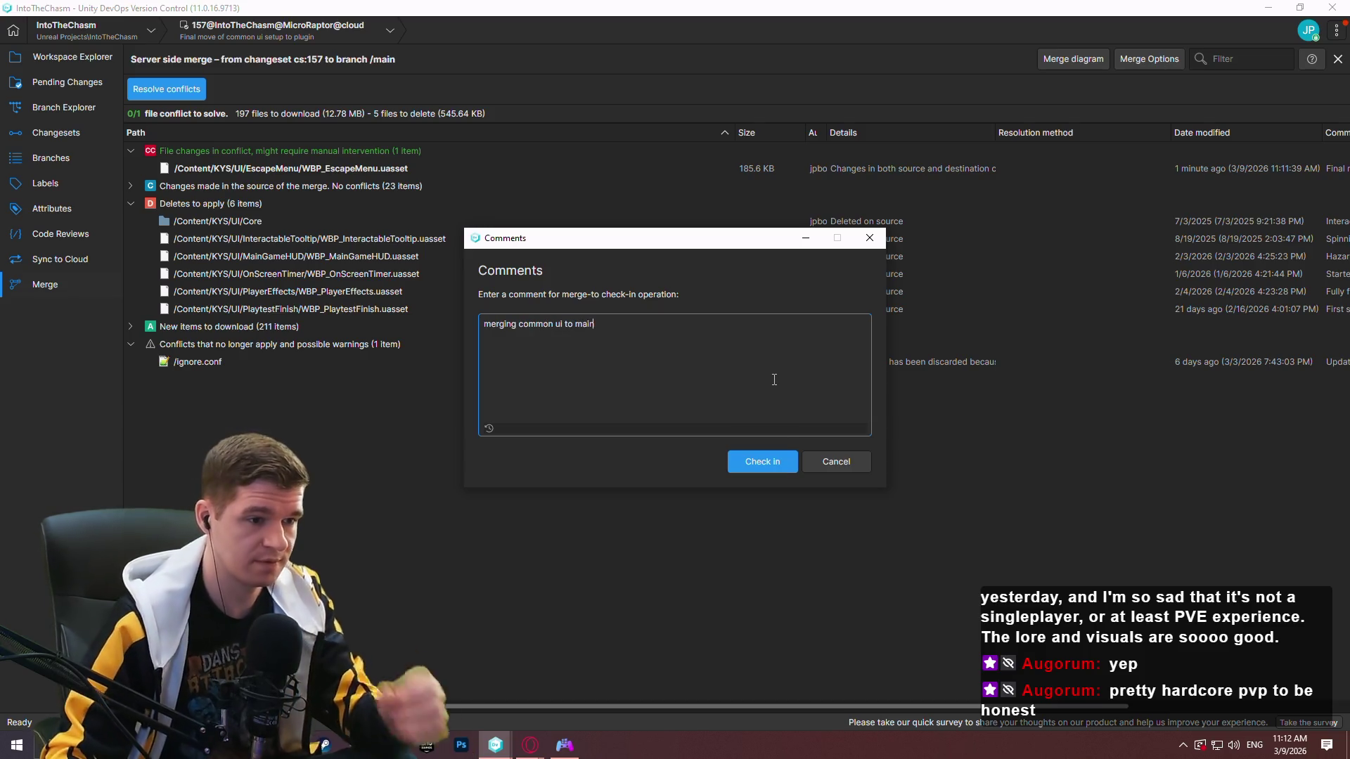
{"action": "left_click", "coordinate": [762, 469]}
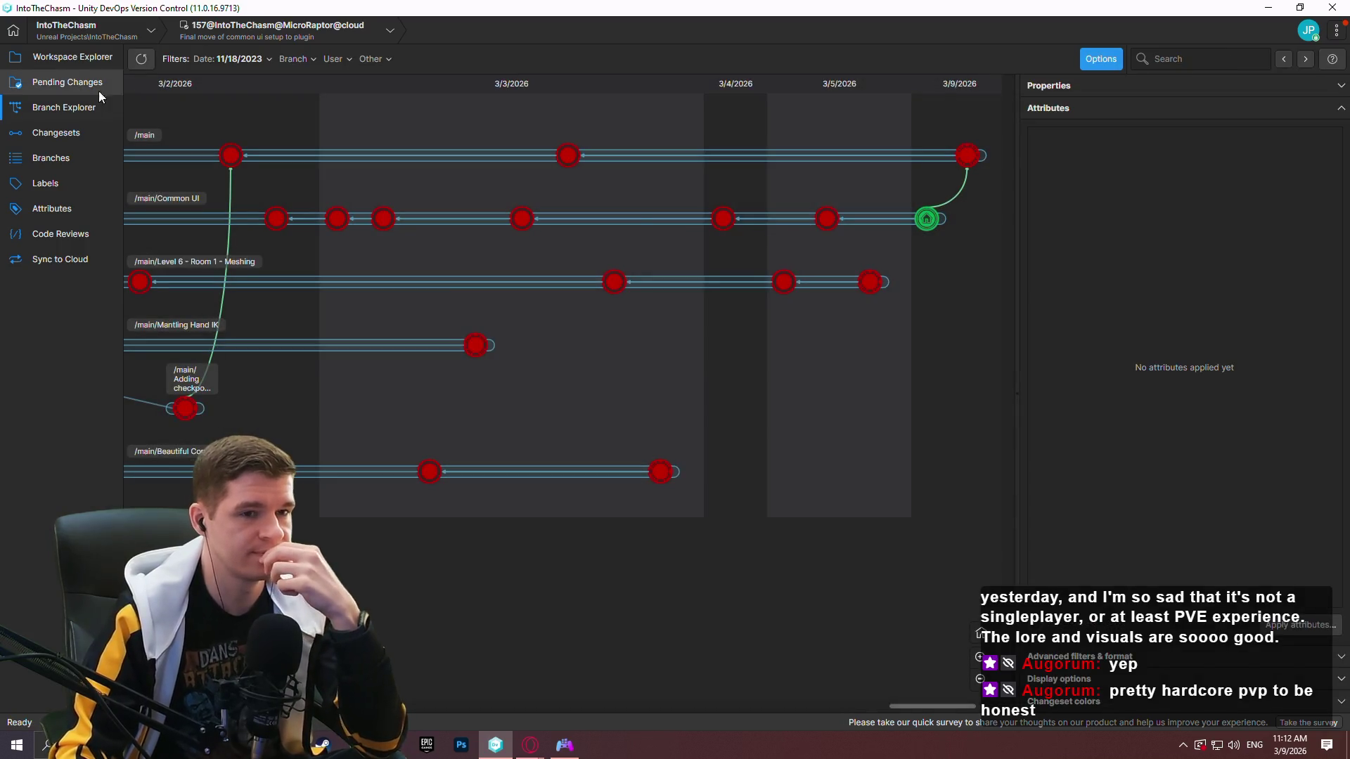
Show the changeset 157 workspace files, check the notes, and relaunch the Redlock project in Unreal.
{"action": "left_click", "coordinate": [67, 57]}
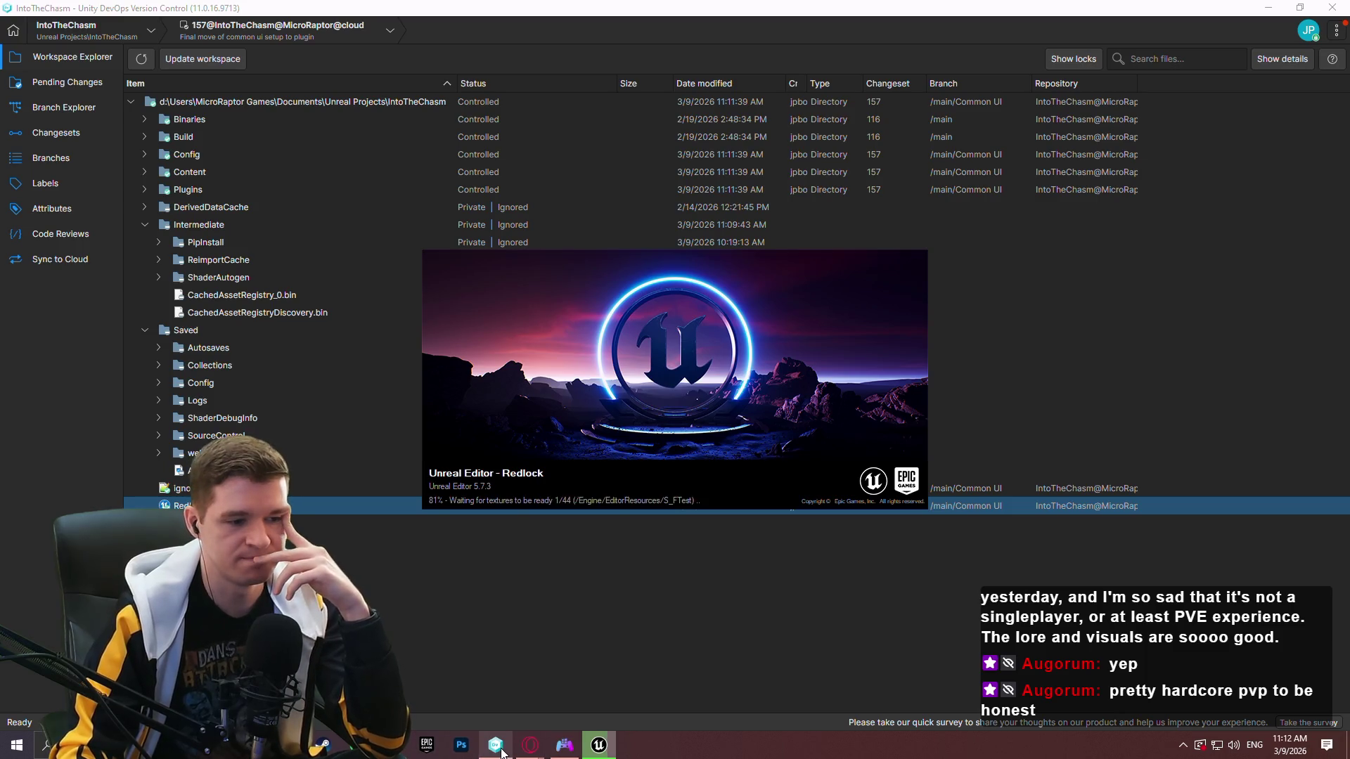
{"action": "left_click", "coordinate": [394, 746]}
{"action": "key", "text": "shift+Home"}
{"action": "left_click", "coordinate": [413, 185]}
{"action": "left_click", "coordinate": [599, 746]}
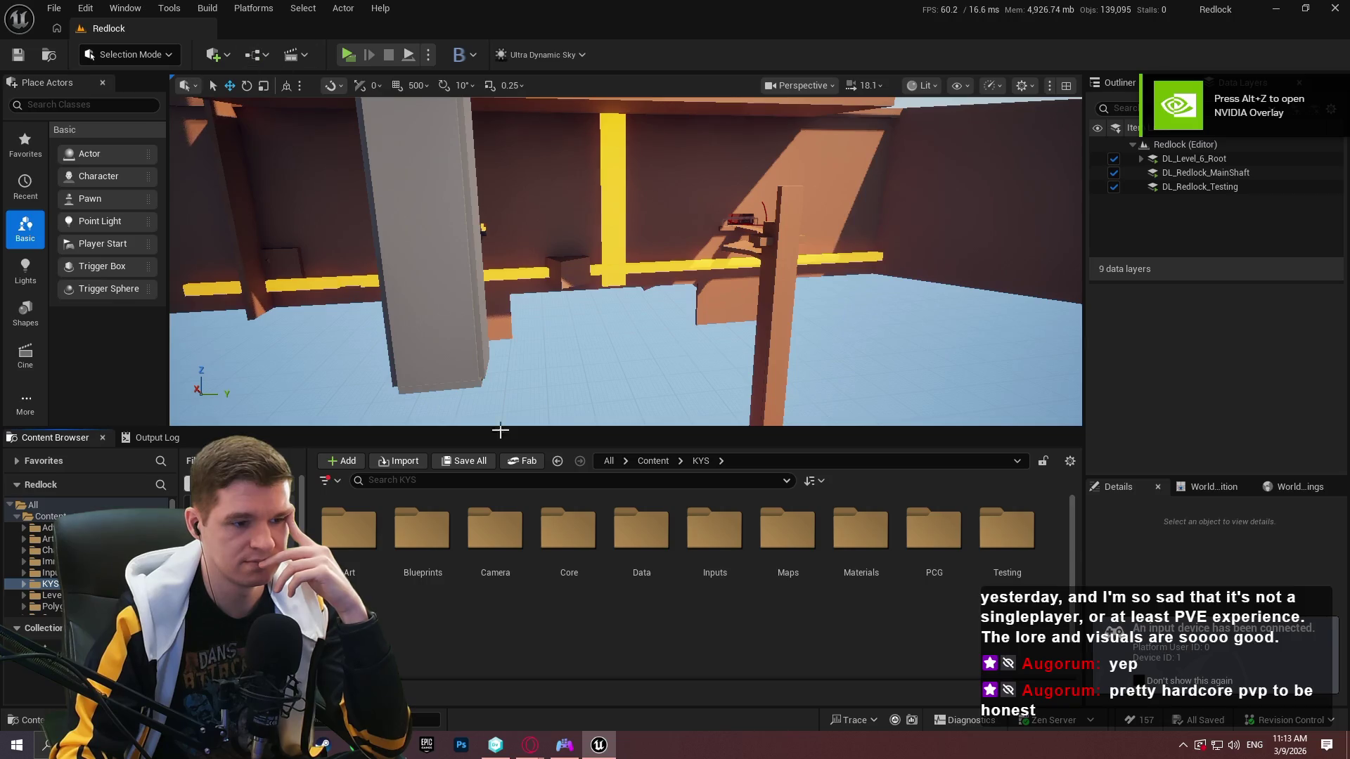
Open WBP_EscapeMenu from Content/KYS/UI/EscapeMenu and show its event graph.
{"action": "scroll", "coordinate": [812, 593], "scroll_direction": "down", "scroll_amount": 1}
{"action": "double_click", "coordinate": [348, 594]}
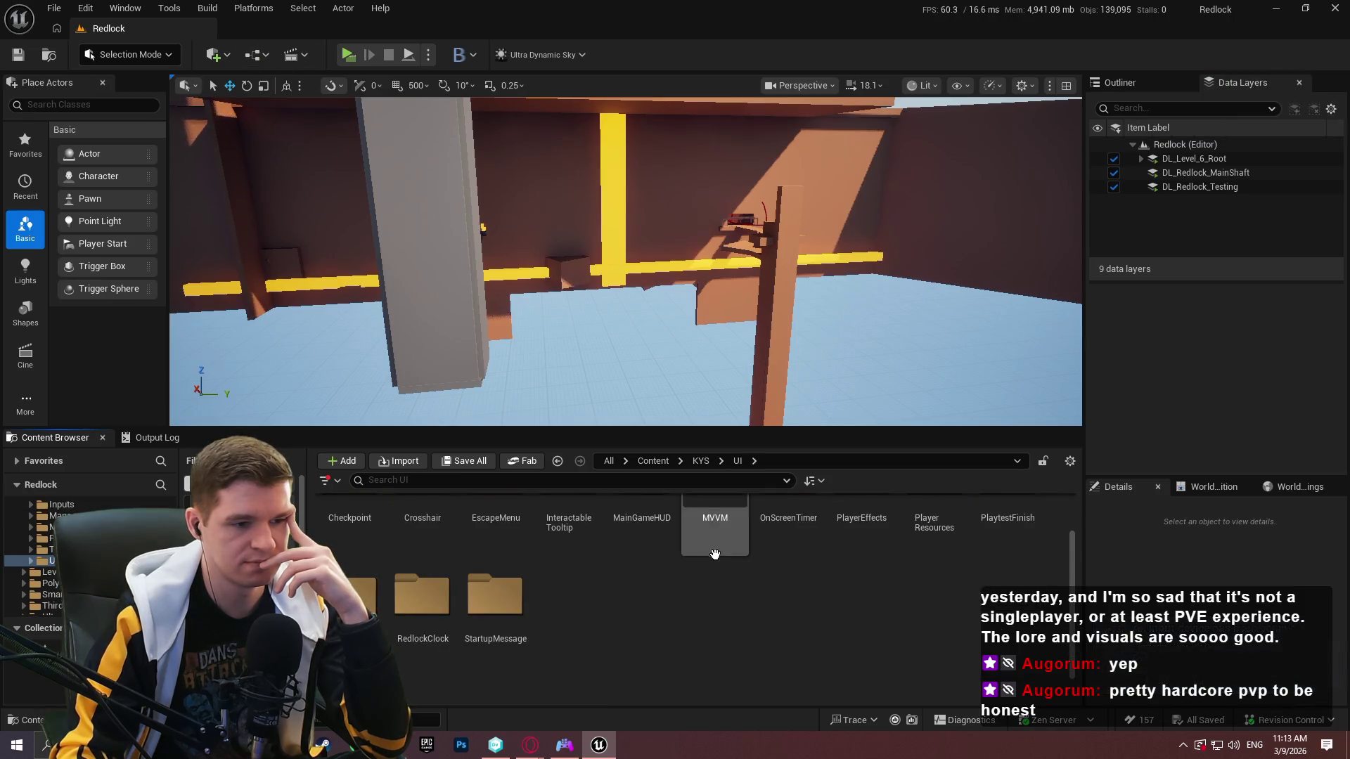
{"action": "double_click", "coordinate": [496, 556]}
{"action": "double_click", "coordinate": [357, 549]}
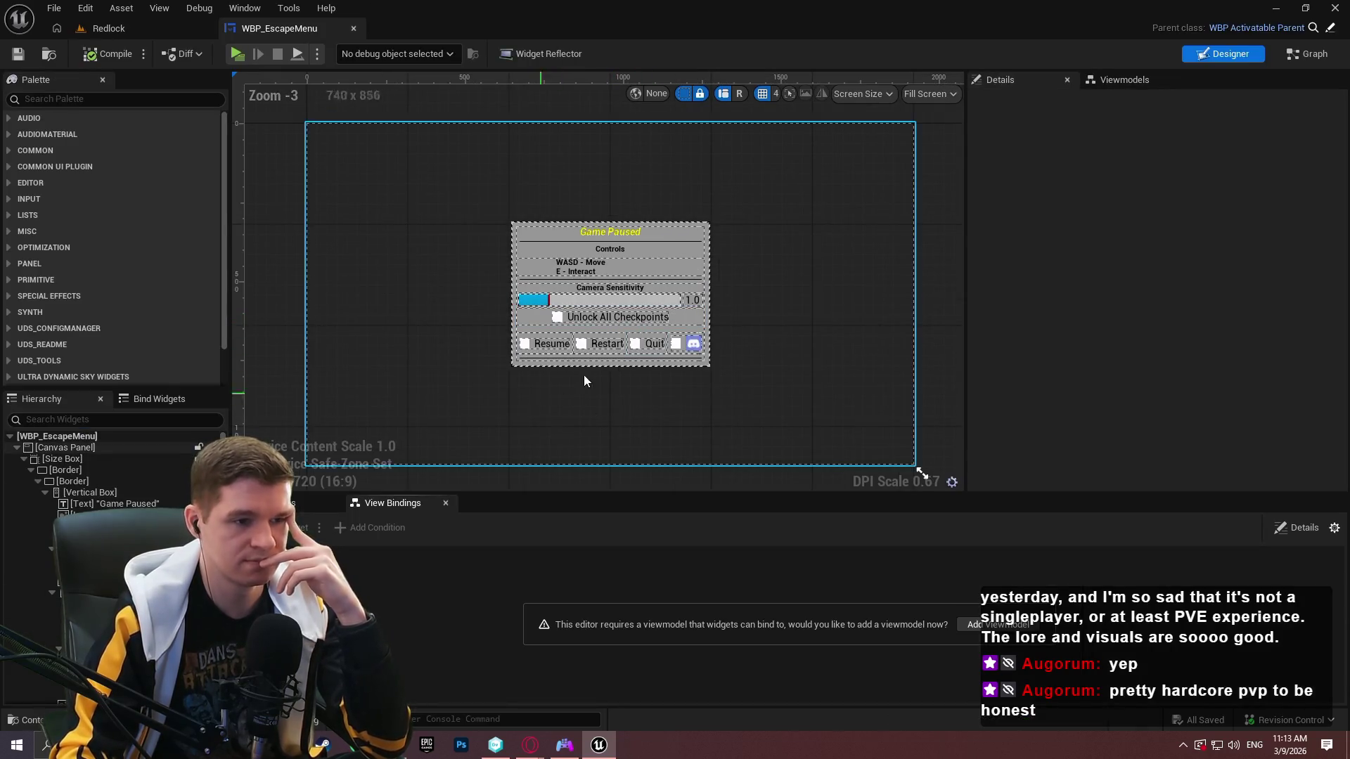
{"action": "left_click", "coordinate": [1303, 55]}
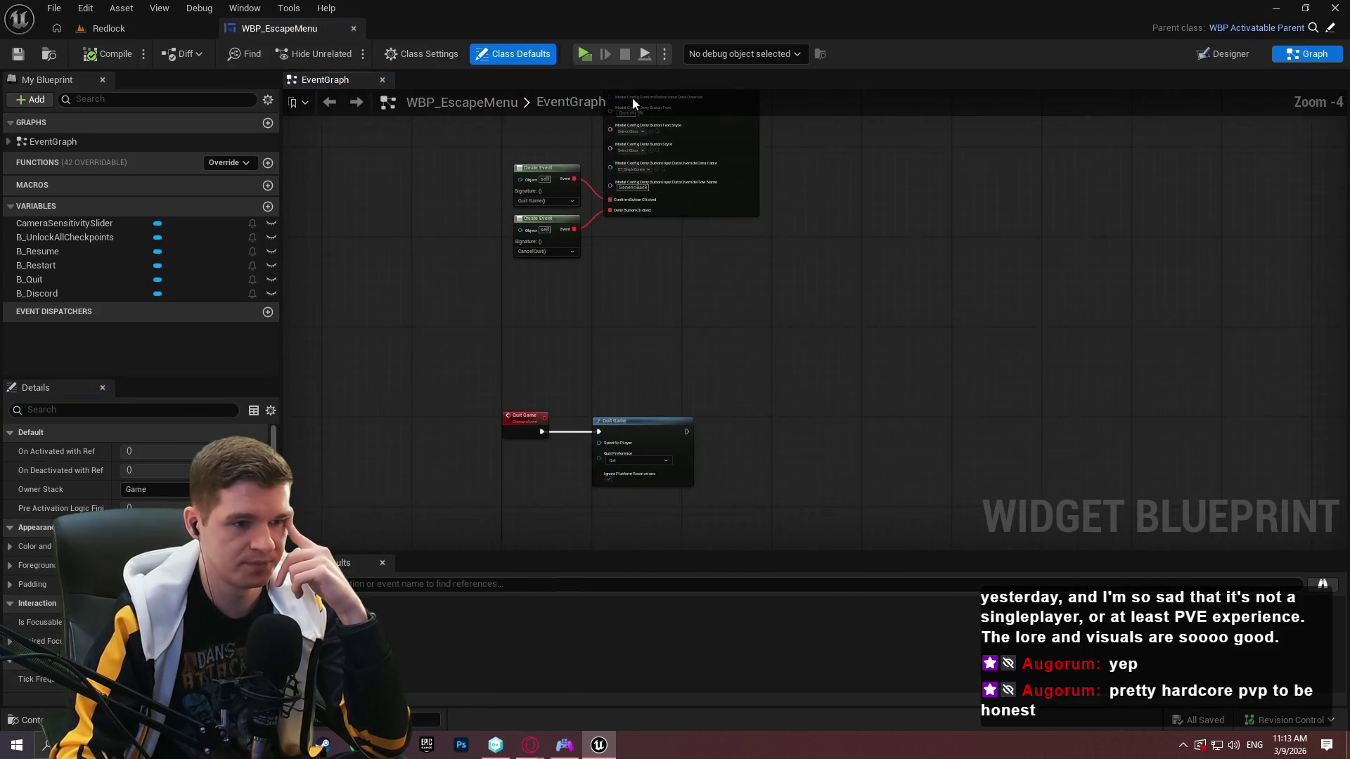
Copy the cp_redlock_level_6_3 Unlock Checkpoint node and wire the copy after the second unlock.
{"action": "scroll", "coordinate": [745, 221], "scroll_direction": "up", "scroll_amount": 5}
{"action": "mouse_move", "coordinate": [883, 325]}
{"action": "left_mouse_down"}
{"action": "mouse_move", "coordinate": [648, 182]}
{"action": "mouse_move", "coordinate": [610, 236]}
{"action": "left_mouse_up"}
{"action": "key", "text": "ctrl+c"}
{"action": "key", "text": "ctrl+v"}
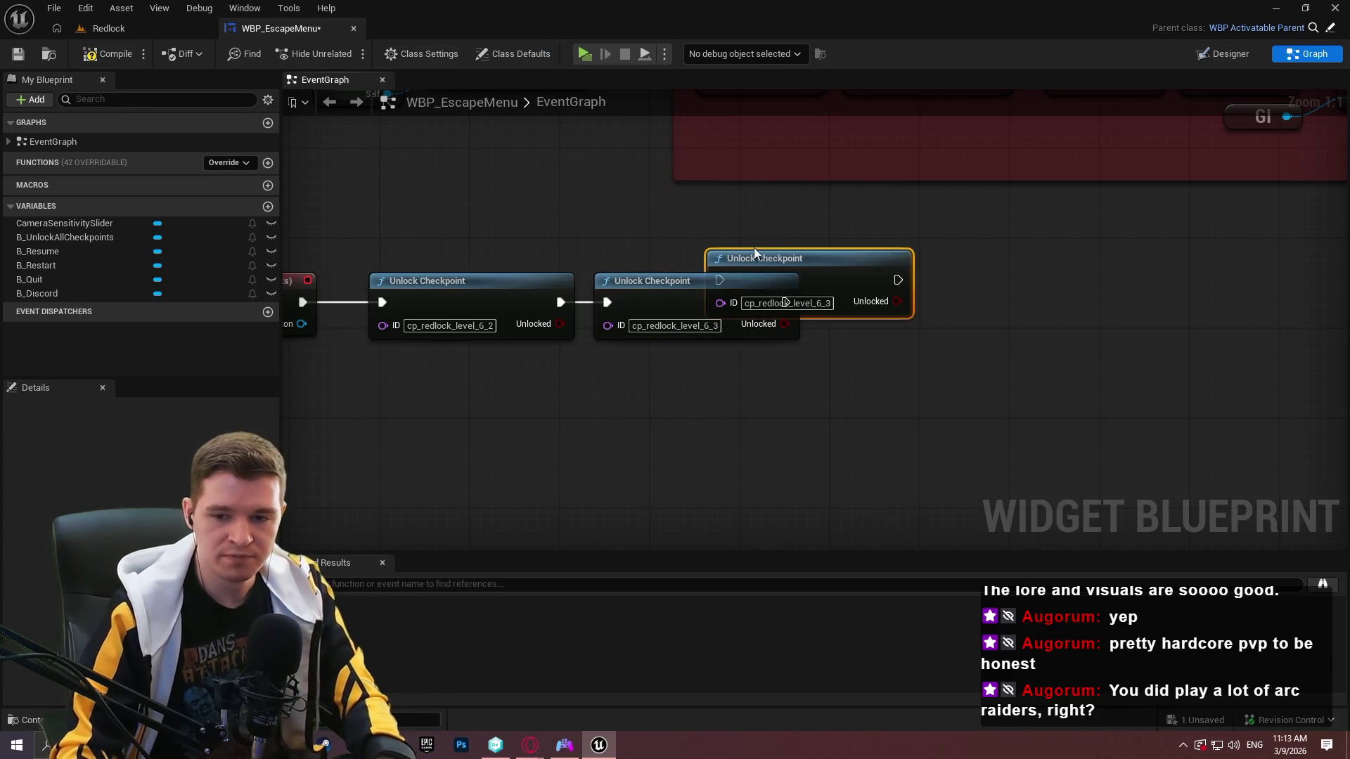
{"action": "left_click_drag", "start_coordinate": [825, 268], "coordinate": [941, 293]}
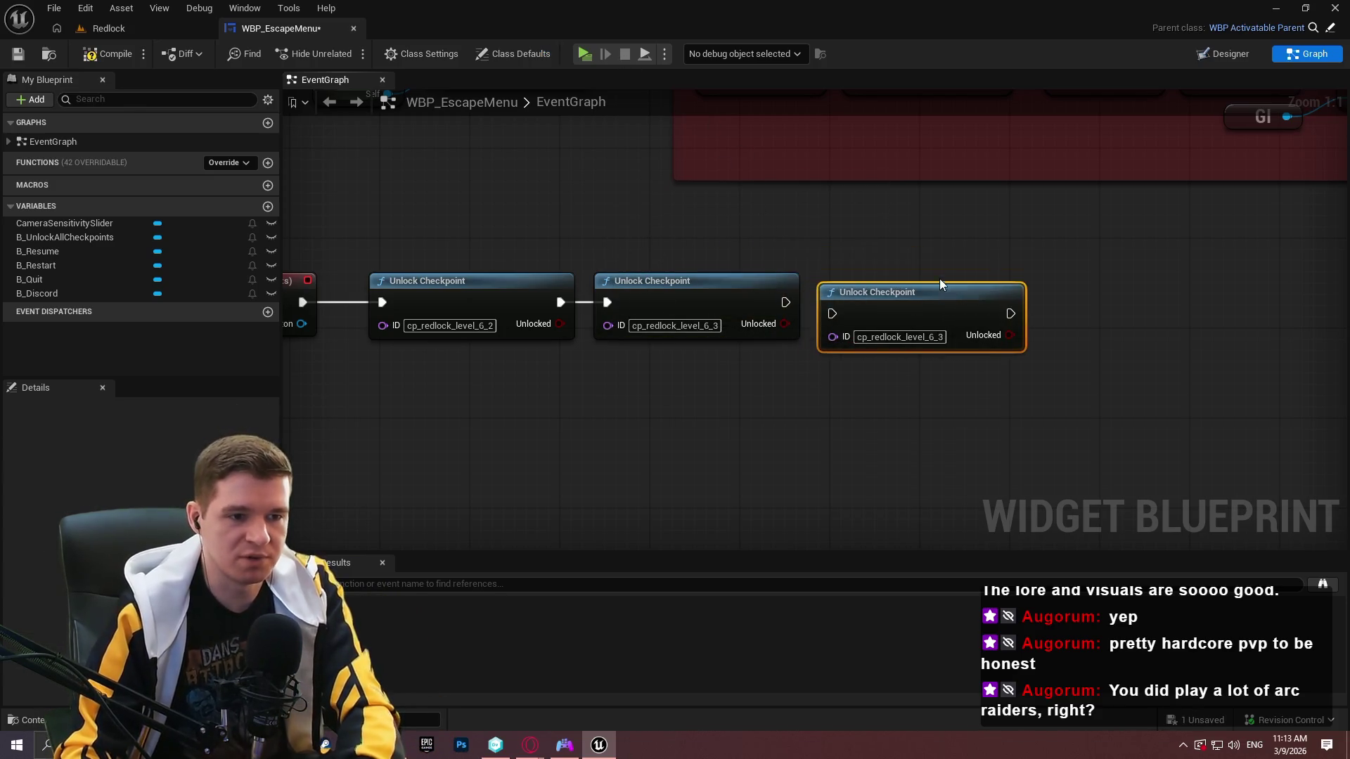
{"action": "left_click_drag", "start_coordinate": [831, 302], "coordinate": [786, 303]}
{"action": "left_click", "coordinate": [800, 411]}
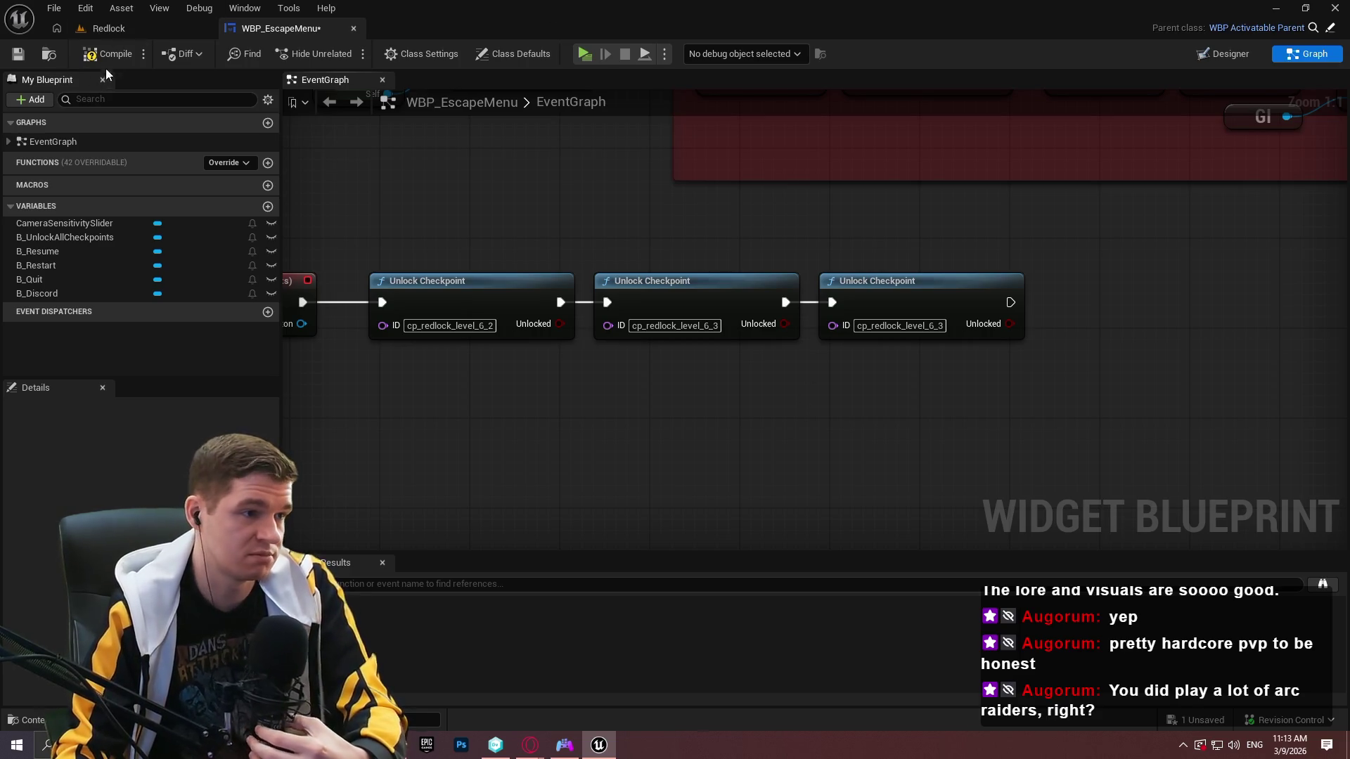
{"action": "left_click", "coordinate": [131, 29]}
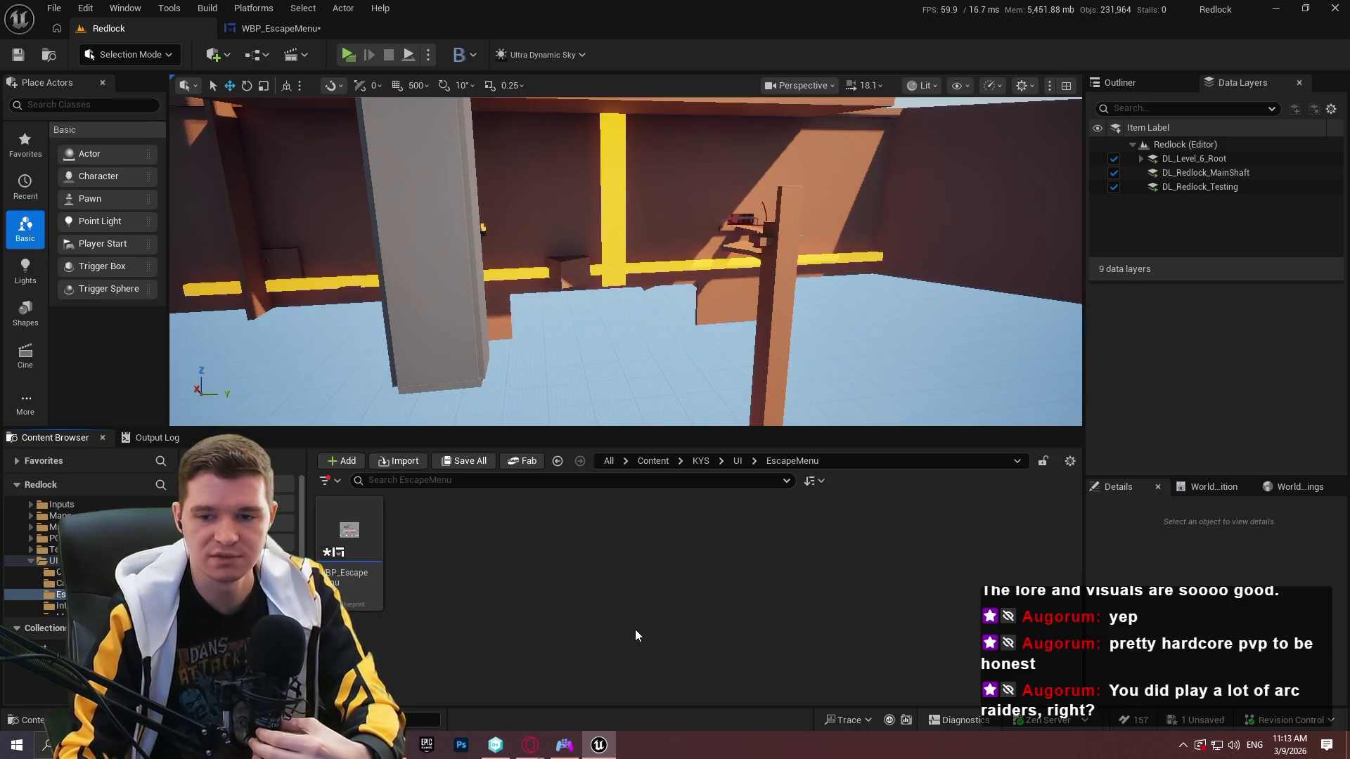
Open DT_Checkpoint from Content/KYS/Data/Checkpoint and enlarge the table to list every row.
{"action": "left_click", "coordinate": [653, 461]}
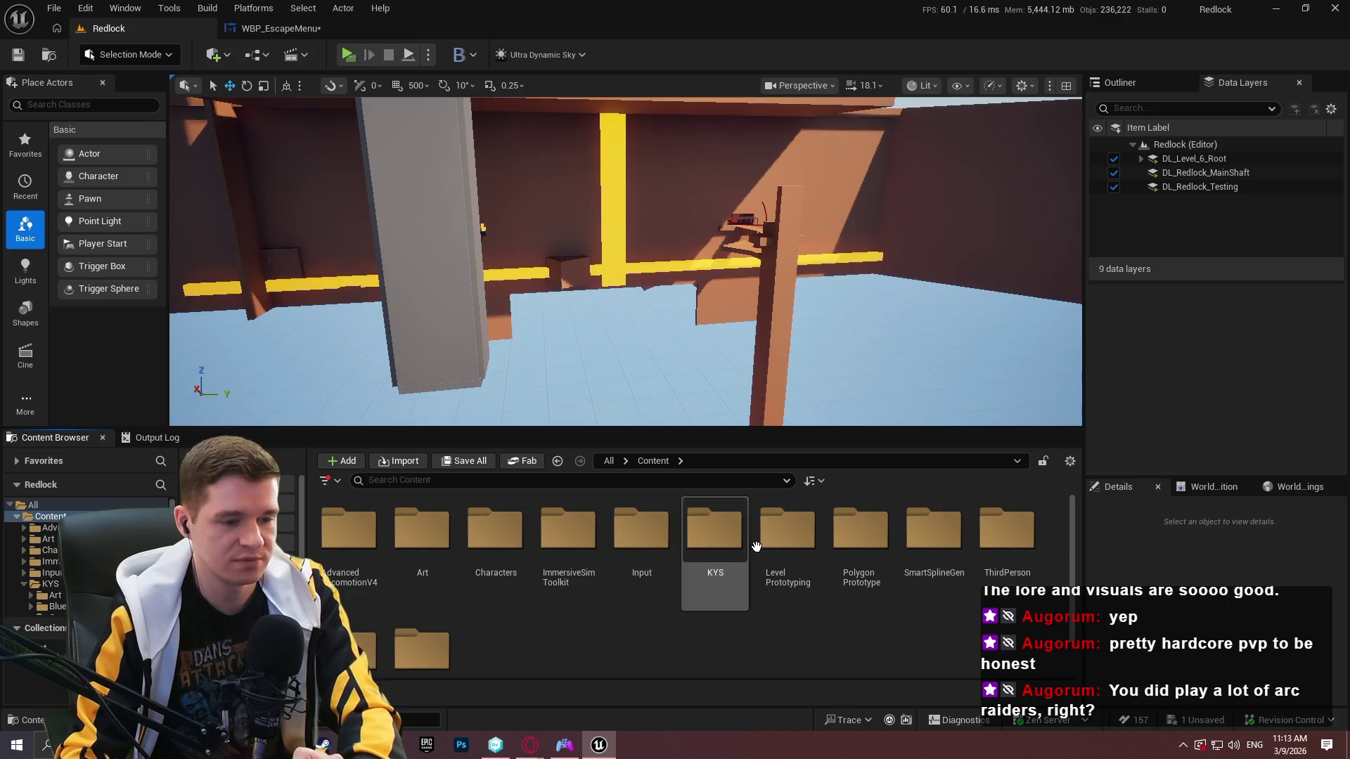
{"action": "double_click", "coordinate": [731, 557]}
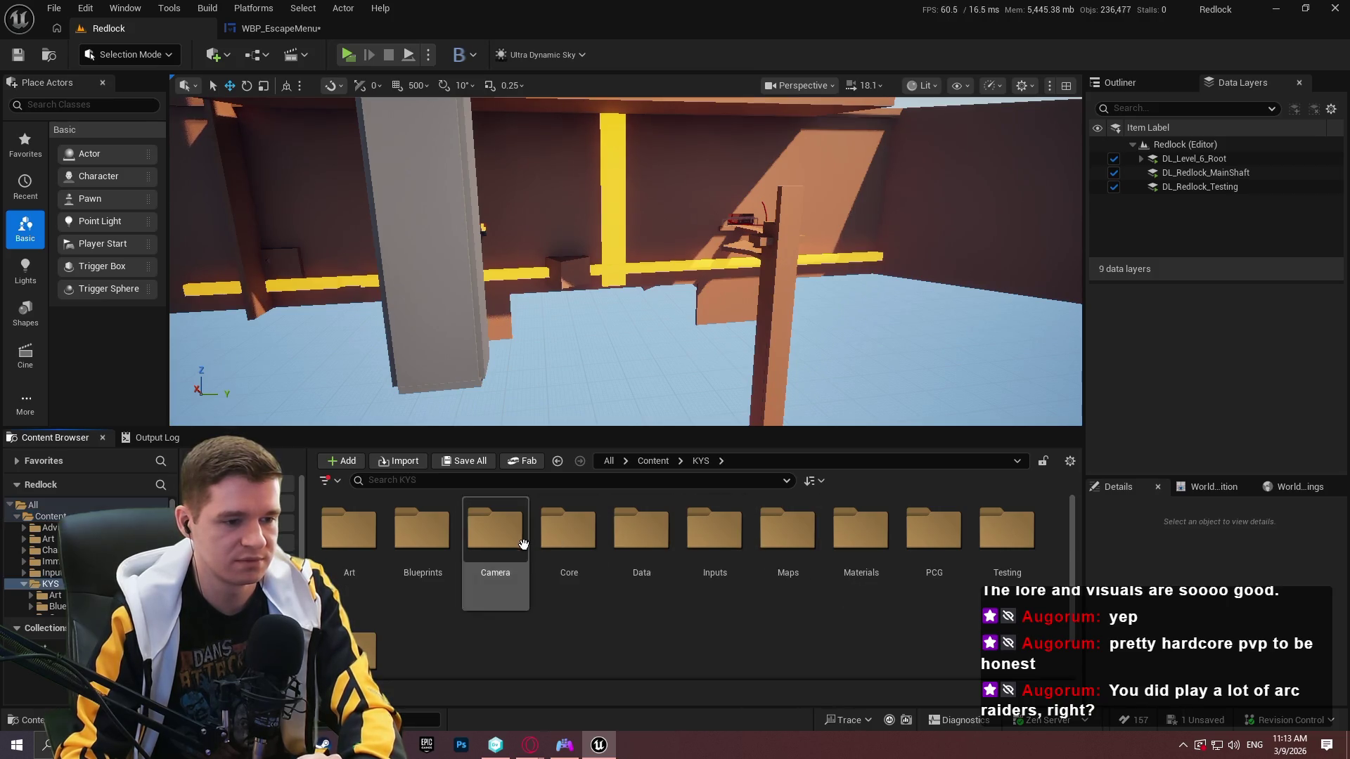
{"action": "double_click", "coordinate": [642, 535]}
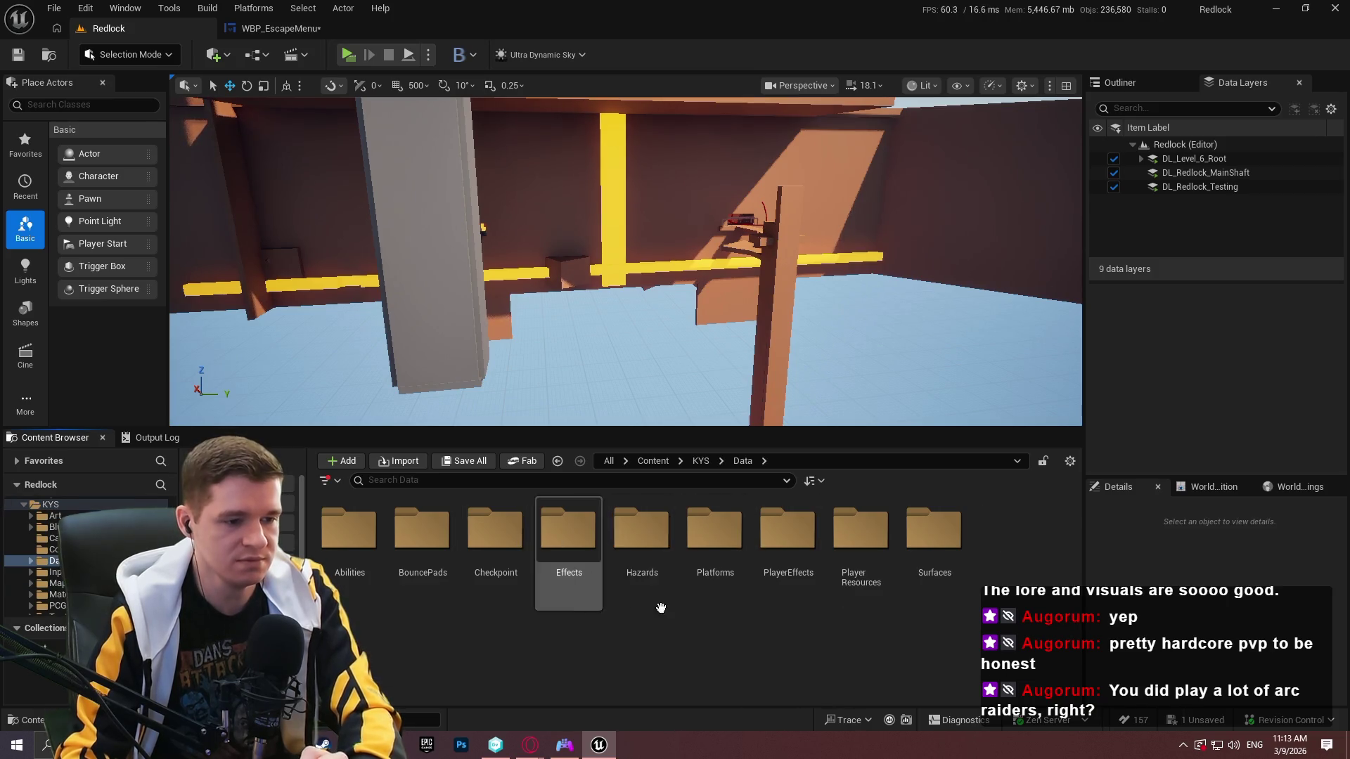
{"action": "double_click", "coordinate": [513, 555]}
{"action": "double_click", "coordinate": [359, 530]}
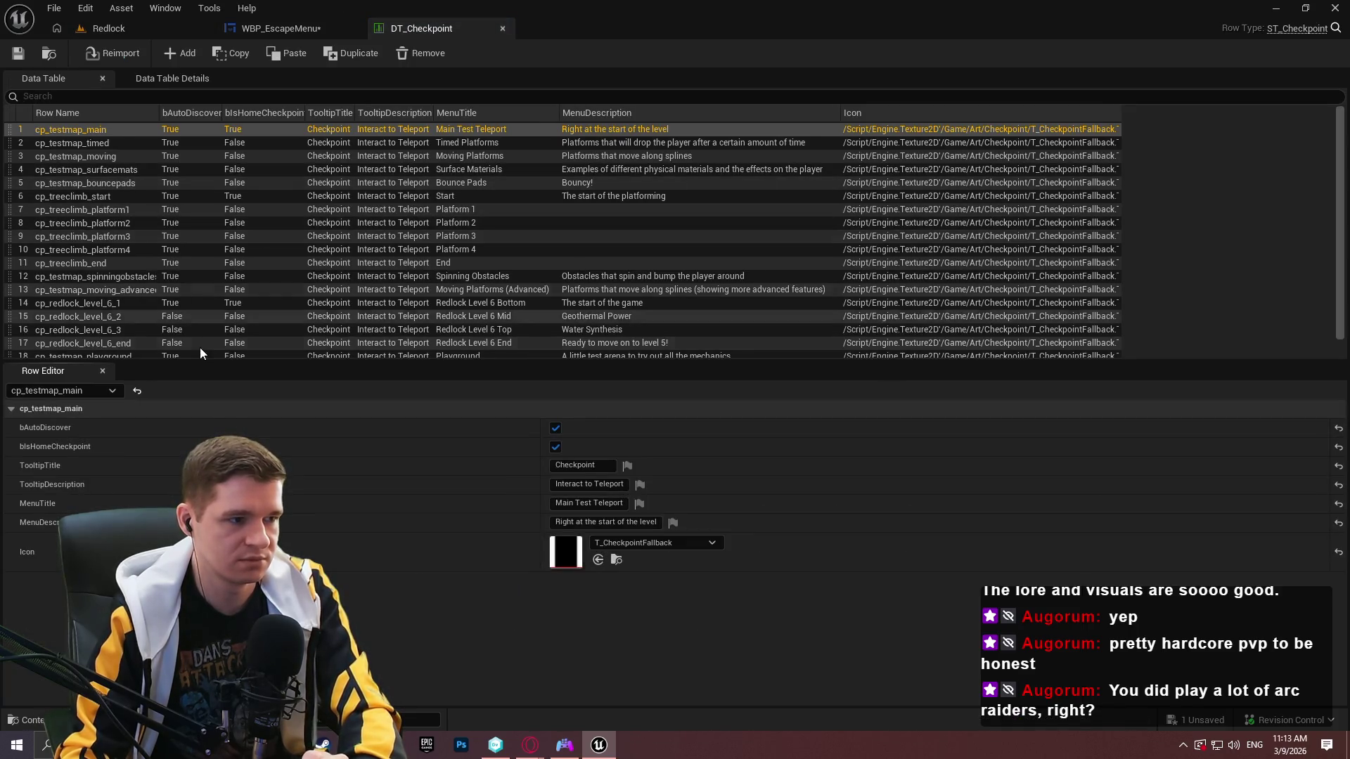
{"action": "left_click_drag", "start_coordinate": [194, 364], "coordinate": [191, 462]}
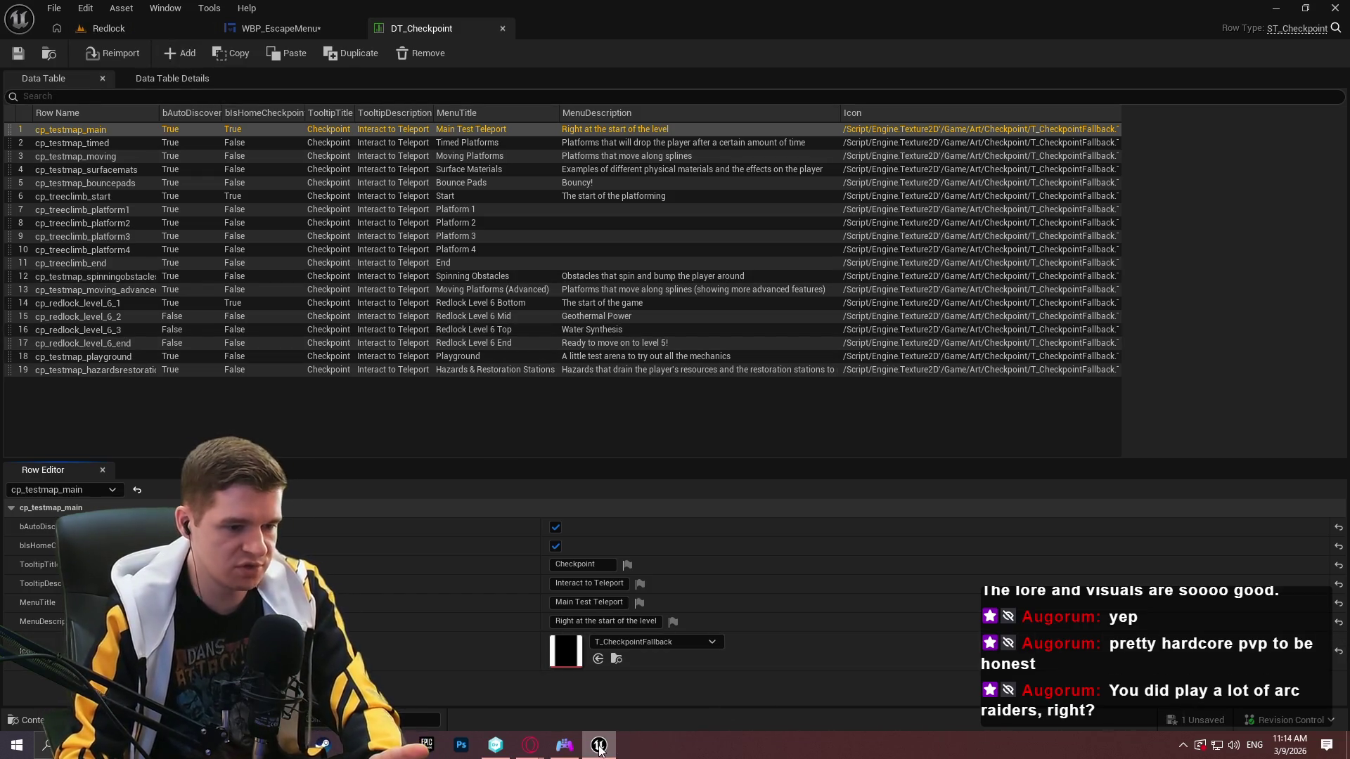
Return to version control and show the Branch Explorer history.
{"action": "mouse_move", "coordinate": [599, 751]}
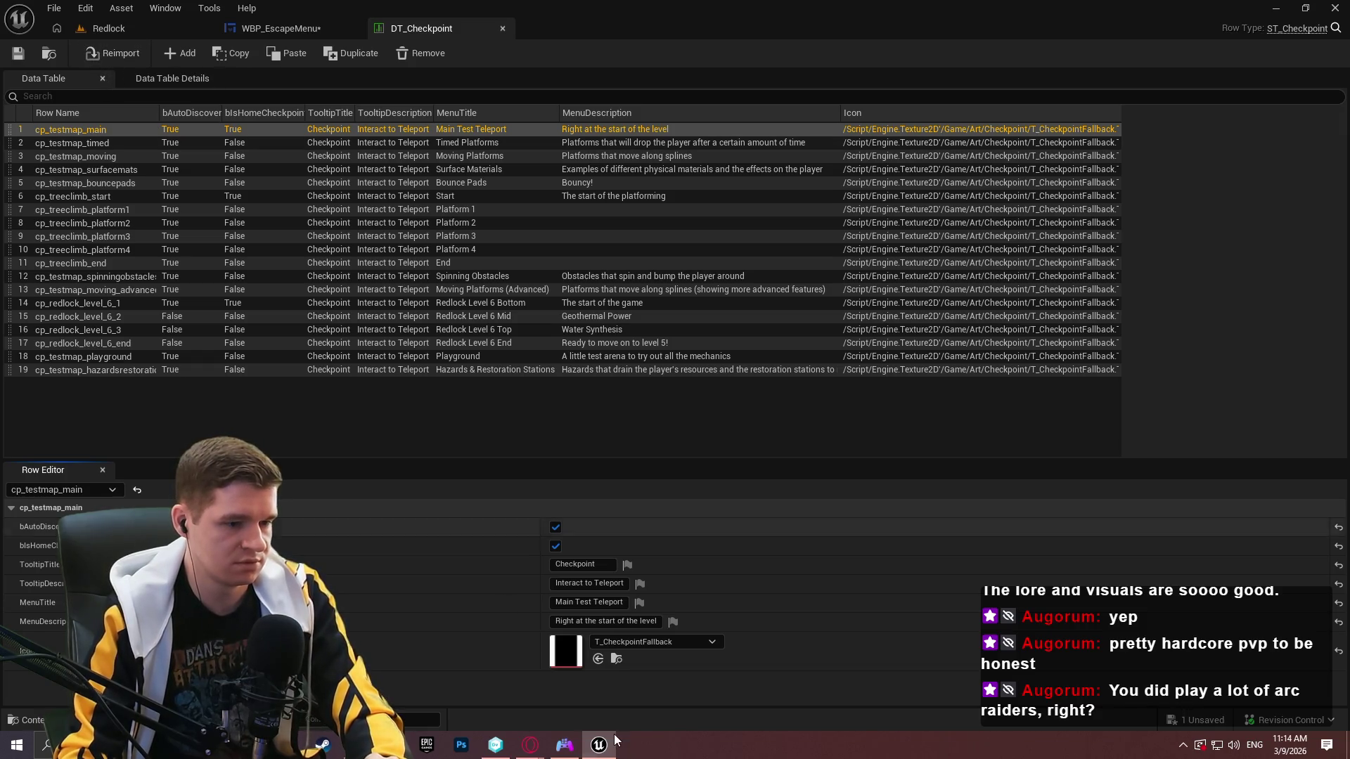
{"action": "key", "text": "alt+Tab"}
{"action": "left_click", "coordinate": [50, 112]}
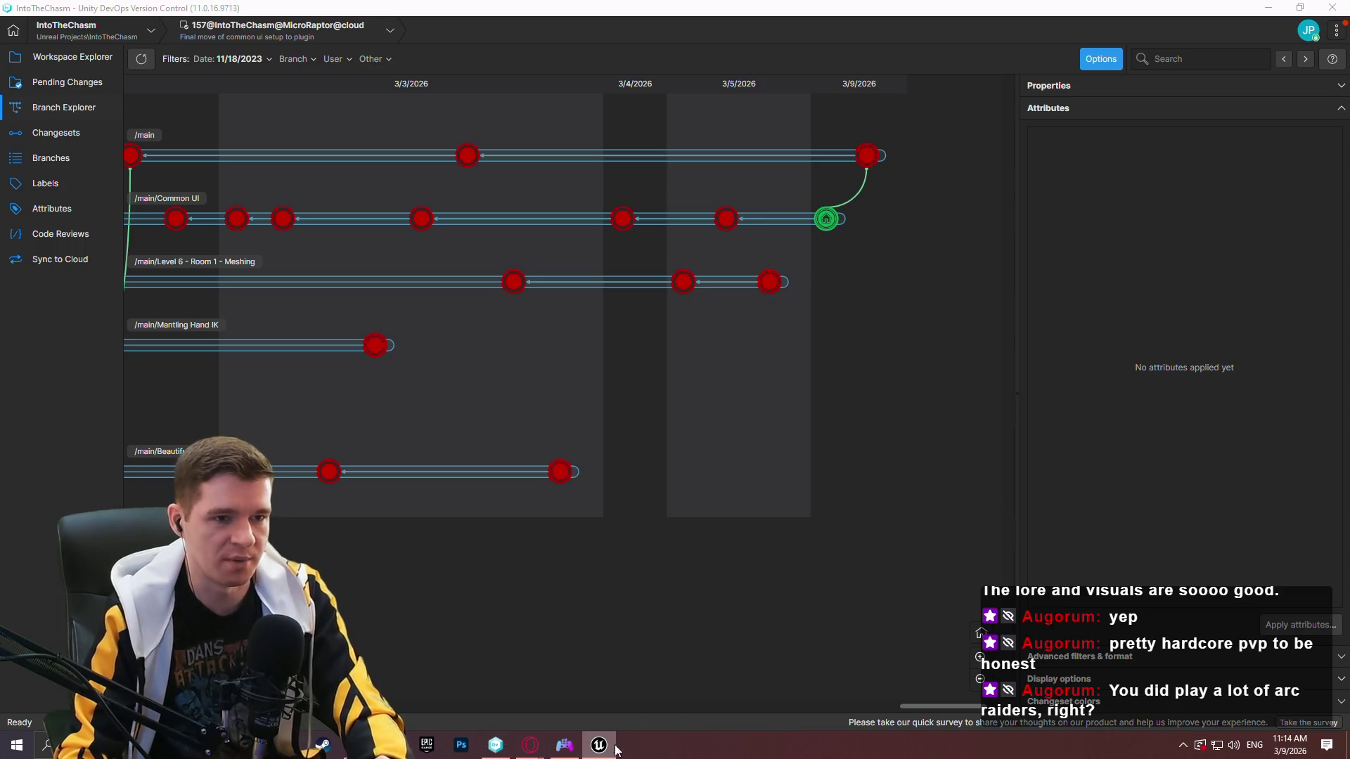
Close Unreal Editor without saving the escape menu changes.
{"action": "left_click", "coordinate": [1339, 7]}
{"action": "left_click", "coordinate": [1340, 8]}
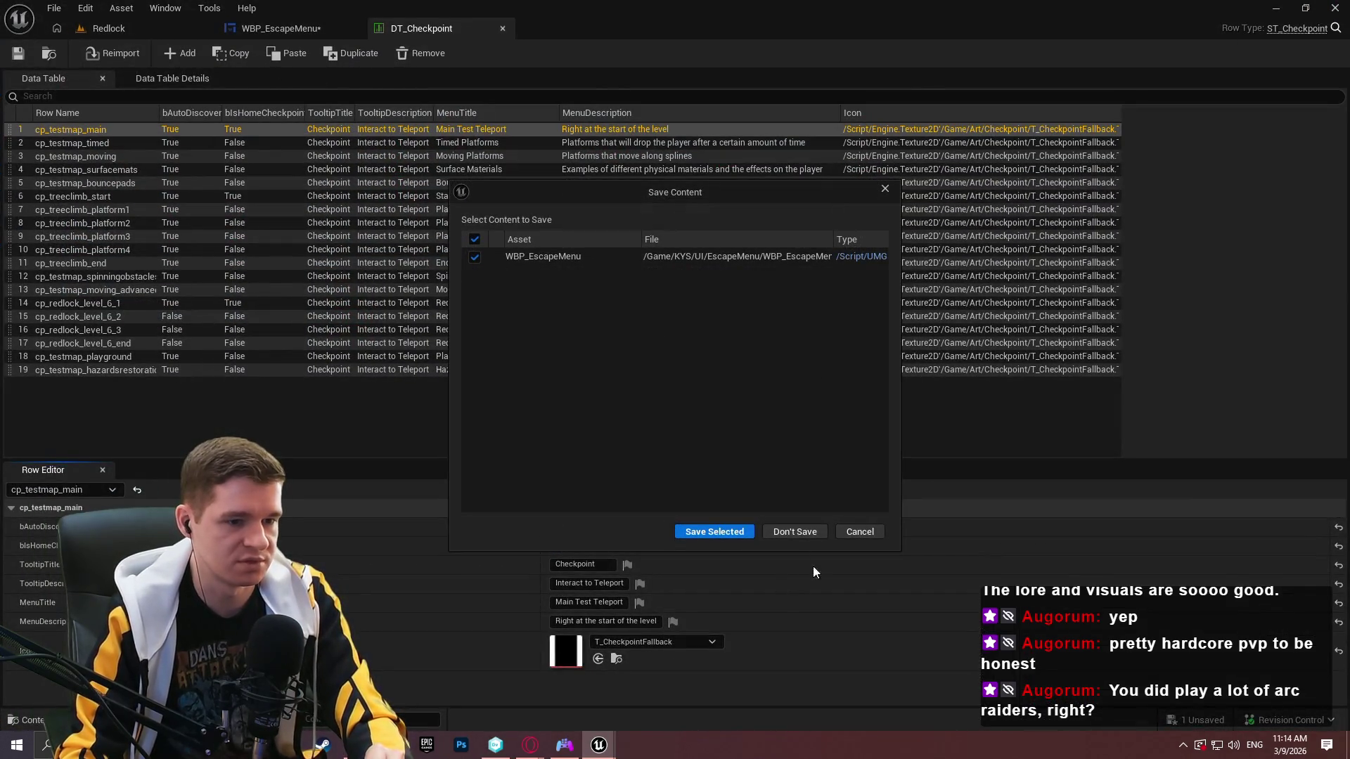
{"action": "left_click", "coordinate": [800, 533]}
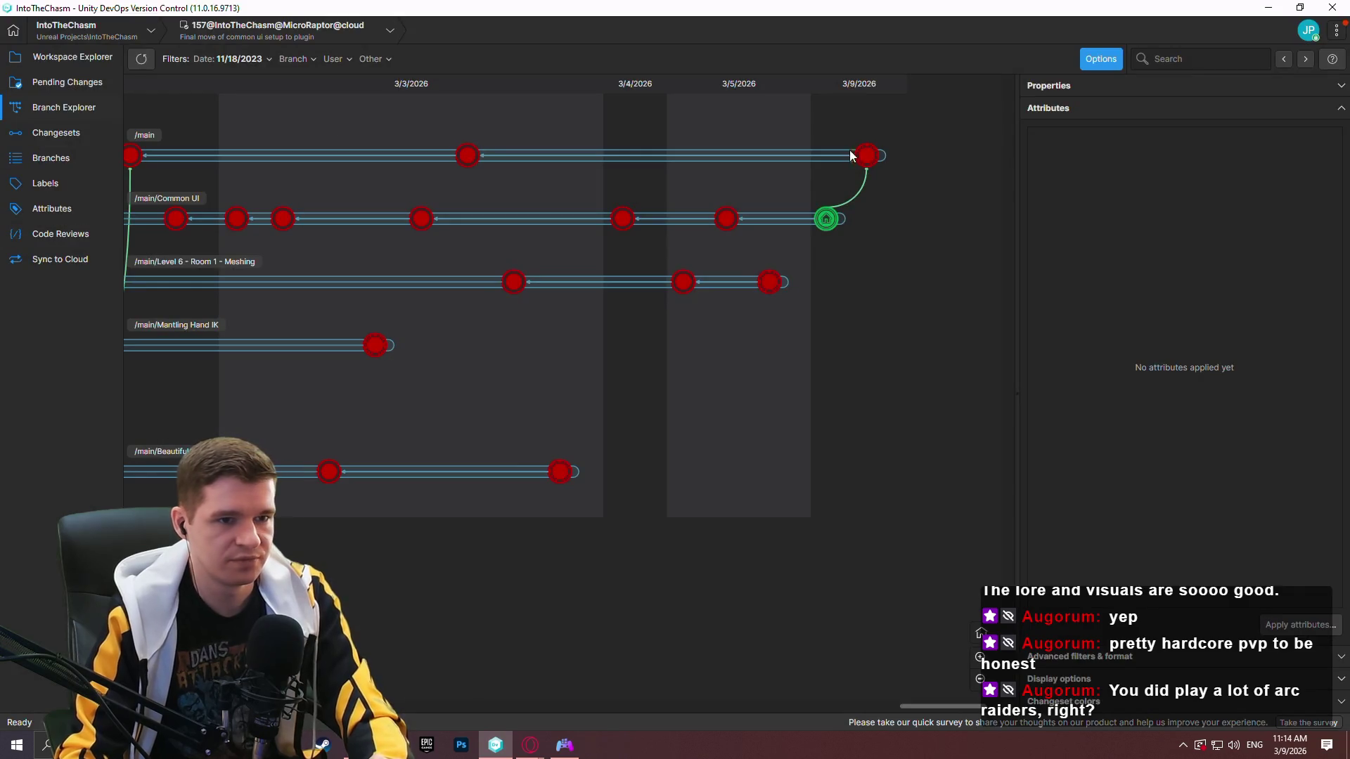
Switch the workspace to the newest /main changeset, 'merging common ui to main'.
{"action": "right_click", "coordinate": [867, 156]}
{"action": "left_click", "coordinate": [1007, 287]}
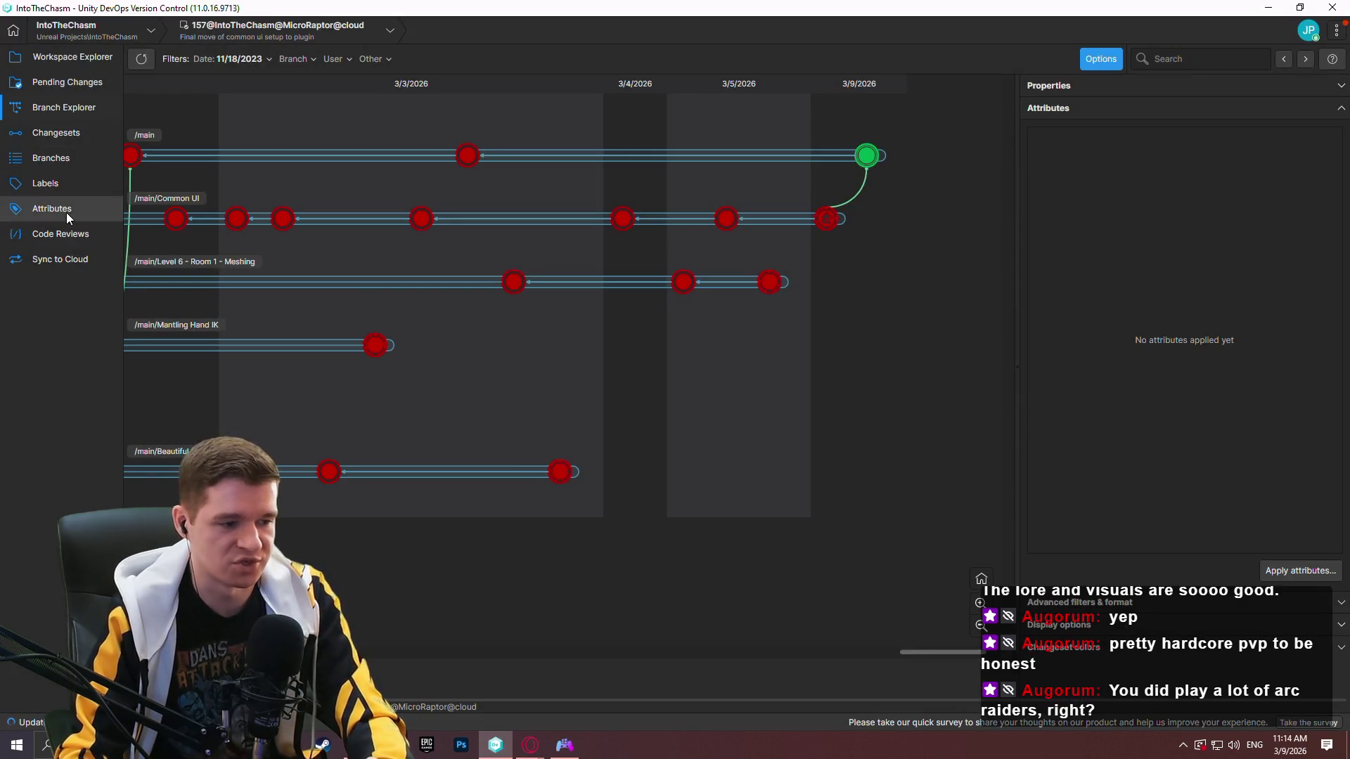
{"action": "left_click", "coordinate": [58, 54]}
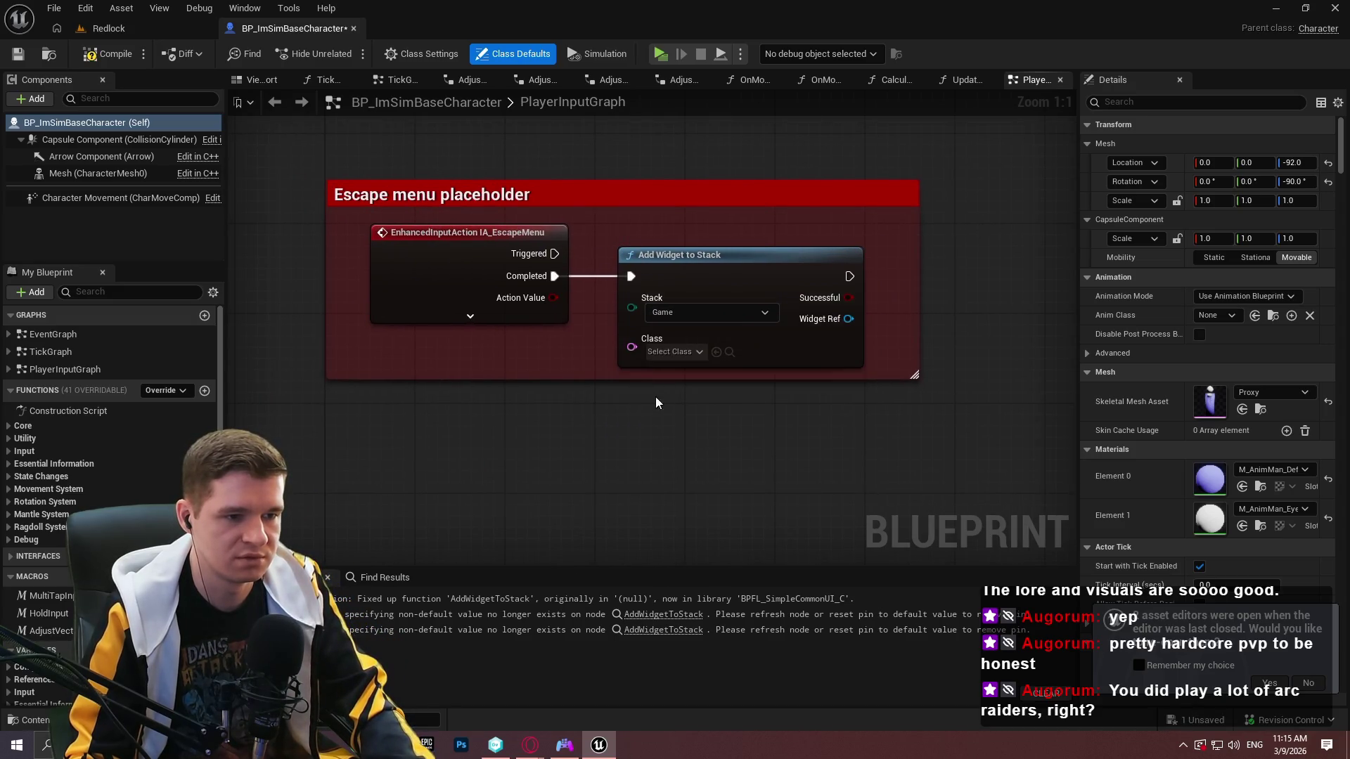
Set the Add Widget to Stack node's Class to WBP_EscapeMenu.
{"action": "left_click", "coordinate": [672, 352]}
{"action": "left_click", "coordinate": [710, 449]}
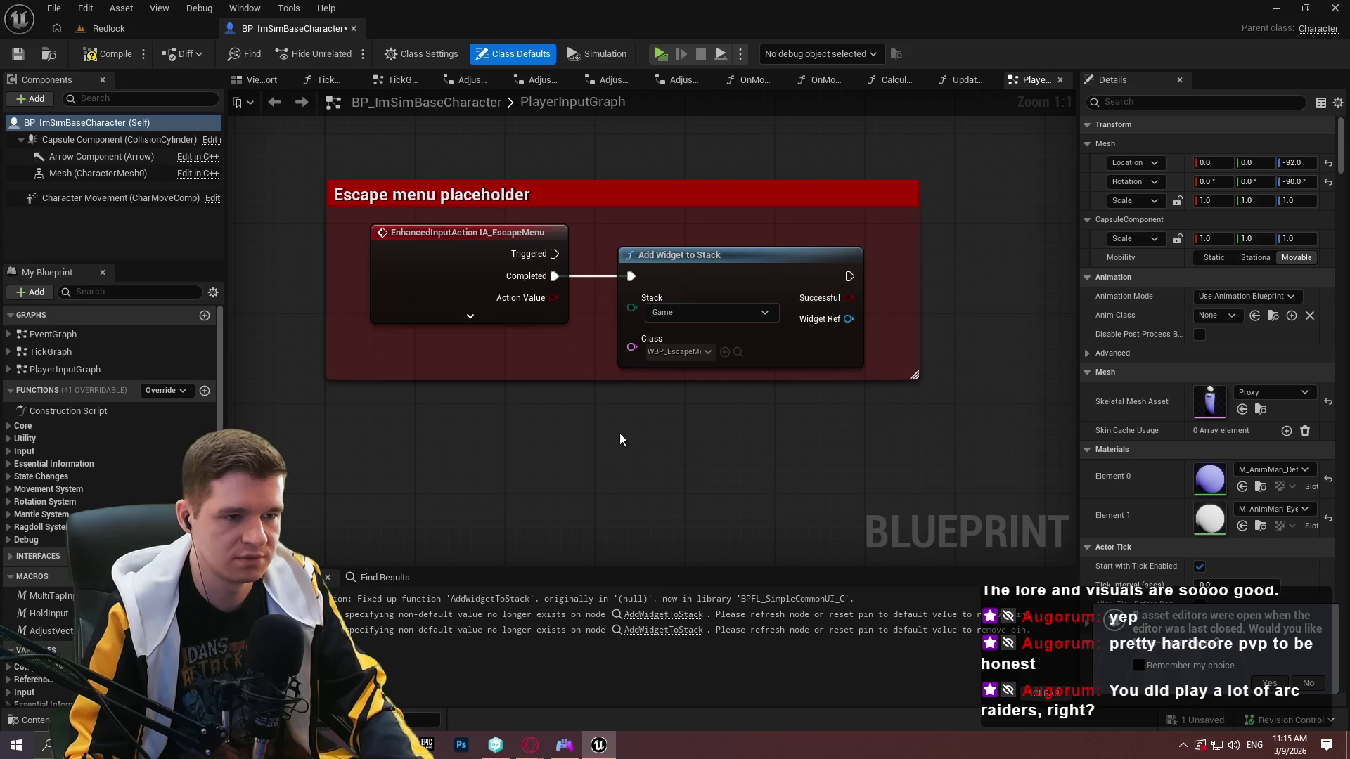
{"action": "left_click", "coordinate": [737, 352]}
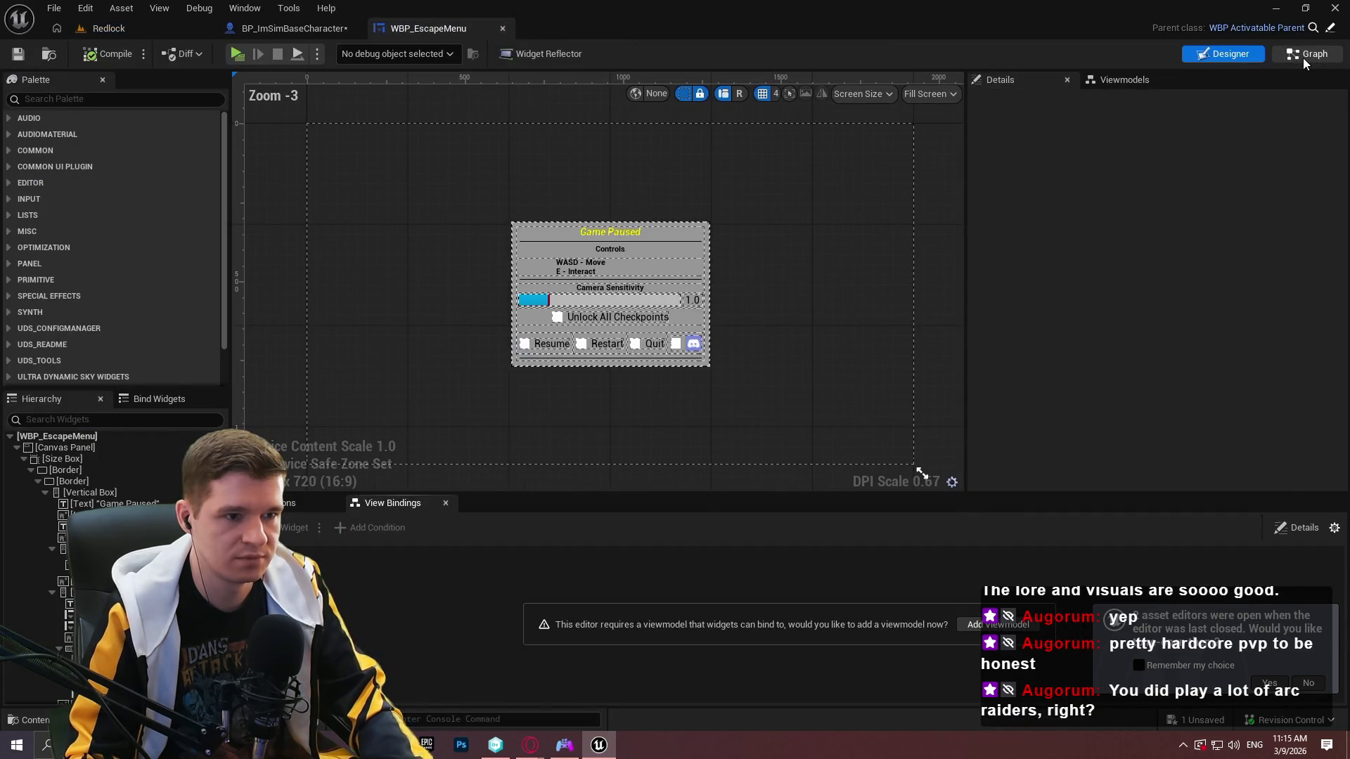
Duplicate the last Unlock Checkpoint node and chain the copy as the third unlock.
{"action": "left_click", "coordinate": [1302, 53]}
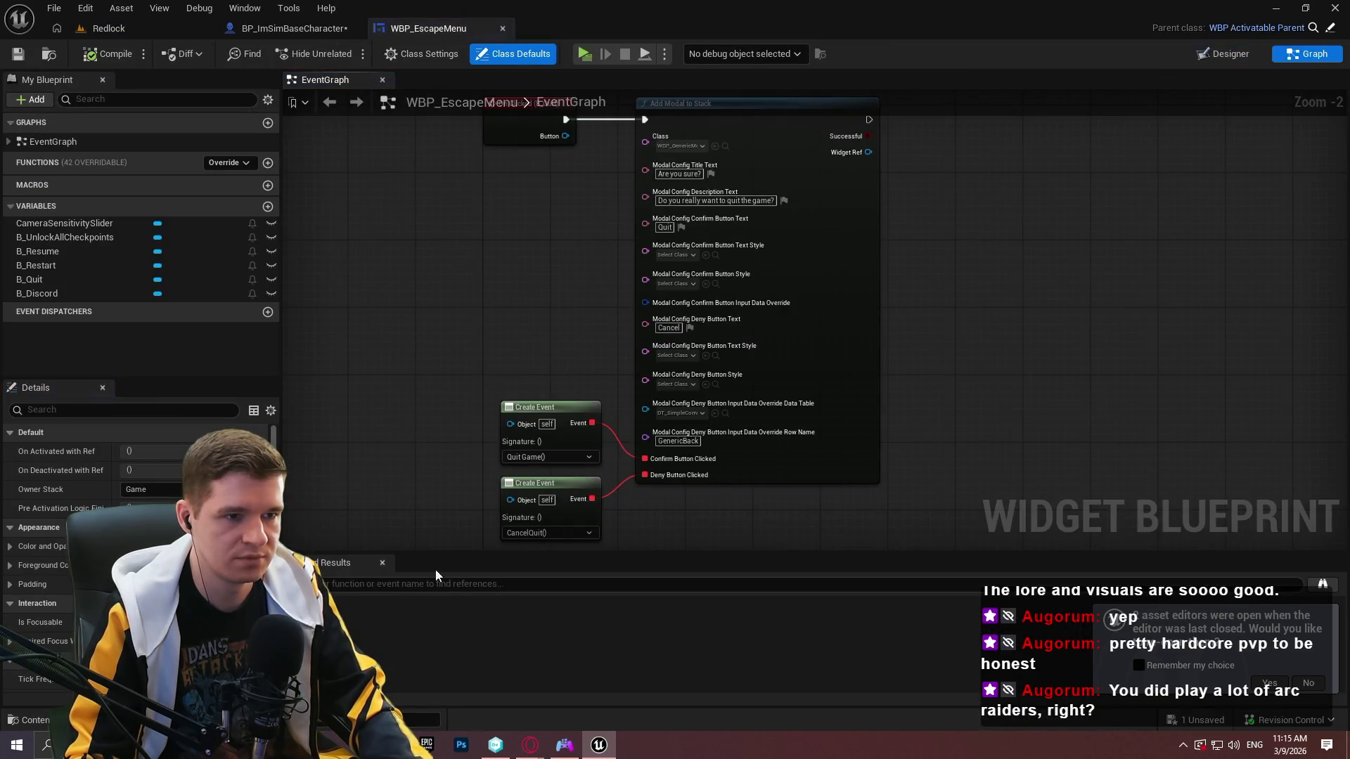
{"action": "left_click", "coordinate": [738, 232]}
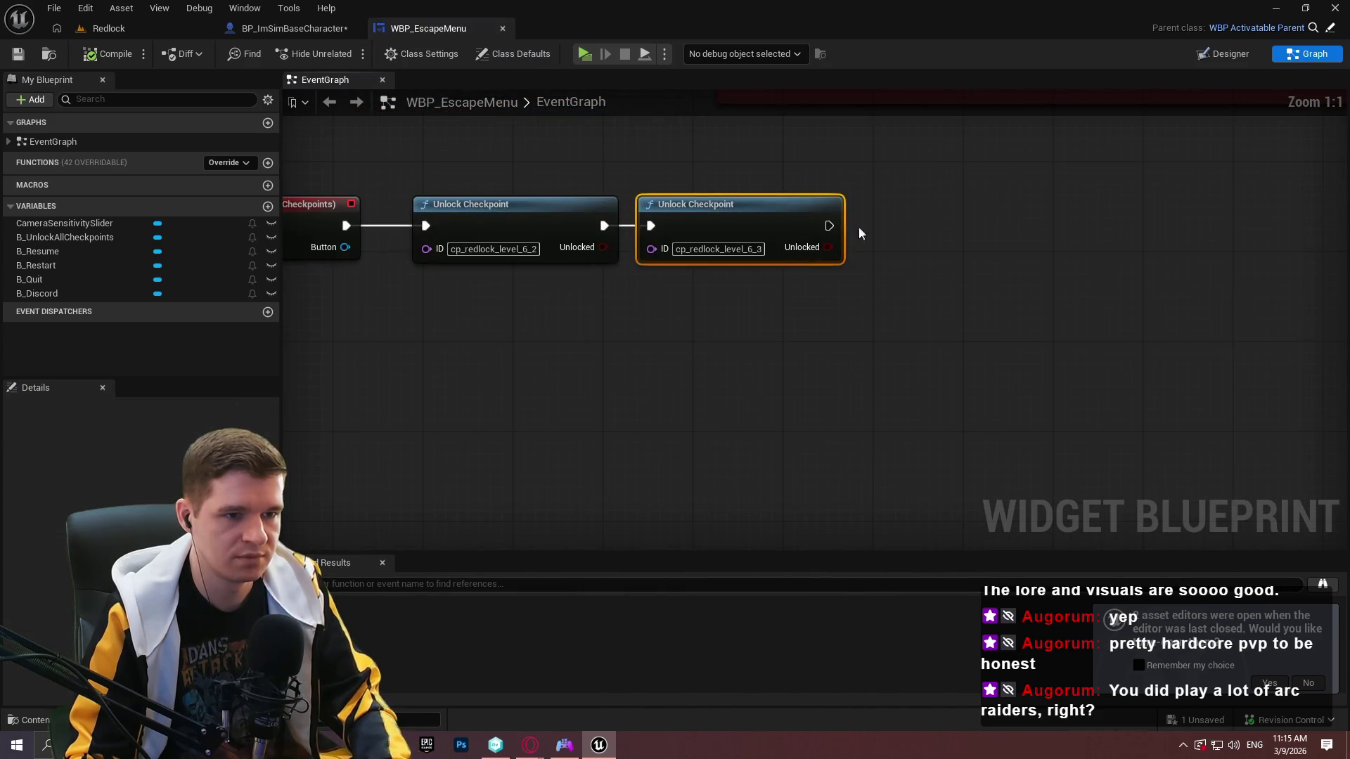
{"action": "key", "text": "ctrl+d"}
{"action": "key", "text": "q"}
{"action": "mouse_move", "coordinate": [828, 225]}
{"action": "left_mouse_down"}
{"action": "mouse_move", "coordinate": [898, 237]}
{"action": "mouse_move", "coordinate": [927, 204]}
{"action": "left_mouse_up"}
{"action": "left_click", "coordinate": [942, 204]}
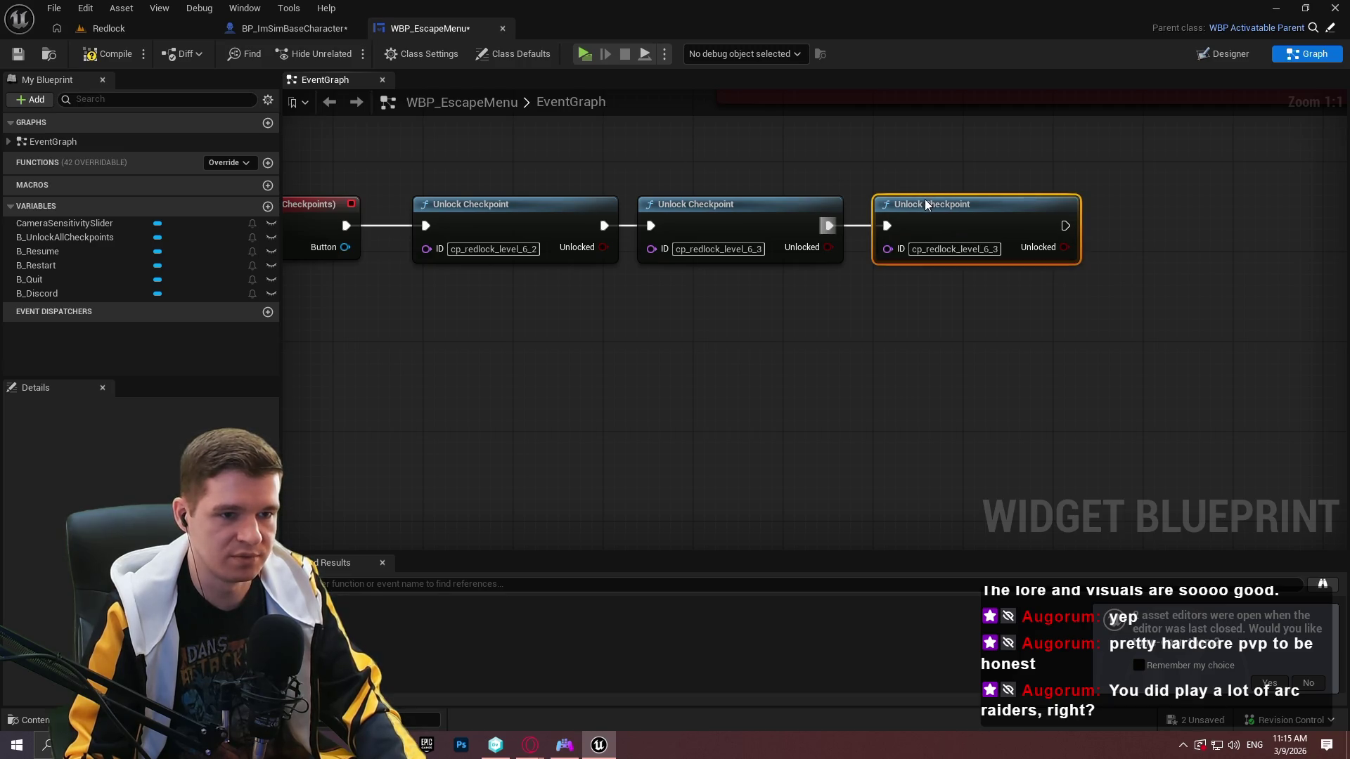
Set the third node's ID to cp_redlock_level_6_geothermal, copied from DT_Checkpoint row 20.
{"action": "left_click", "coordinate": [108, 28]}
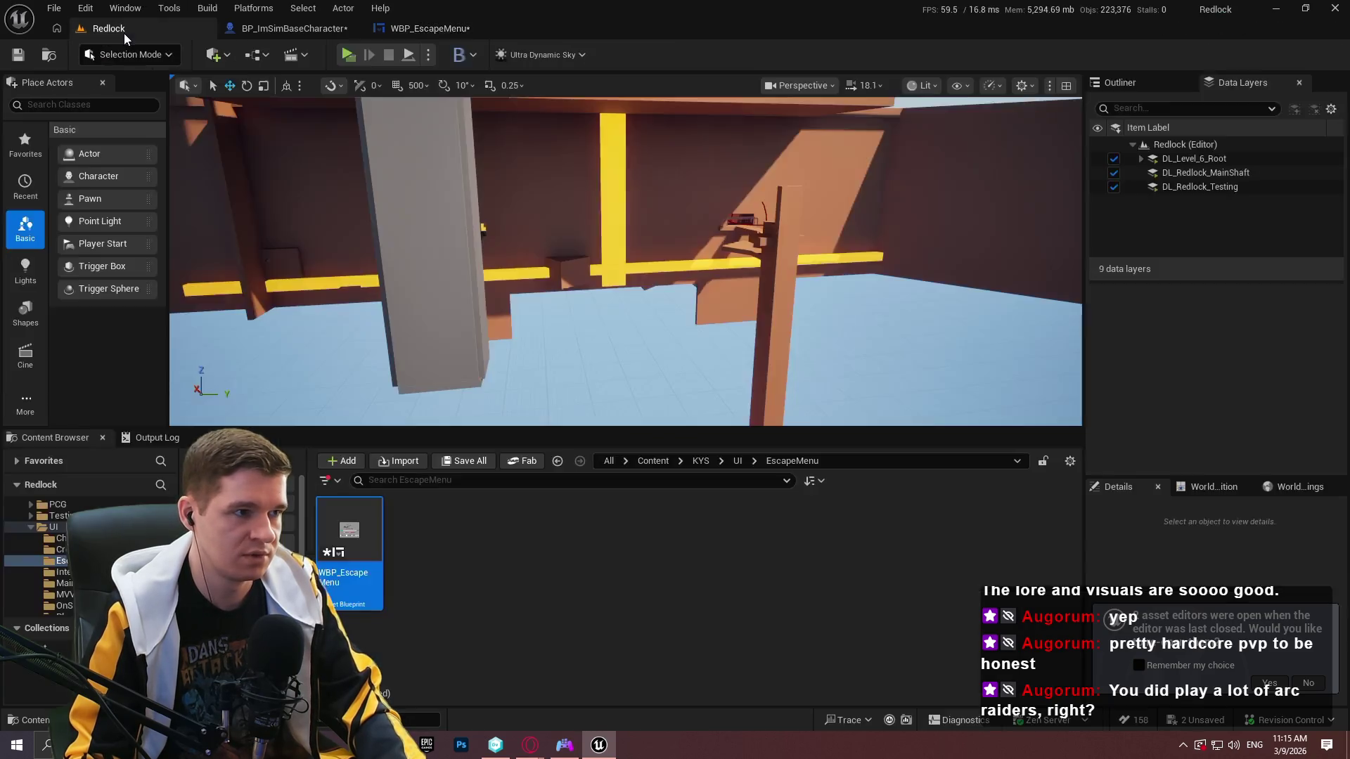
{"action": "left_click", "coordinate": [696, 461]}
{"action": "double_click", "coordinate": [641, 530]}
{"action": "left_click", "coordinate": [481, 547]}
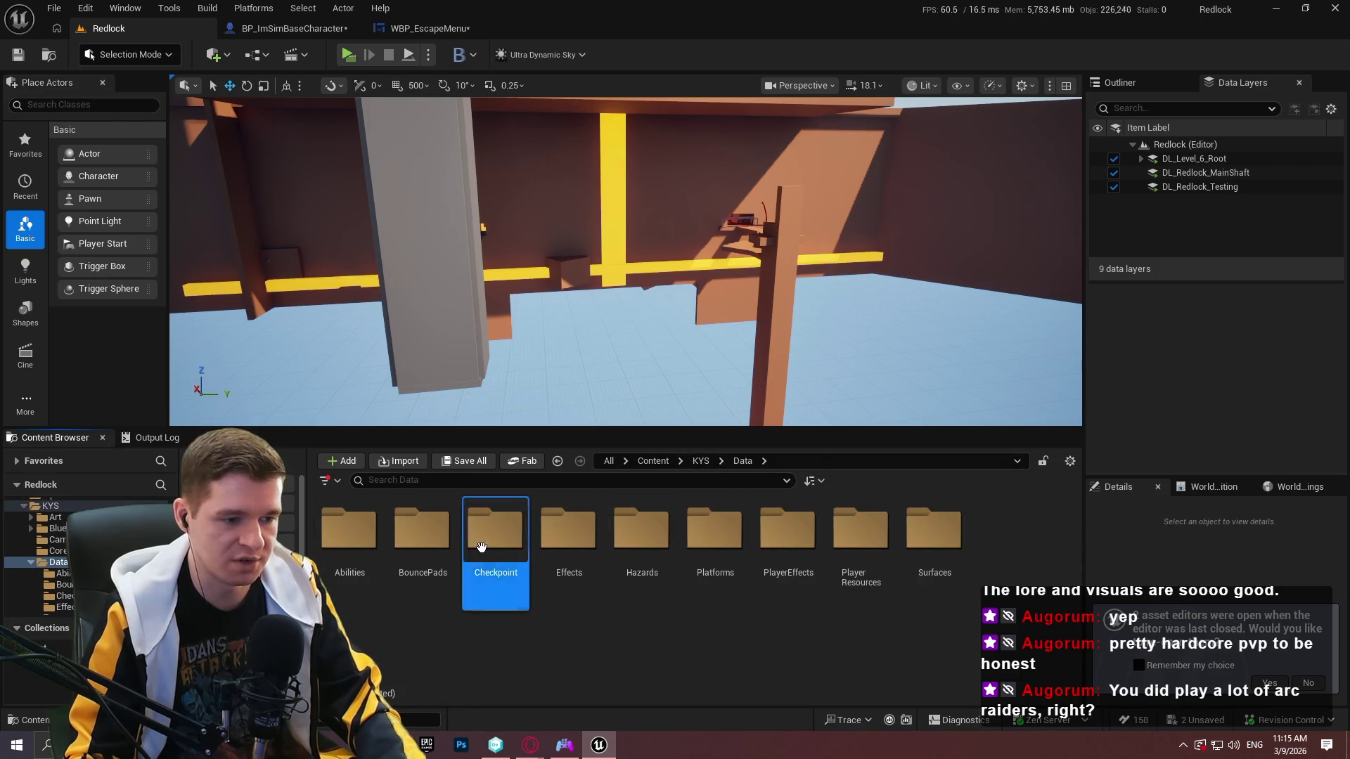
{"action": "double_click", "coordinate": [481, 534]}
{"action": "double_click", "coordinate": [349, 534]}
{"action": "double_click", "coordinate": [95, 383]}
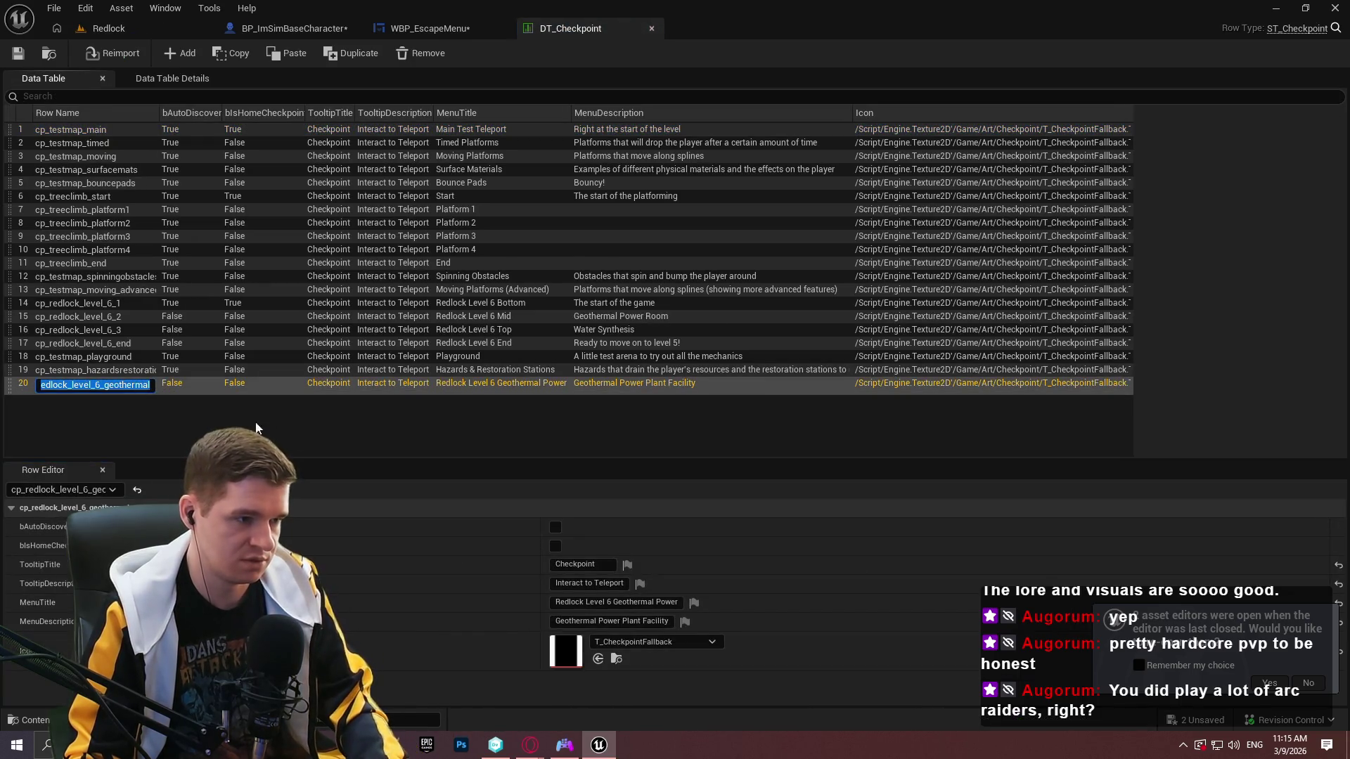
{"action": "left_click", "coordinate": [430, 28]}
{"action": "left_click", "coordinate": [955, 249]}
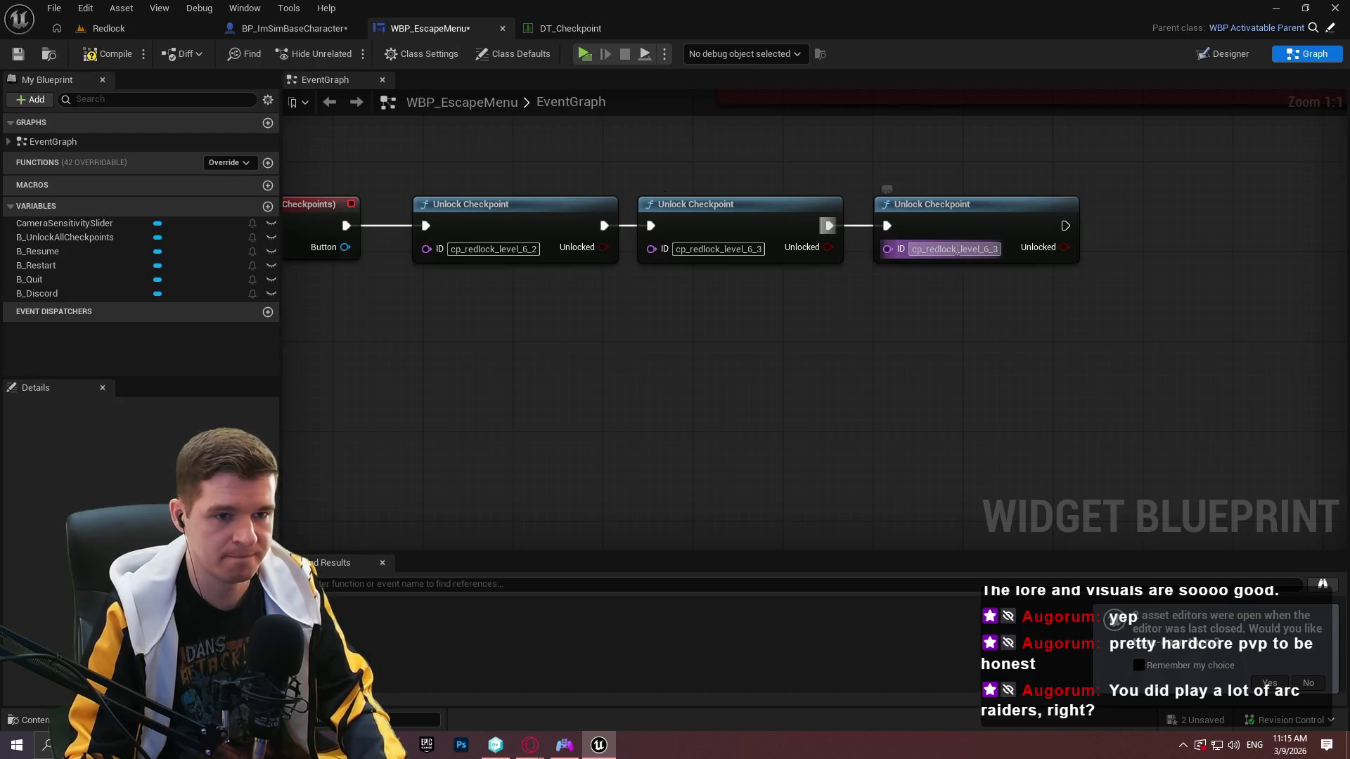
{"action": "type", "text": "cp_redlock_level_6_geothermal"}
{"action": "key", "text": "Return"}
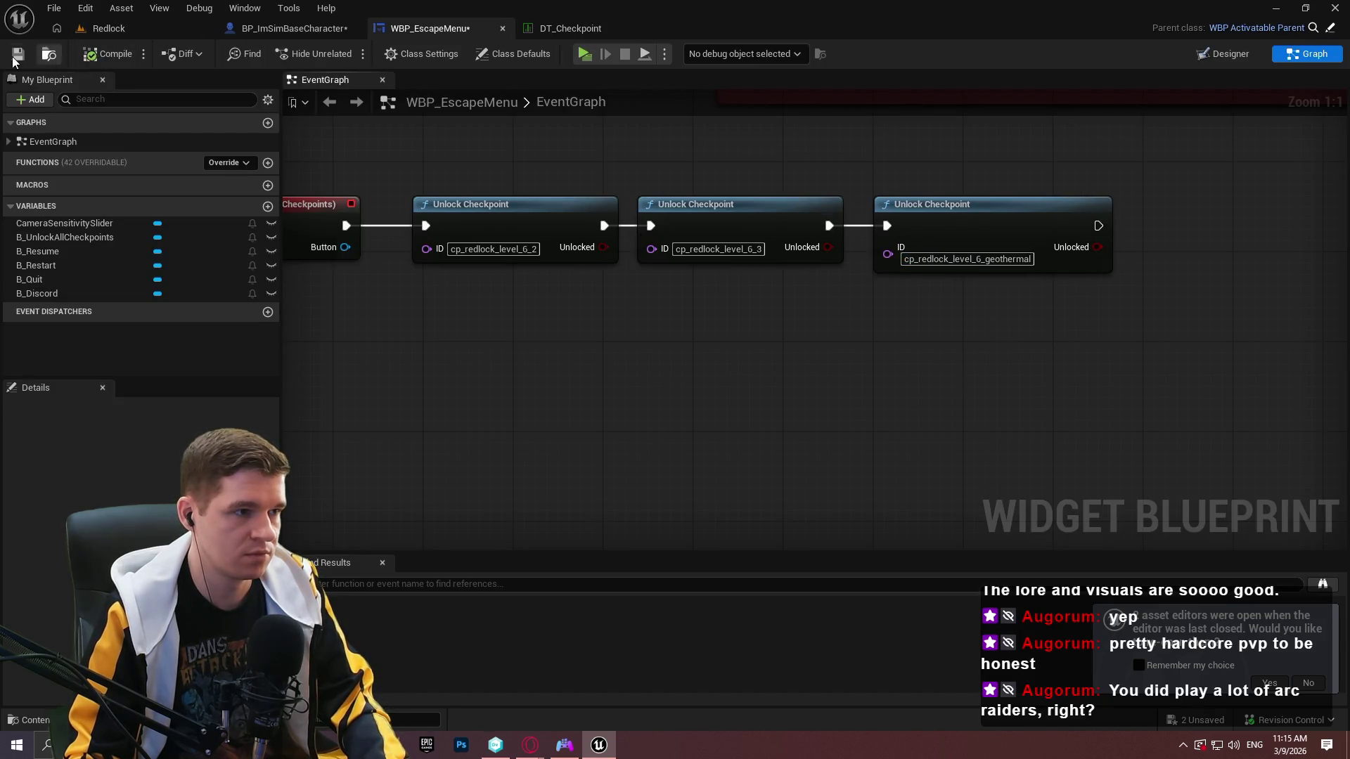
Check out and save WBP_EscapeMenu, then compile and save BP_ImSimBaseCharacter.
{"action": "left_click", "coordinate": [15, 58]}
{"action": "left_click", "coordinate": [667, 535]}
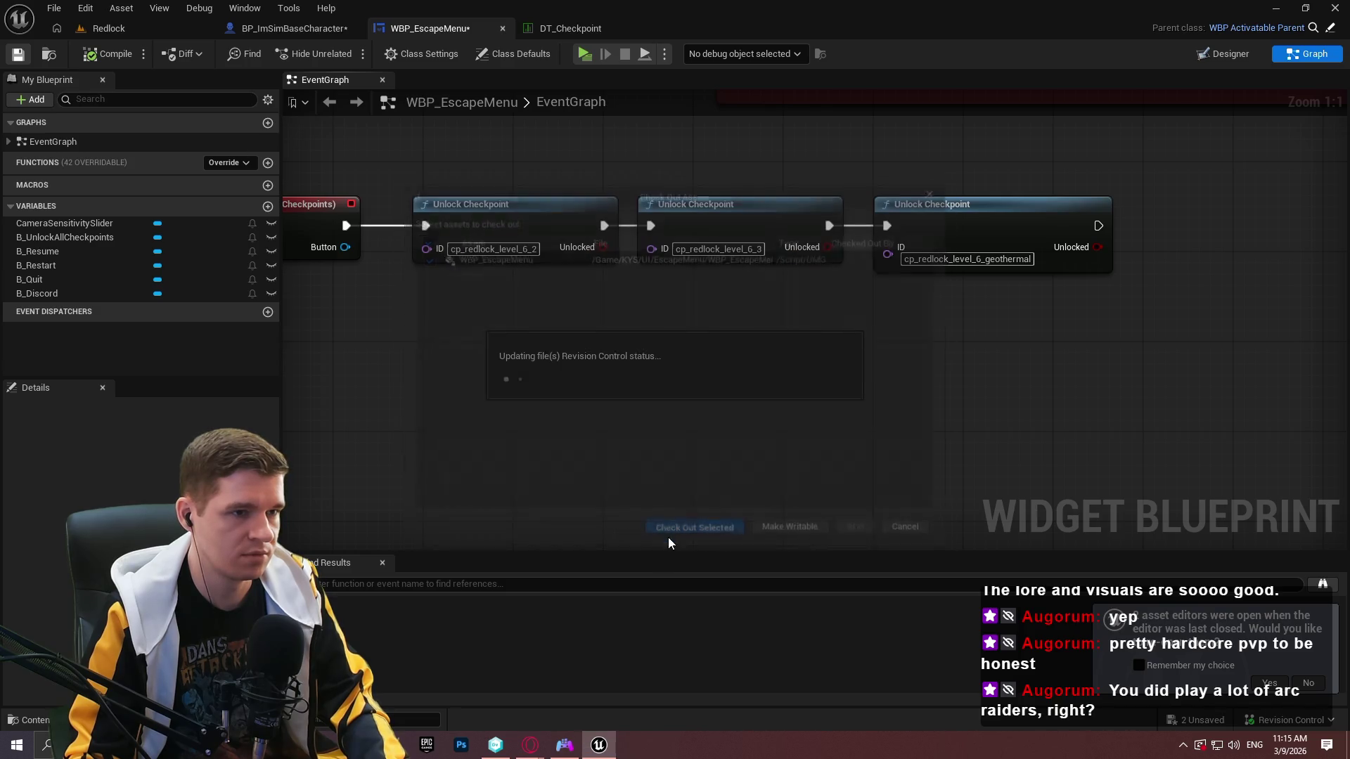
{"action": "left_click", "coordinate": [288, 29]}
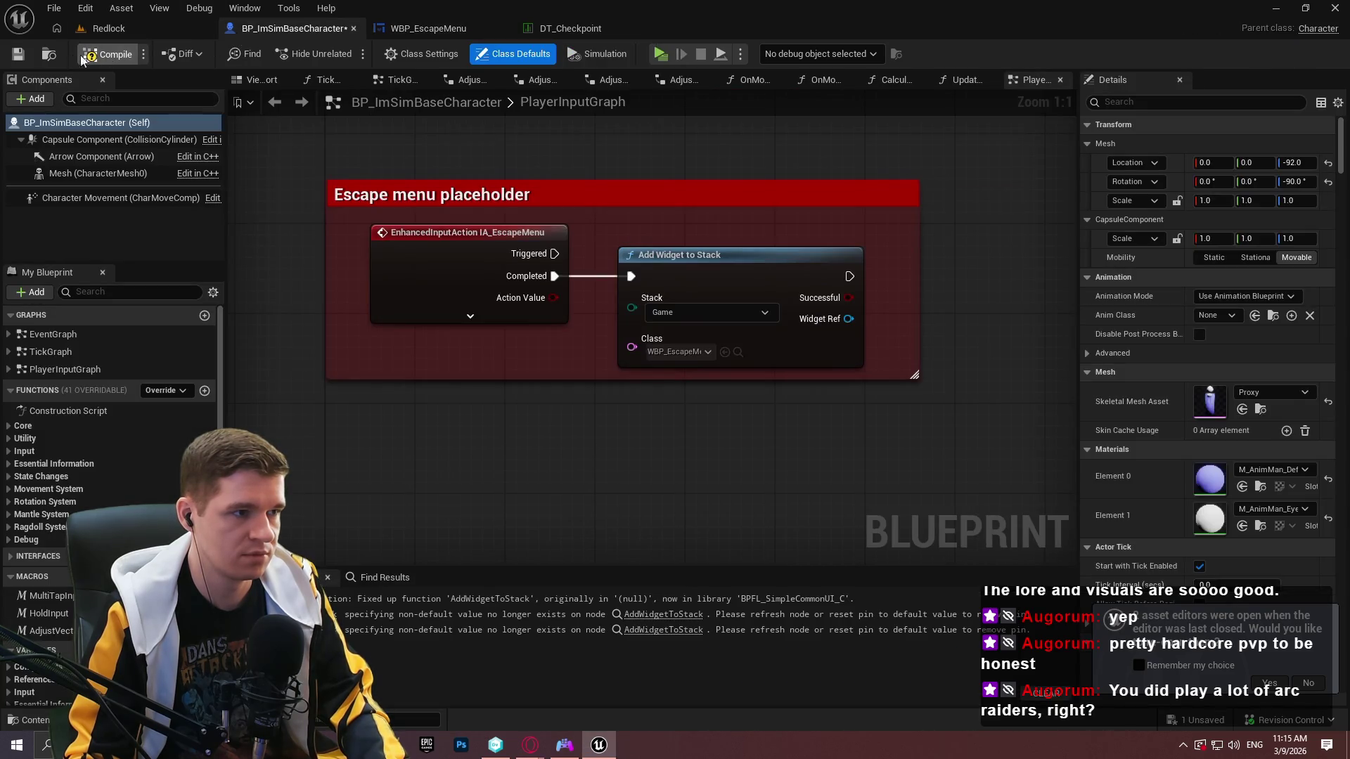
{"action": "left_click", "coordinate": [19, 56]}
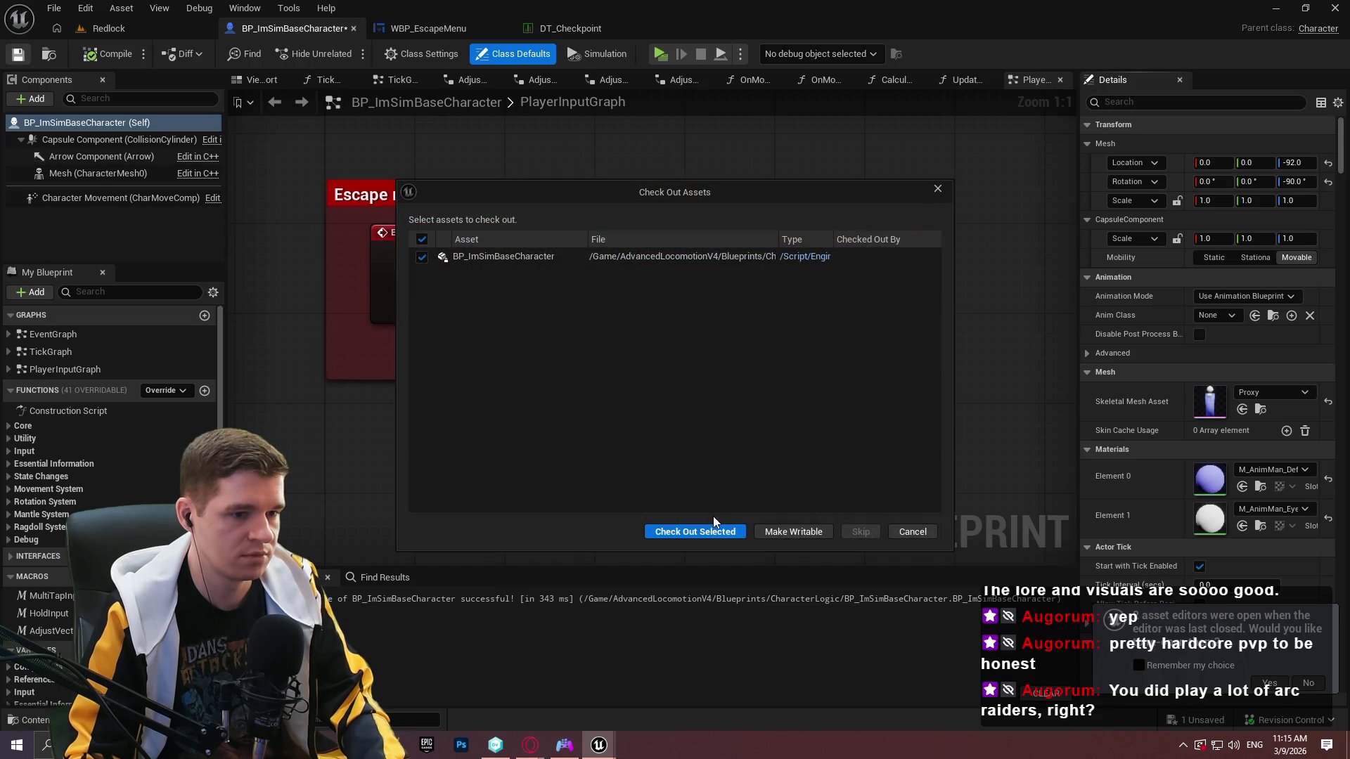
{"action": "left_click", "coordinate": [700, 532]}
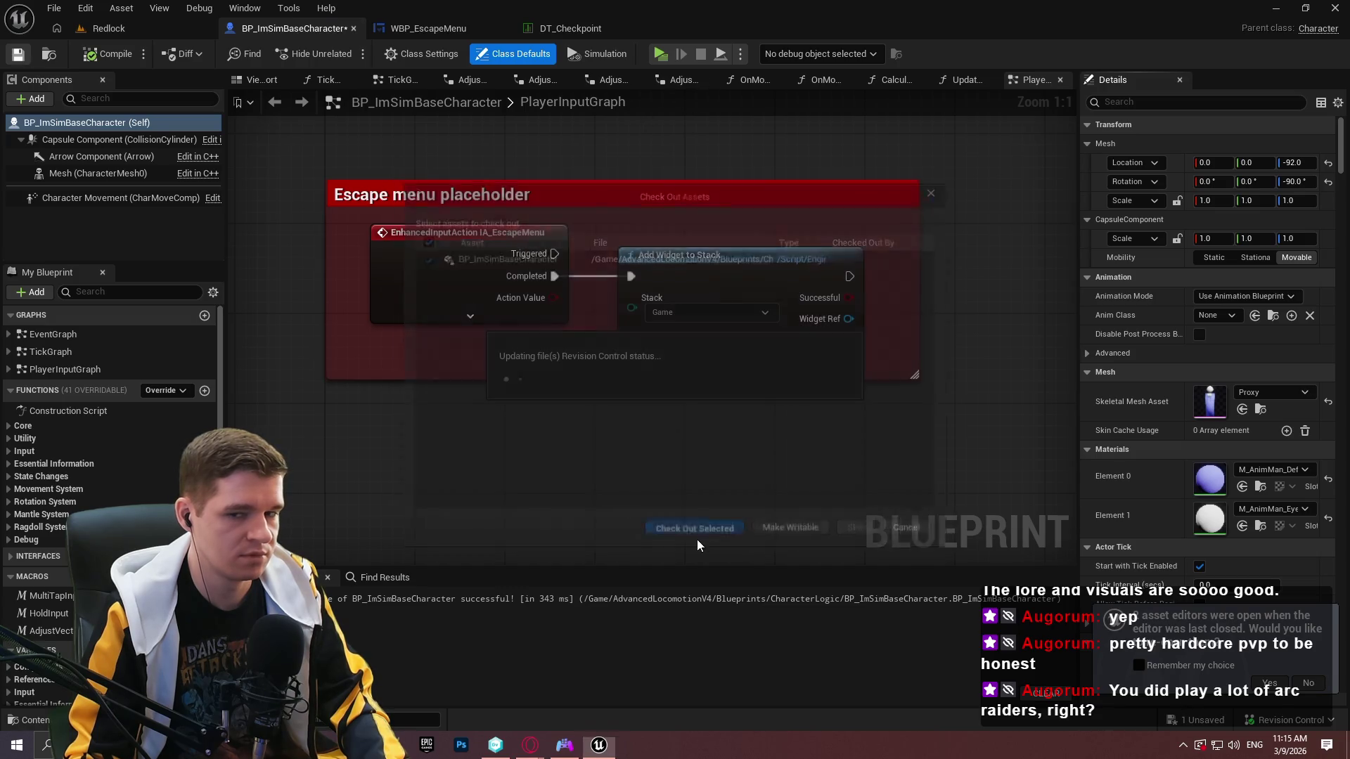
Run a quick standalone play session to try the pause menu, then quit it.
{"action": "left_click", "coordinate": [664, 56]}
{"action": "key", "text": "Escape"}
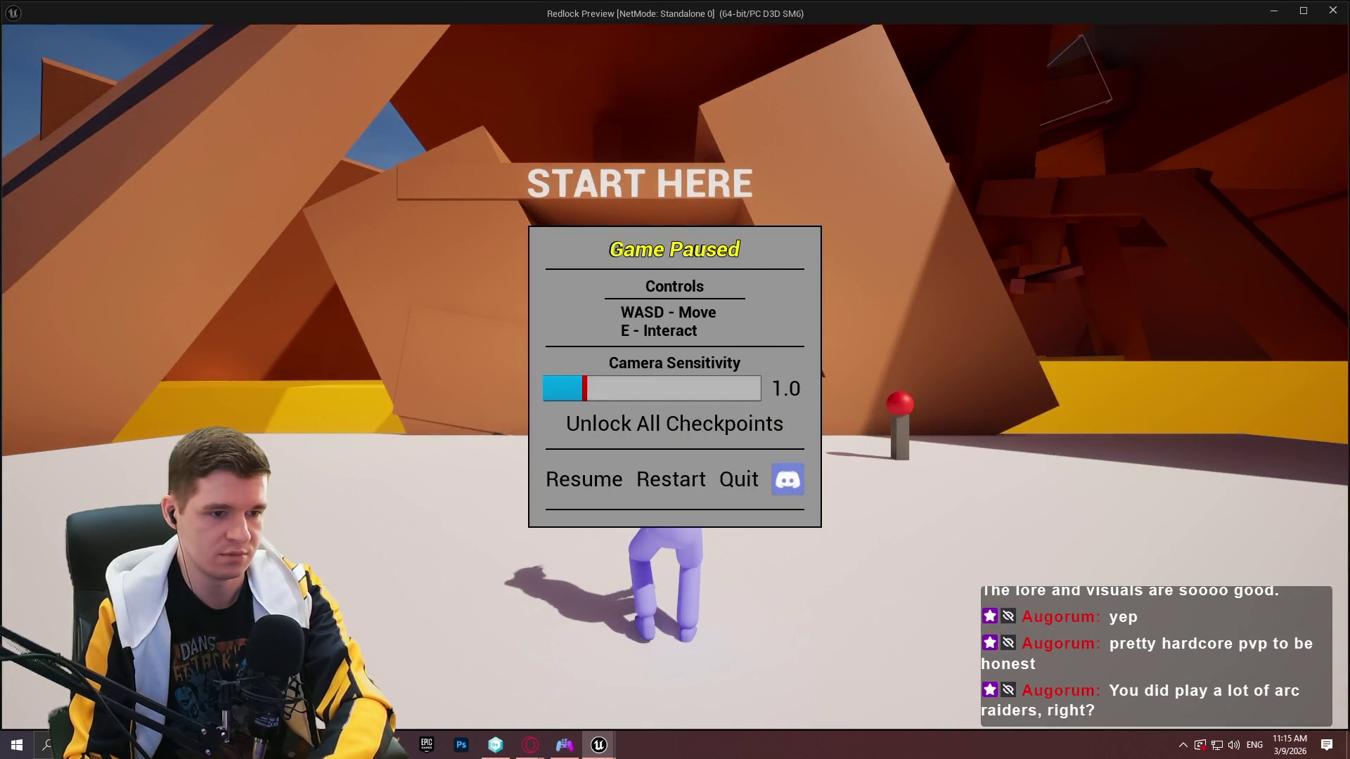
{"action": "key", "text": "alt+F4"}
Change Add Widget to Stack's Stack to Menu, then compile and save the character blueprint.
{"action": "left_click", "coordinate": [713, 308]}
{"action": "left_click", "coordinate": [706, 346]}
{"action": "left_click", "coordinate": [19, 55]}
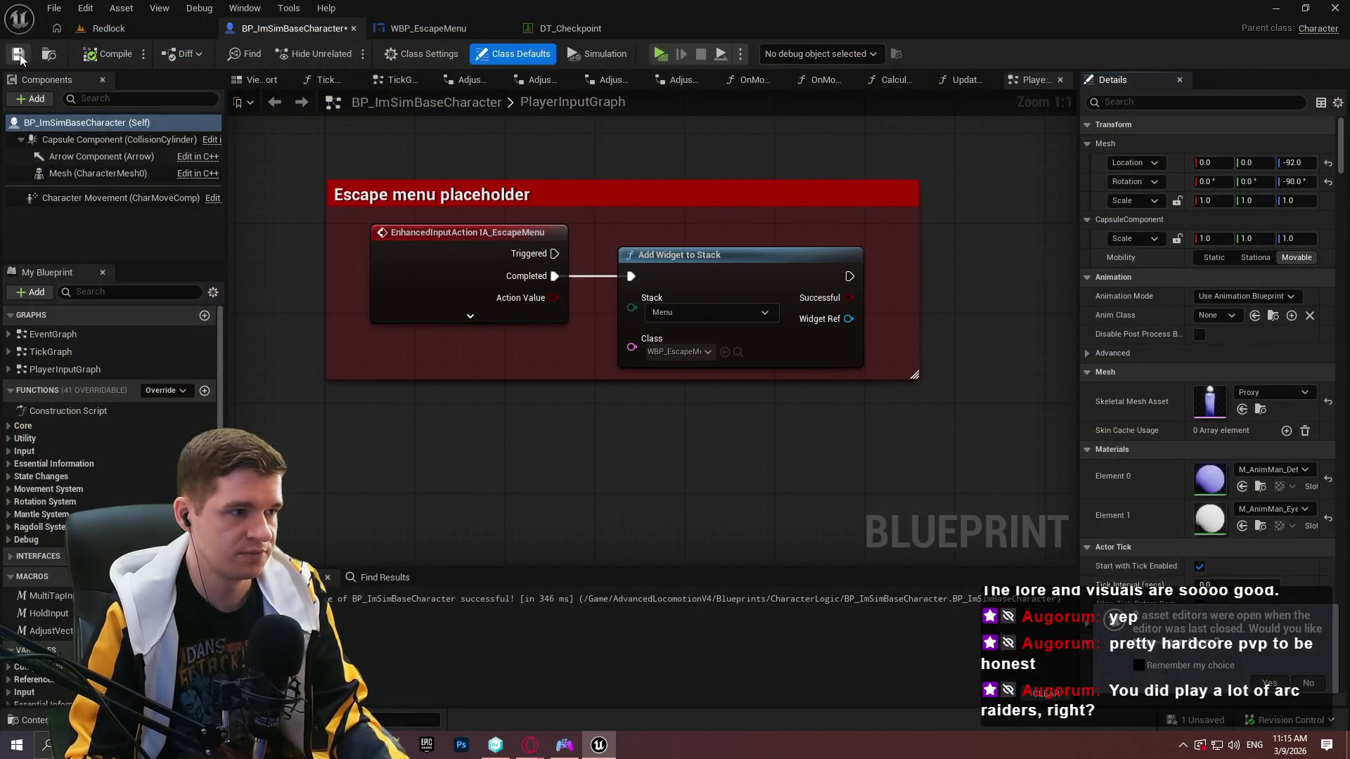
In a new play session, unlock all checkpoints from the pause menu and teleport to Geothermal Power.
{"action": "key", "text": "alt+p"}
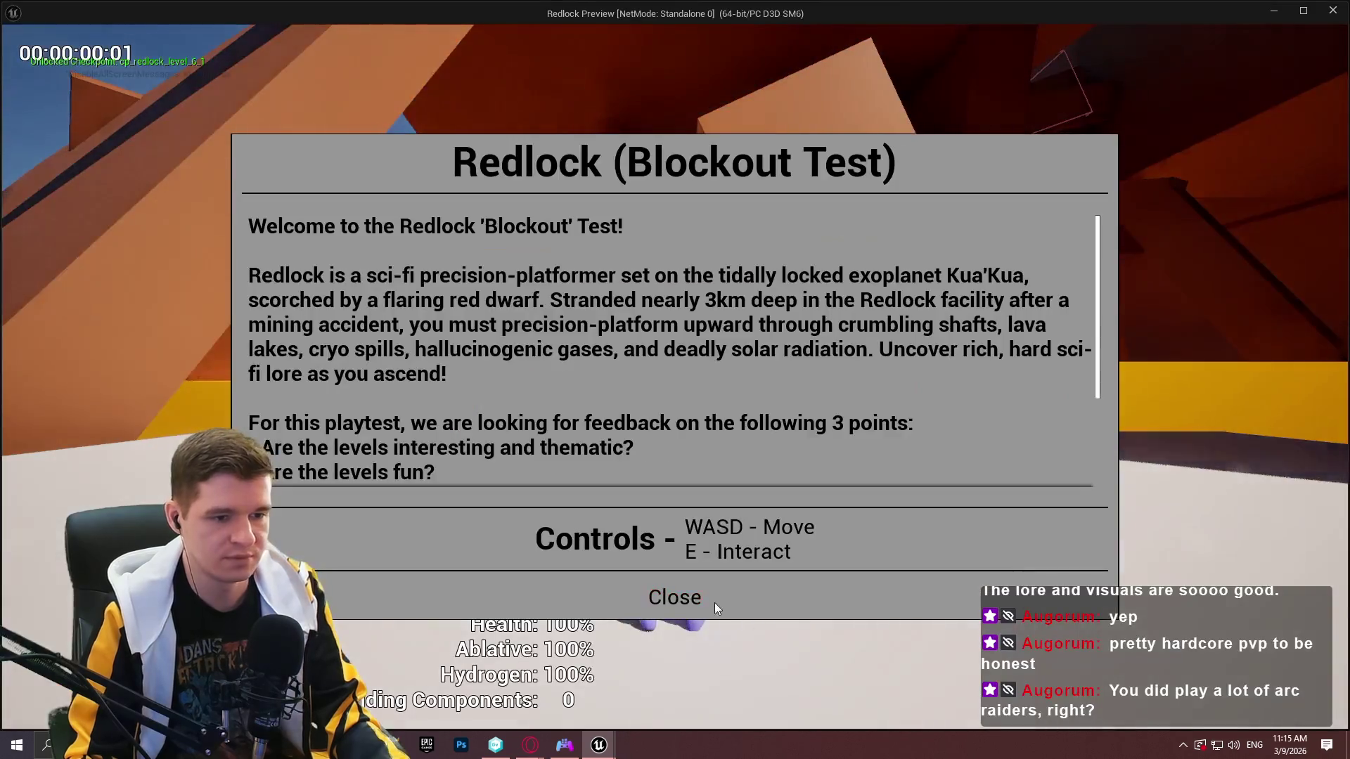
{"action": "left_click", "coordinate": [715, 602]}
{"action": "key", "text": "Escape"}
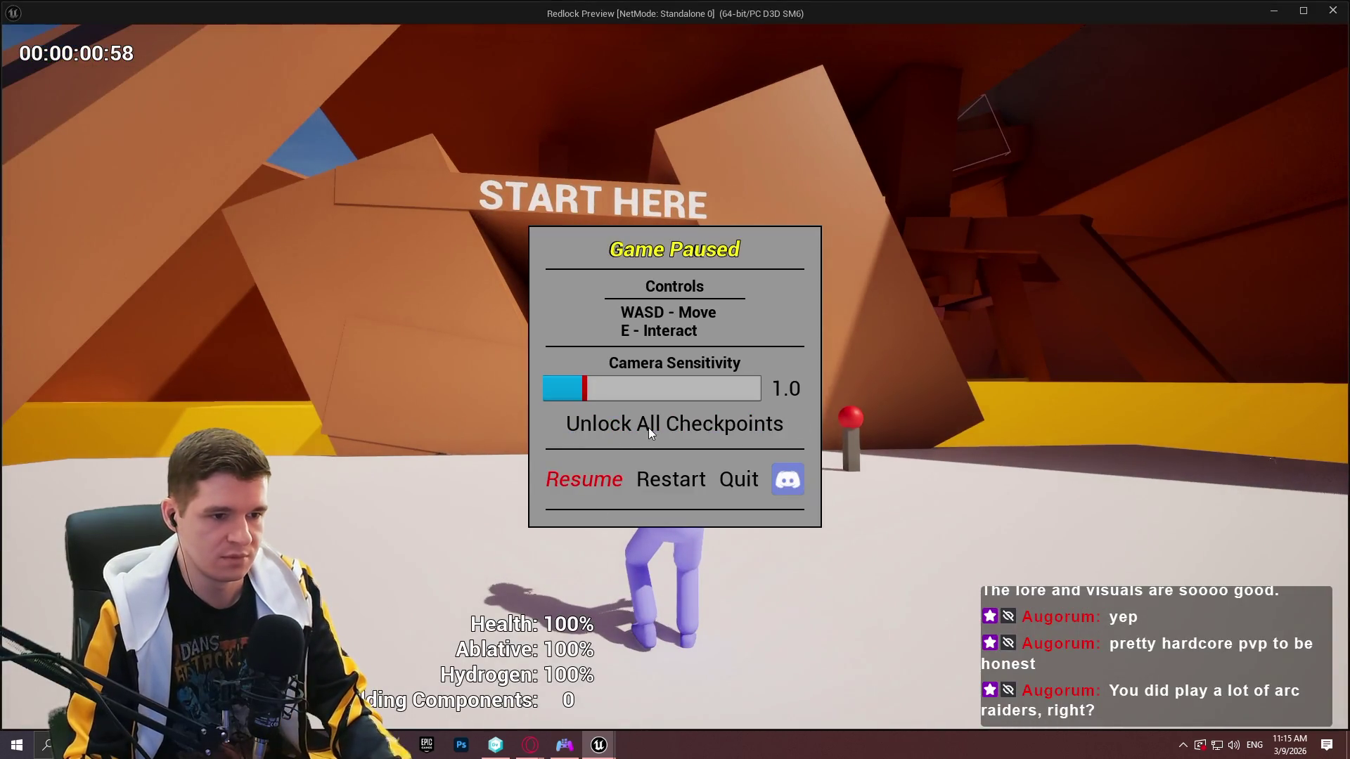
{"action": "left_click", "coordinate": [602, 479]}
{"action": "key", "text": "w"}
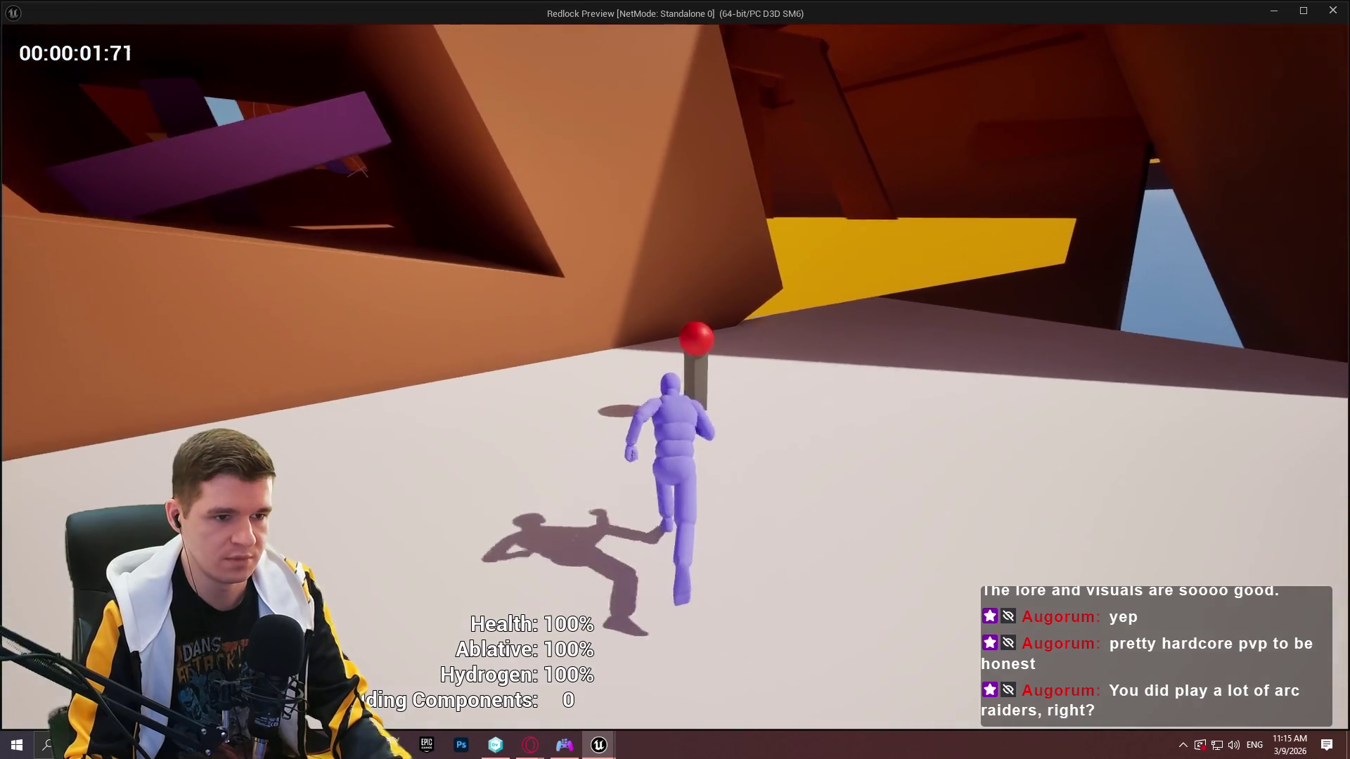
{"action": "key", "text": "e"}
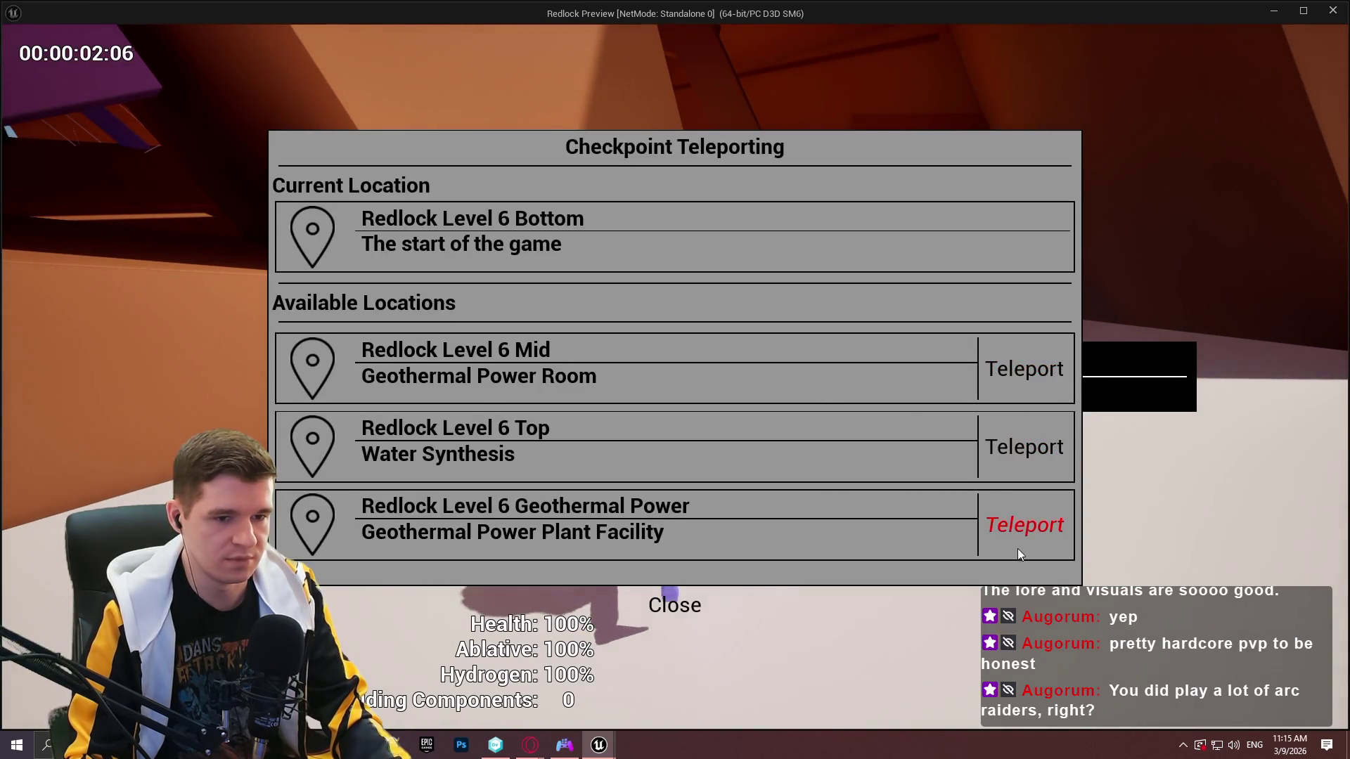
{"action": "left_click", "coordinate": [1019, 554]}
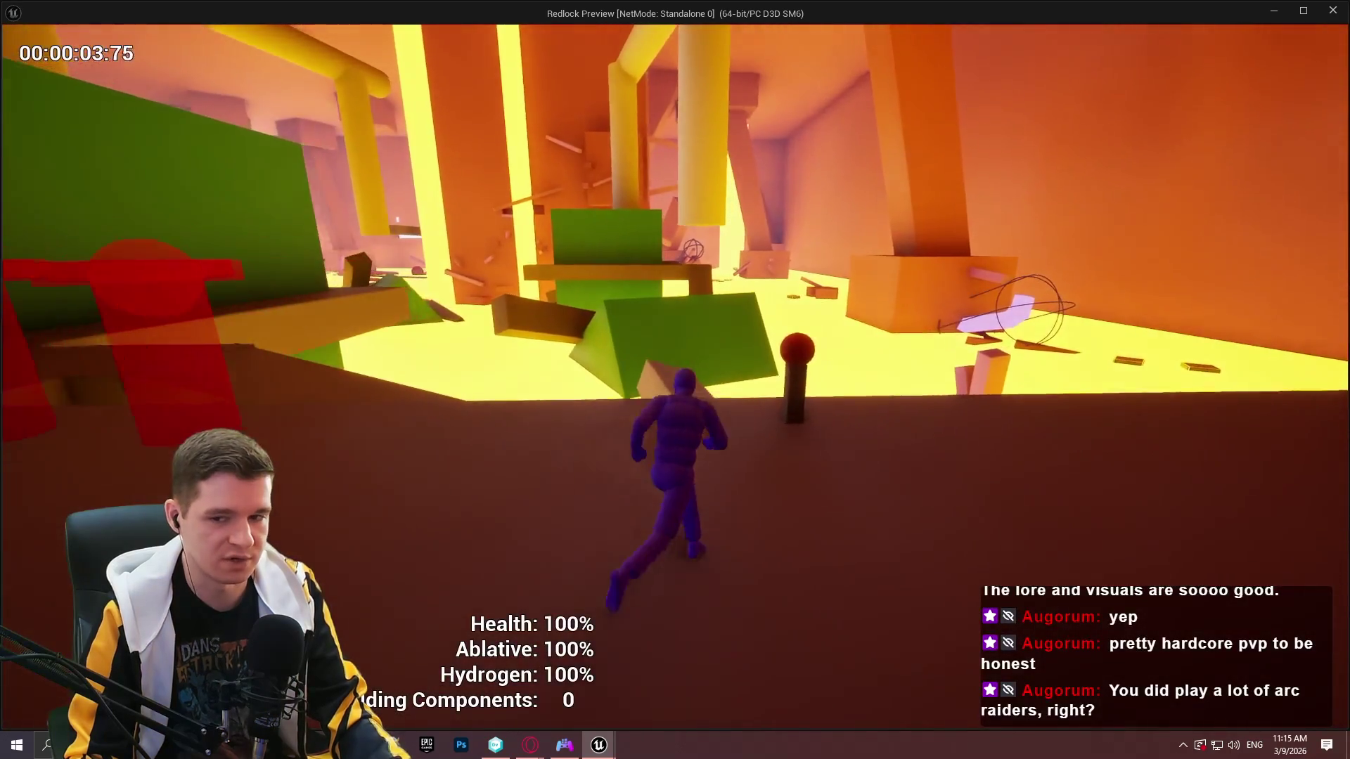
Run and climb around the Geothermal Power area, then stop the play session.
{"action": "key", "text": "w"}
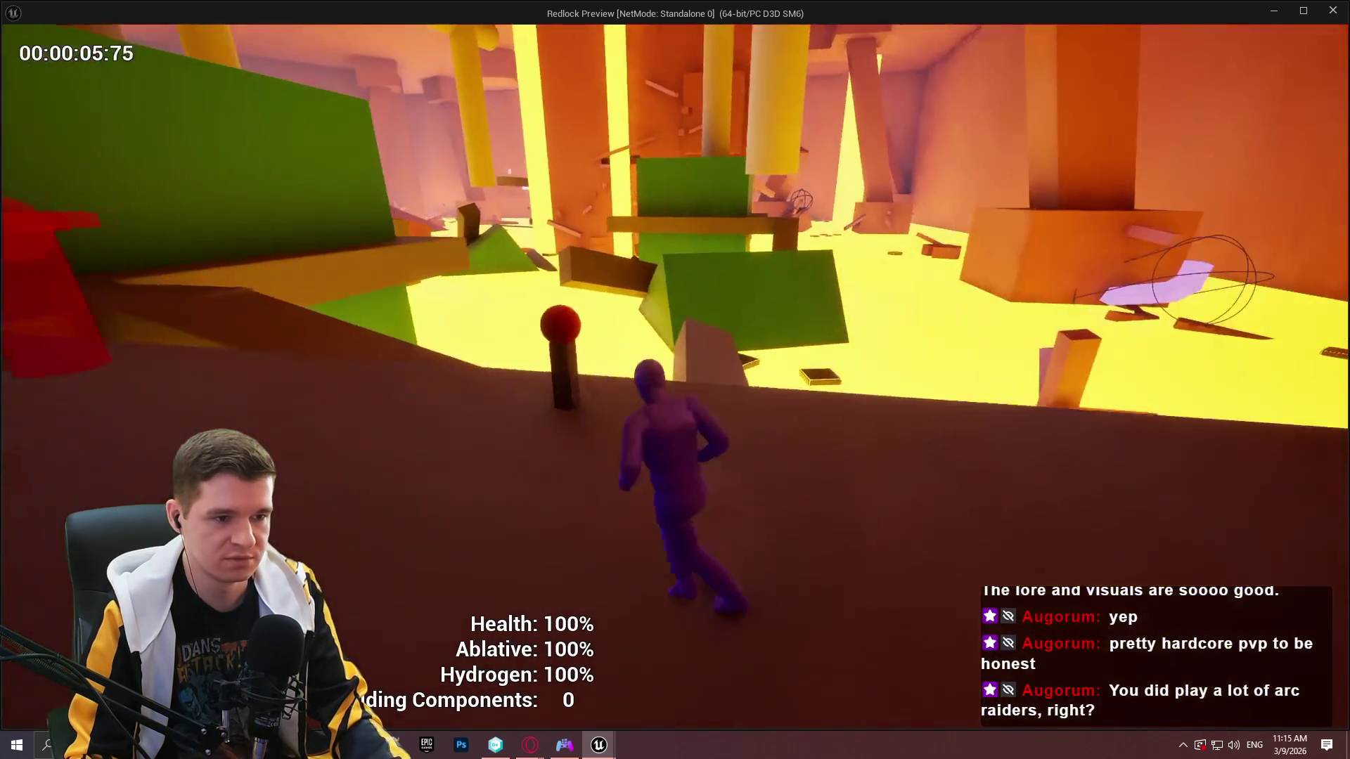
{"action": "key", "text": "w"}
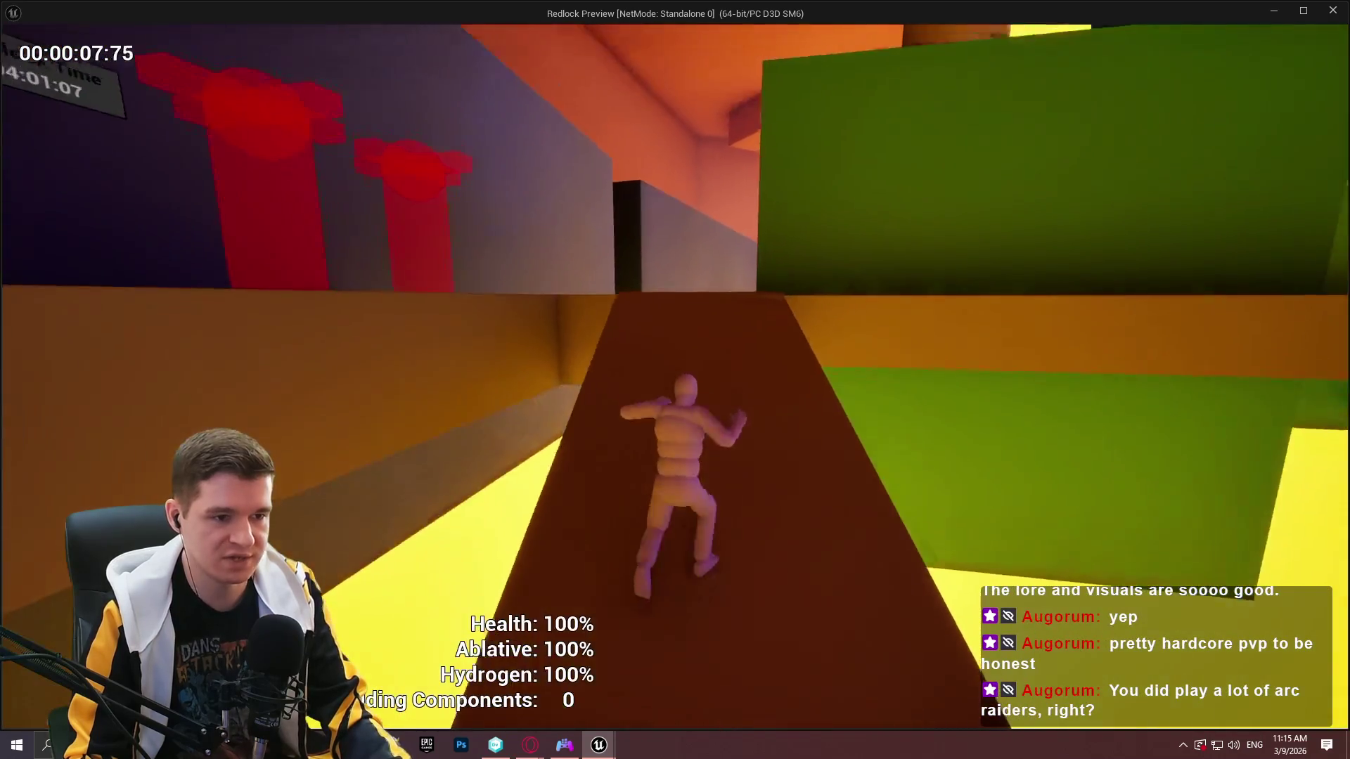
{"action": "key", "text": "w"}
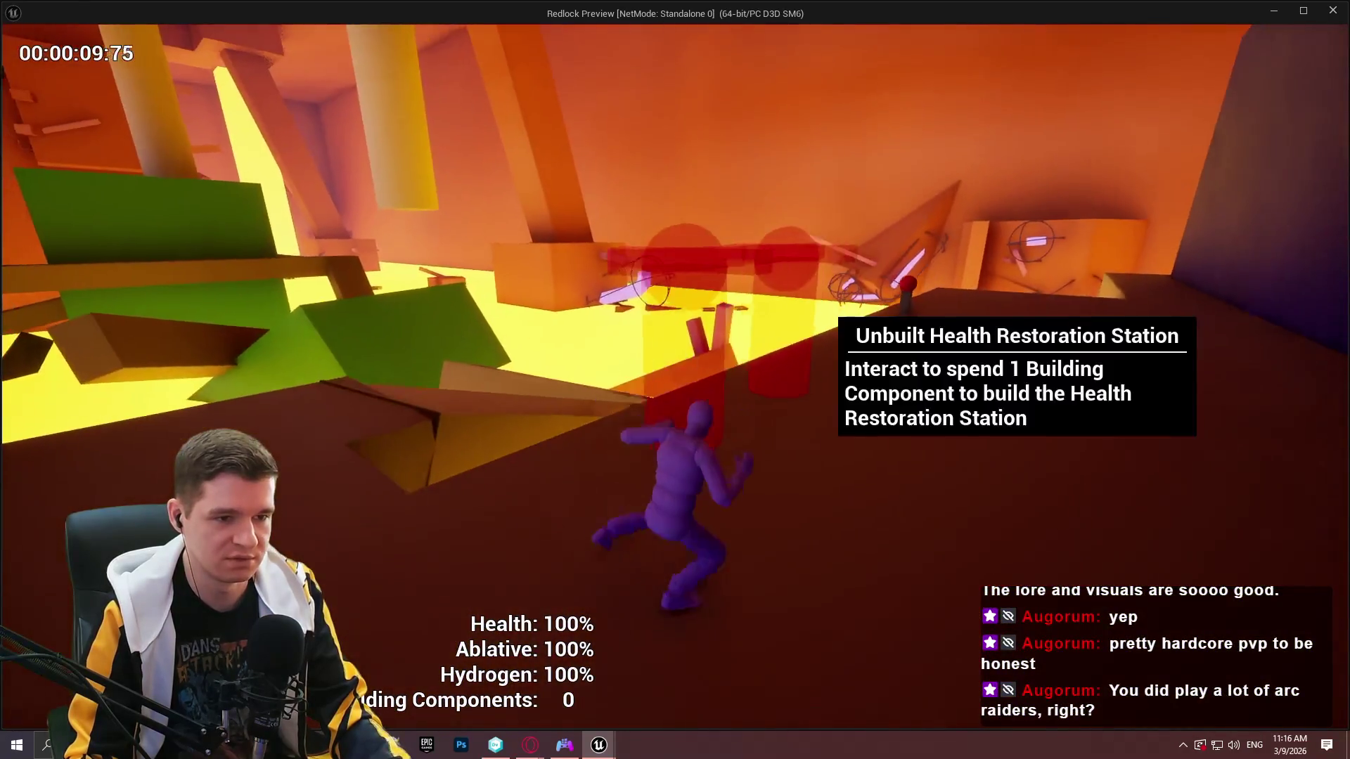
{"action": "key", "text": "w"}
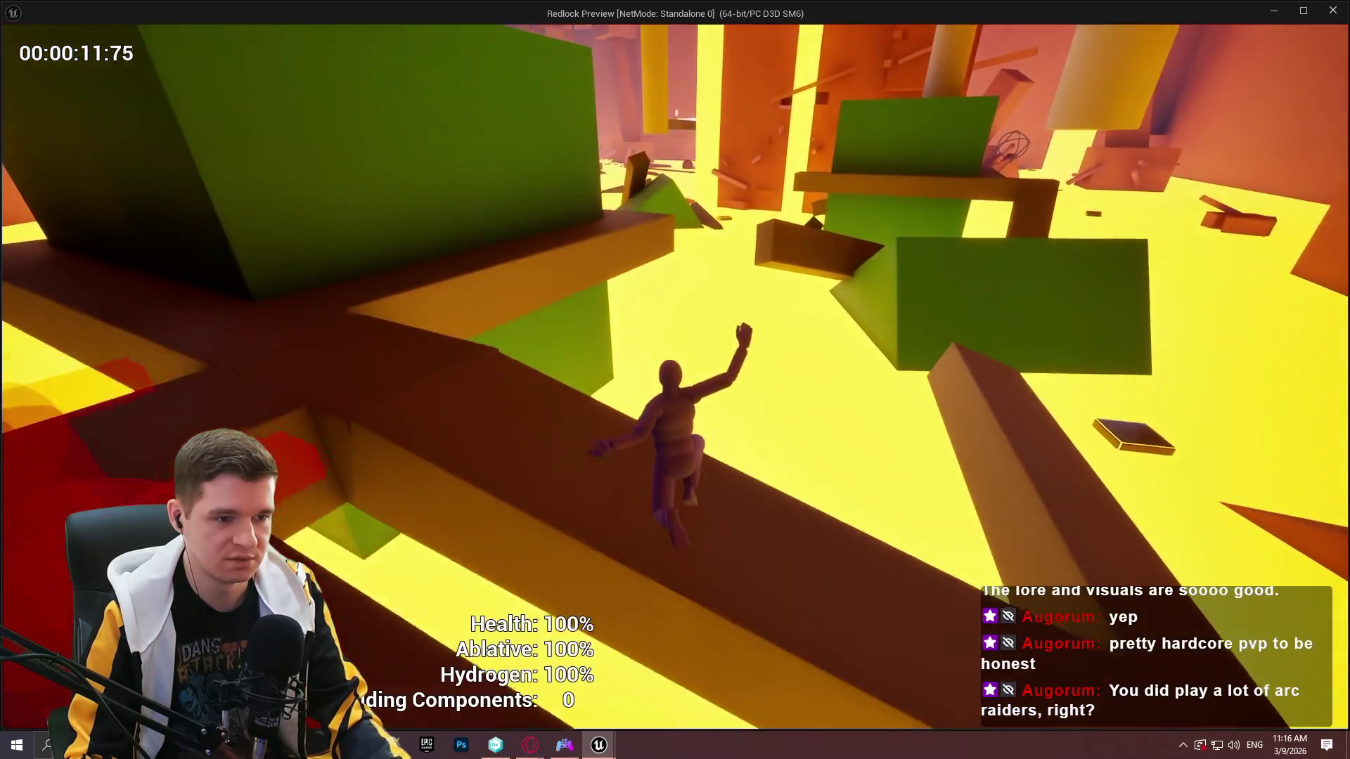
{"action": "key", "text": "w"}
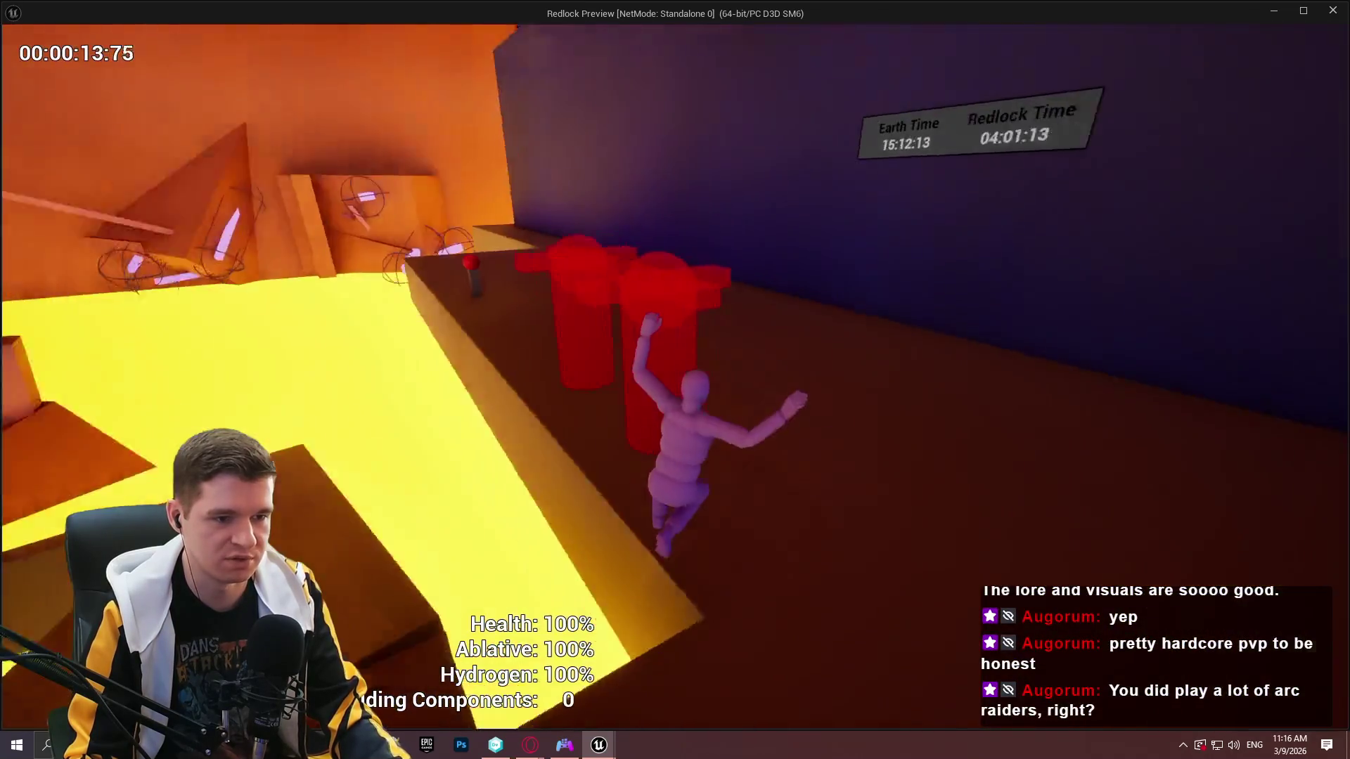
{"action": "key", "text": "w"}
{"action": "key", "text": "w"}
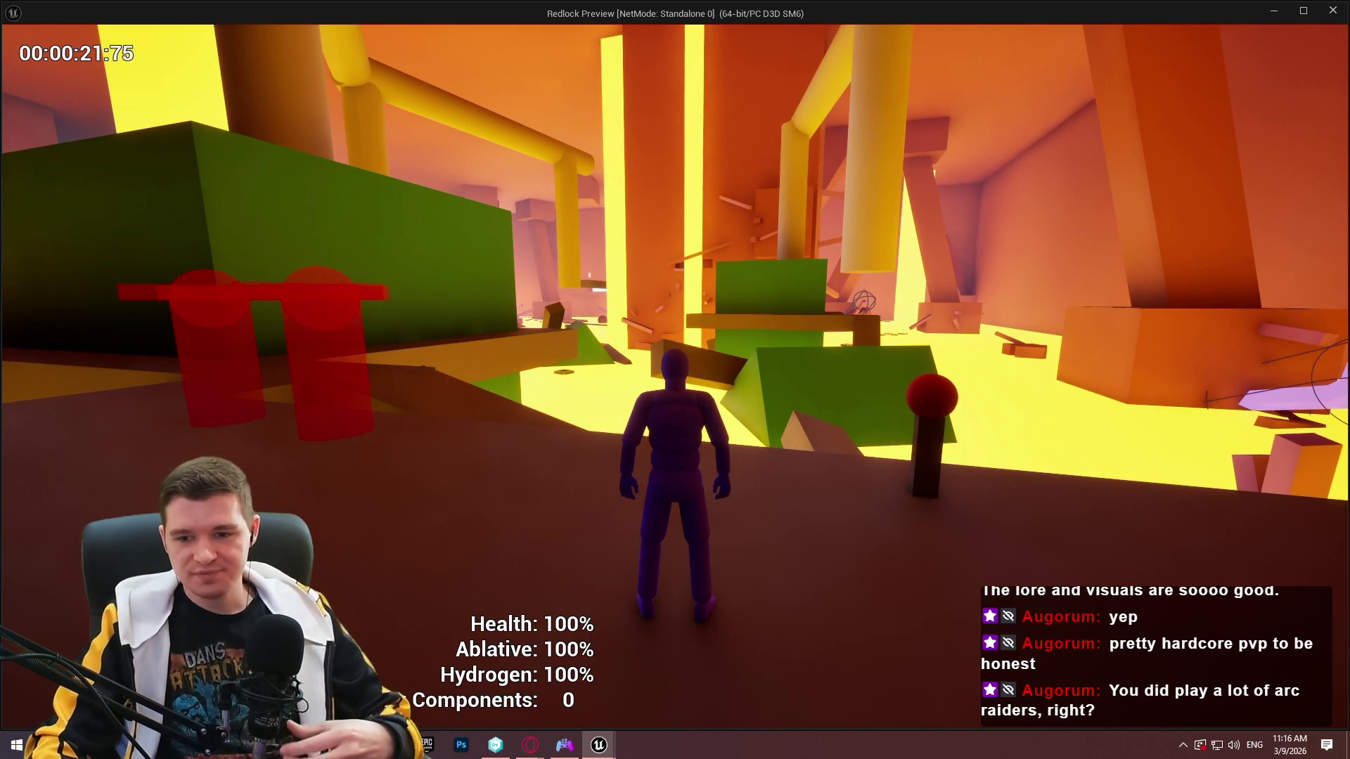
{"action": "key", "text": "w"}
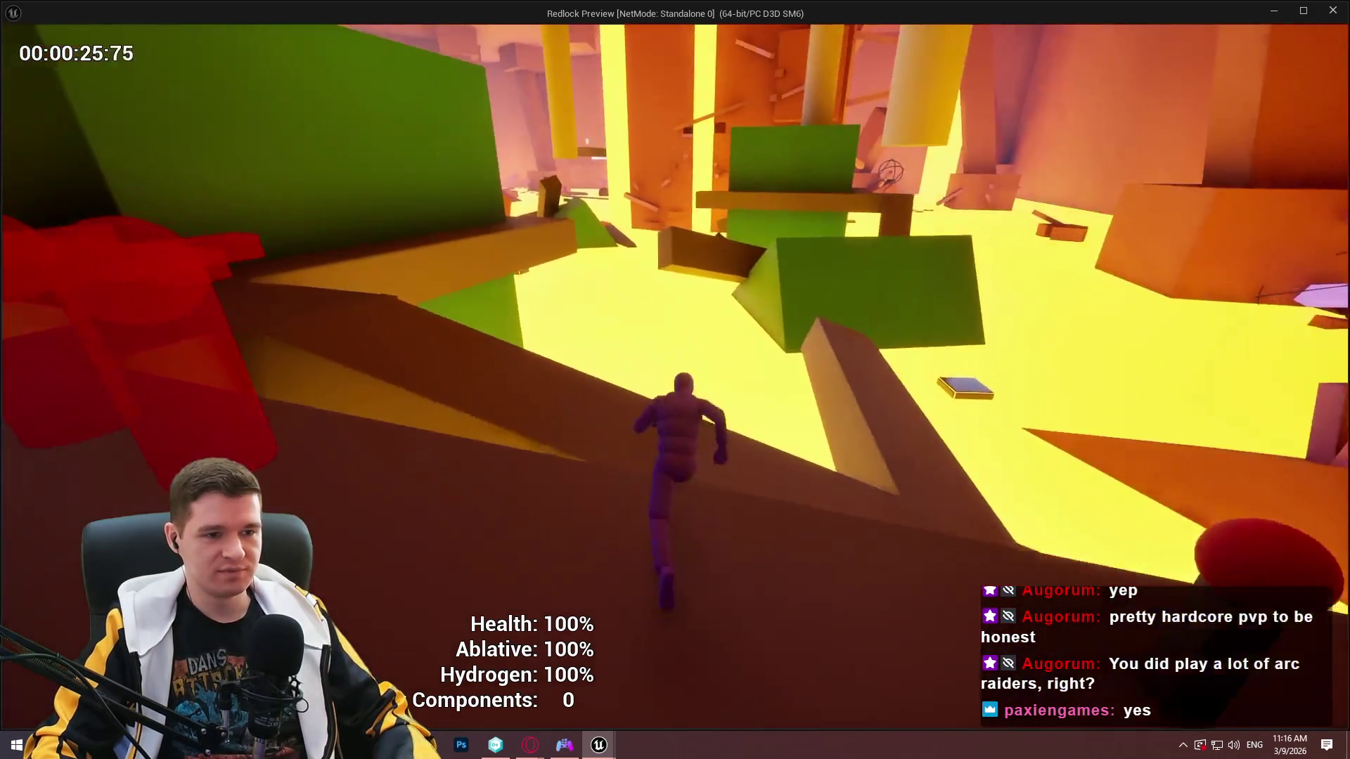
{"action": "key", "text": "space"}
{"action": "key", "text": "w"}
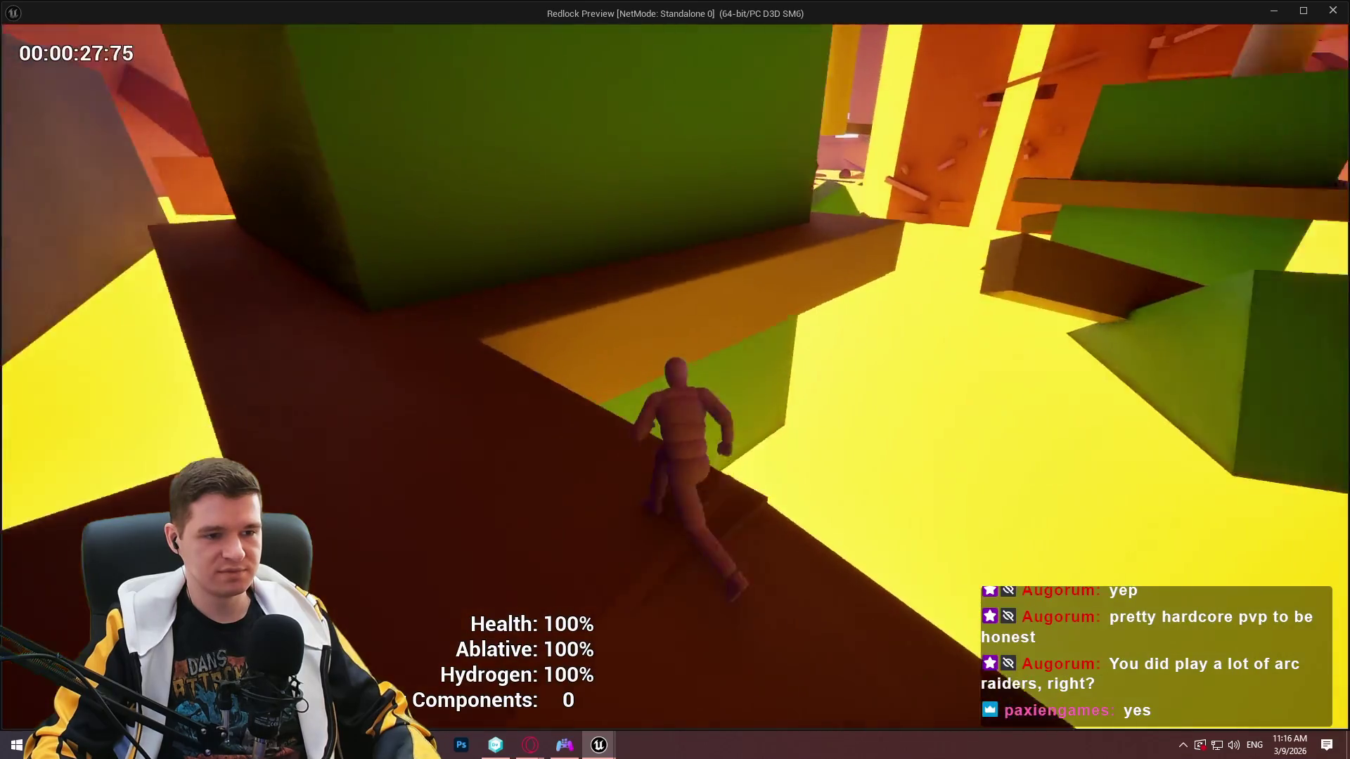
{"action": "key", "text": "w"}
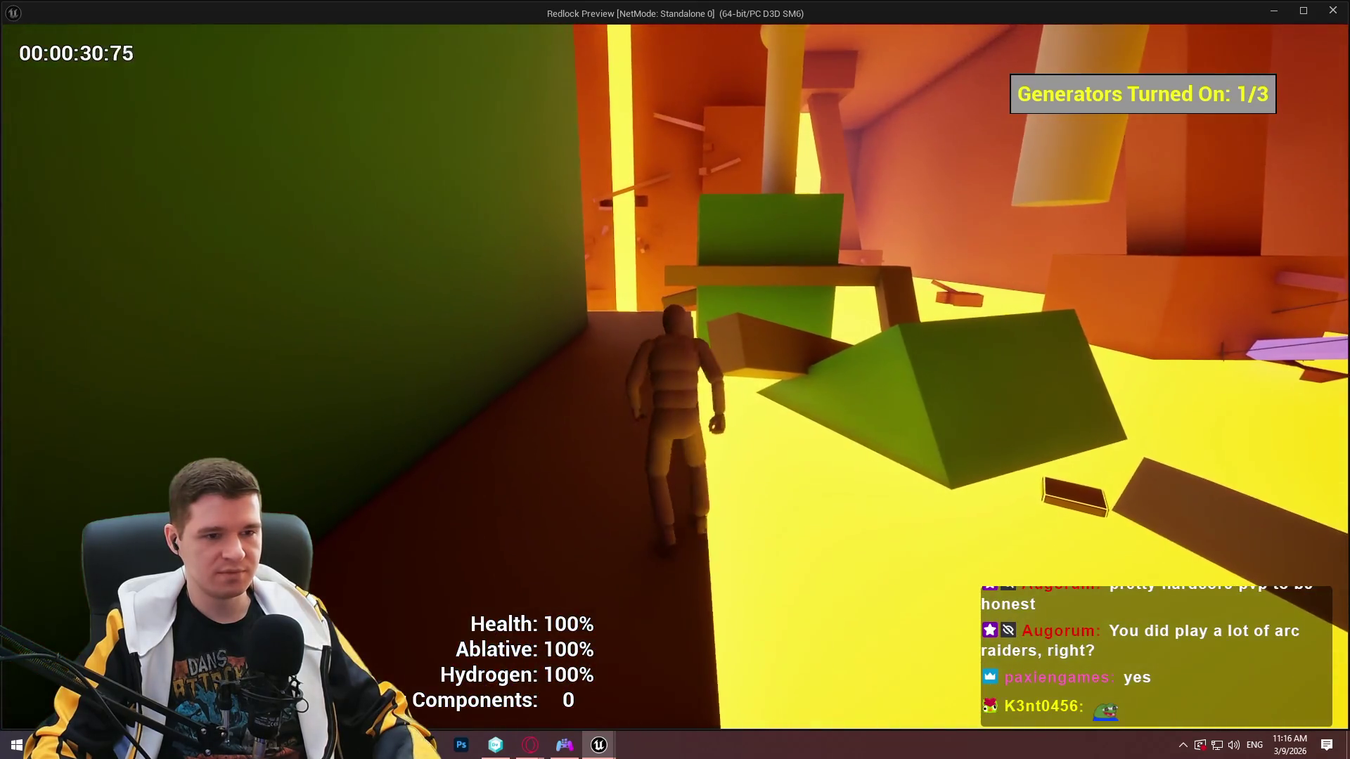
{"action": "key", "text": "w"}
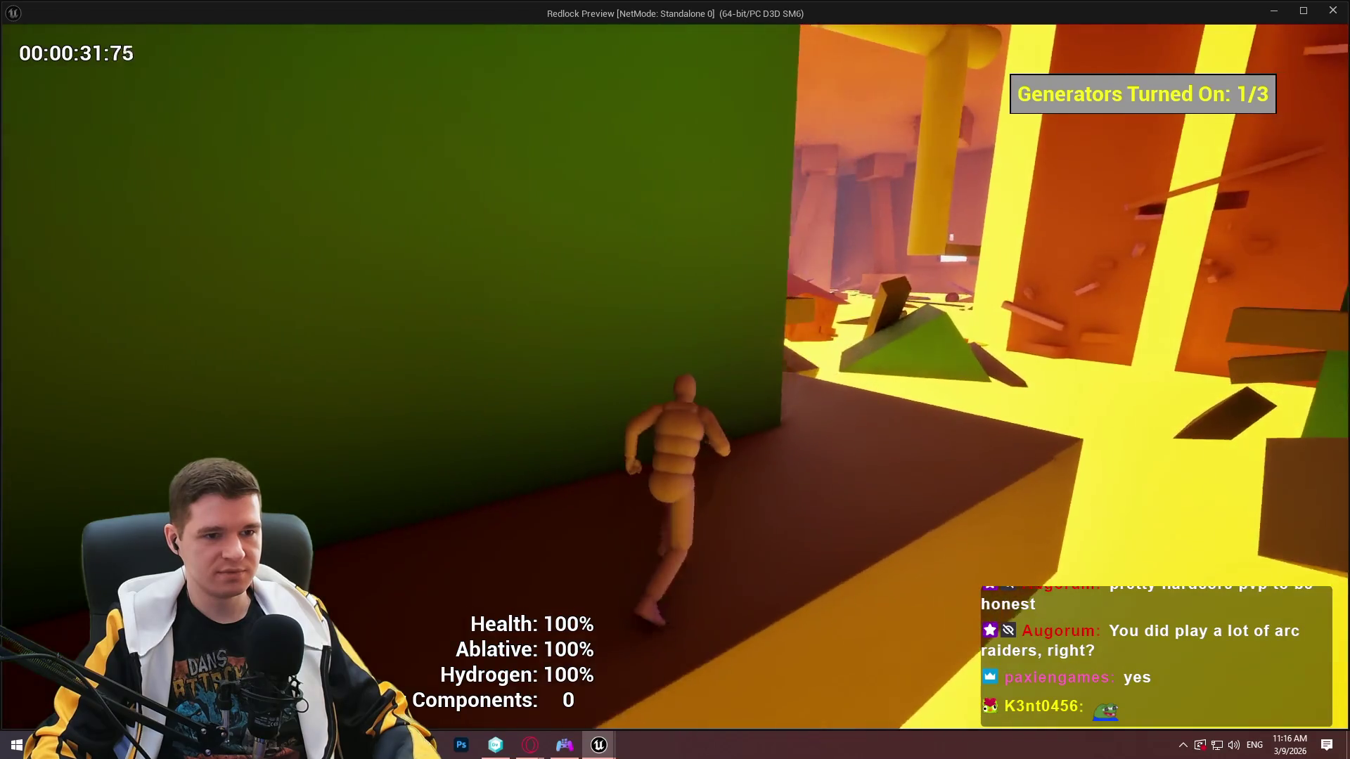
{"action": "key", "text": "Escape"}
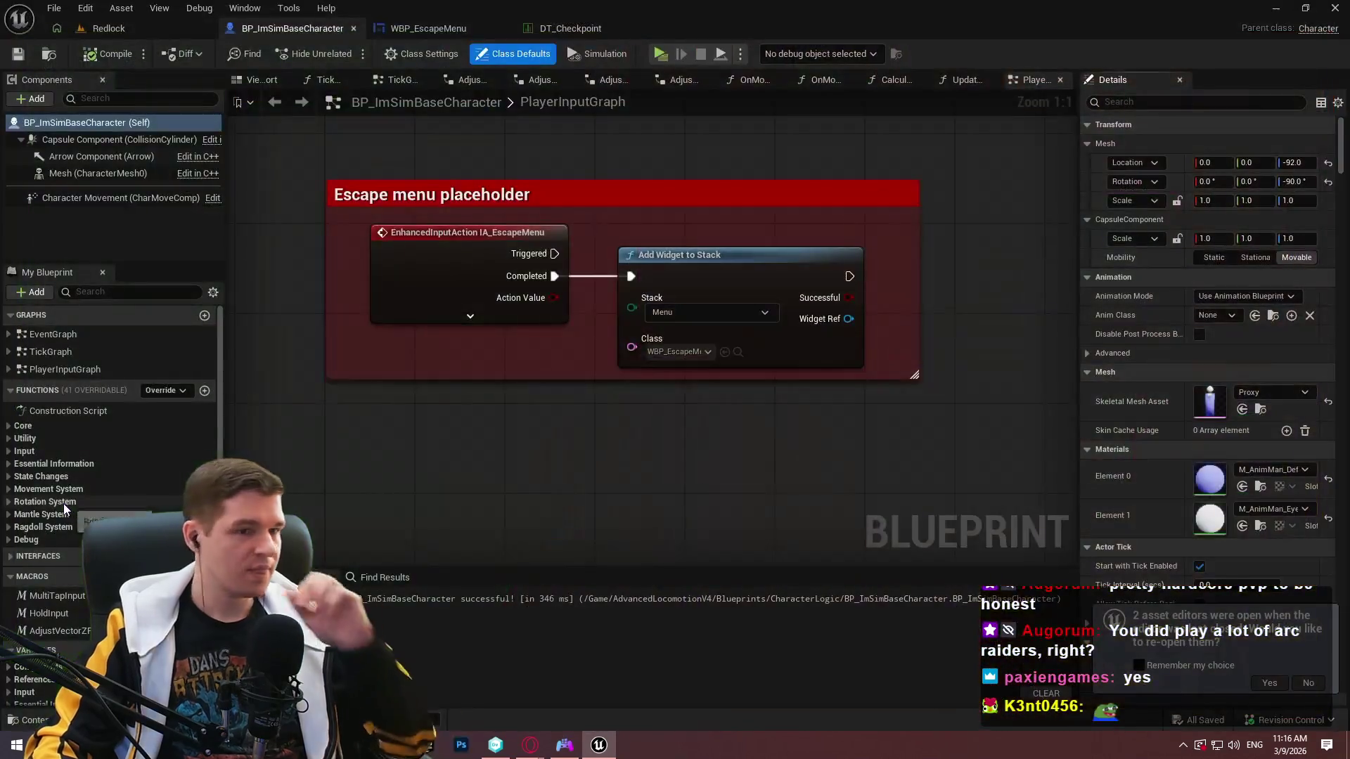
Decline reopening the previous asset editors and bring up the Redlock level viewport.
{"action": "left_click", "coordinate": [1305, 683]}
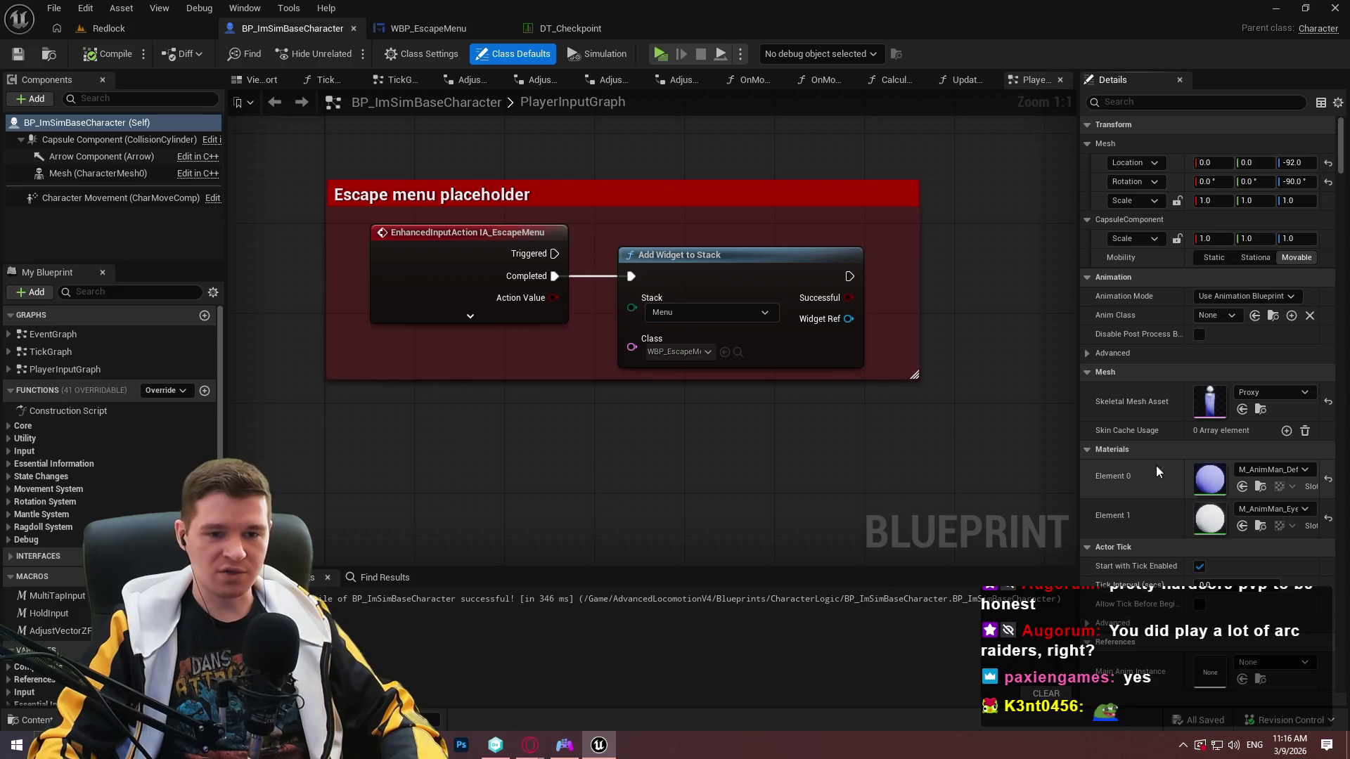
{"action": "left_click", "coordinate": [114, 28]}
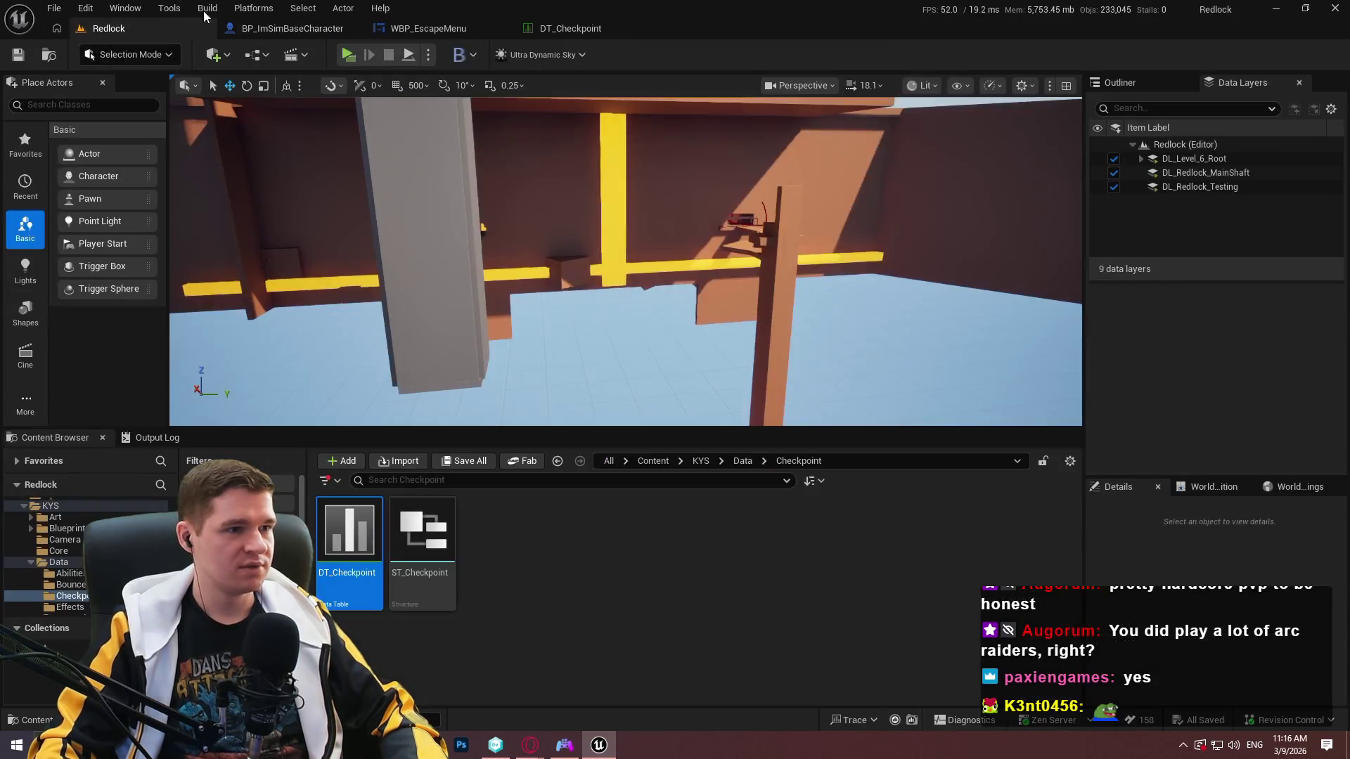
{"action": "mouse_move", "coordinate": [776, 270]}
{"action": "left_mouse_down"}
{"action": "mouse_move", "coordinate": [745, 211]}
{"action": "mouse_move", "coordinate": [703, 176]}
{"action": "mouse_move", "coordinate": [668, 211]}
{"action": "mouse_move", "coordinate": [562, 579]}
{"action": "mouse_move", "coordinate": [773, 279]}
{"action": "left_mouse_up"}
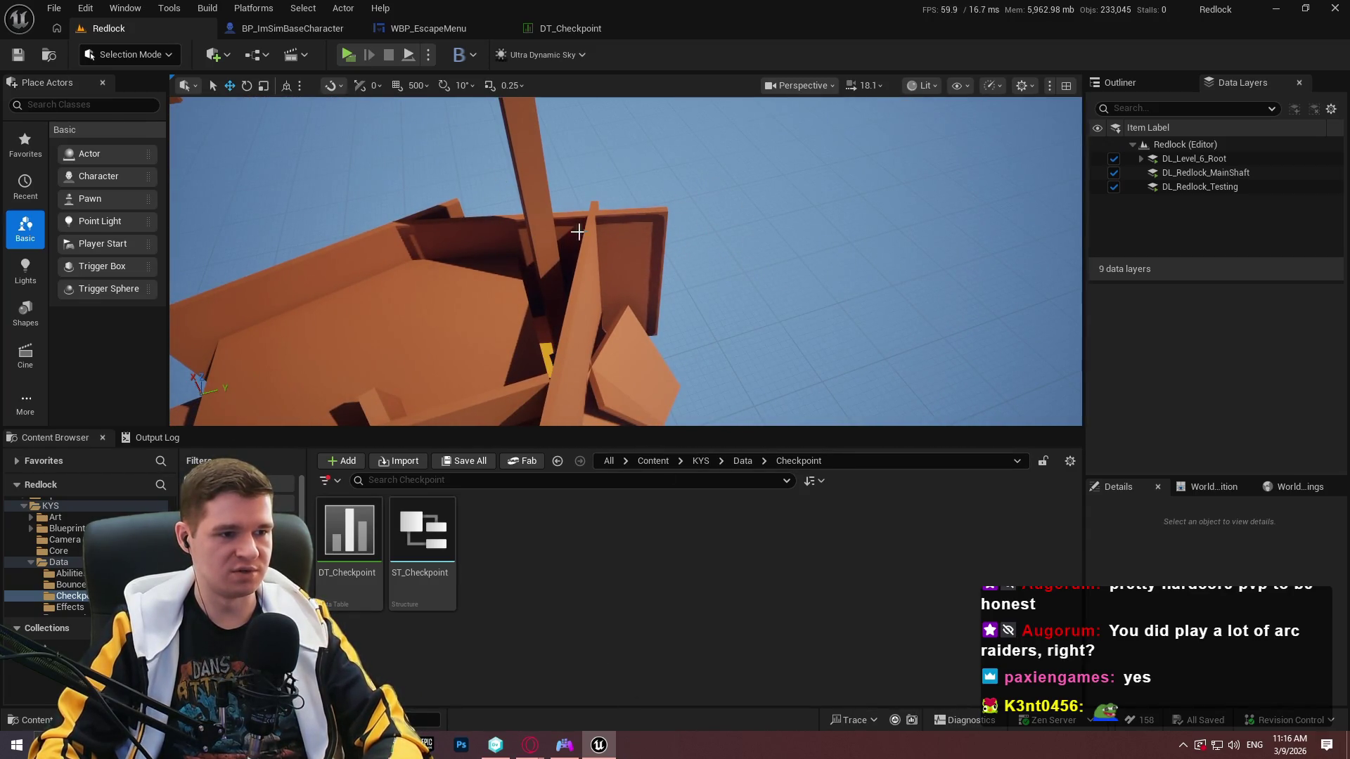
{"action": "mouse_move", "coordinate": [599, 278]}
{"action": "left_mouse_down"}
{"action": "mouse_move", "coordinate": [612, 260]}
{"action": "mouse_move", "coordinate": [626, 281]}
{"action": "mouse_move", "coordinate": [611, 267]}
{"action": "mouse_move", "coordinate": [602, 281]}
{"action": "left_mouse_up"}
Delete the finished escape-menu note on line 2 in Notepad++.
{"action": "key", "text": "alt+Tab"}
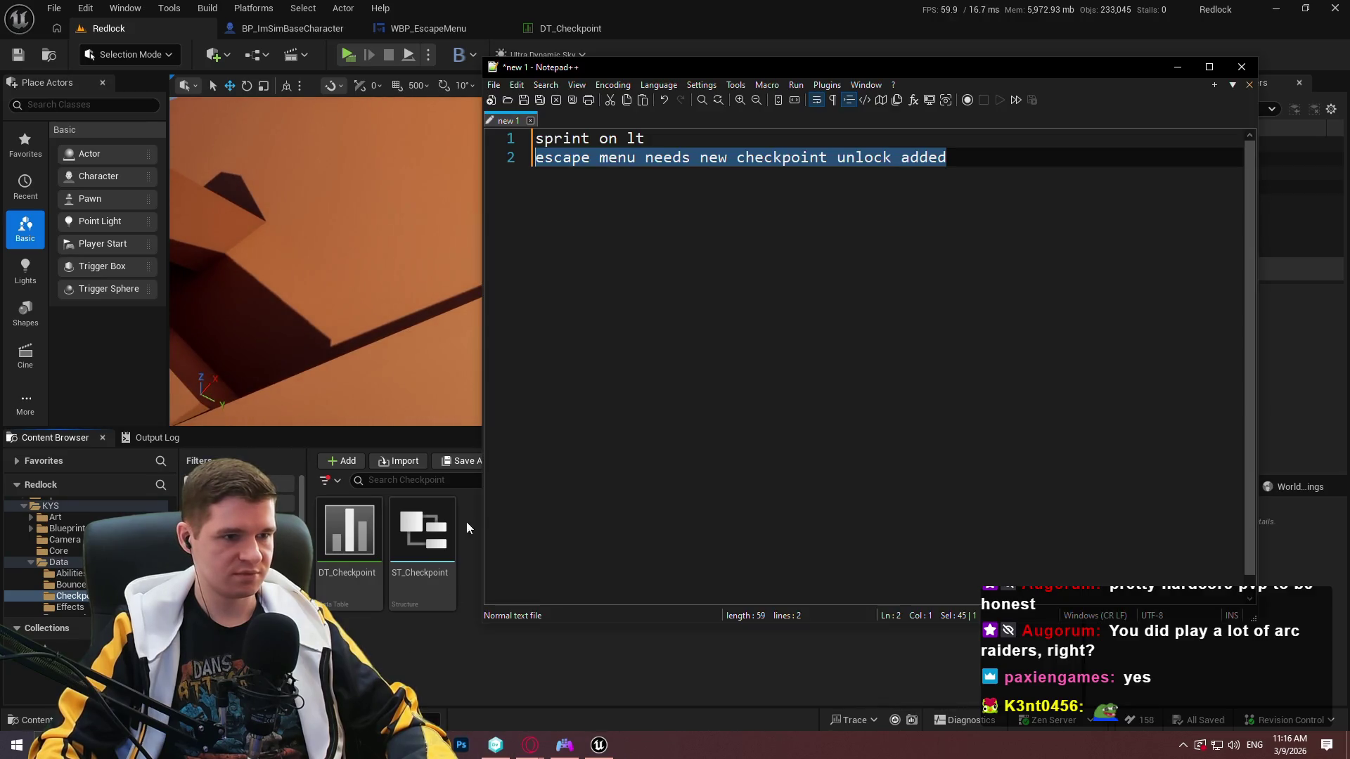
{"action": "key", "text": "alt+Tab"}
{"action": "key", "text": "alt+Tab"}
{"action": "key", "text": "End"}
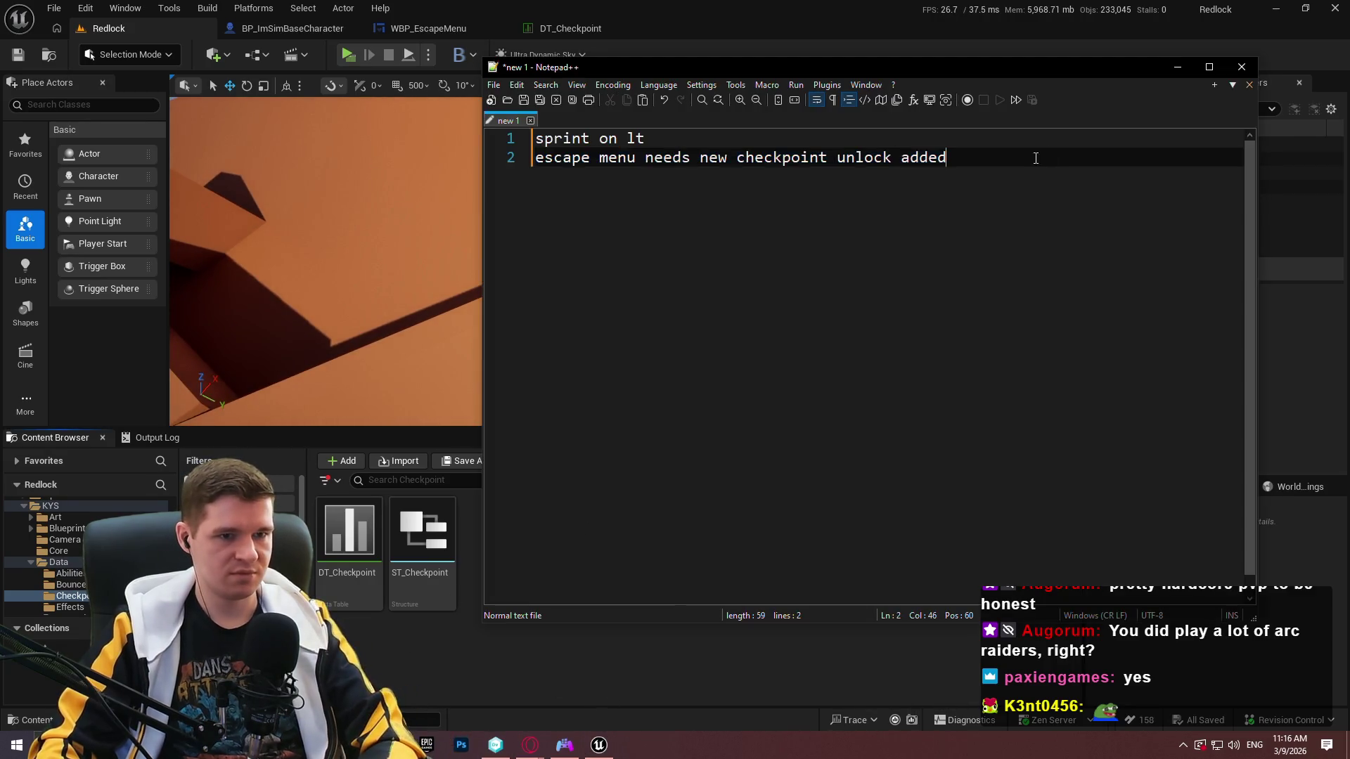
{"action": "key", "text": "shift+Home"}
{"action": "key", "text": "BackSpace"}
{"action": "key", "text": "alt+Tab"}
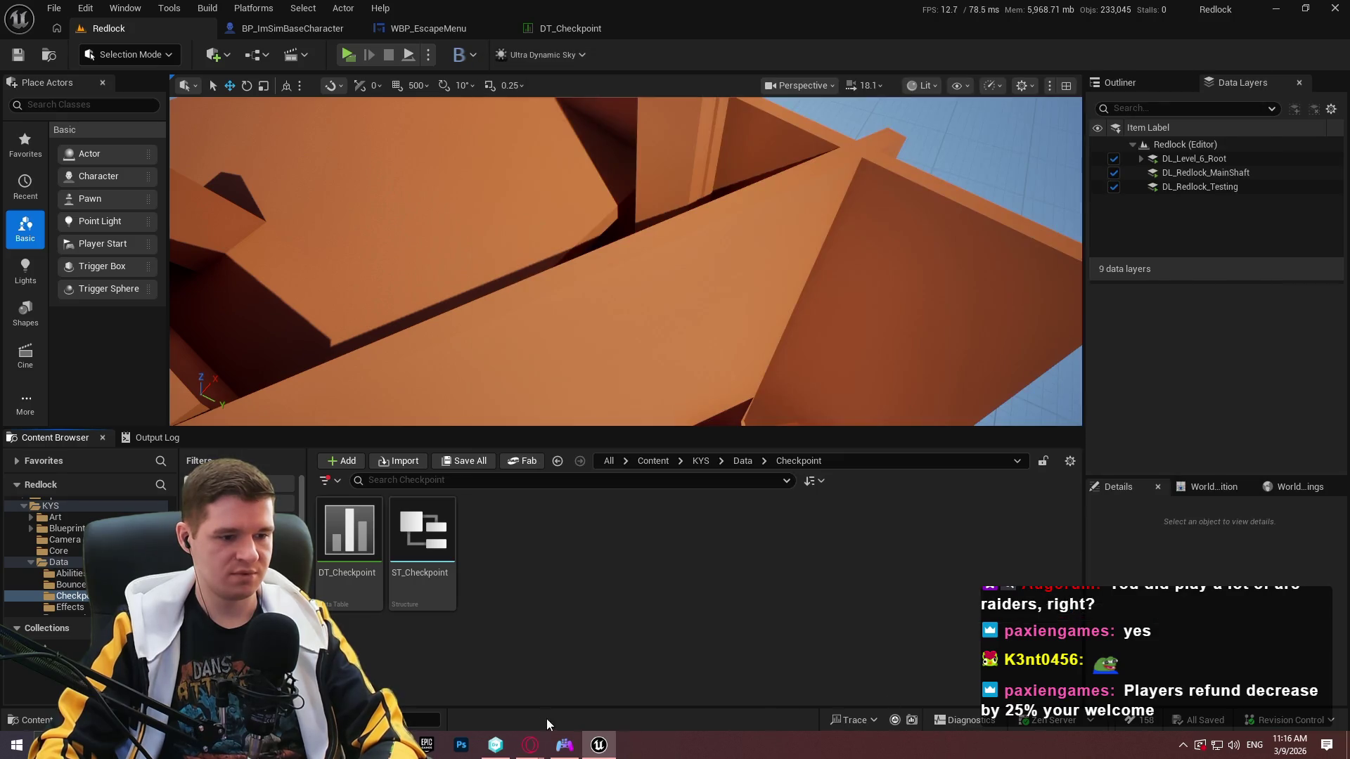
Check in the character blueprint and escape menu assets with a widget-class and checkpoint-unlock fix comment.
{"action": "left_click", "coordinate": [599, 745]}
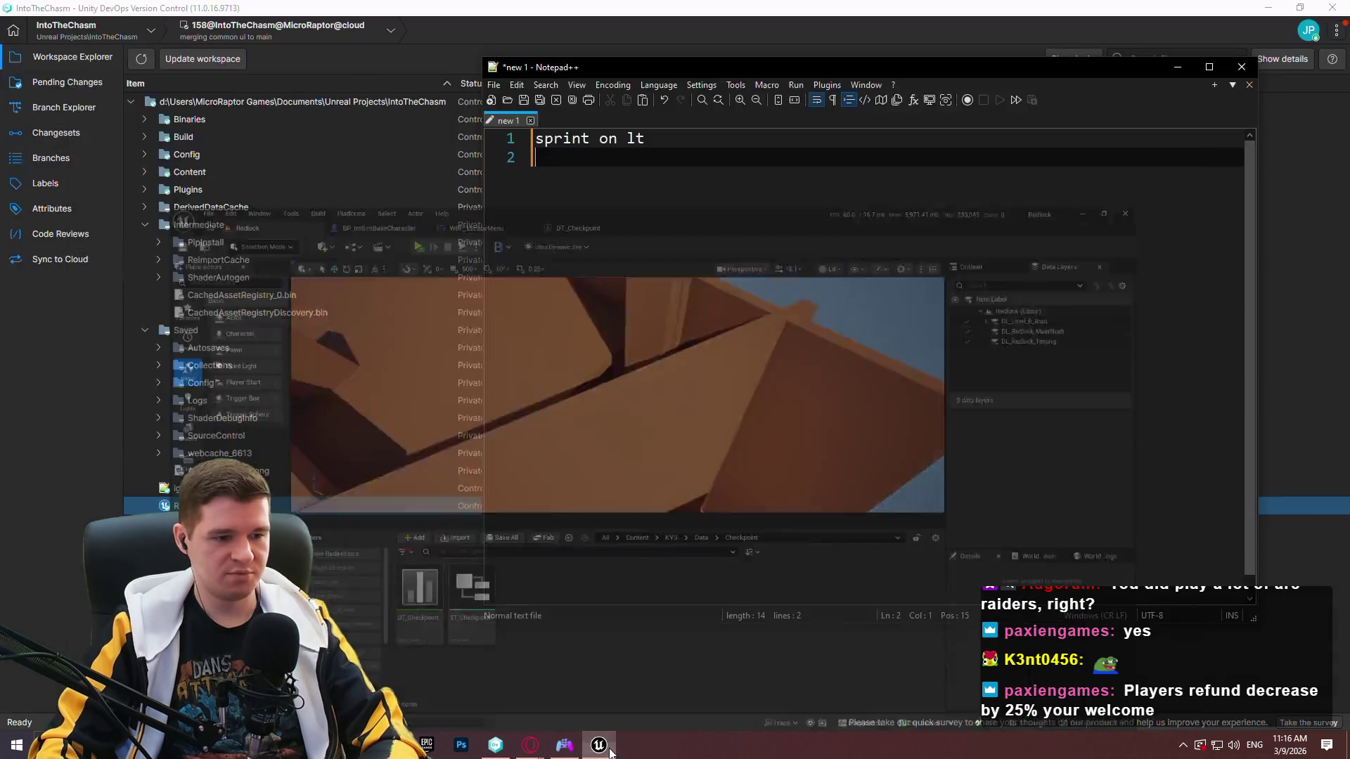
{"action": "left_click", "coordinate": [335, 569]}
{"action": "left_click", "coordinate": [58, 87]}
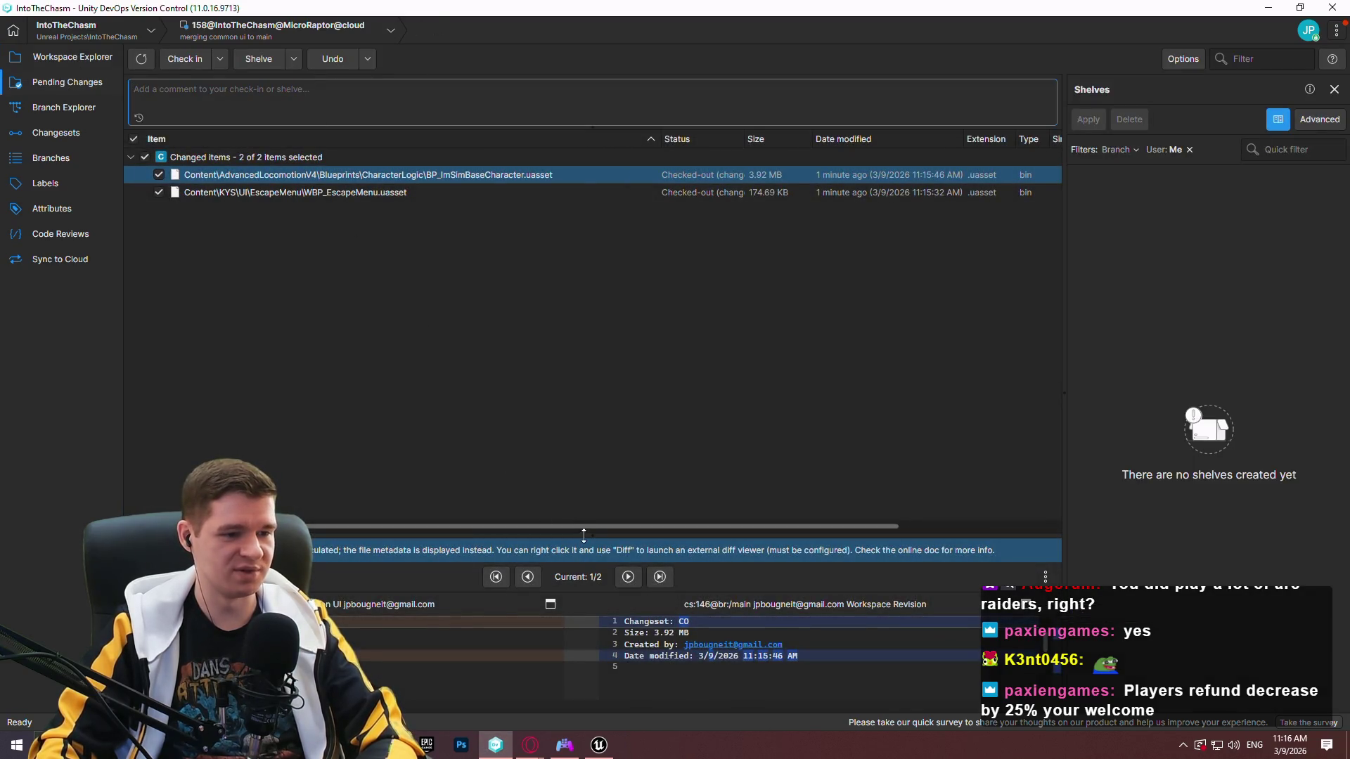
{"action": "left_click_drag", "start_coordinate": [583, 535], "coordinate": [569, 631]}
{"action": "left_click", "coordinate": [382, 95]}
{"action": "type", "text": "Fixed bug with incorrect widget class being called and missing che"}
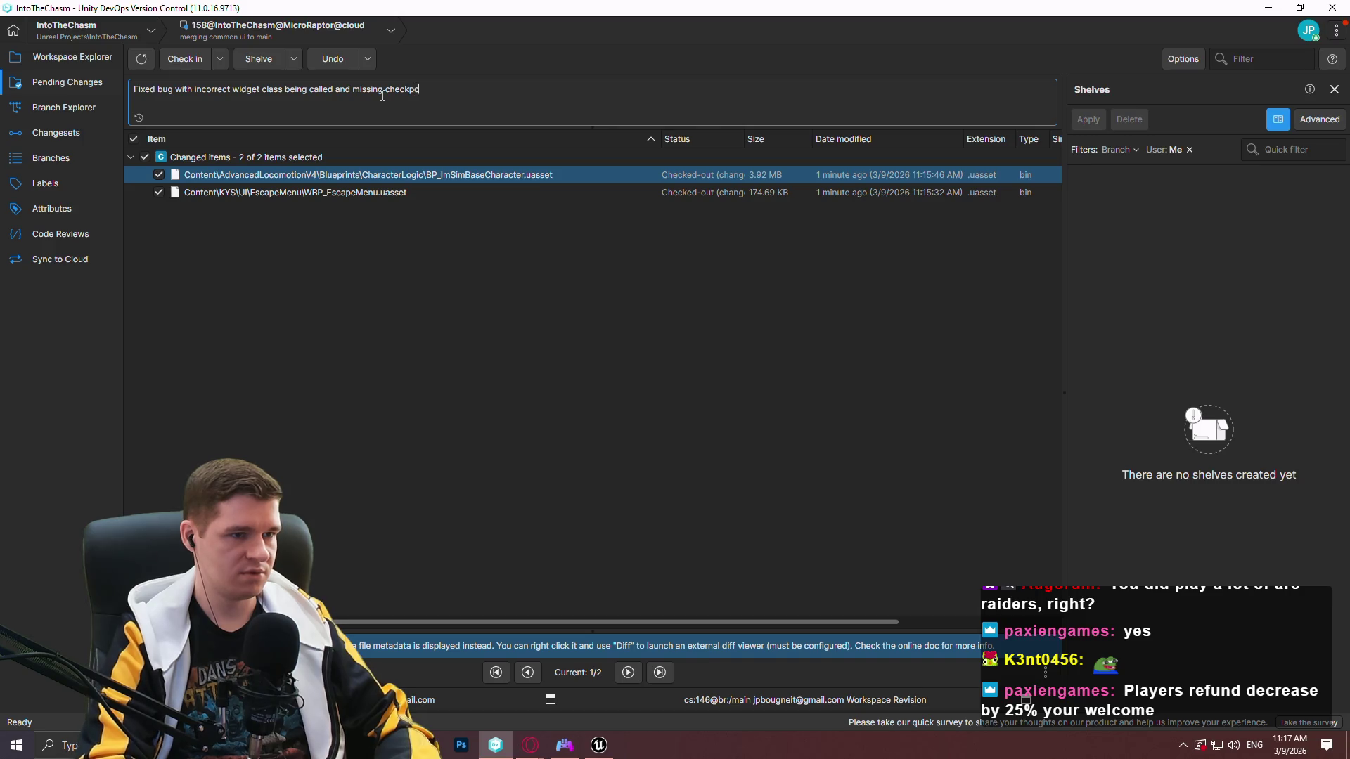
{"action": "type", "text": "ck"}
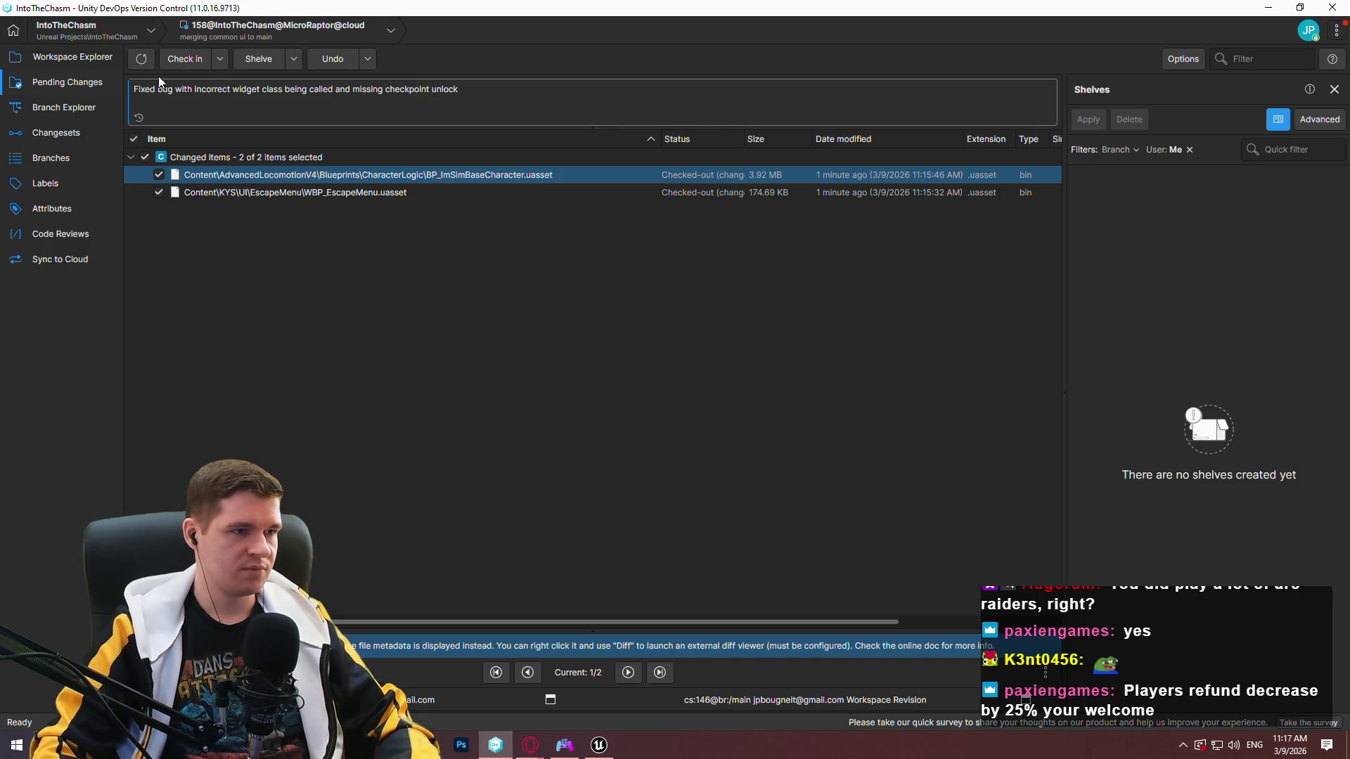
{"action": "key", "text": "ctrl+Return"}
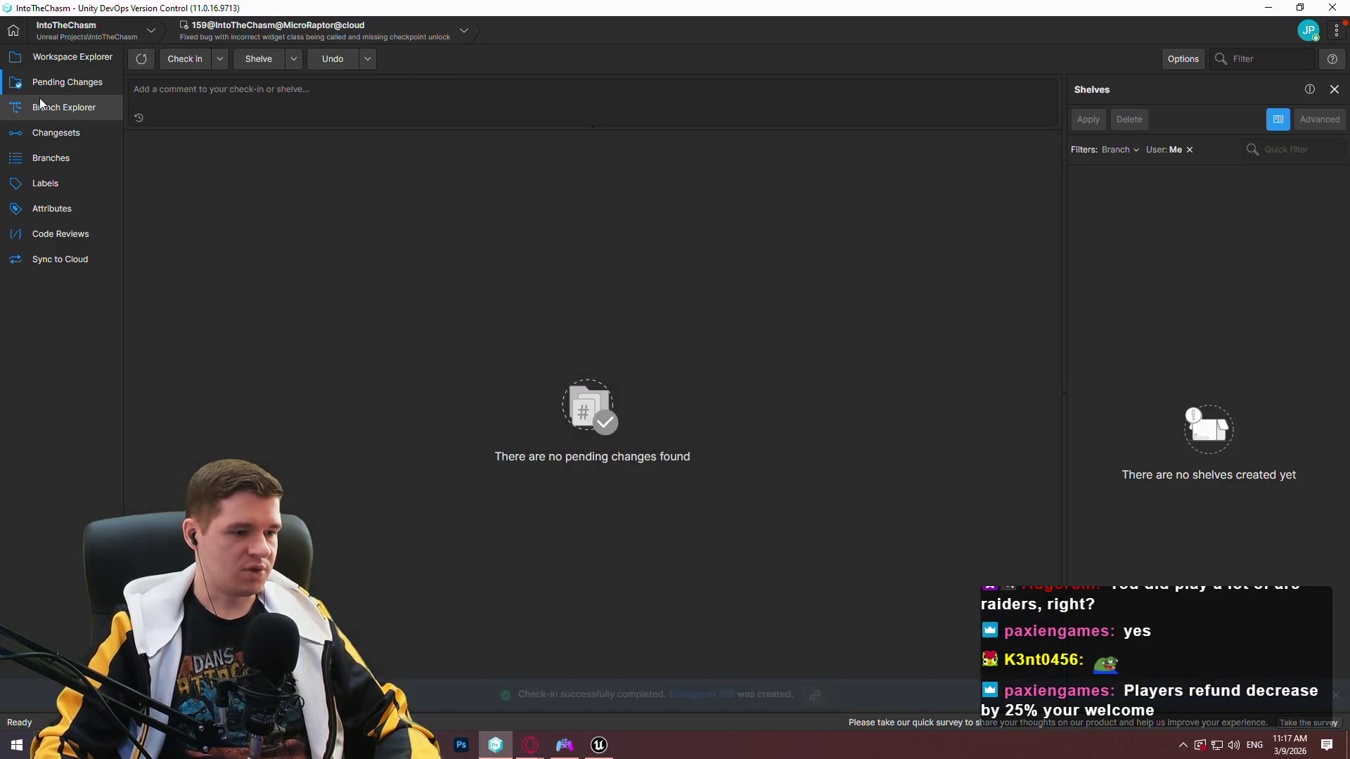
{"action": "left_click", "coordinate": [39, 101]}
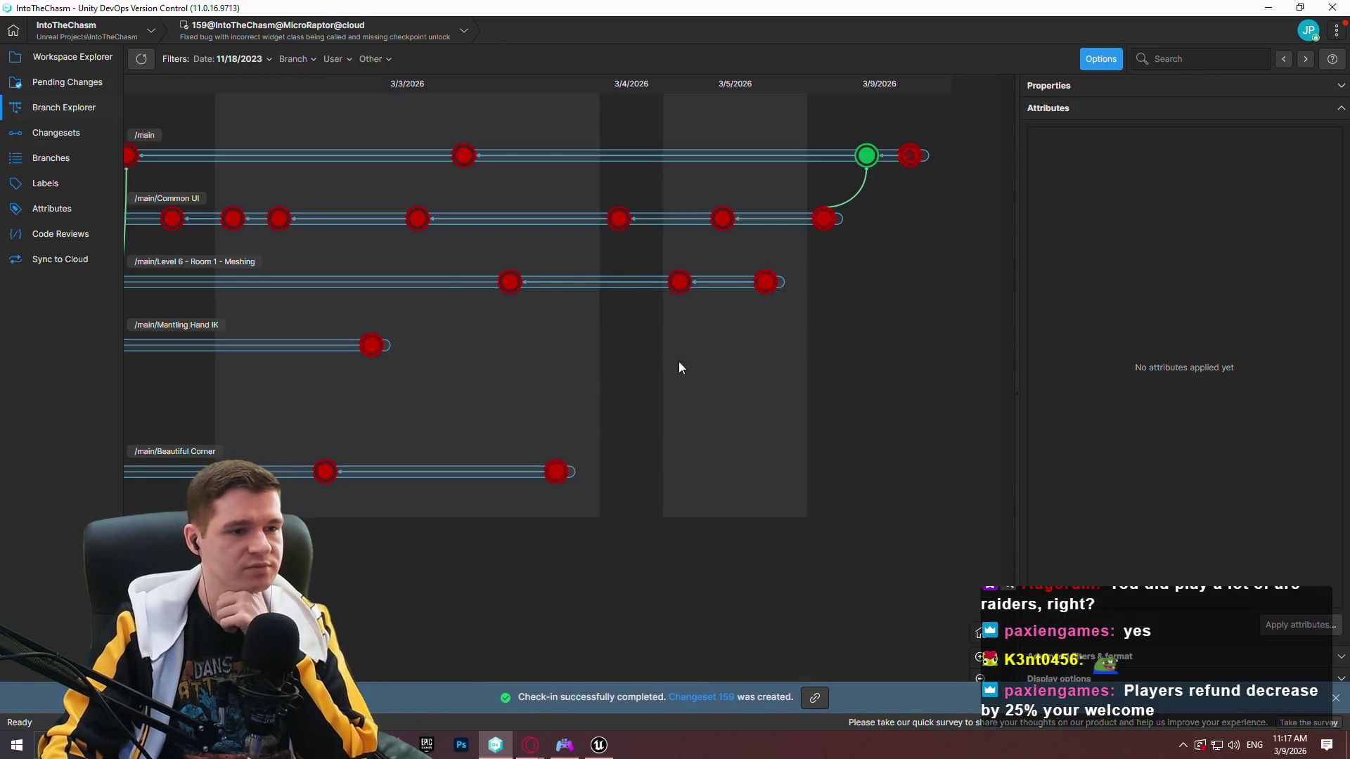
Close the Common UI forum page and the RL-2 issue on the First Playable board, then open a new tab.
{"action": "mouse_move", "coordinate": [530, 746]}
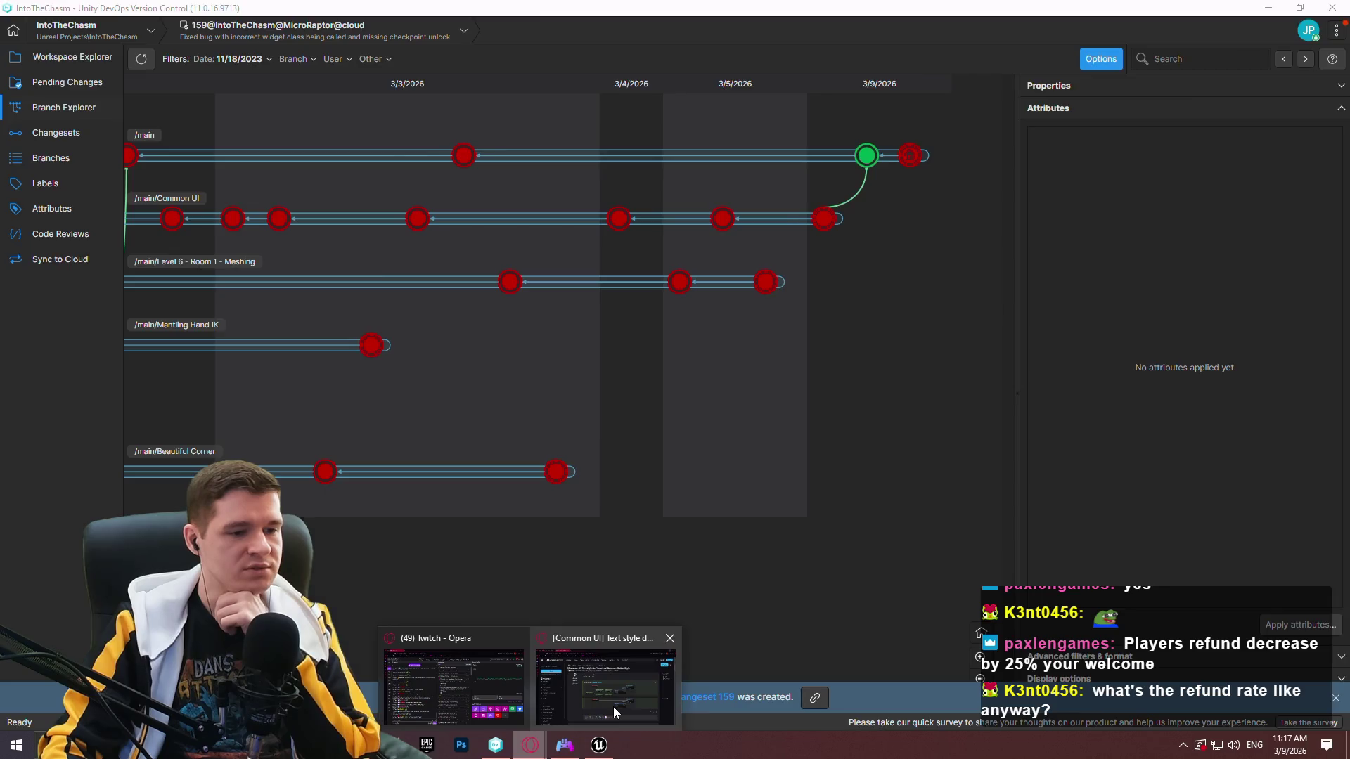
{"action": "left_click", "coordinate": [618, 686]}
{"action": "left_click", "coordinate": [319, 14]}
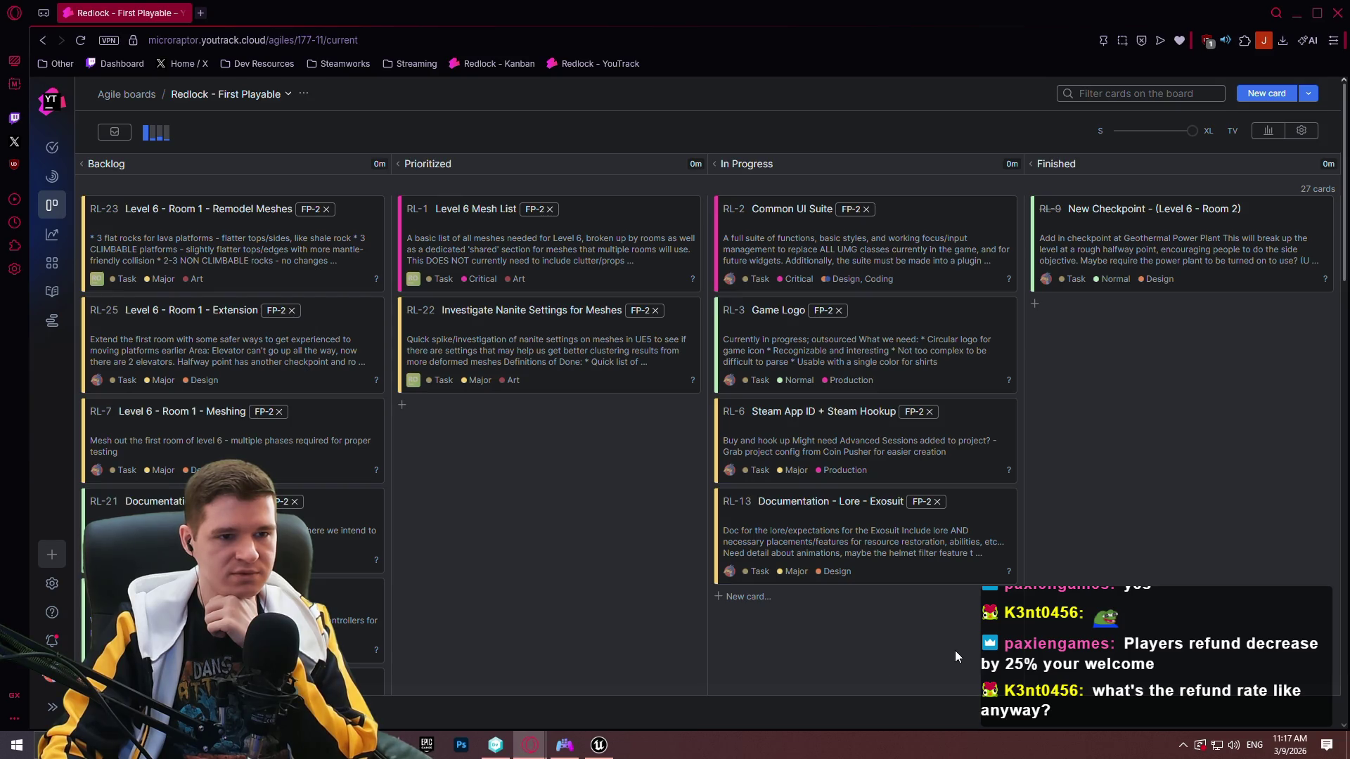
{"action": "left_click", "coordinate": [917, 260]}
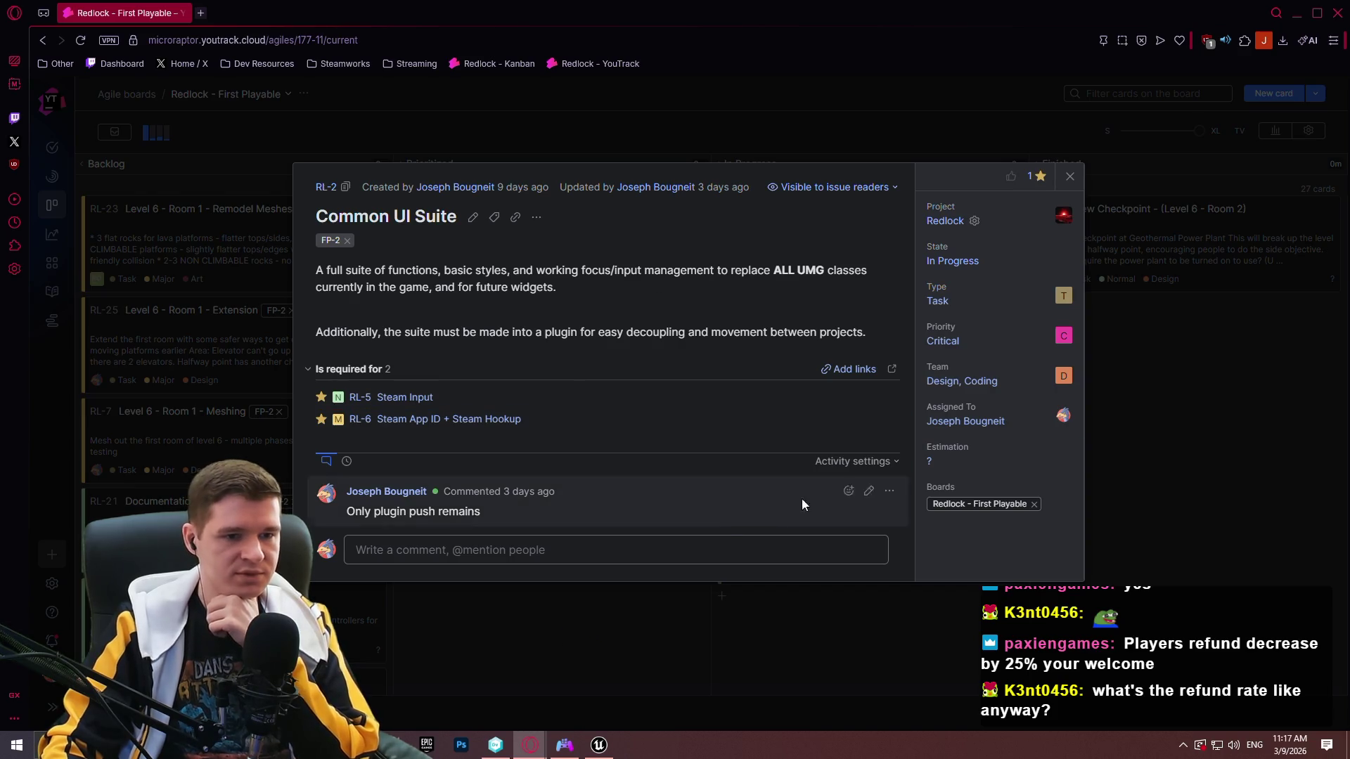
{"action": "left_click", "coordinate": [542, 651]}
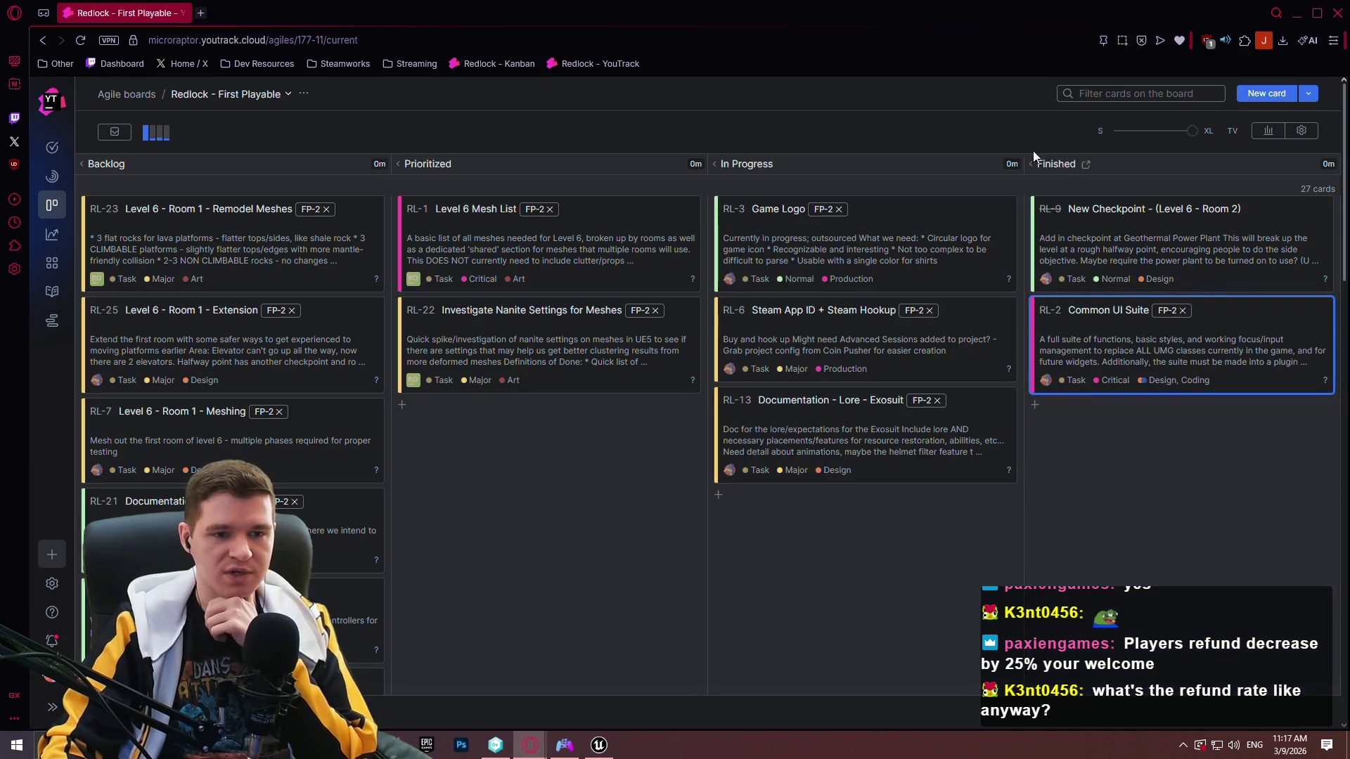
{"action": "left_click", "coordinate": [201, 12]}
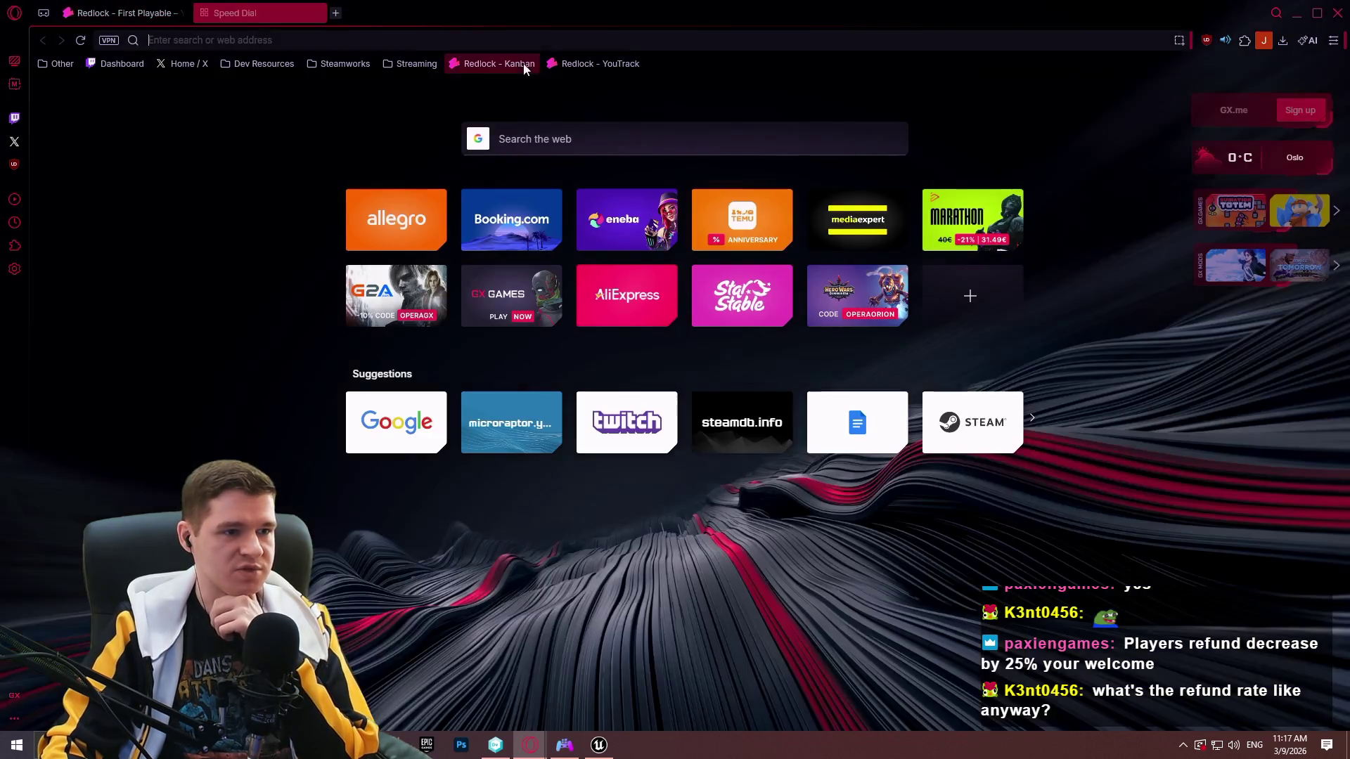
Open the Production Plan article from the Redlock knowledge base.
{"action": "left_click", "coordinate": [595, 68]}
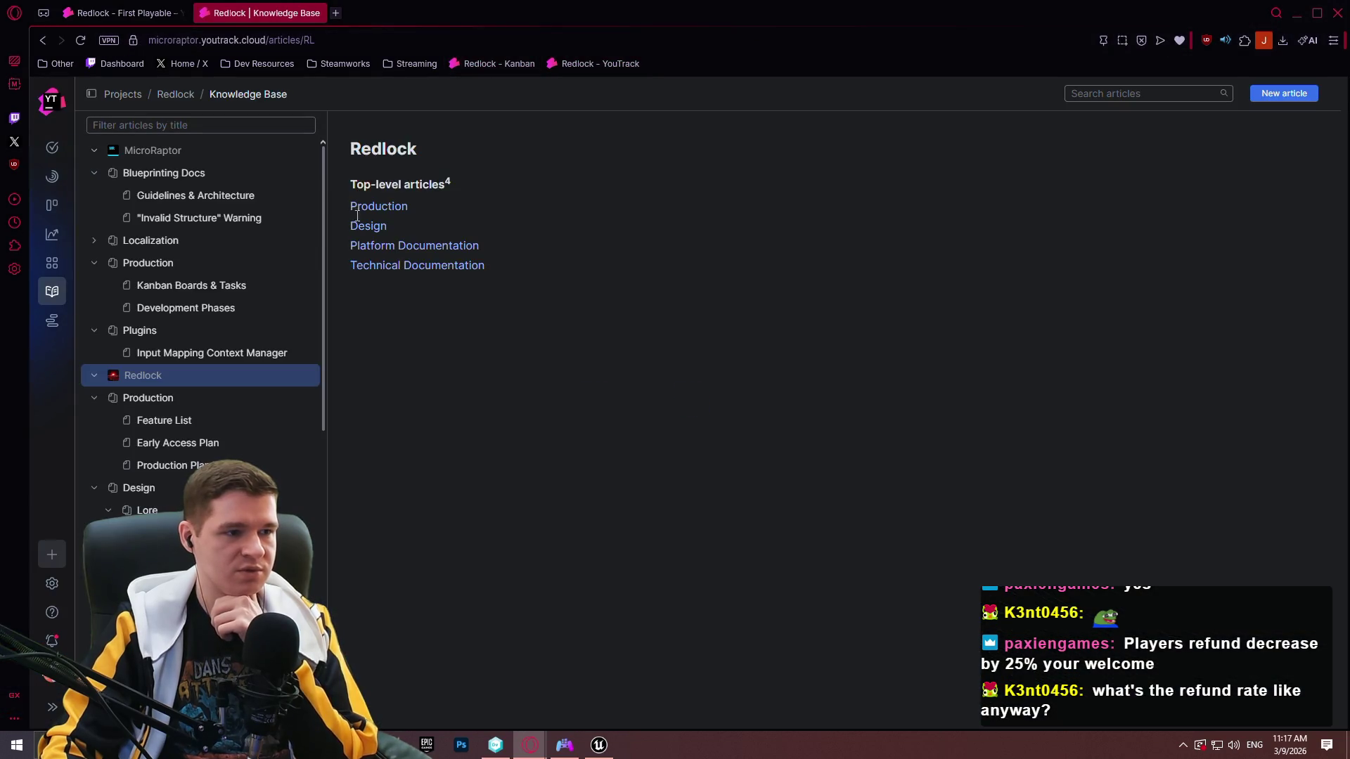
{"action": "left_click", "coordinate": [170, 465]}
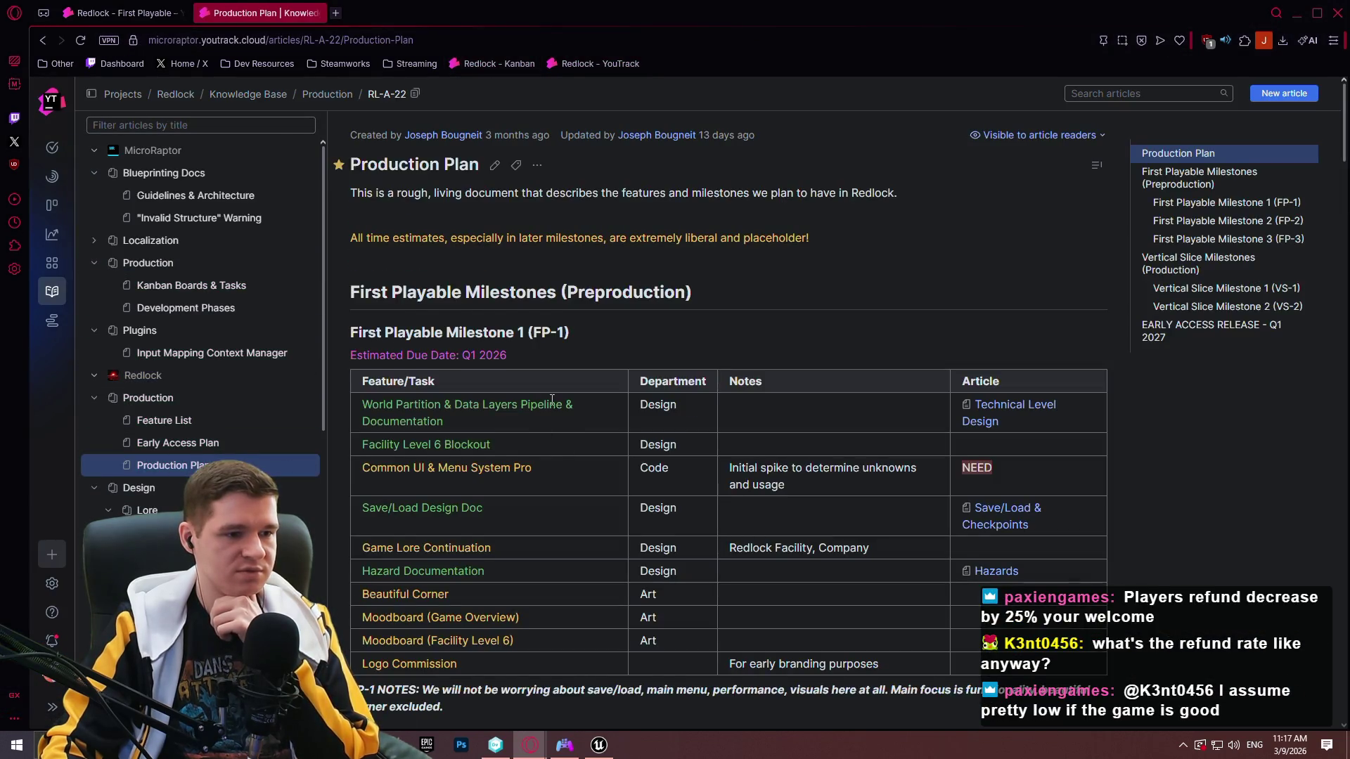
{"action": "scroll", "coordinate": [906, 329], "scroll_direction": "down", "scroll_amount": 2}
{"action": "left_click_drag", "start_coordinate": [728, 339], "coordinate": [726, 331]}
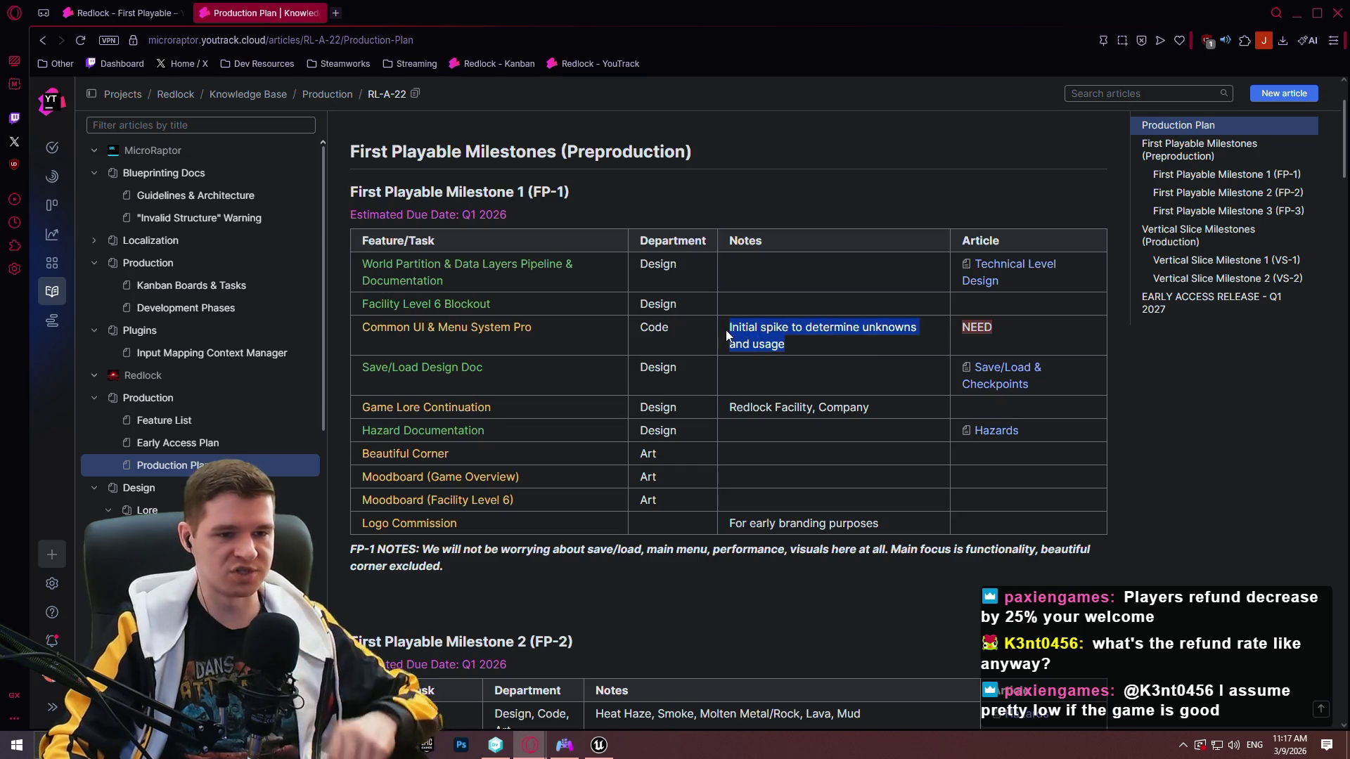
{"action": "left_click", "coordinate": [537, 337]}
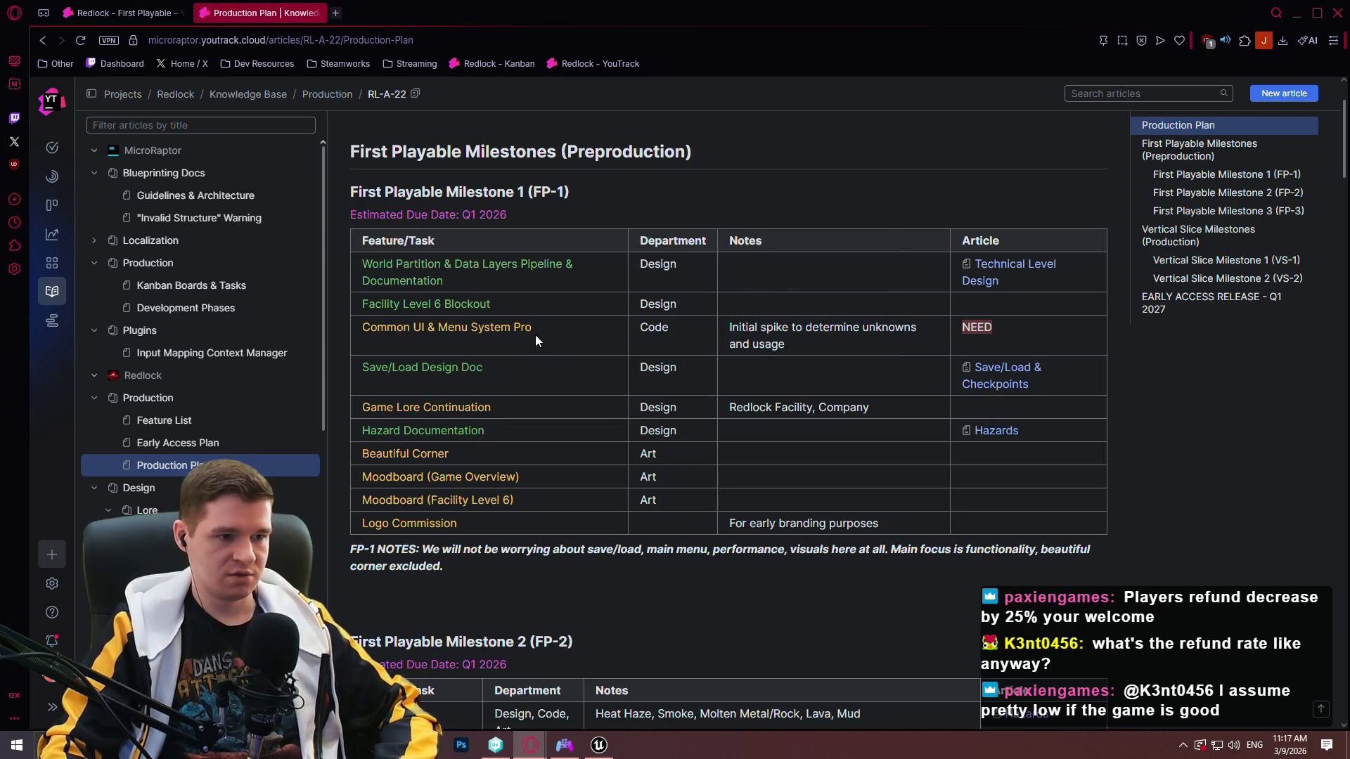
Colour Common UI & Menu System Pro green in the article and publish it.
{"action": "double_click", "coordinate": [531, 306]}
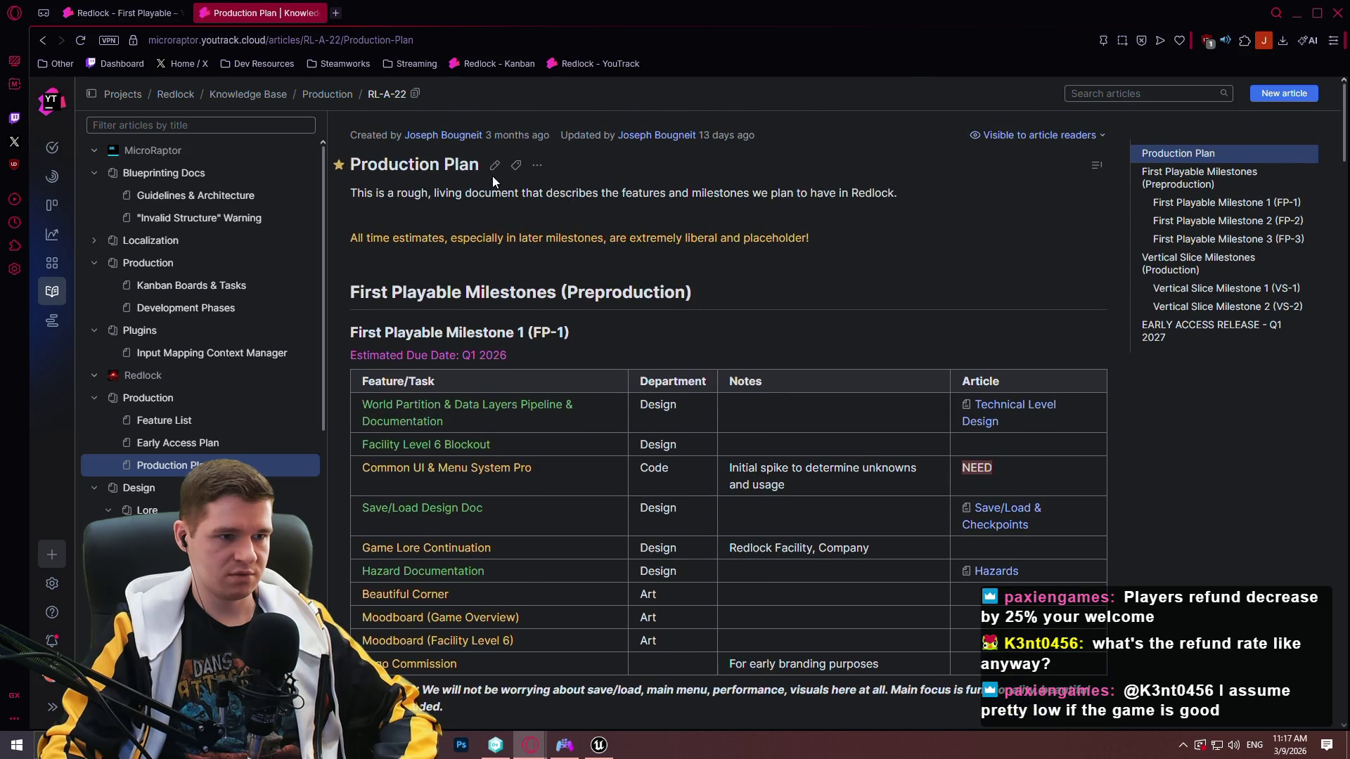
{"action": "scroll", "coordinate": [588, 334], "scroll_direction": "down", "scroll_amount": 2}
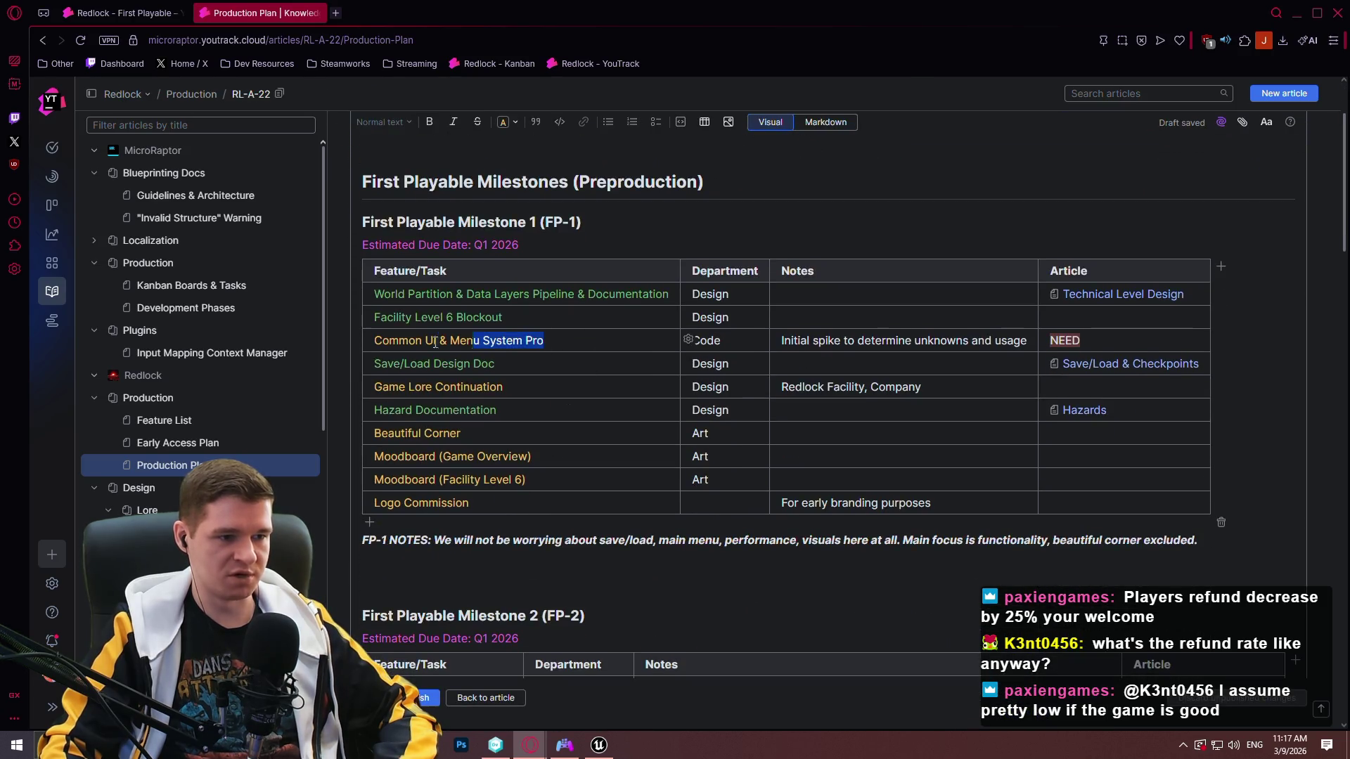
{"action": "left_click", "coordinate": [501, 319]}
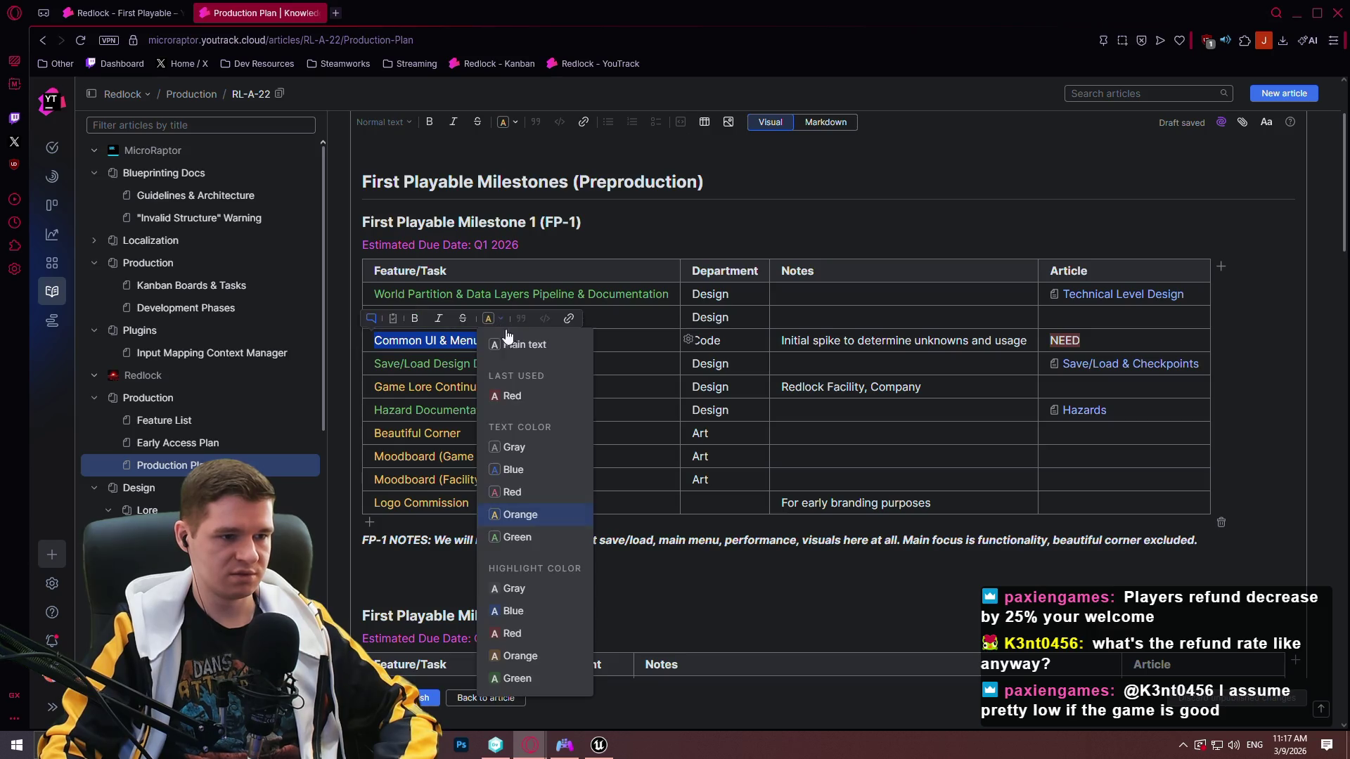
{"action": "left_click", "coordinate": [531, 538]}
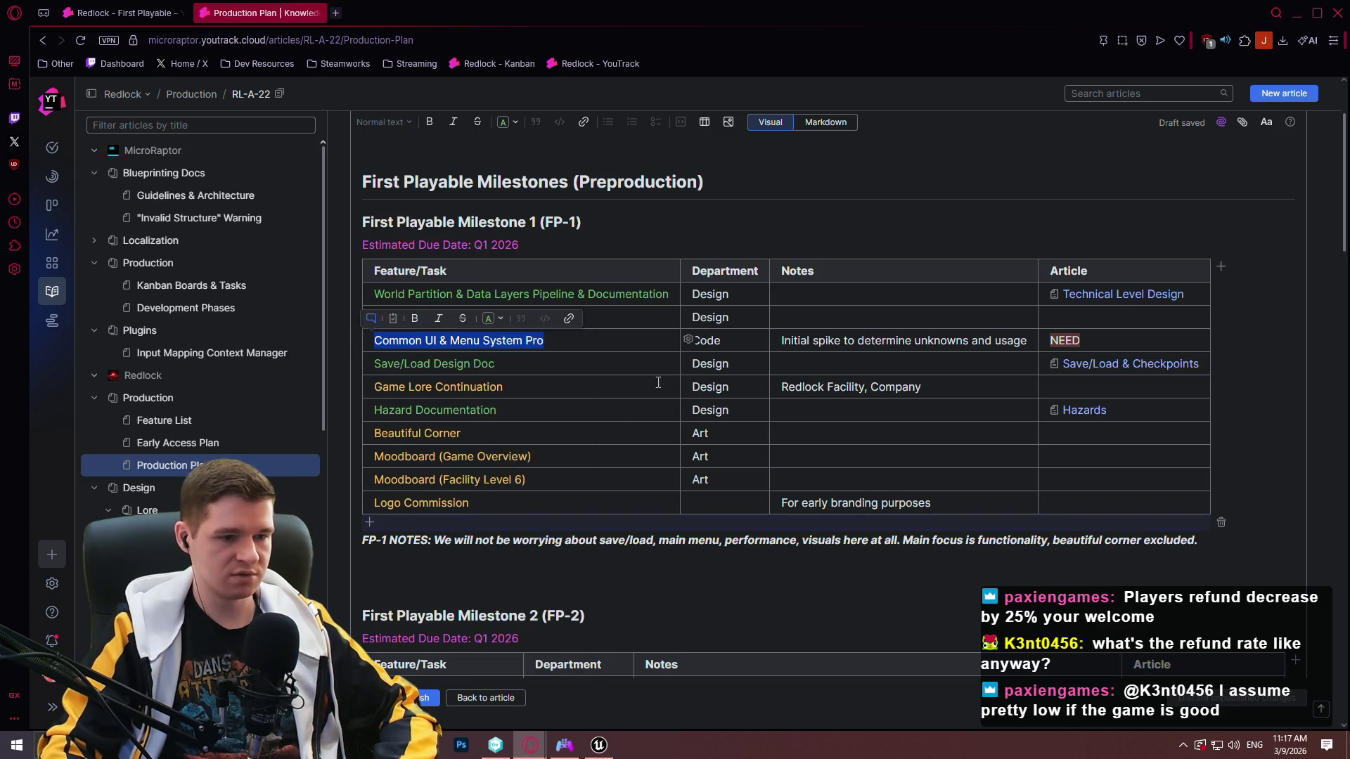
{"action": "left_click", "coordinate": [576, 514]}
{"action": "key", "text": "ctrl+Return"}
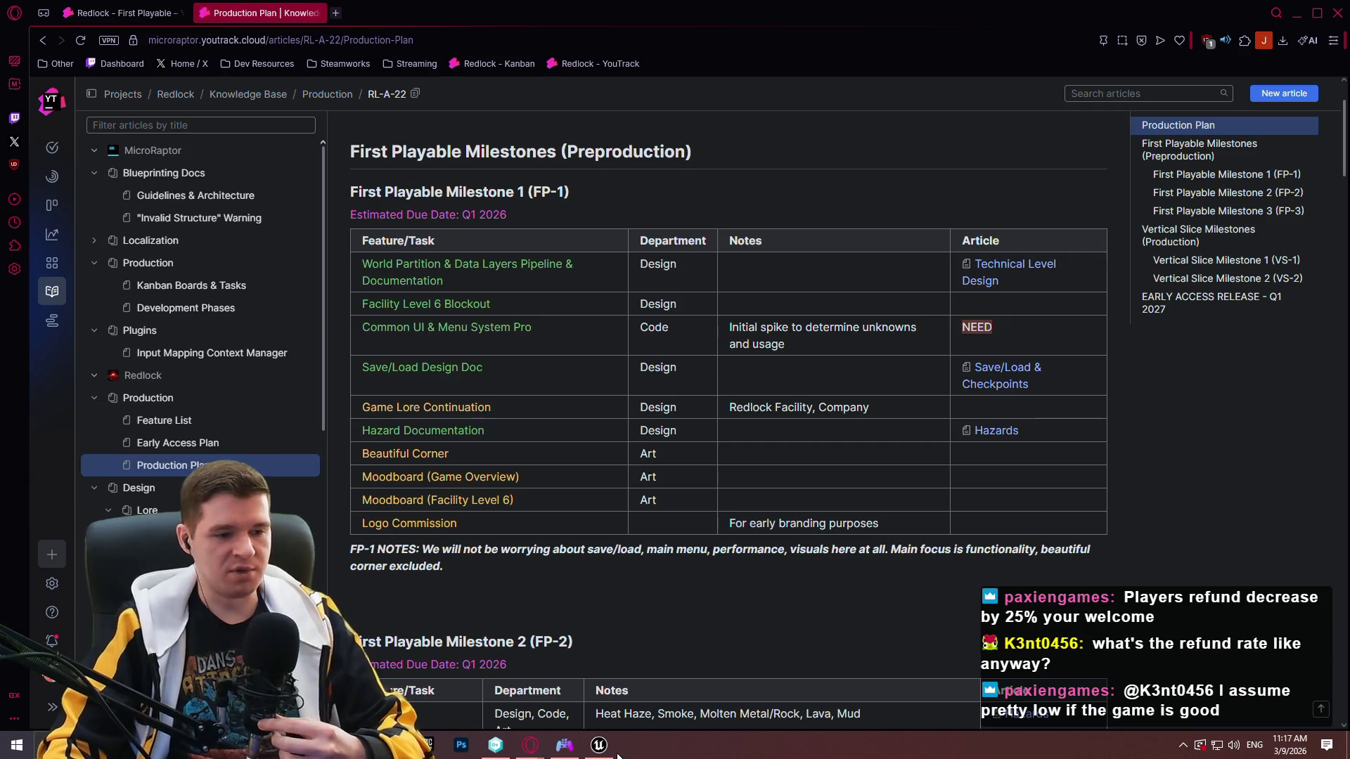
{"action": "key", "text": "alt+Tab"}
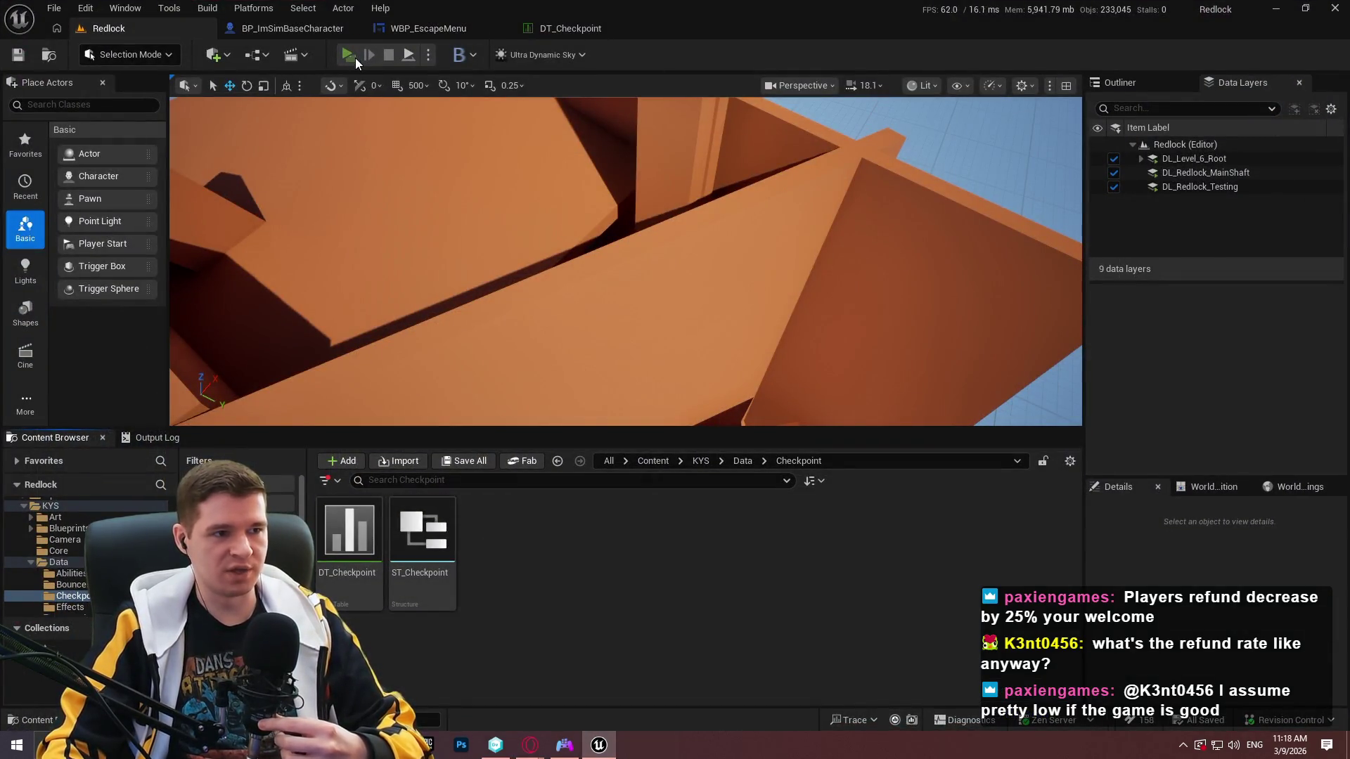
Start a standalone play session, pause and resume, then teleport to the Geothermal Power checkpoint.
{"action": "left_click", "coordinate": [354, 57]}
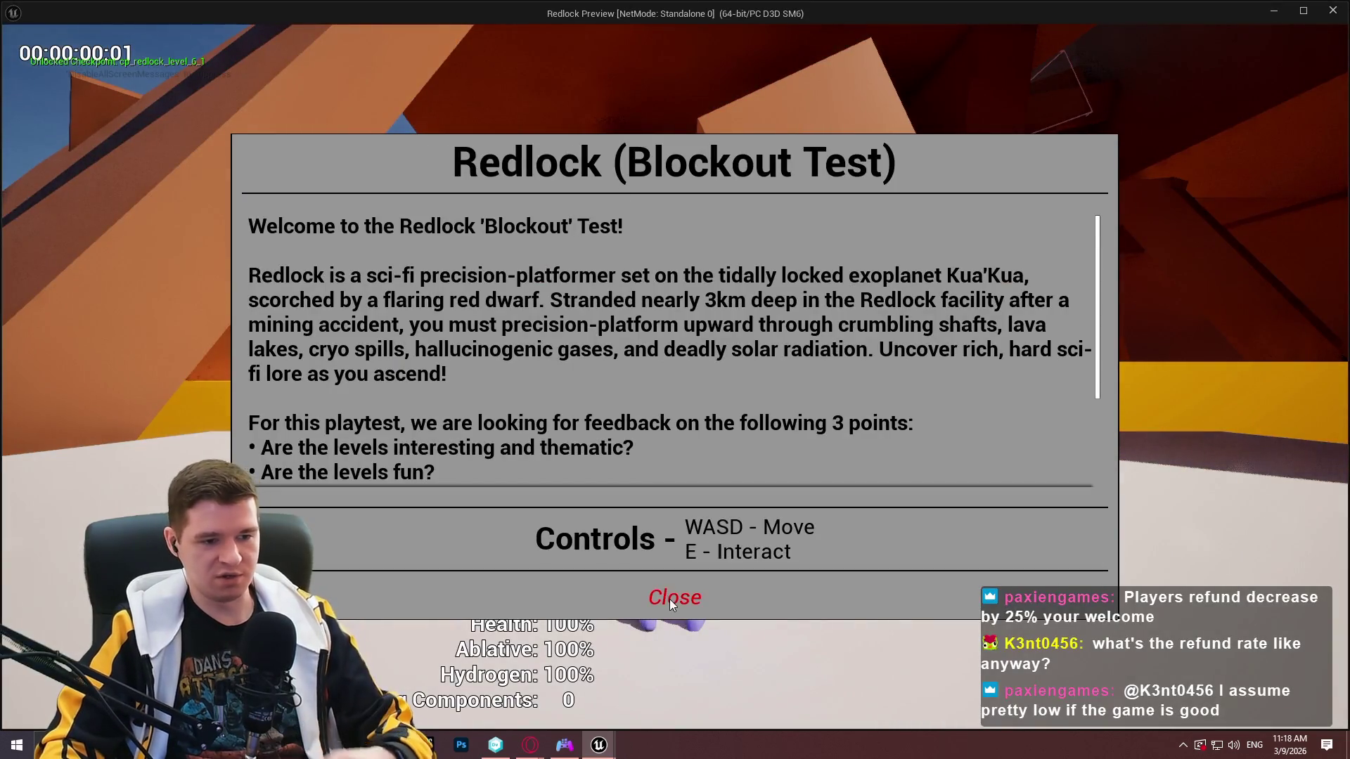
{"action": "left_click", "coordinate": [671, 599]}
{"action": "key", "text": "Escape"}
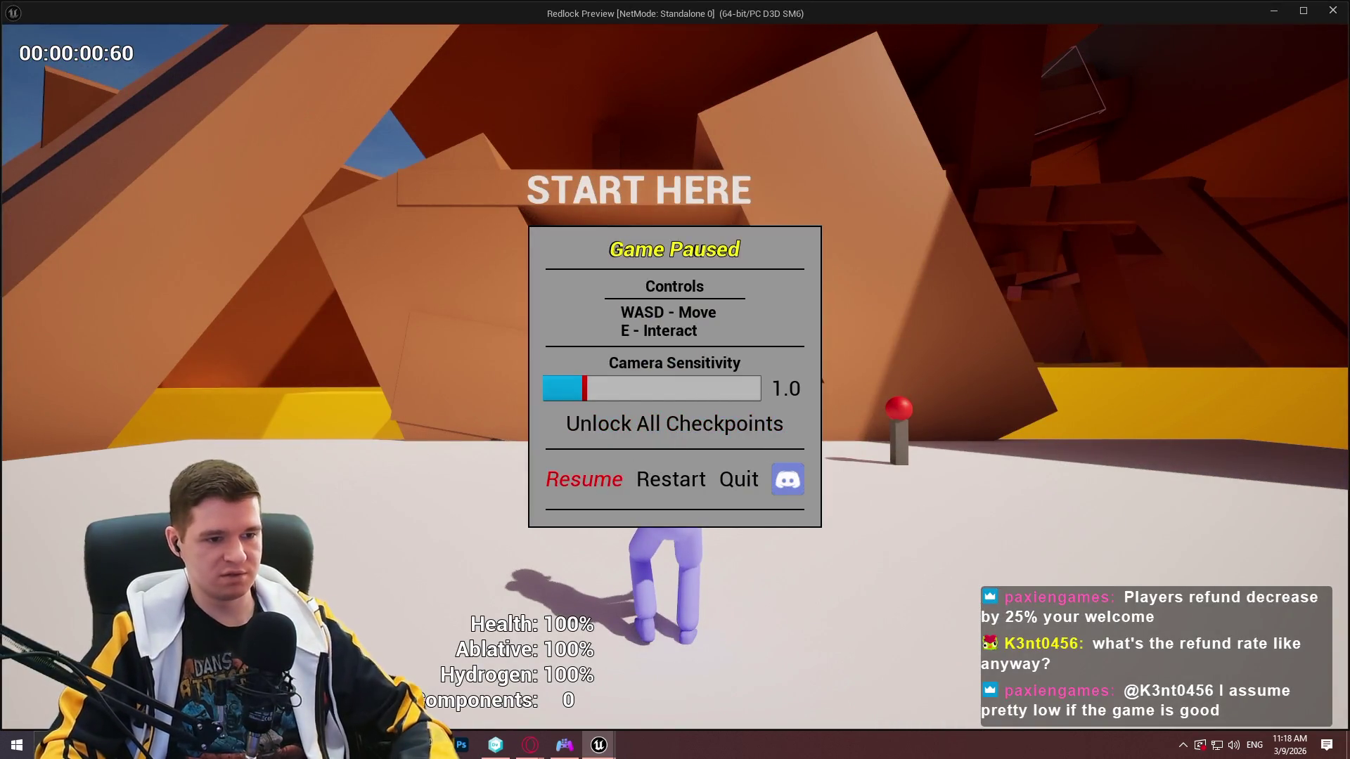
{"action": "key", "text": "Escape"}
{"action": "key", "text": "w"}
{"action": "key", "text": "e"}
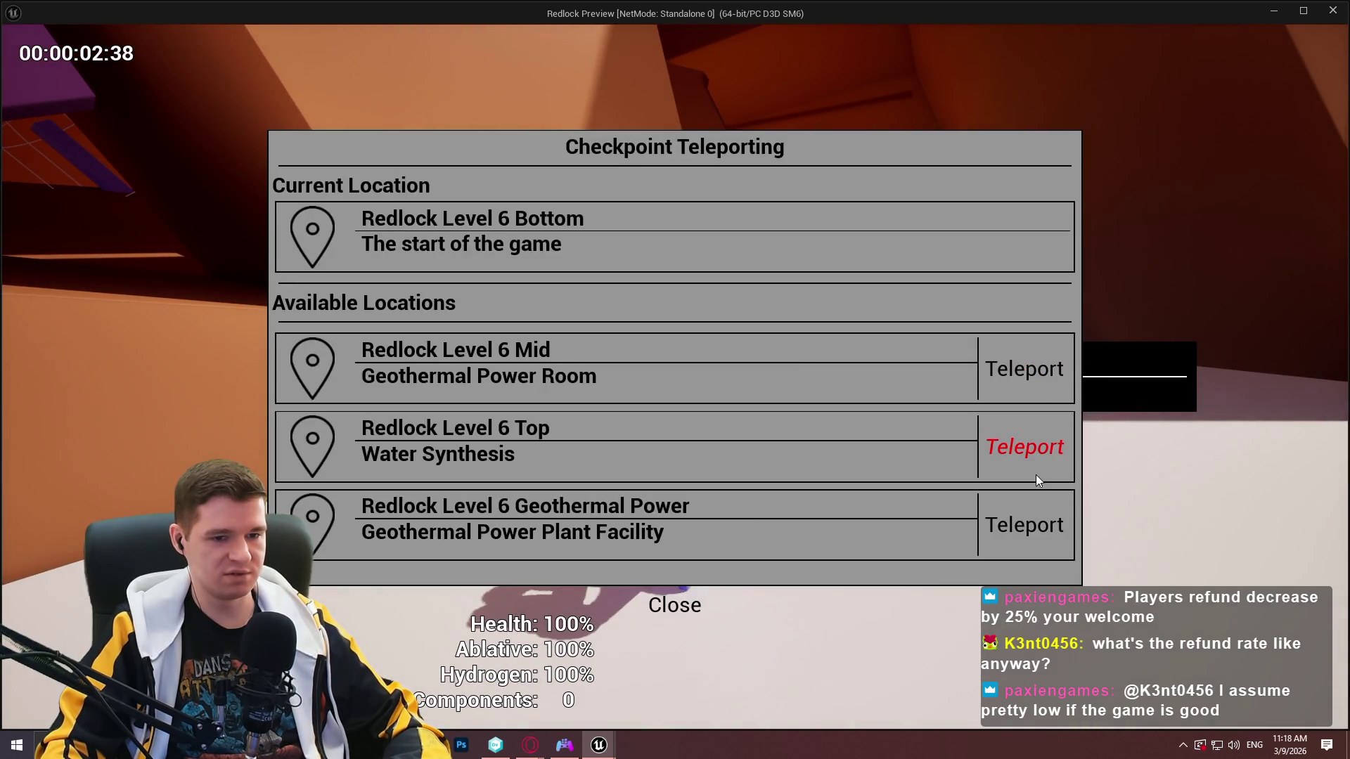
{"action": "left_click", "coordinate": [1034, 527]}
Run through the level, pause and resume, then teleport to a different Level 6 checkpoint.
{"action": "key", "text": "w"}
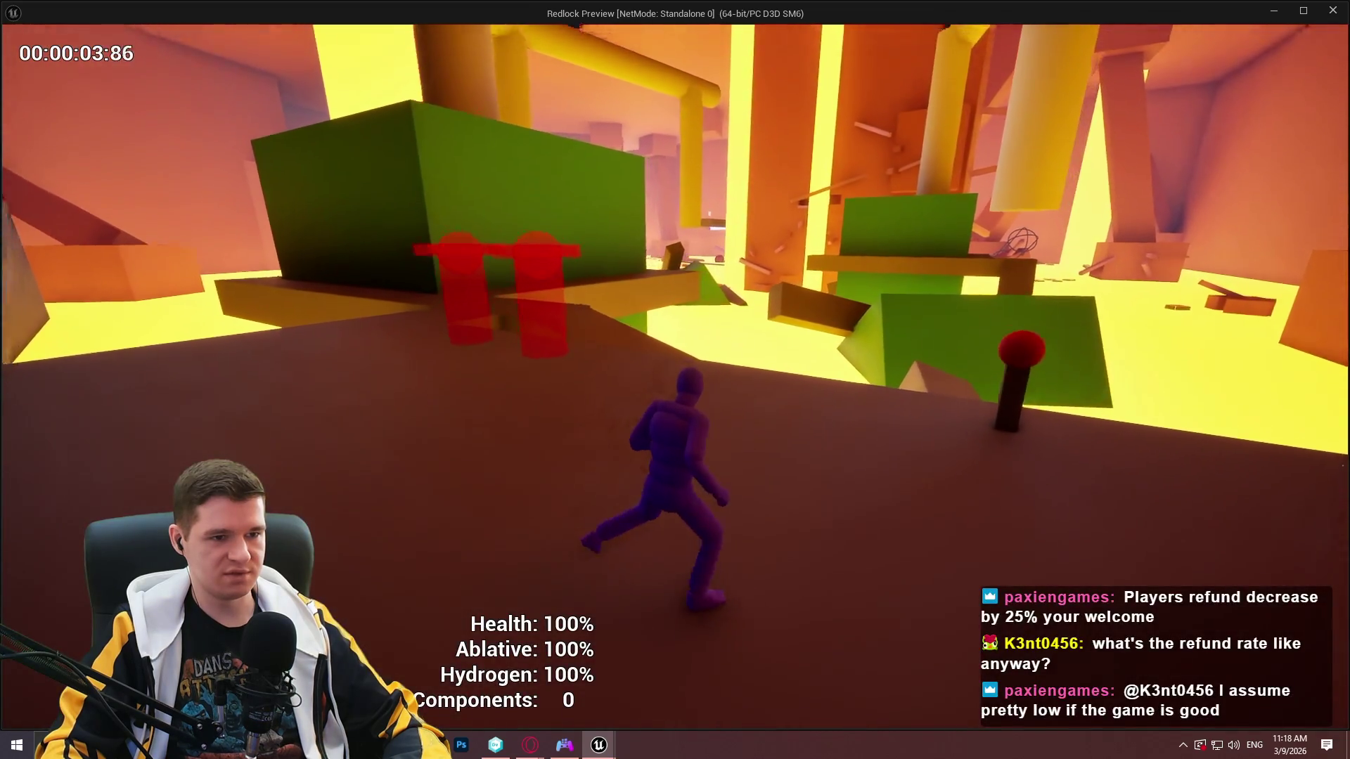
{"action": "key", "text": "w"}
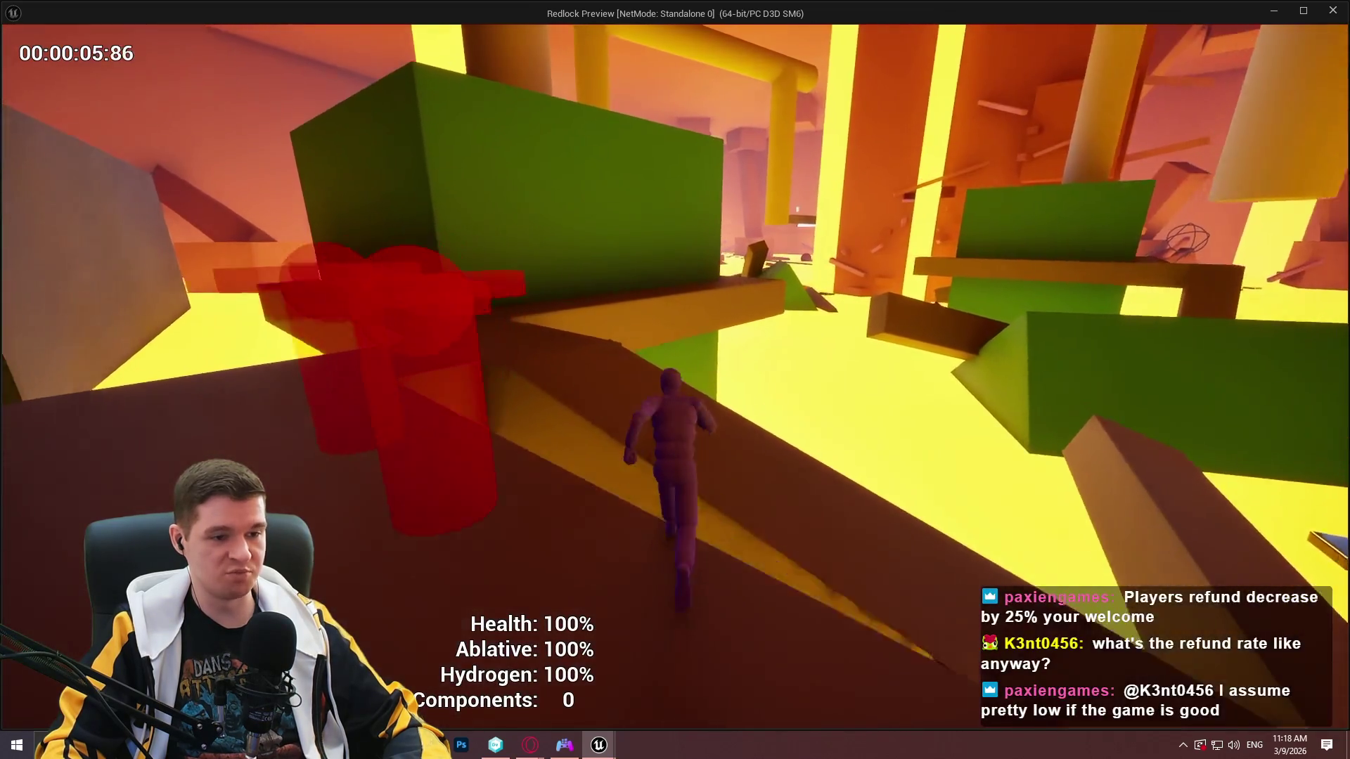
{"action": "key", "text": "w"}
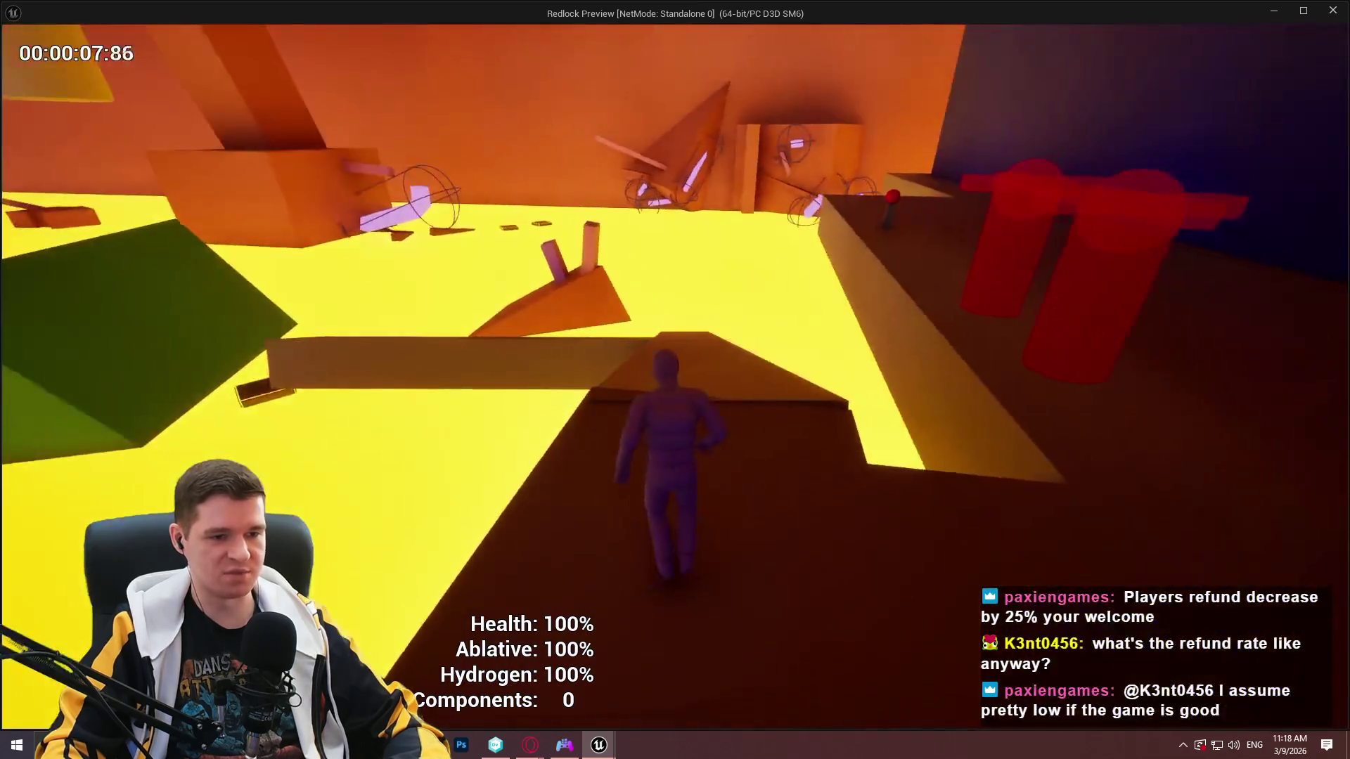
{"action": "key", "text": "w"}
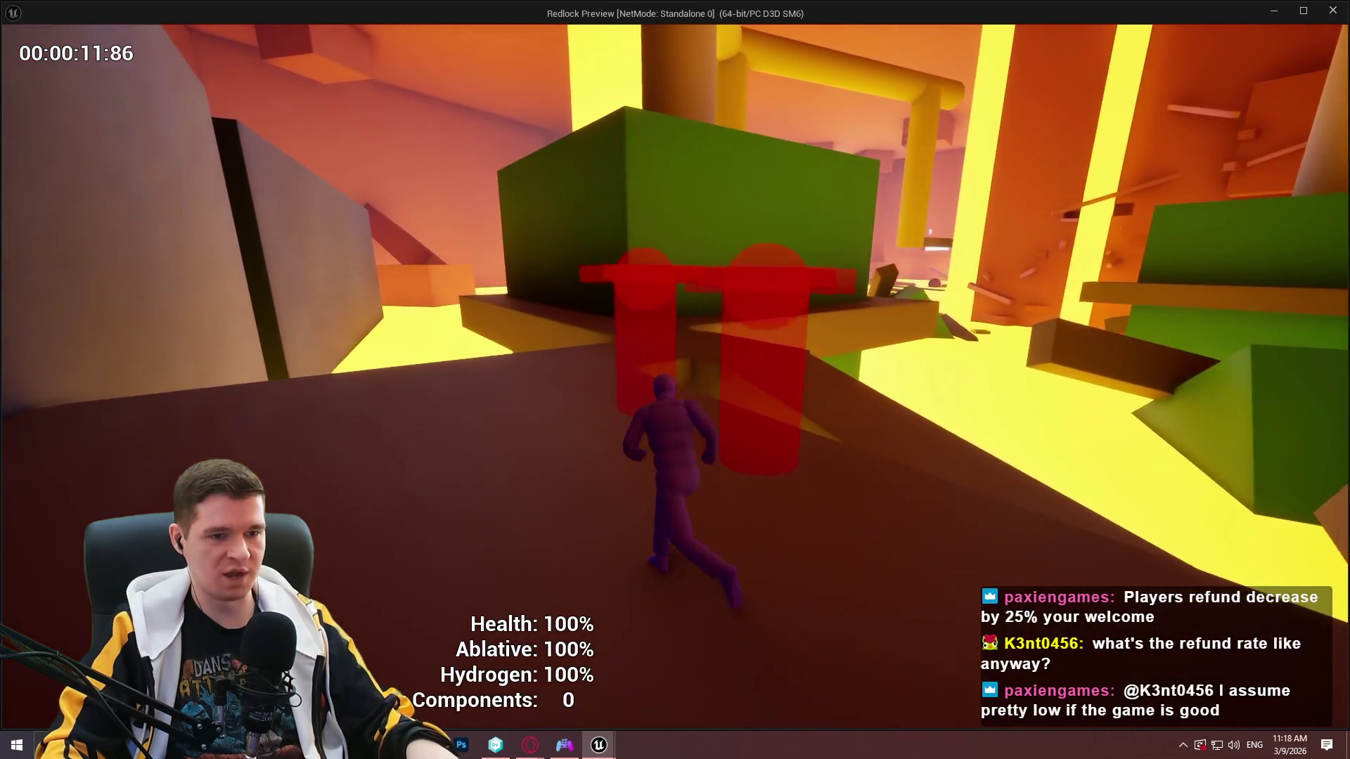
{"action": "key", "text": "Escape"}
{"action": "left_click", "coordinate": [585, 481]}
{"action": "key", "text": "w"}
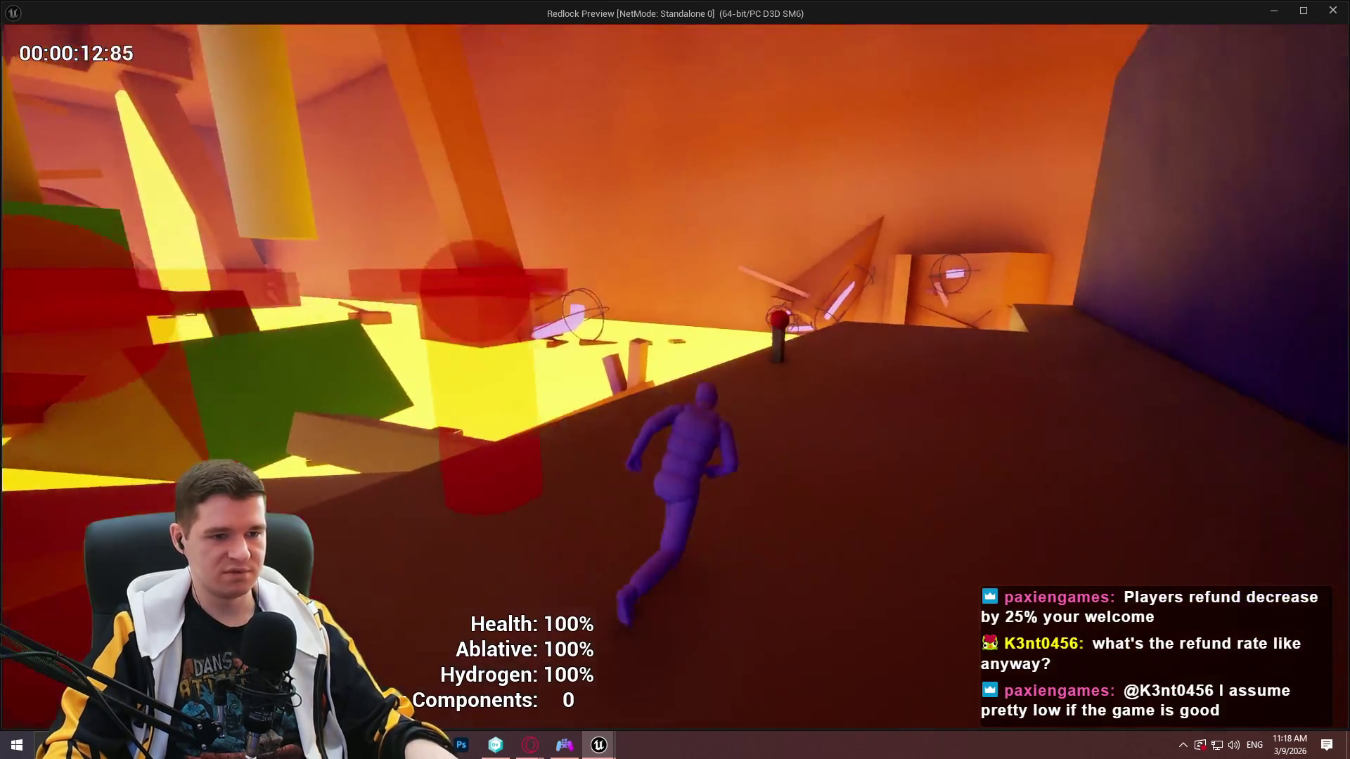
{"action": "key", "text": "e"}
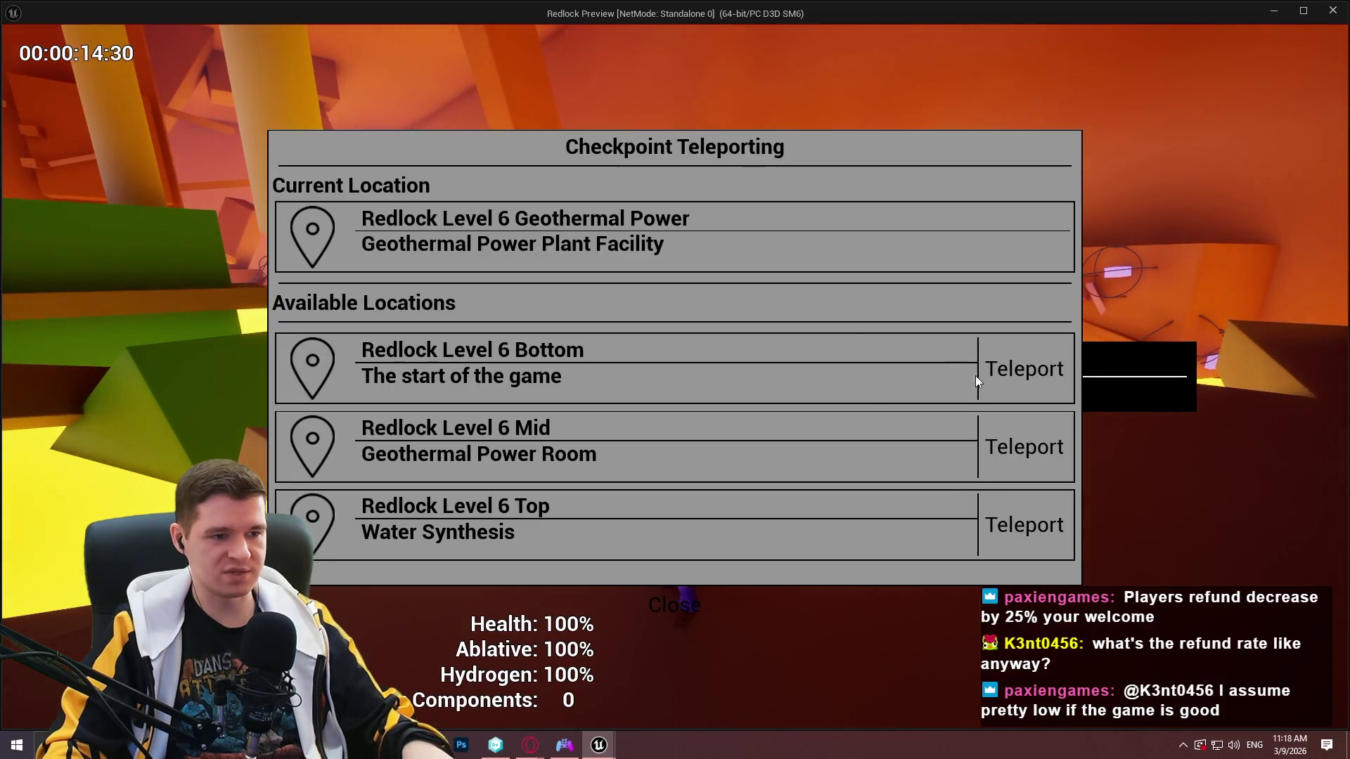
{"action": "left_click", "coordinate": [1024, 447]}
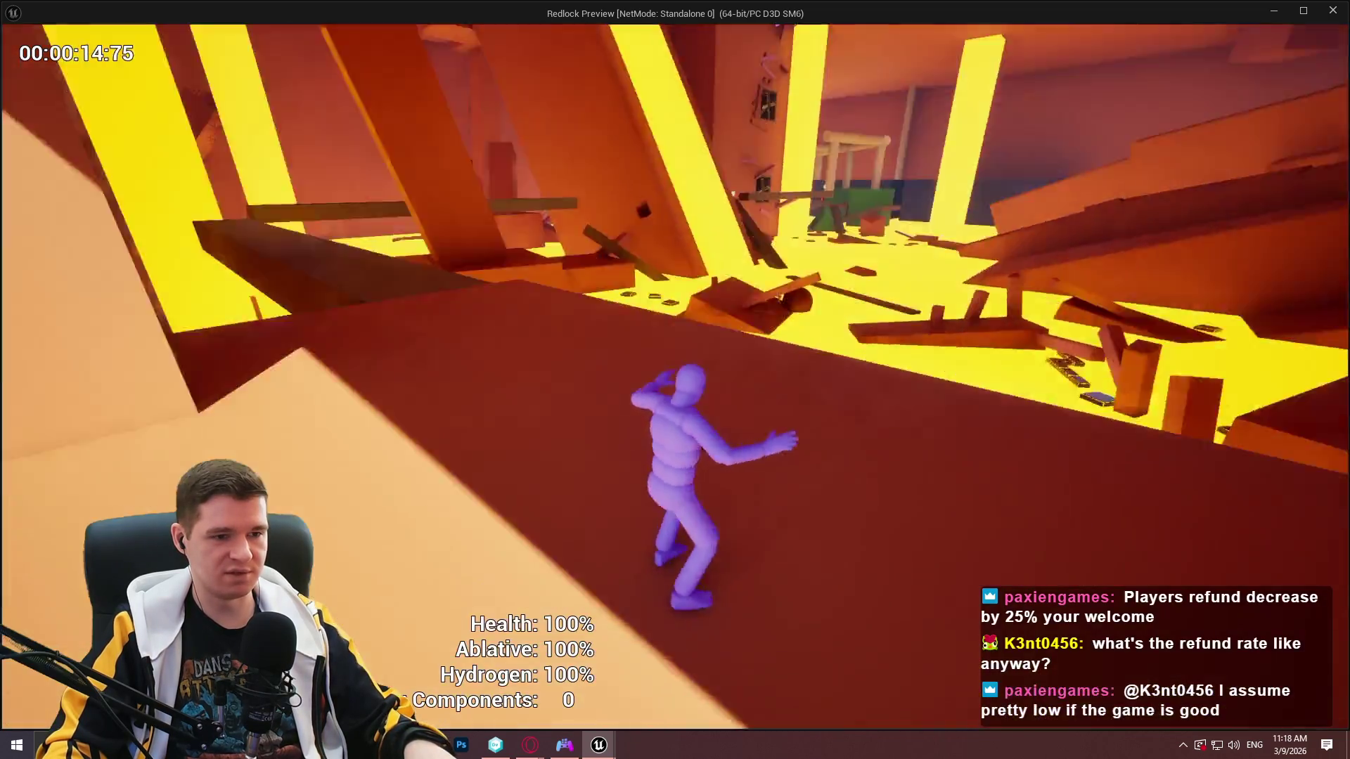
Collect the component crates, vault the wall and run up the dark ramp.
{"action": "key", "text": "w"}
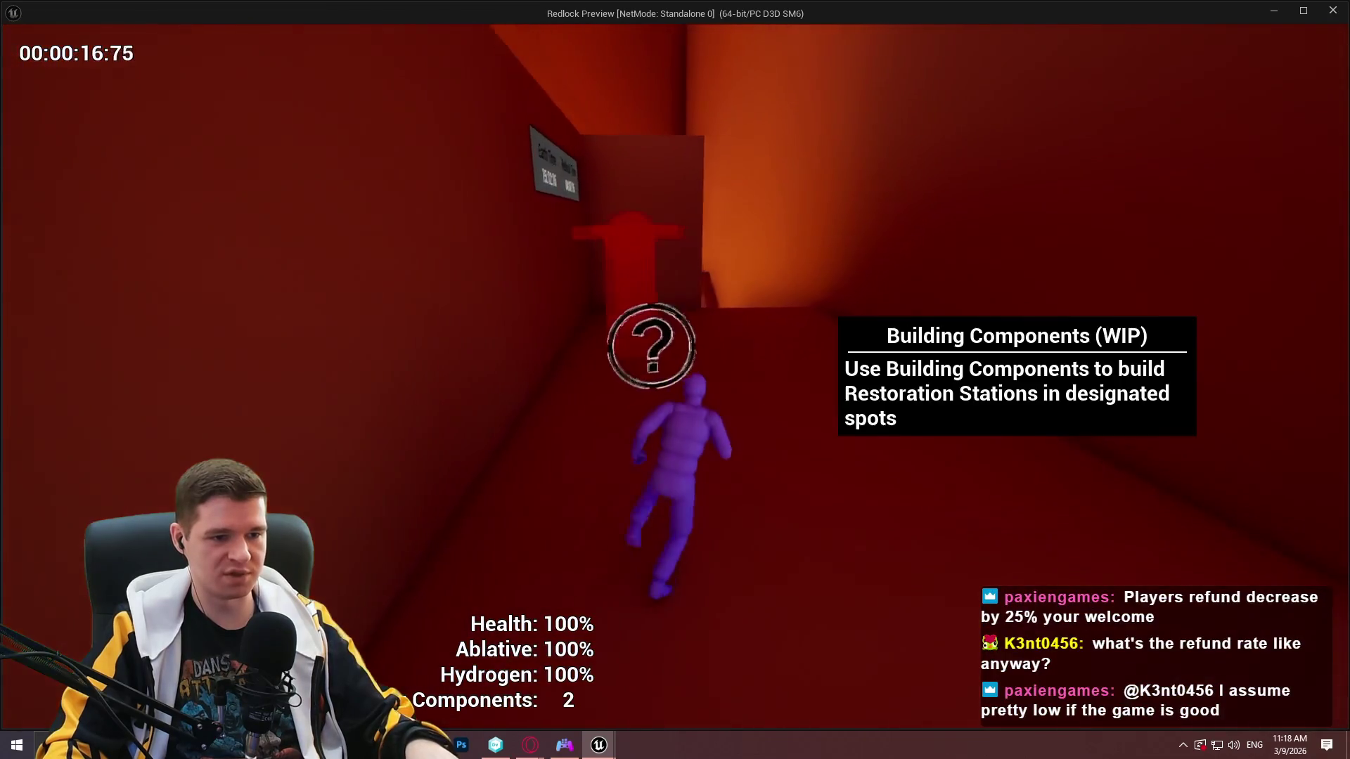
{"action": "key", "text": "space"}
{"action": "key", "text": "w"}
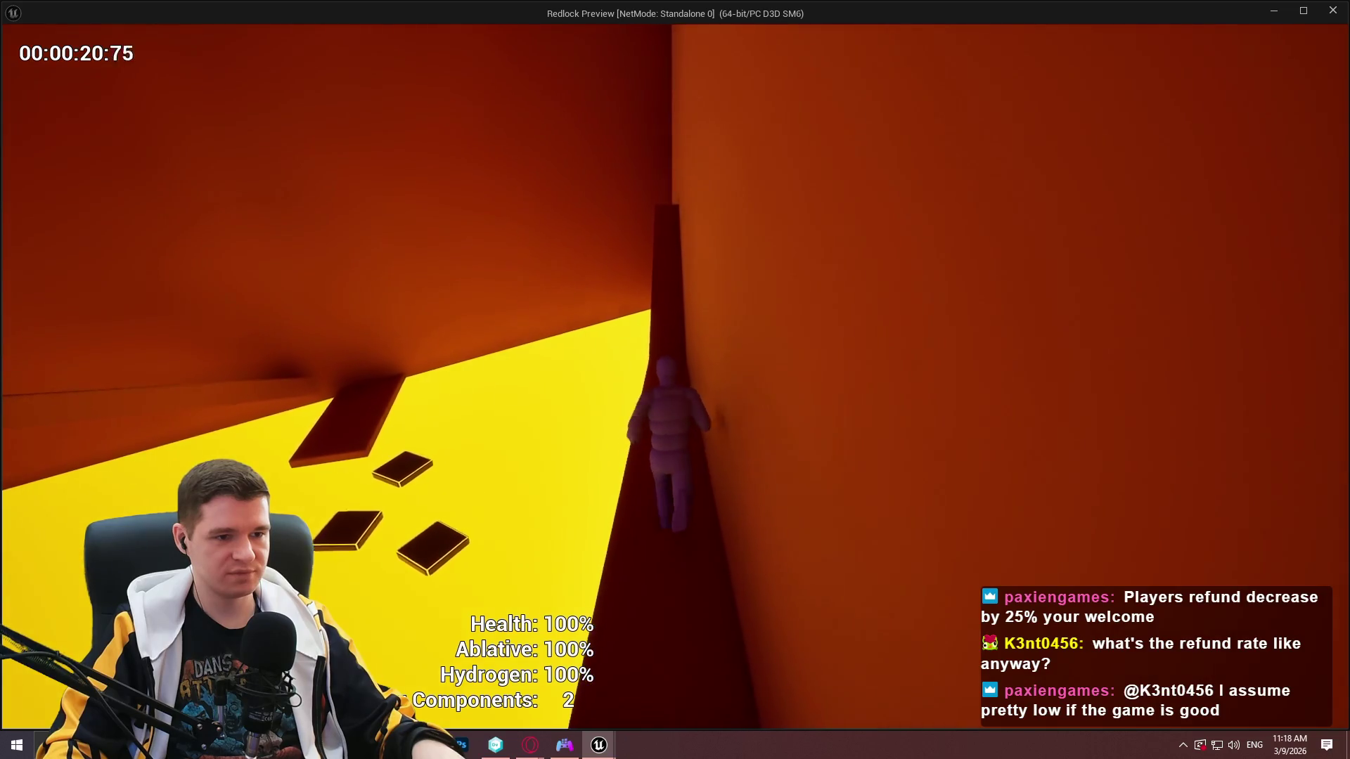
{"action": "key", "text": "space"}
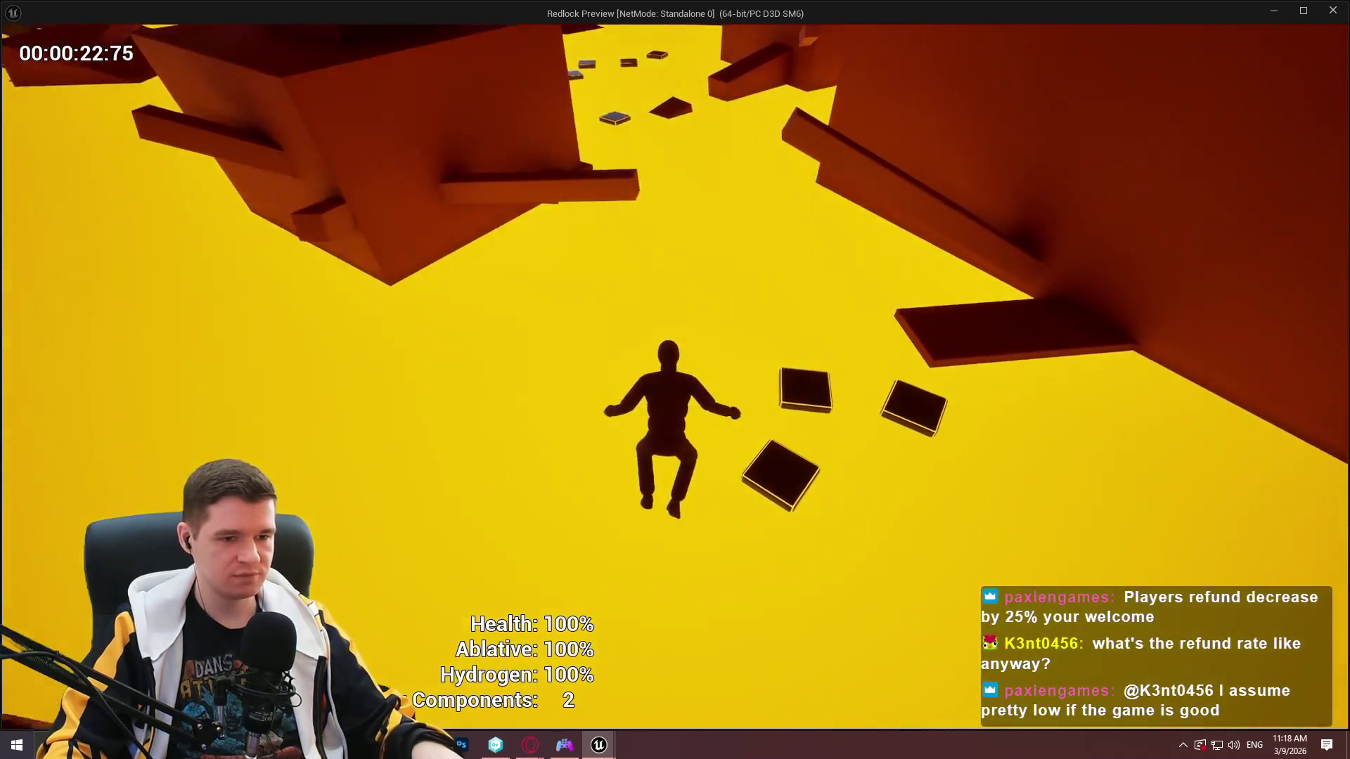
{"action": "key", "text": "w"}
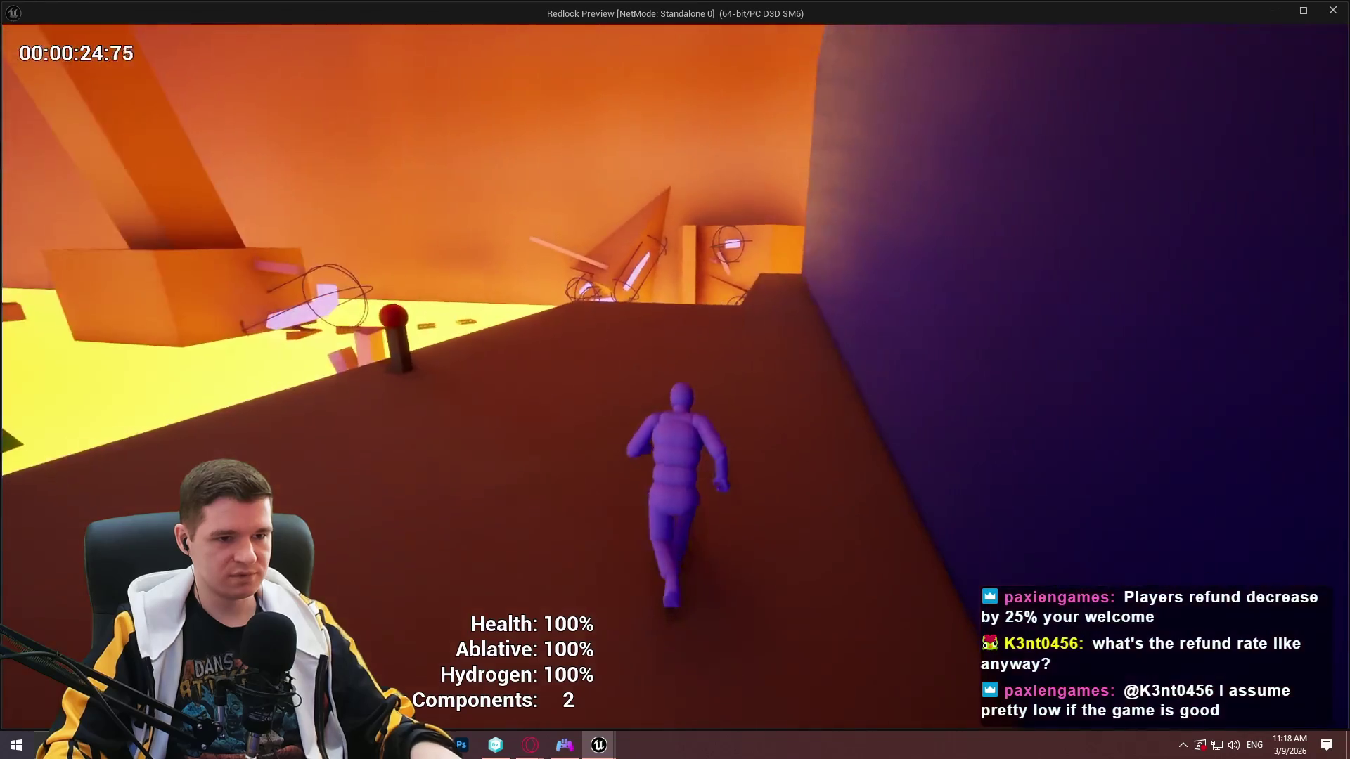
{"action": "key", "text": "w"}
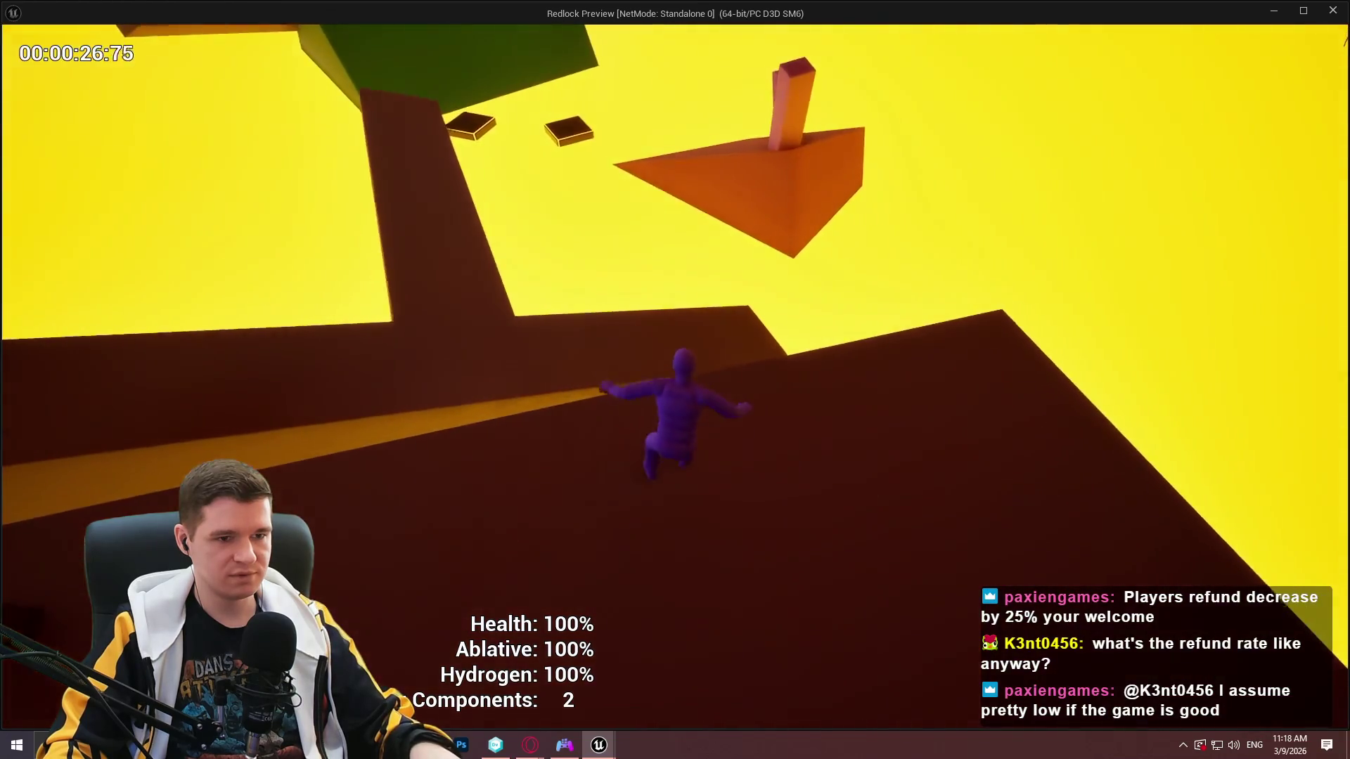
{"action": "key", "text": "w"}
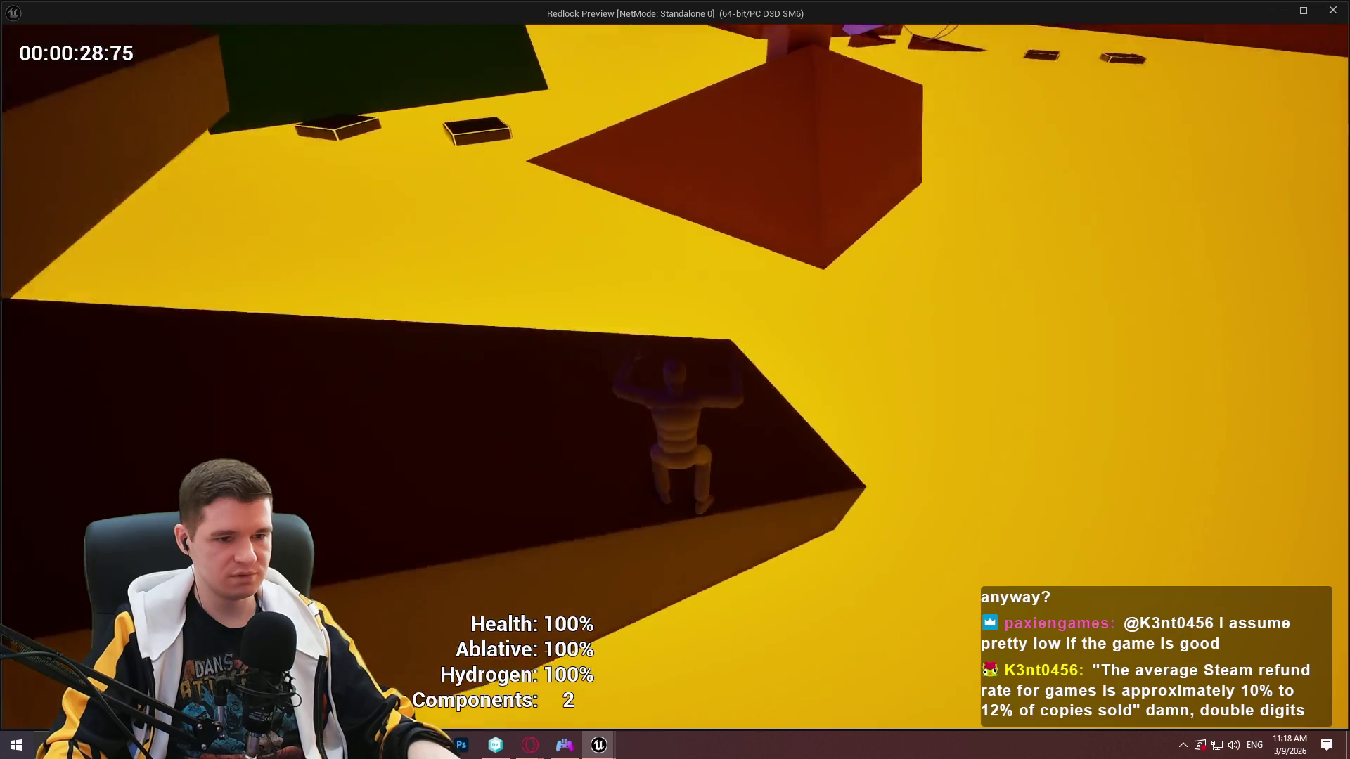
{"action": "key", "text": "w"}
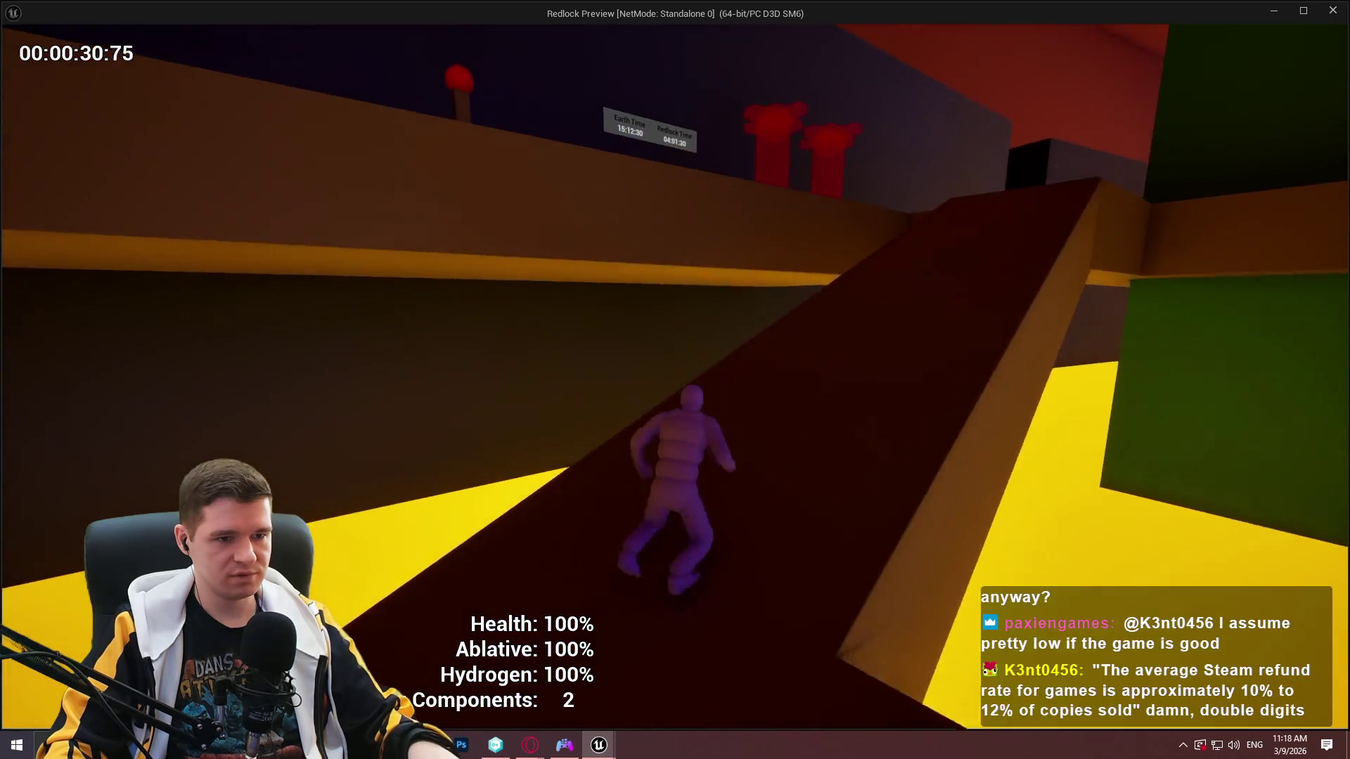
{"action": "key", "text": "w"}
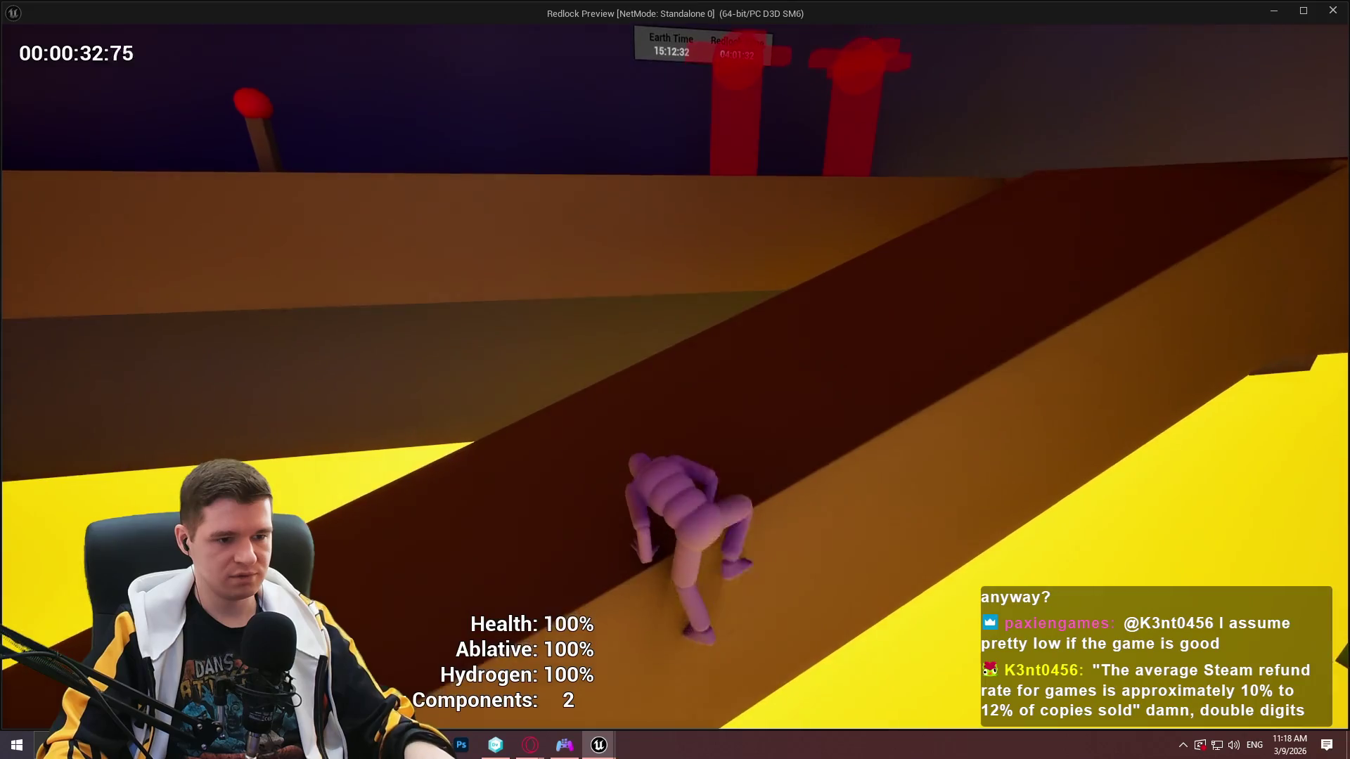
{"action": "key", "text": "w"}
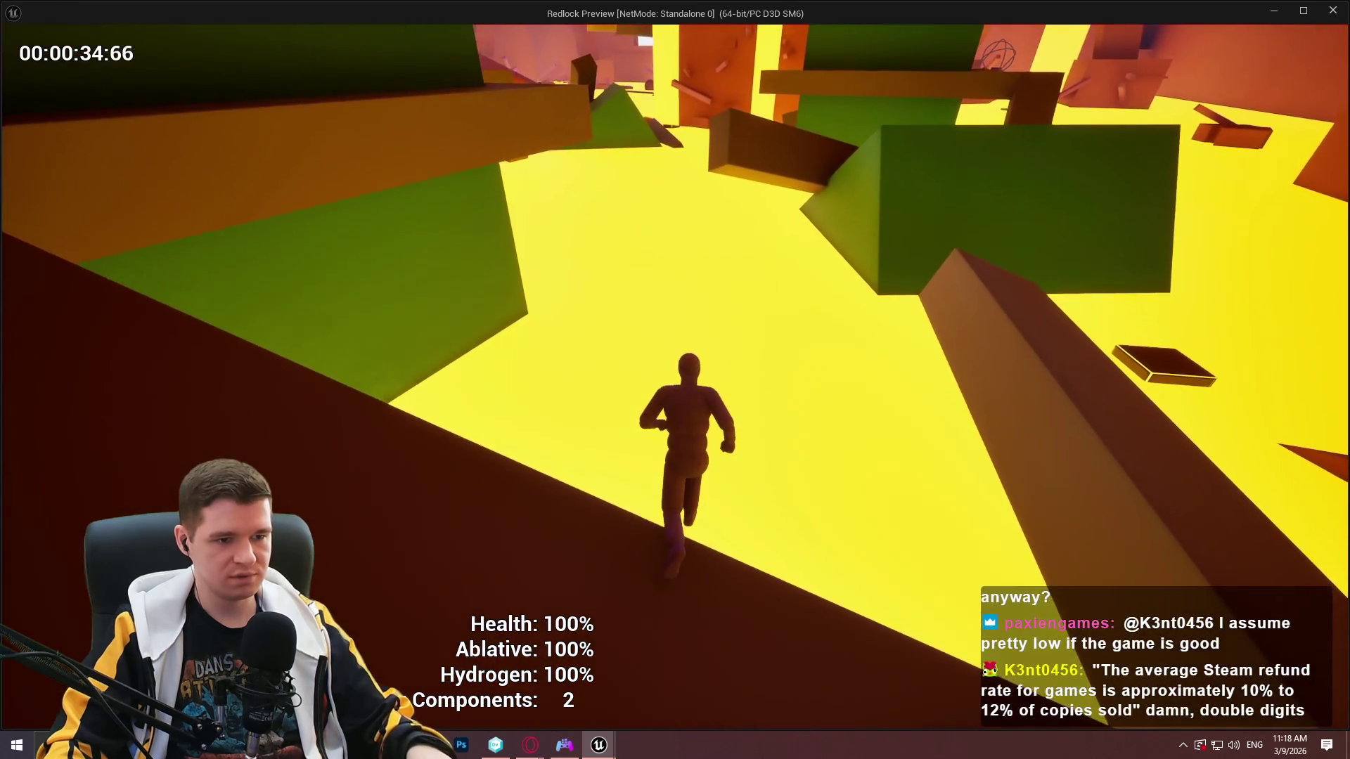
{"action": "key", "text": "w"}
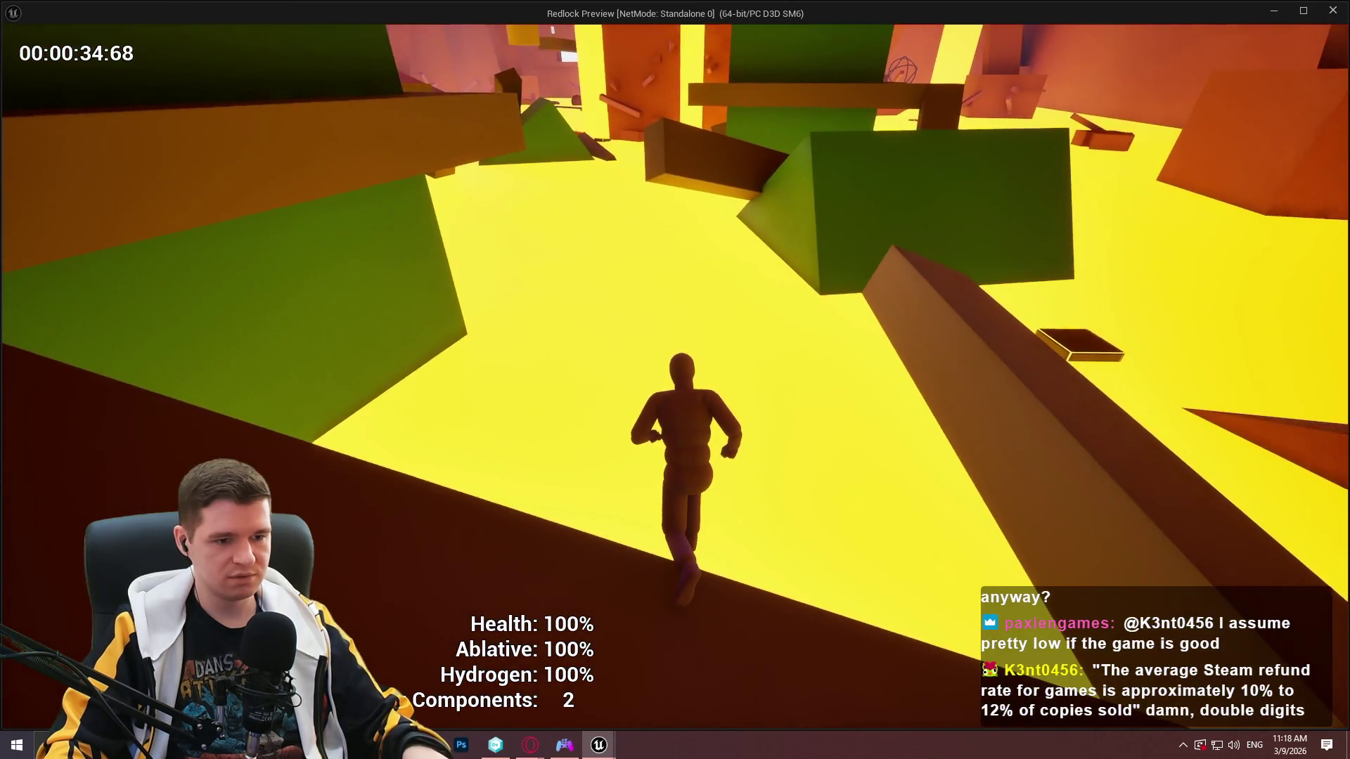
Wall-run along the green wall across the yellow floor, leap the gaps, and end the preview.
{"action": "key", "text": "w"}
{"action": "key", "text": "w"}
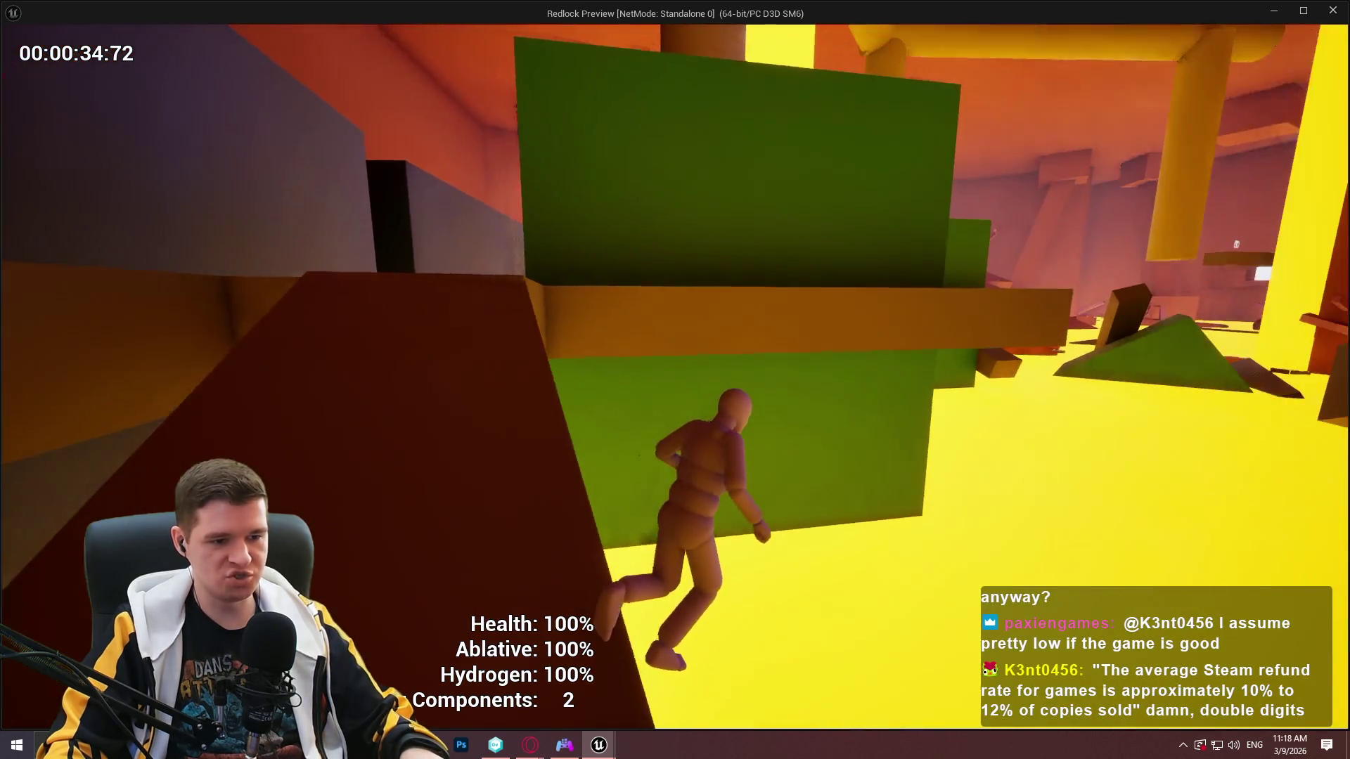
{"action": "key", "text": "w"}
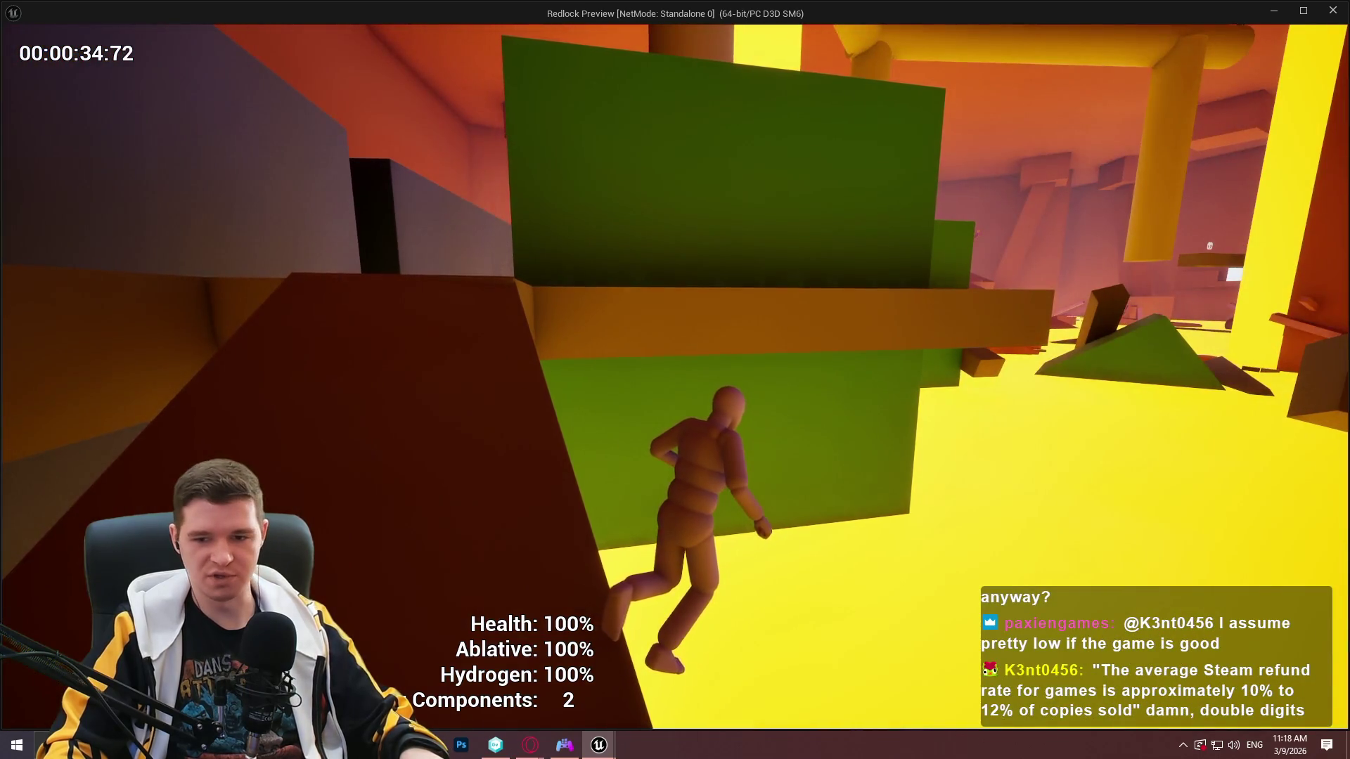
{"action": "key", "text": "w"}
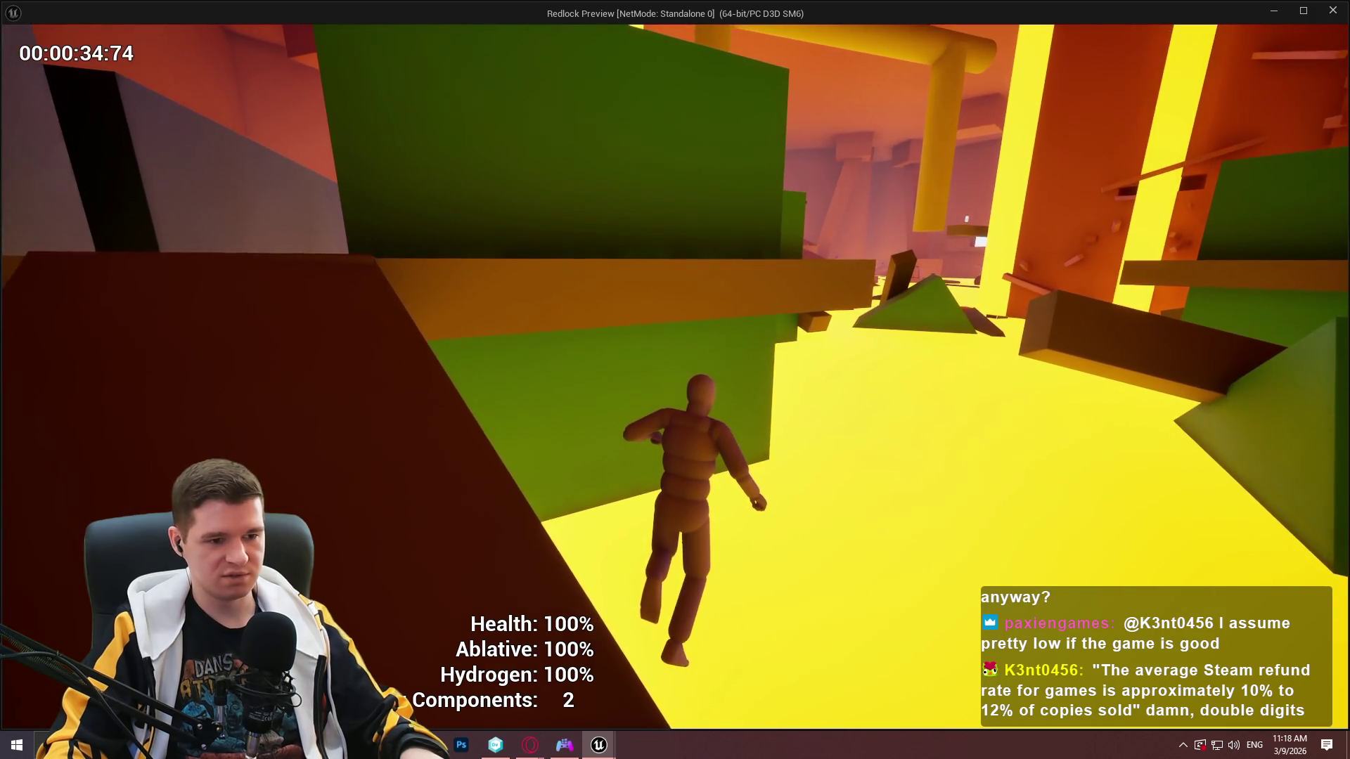
{"action": "key", "text": "w"}
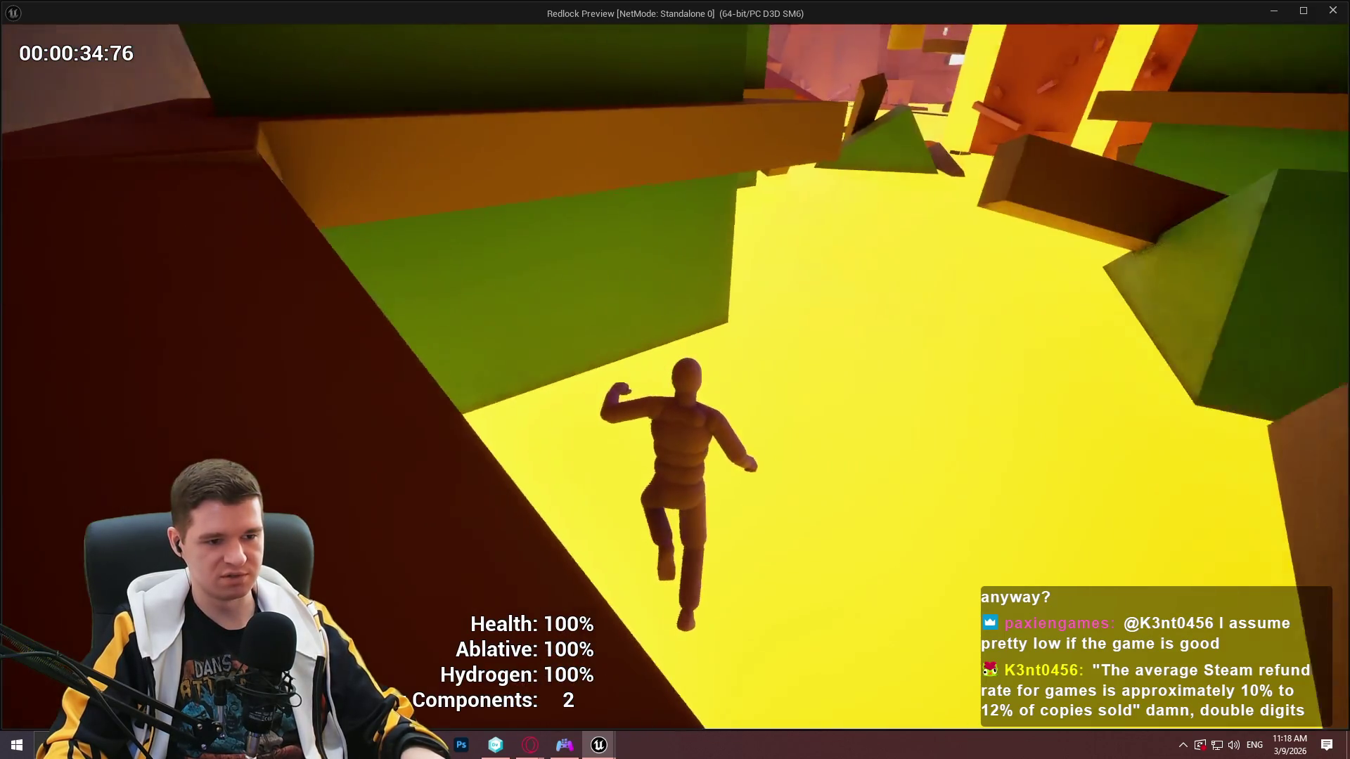
{"action": "key", "text": "w"}
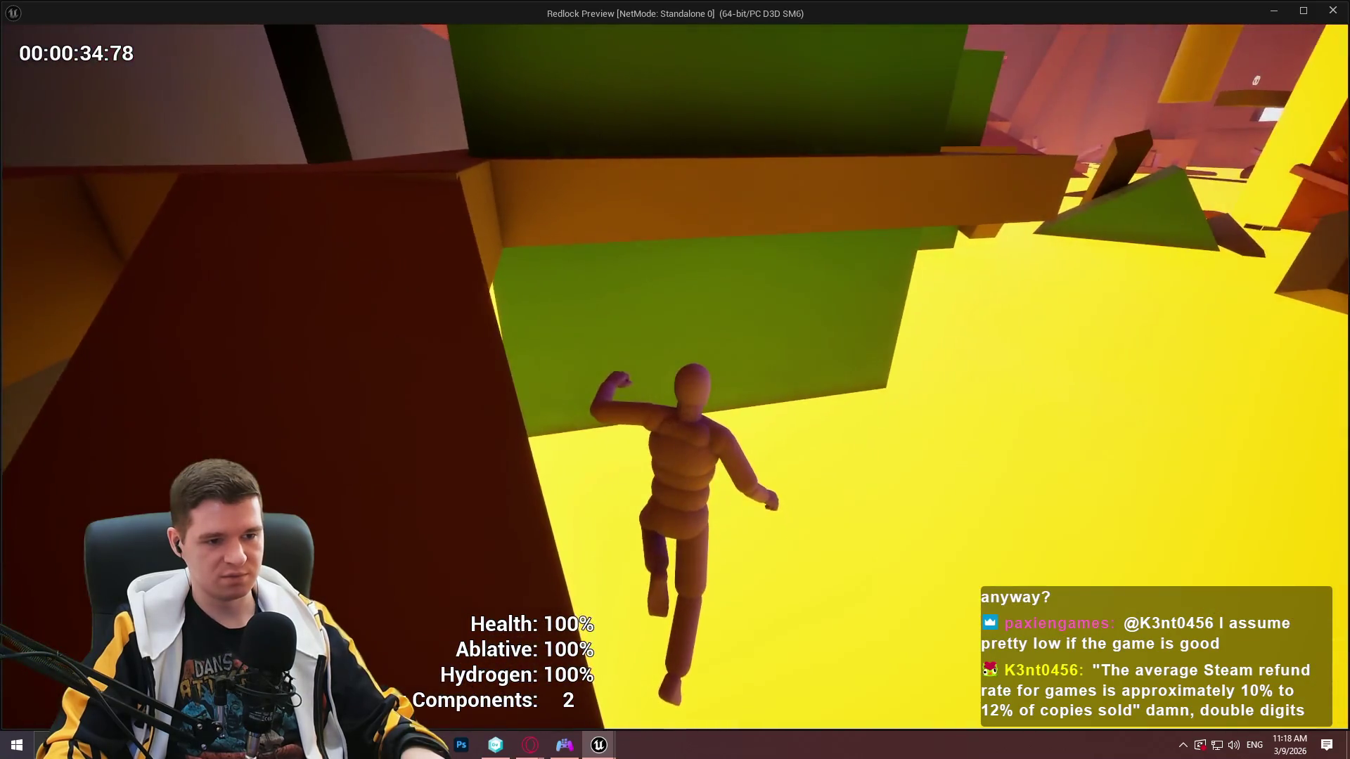
{"action": "key", "text": "w"}
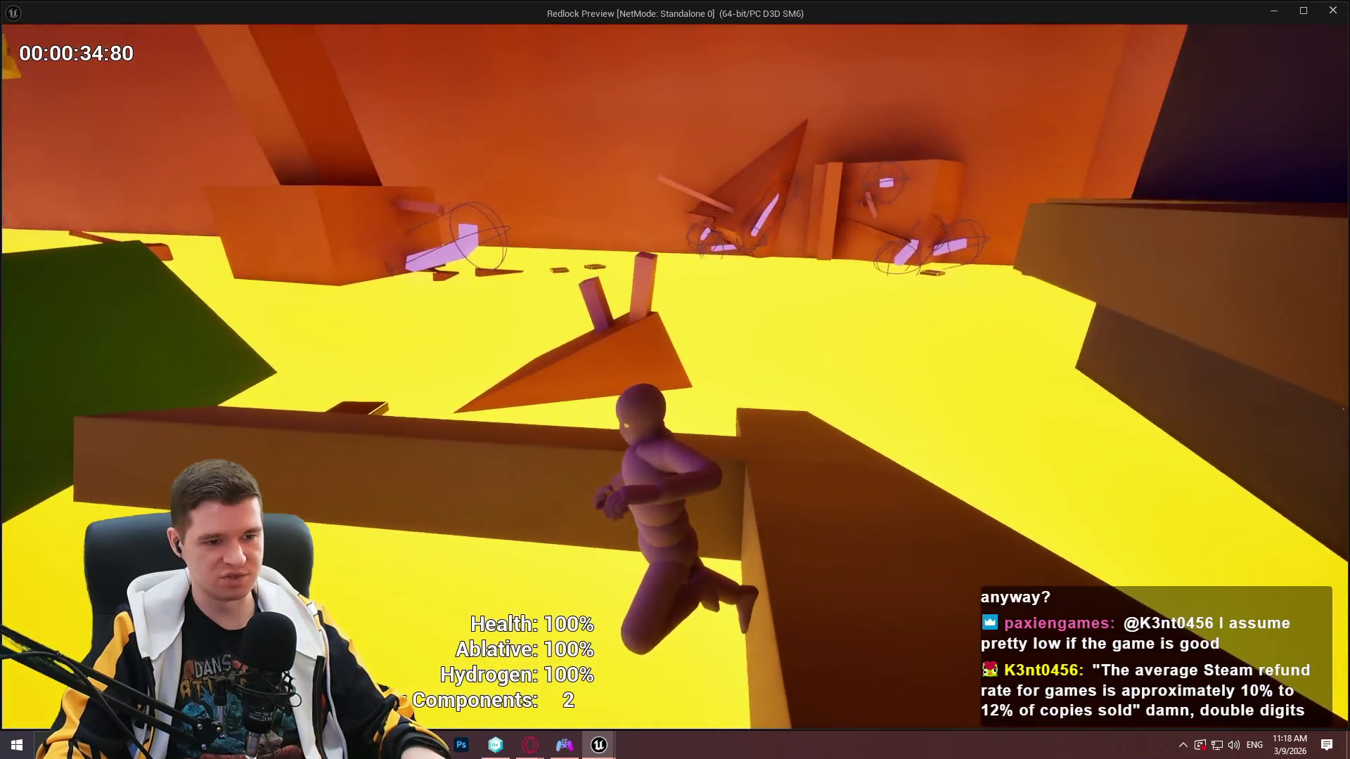
{"action": "key", "text": "w"}
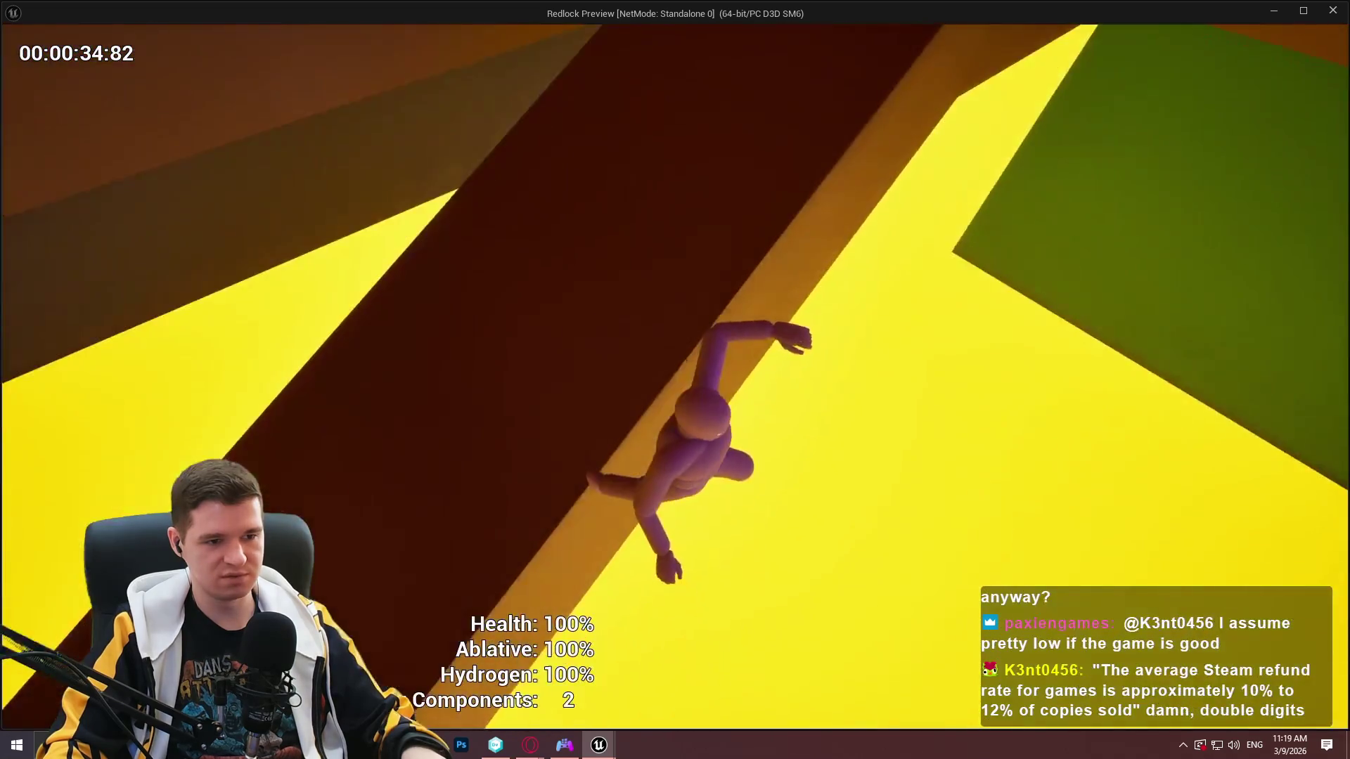
{"action": "key", "text": "w"}
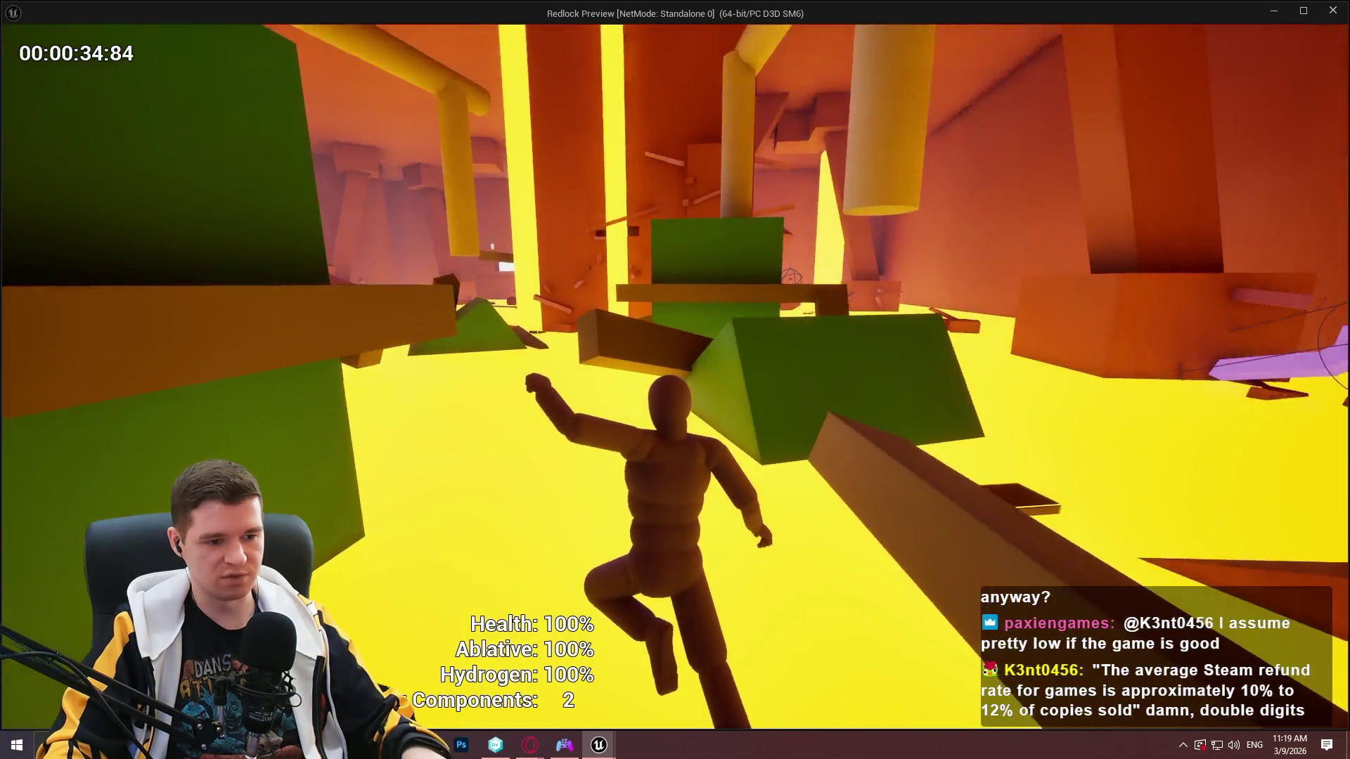
{"action": "key", "text": "w"}
{"action": "key", "text": "w"}
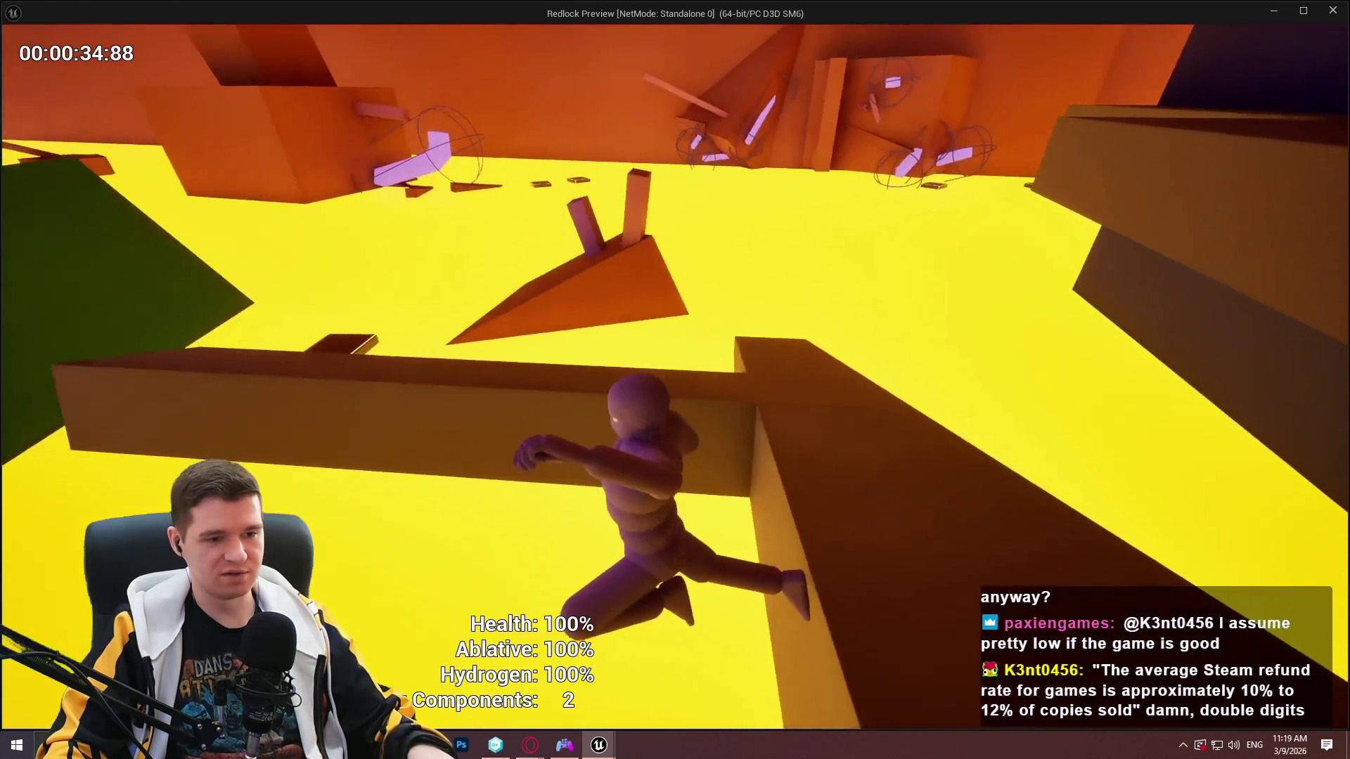
{"action": "key", "text": "Escape"}
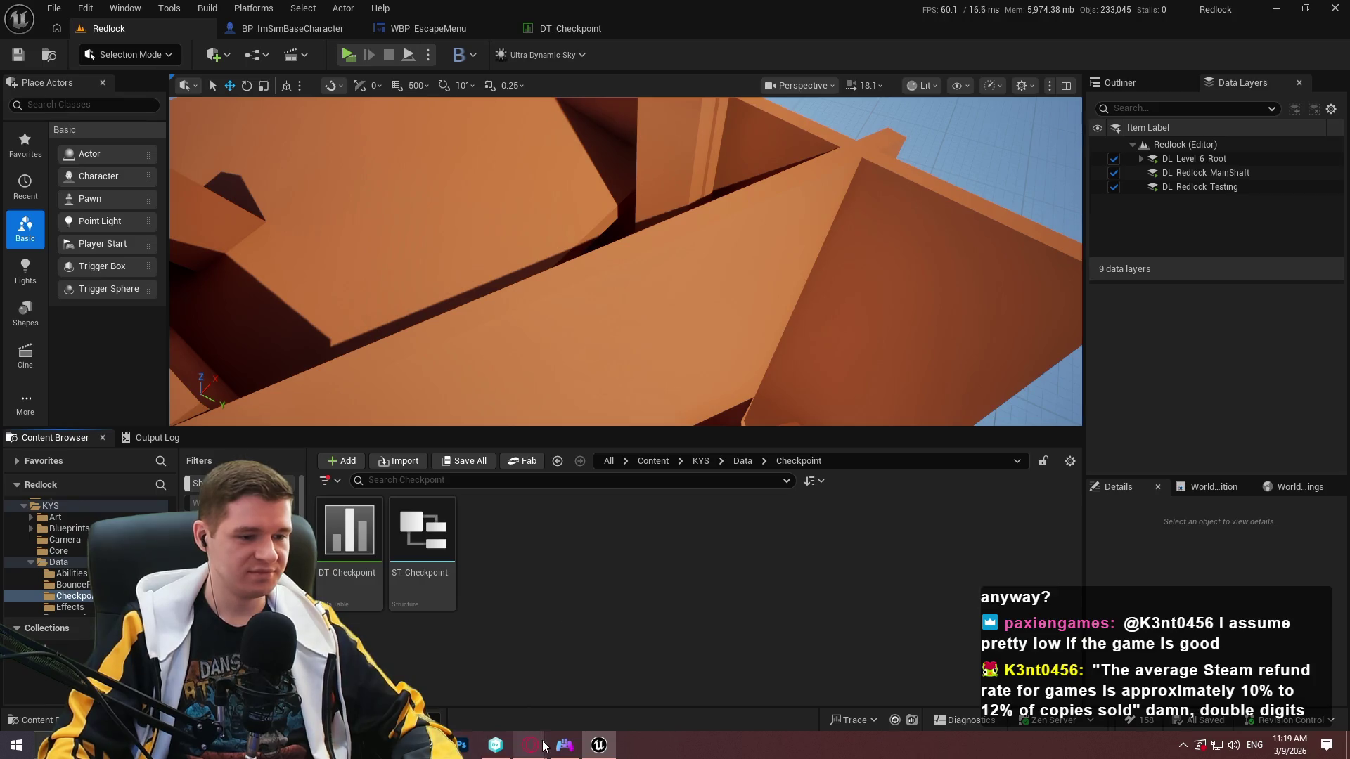
Read through the Redlock - Exosuit lore article's features, then return to Unreal Editor.
{"action": "left_click", "coordinate": [626, 699]}
{"action": "scroll", "coordinate": [575, 345], "scroll_direction": "down", "scroll_amount": 2}
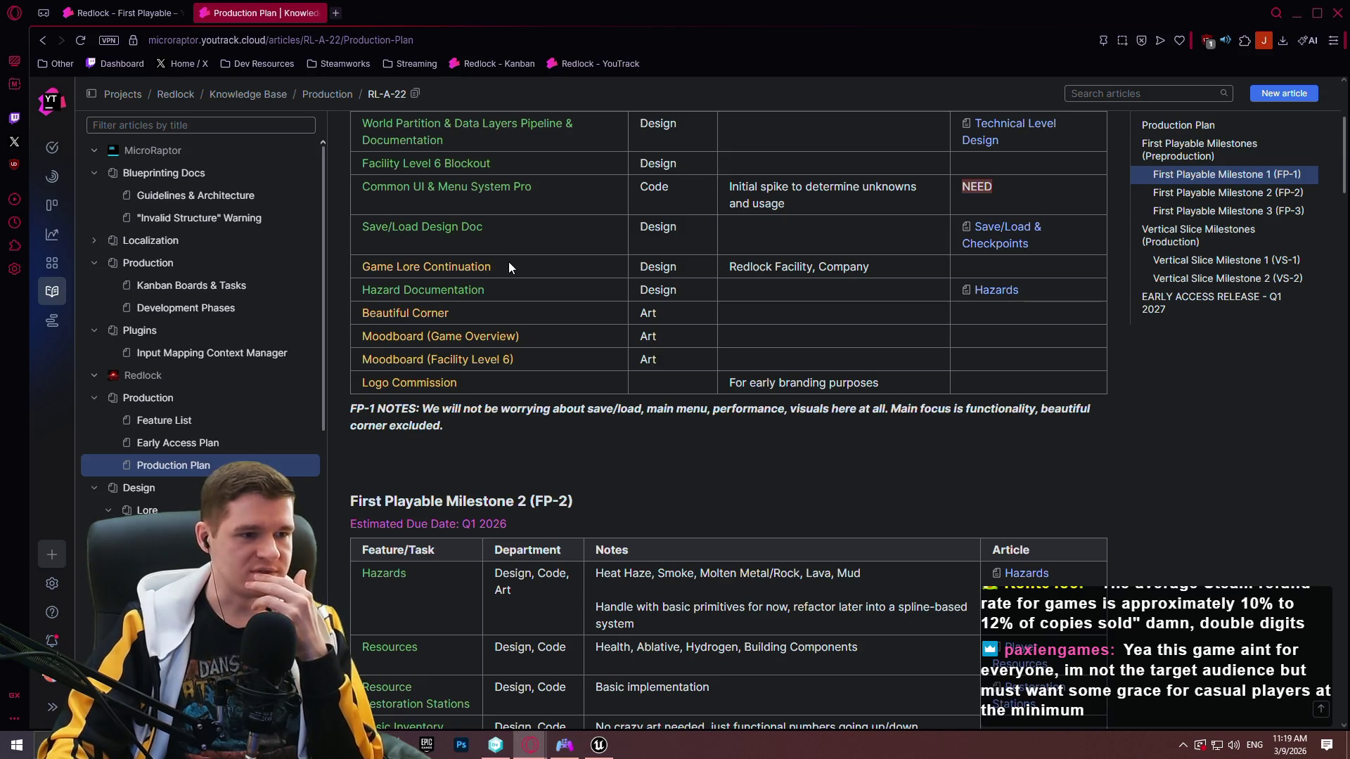
{"action": "scroll", "coordinate": [190, 450], "scroll_direction": "down", "scroll_amount": 2}
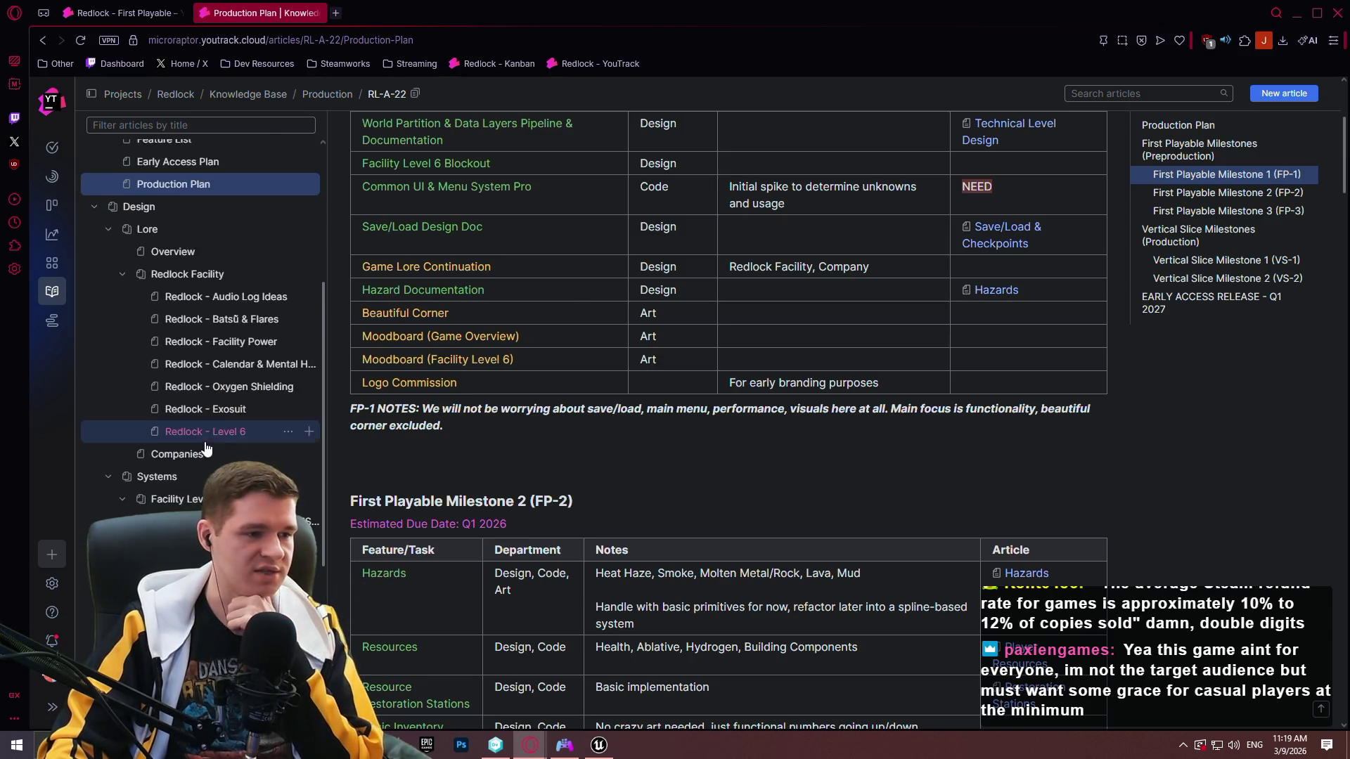
{"action": "left_click", "coordinate": [416, 14]}
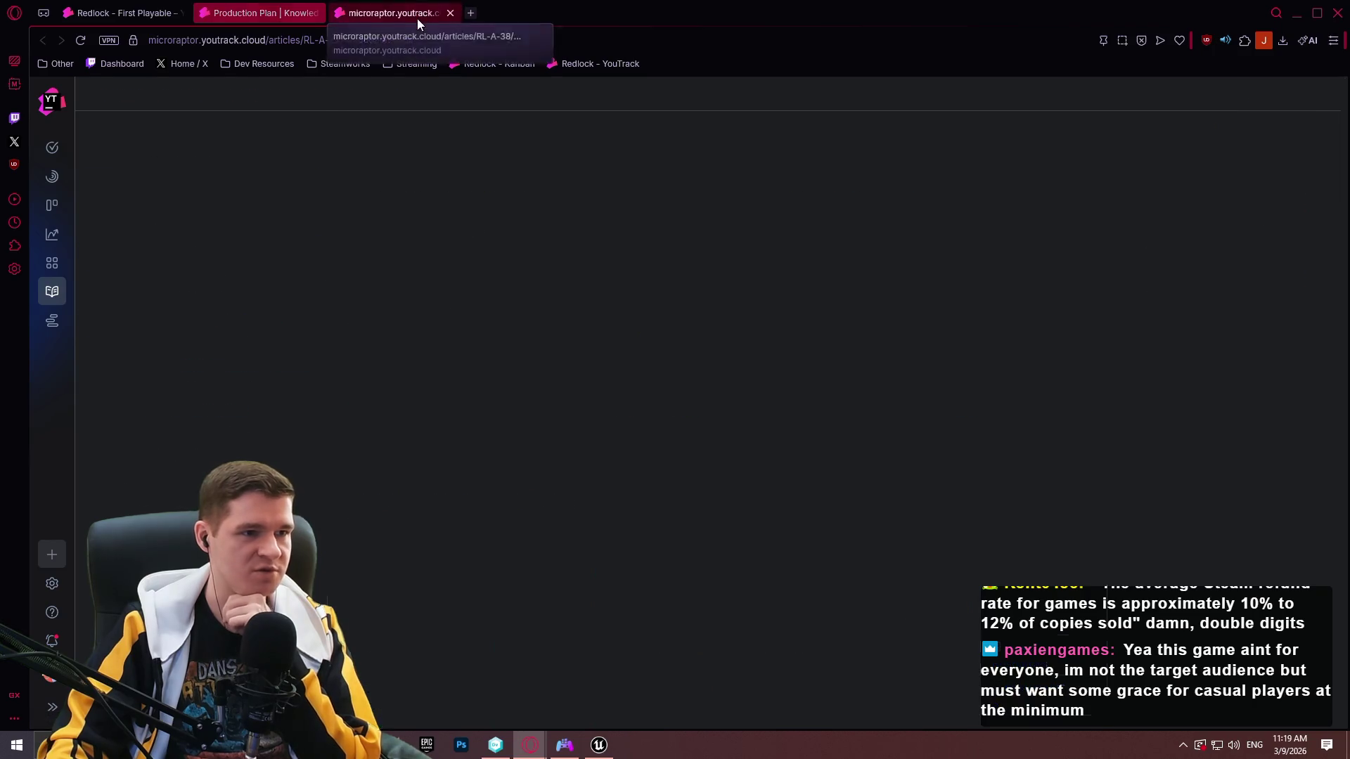
{"action": "mouse_move", "coordinate": [1342, 109]}
{"action": "left_mouse_down"}
{"action": "mouse_move", "coordinate": [1331, 373]}
{"action": "mouse_move", "coordinate": [1301, 485]}
{"action": "mouse_move", "coordinate": [1305, 117]}
{"action": "mouse_move", "coordinate": [1285, 268]}
{"action": "mouse_move", "coordinate": [1329, 617]}
{"action": "left_mouse_up"}
{"action": "left_click_drag", "start_coordinate": [1336, 535], "coordinate": [1343, 501]}
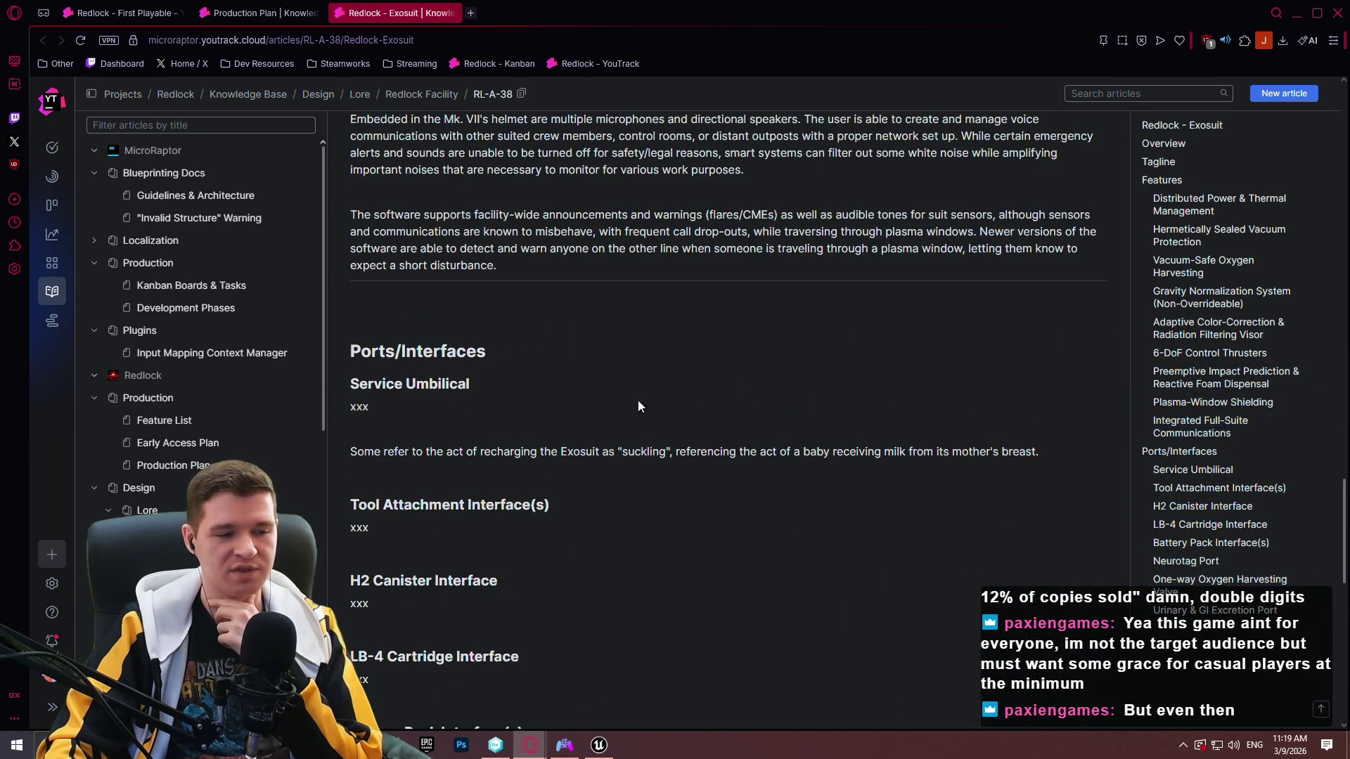
{"action": "scroll", "coordinate": [619, 284], "scroll_direction": "up", "scroll_amount": 10}
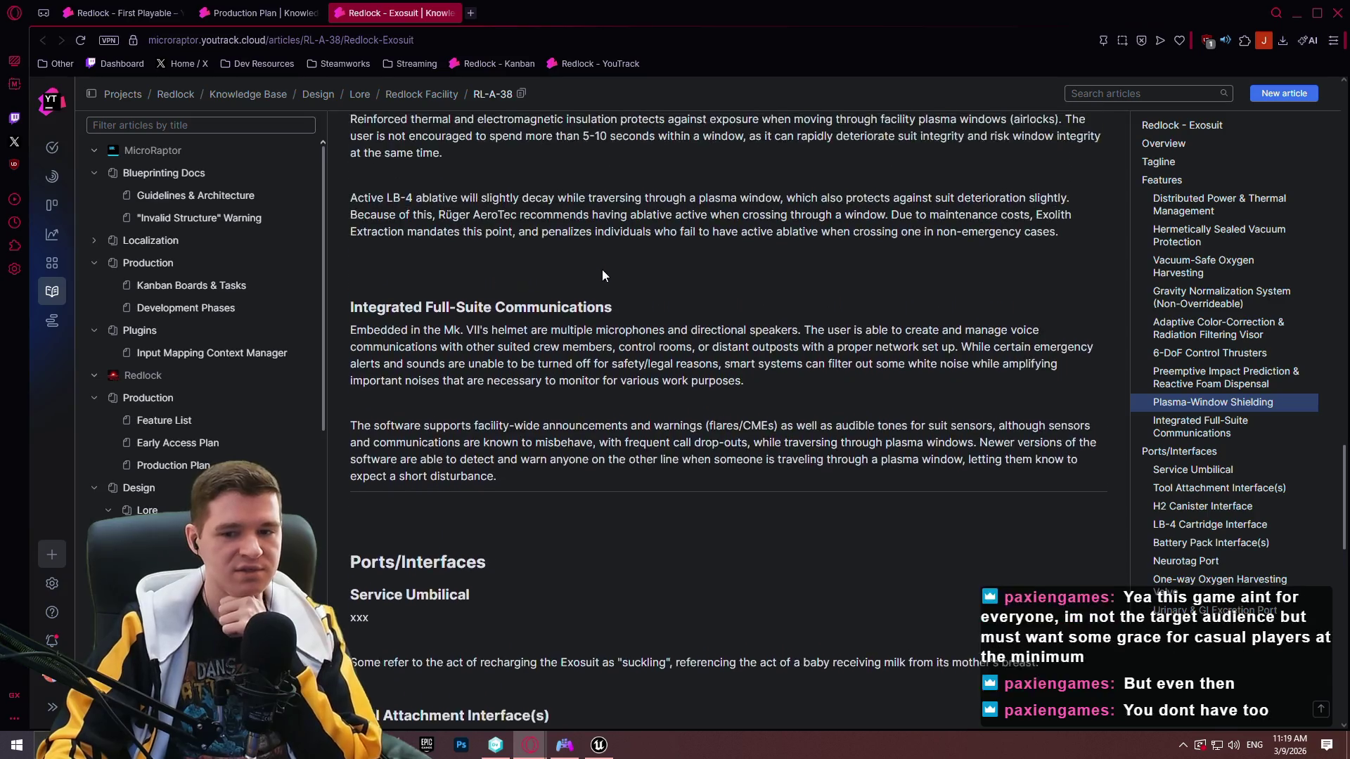
{"action": "scroll", "coordinate": [622, 271], "scroll_direction": "up", "scroll_amount": 10}
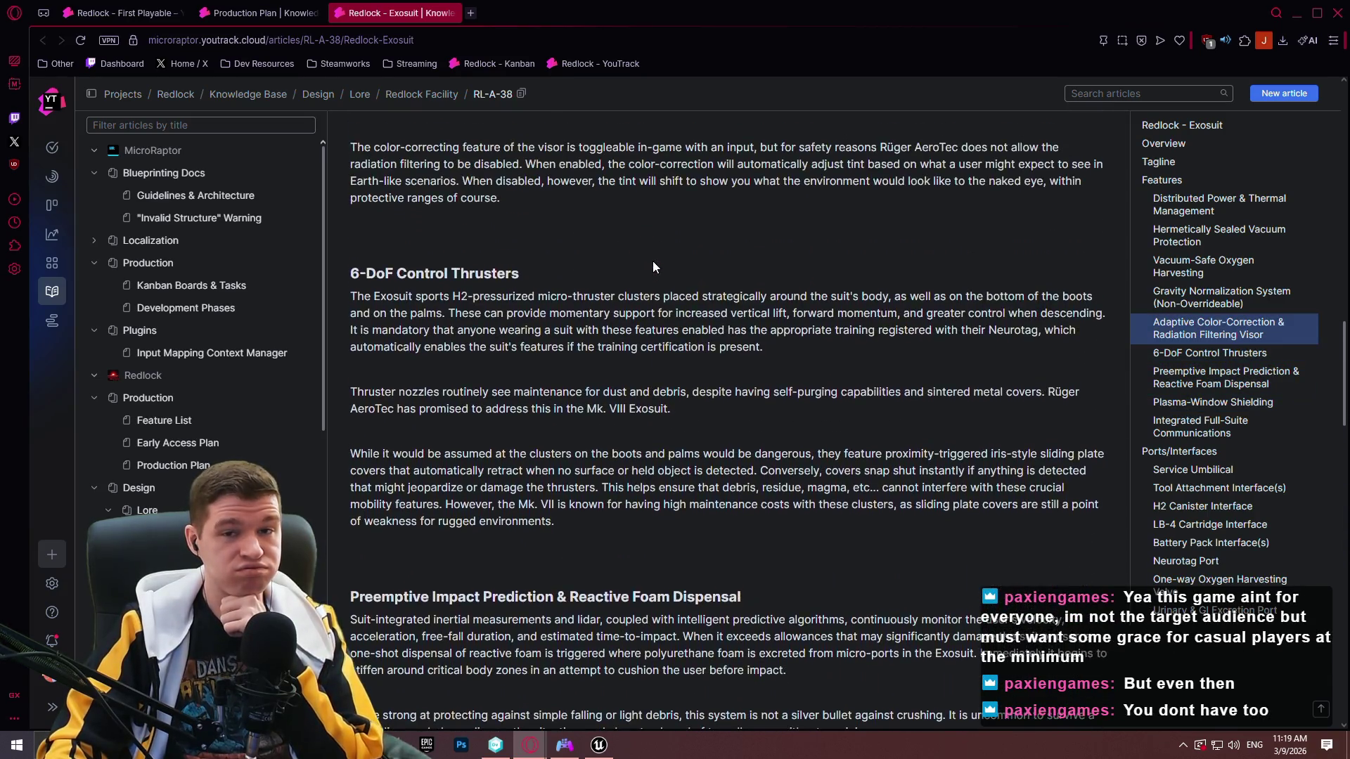
{"action": "scroll", "coordinate": [651, 254], "scroll_direction": "up", "scroll_amount": 10}
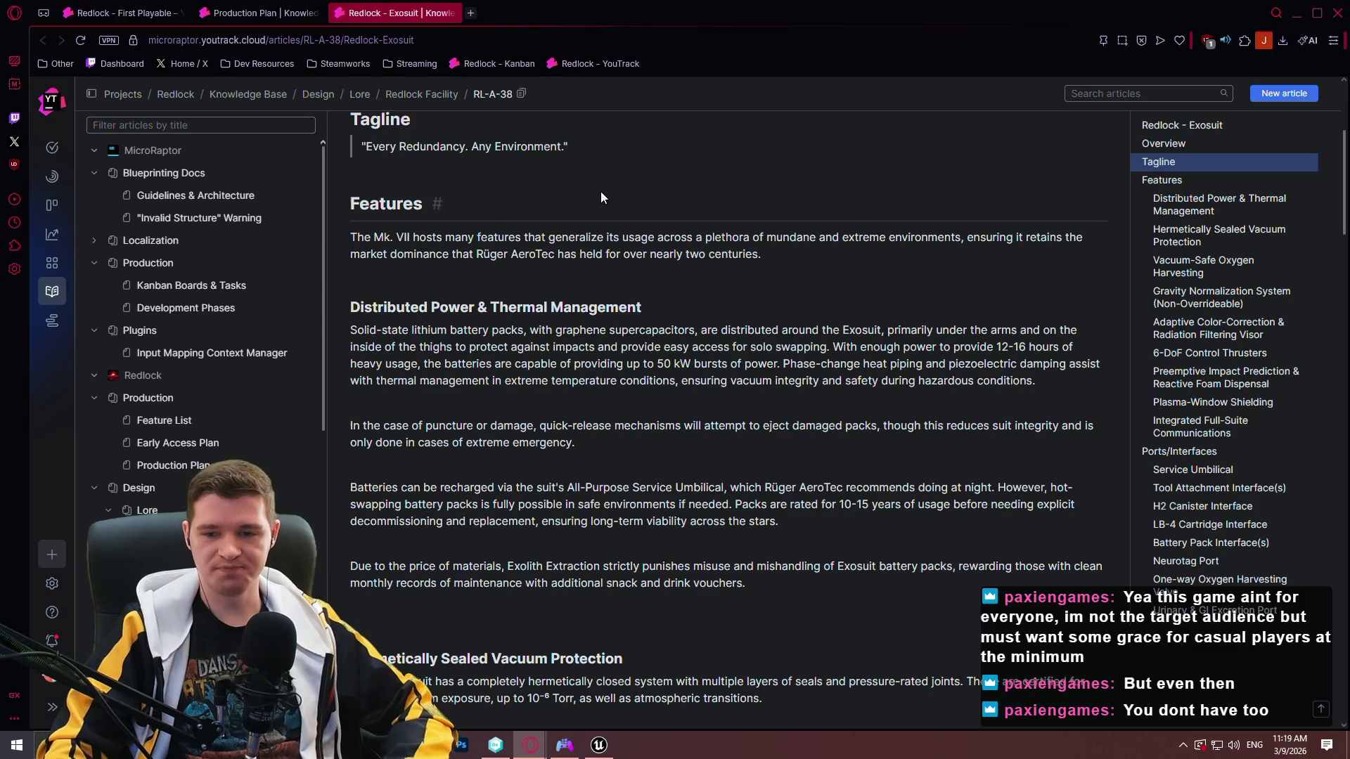
{"action": "scroll", "coordinate": [619, 204], "scroll_direction": "up", "scroll_amount": 2}
{"action": "scroll", "coordinate": [843, 218], "scroll_direction": "down", "scroll_amount": 6}
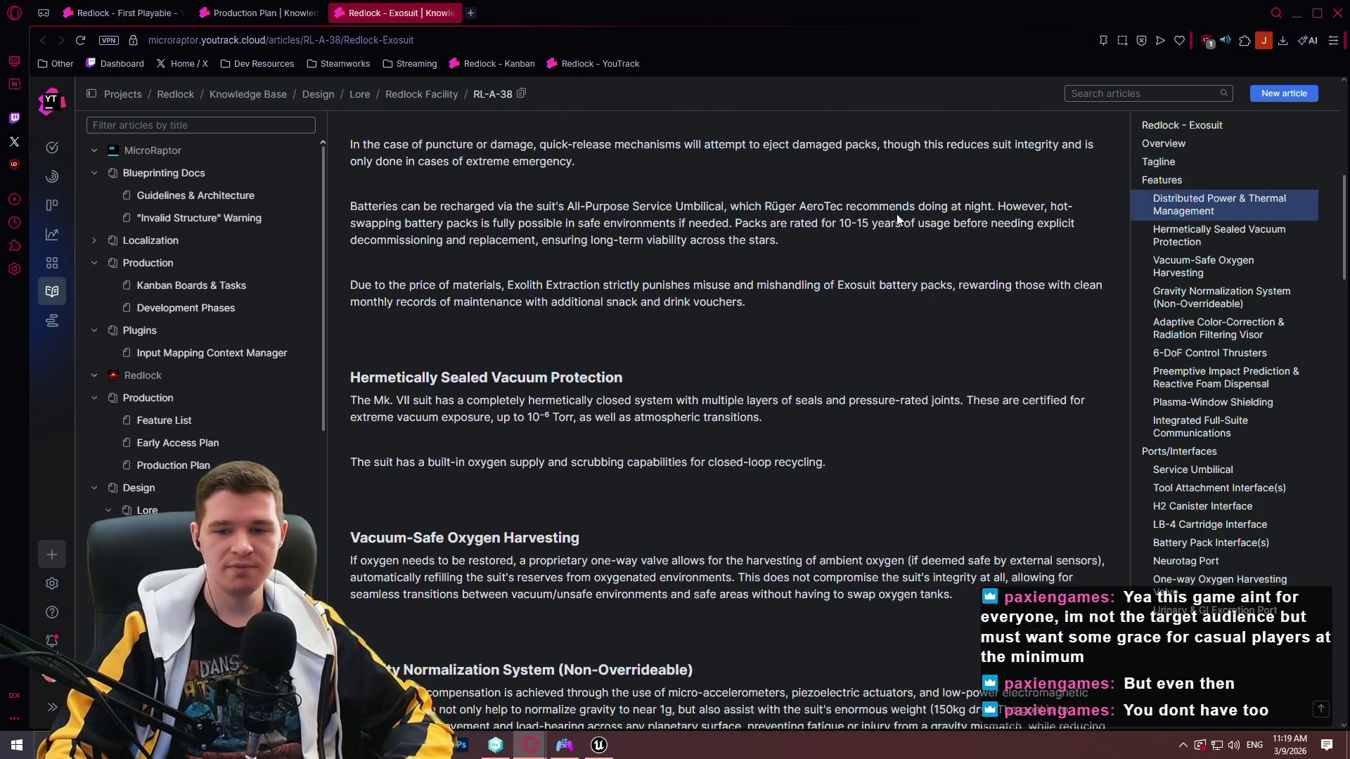
{"action": "scroll", "coordinate": [984, 211], "scroll_direction": "down", "scroll_amount": 3}
{"action": "left_click", "coordinate": [613, 750]}
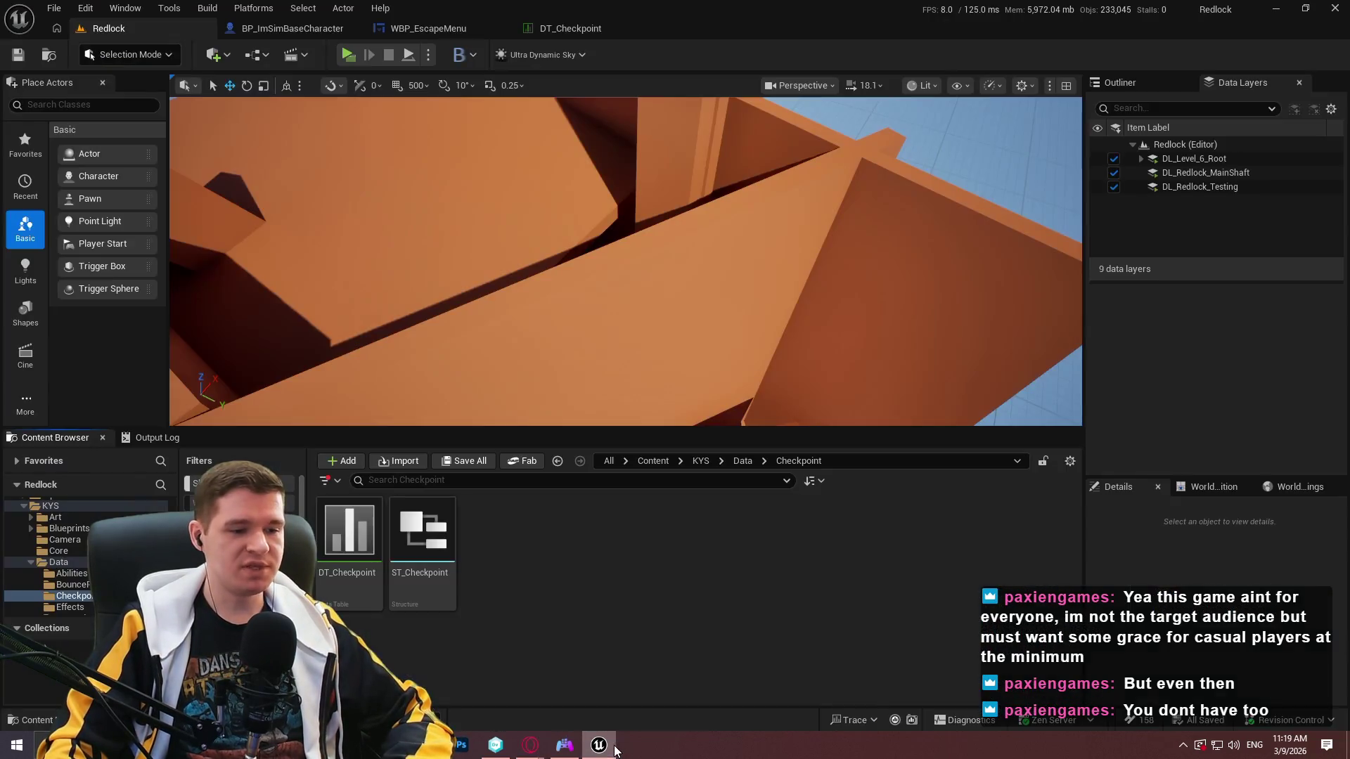
Launch standalone play, pause and resume at the checkpoint, and teleport into the Geothermal Power area.
{"action": "left_click", "coordinate": [357, 56]}
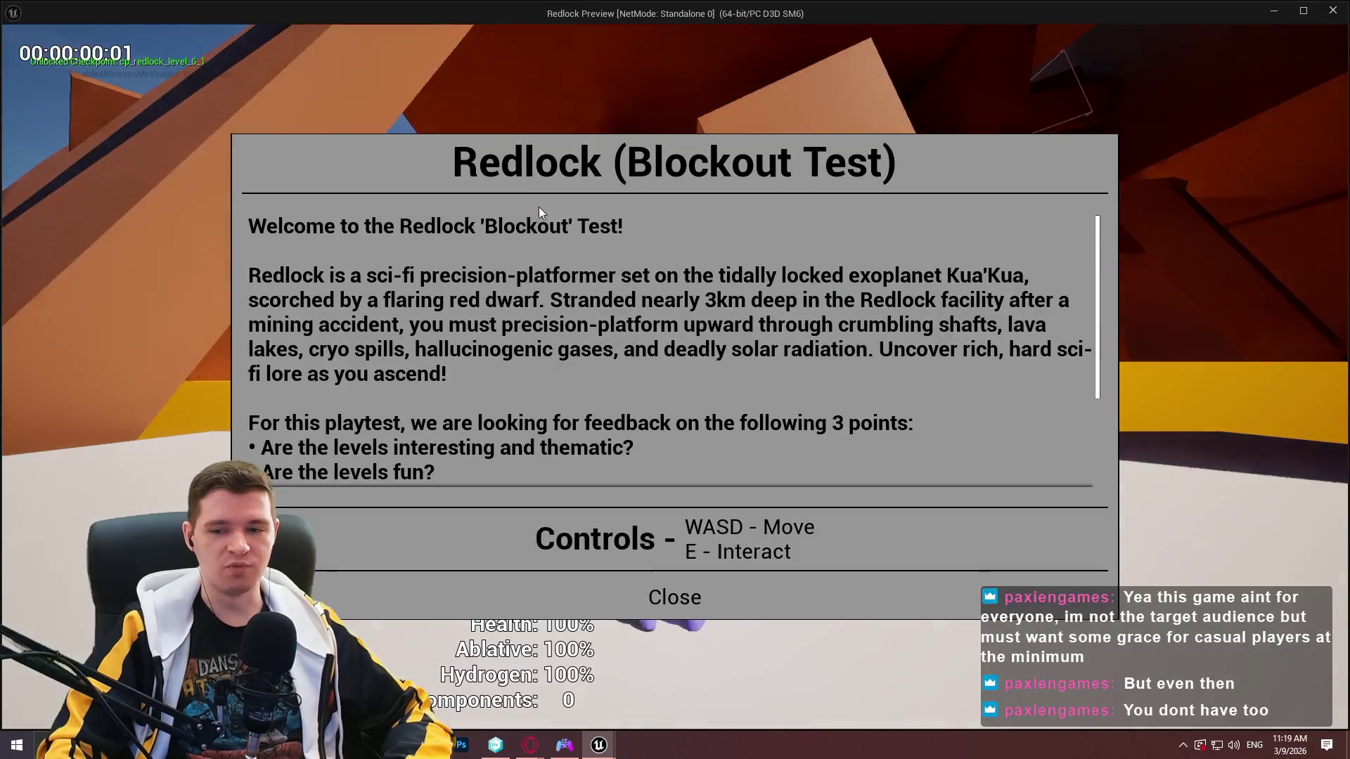
{"action": "key", "text": "Escape"}
{"action": "key", "text": "w"}
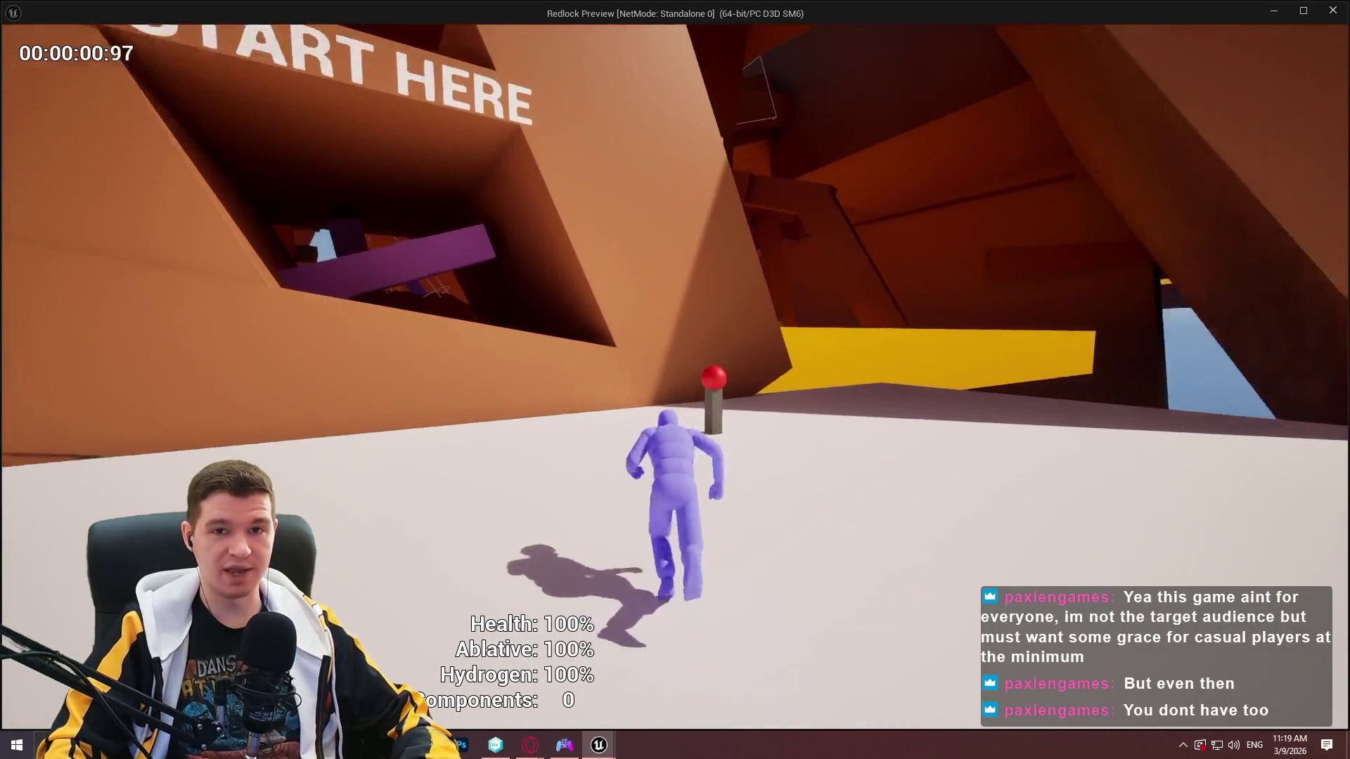
{"action": "key", "text": "Escape"}
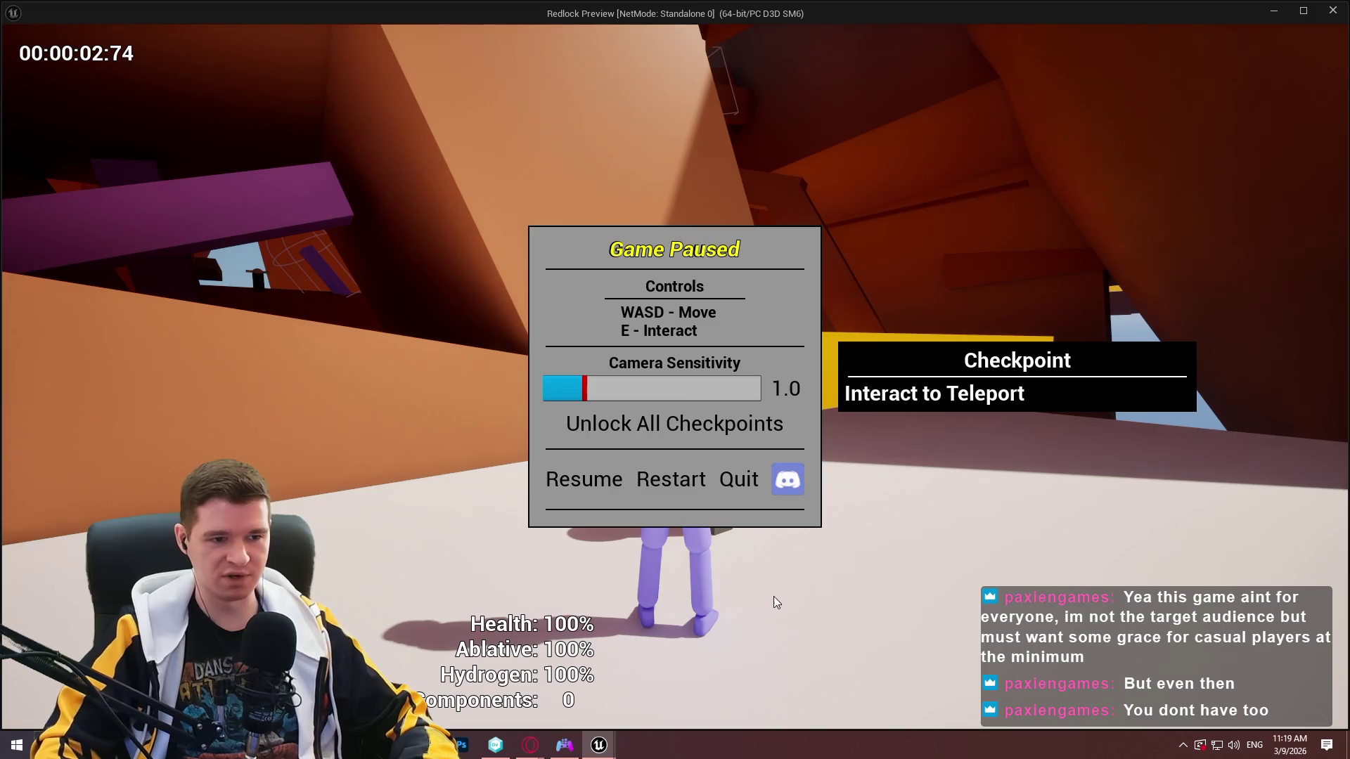
{"action": "left_click", "coordinate": [596, 481]}
{"action": "key", "text": "e"}
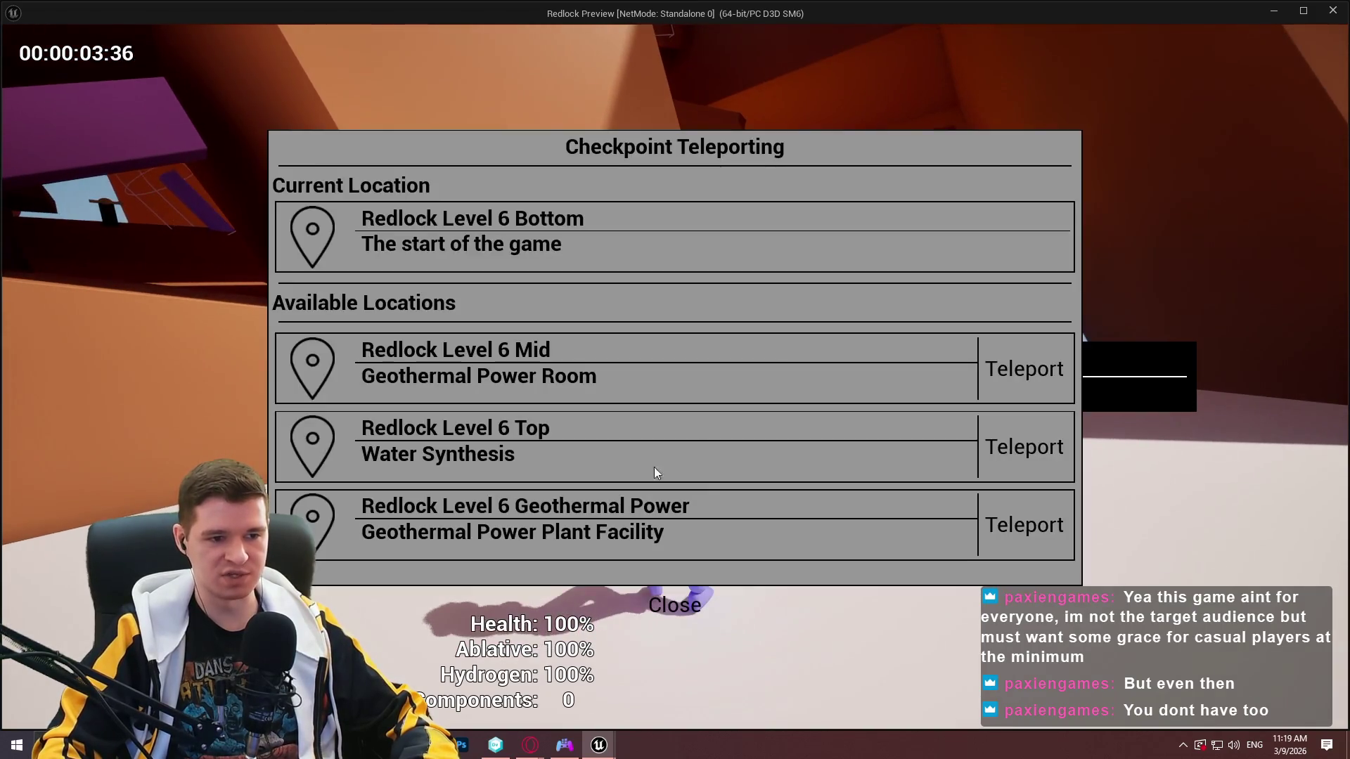
{"action": "left_click", "coordinate": [1033, 502]}
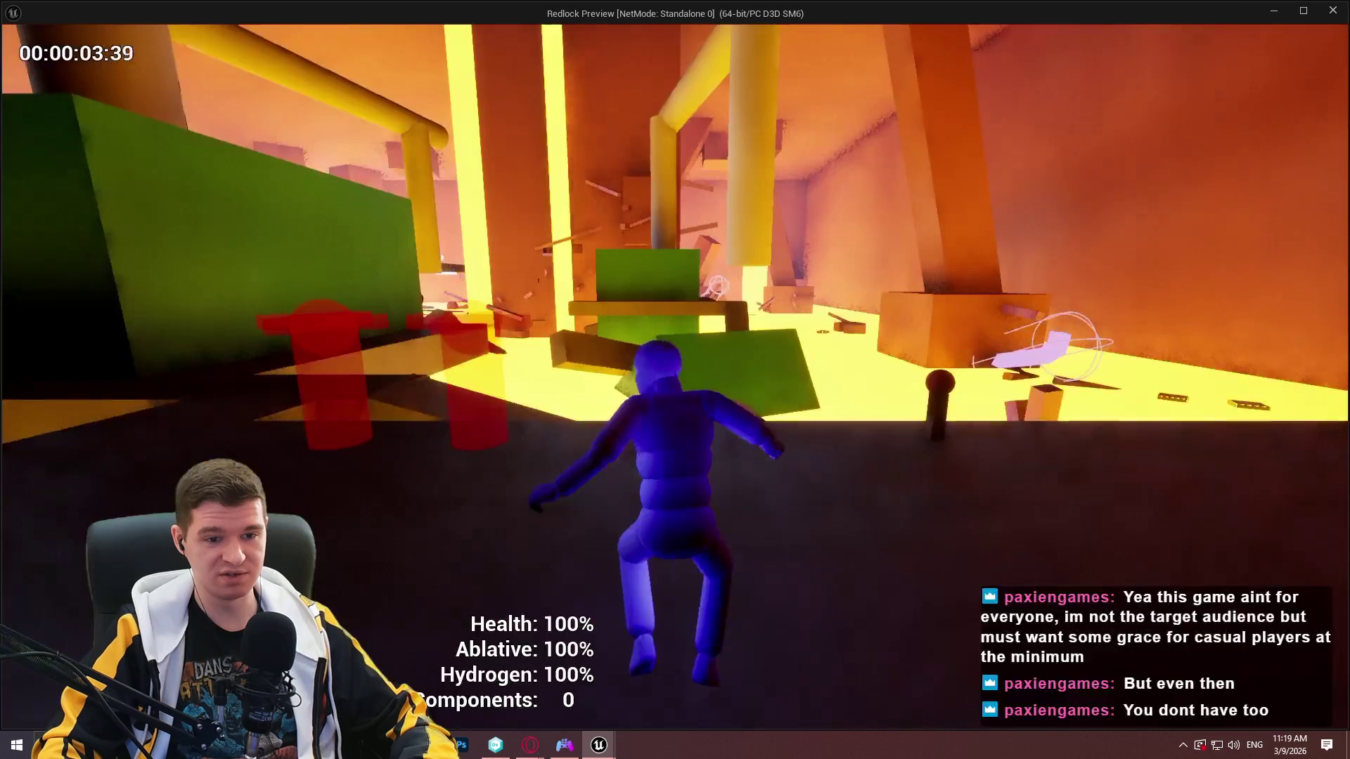
{"action": "key", "text": "w"}
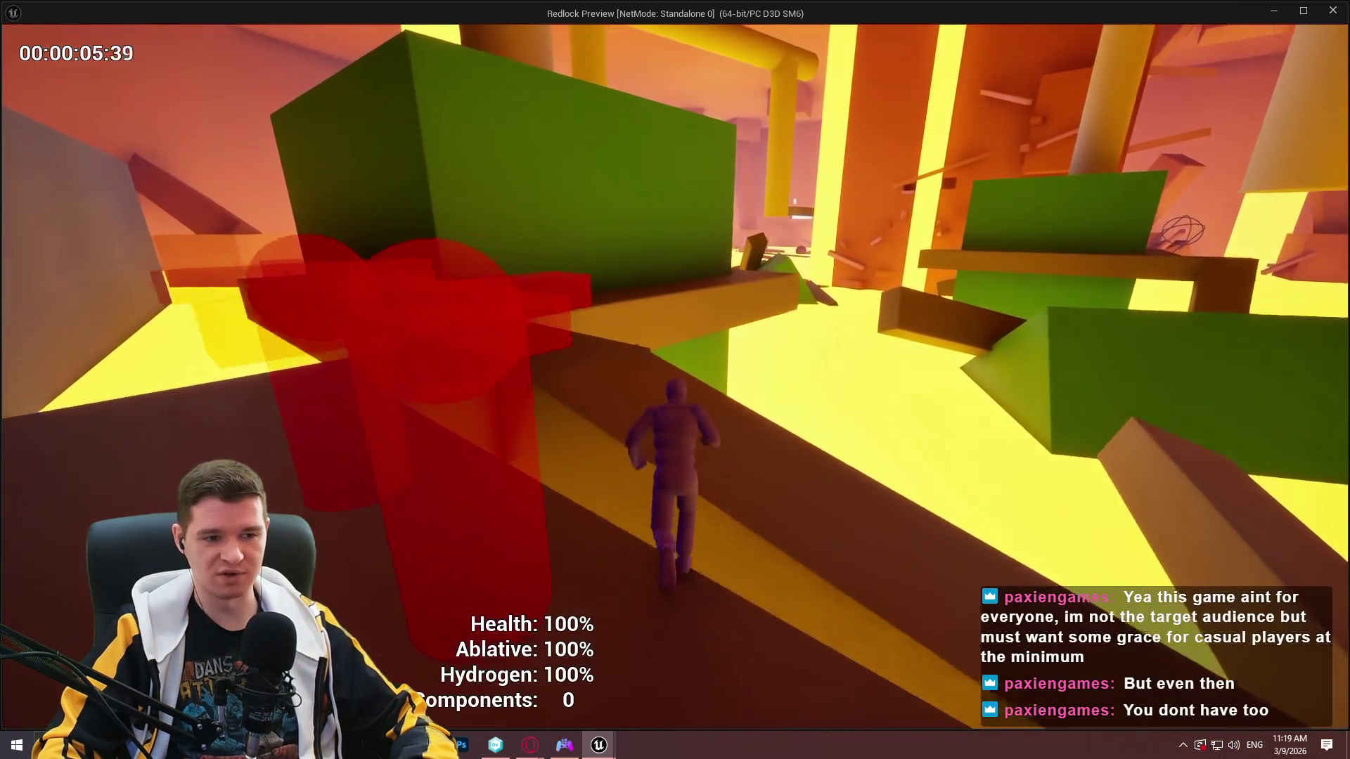
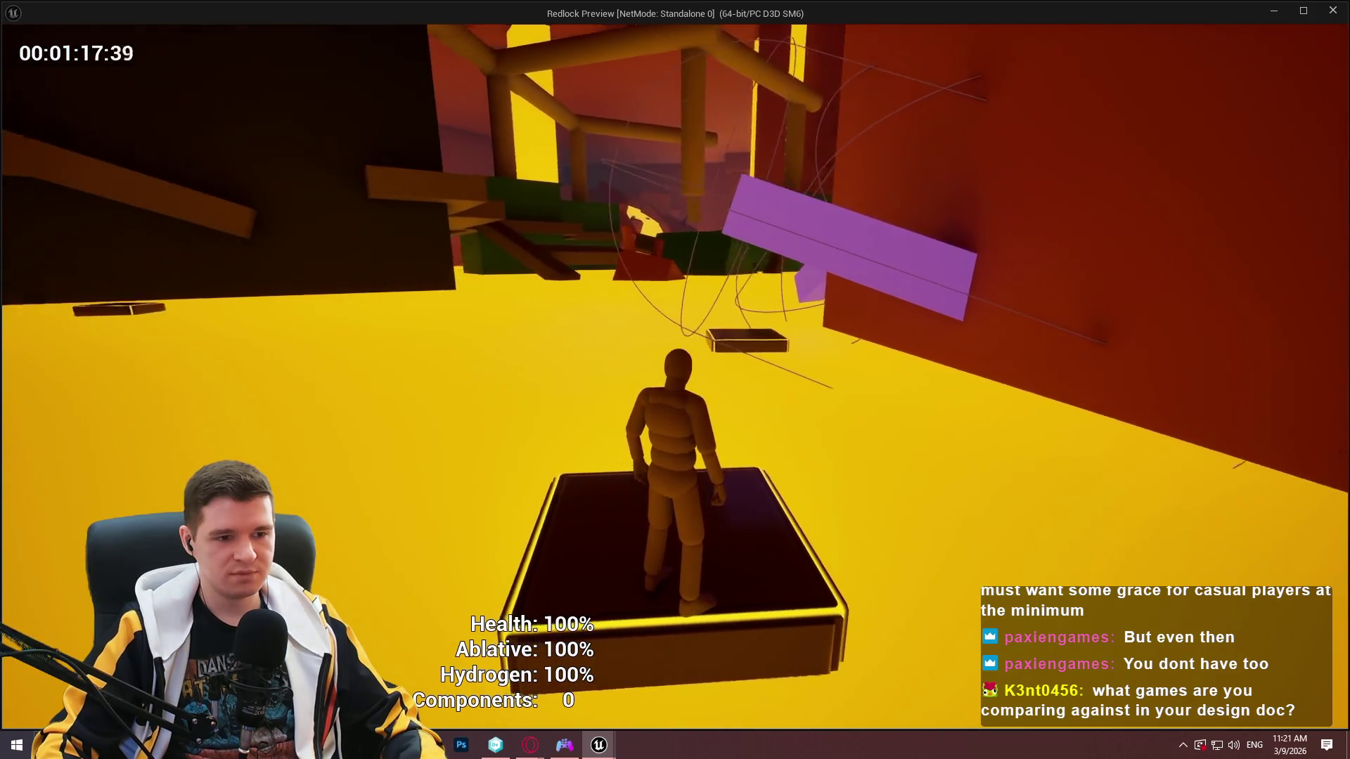
Jump toward the pickup, cross the purple beam, then climb the narrow wall gap to the purple ledge.
{"action": "key", "text": "space"}
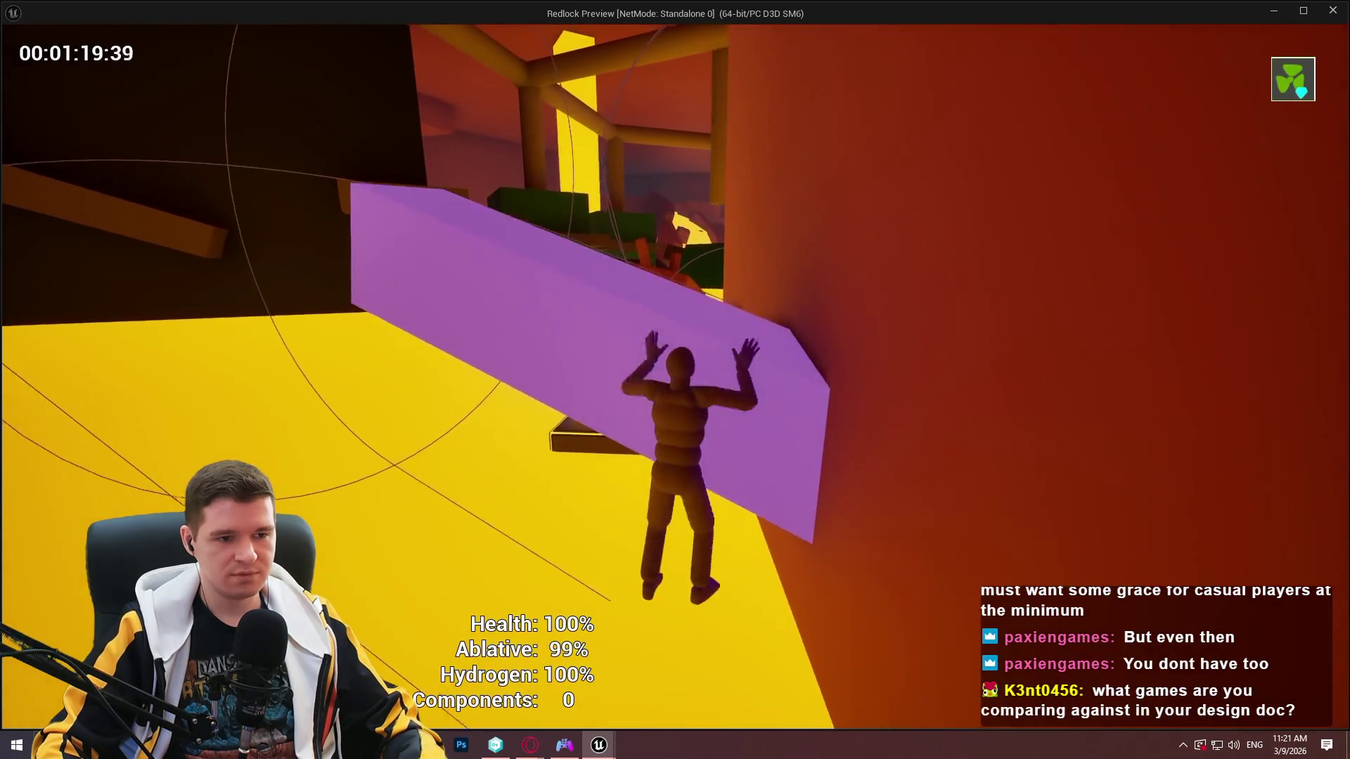
{"action": "key", "text": "w"}
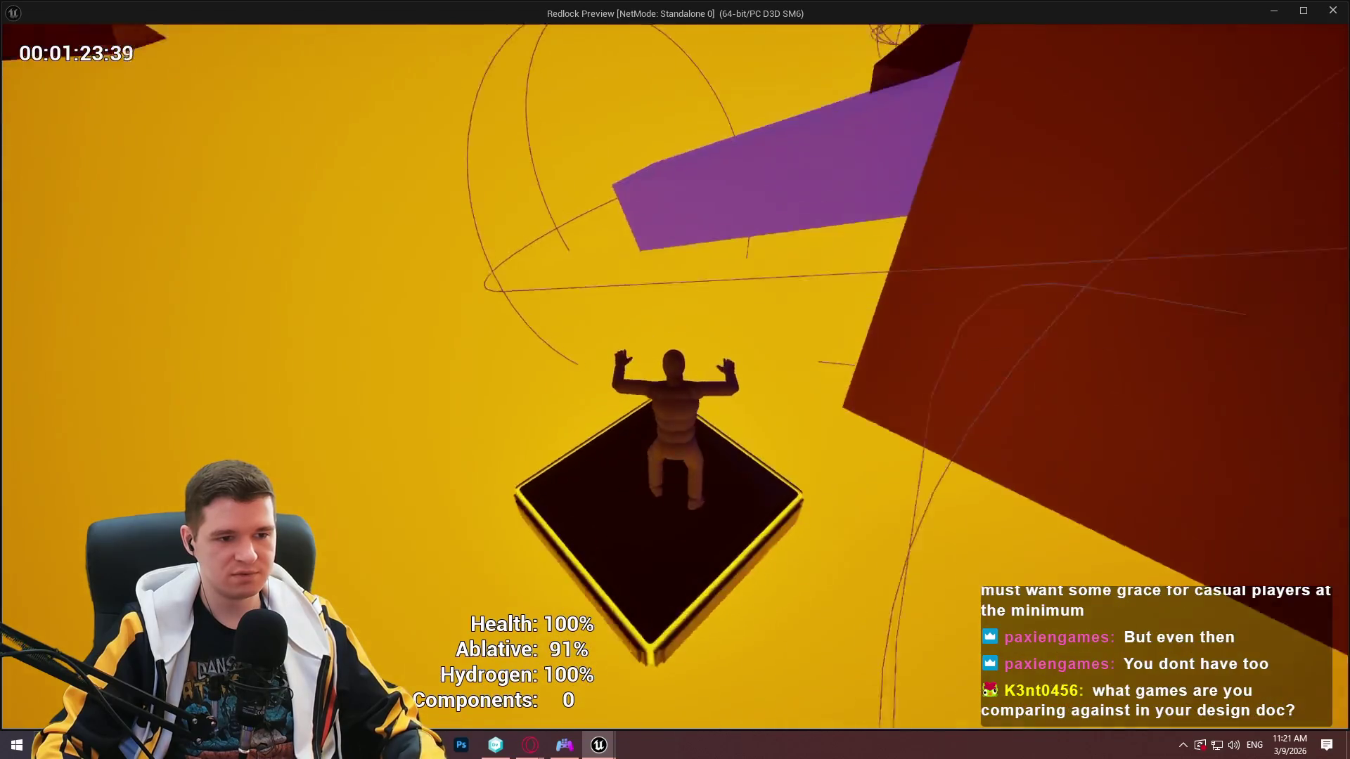
{"action": "key", "text": "w"}
{"action": "key", "text": "w"}
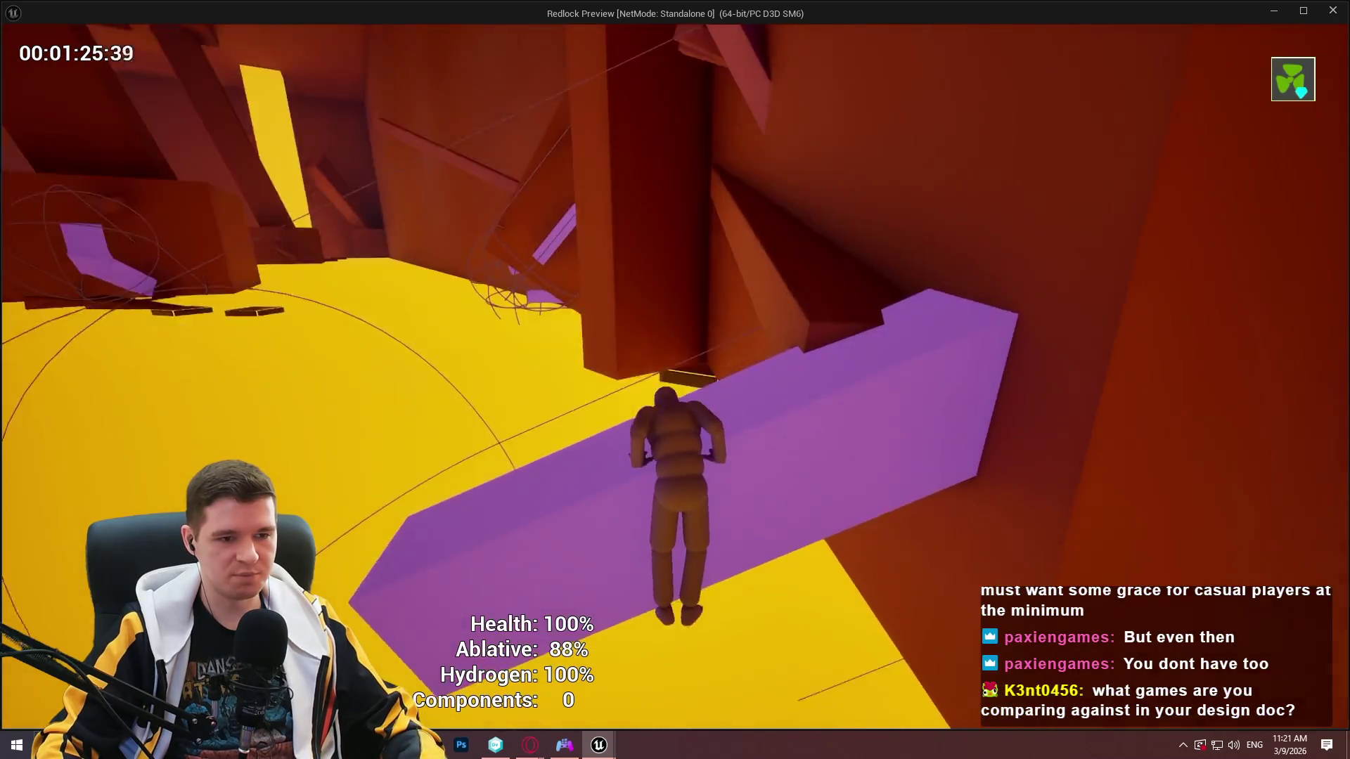
{"action": "key", "text": "w"}
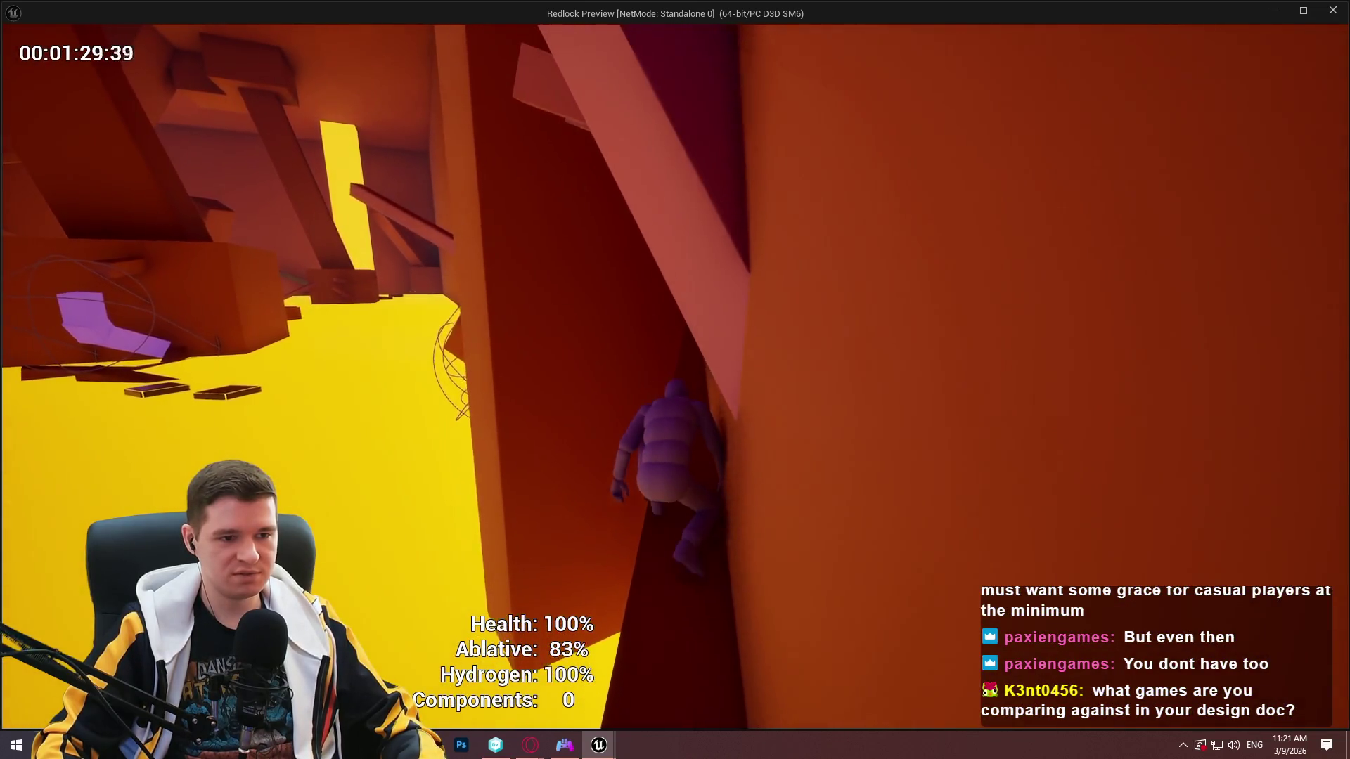
{"action": "key", "text": "w"}
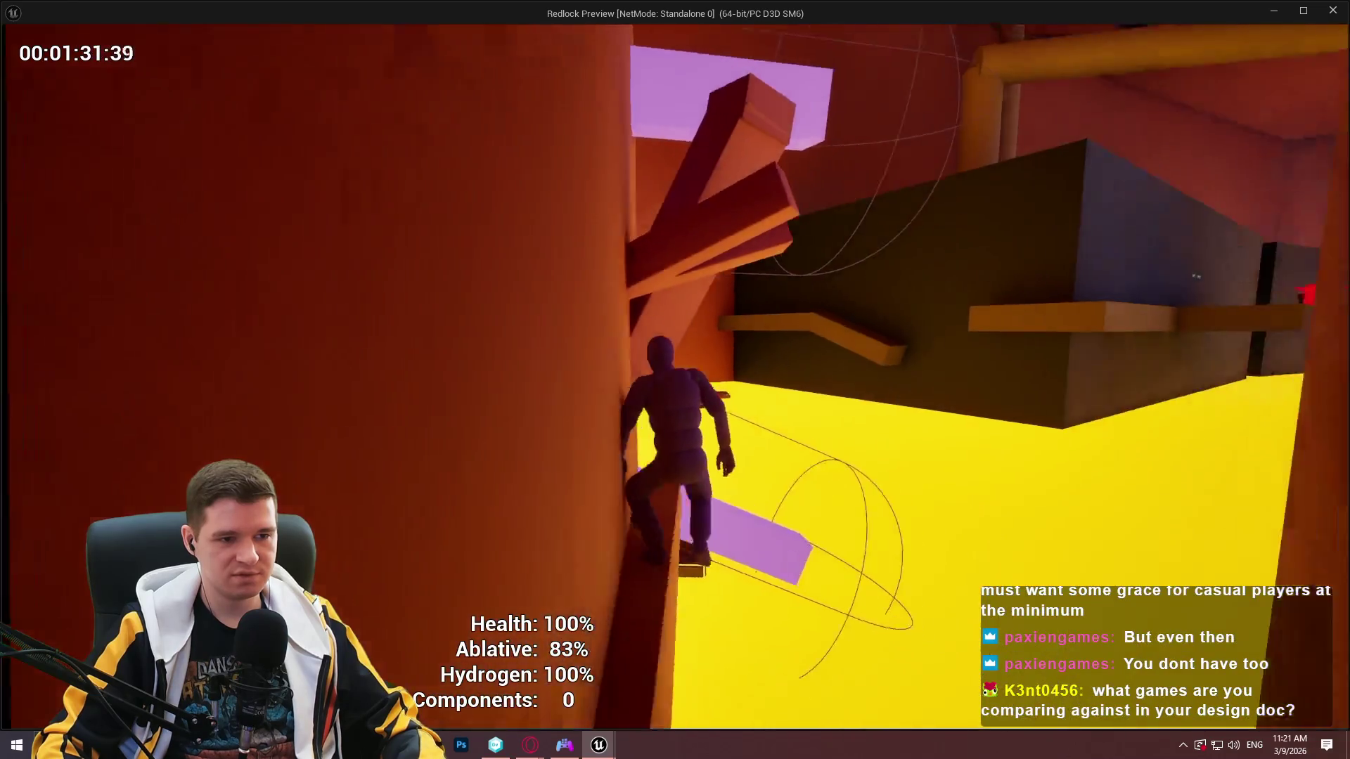
{"action": "key", "text": "w"}
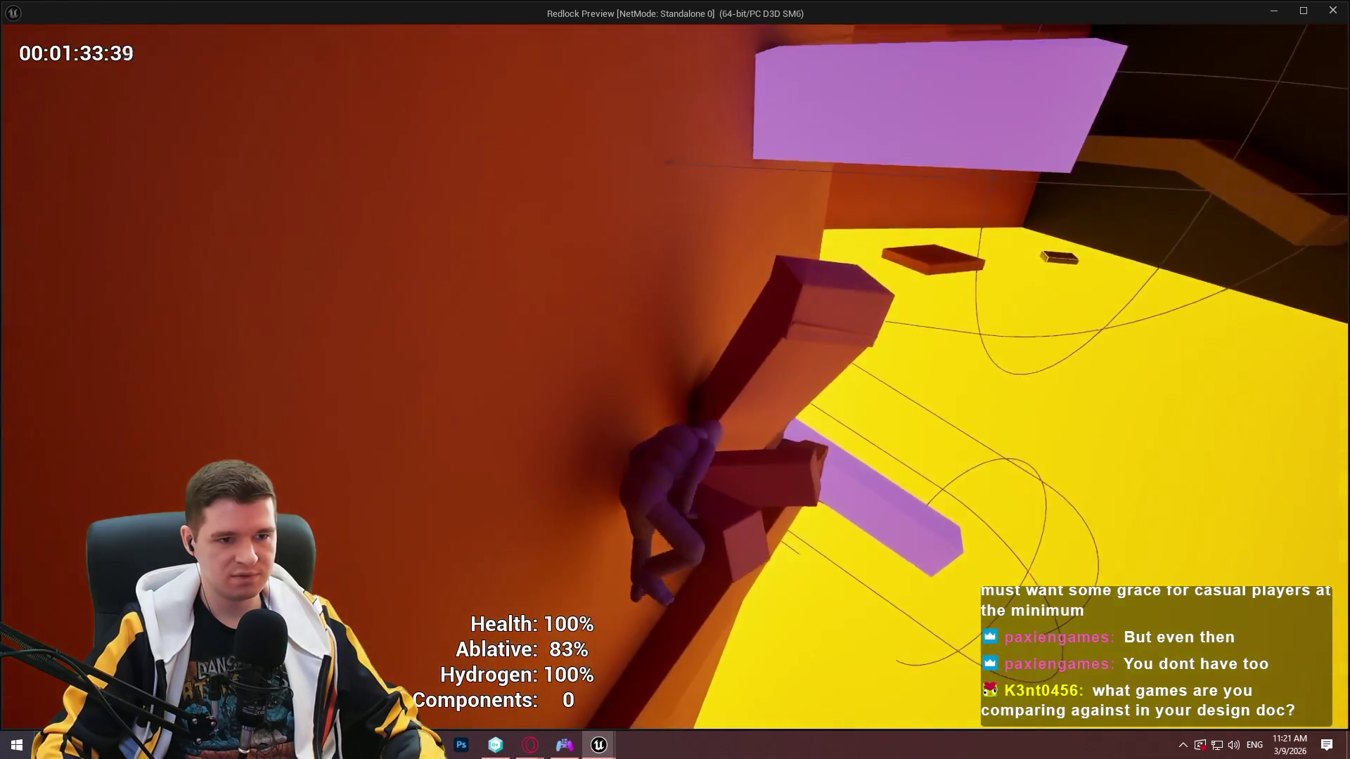
{"action": "key", "text": "w"}
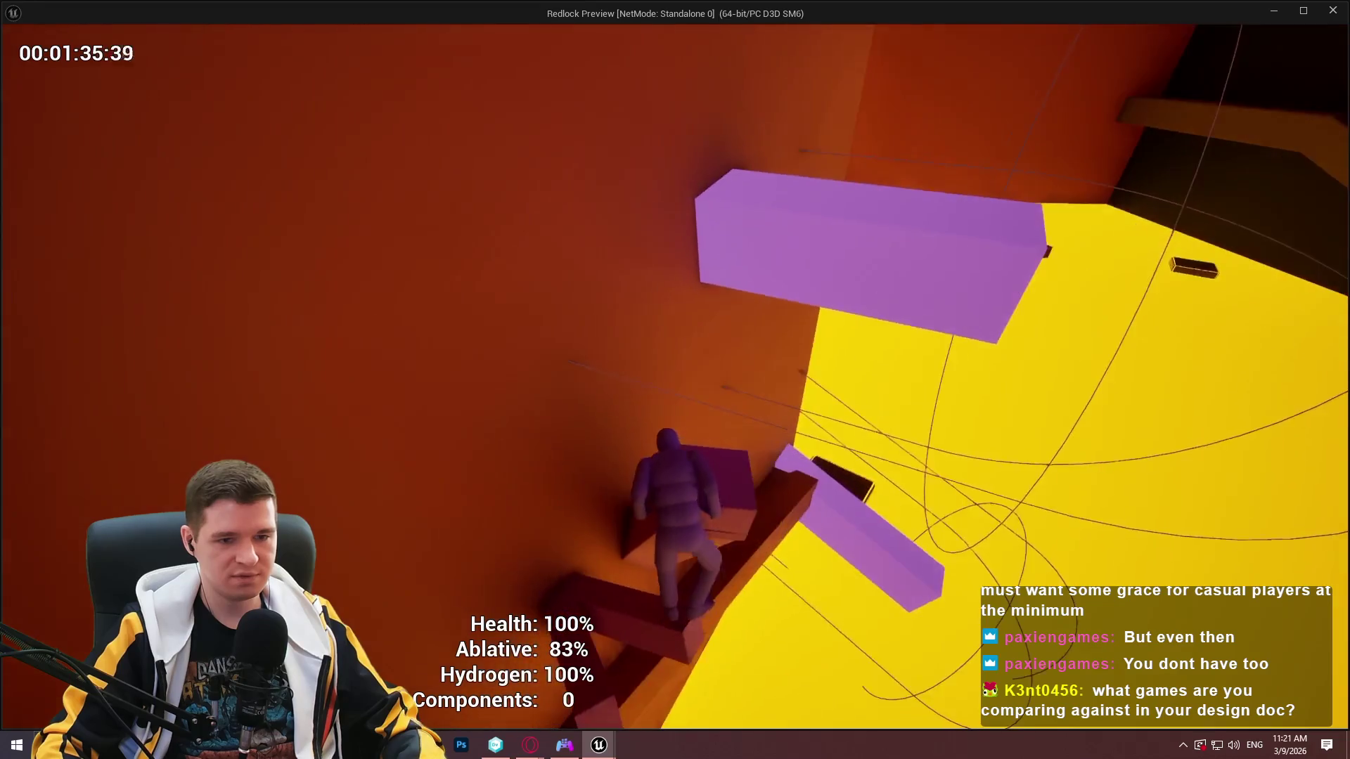
{"action": "key", "text": "w"}
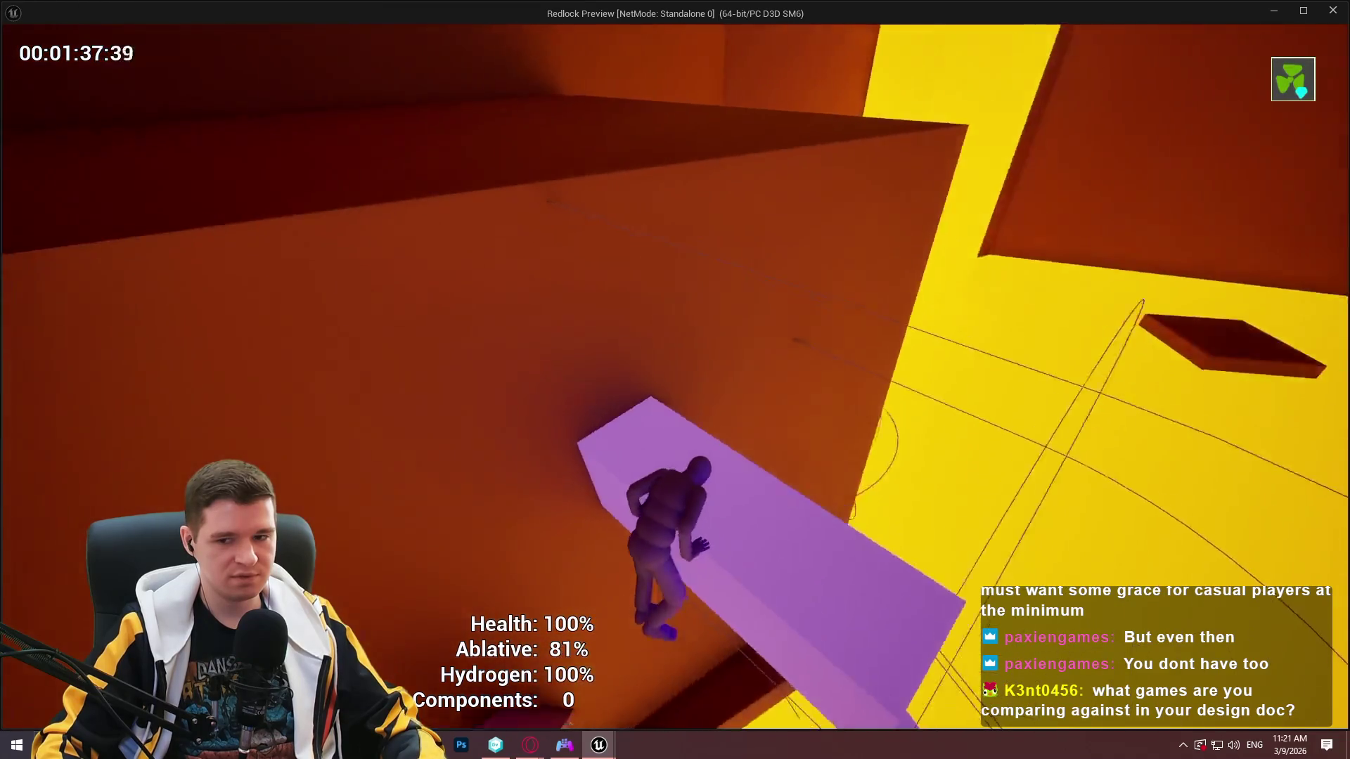
{"action": "key", "text": "w"}
Leap to the wall, run across the red floor, then grab and pull up onto the ledge top.
{"action": "key", "text": "w"}
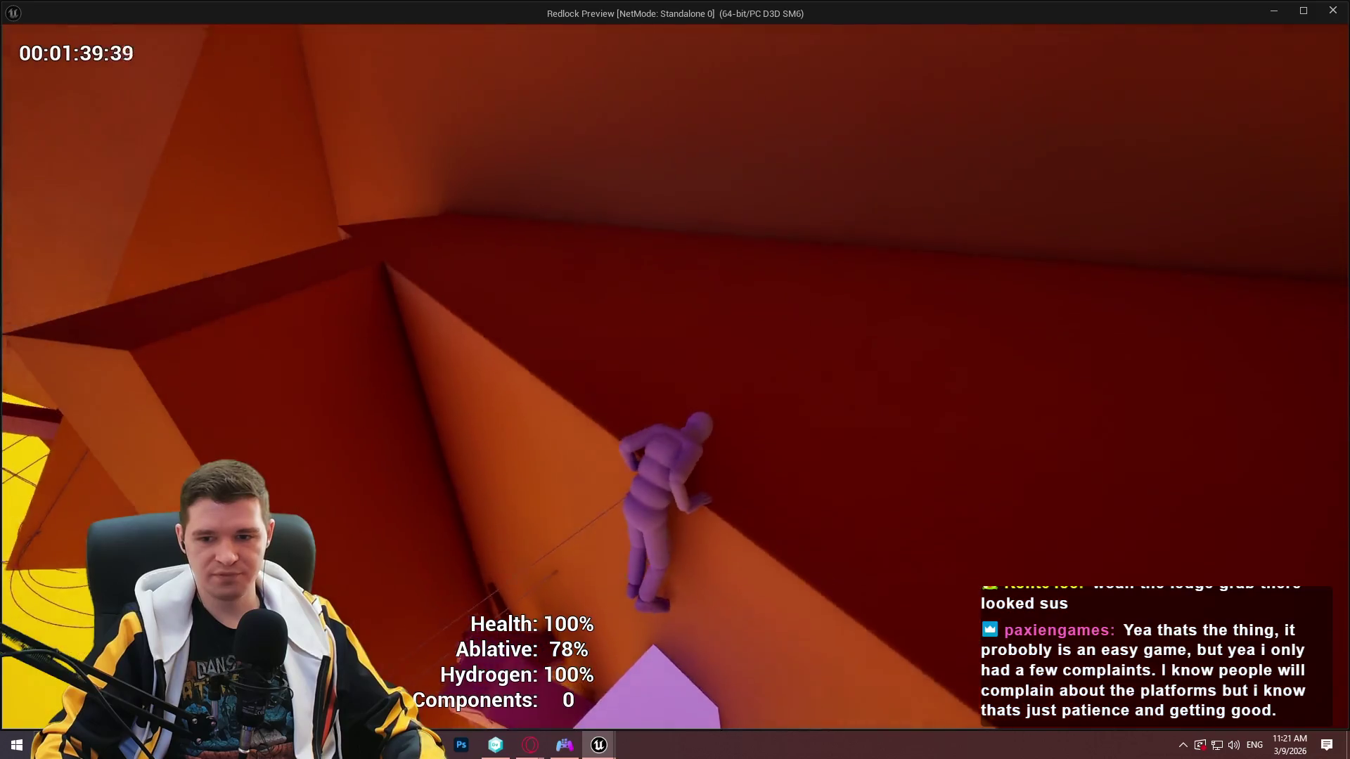
{"action": "key", "text": "w"}
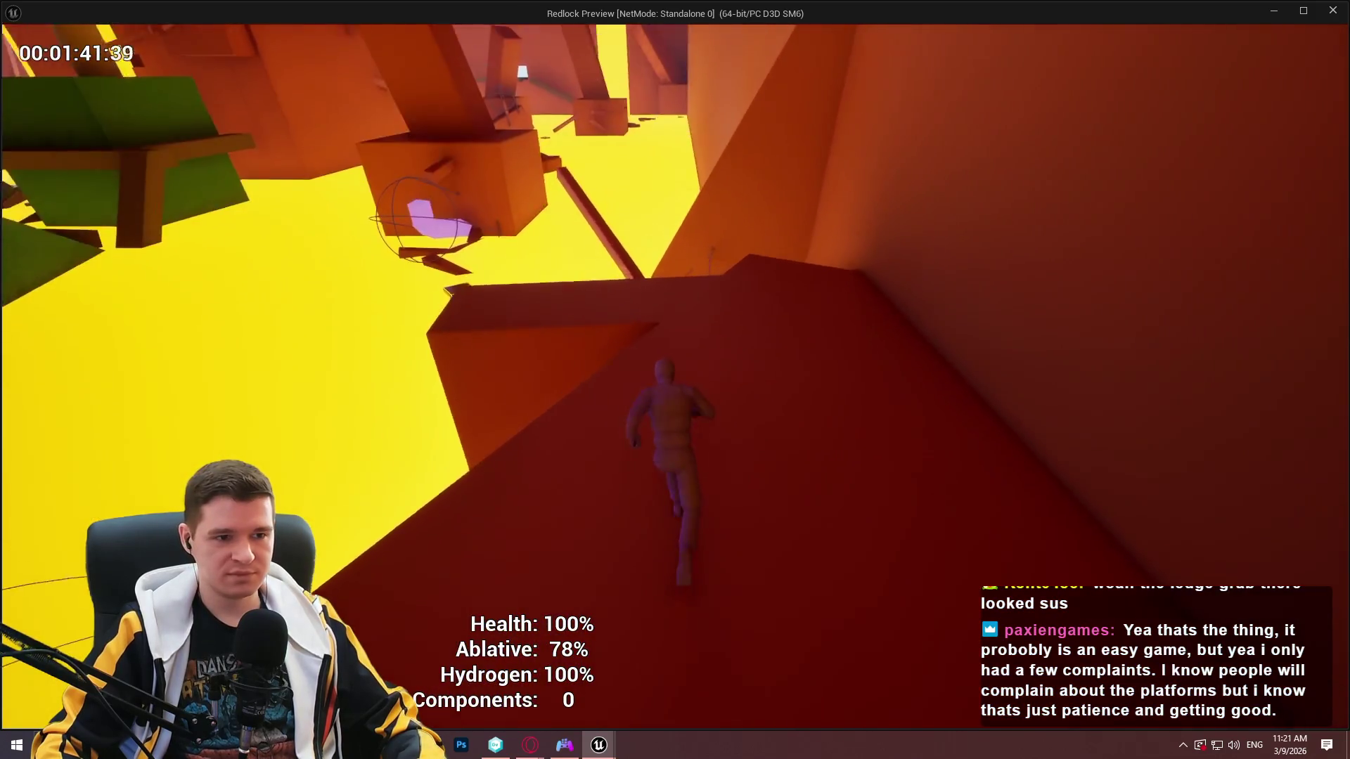
{"action": "key", "text": "w"}
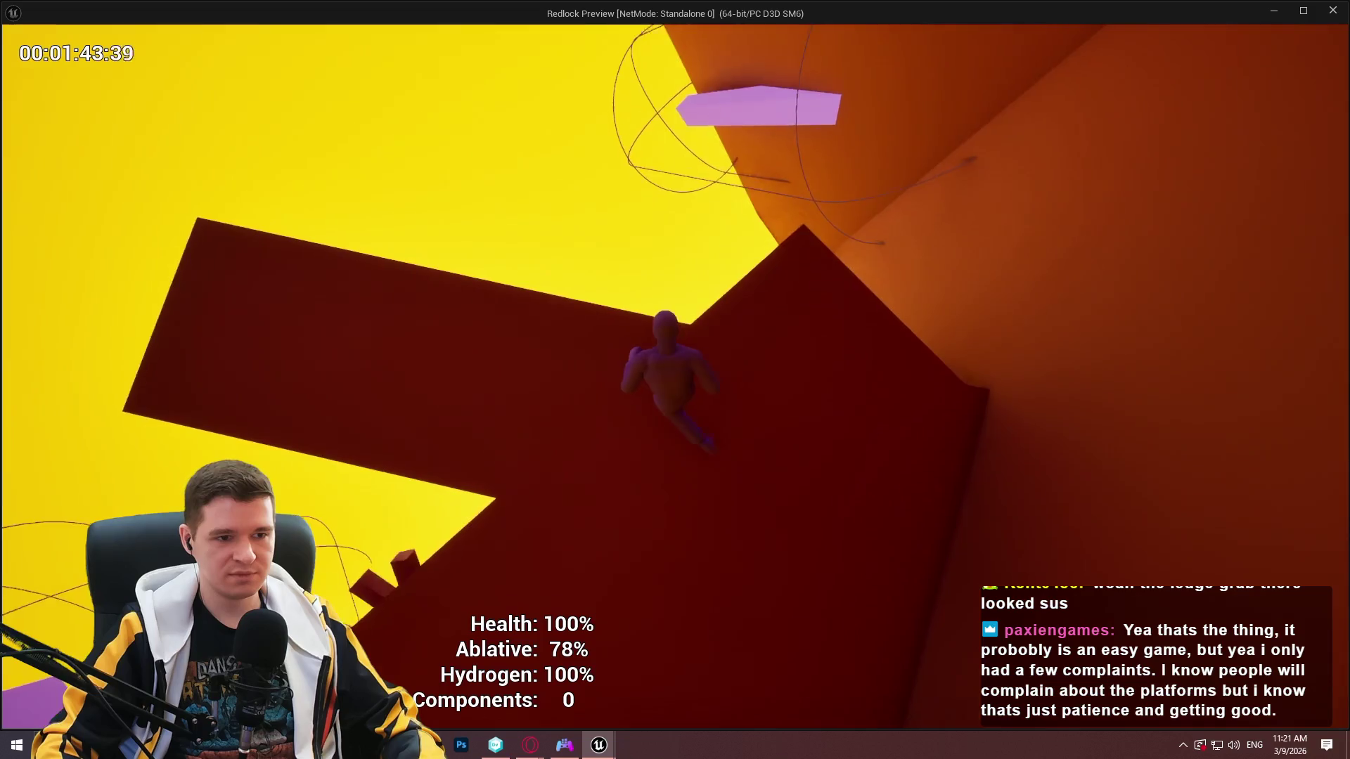
{"action": "key", "text": "w"}
{"action": "key", "text": "w"}
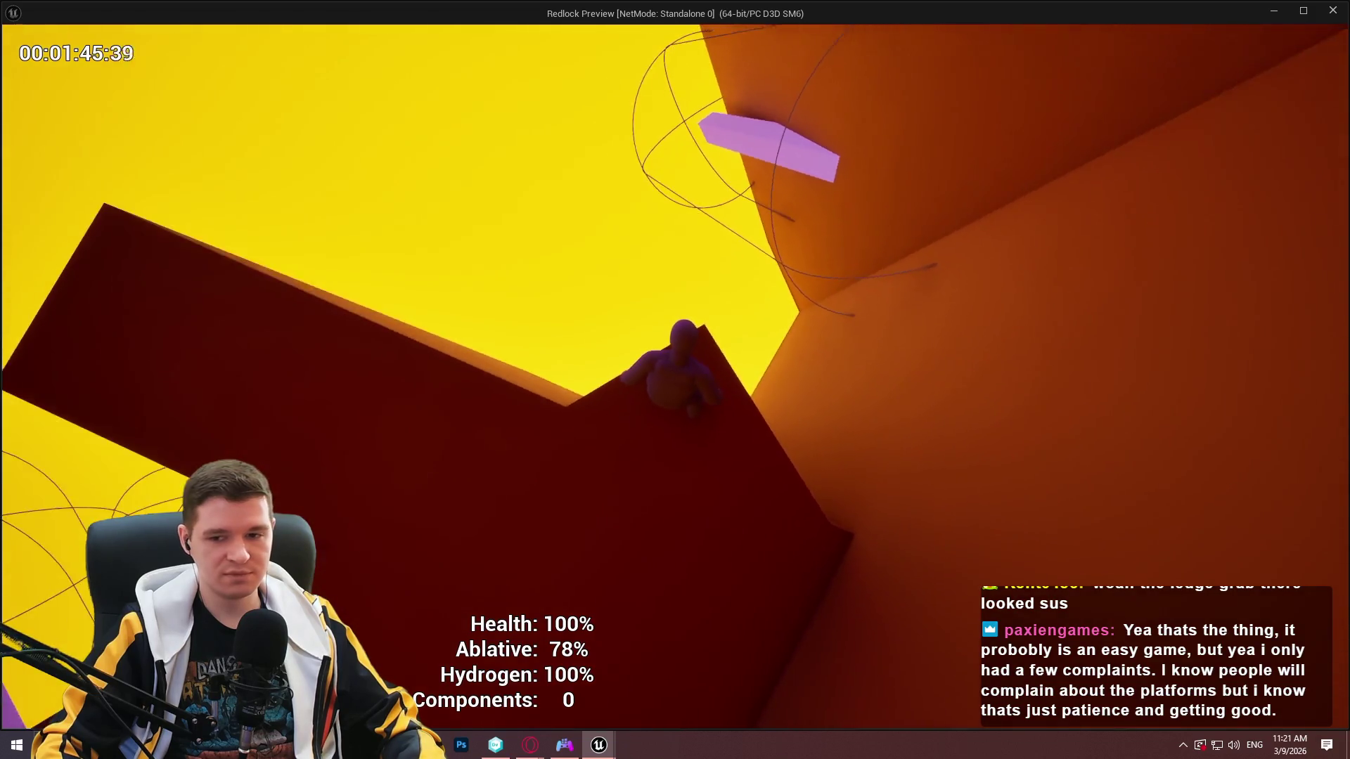
{"action": "key", "text": "w"}
{"action": "key", "text": "w"}
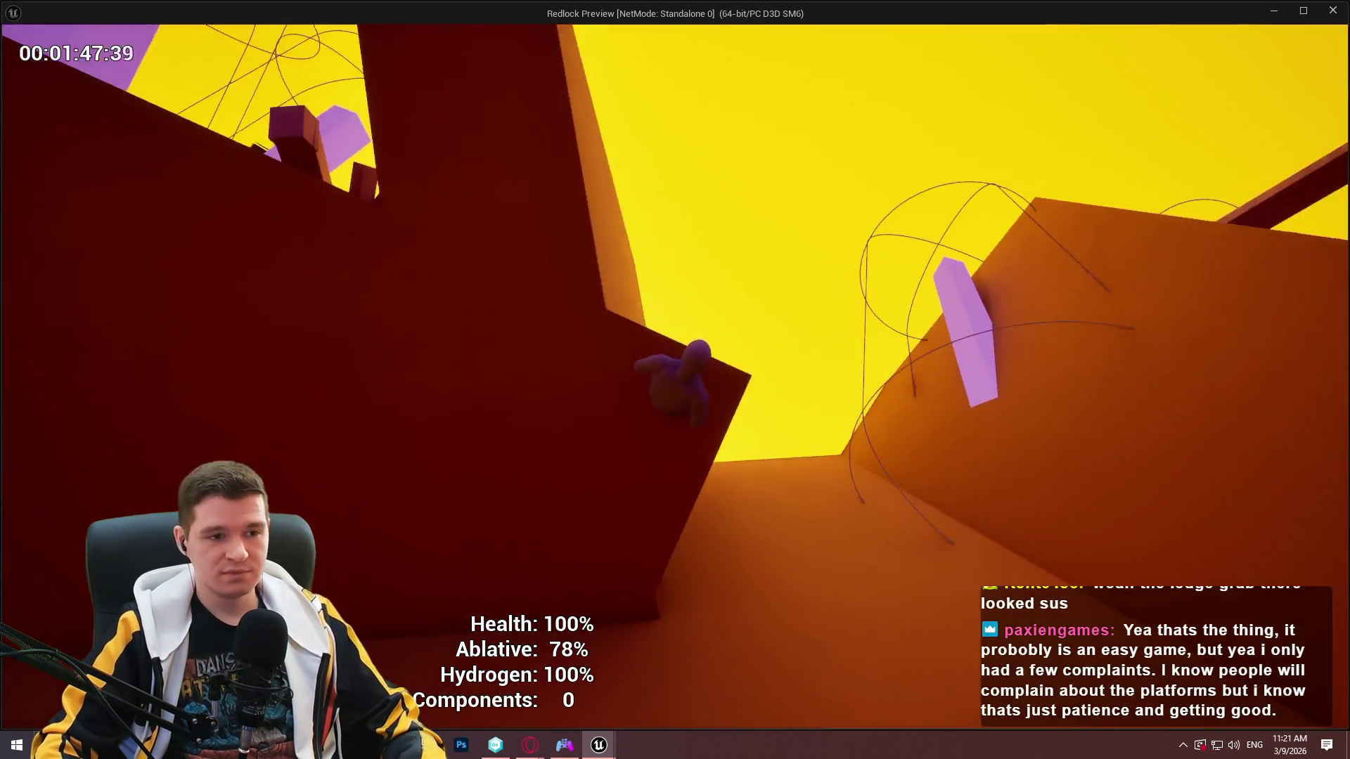
{"action": "key", "text": "w"}
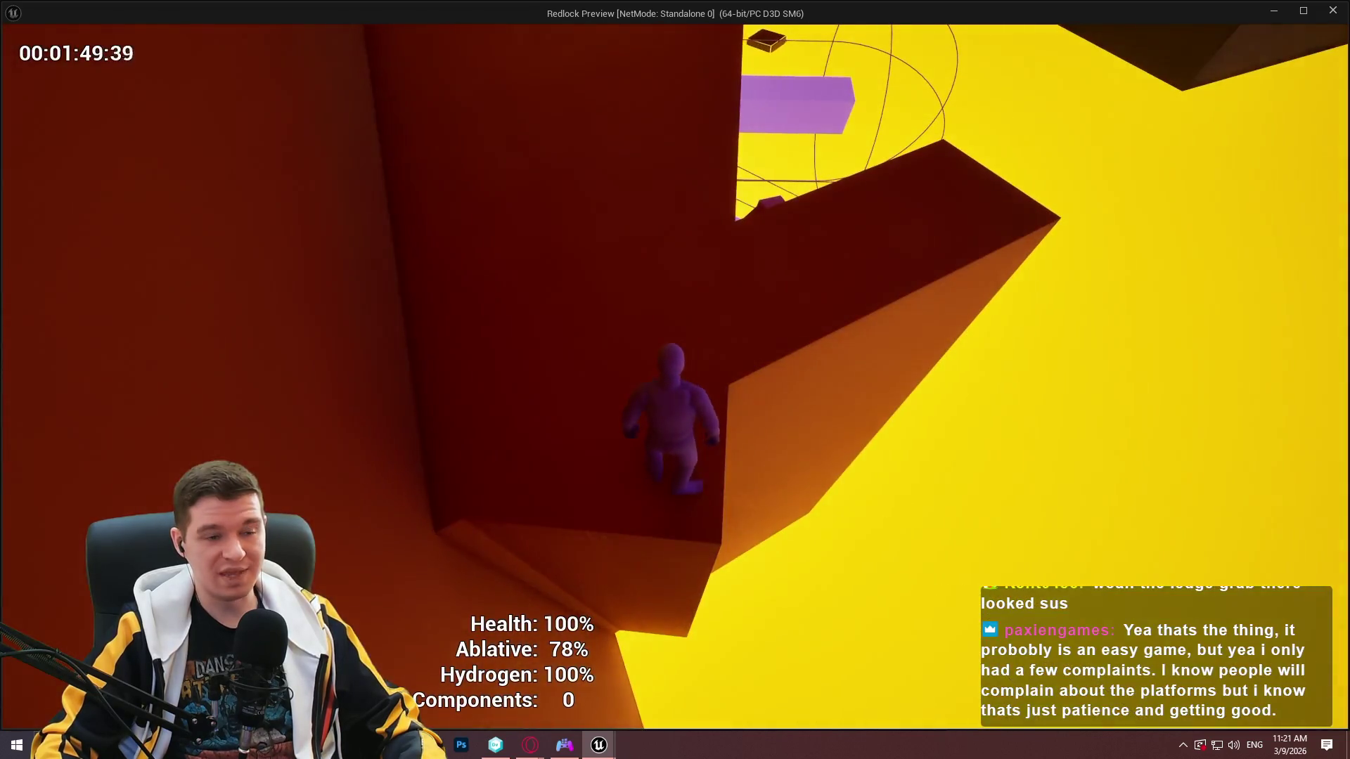
{"action": "key", "text": "w"}
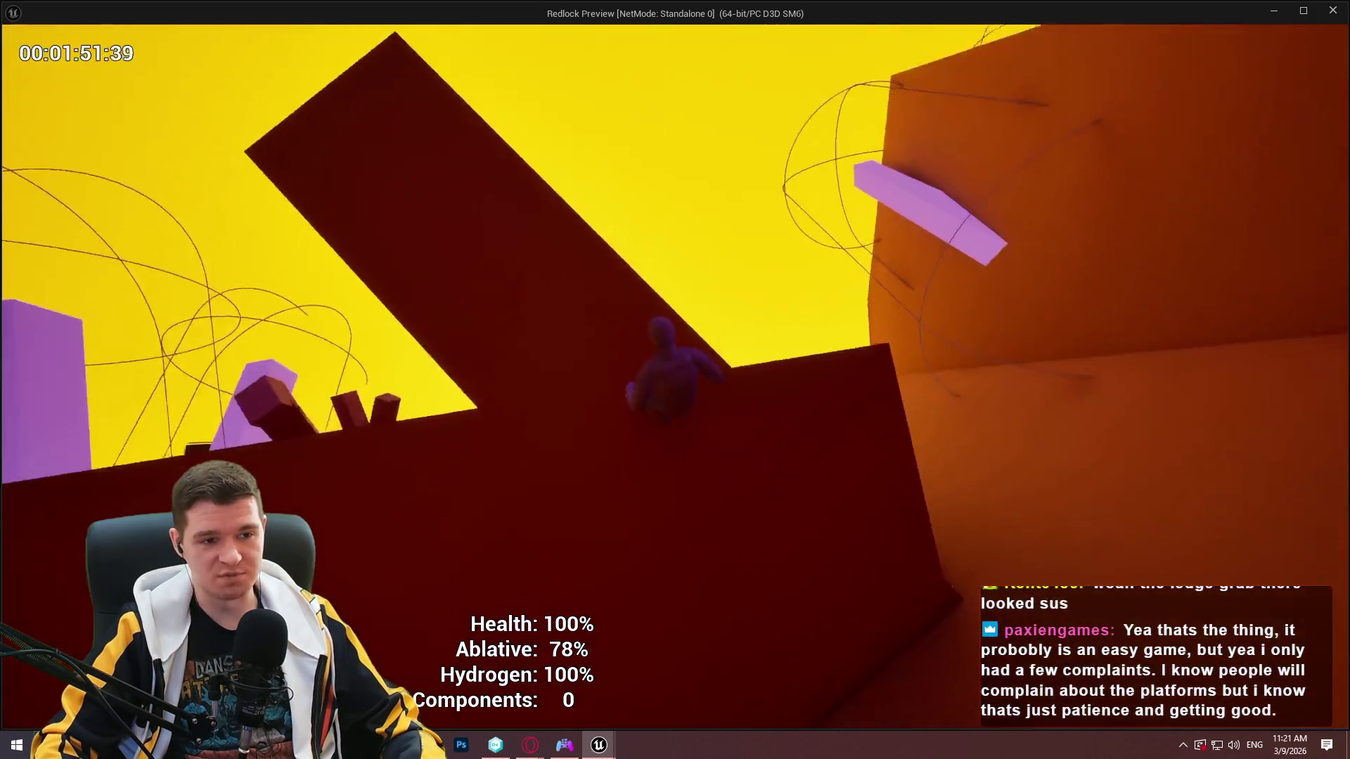
{"action": "key", "text": "w"}
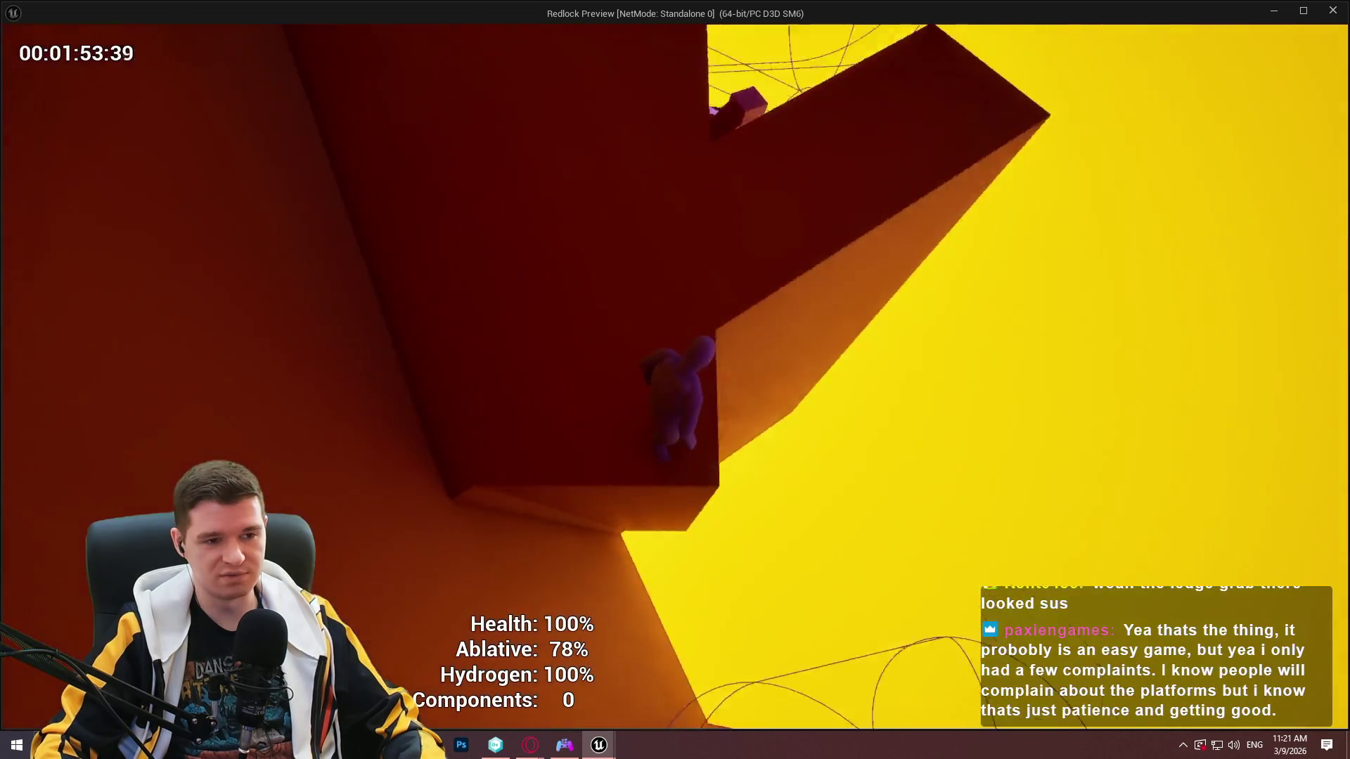
{"action": "key", "text": "w"}
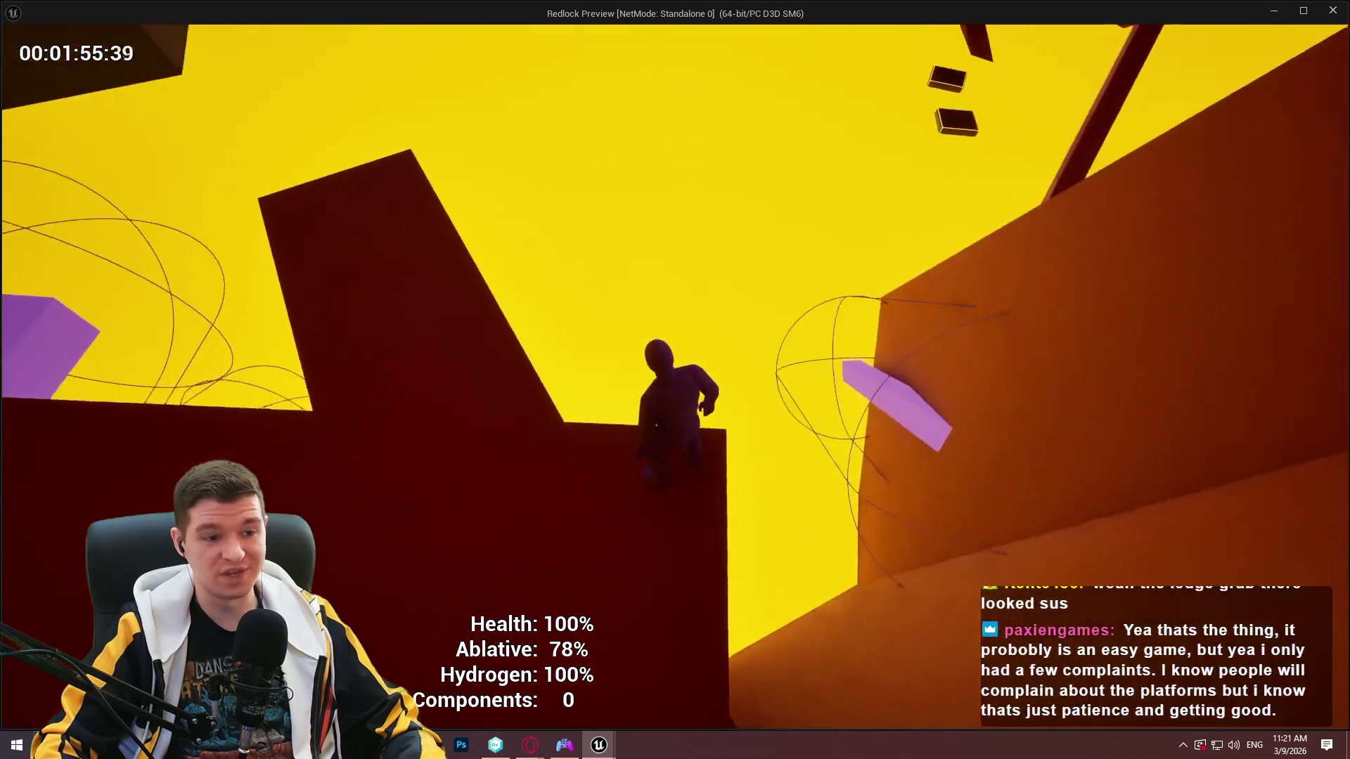
{"action": "key", "text": "w"}
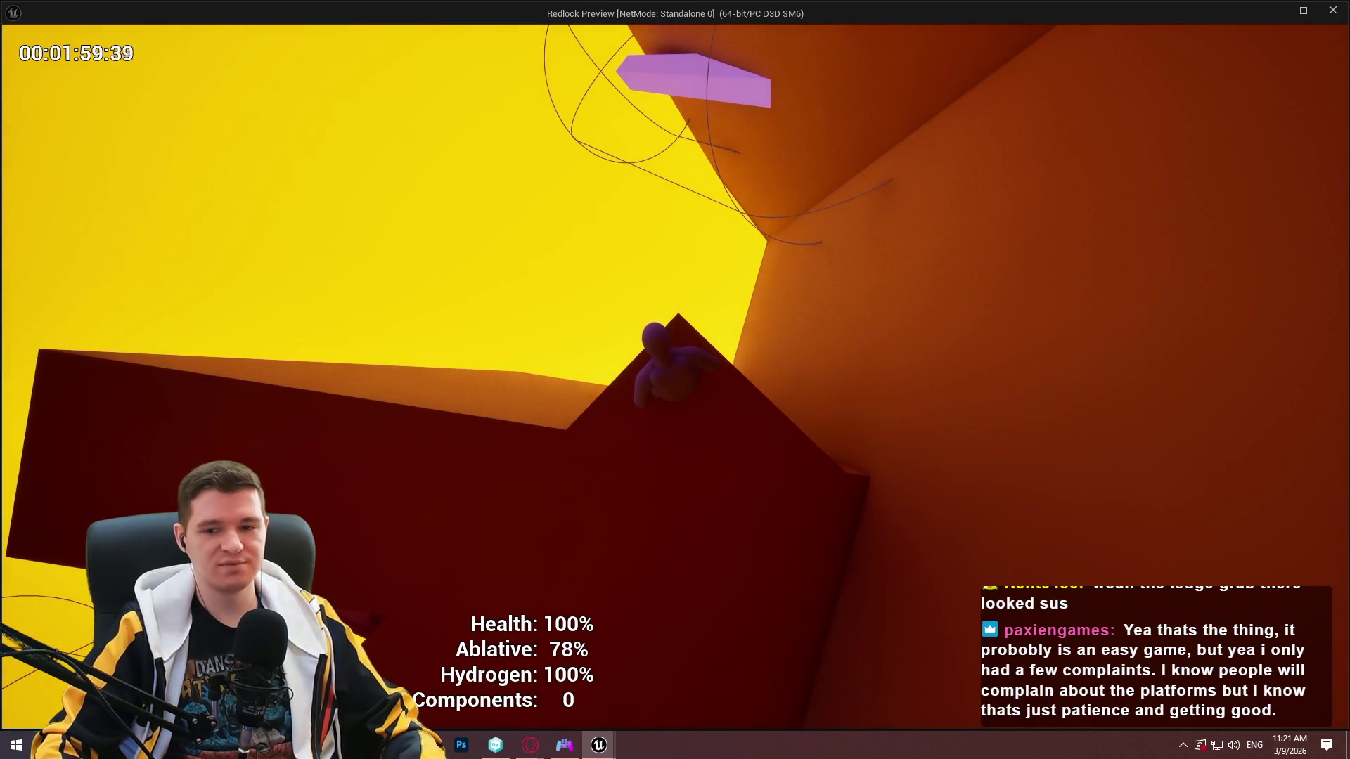
Drop to the yellow floor, jump through the dark red shaft and climb the purple pillar.
{"action": "key", "text": "w"}
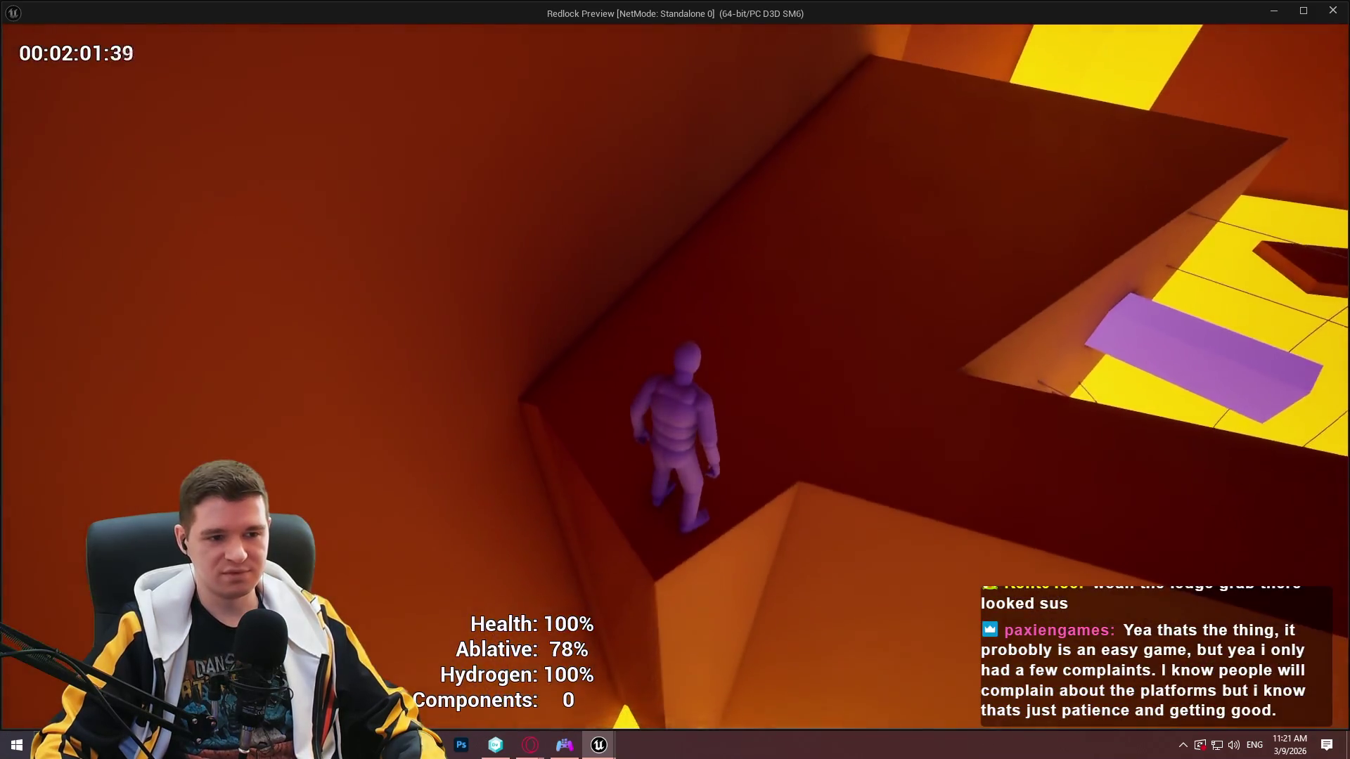
{"action": "key", "text": "w"}
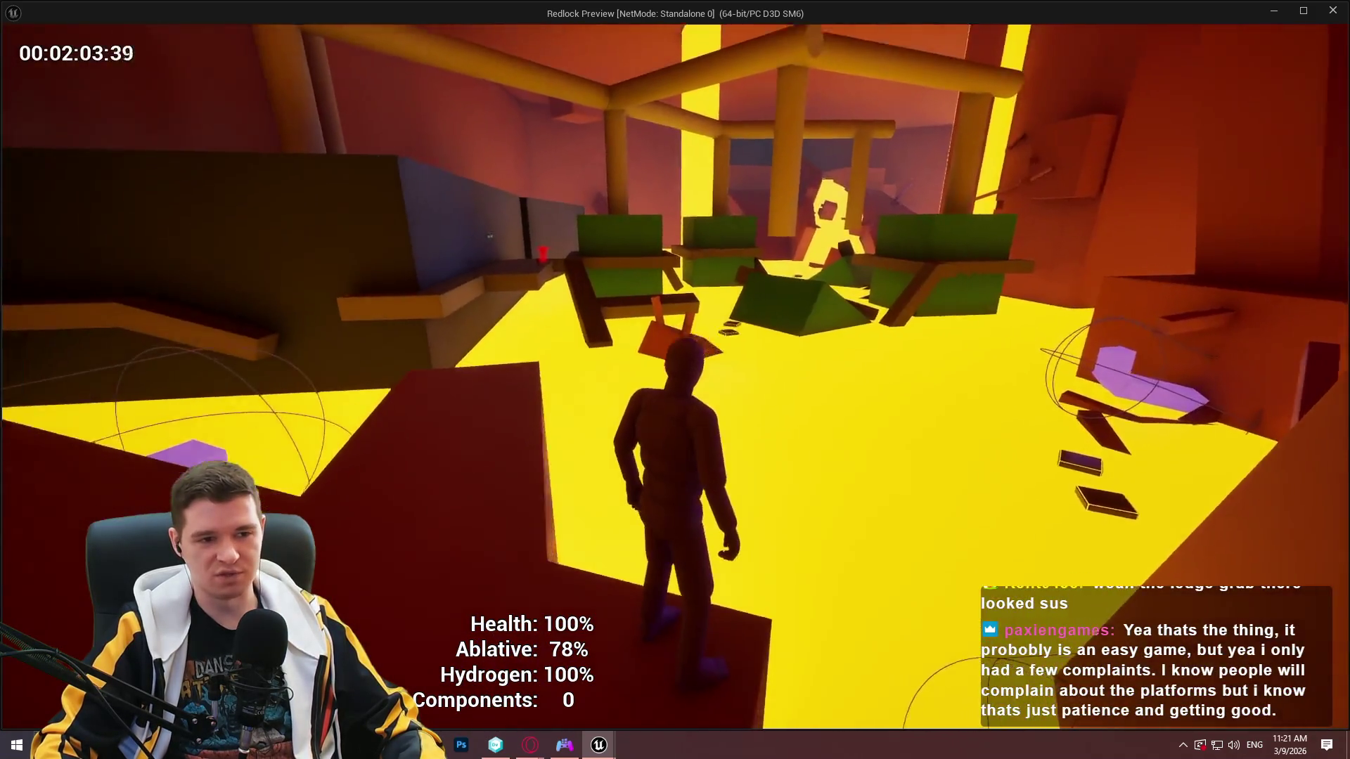
{"action": "key", "text": "w"}
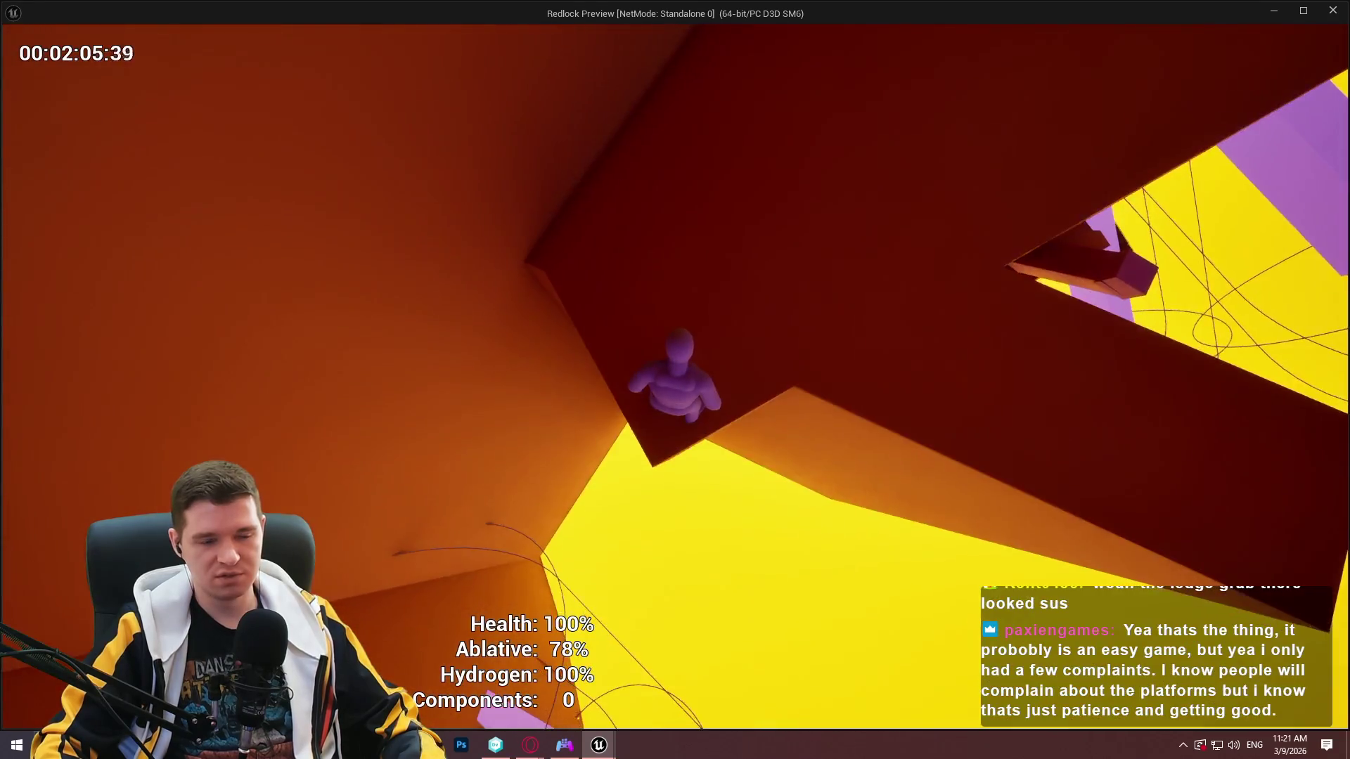
{"action": "key", "text": "space"}
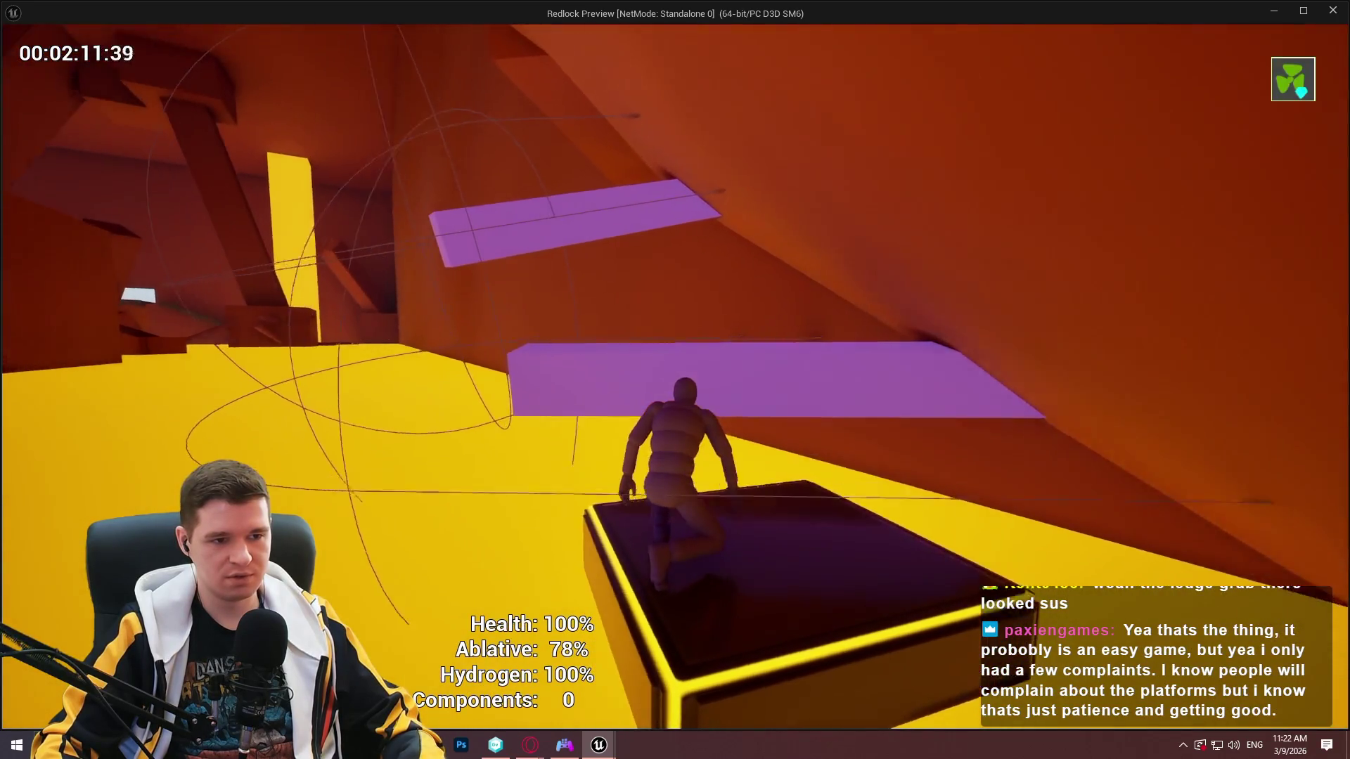
{"action": "key", "text": "w"}
{"action": "key", "text": "w"}
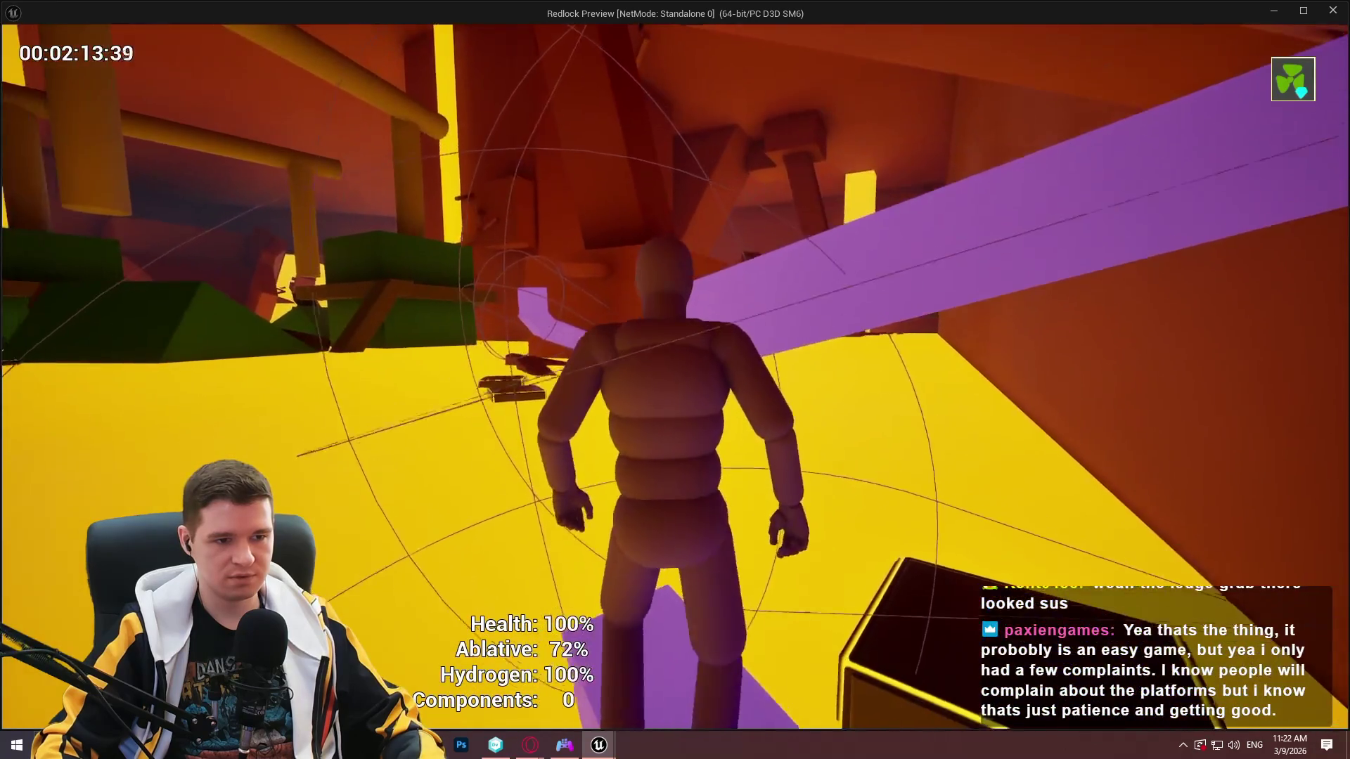
{"action": "key", "text": "w"}
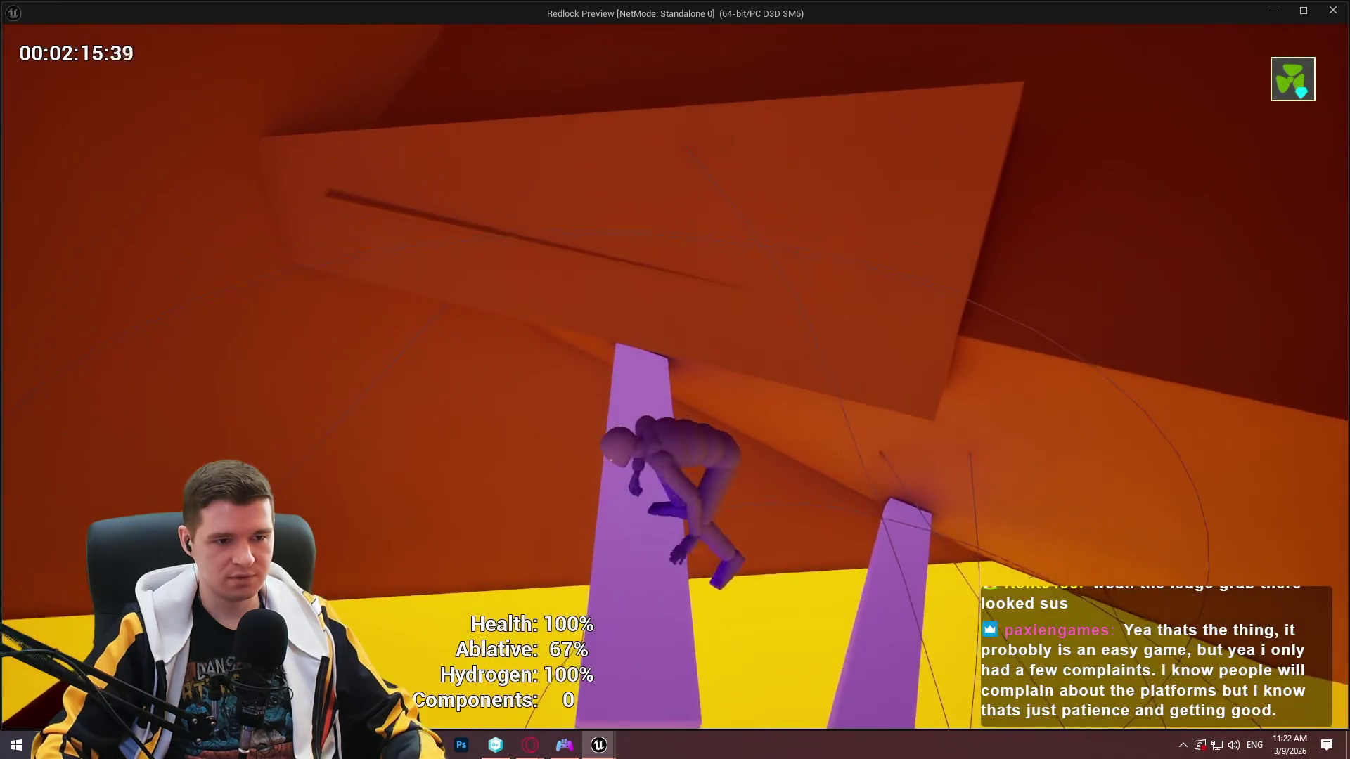
{"action": "key", "text": "w"}
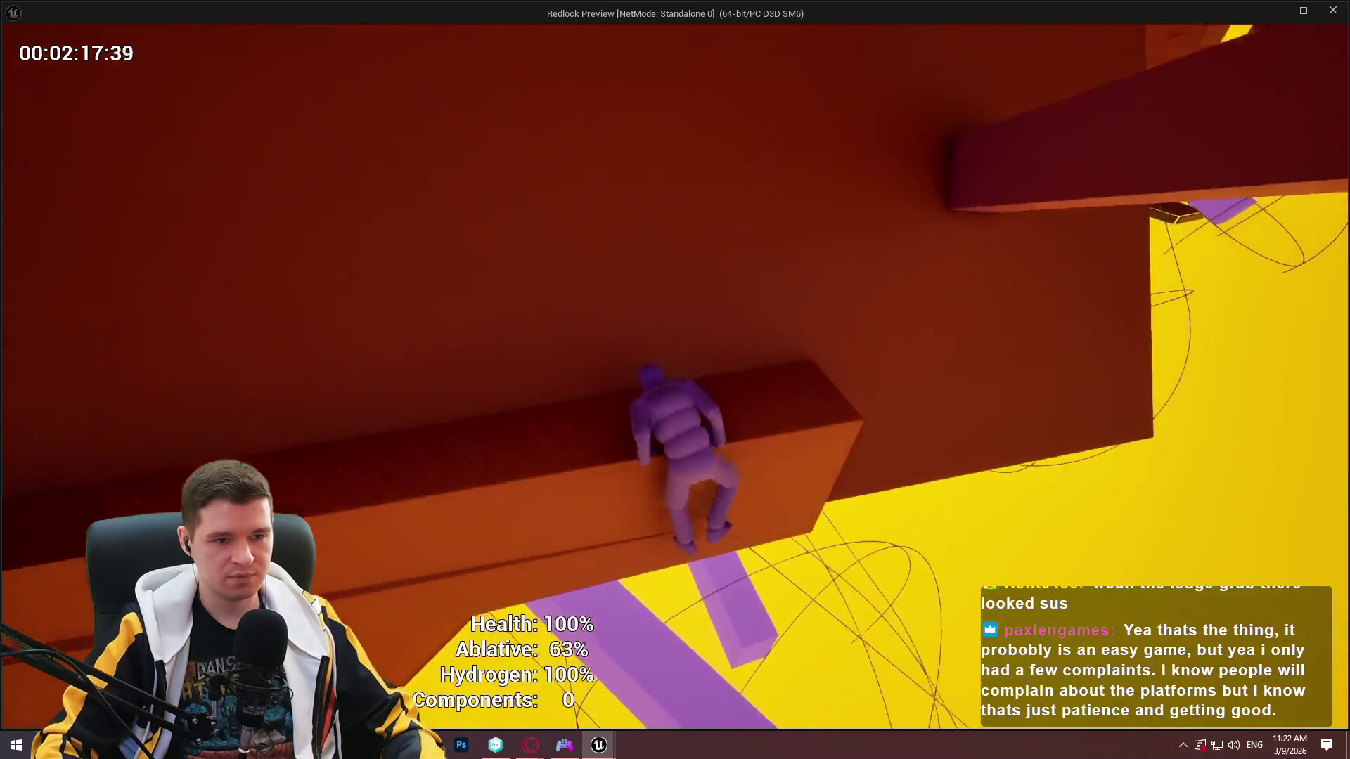
Climb the tall dark beam, leap across floating platforms, and crouch under the overhang onto the purple ramp.
{"action": "key", "text": "w"}
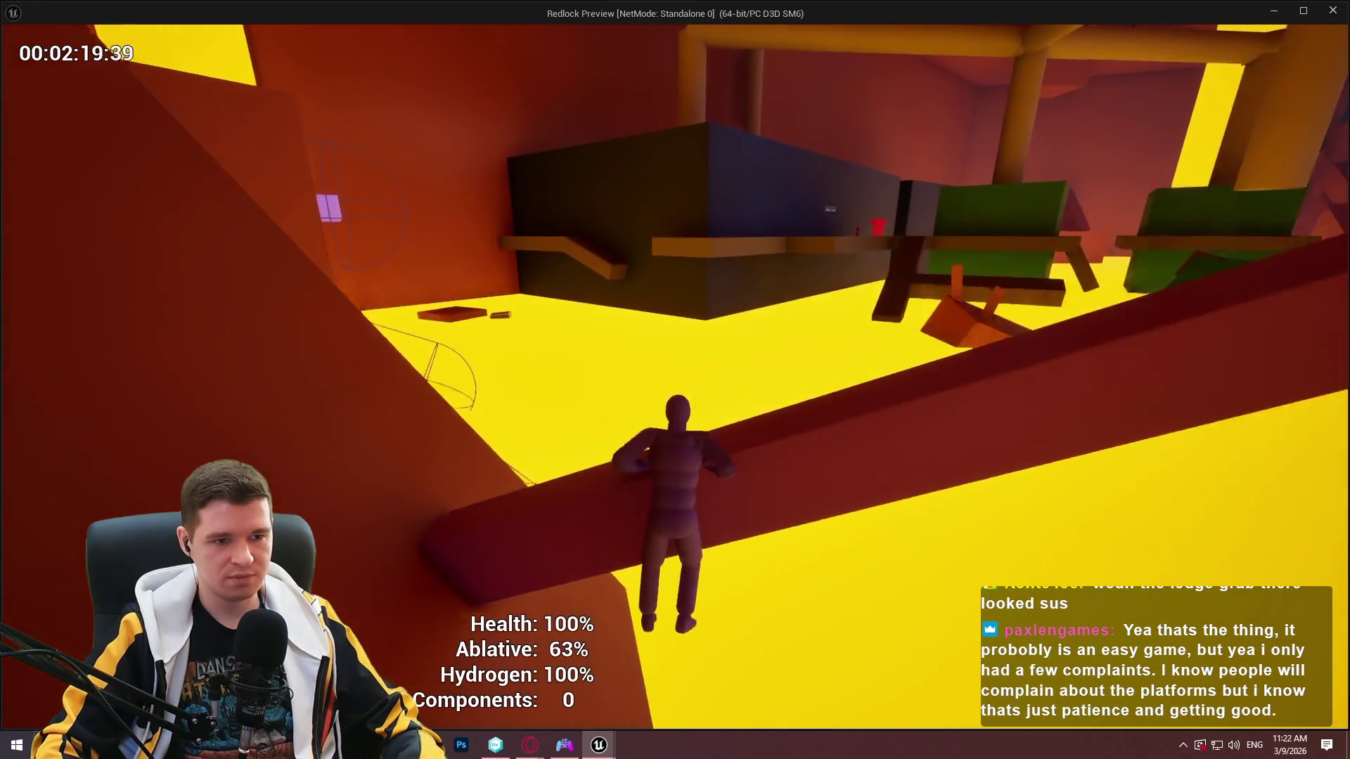
{"action": "key", "text": "w"}
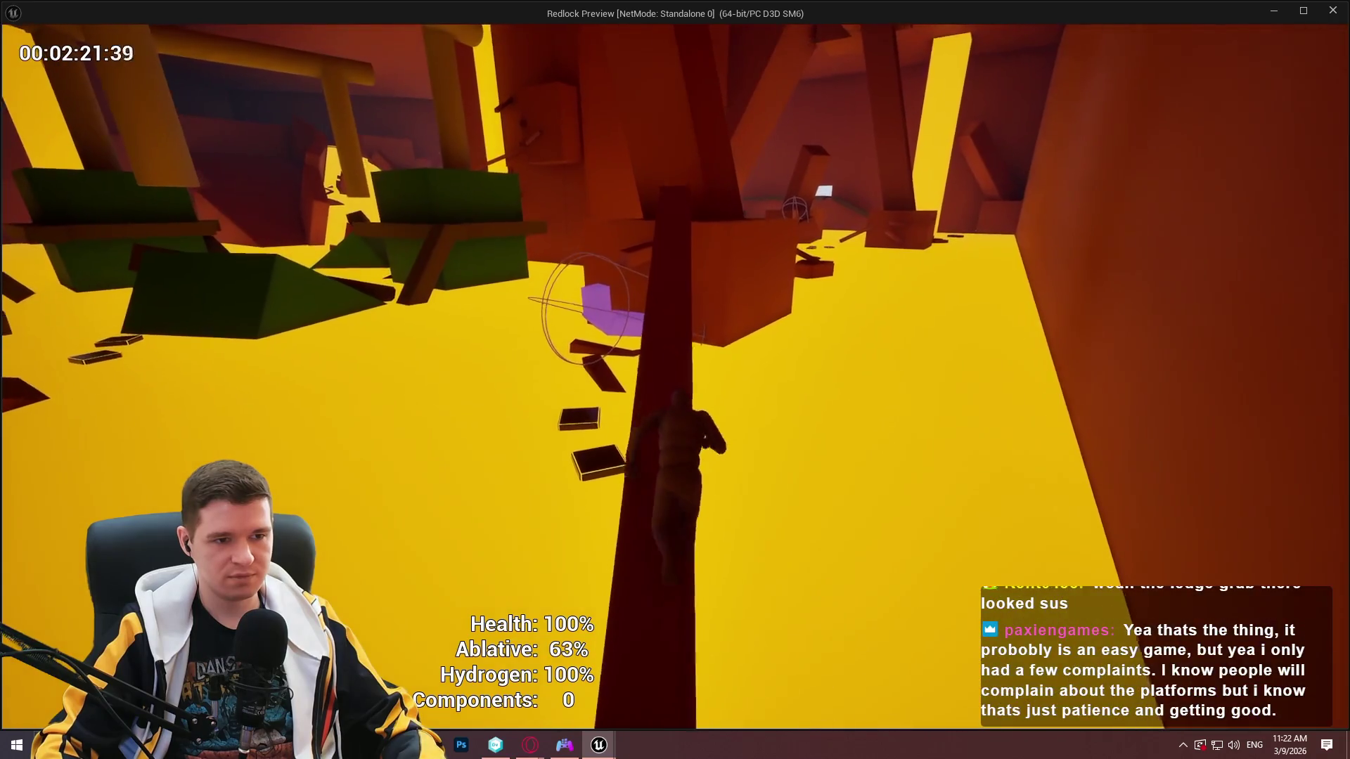
{"action": "key", "text": "space"}
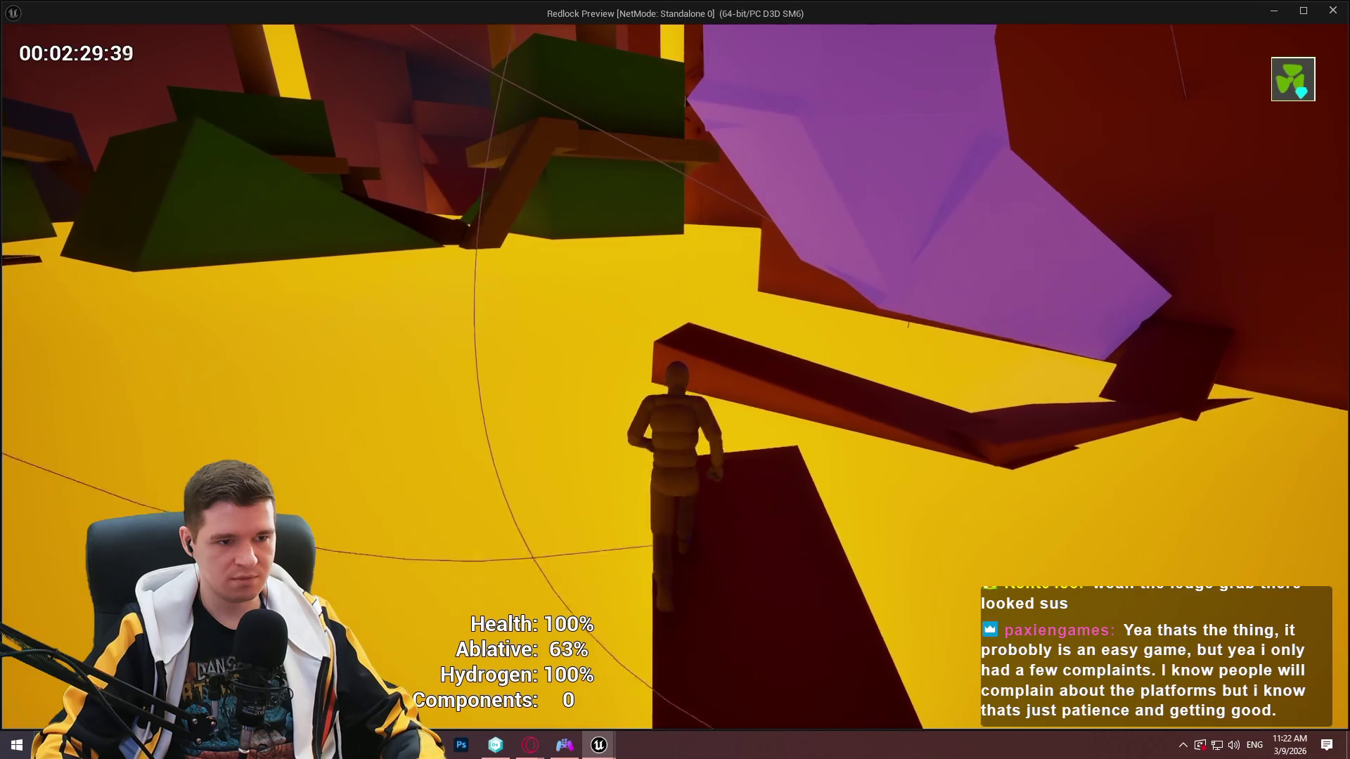
{"action": "key", "text": "space"}
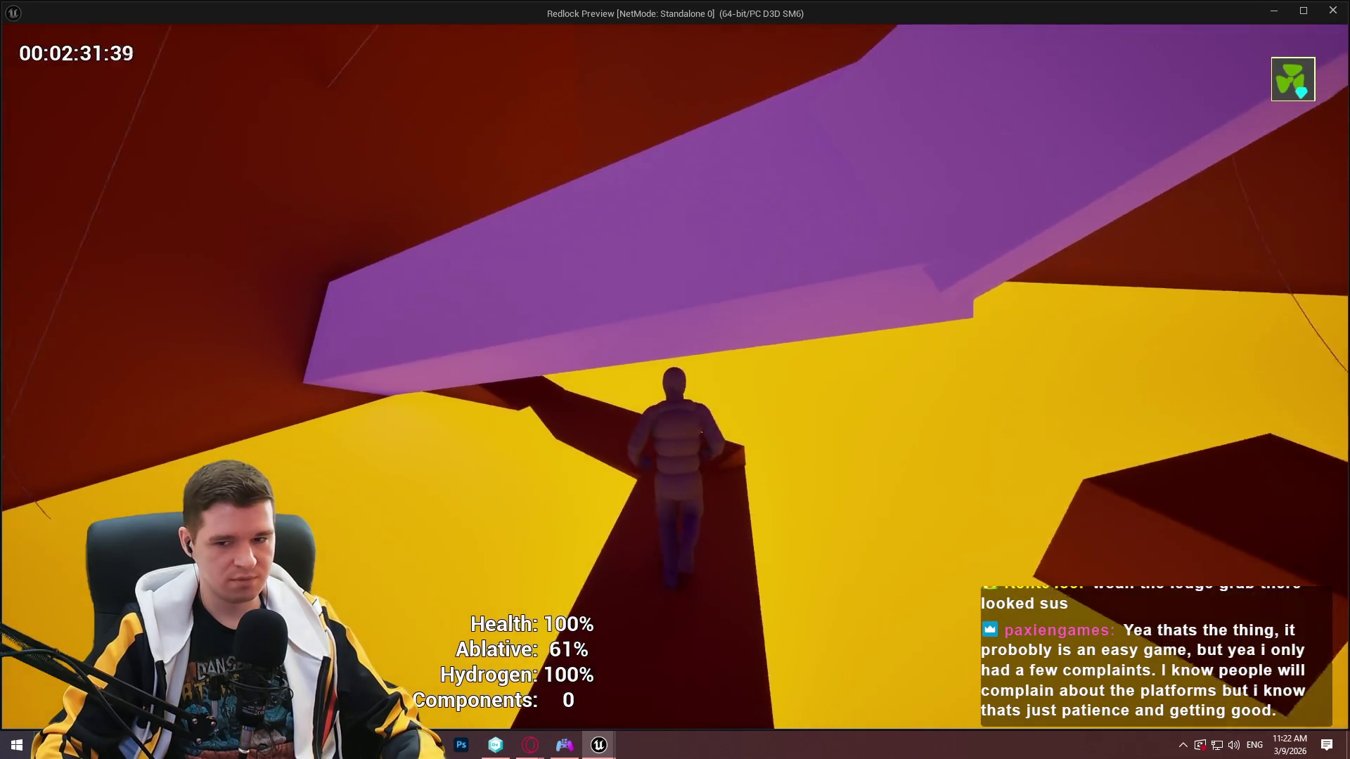
{"action": "key", "text": "c"}
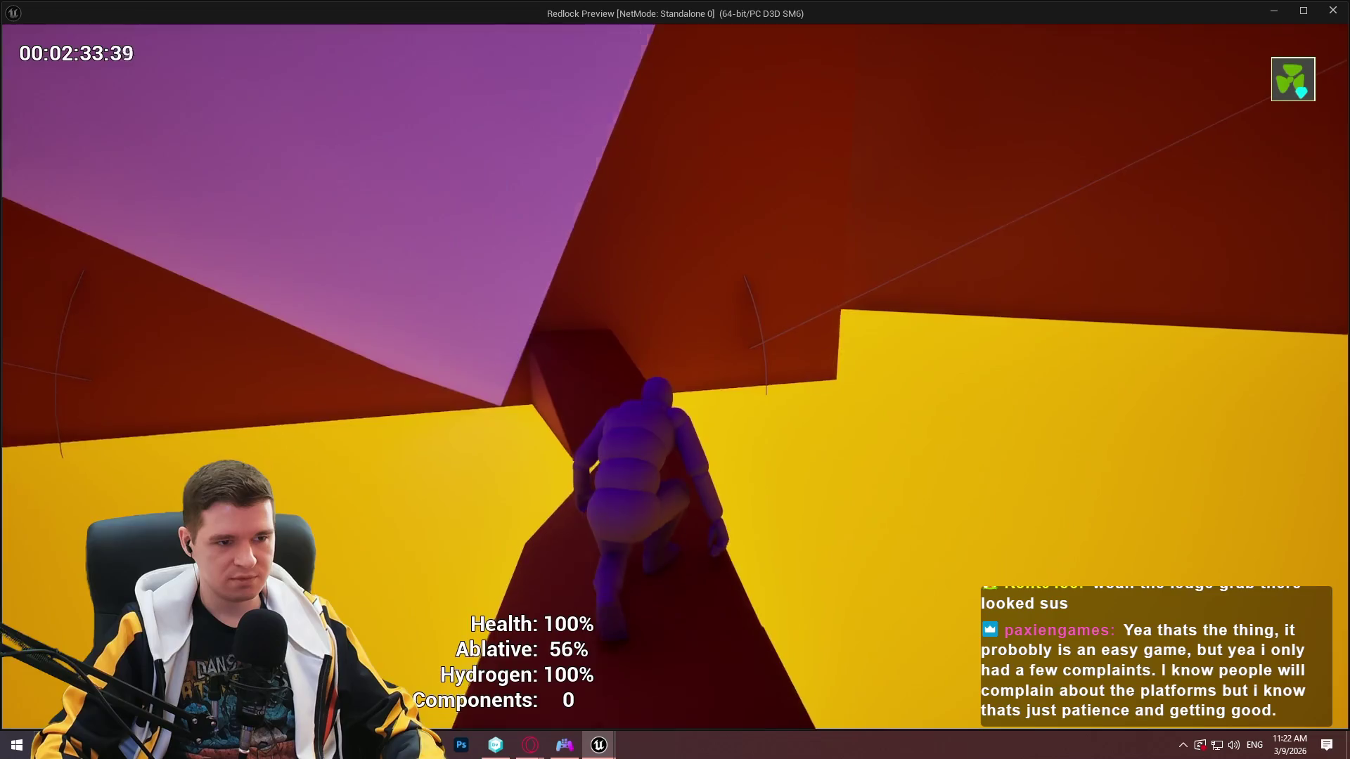
{"action": "key", "text": "w"}
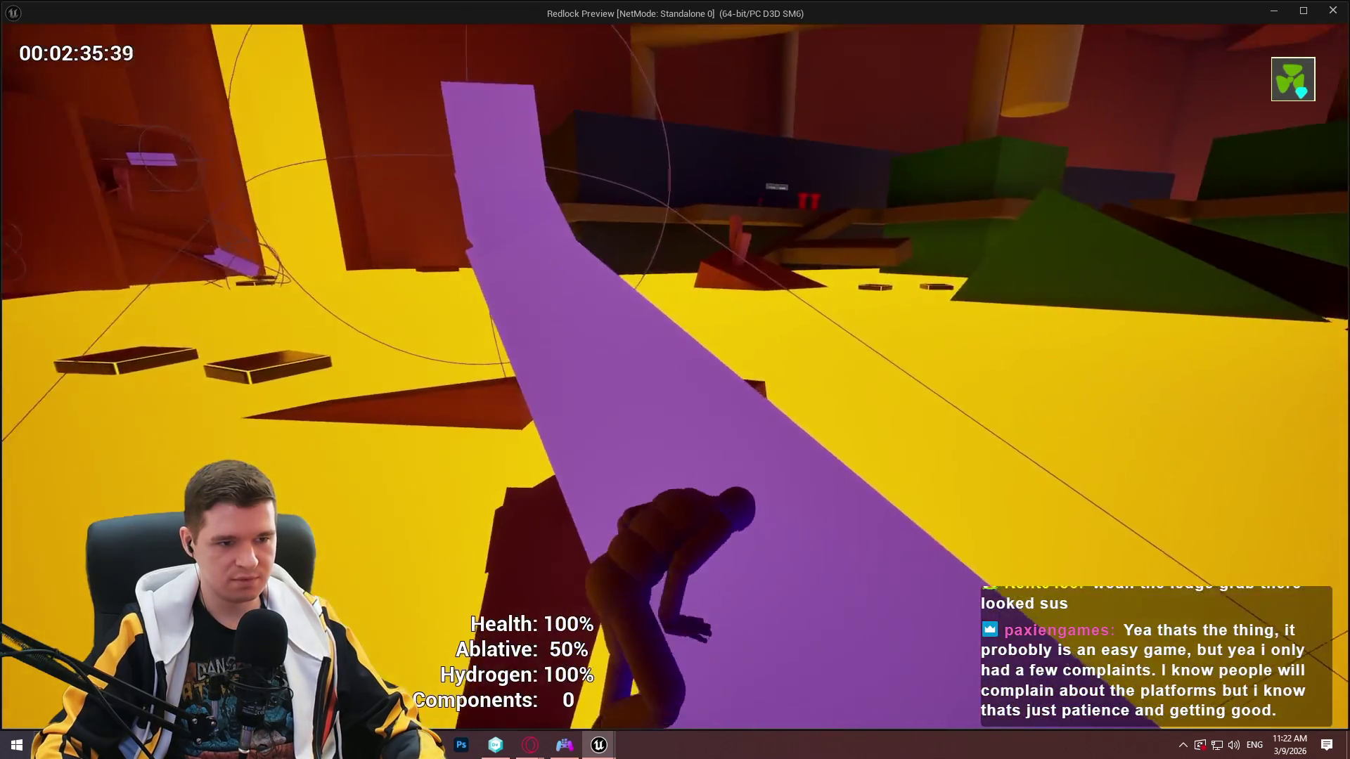
{"action": "key", "text": "c"}
Jump off the ramp, grab the next platform's ledge, and run down past the triangular recess.
{"action": "key", "text": "space"}
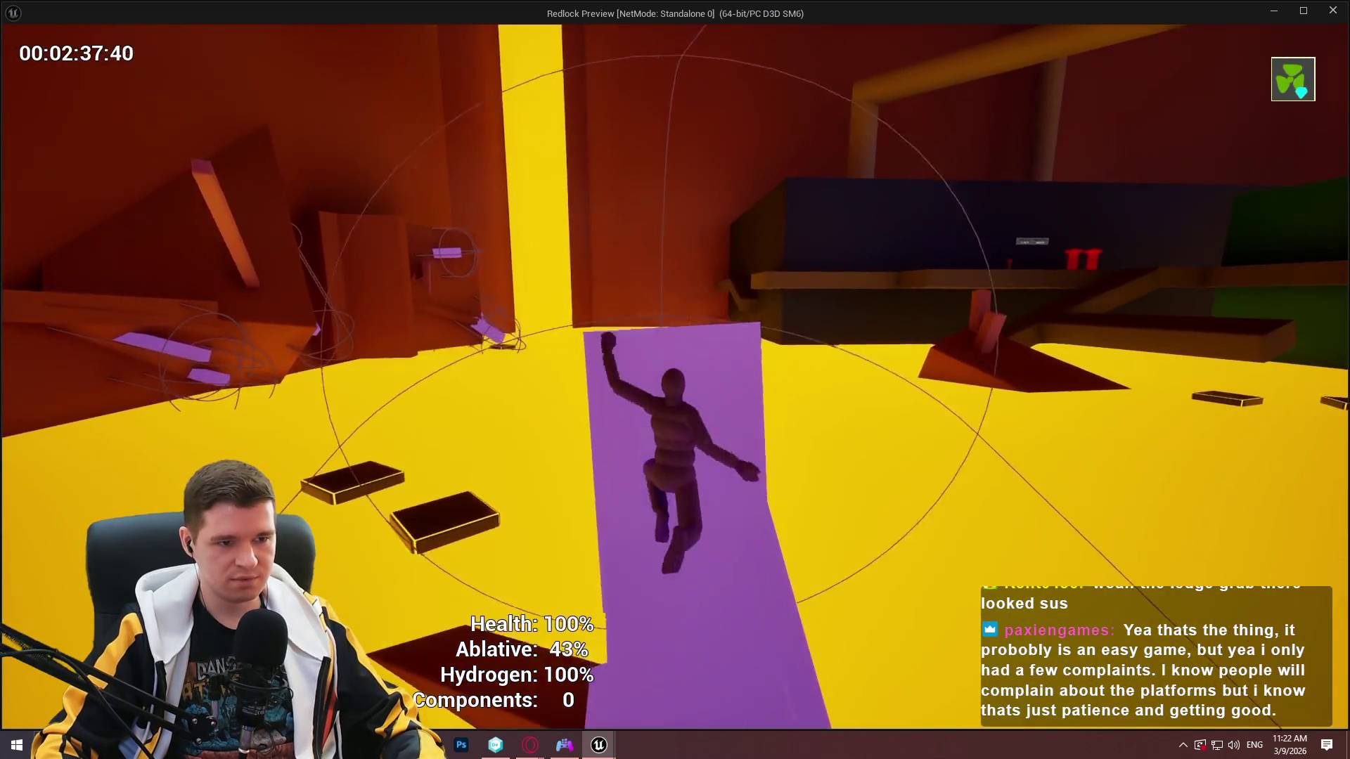
{"action": "key", "text": "w"}
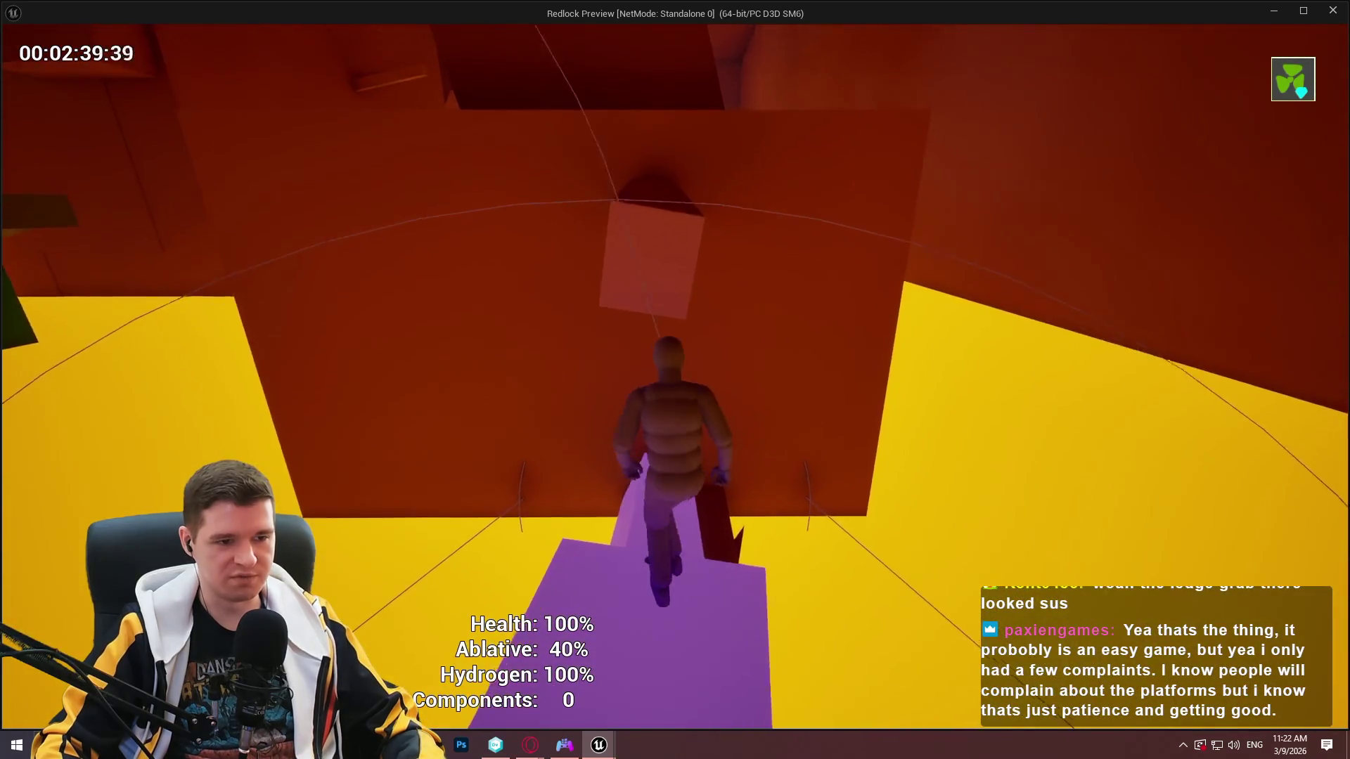
{"action": "key", "text": "space"}
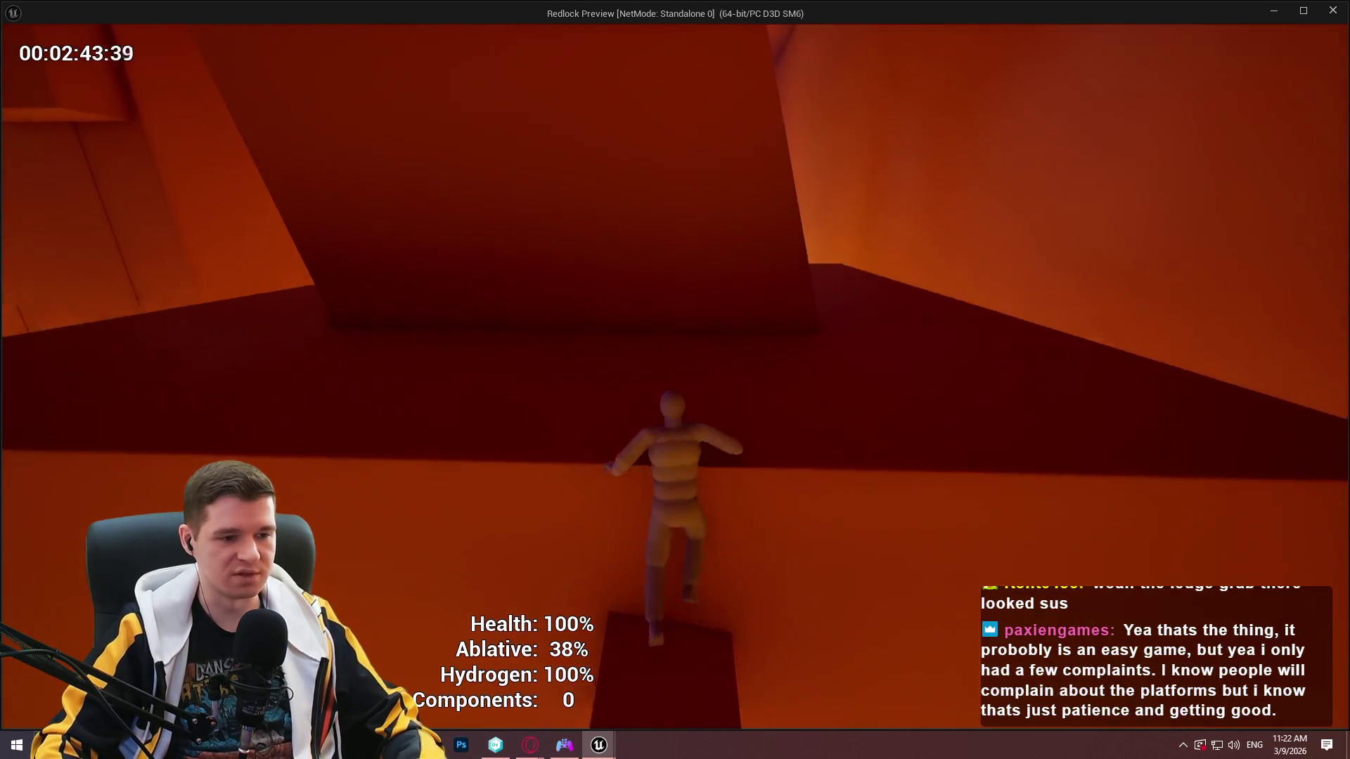
{"action": "key", "text": "space"}
{"action": "key", "text": "w"}
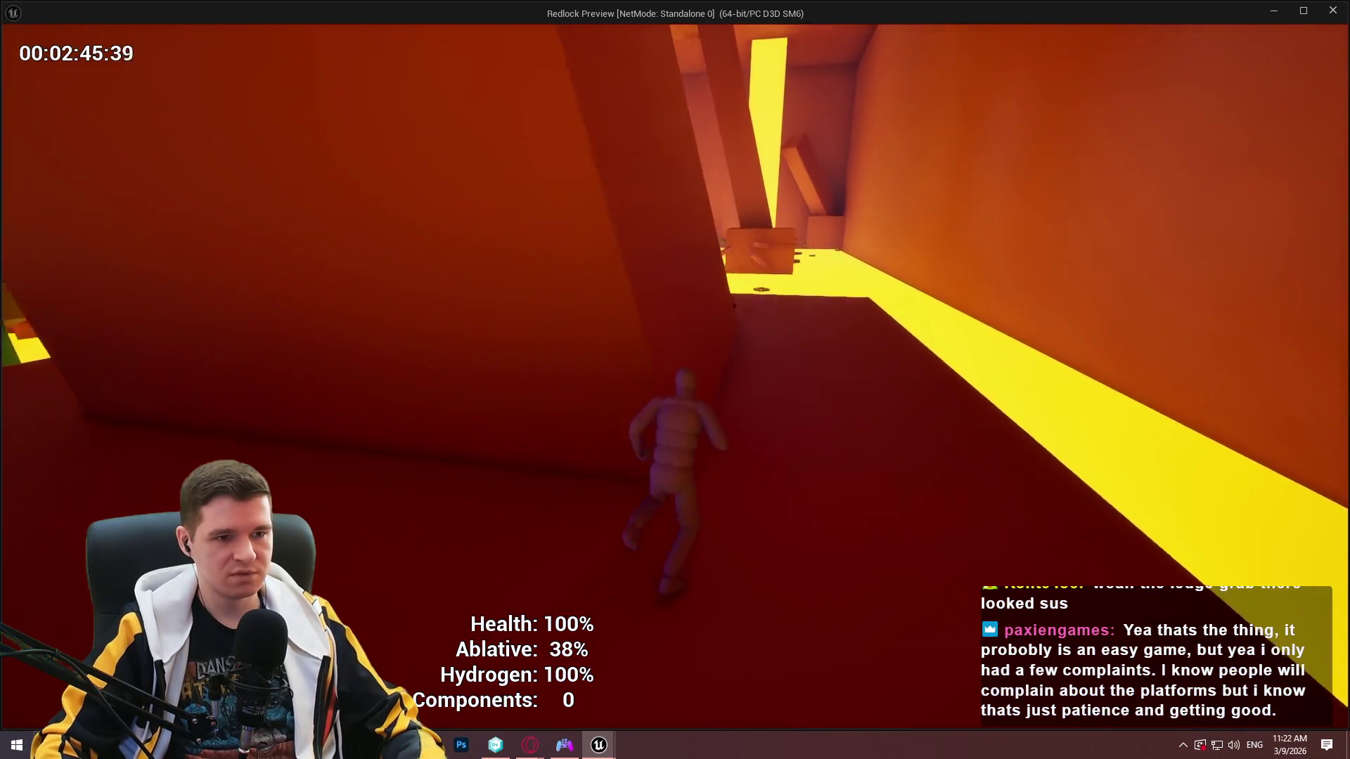
{"action": "key", "text": "w"}
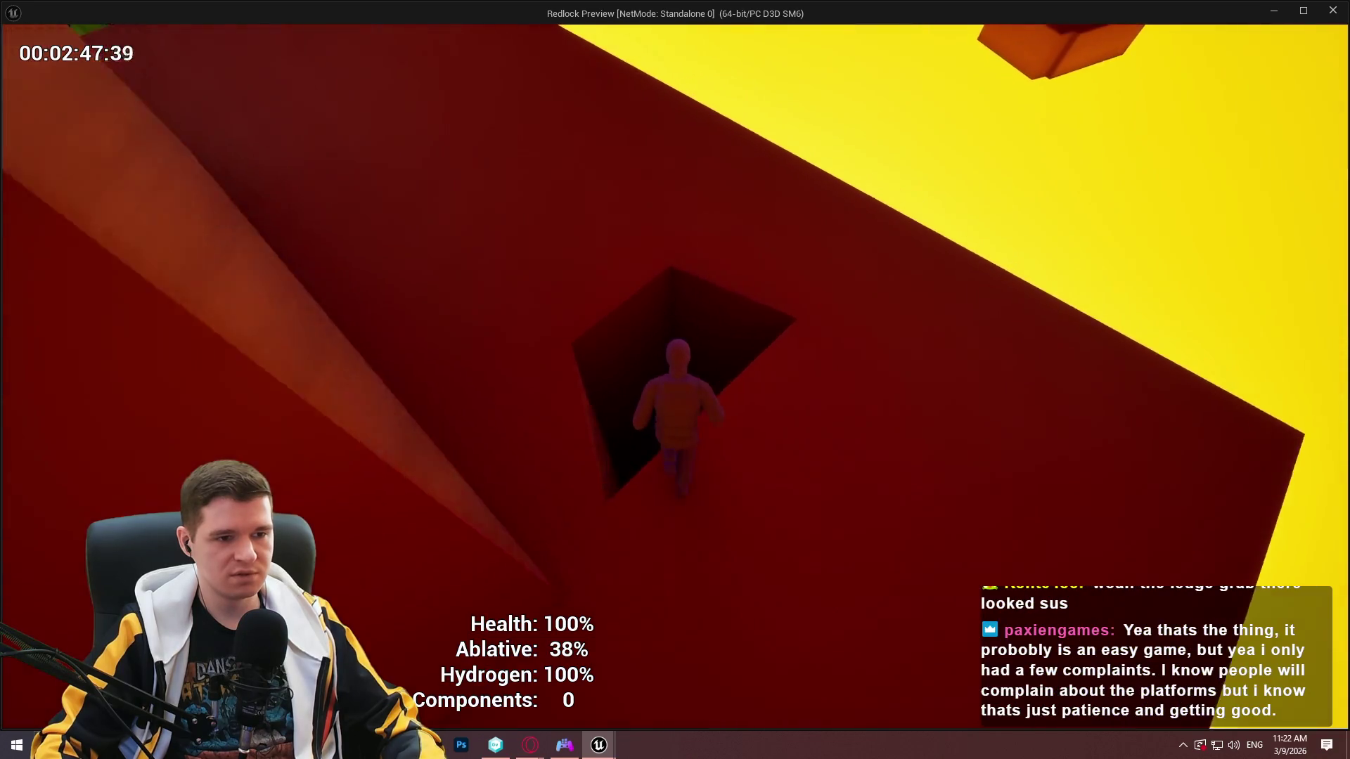
{"action": "key", "text": "w"}
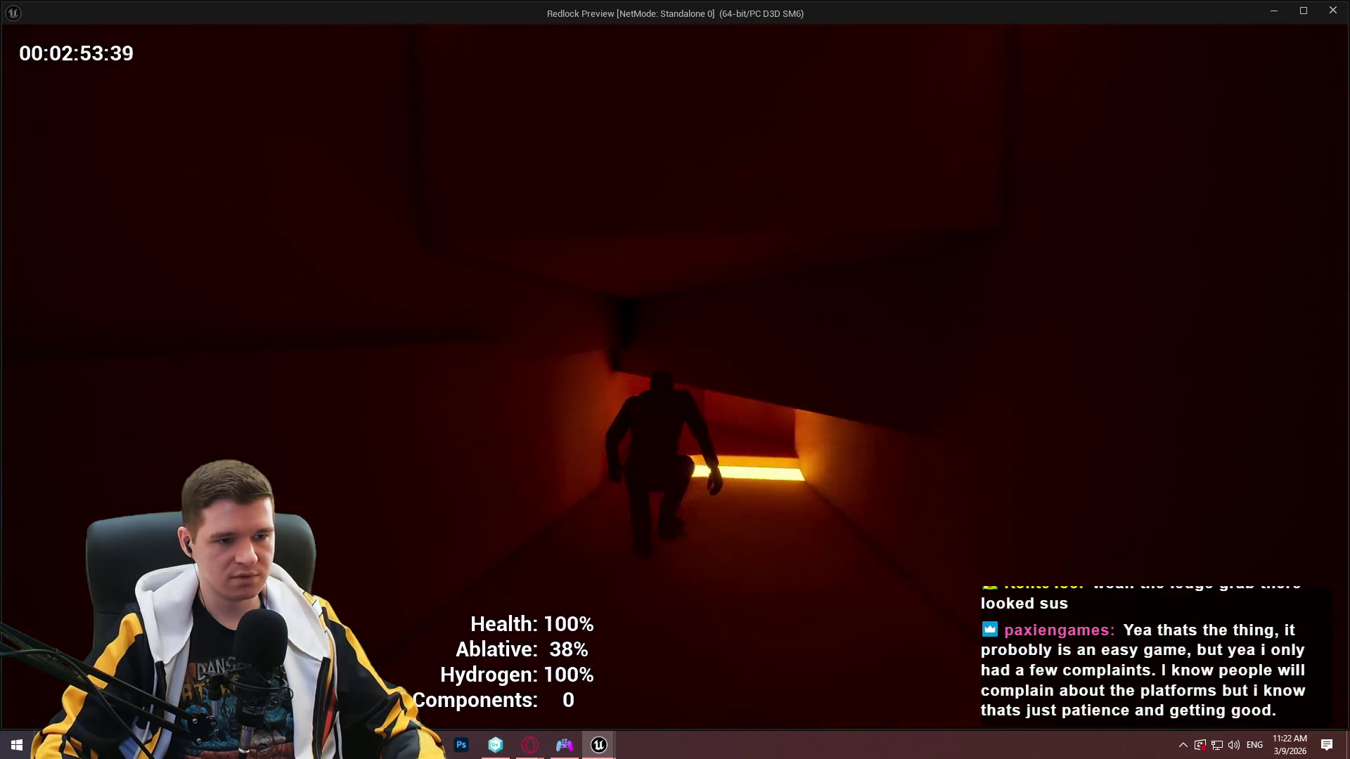
Follow the corridor over the ledge by the yellow opening, through the dark room, to the shaft.
{"action": "key", "text": "w"}
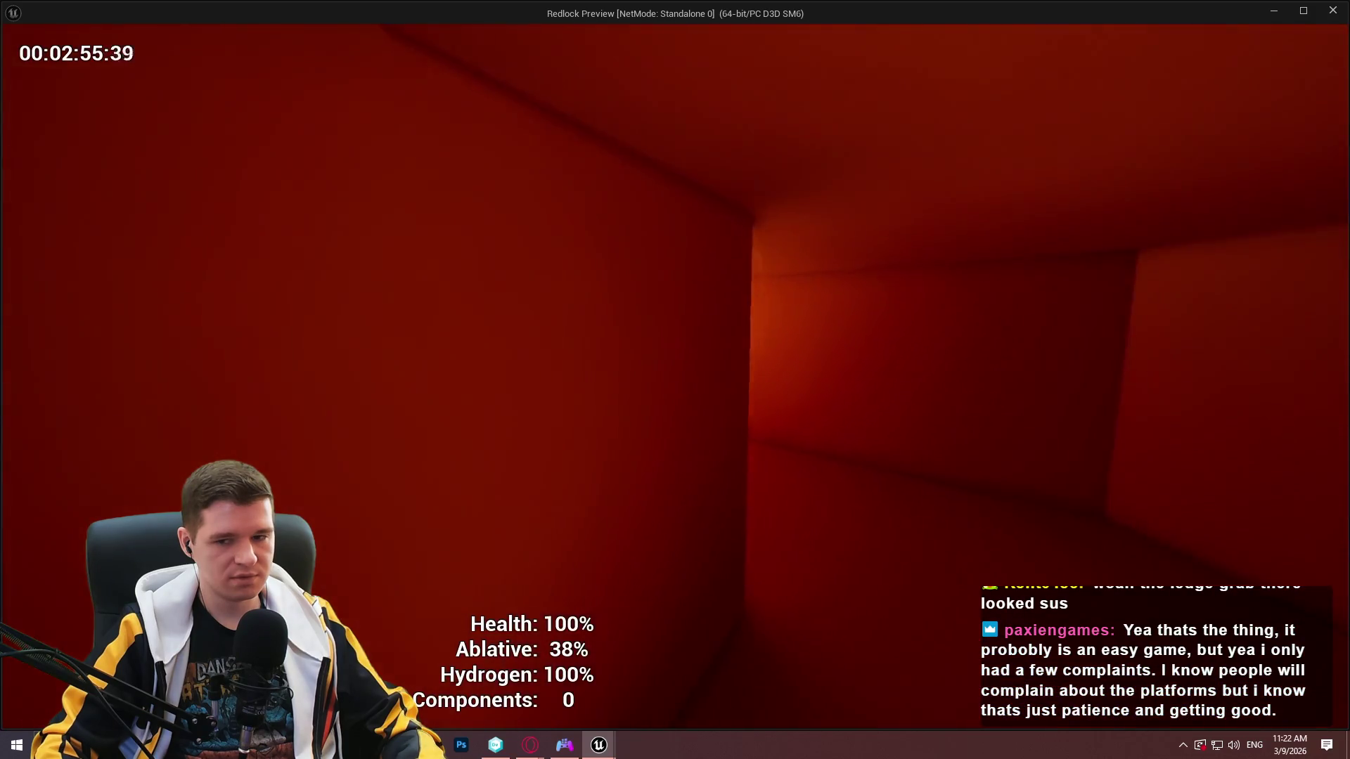
{"action": "key", "text": "w"}
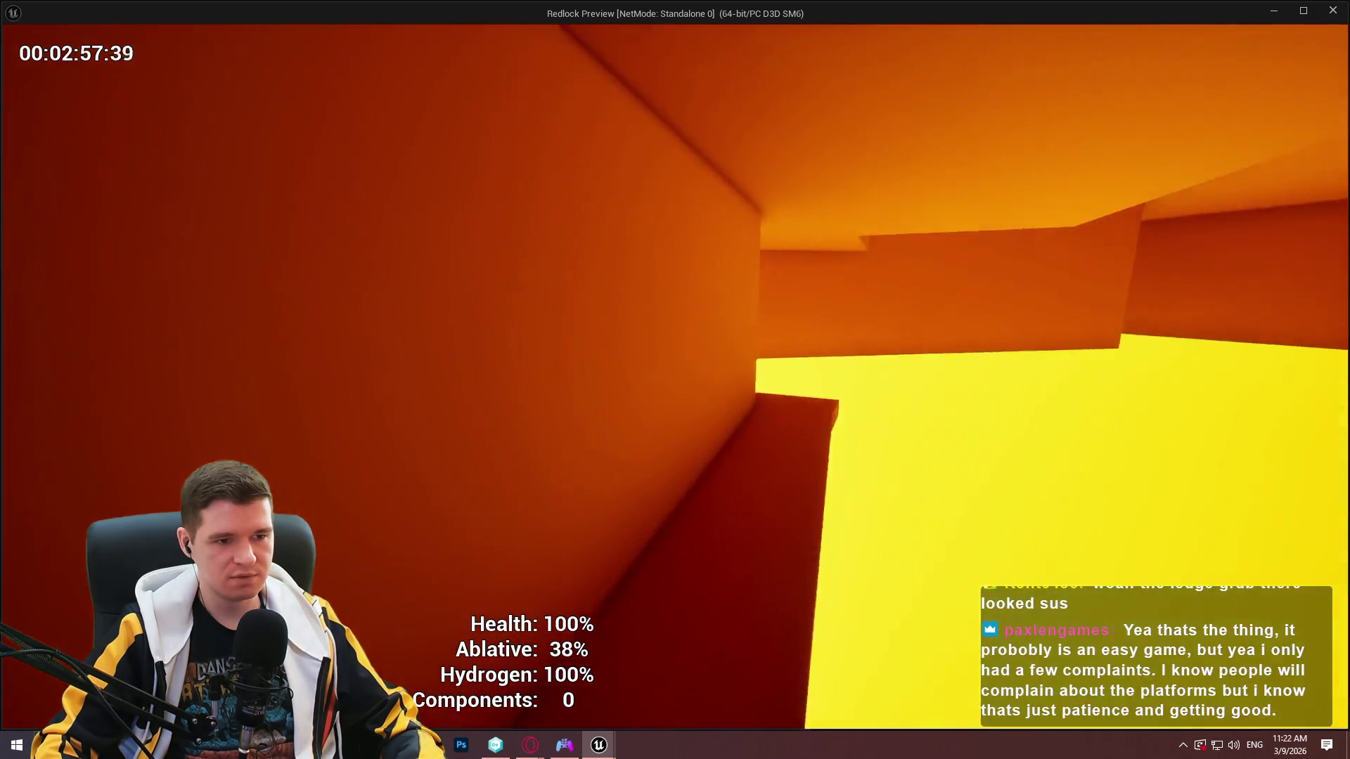
{"action": "key", "text": "w"}
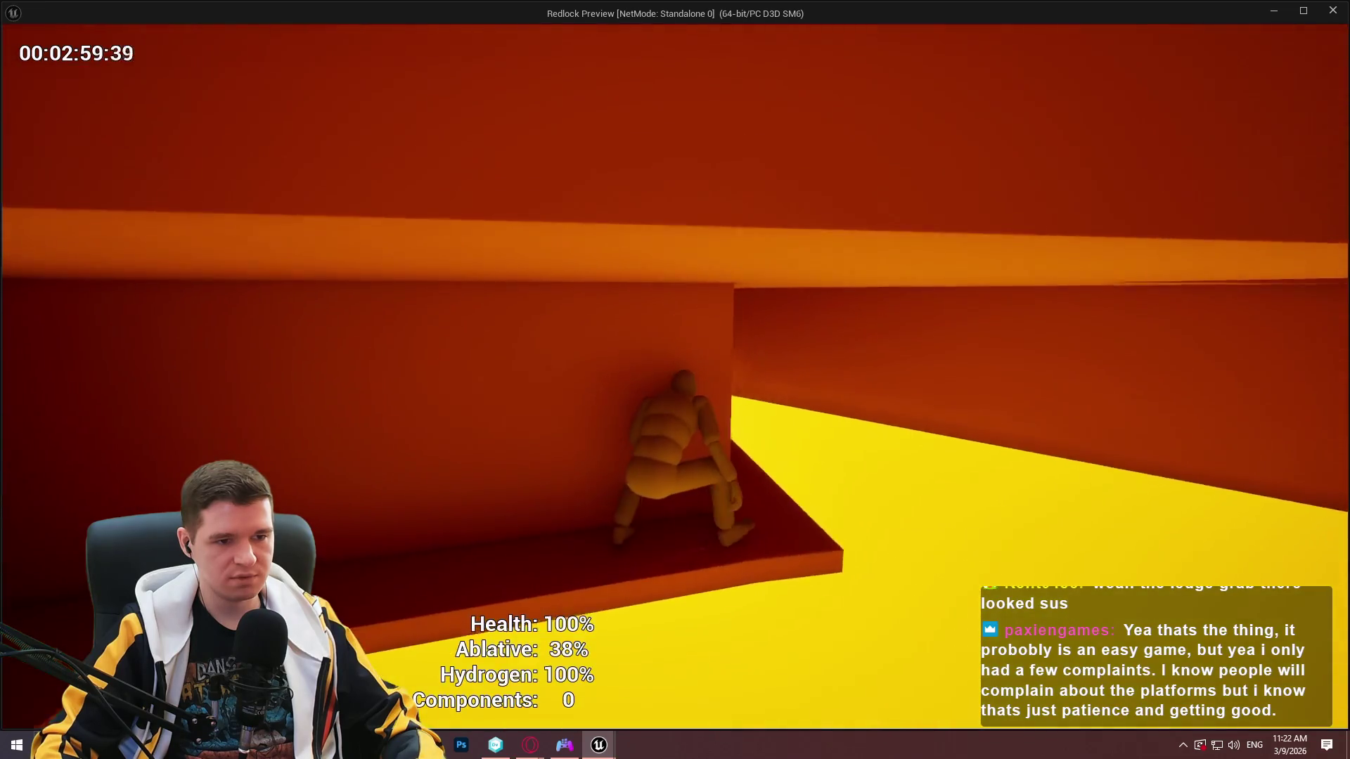
{"action": "key", "text": "w"}
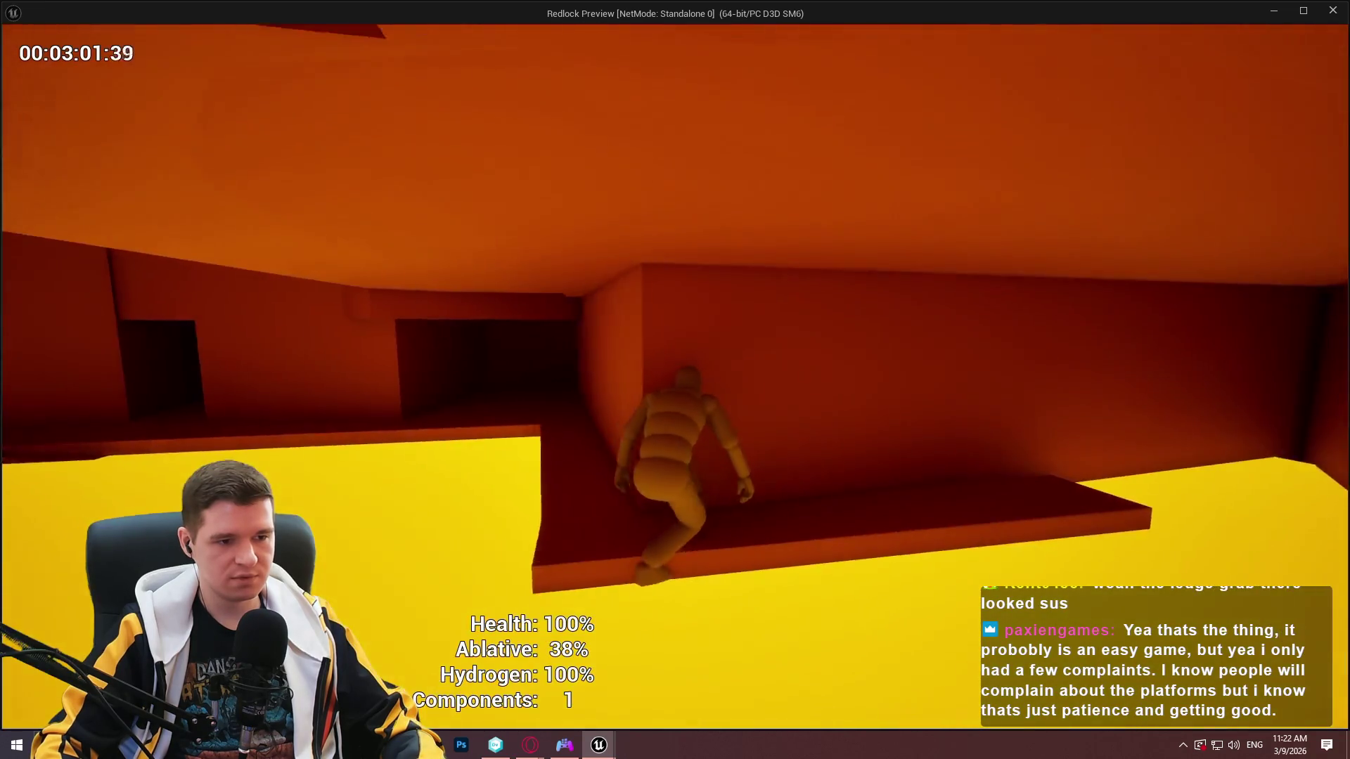
{"action": "key", "text": "w"}
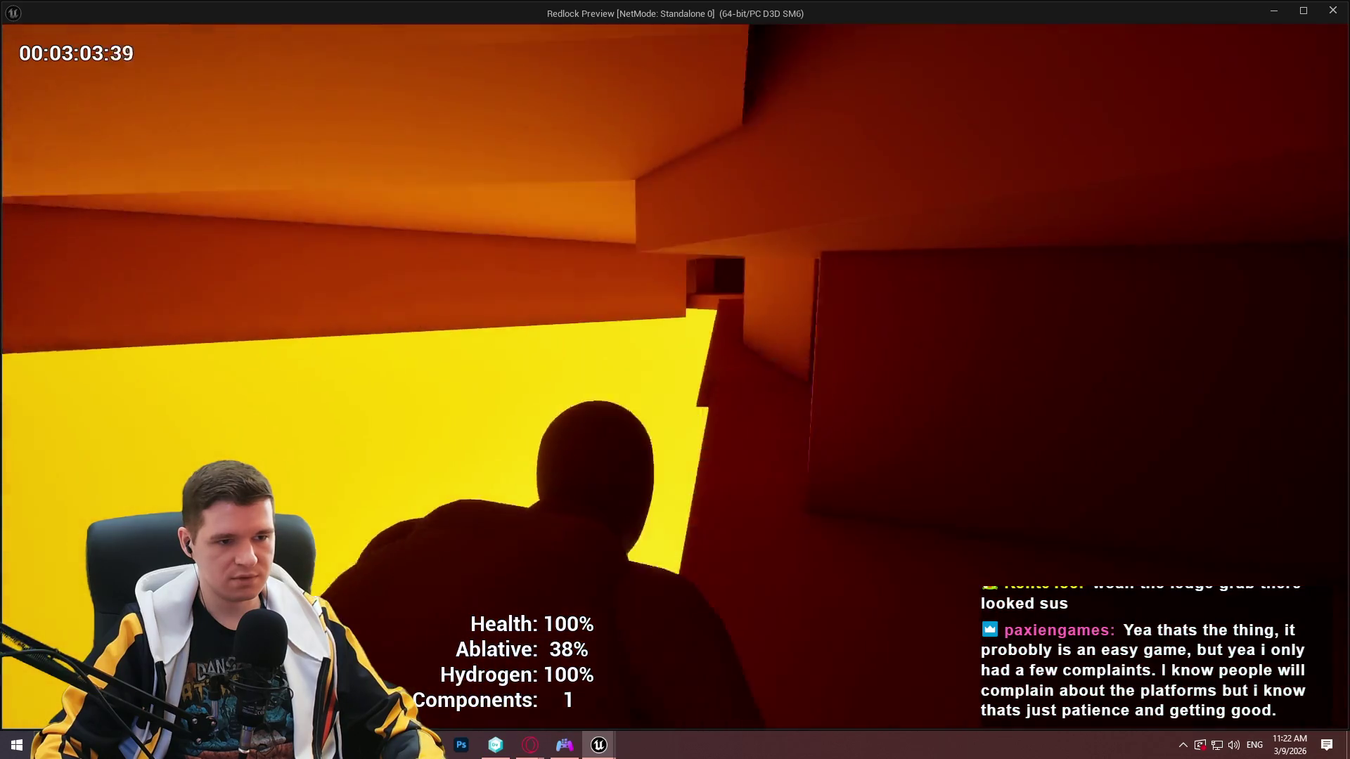
{"action": "key", "text": "w"}
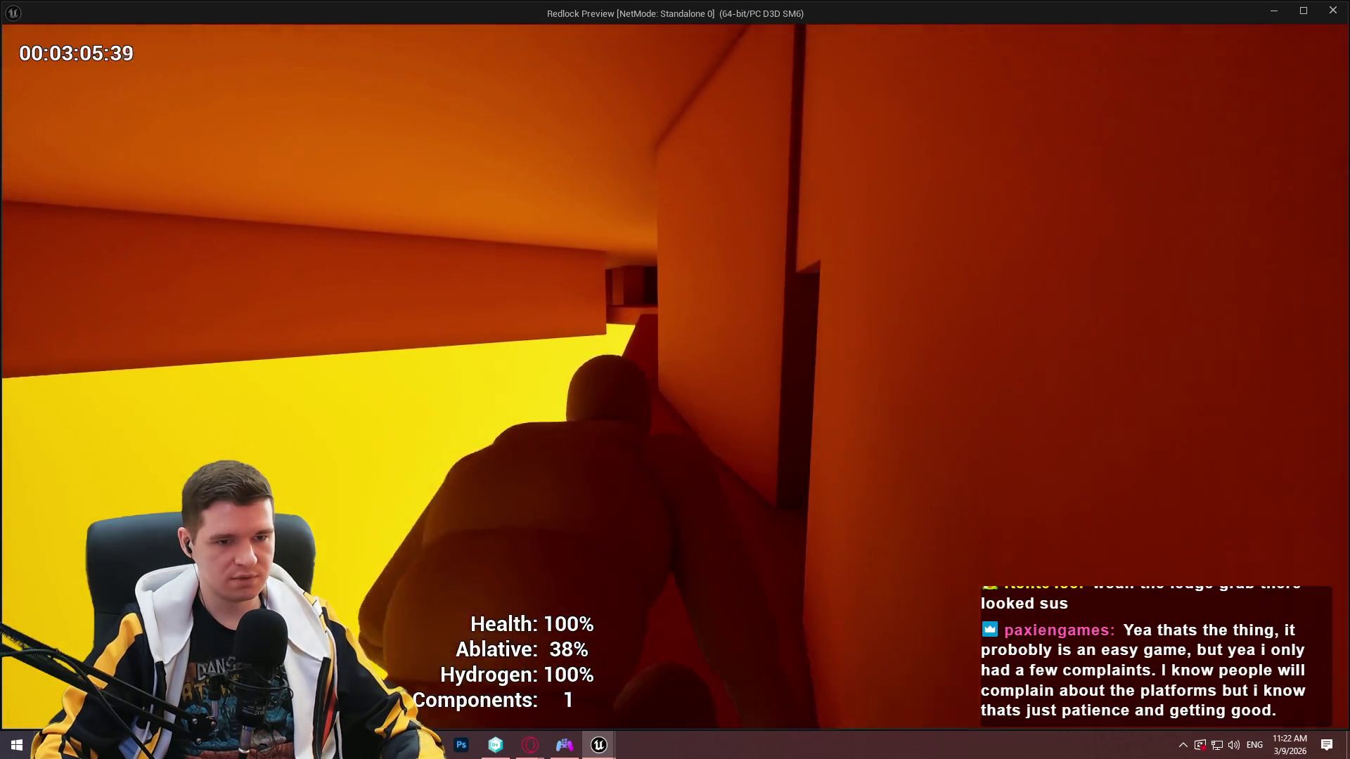
{"action": "key", "text": "w"}
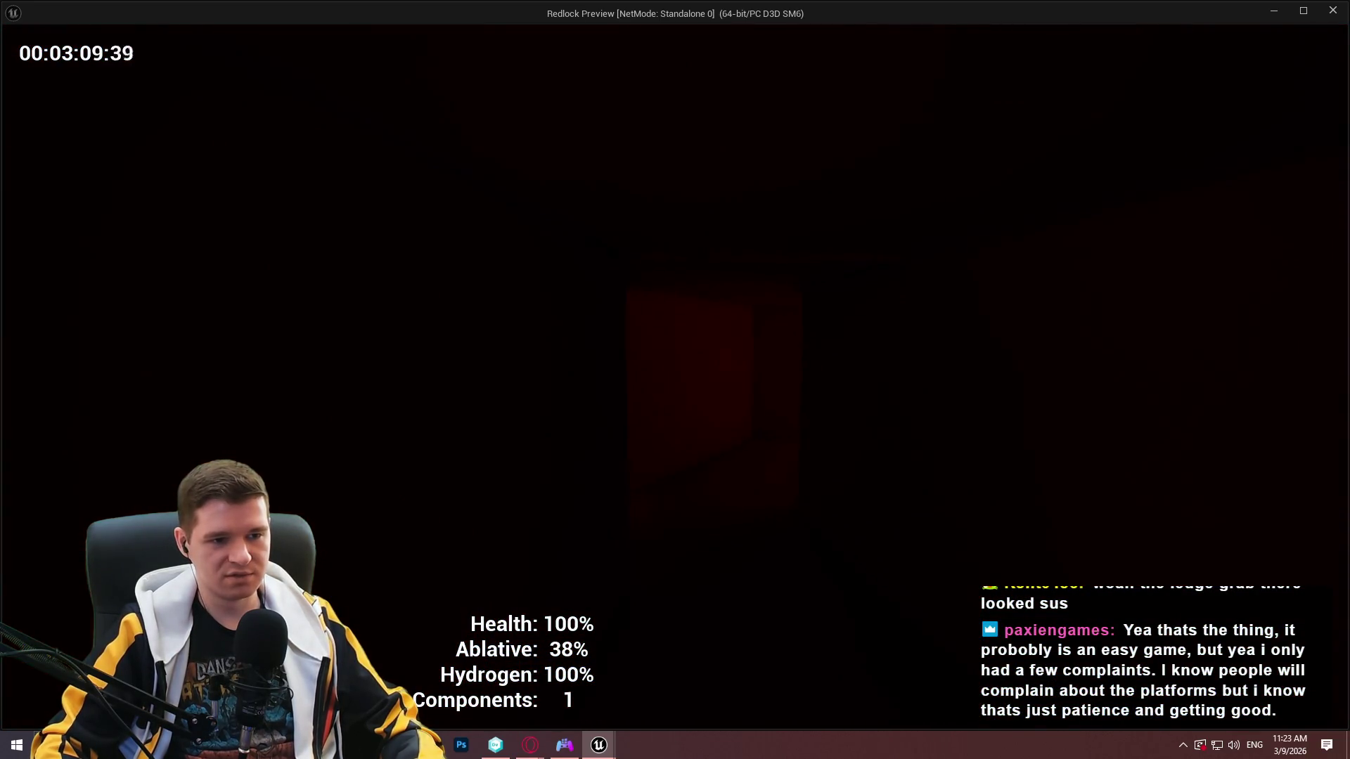
{"action": "key", "text": "w"}
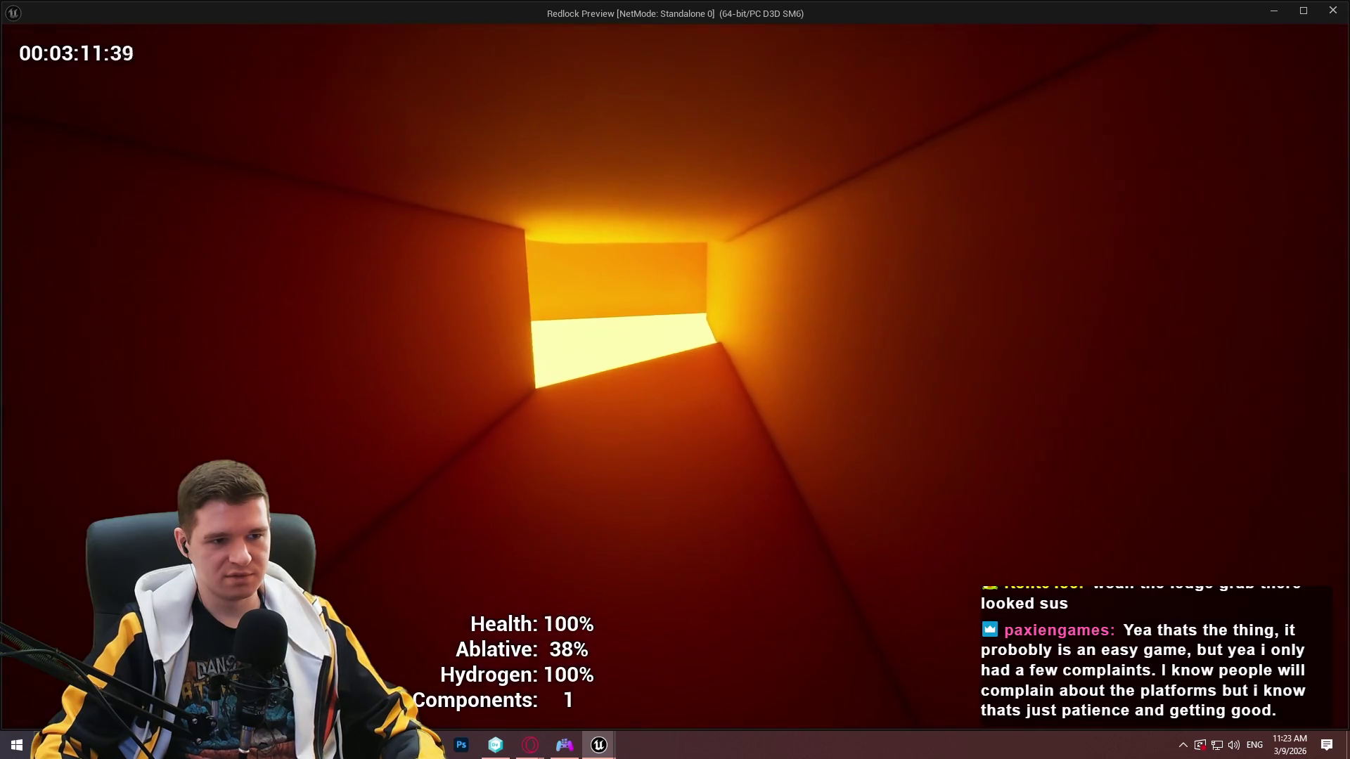
{"action": "key", "text": "w"}
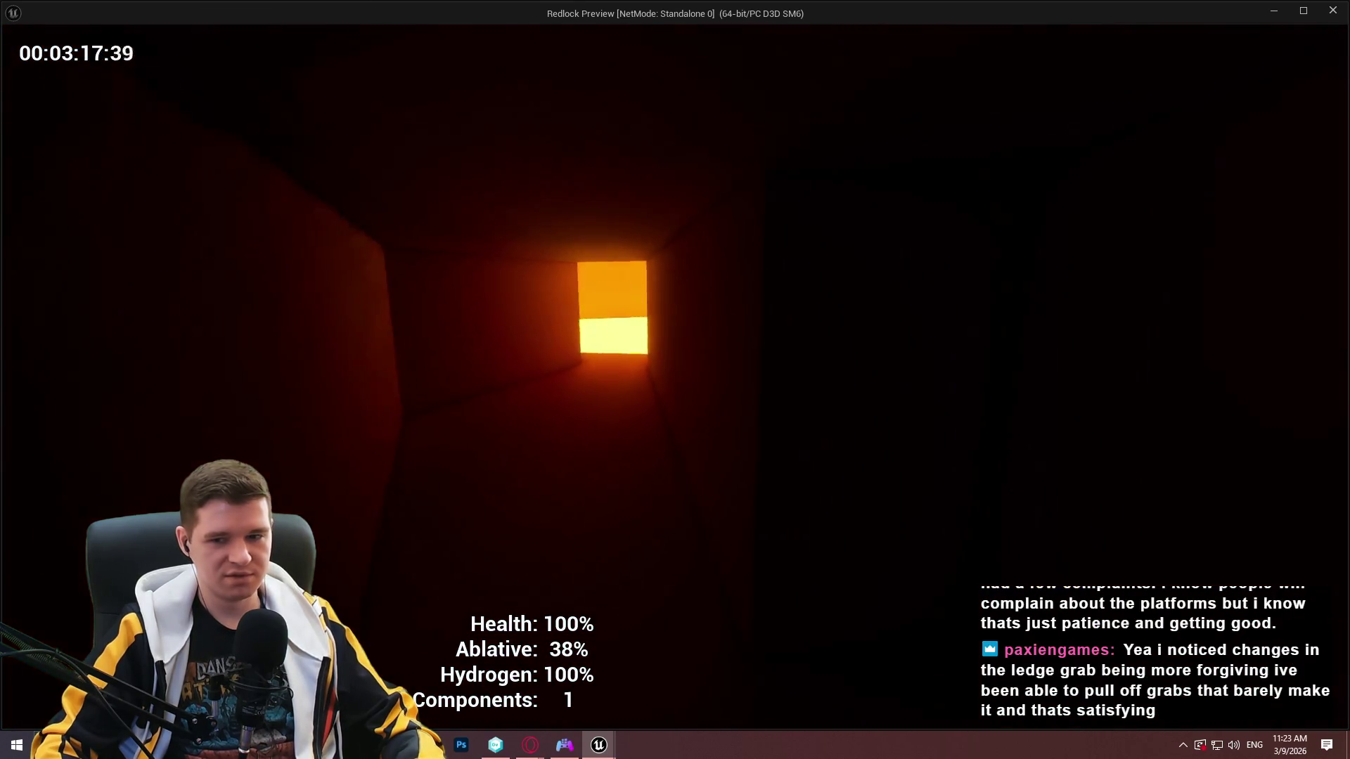
Climb the red wall onto the walkway, then cross to the next ledge toward the dark doorway.
{"action": "key", "text": "w"}
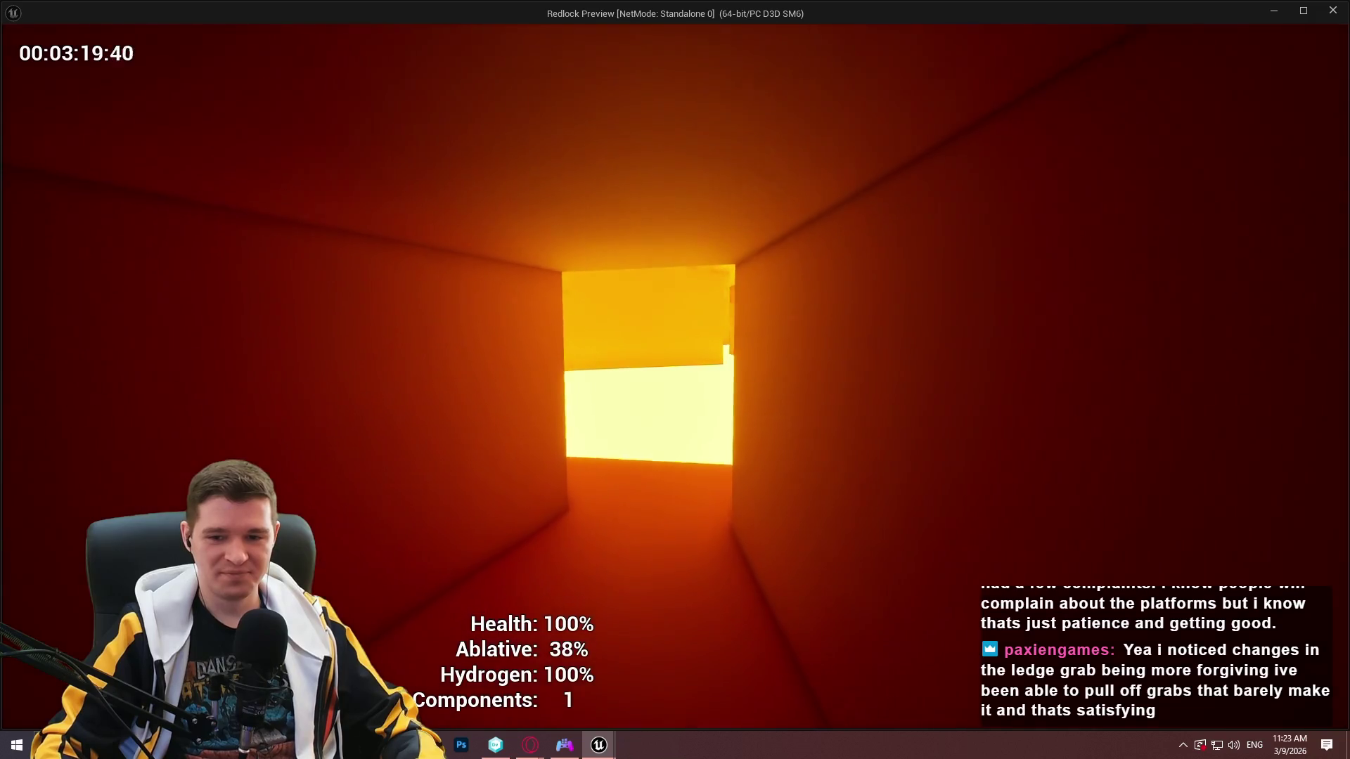
{"action": "key", "text": "w"}
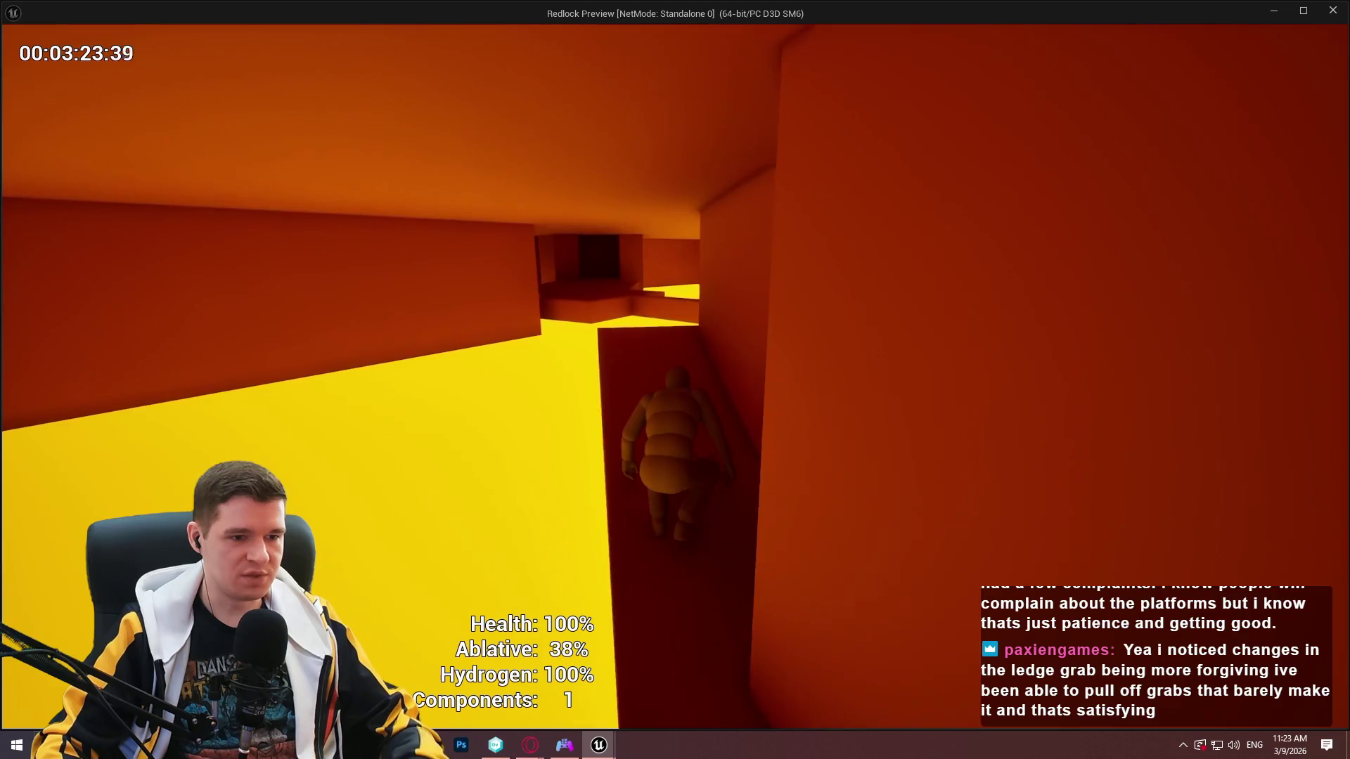
{"action": "key", "text": "w"}
{"action": "key", "text": "w"}
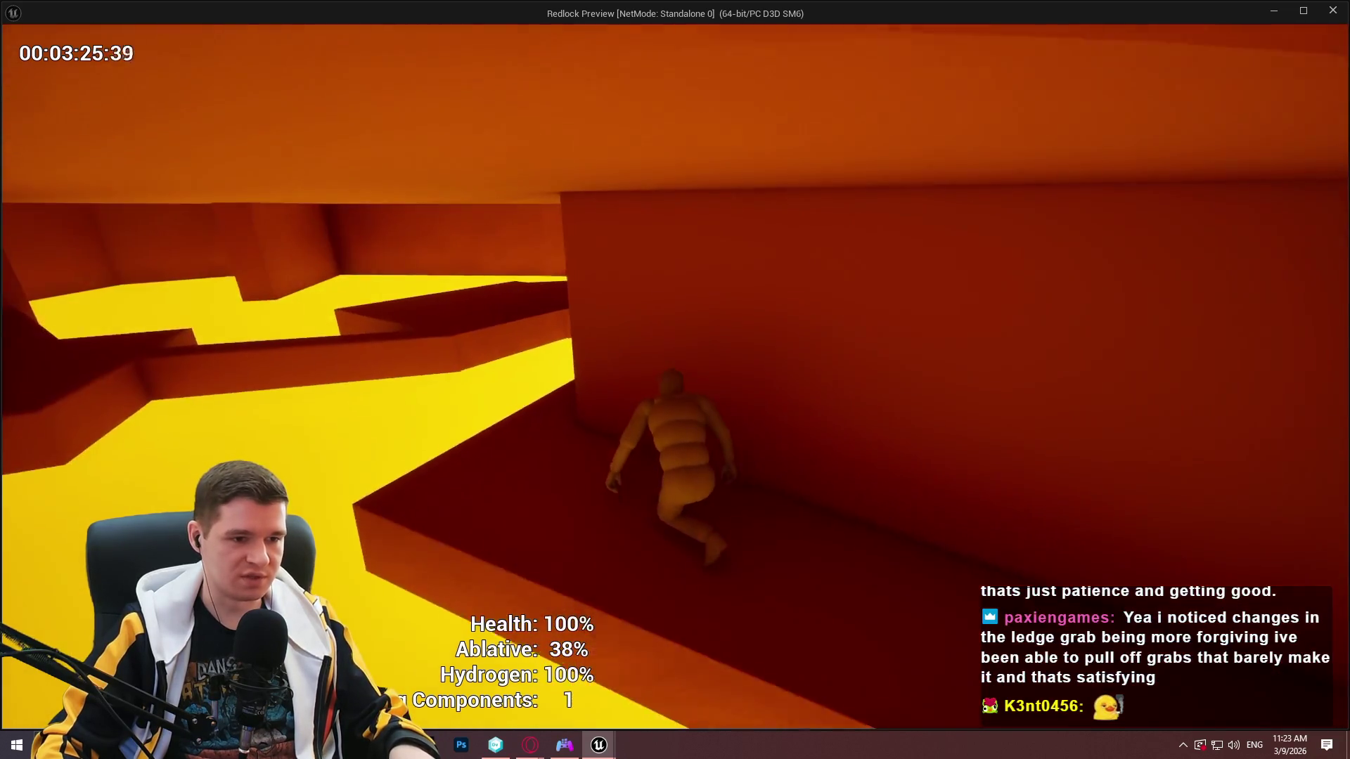
{"action": "key", "text": "w"}
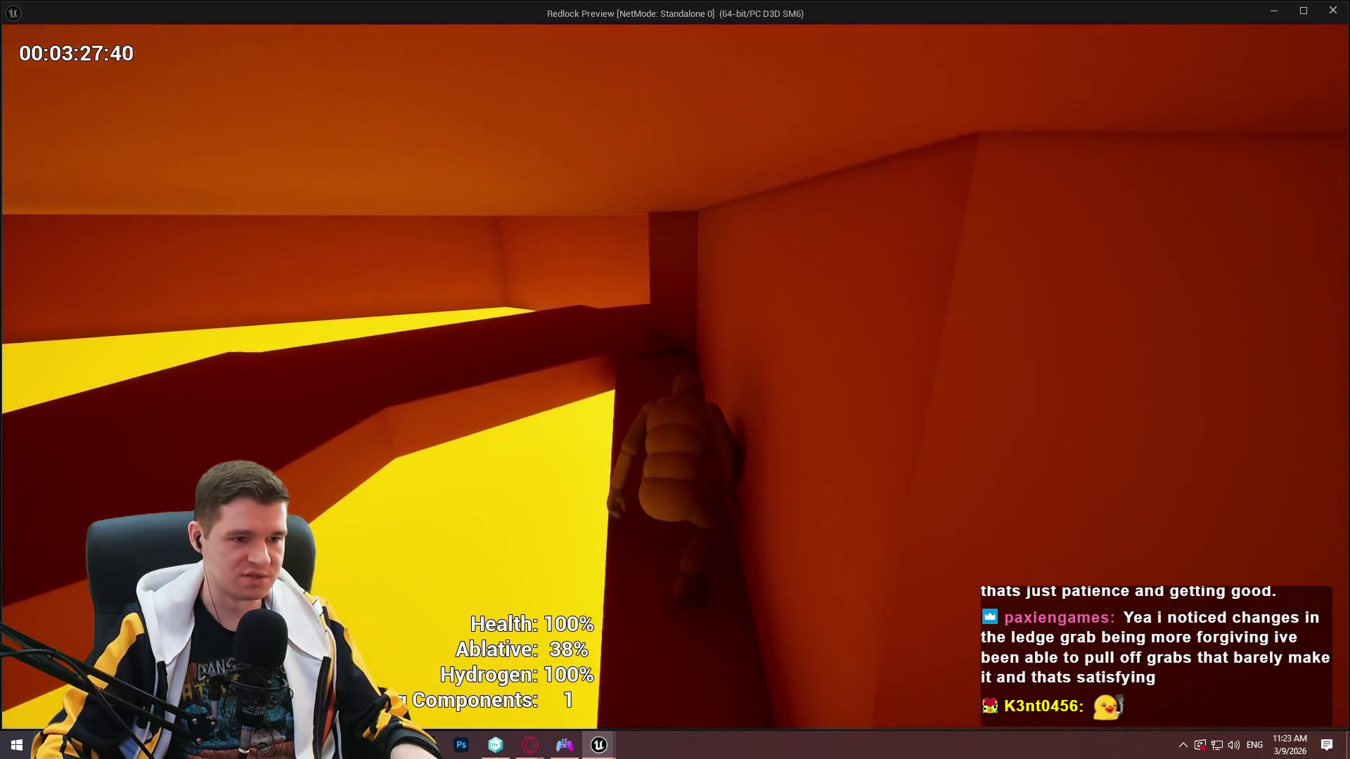
{"action": "key", "text": "w"}
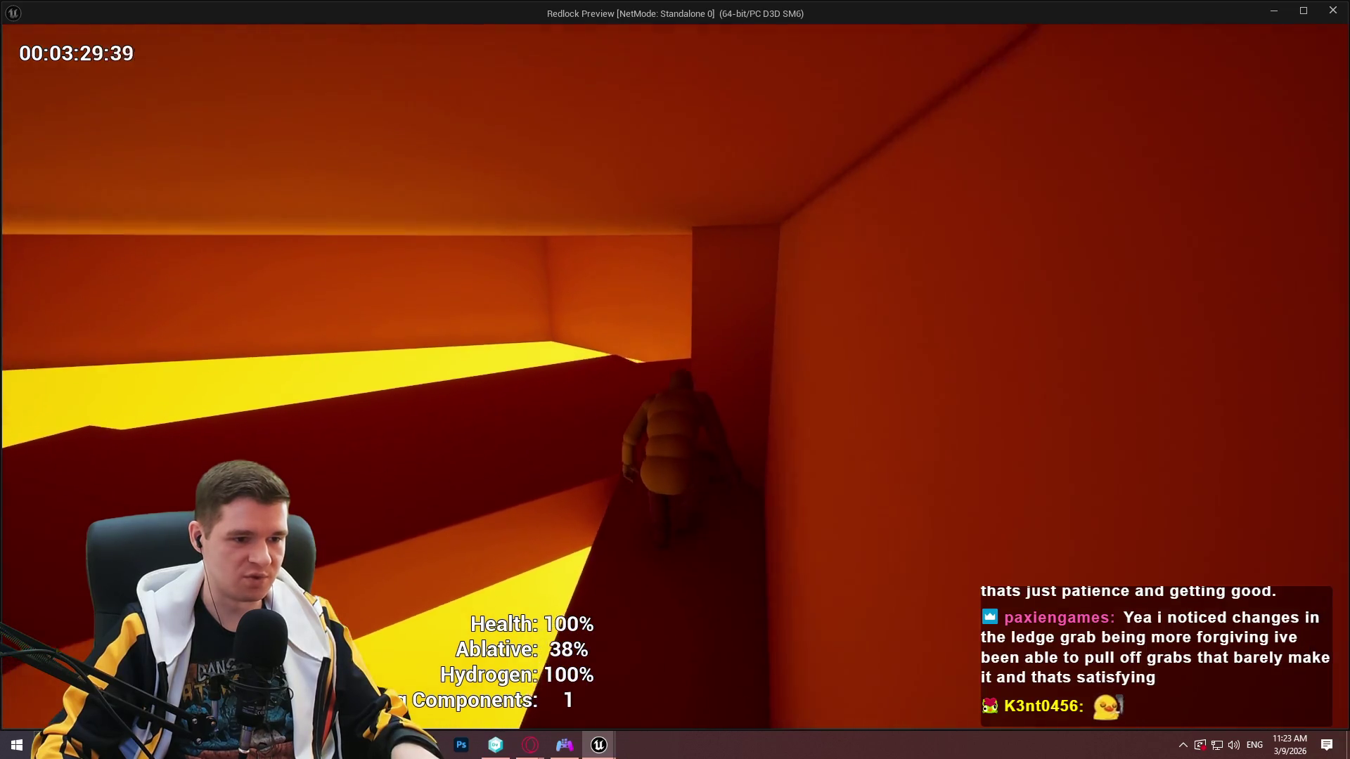
{"action": "key", "text": "w"}
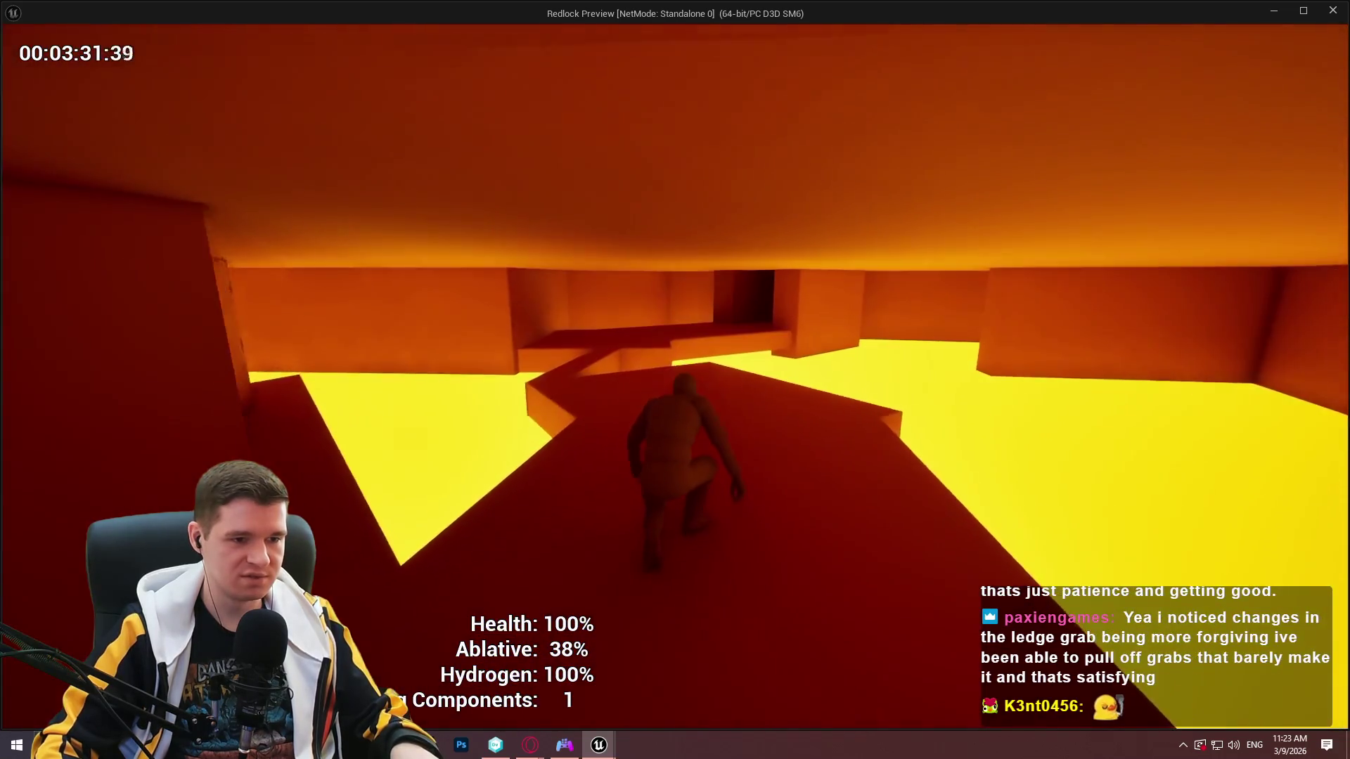
{"action": "key", "text": "w"}
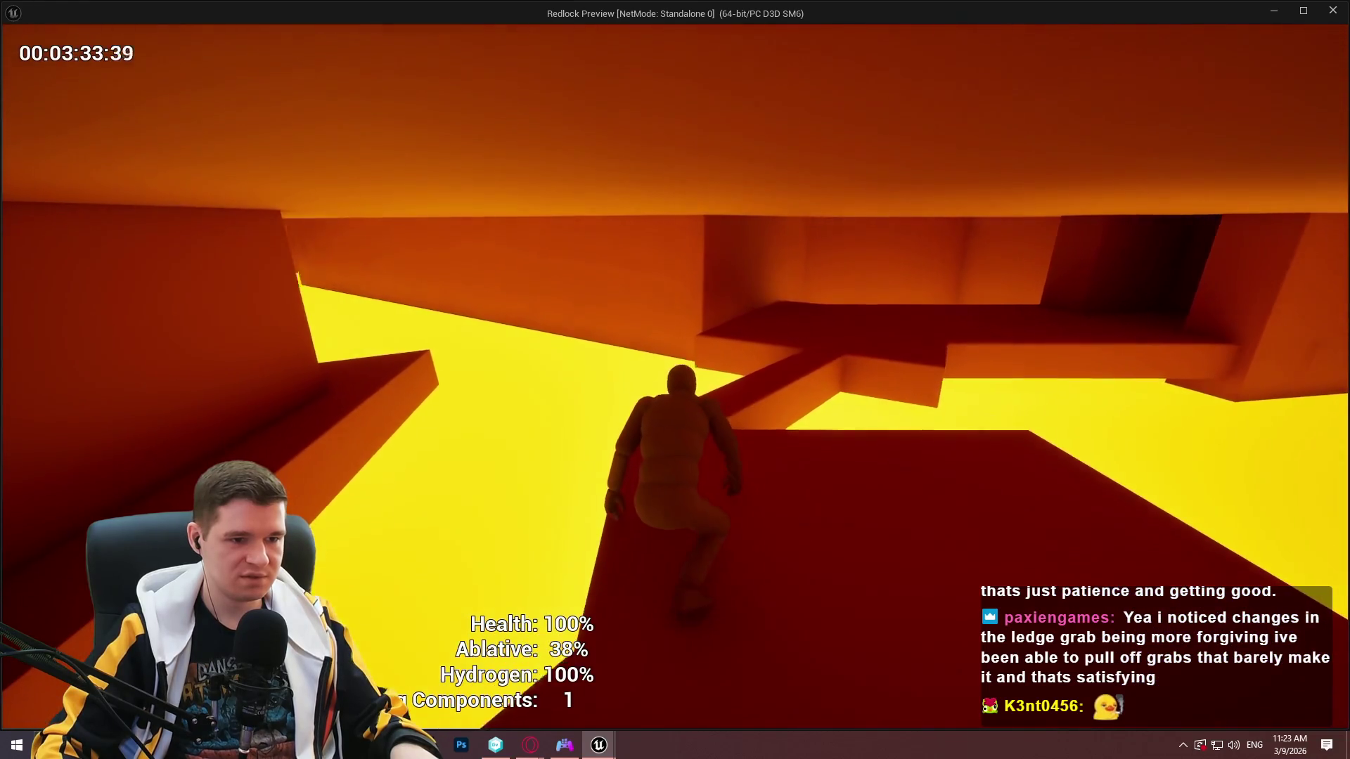
{"action": "key", "text": "w"}
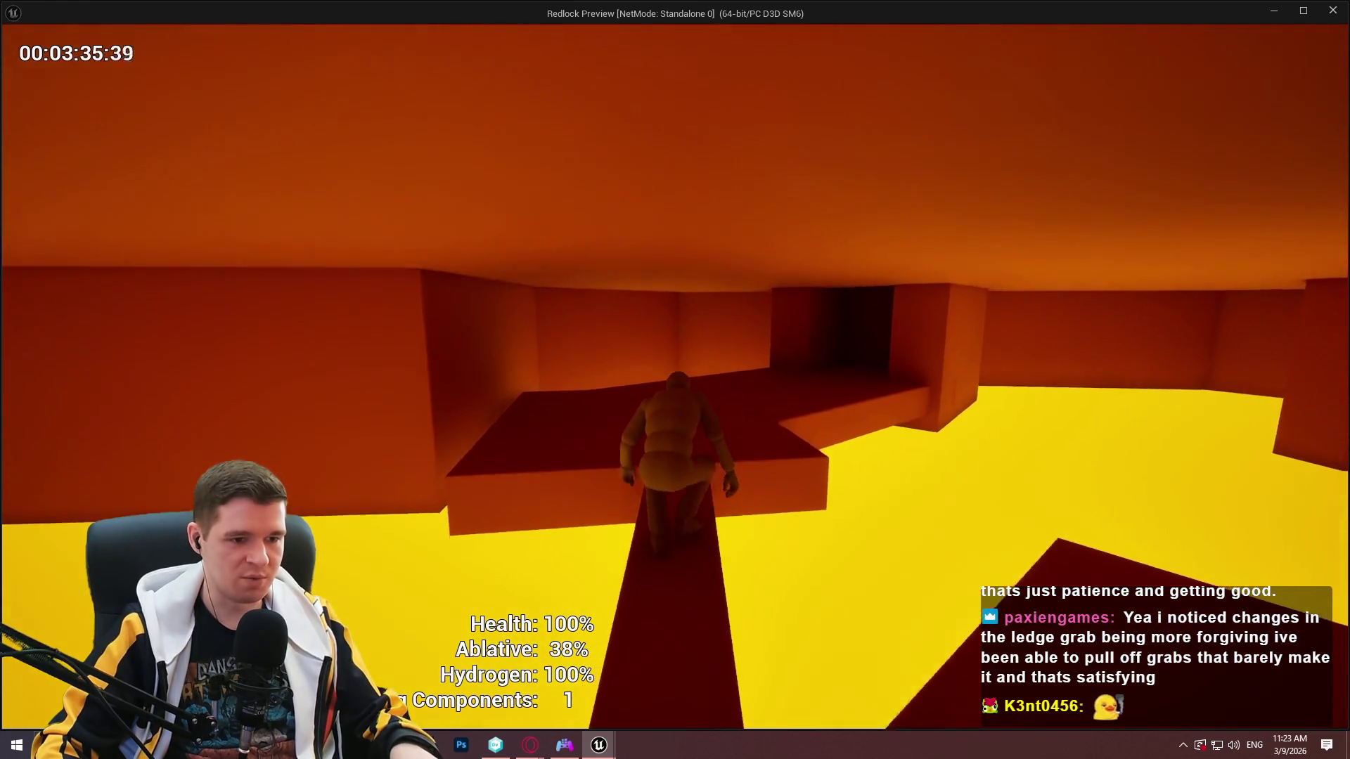
{"action": "key", "text": "w"}
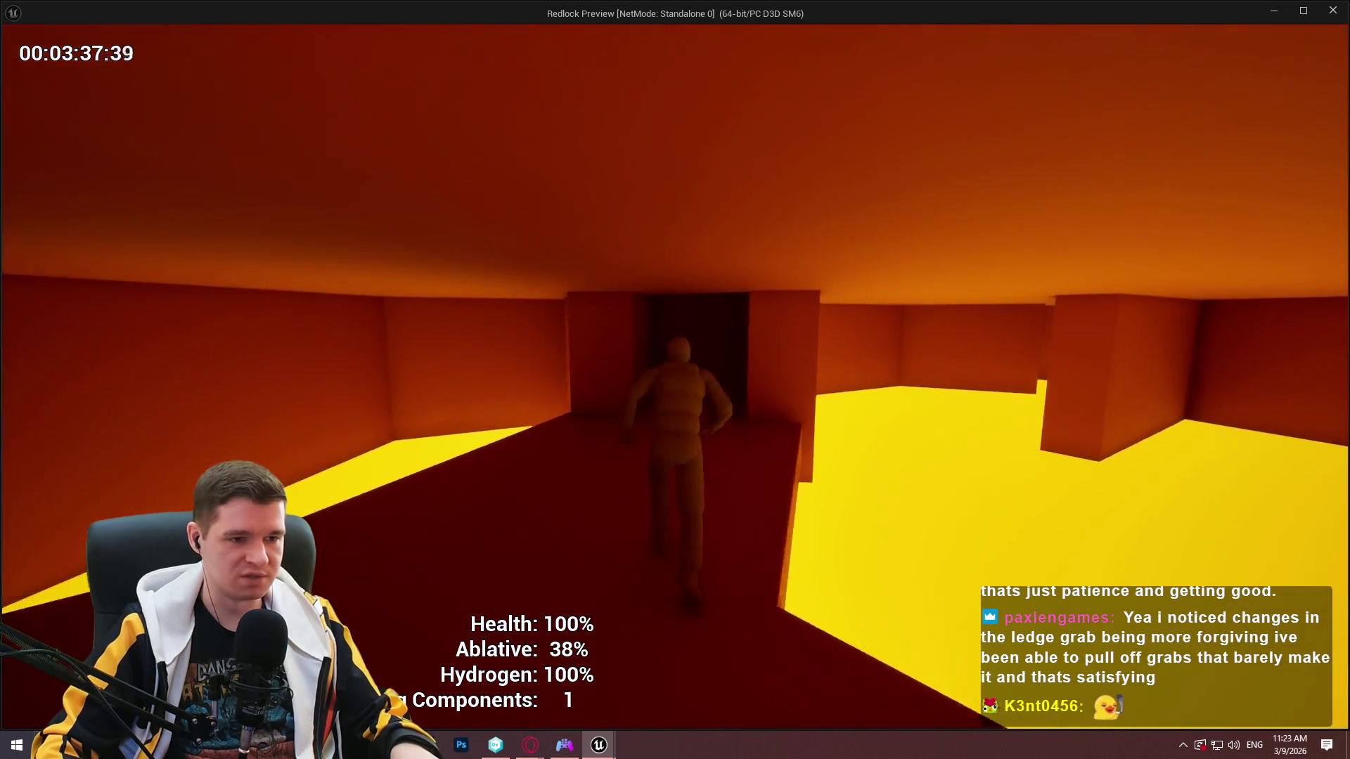
Go through the dark doorway and dim red corridor, then climb out of the red shaft.
{"action": "key", "text": "w"}
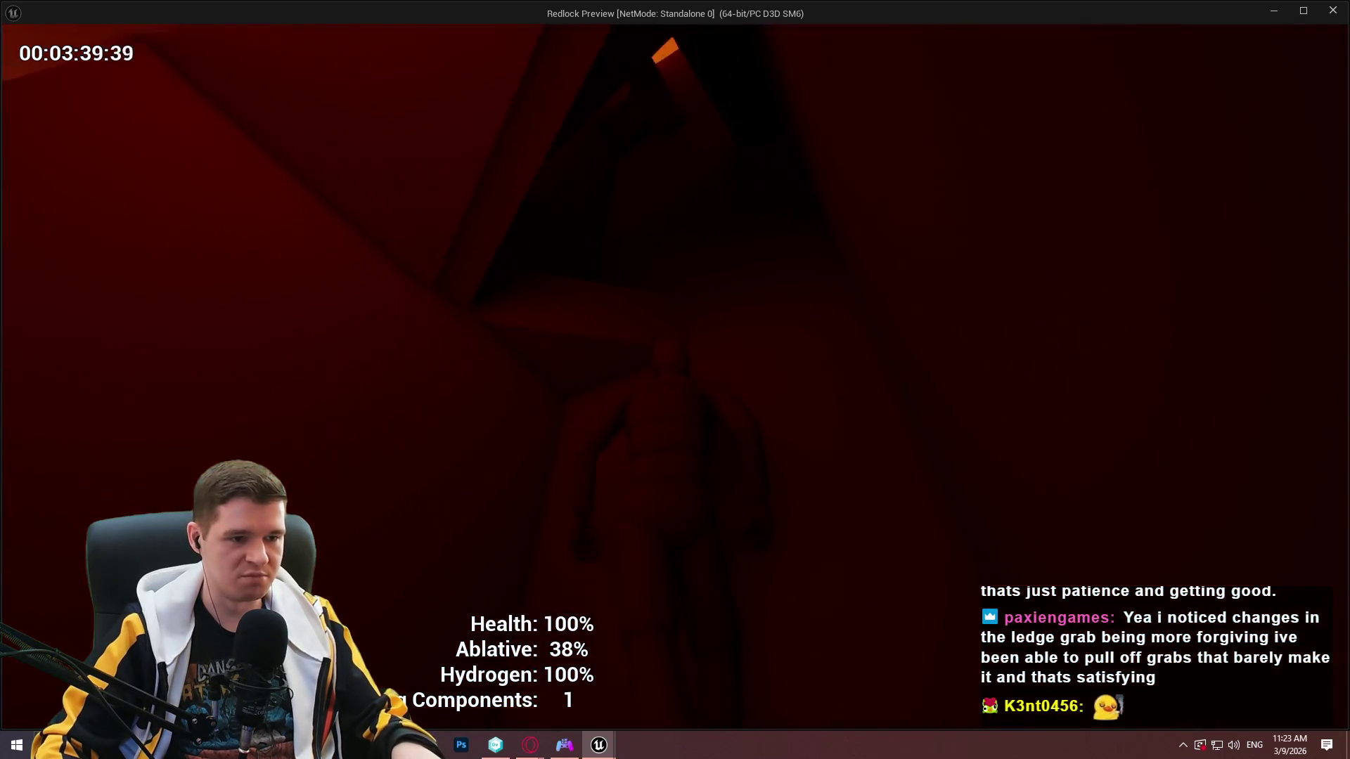
{"action": "key", "text": "w"}
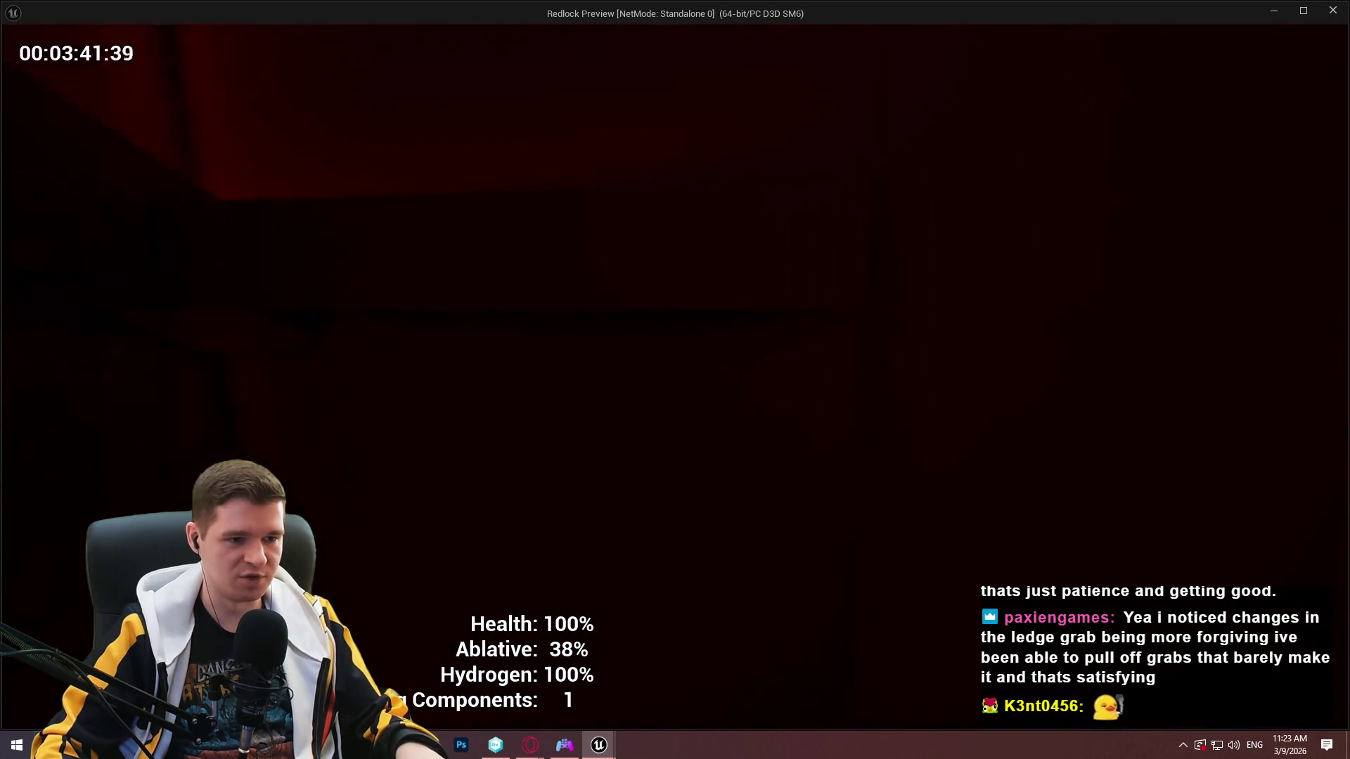
{"action": "key", "text": "w"}
{"action": "key", "text": "w"}
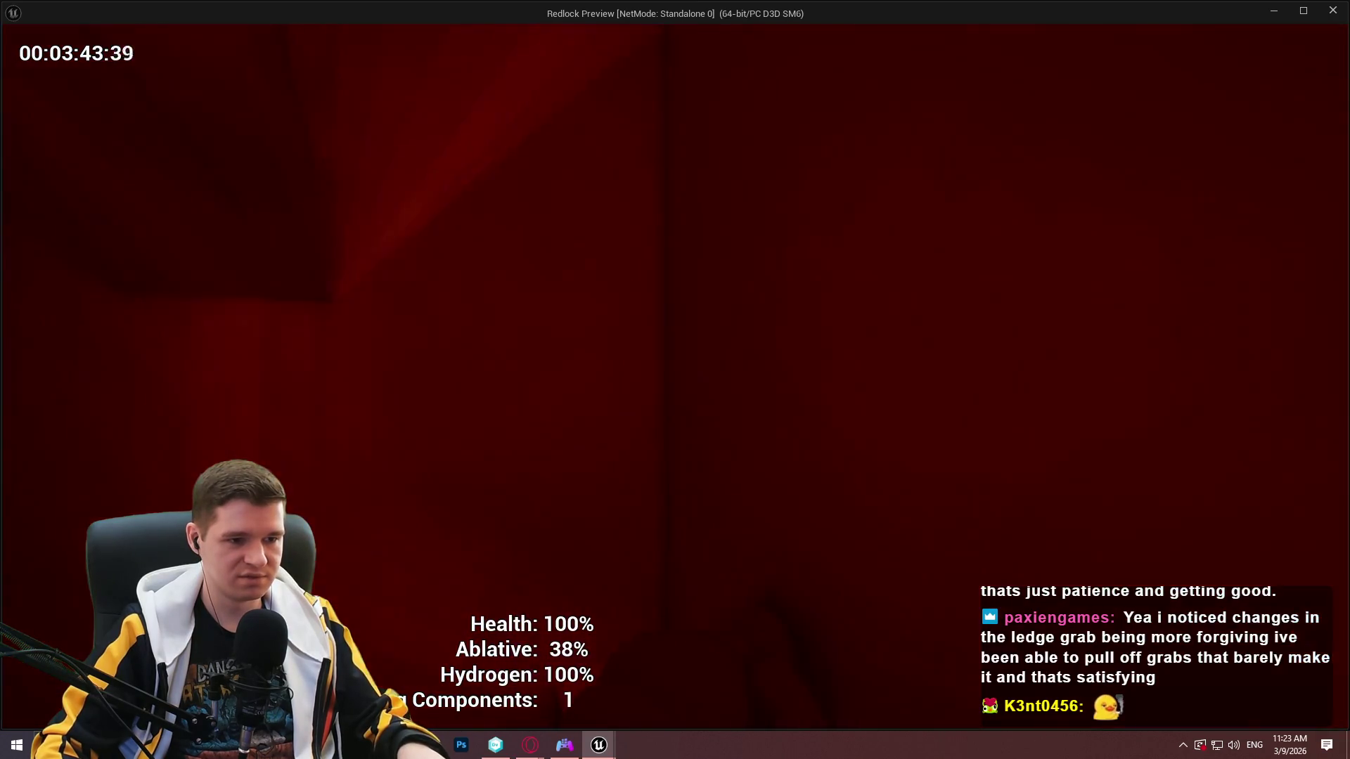
{"action": "key", "text": "w"}
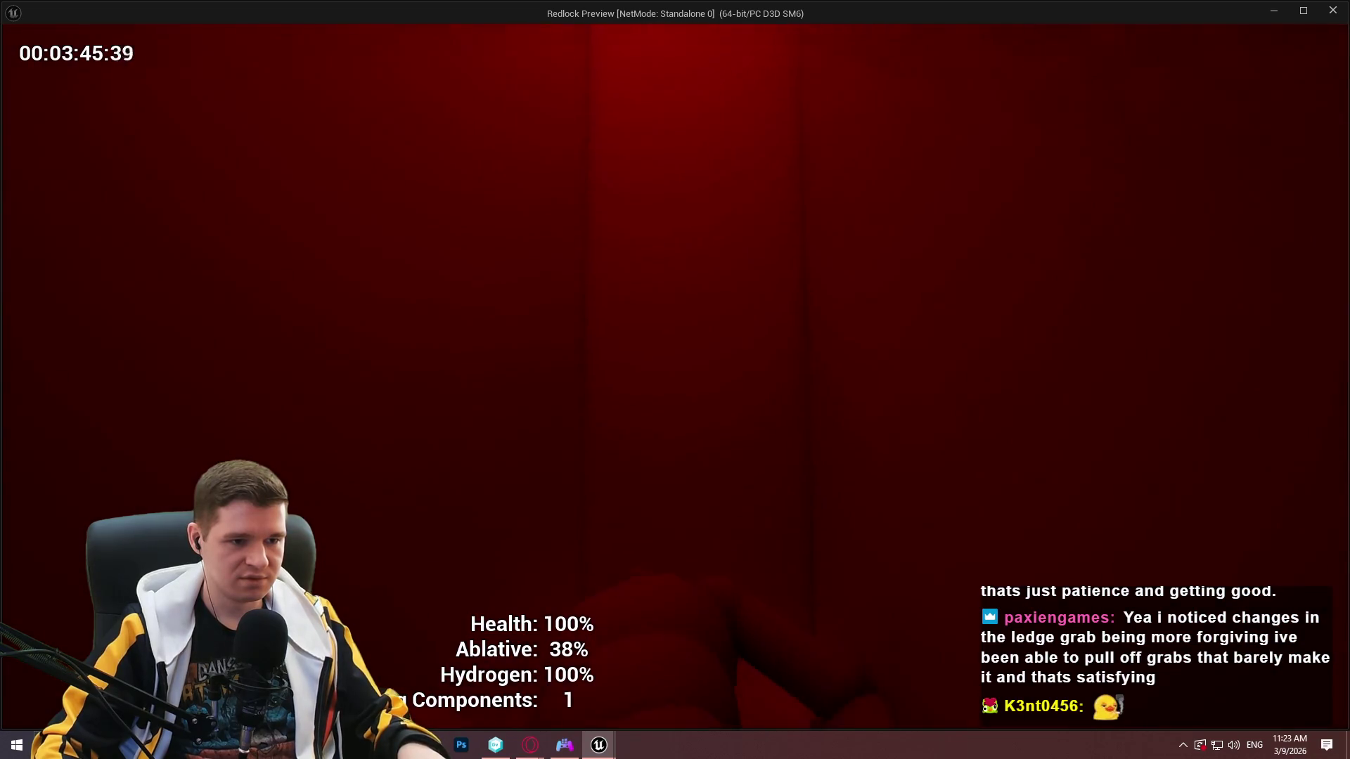
{"action": "key", "text": "w"}
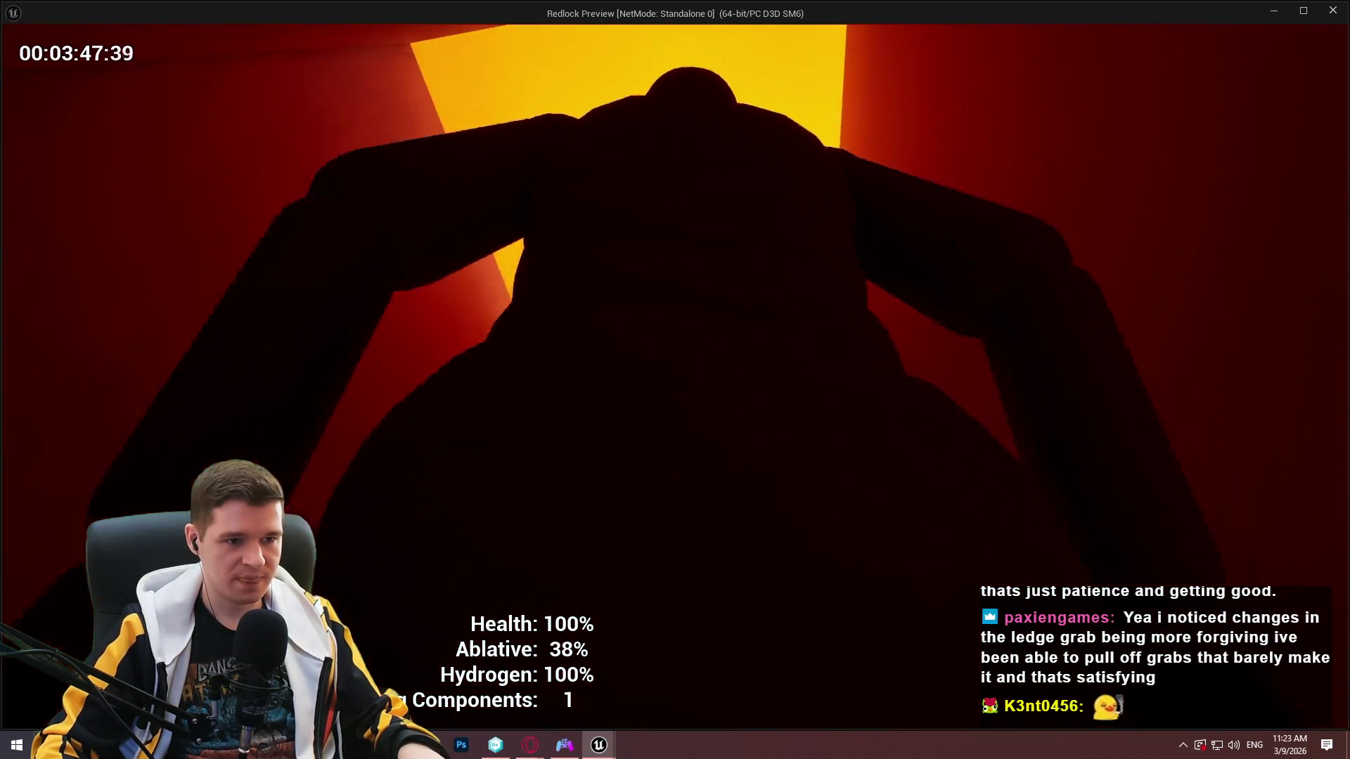
{"action": "key", "text": "w"}
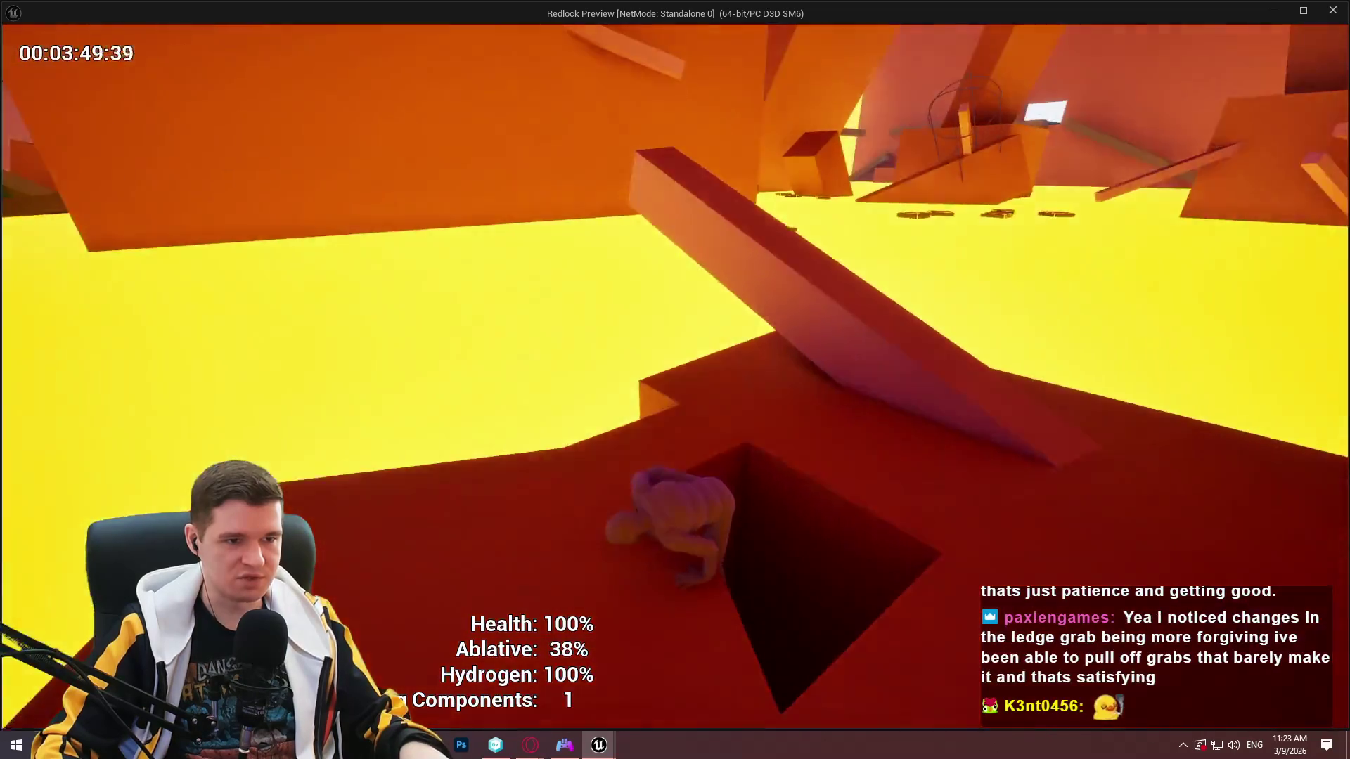
Walk up the red ramp, climb the tall red pillar, and pull up onto the floating block.
{"action": "key", "text": "w"}
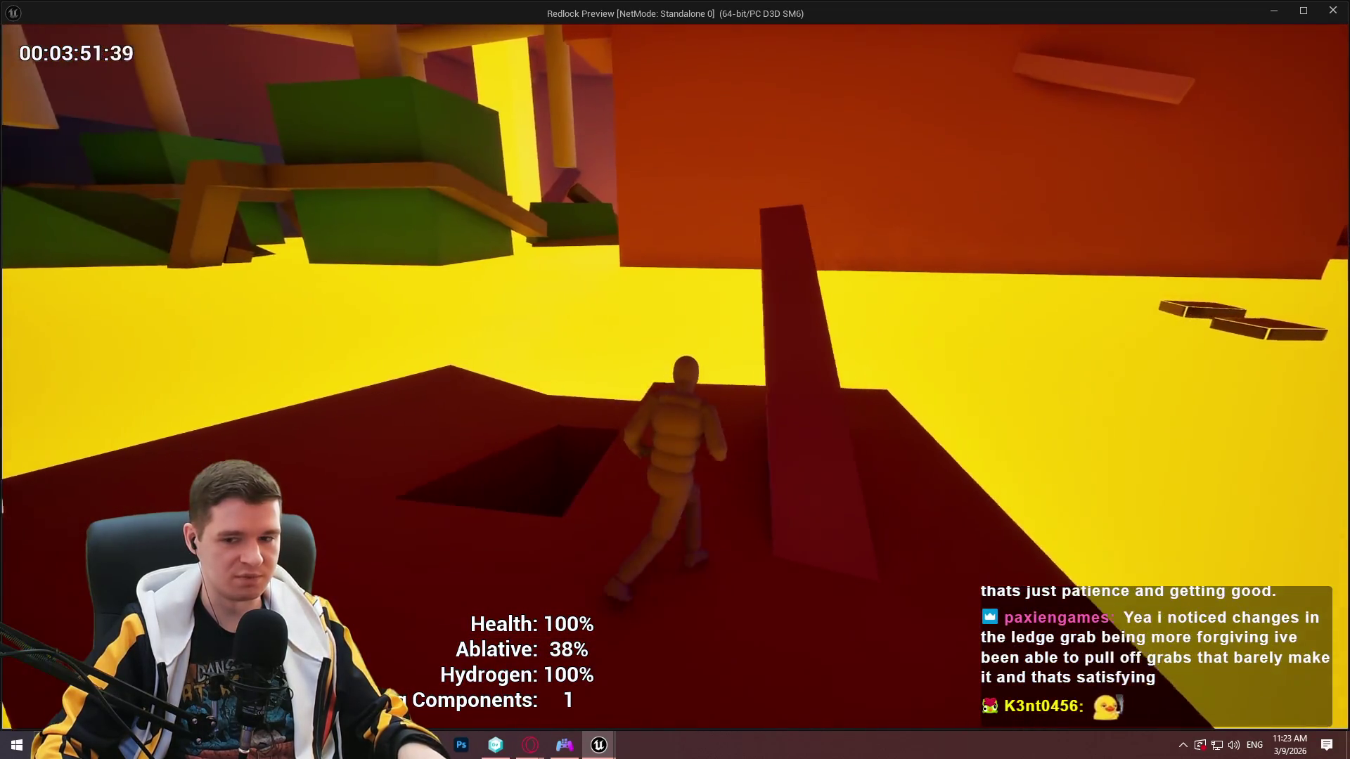
{"action": "key", "text": "w"}
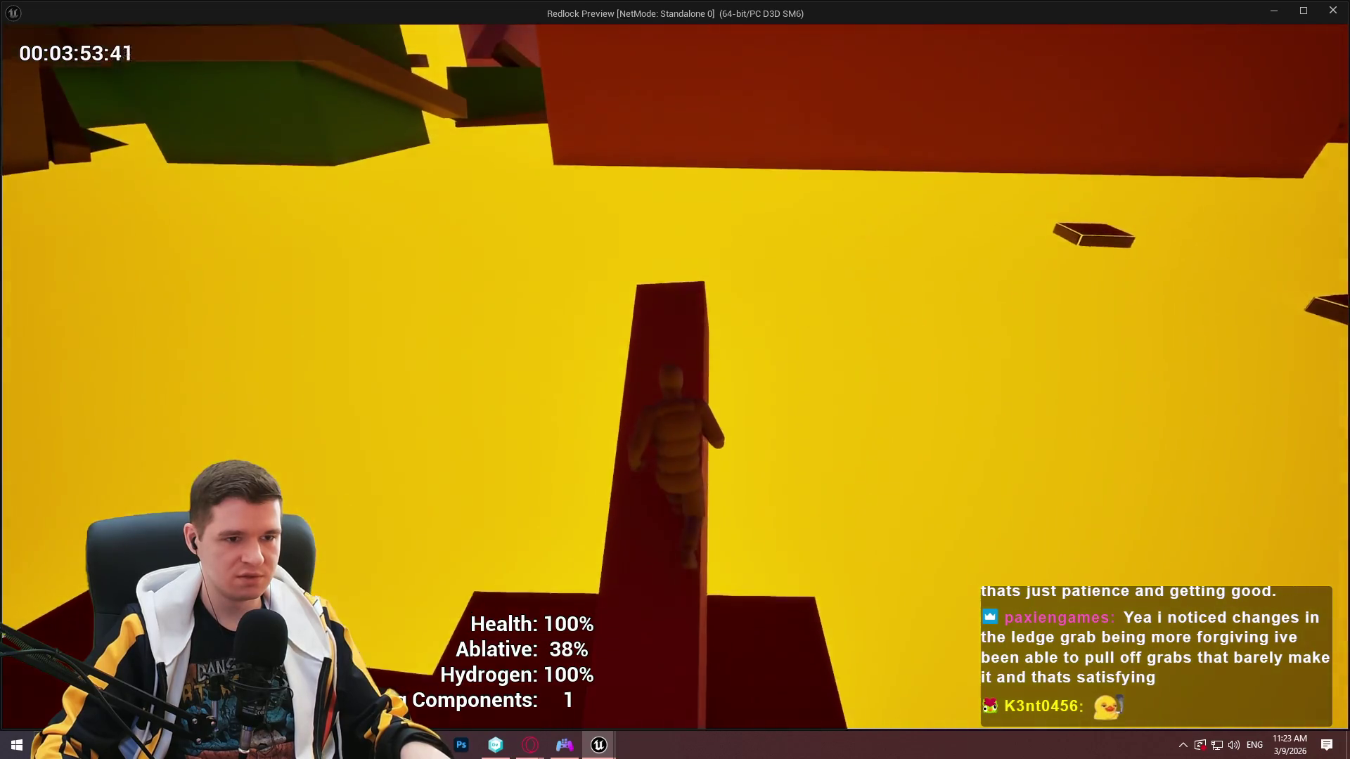
{"action": "key", "text": "w"}
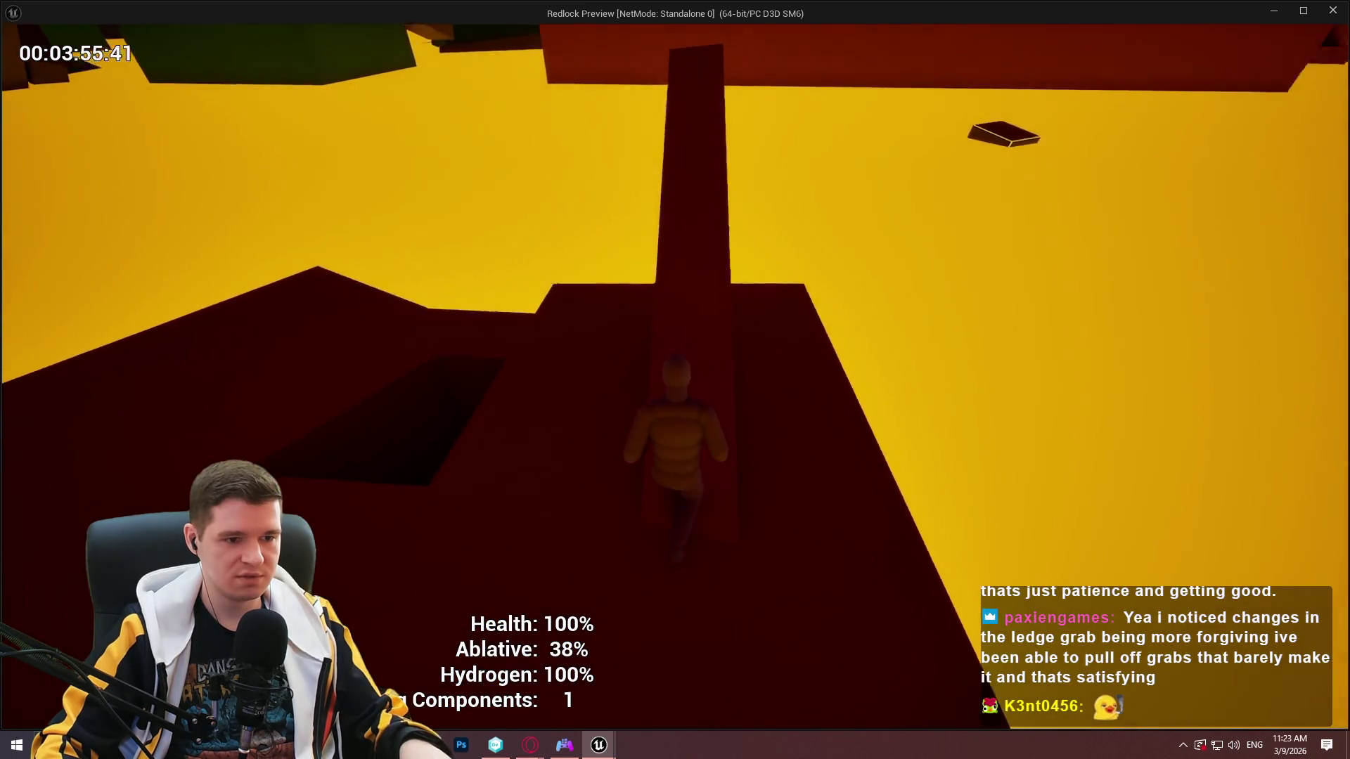
{"action": "key", "text": "w"}
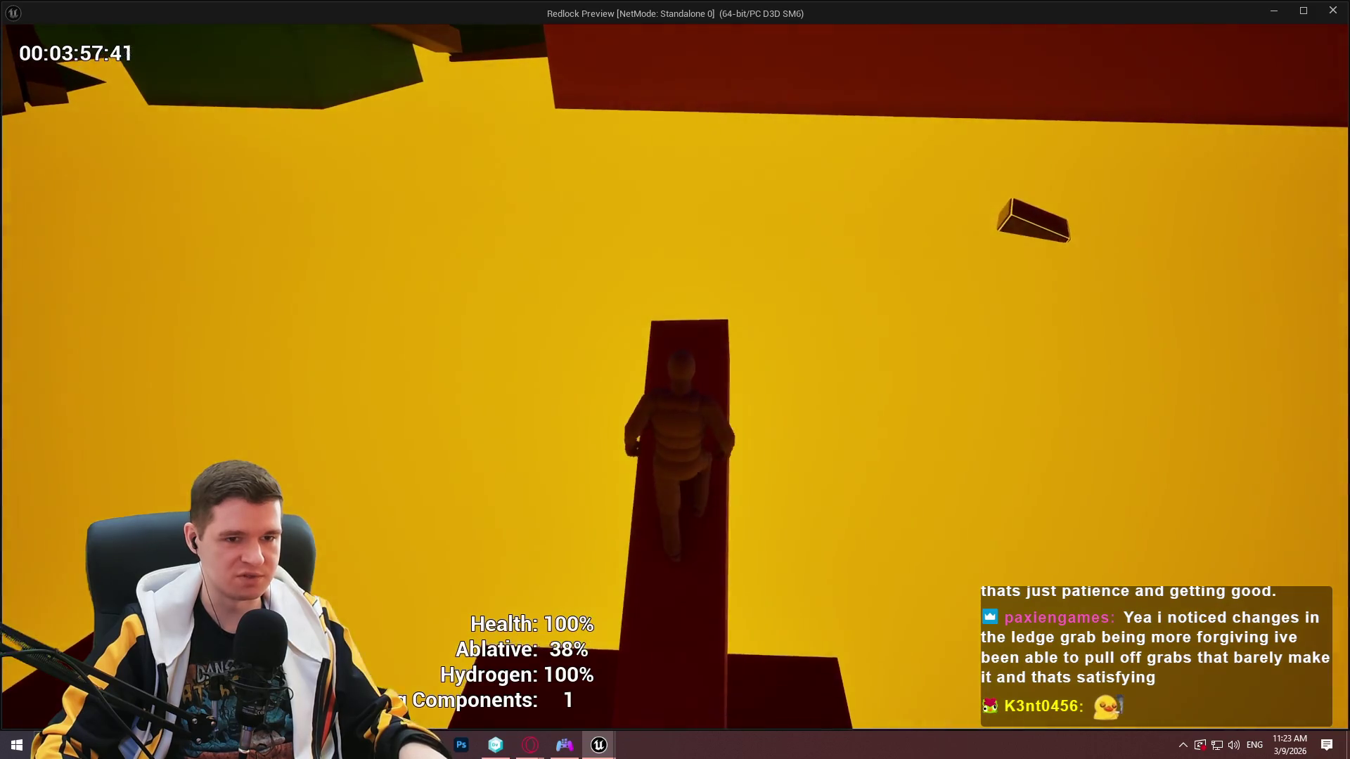
{"action": "key", "text": "w"}
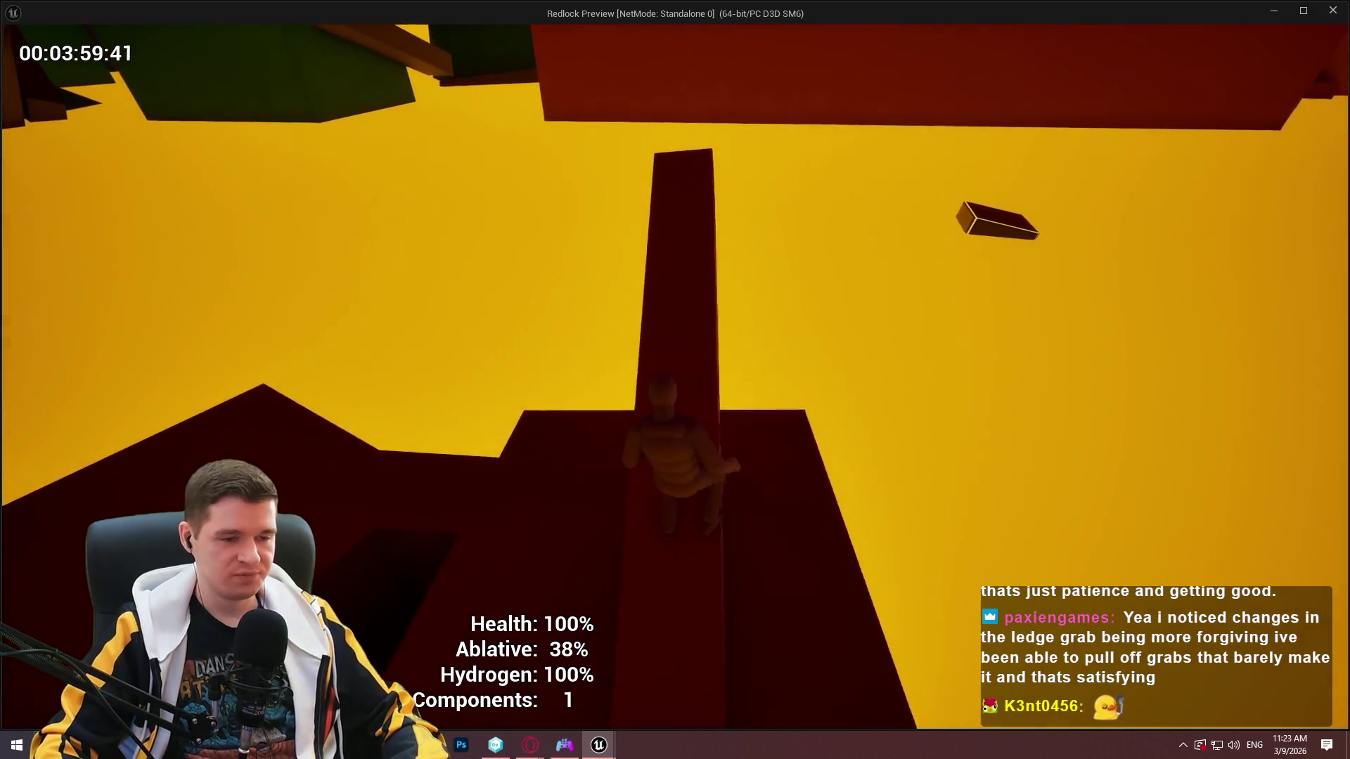
{"action": "key", "text": "w"}
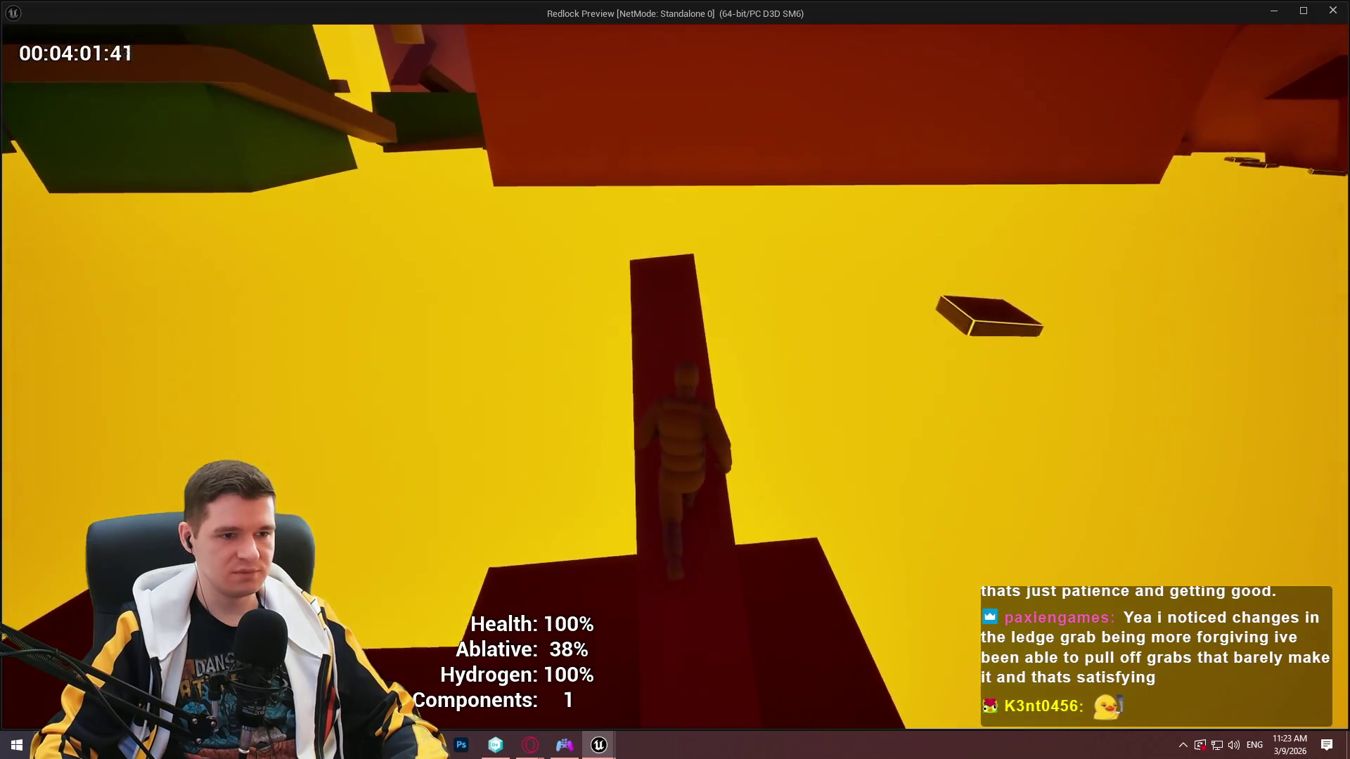
{"action": "key", "text": "w"}
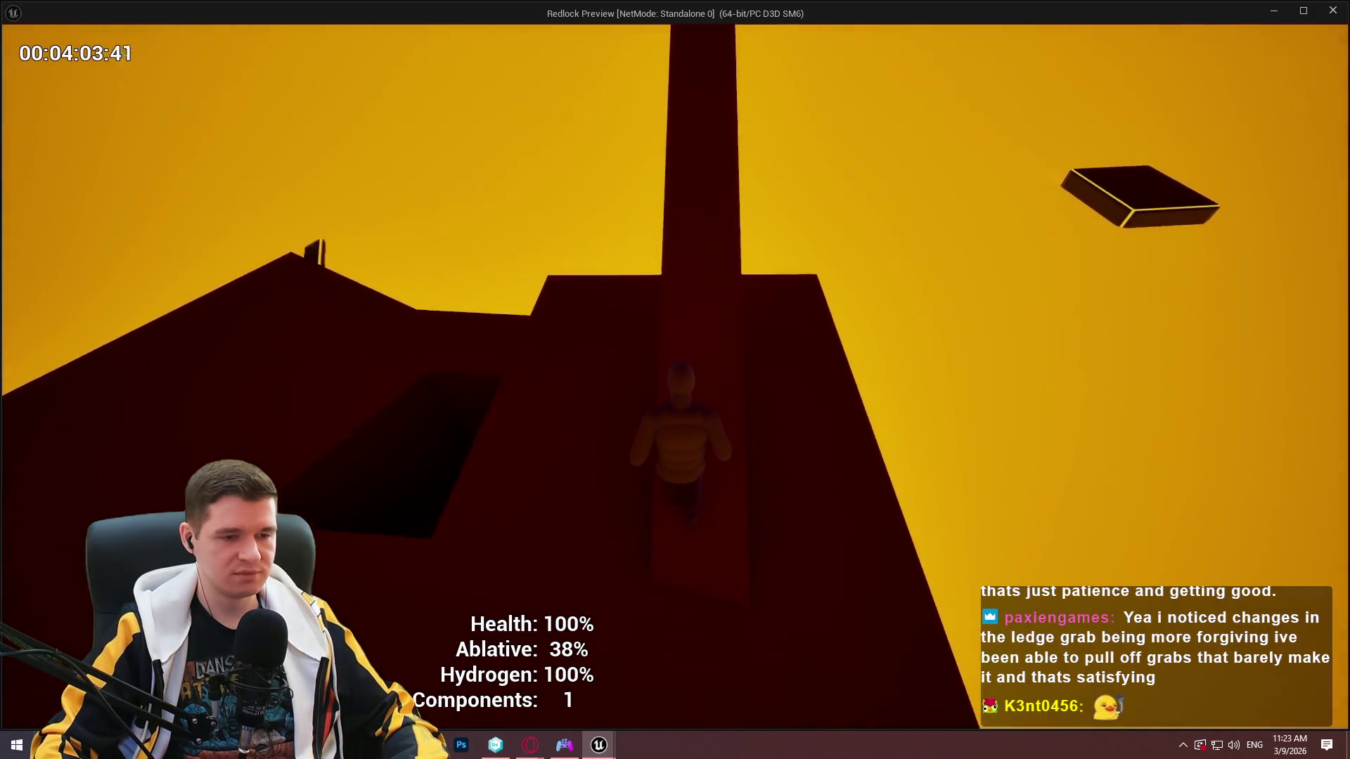
{"action": "key", "text": "w"}
{"action": "key", "text": "w"}
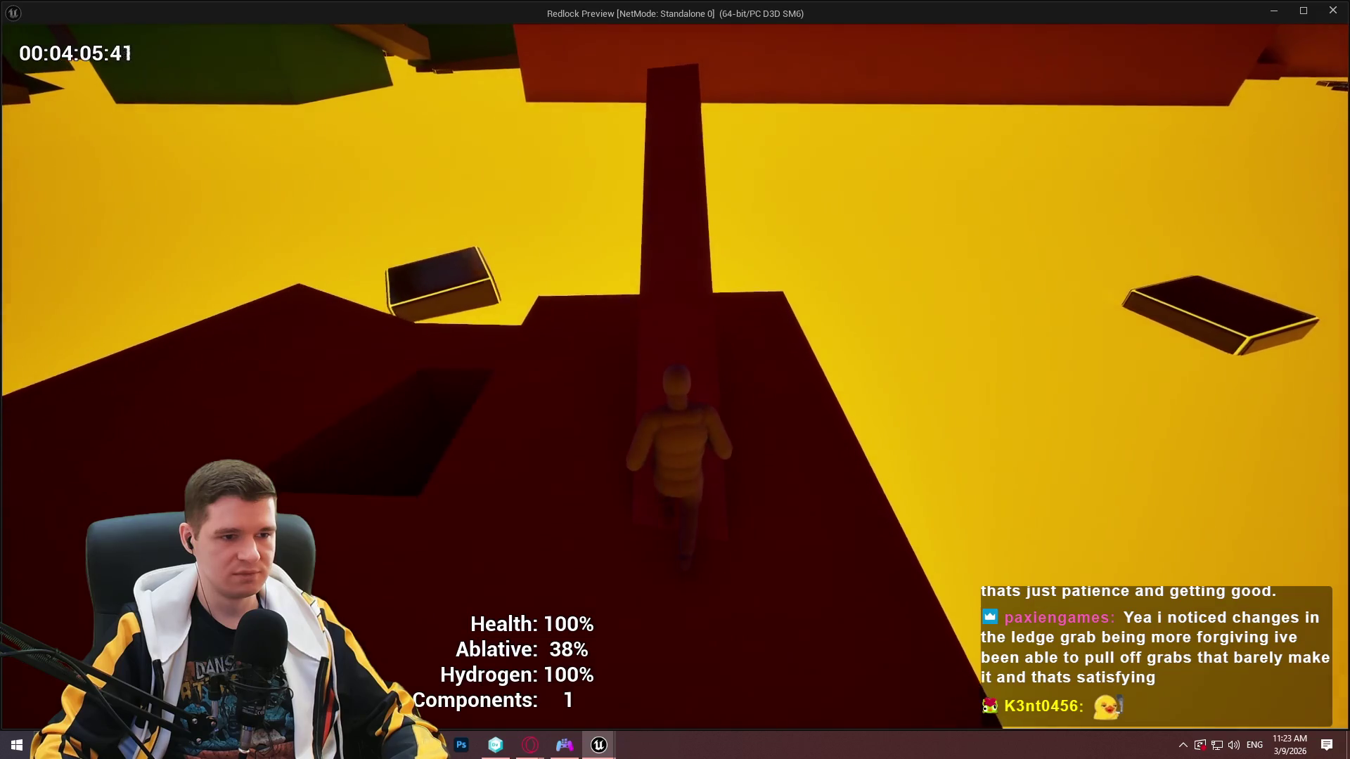
{"action": "key", "text": "w"}
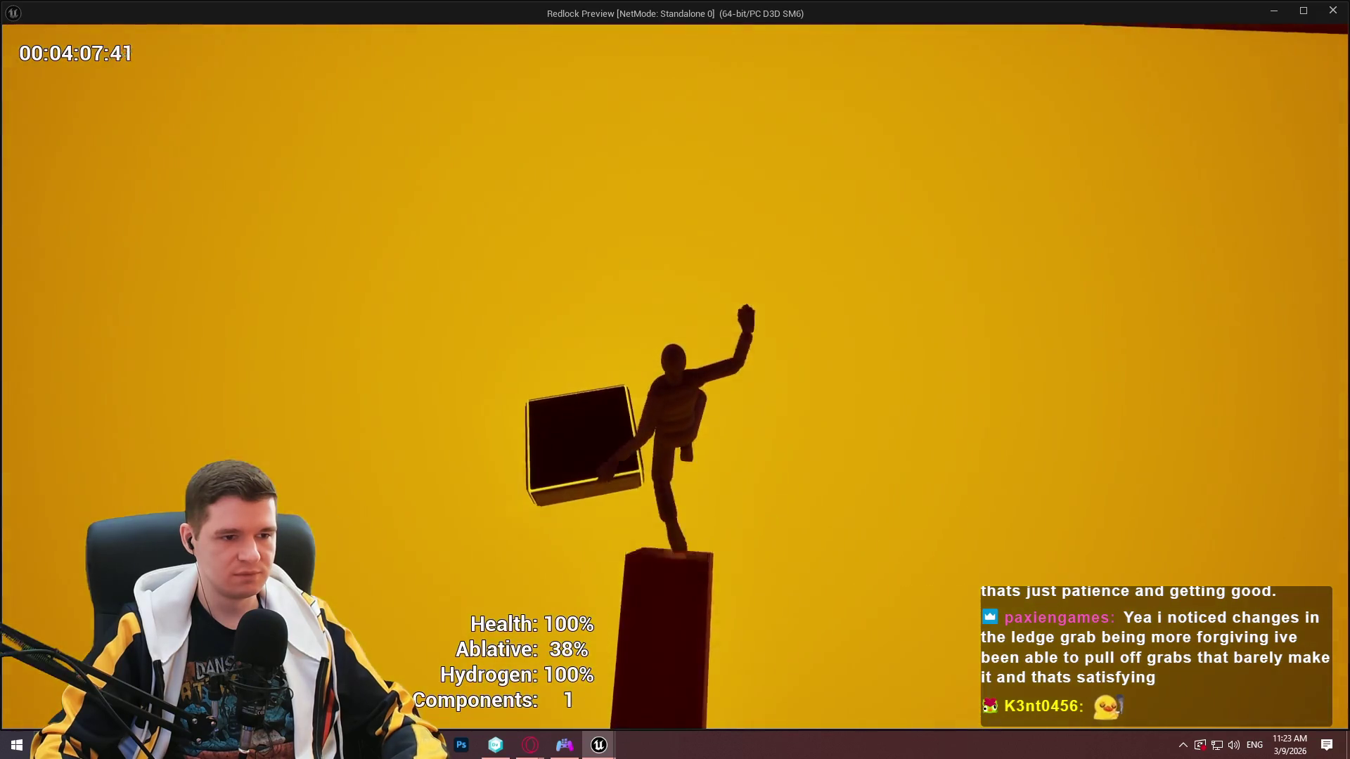
{"action": "key", "text": "w"}
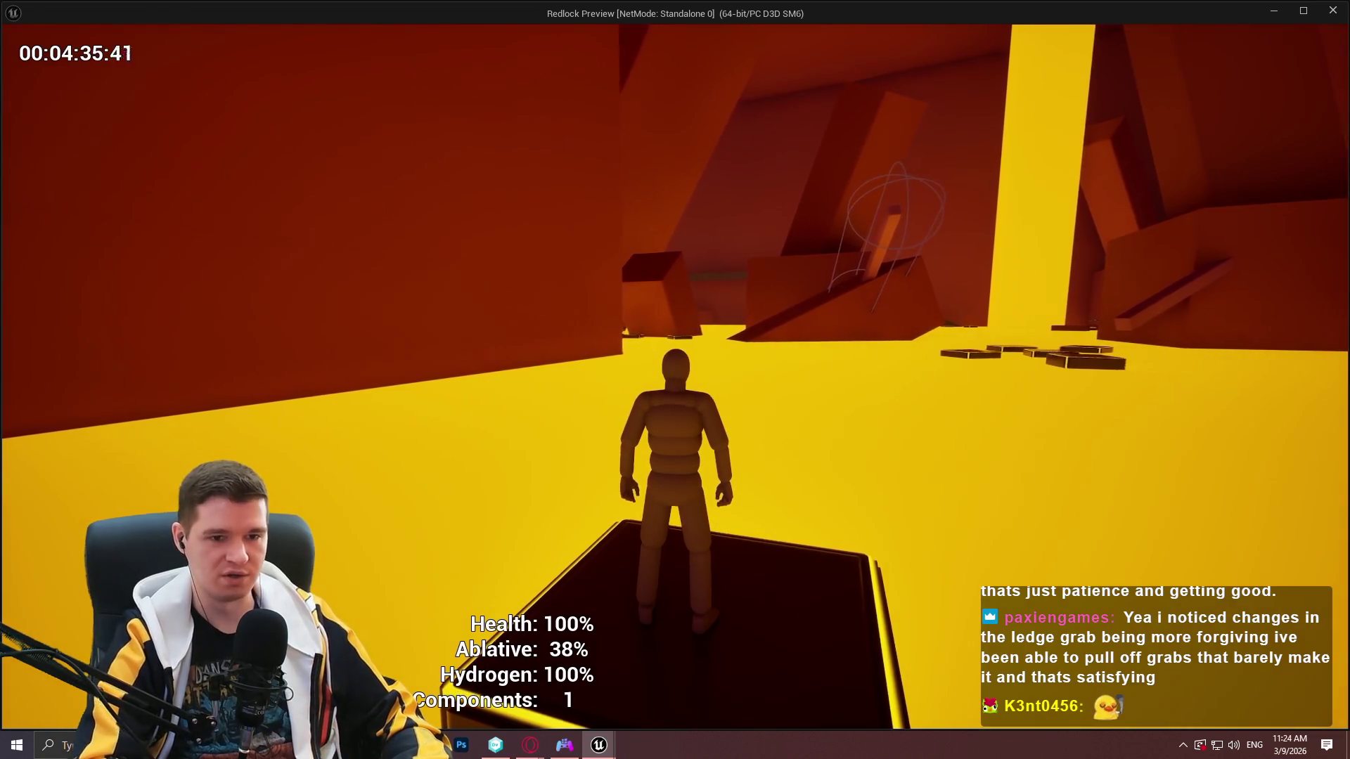
Jump toward the floating block, then drop down and walk to the platform's far edge.
{"action": "key", "text": "w"}
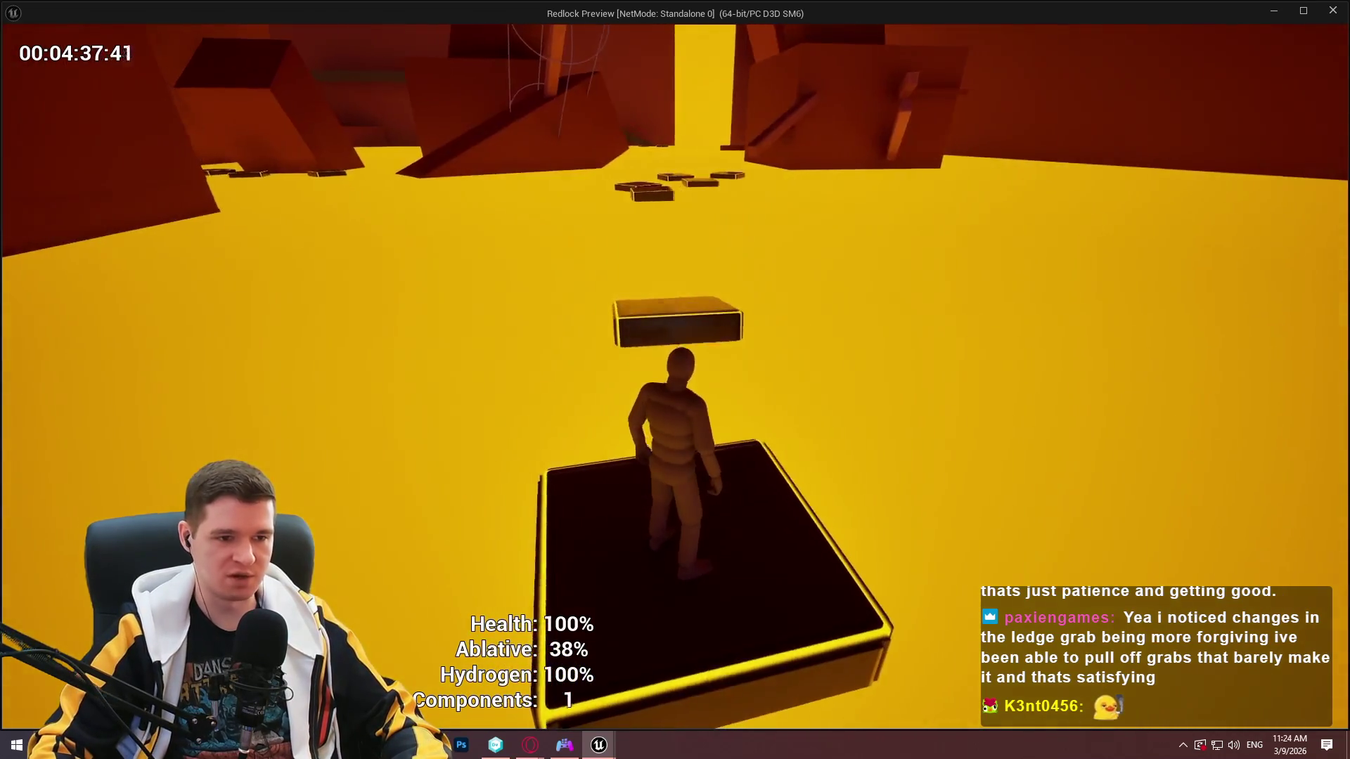
{"action": "key", "text": "space"}
{"action": "key", "text": "space"}
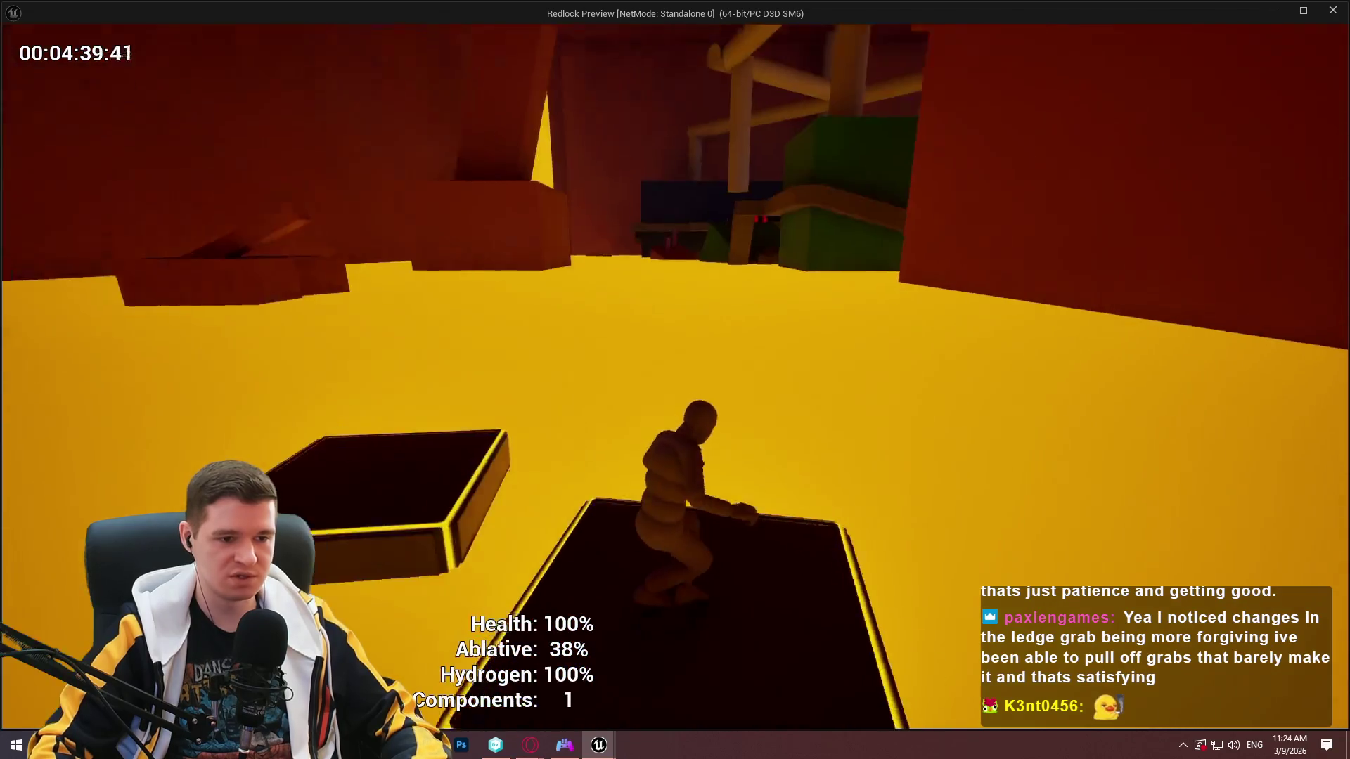
{"action": "key", "text": "w"}
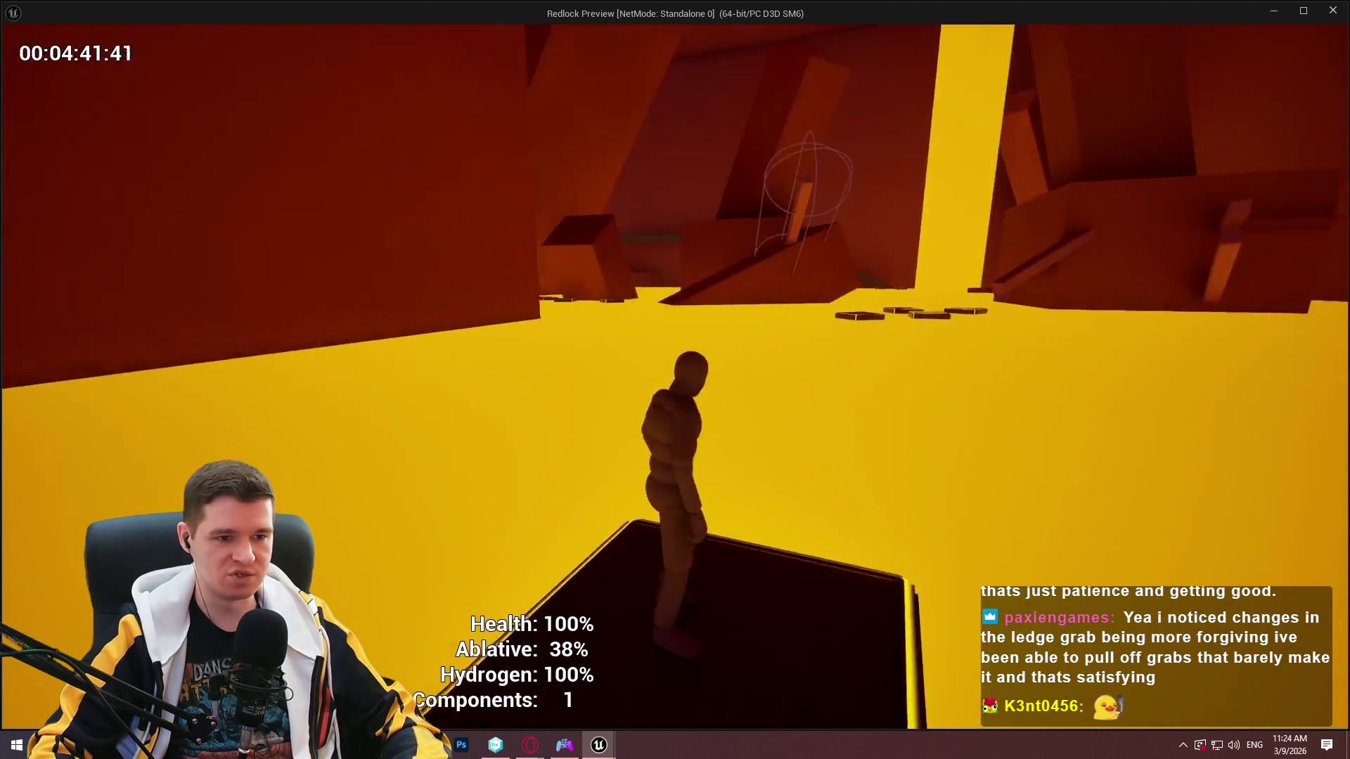
{"action": "key", "text": "w"}
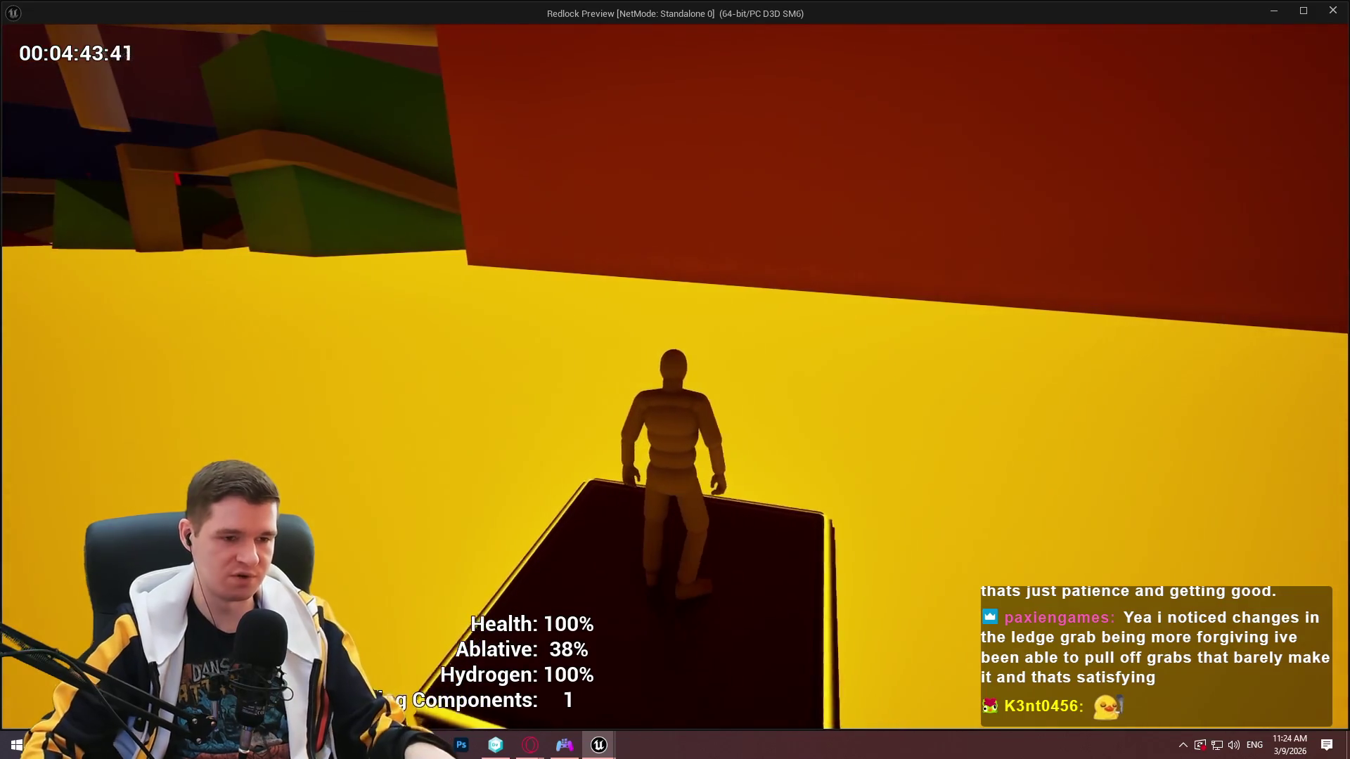
Turn along the platform edge, pause the game with Escape, and switch to the browser.
{"action": "key", "text": "a"}
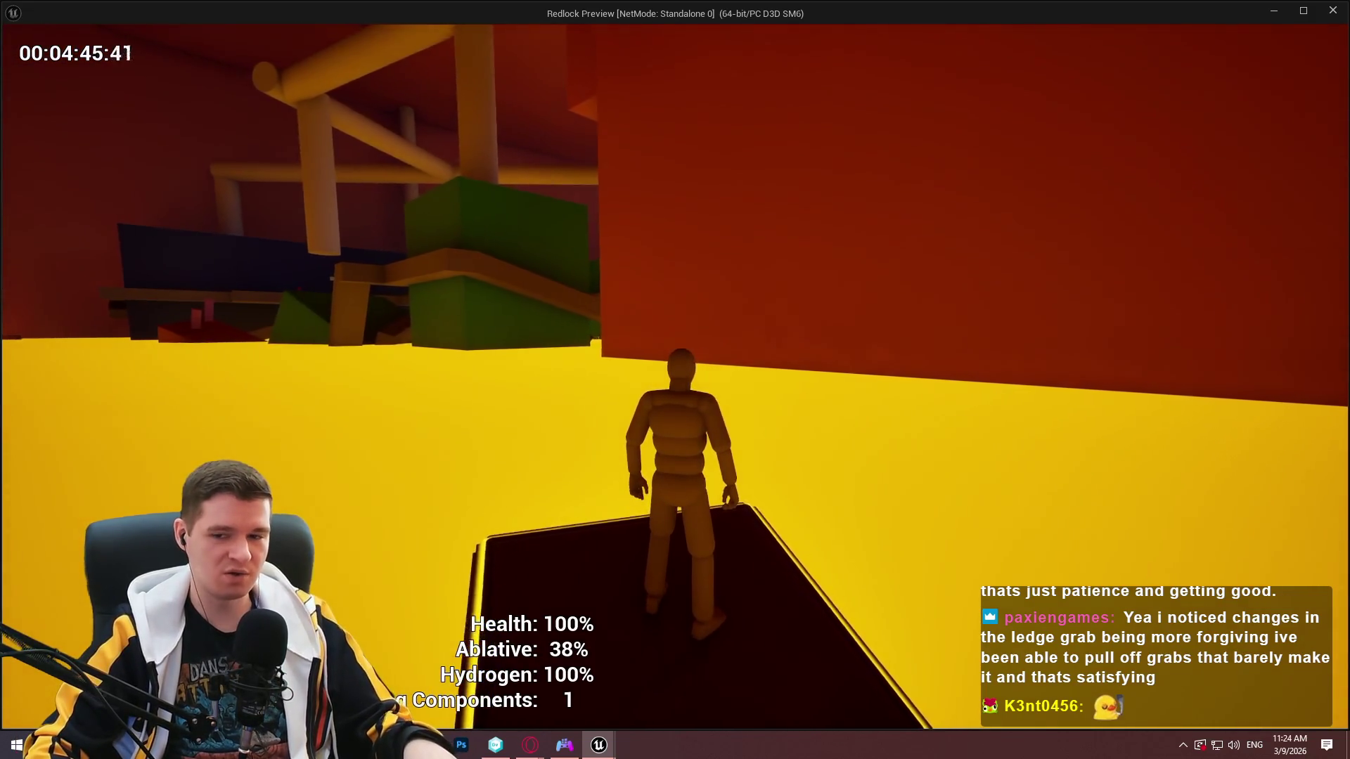
{"action": "key", "text": "a"}
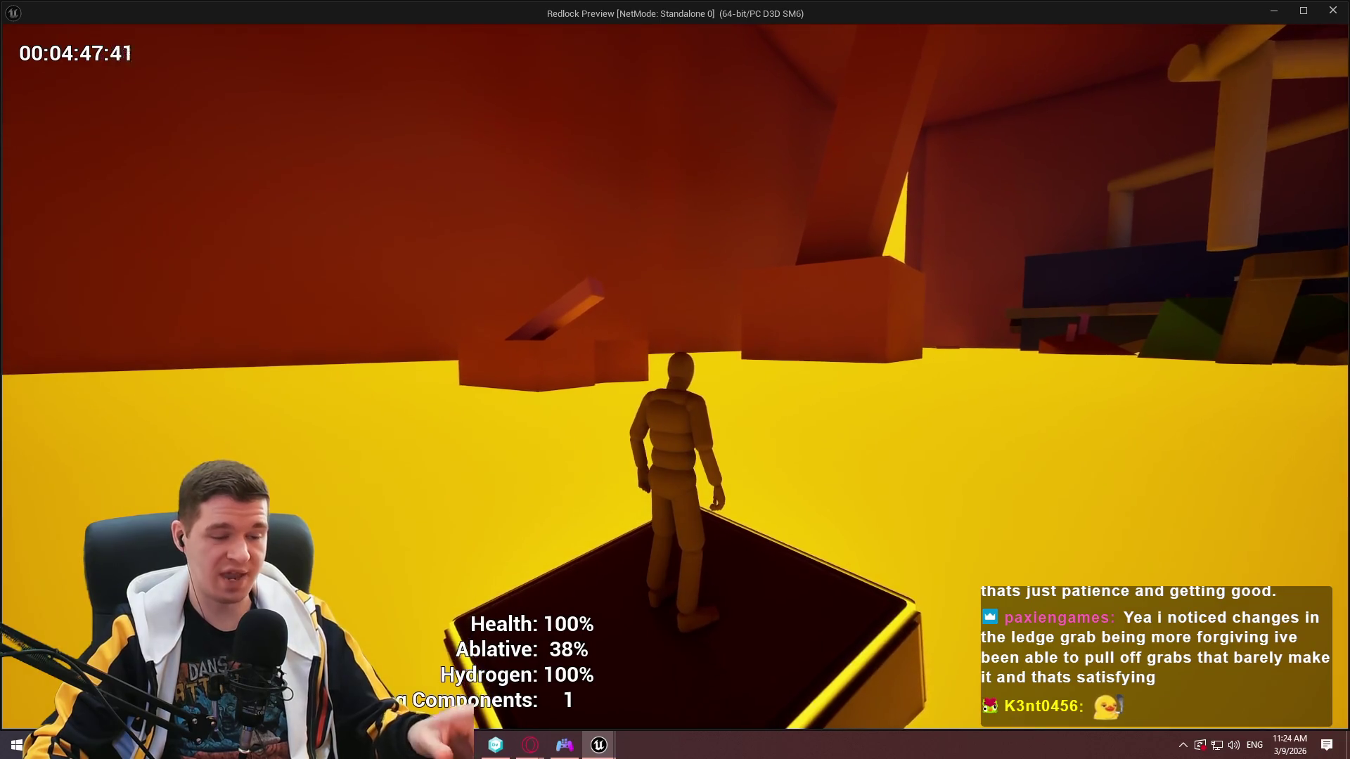
{"action": "key", "text": "Escape"}
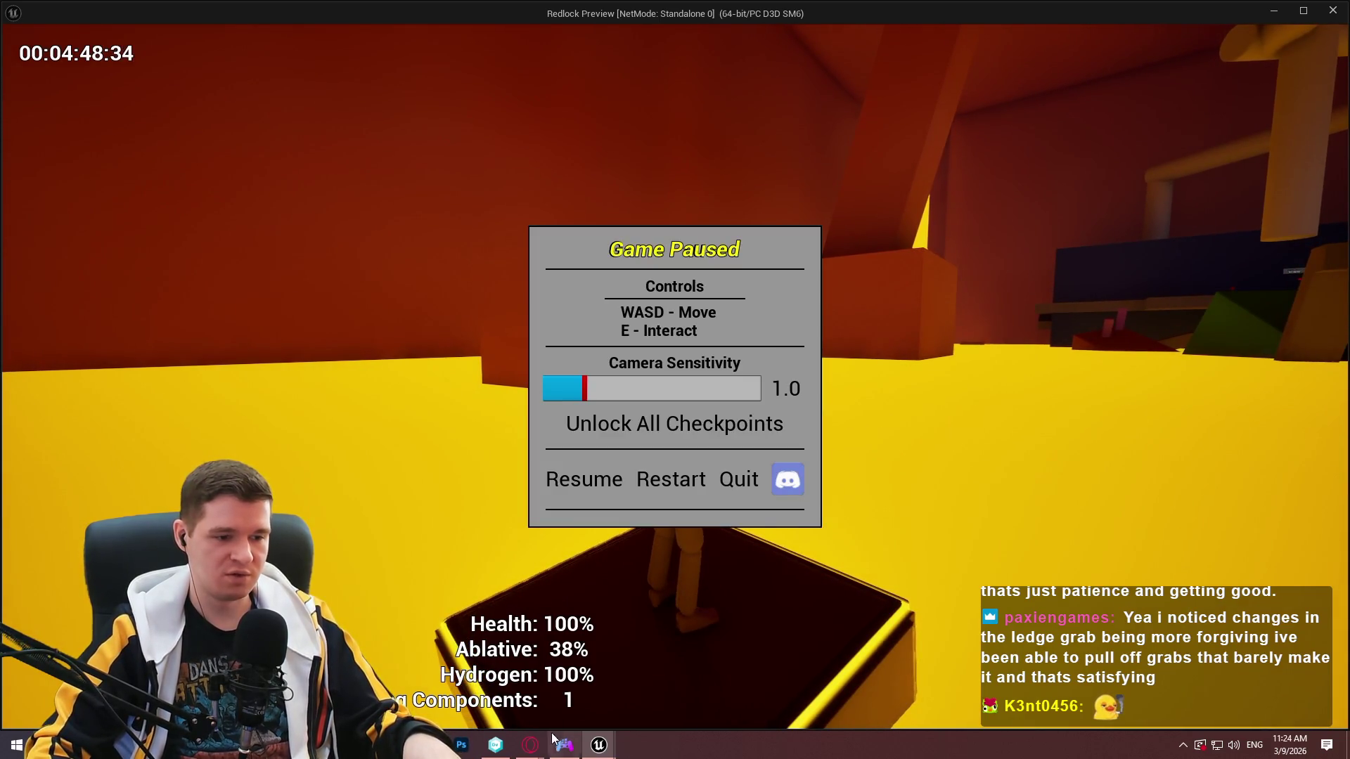
{"action": "left_click", "coordinate": [609, 703]}
Review the Redlock - First Playable board in YouTrack, then minimize the browser and resume the game.
{"action": "left_click", "coordinate": [142, 6]}
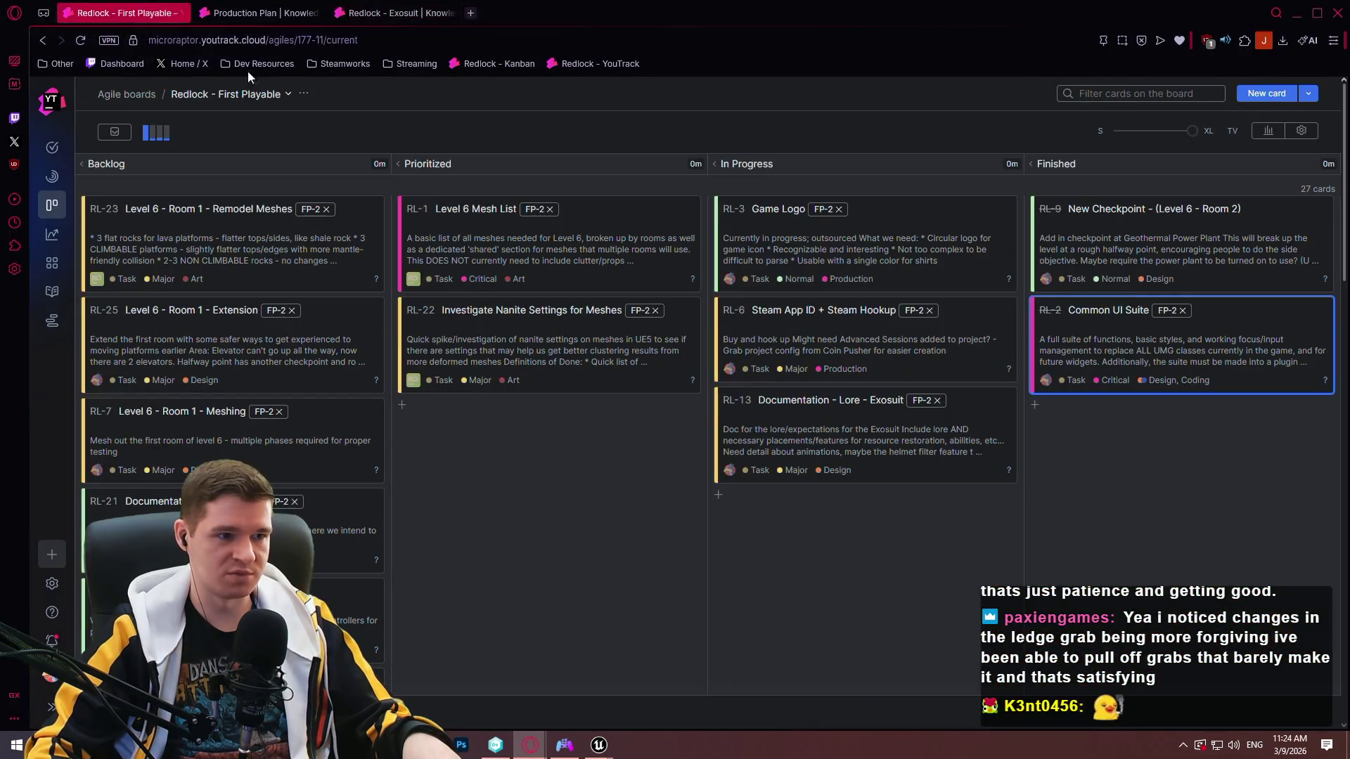
{"action": "scroll", "coordinate": [350, 294], "scroll_direction": "down", "scroll_amount": 2}
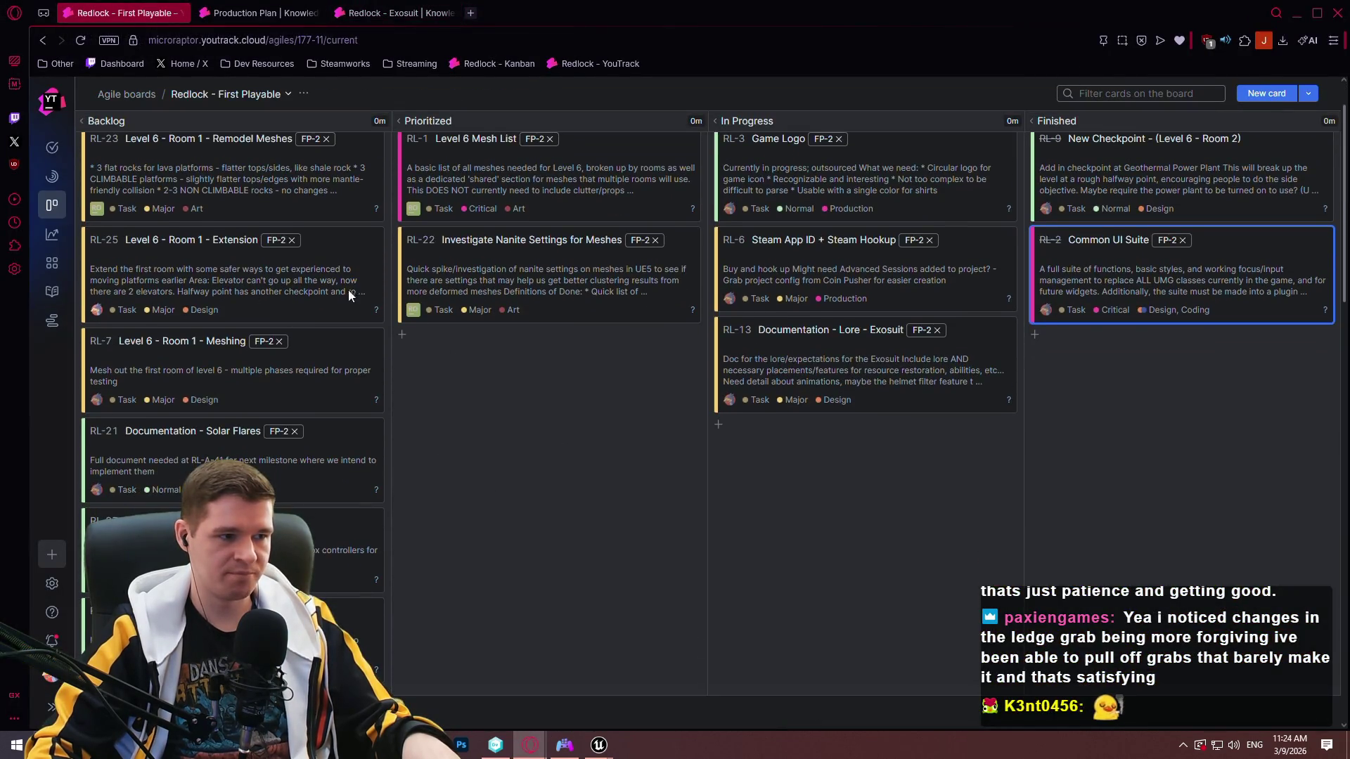
{"action": "scroll", "coordinate": [333, 291], "scroll_direction": "up", "scroll_amount": 2}
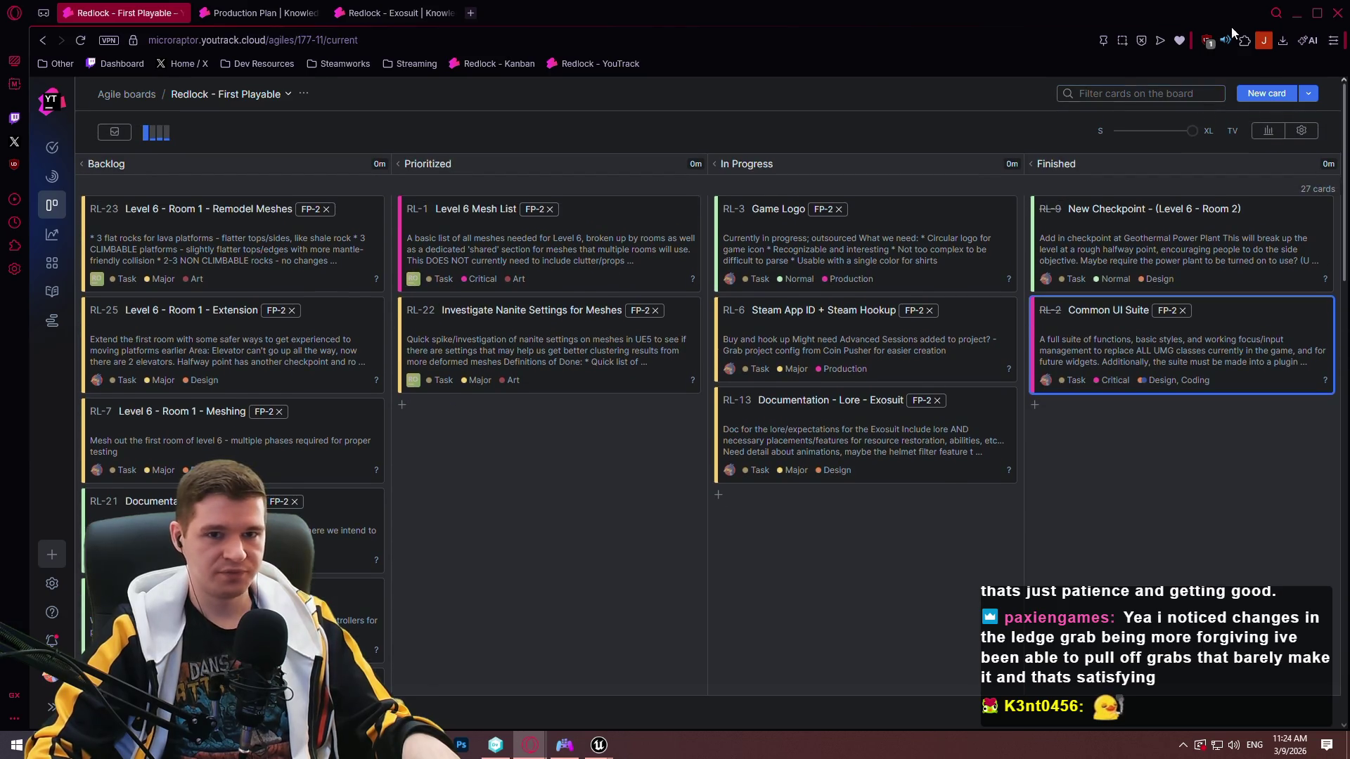
{"action": "left_click", "coordinate": [1298, 14]}
{"action": "left_click", "coordinate": [565, 476]}
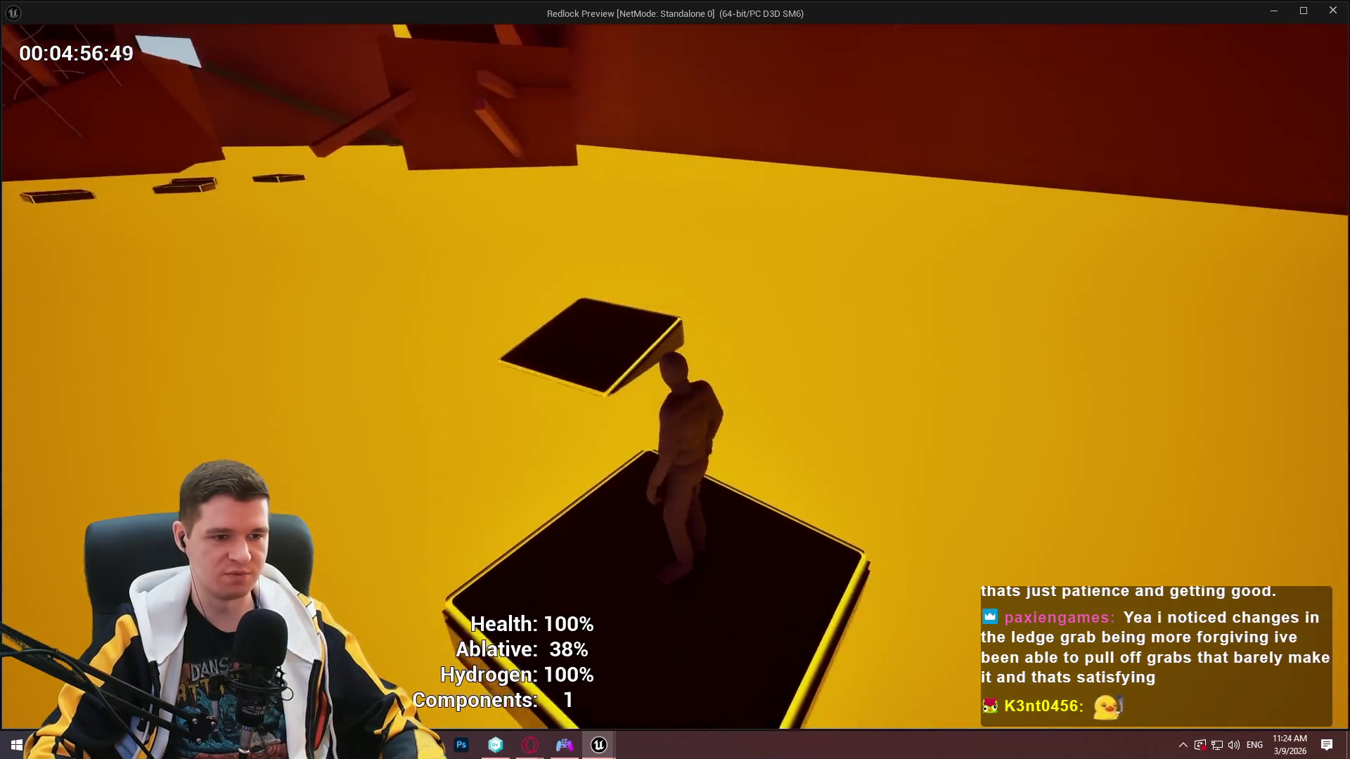
Jump up to the overhead platform, hop across from the green platform, and climb onto the beam.
{"action": "key", "text": "space"}
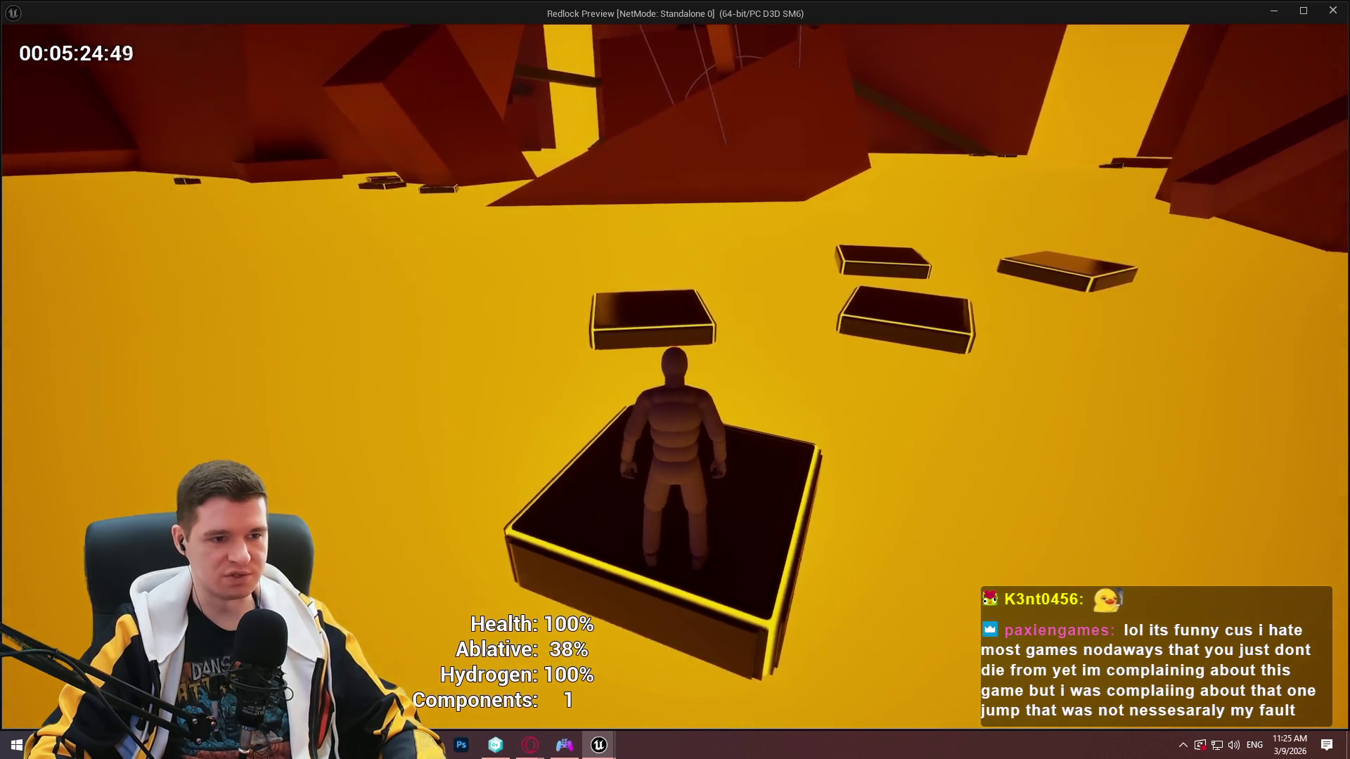
{"action": "key", "text": "w"}
{"action": "key", "text": "space"}
{"action": "key", "text": "space"}
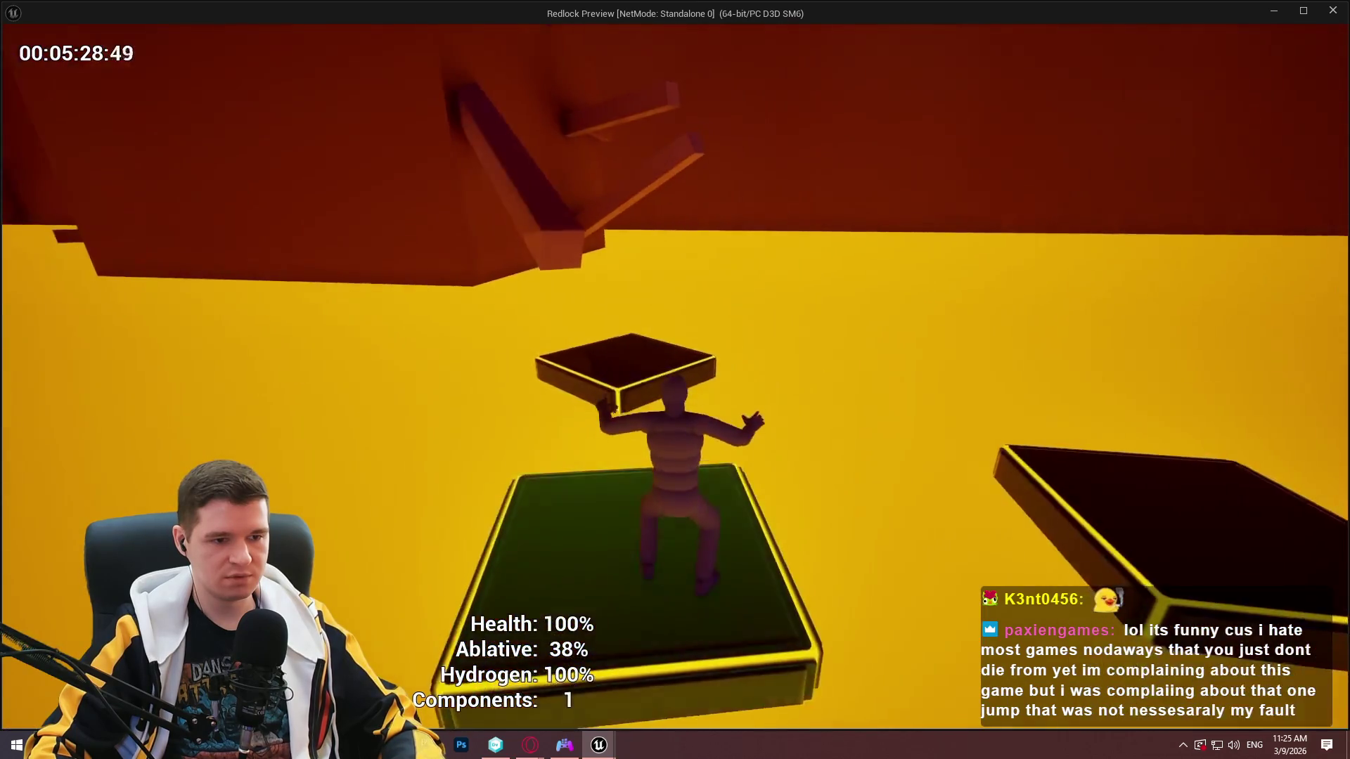
{"action": "key", "text": "space"}
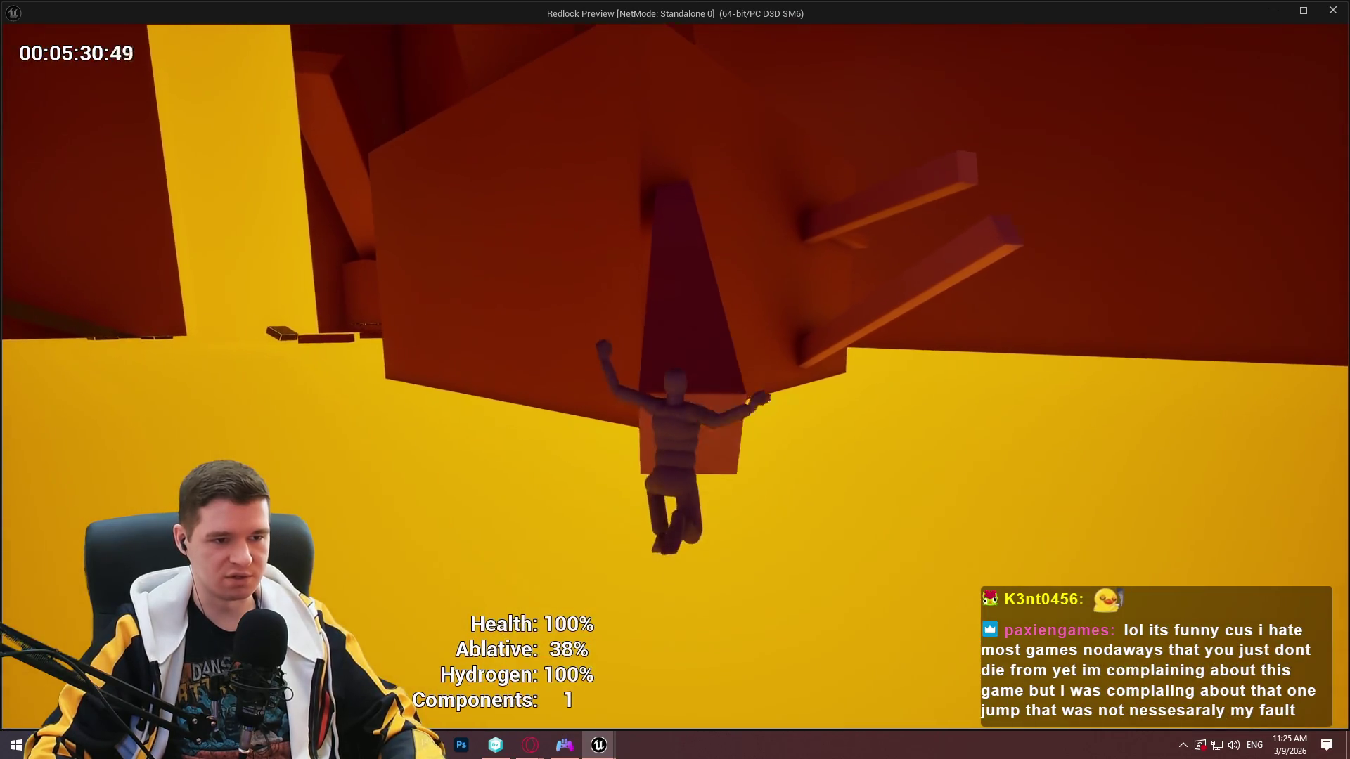
{"action": "key", "text": "space"}
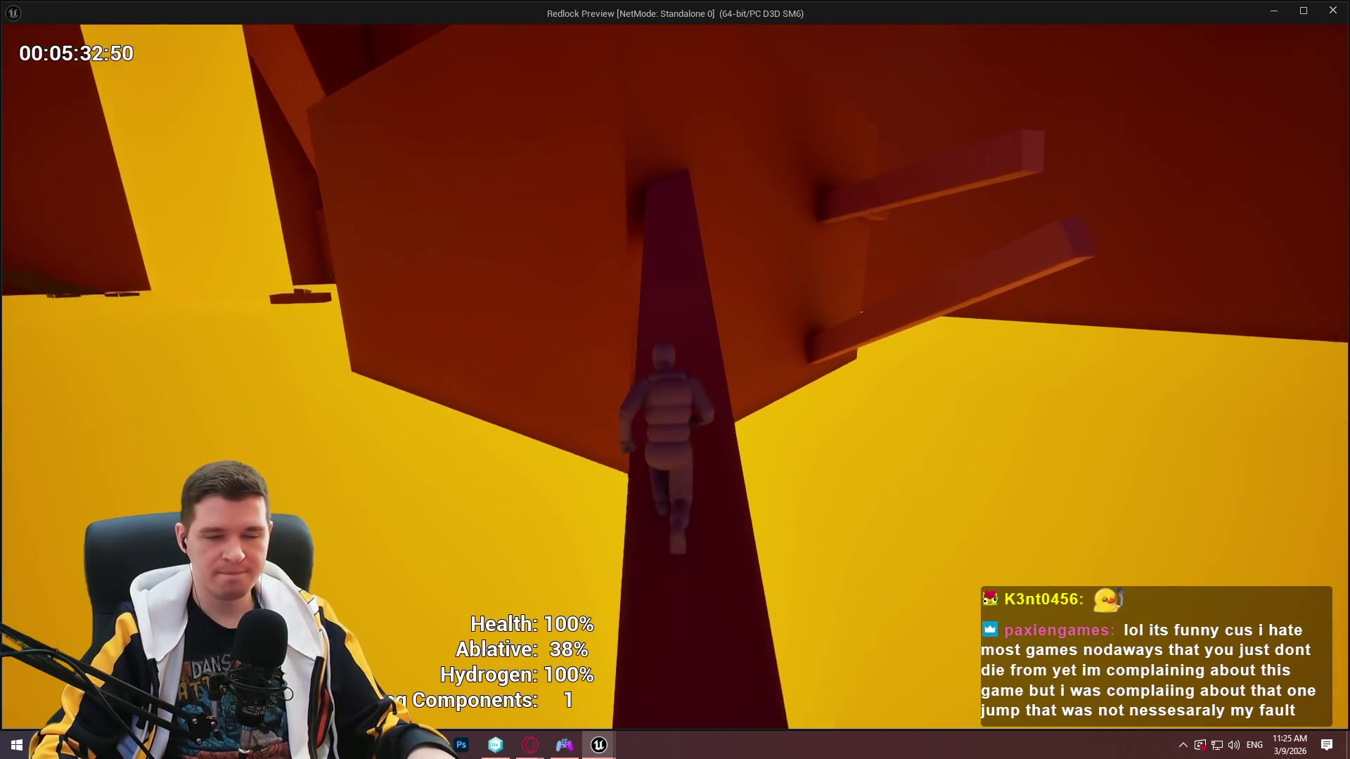
{"action": "key", "text": "space"}
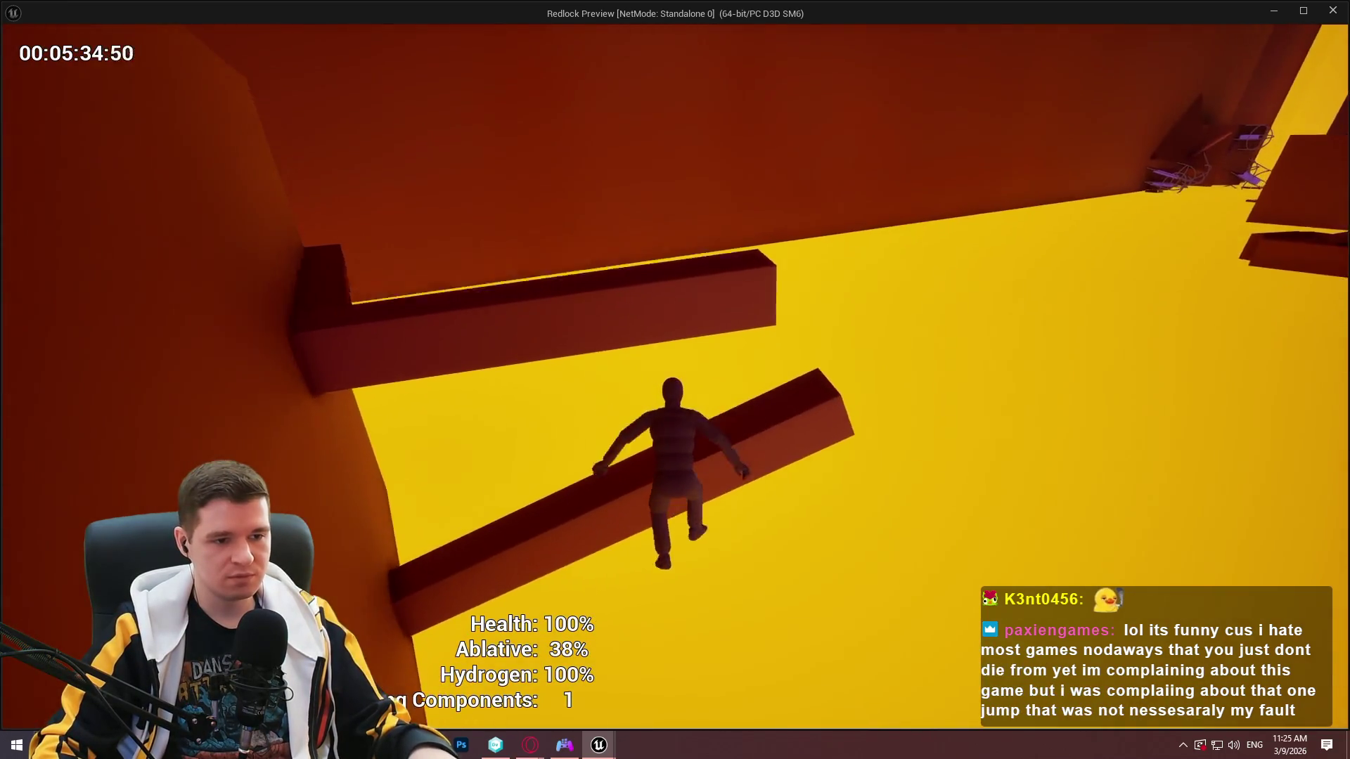
{"action": "key", "text": "space"}
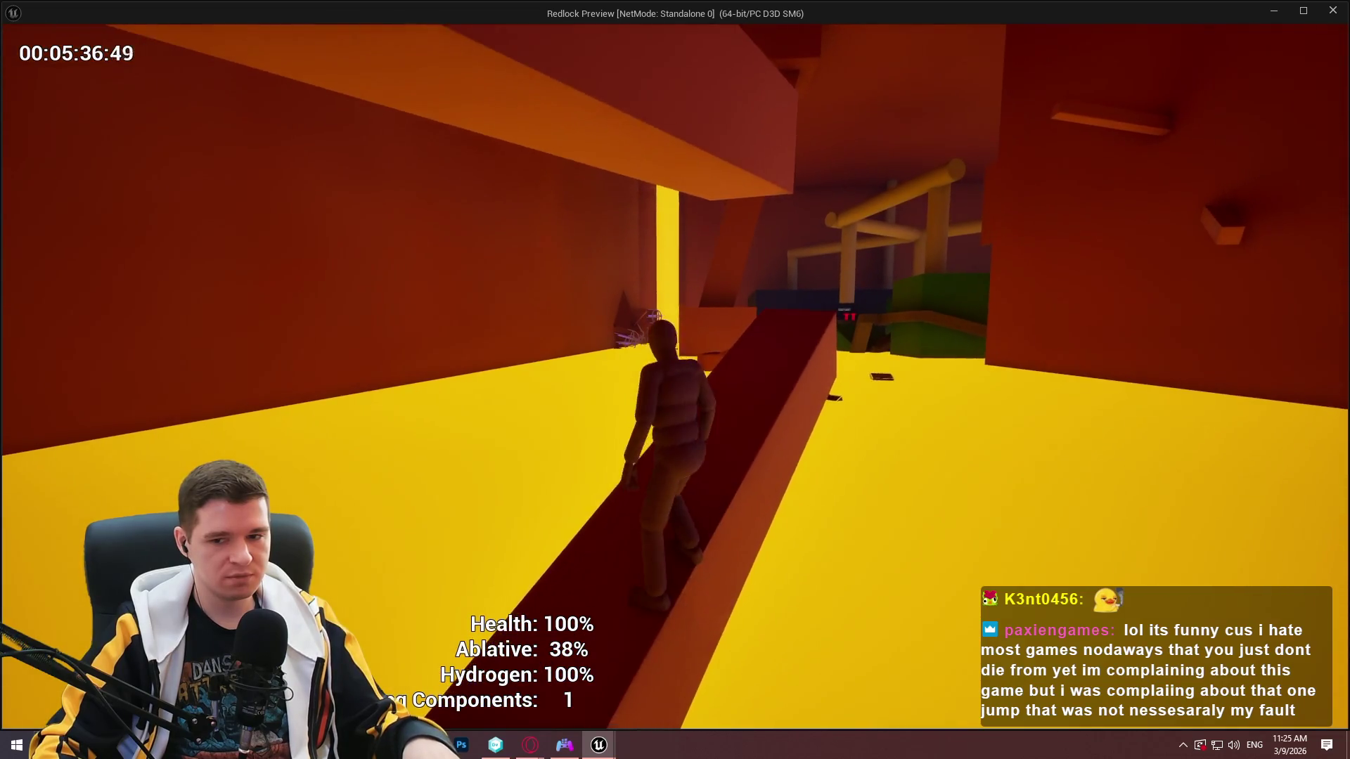
Run along the red beam, vault onto the pillar block, and cross the ledge toward the corridor.
{"action": "key", "text": "w"}
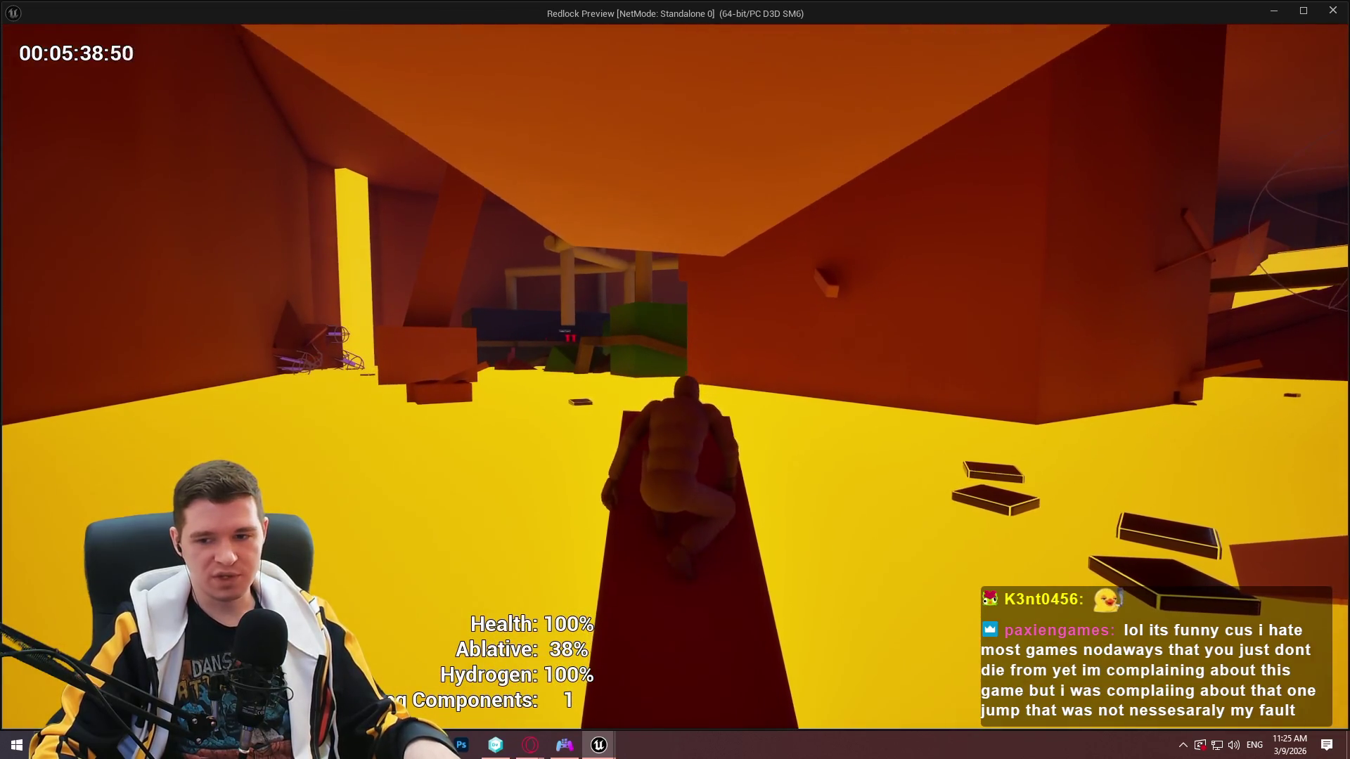
{"action": "key", "text": "w"}
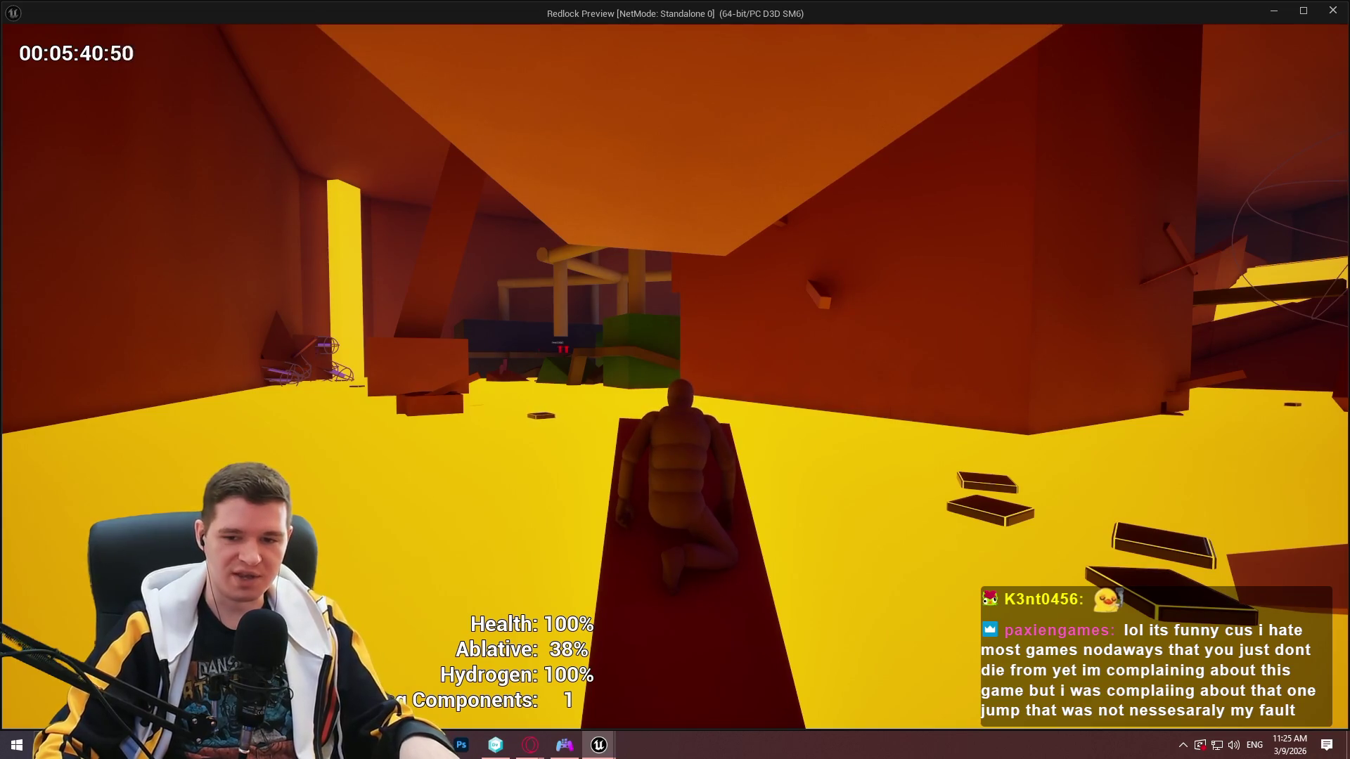
{"action": "key", "text": "w"}
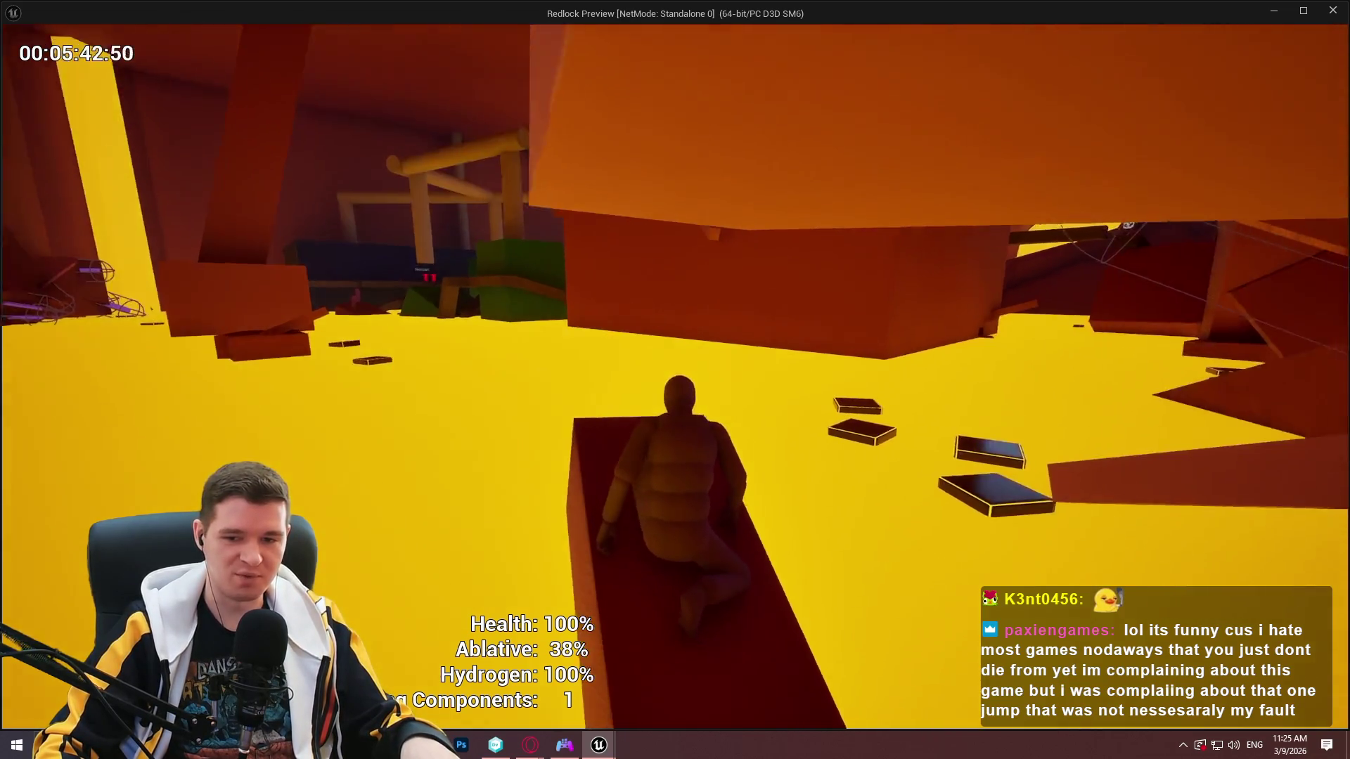
{"action": "key", "text": "w"}
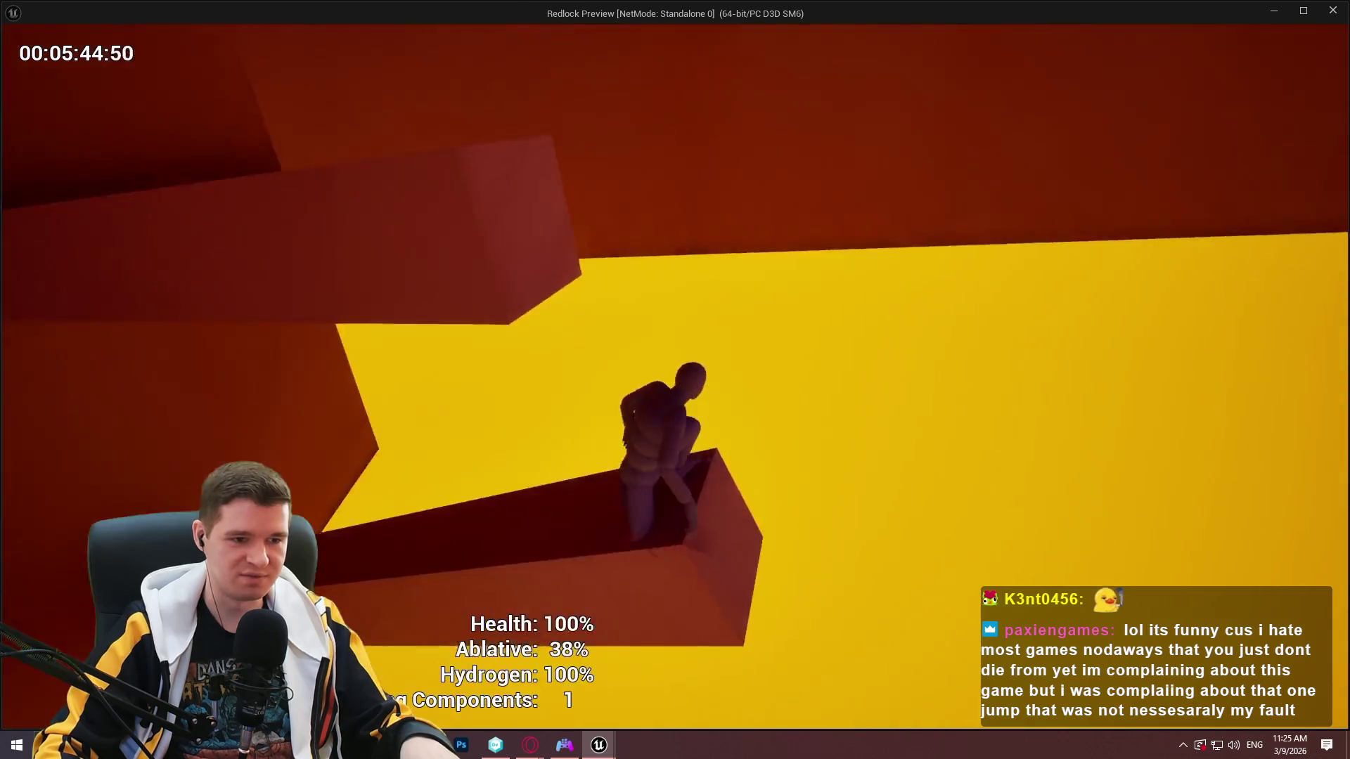
{"action": "key", "text": "space"}
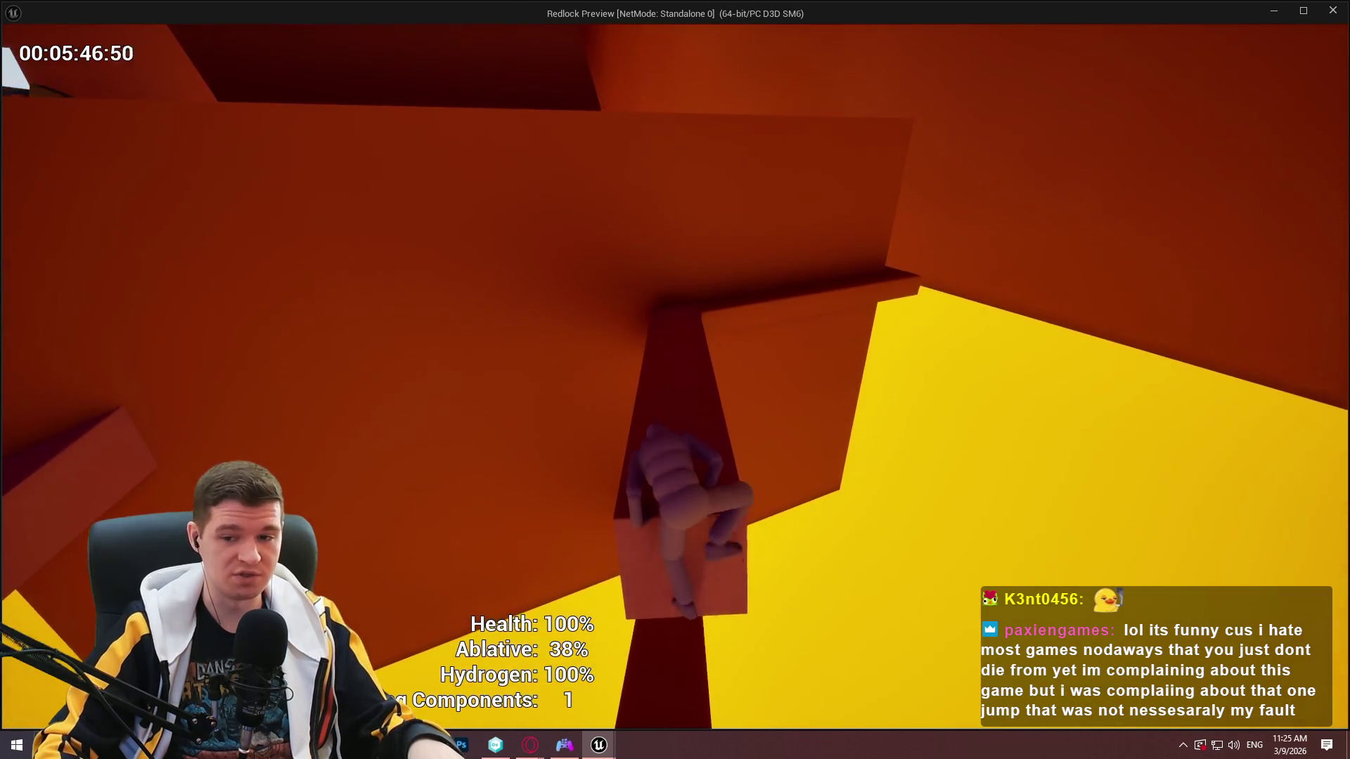
{"action": "key", "text": "w"}
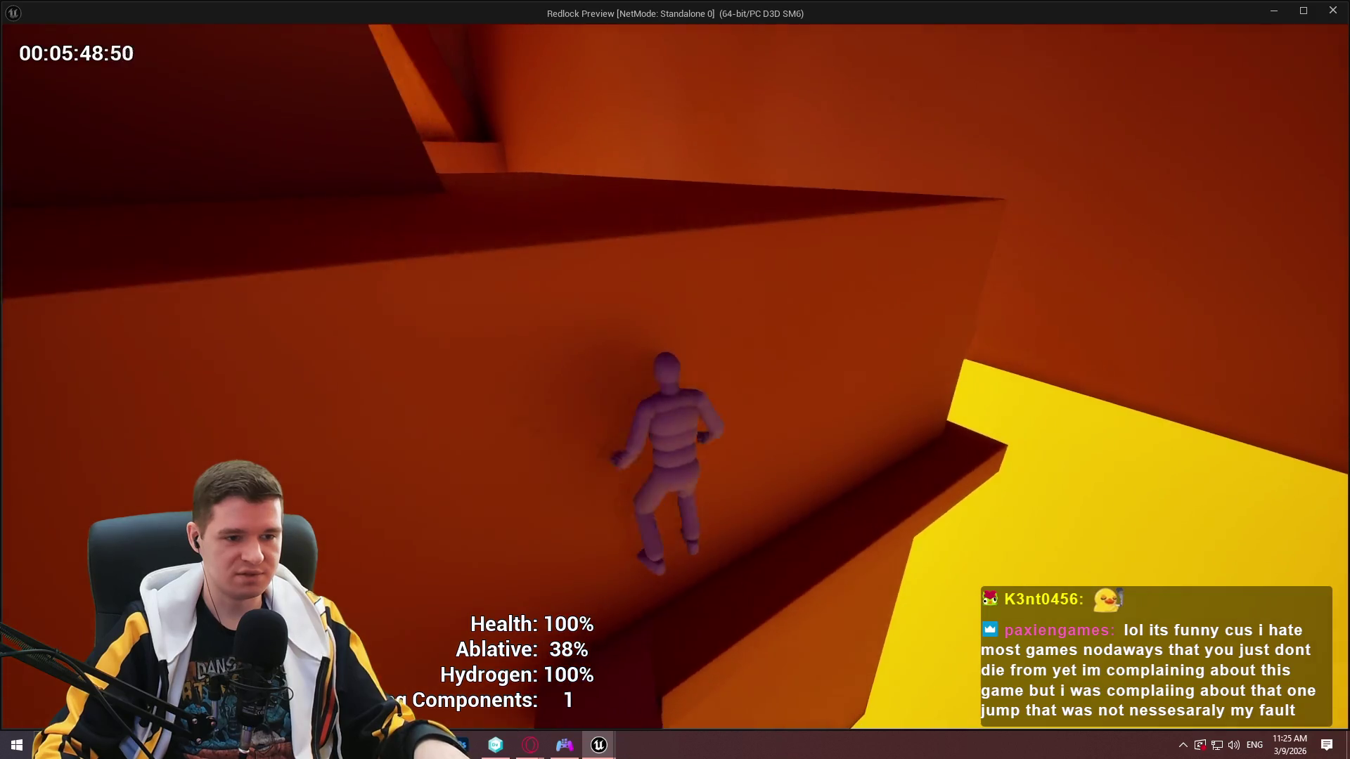
{"action": "key", "text": "w"}
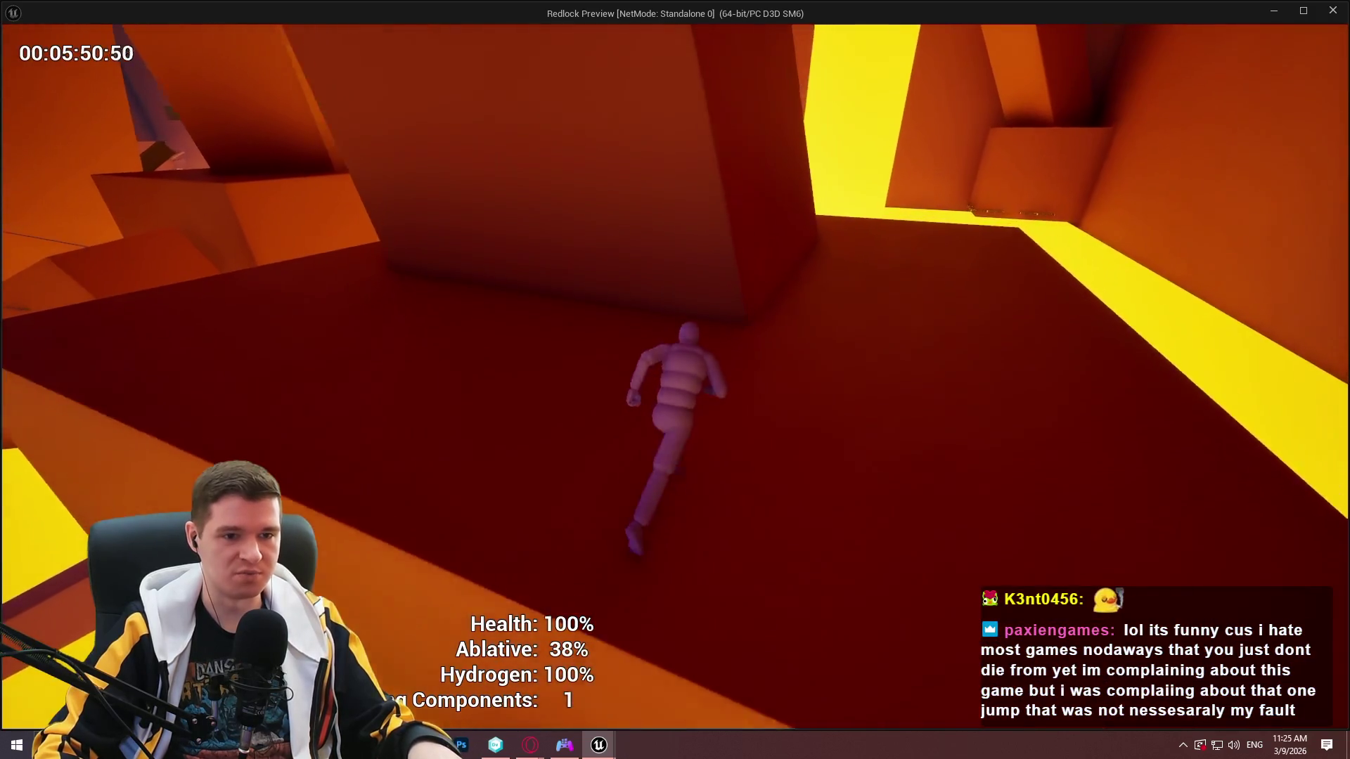
Jump up to the floating blocks, land on the dark platform, and run along the narrow dark beam.
{"action": "key", "text": "w"}
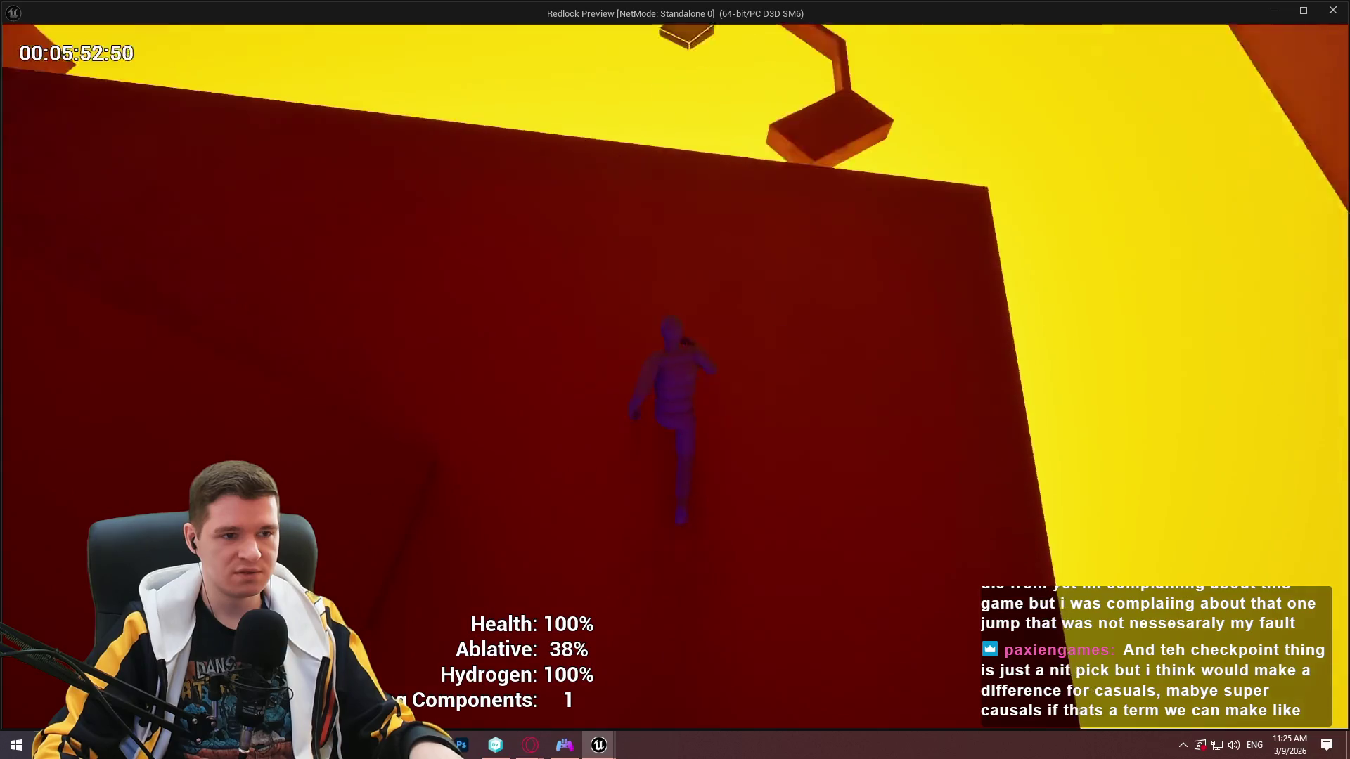
{"action": "key", "text": "space"}
{"action": "key", "text": "w"}
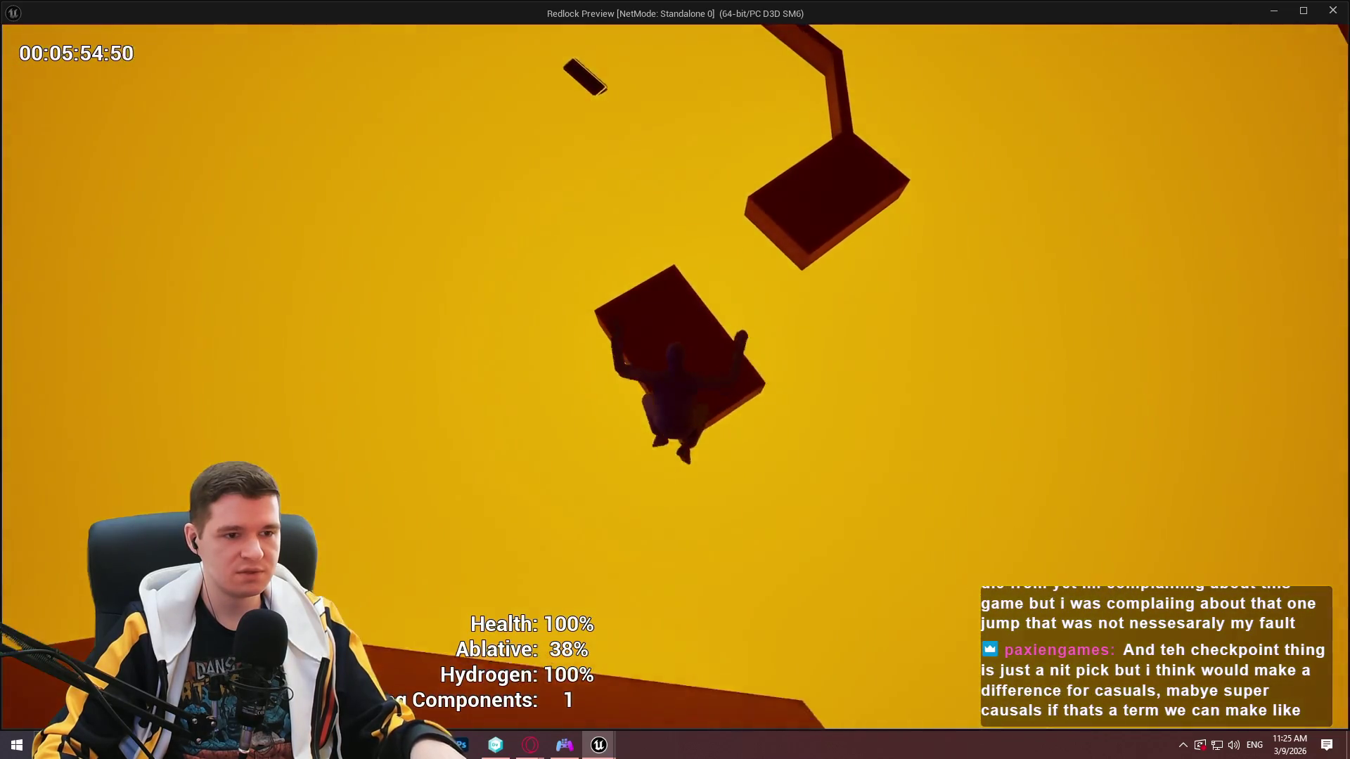
{"action": "key", "text": "w"}
{"action": "key", "text": "space"}
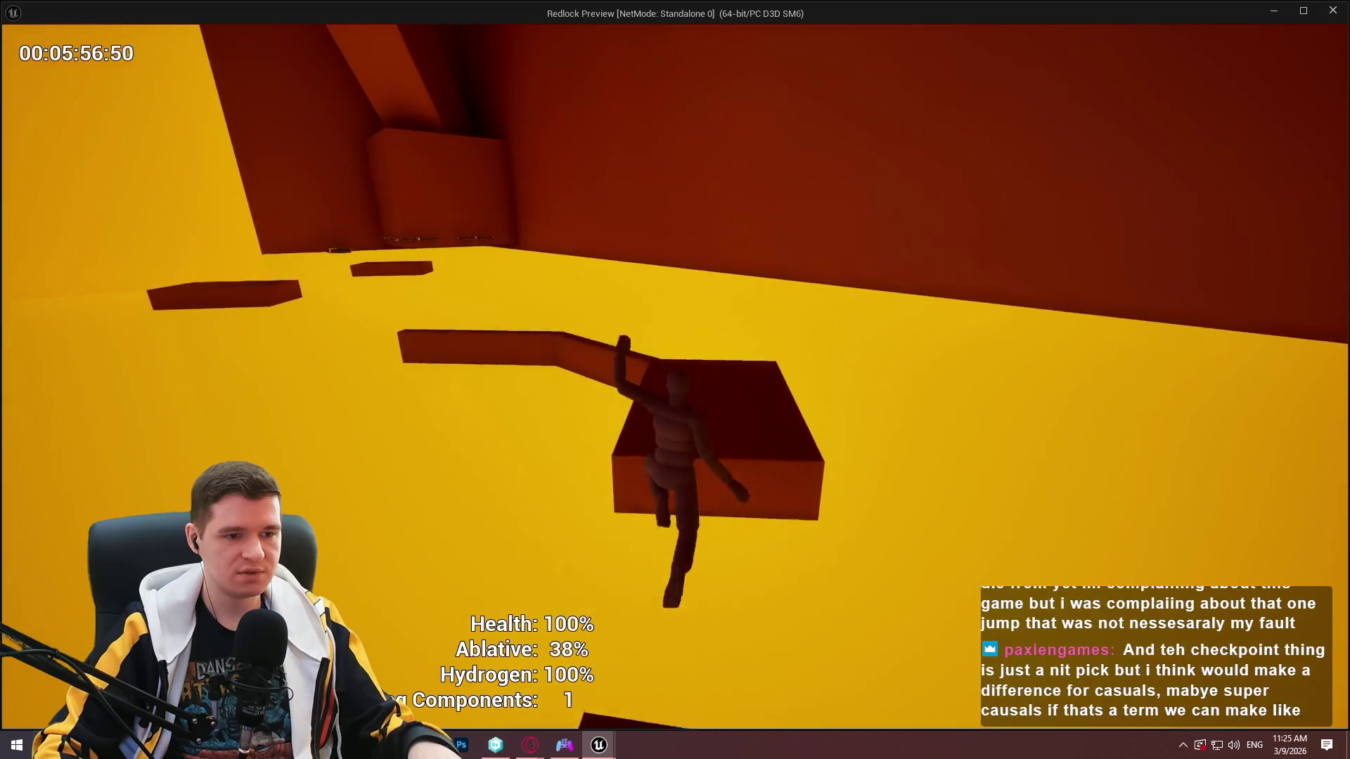
{"action": "key", "text": "w"}
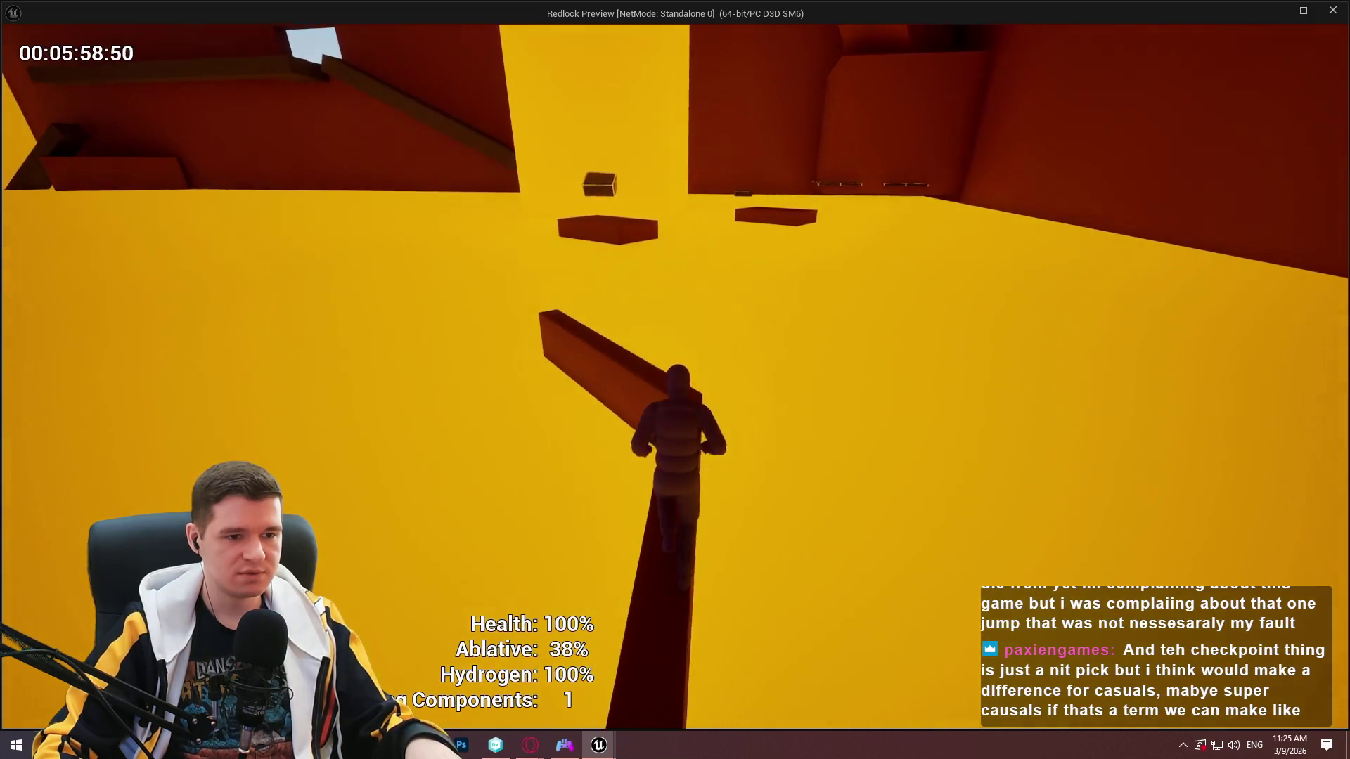
{"action": "key", "text": "w"}
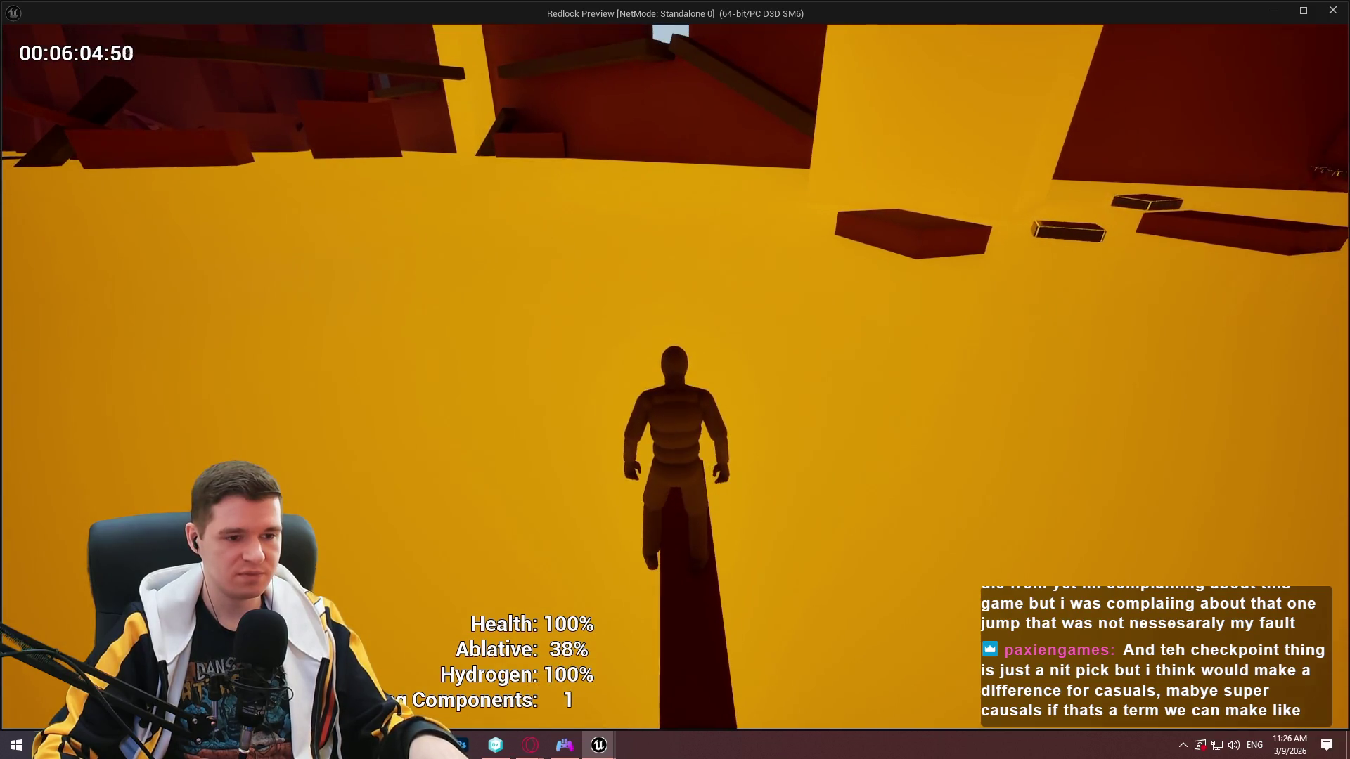
{"action": "key", "text": "w"}
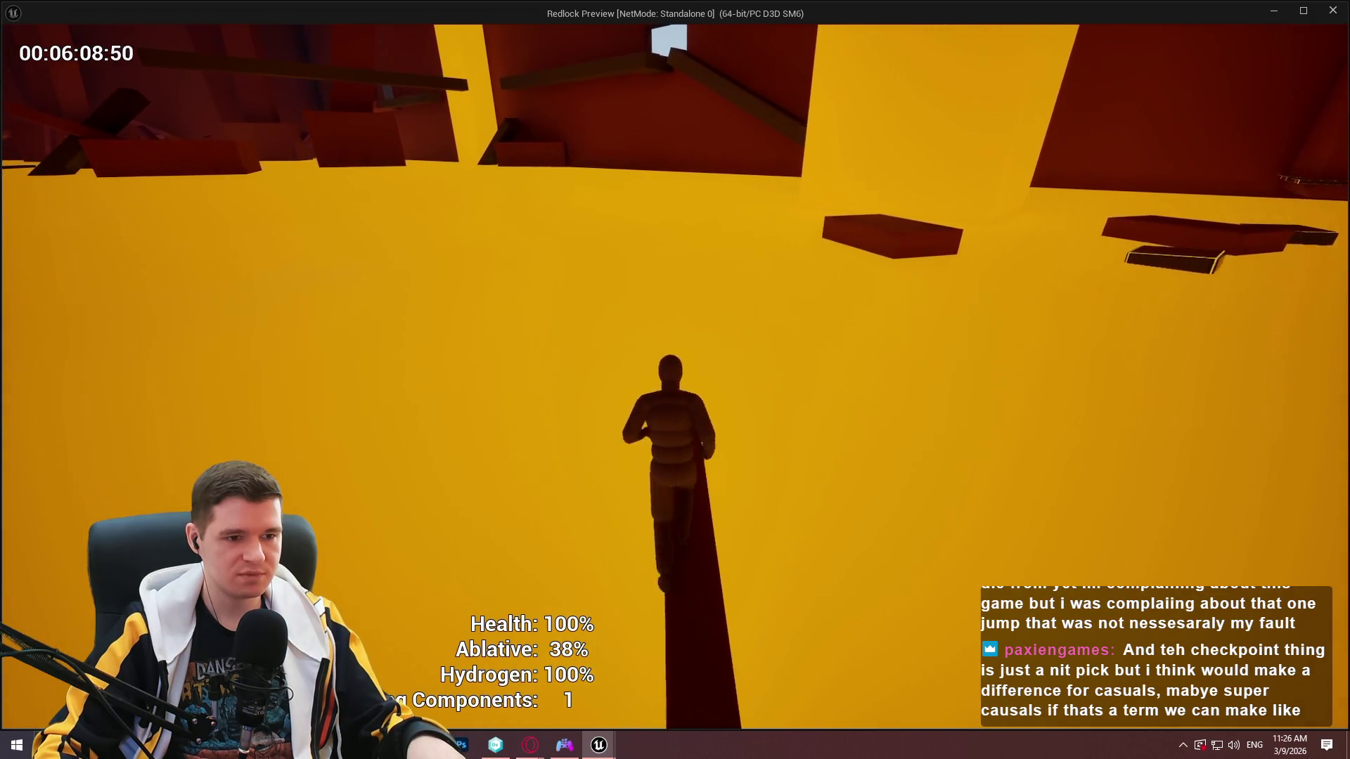
{"action": "key", "text": "w"}
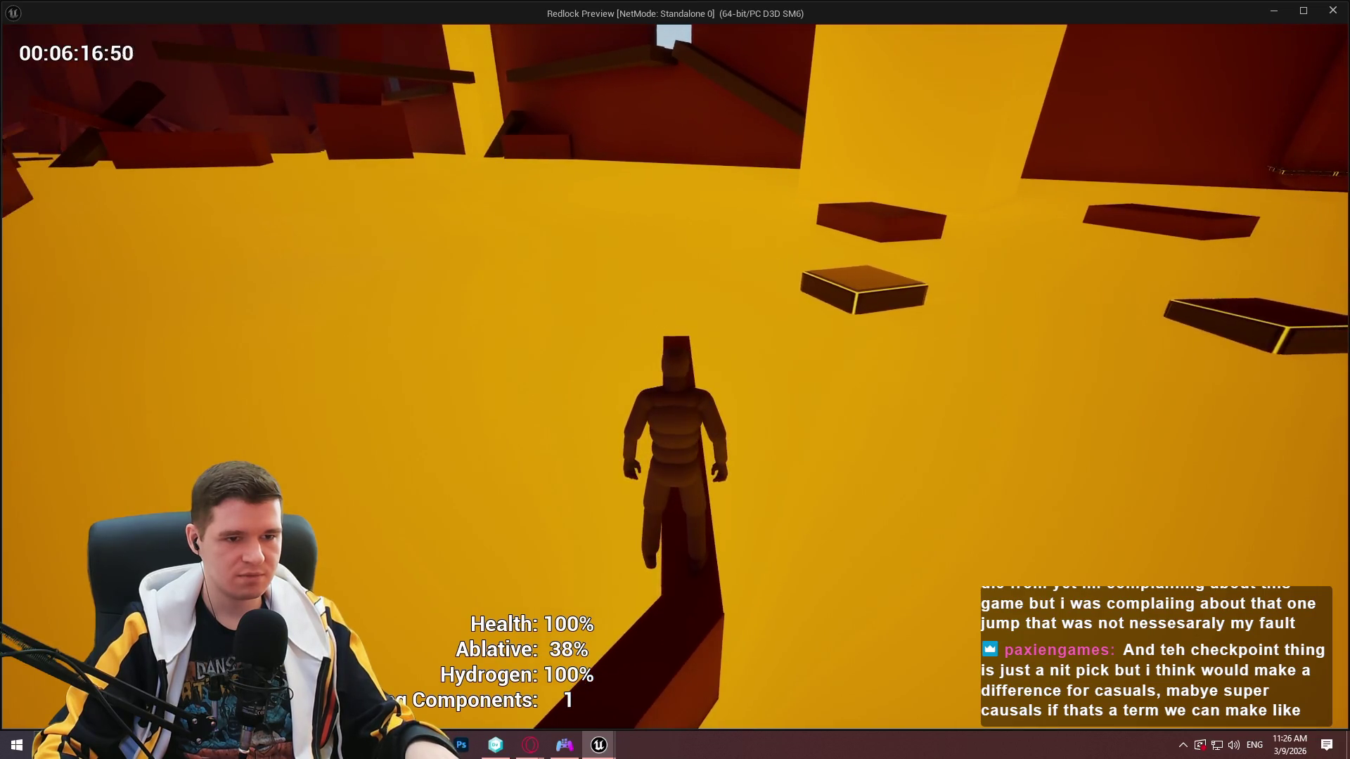
Jump across the yellow-edged, large and floating box platforms, then walk around the dark platform.
{"action": "key", "text": "space"}
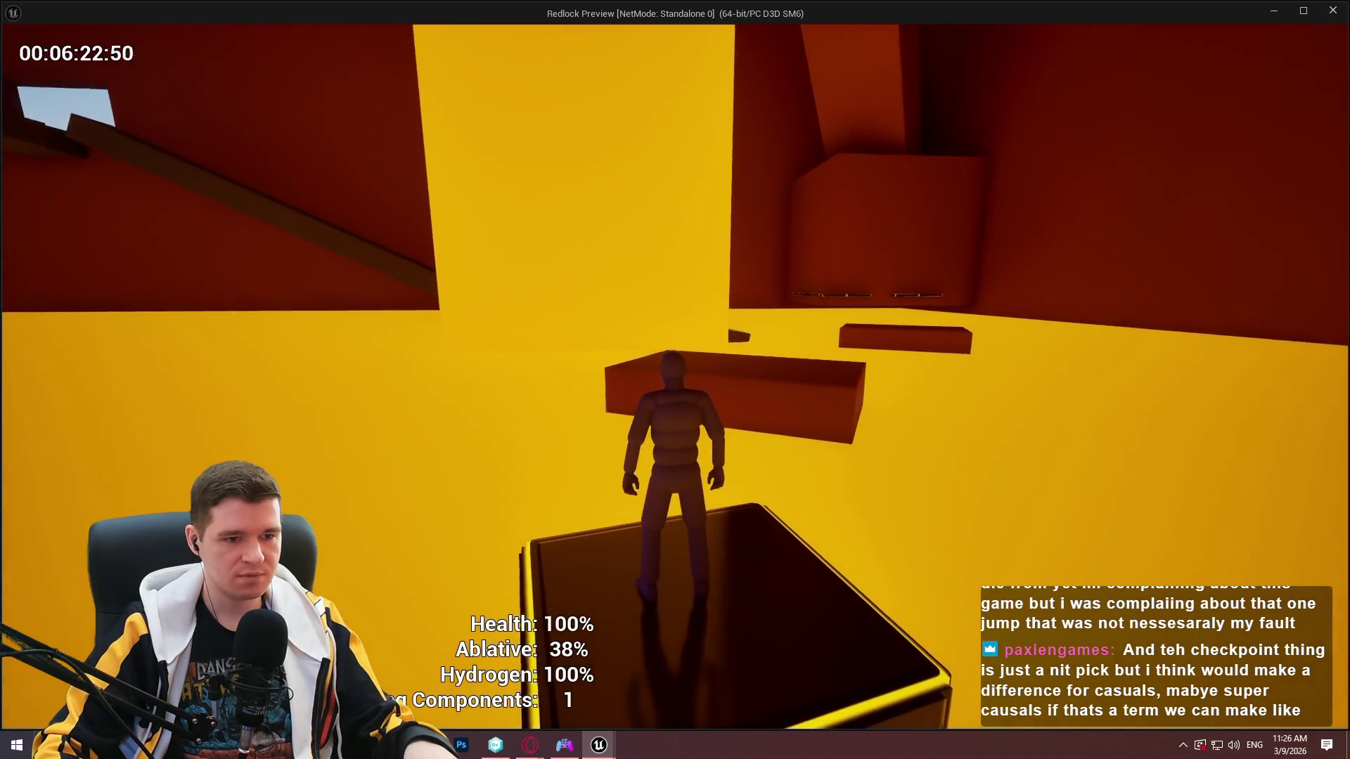
{"action": "key", "text": "space"}
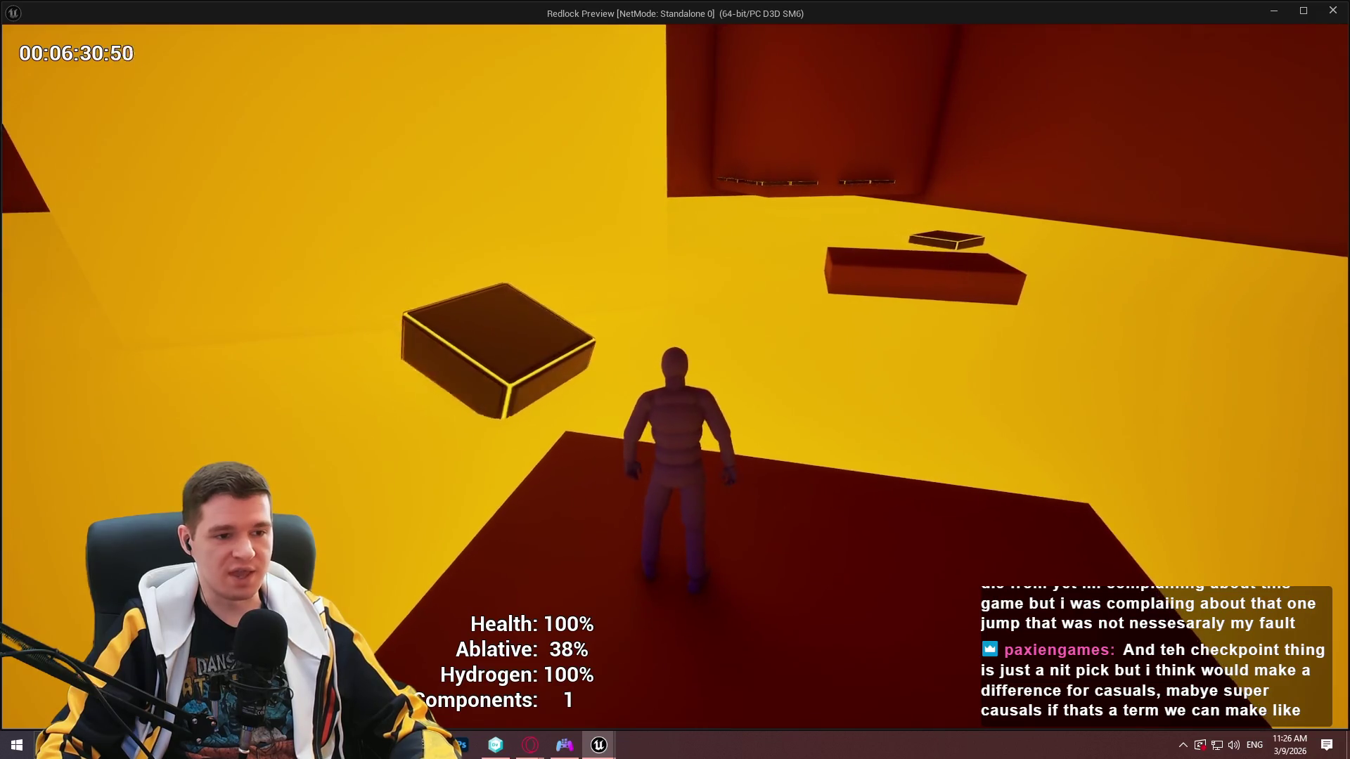
{"action": "key", "text": "space"}
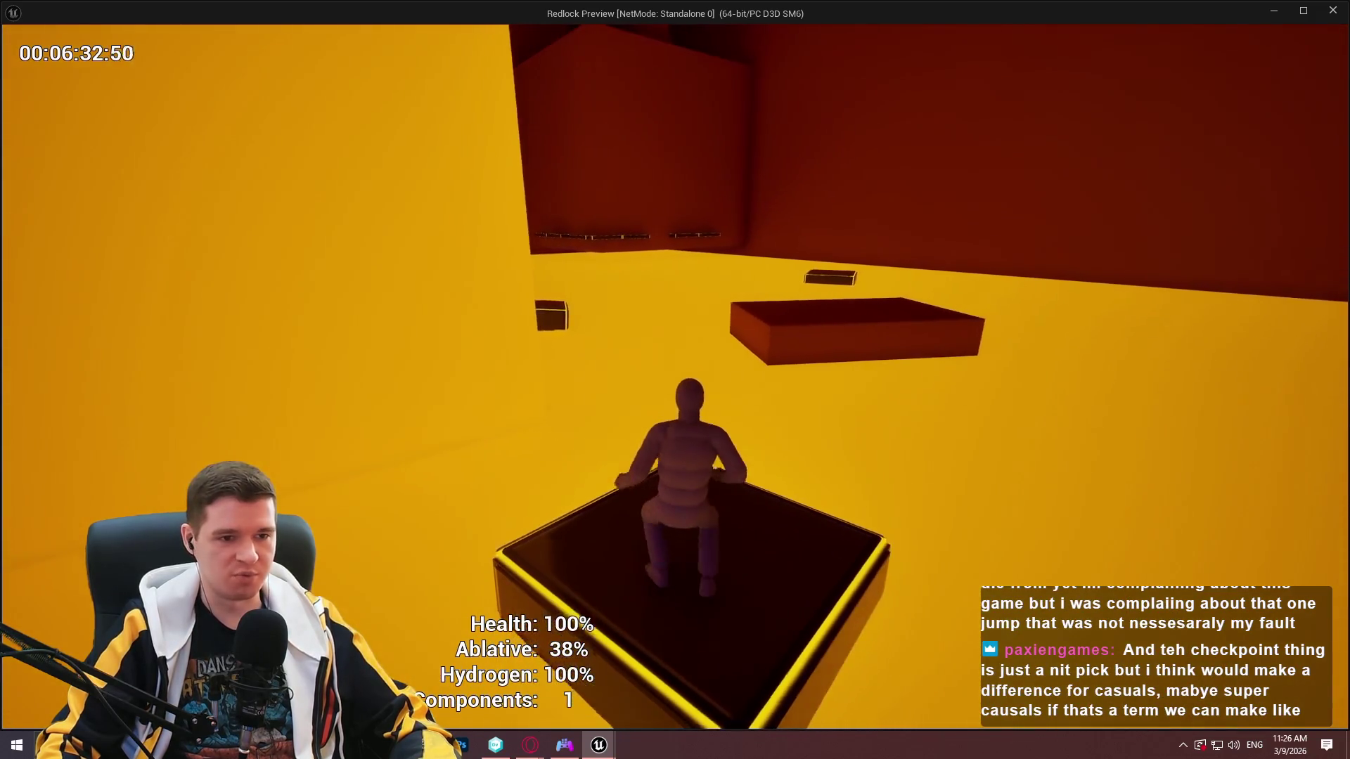
{"action": "key", "text": "space"}
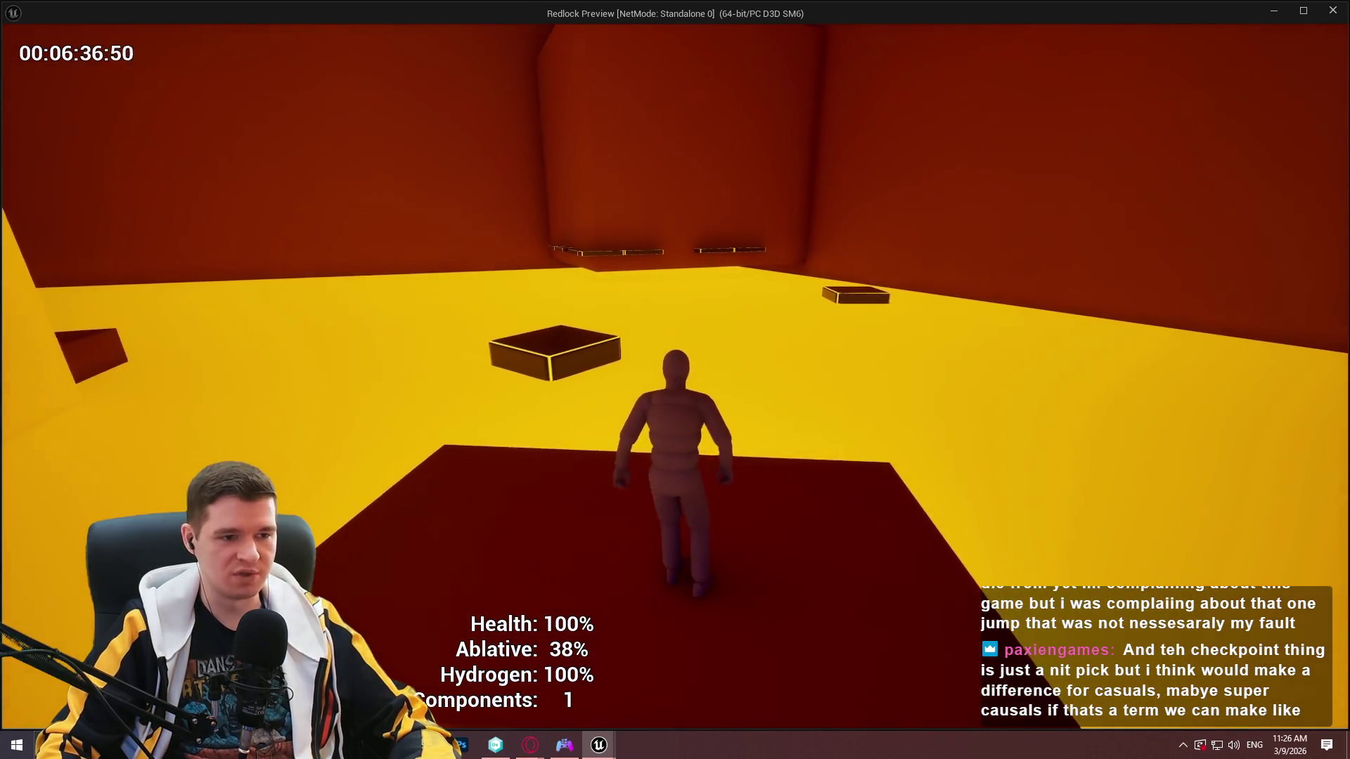
{"action": "key", "text": "w"}
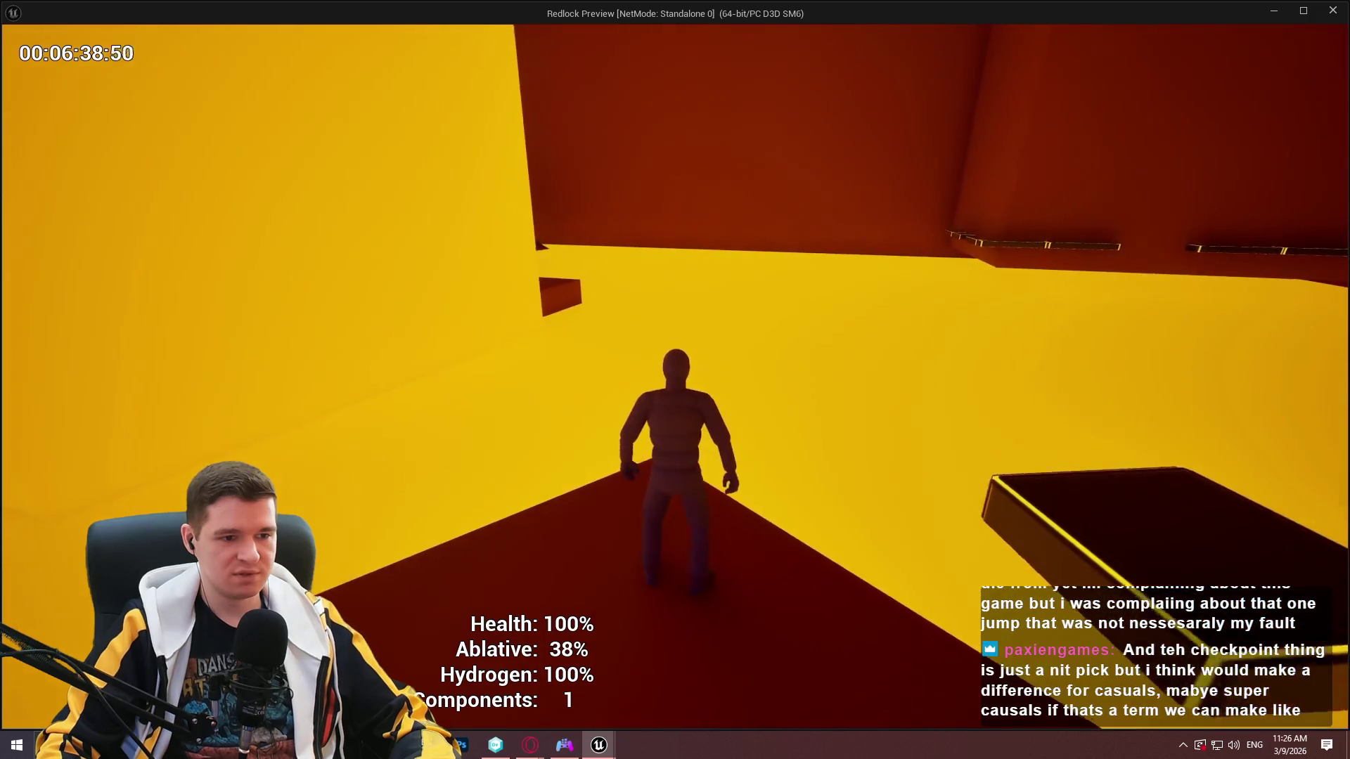
{"action": "key", "text": "w"}
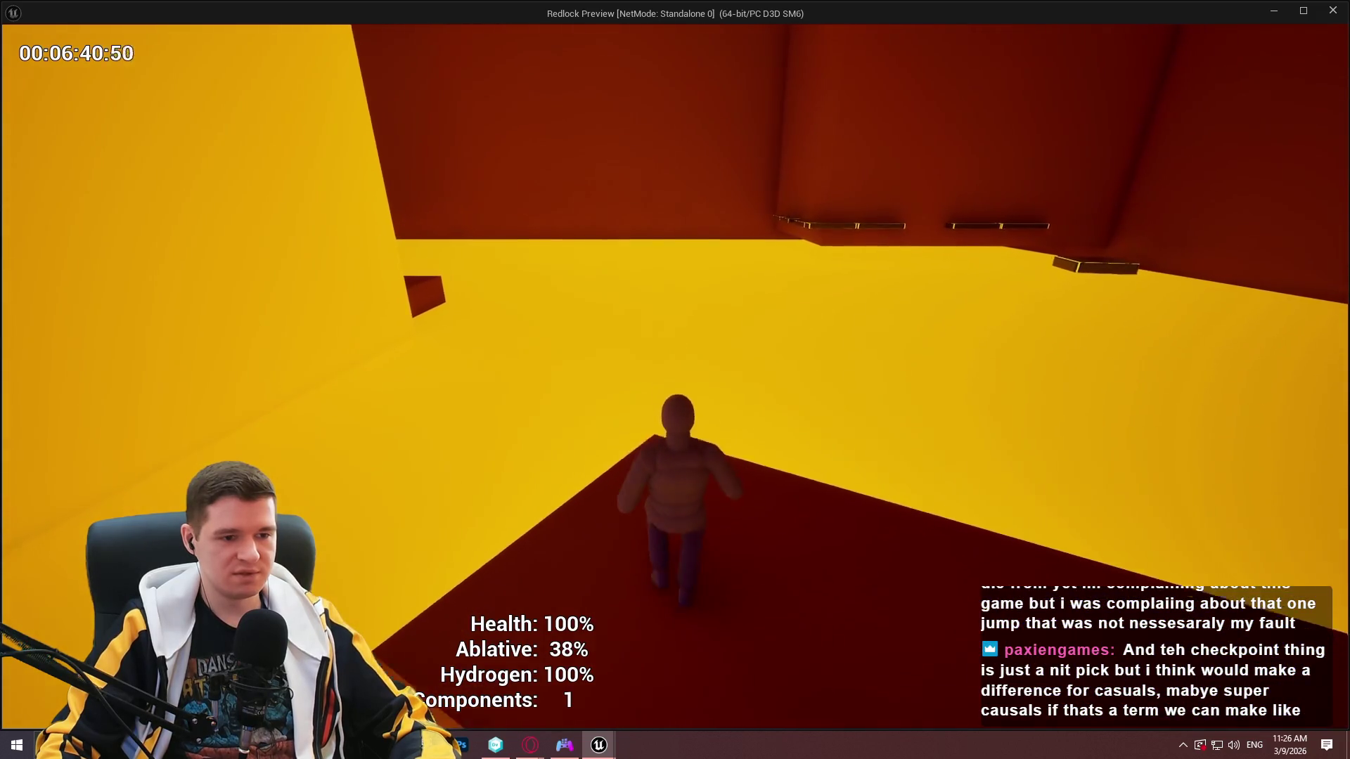
{"action": "key", "text": "w"}
{"action": "key", "text": "w"}
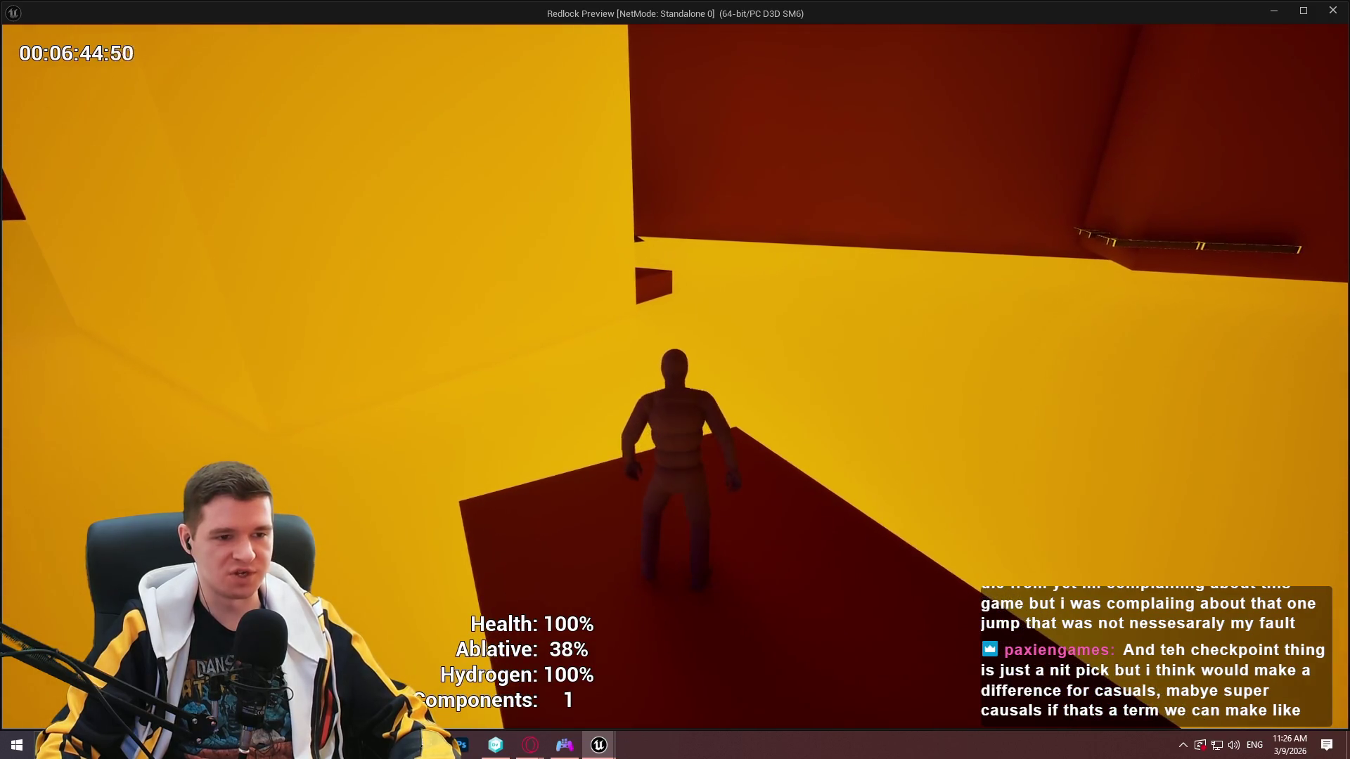
{"action": "key", "text": "w"}
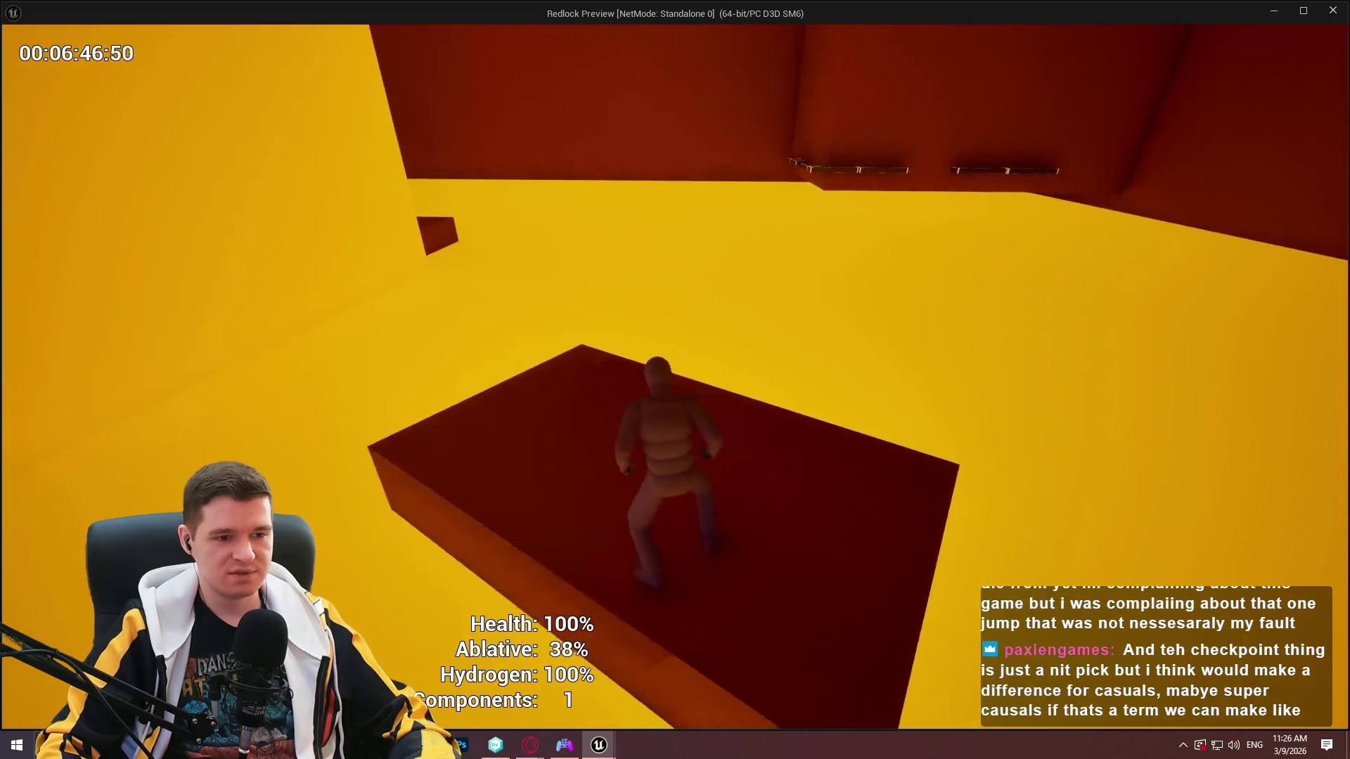
{"action": "key", "text": "w"}
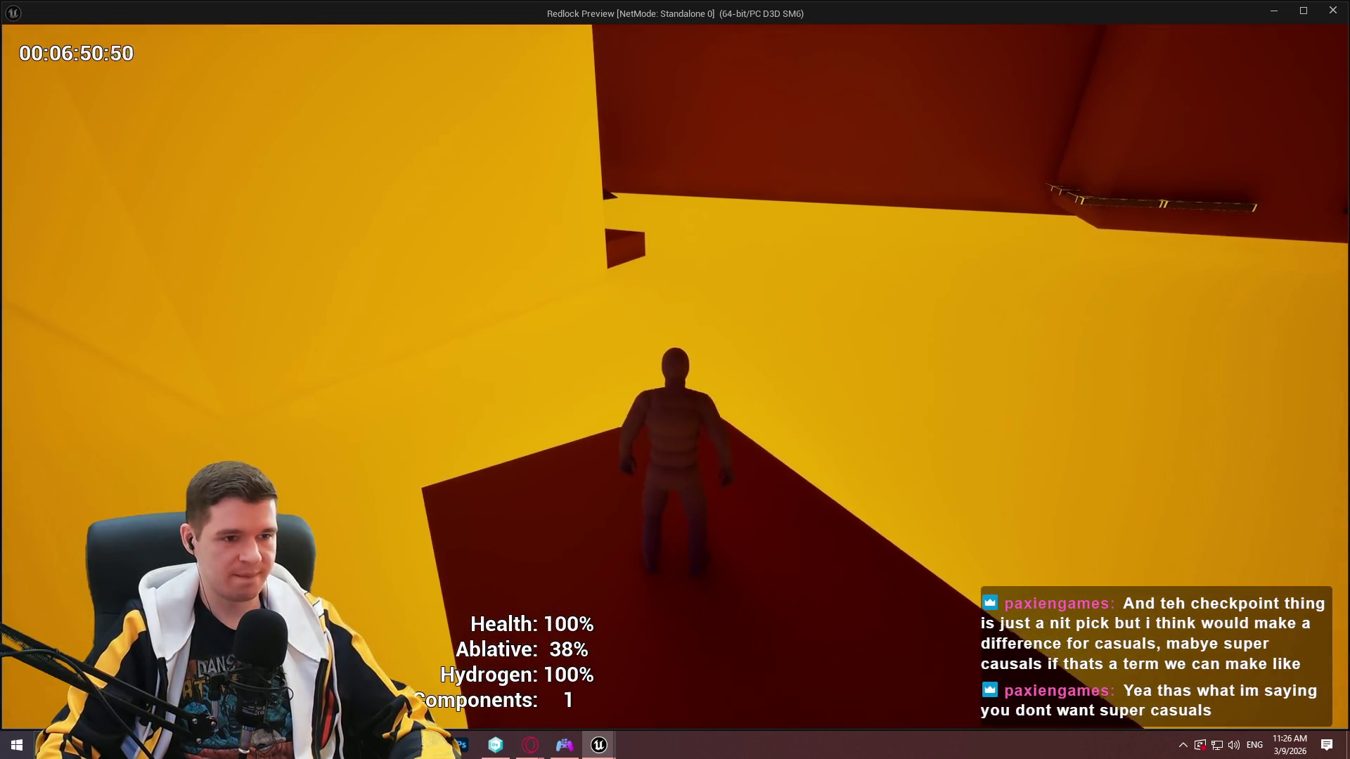
{"action": "key", "text": "w"}
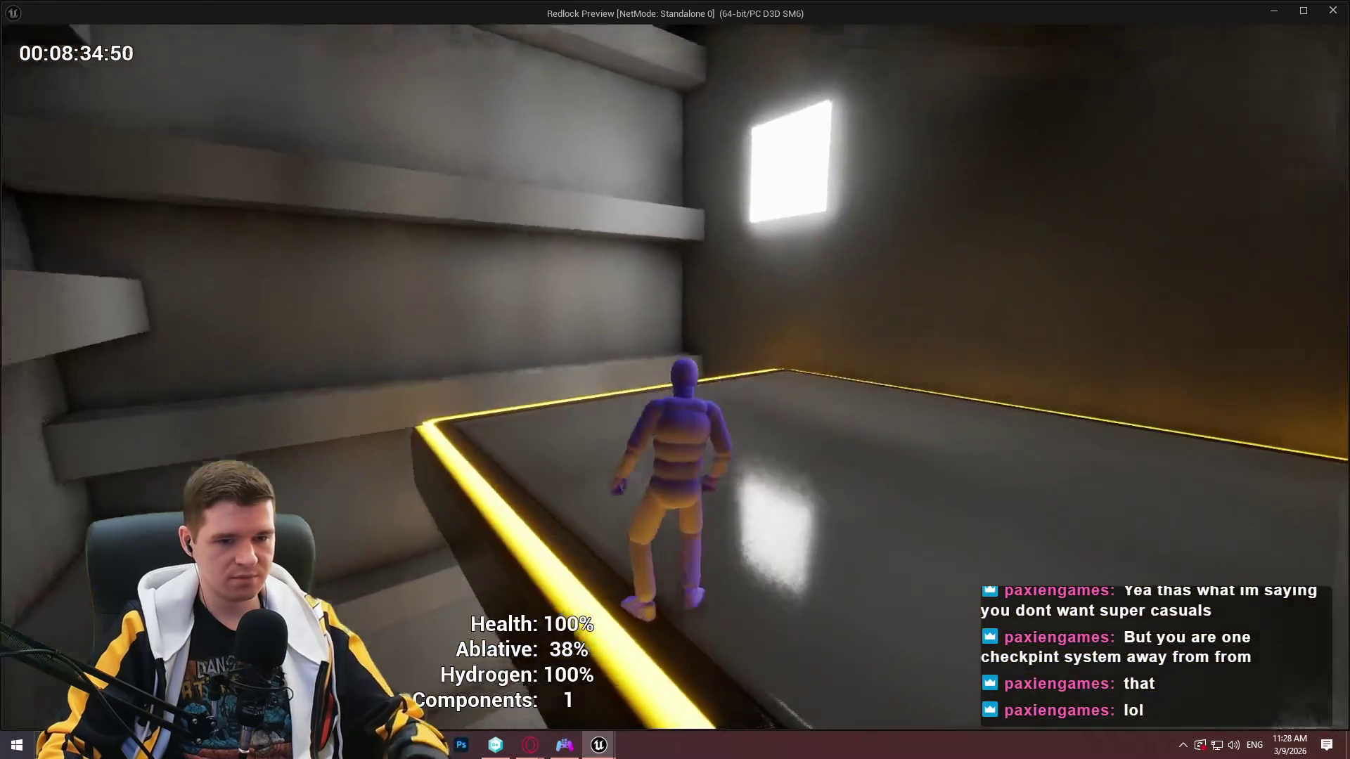
Run the character across the grey room's platform to the corner and face the stepped wall.
{"action": "key", "text": "w"}
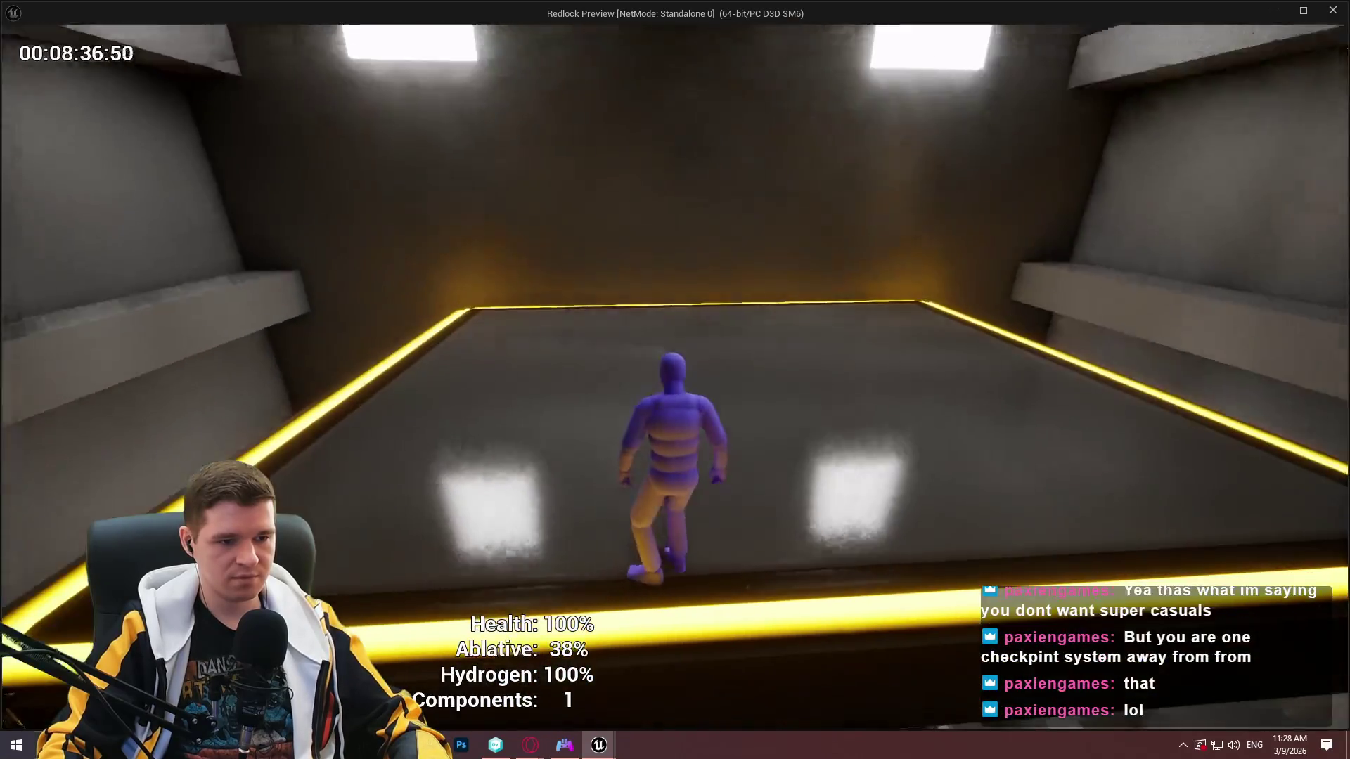
{"action": "key", "text": "w"}
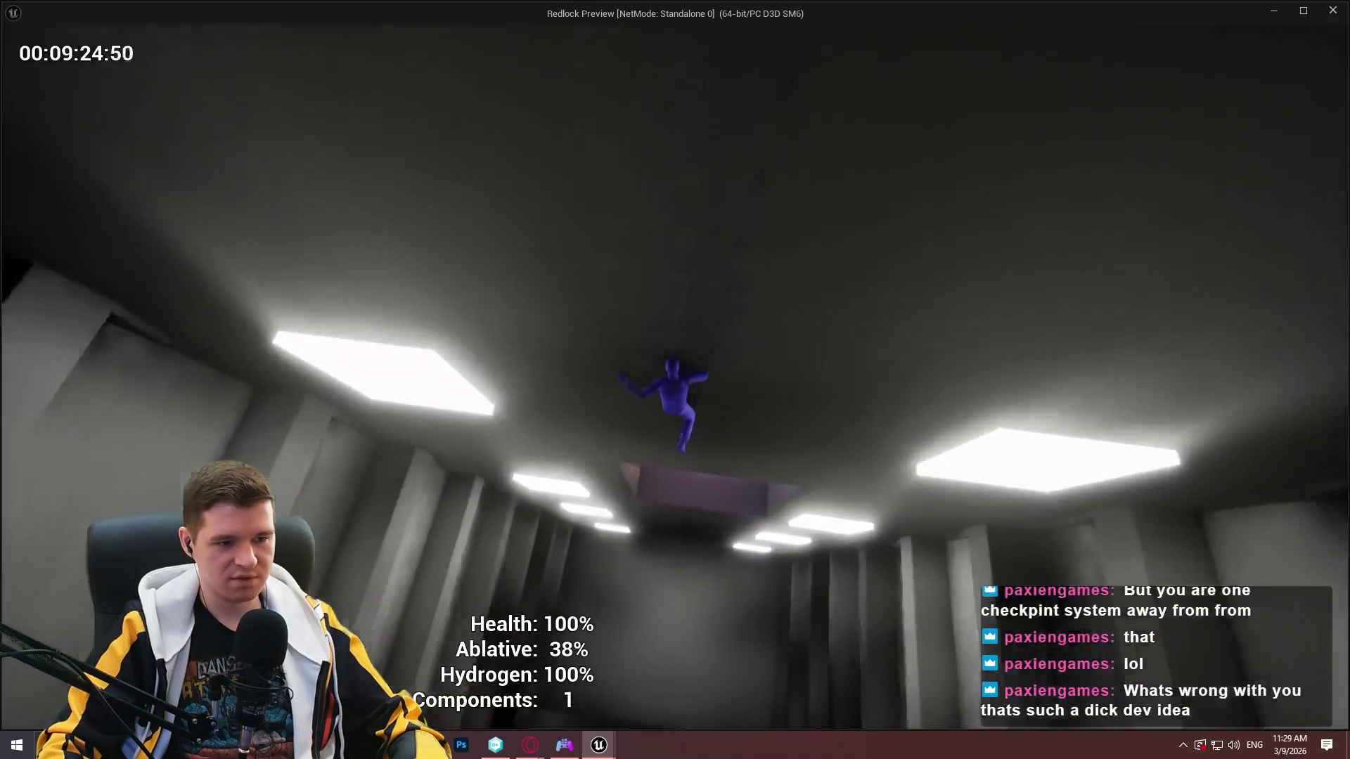
{"action": "key", "text": "w"}
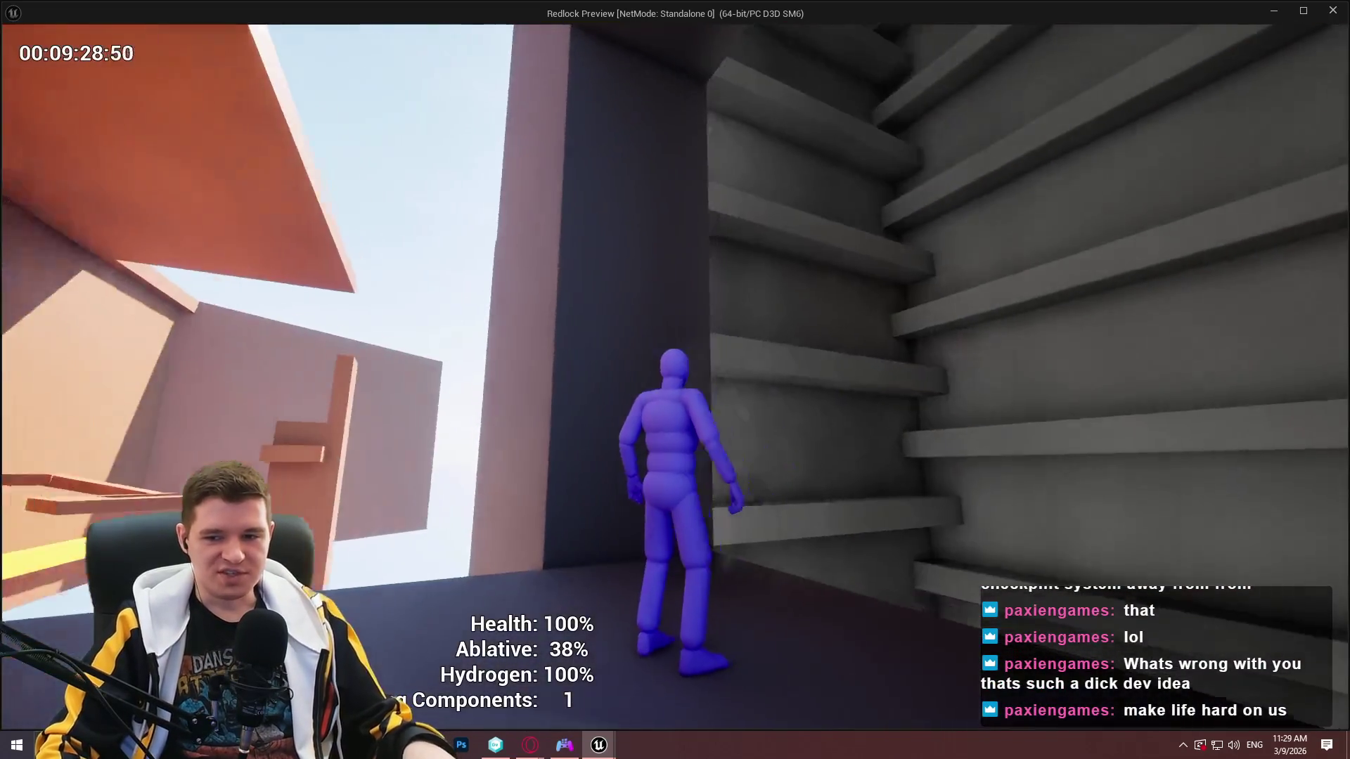
Jump up beside the stepped wall, then stop the Standalone preview with Escape.
{"action": "key", "text": "space"}
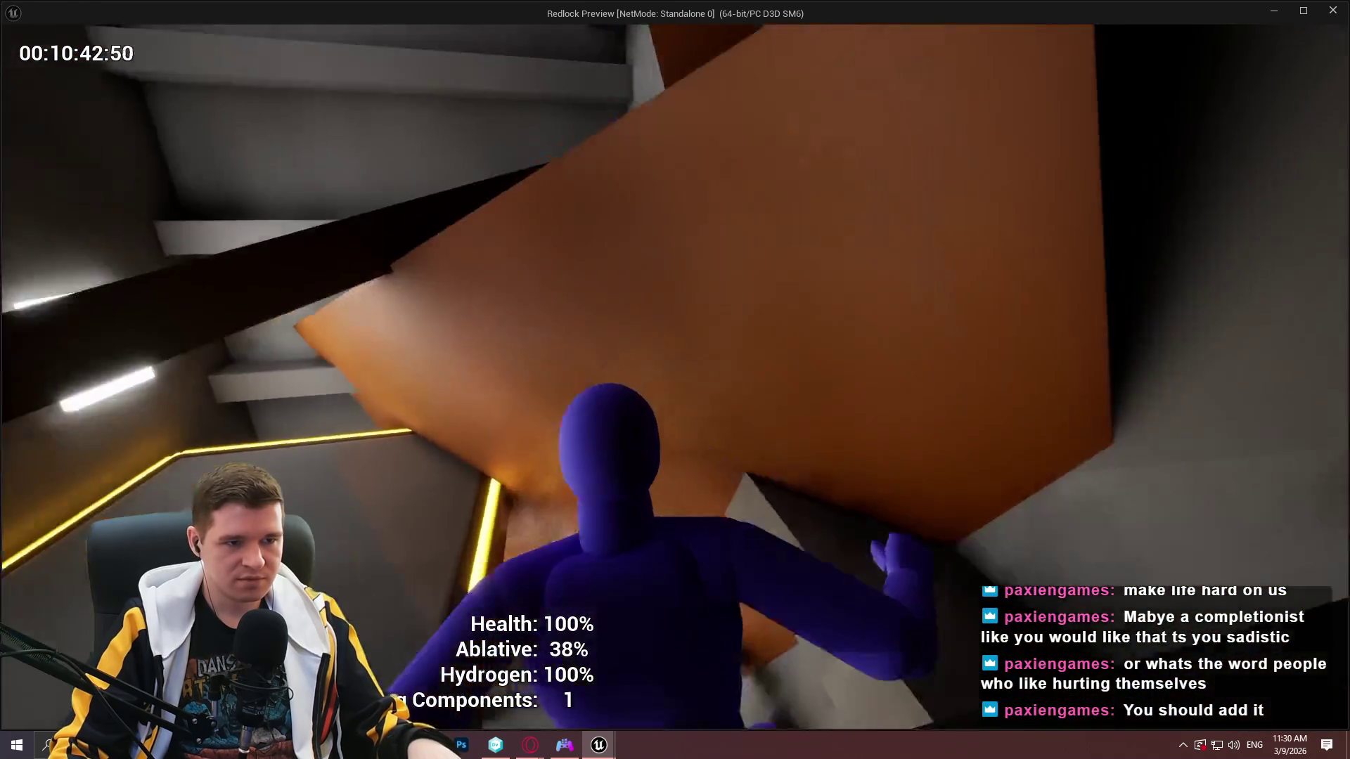
{"action": "key", "text": "Escape"}
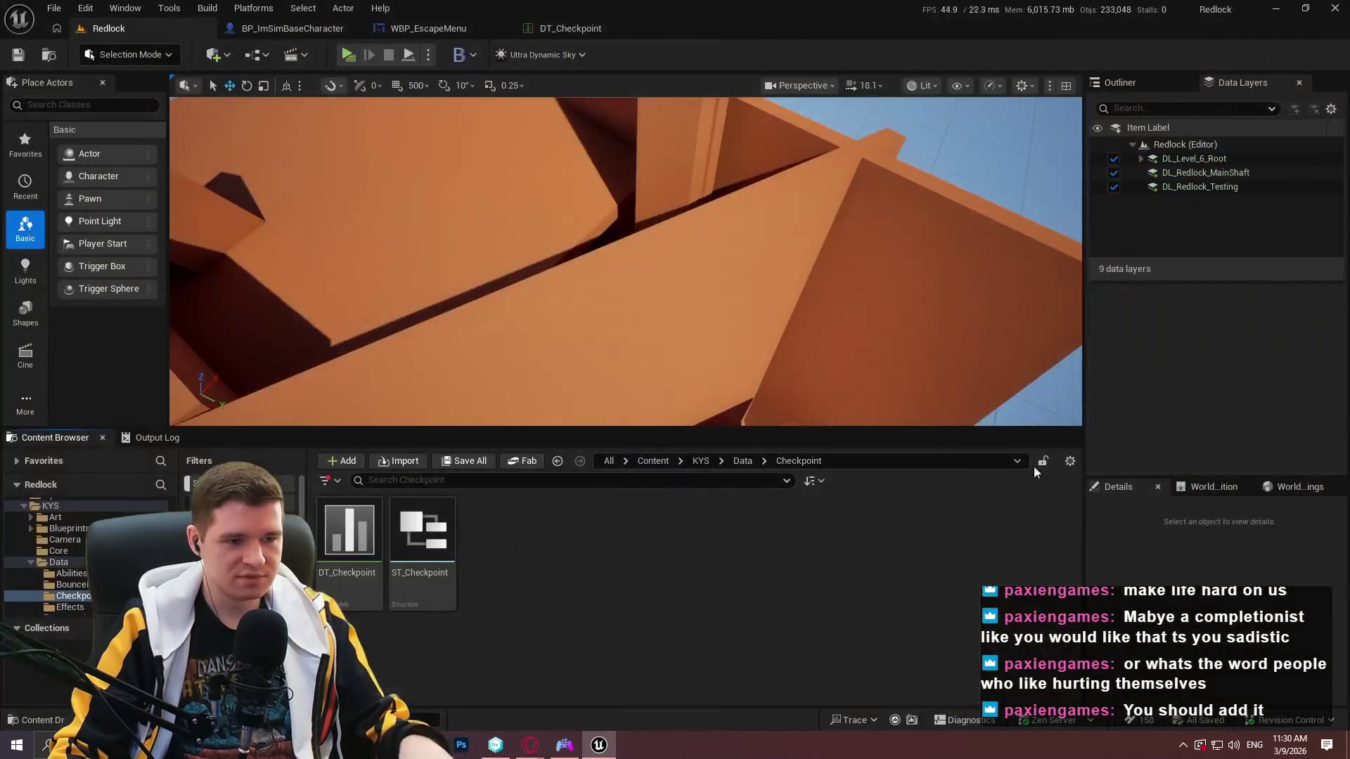
Close the DT_Checkpoint, WBP_EscapeMenu and BP_ImSimBaseCharacter editor tabs.
{"action": "left_click", "coordinate": [667, 18]}
{"action": "left_click", "coordinate": [651, 29]}
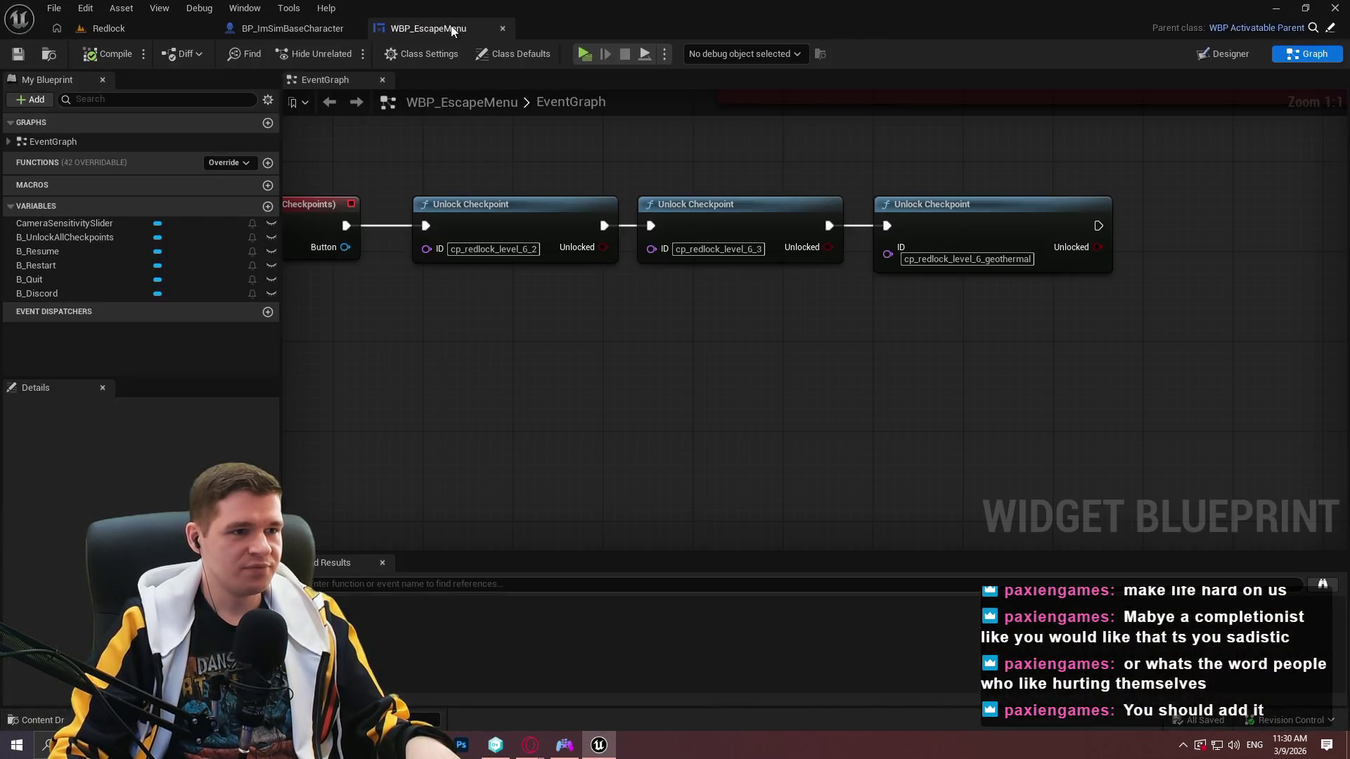
{"action": "left_click", "coordinate": [502, 28]}
{"action": "left_click", "coordinate": [355, 28]}
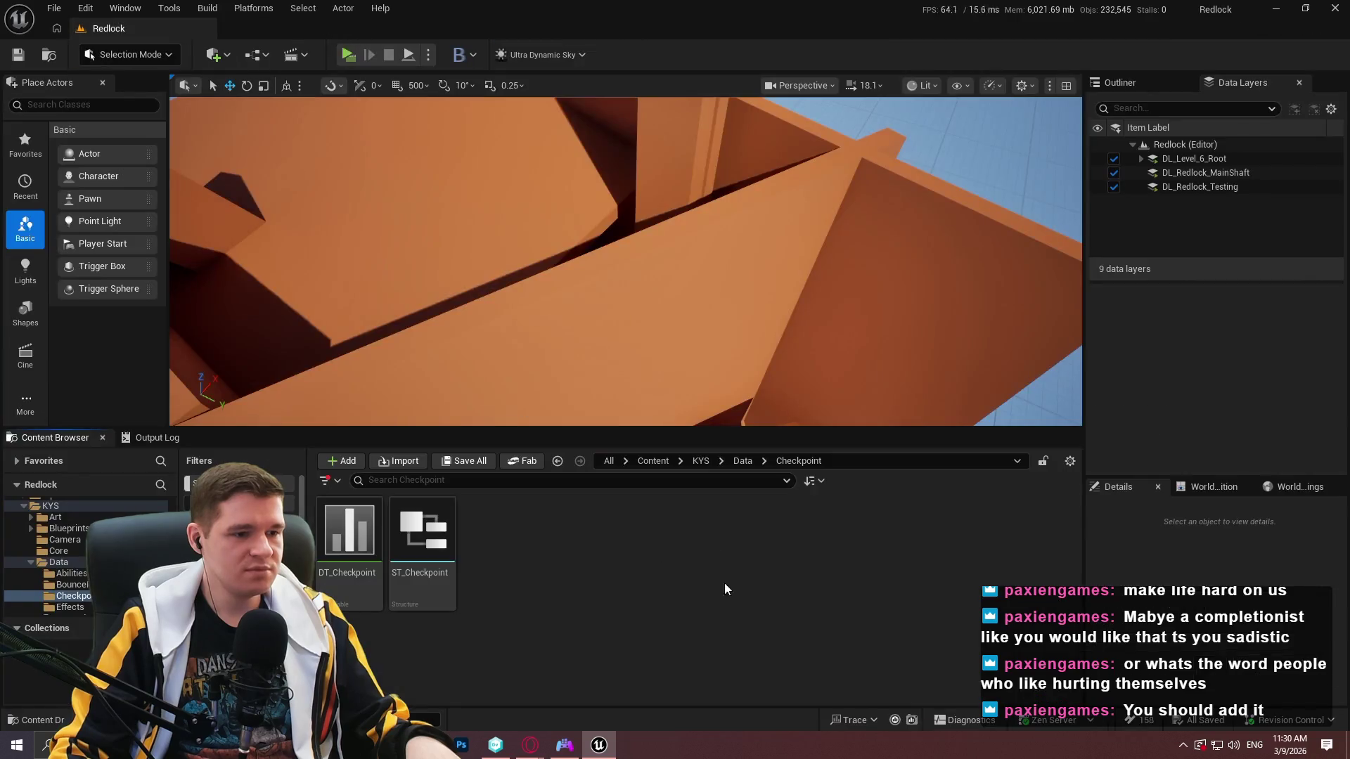
{"action": "key", "text": "alt+Tab"}
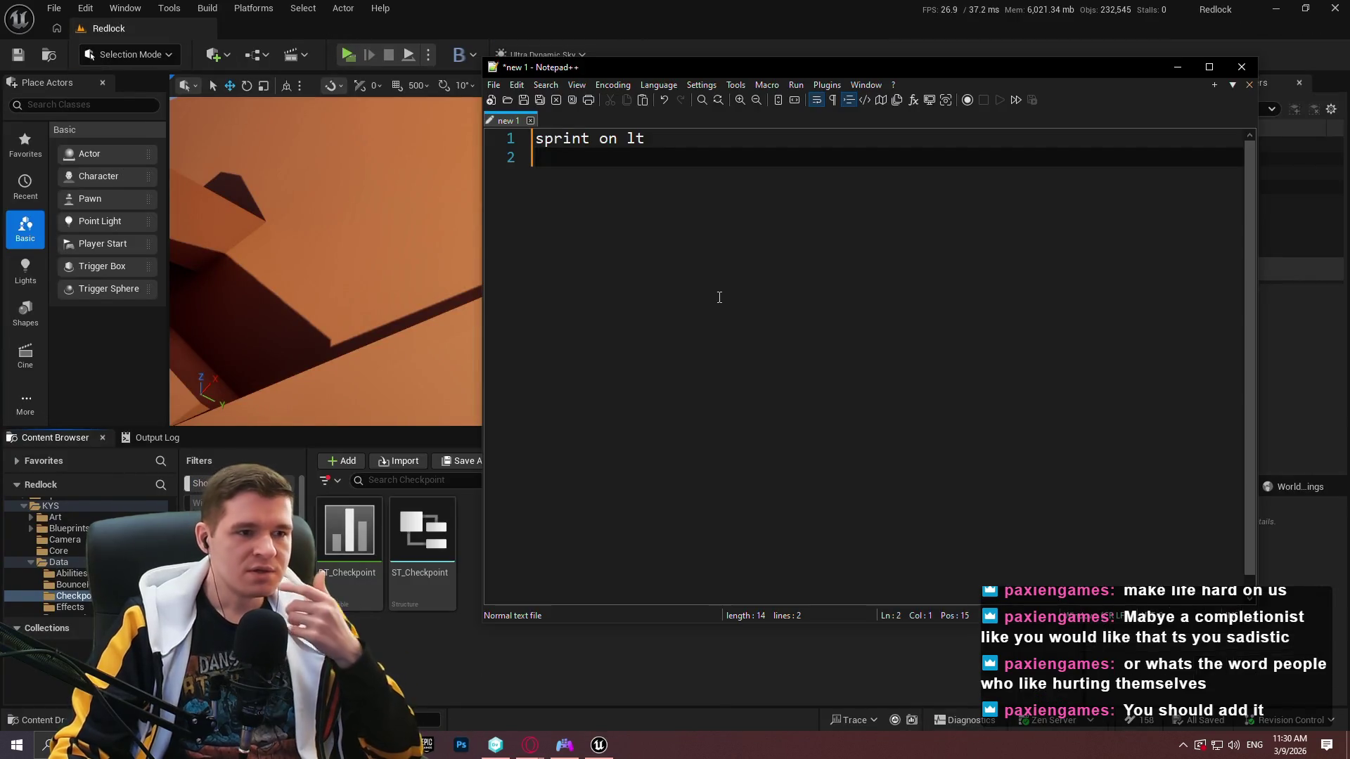
Shut down the Redlock editor, confirming the prompt, and switch to the browser task board.
{"action": "left_click", "coordinate": [1338, 7]}
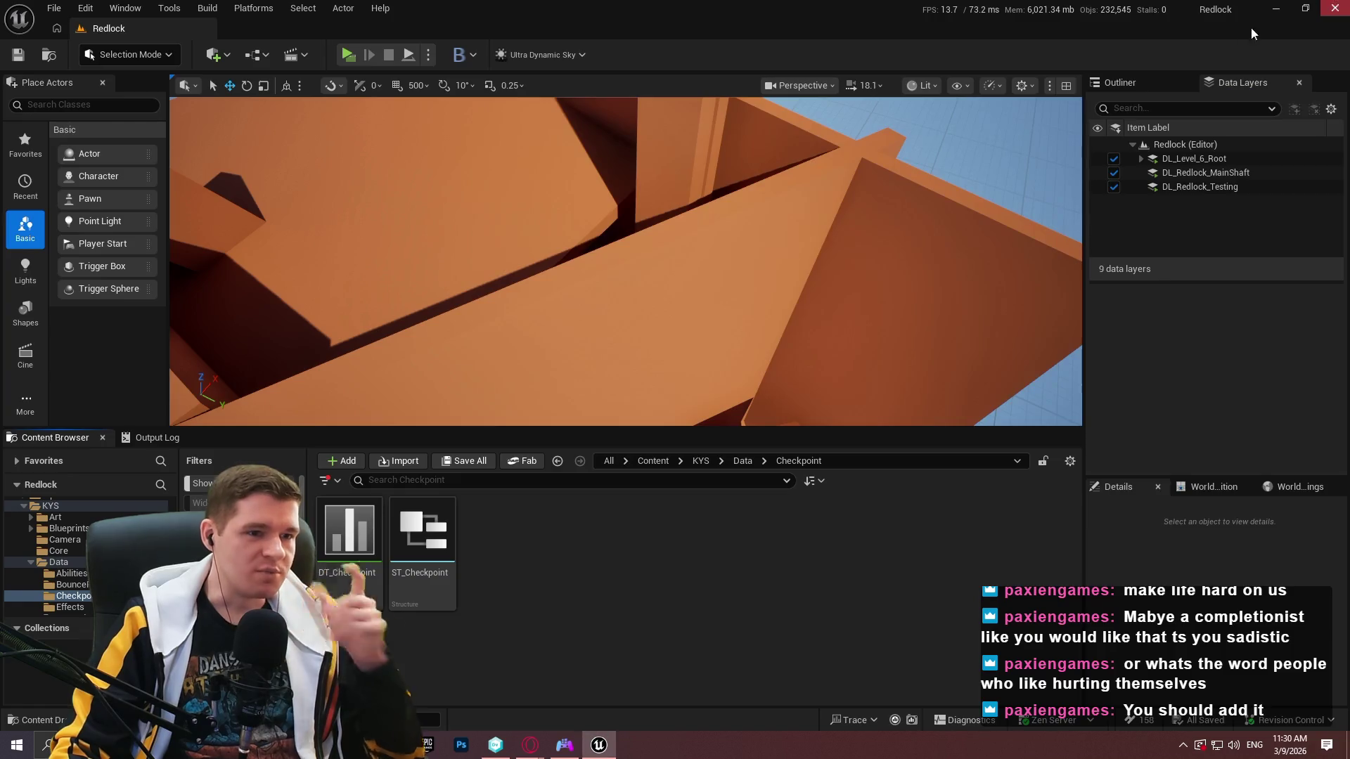
{"action": "left_click", "coordinate": [496, 745]}
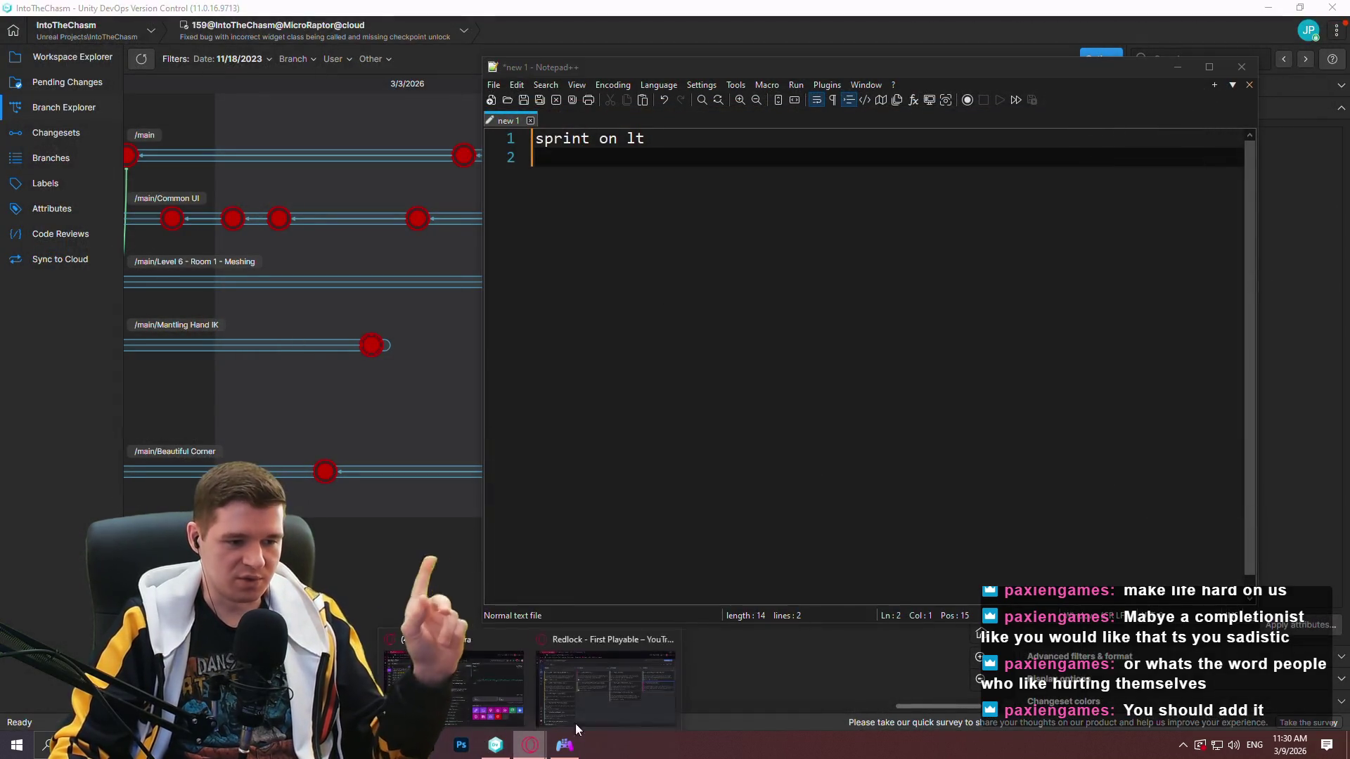
{"action": "left_click", "coordinate": [575, 724]}
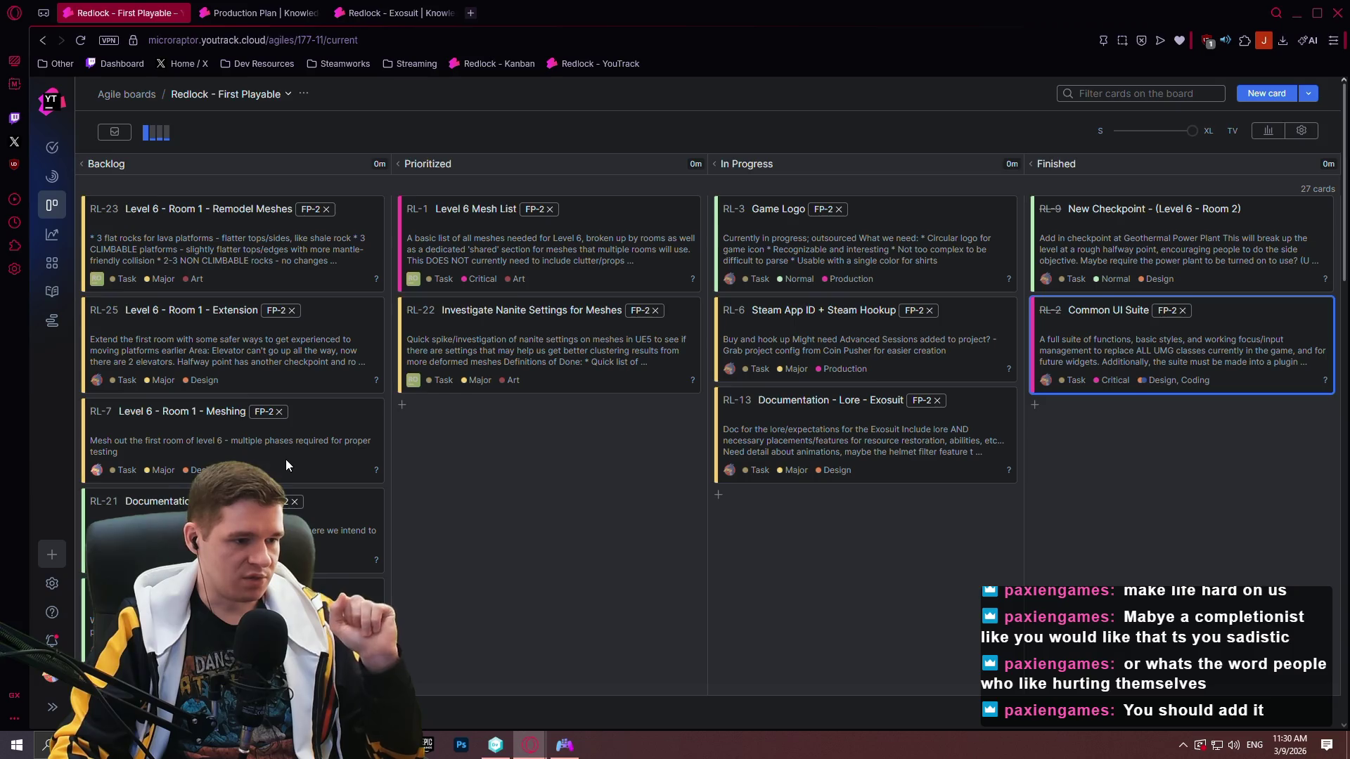
Look over the RL-27 Native Gamepad Support task details, then close the card.
{"action": "scroll", "coordinate": [286, 458], "scroll_direction": "down", "scroll_amount": 3}
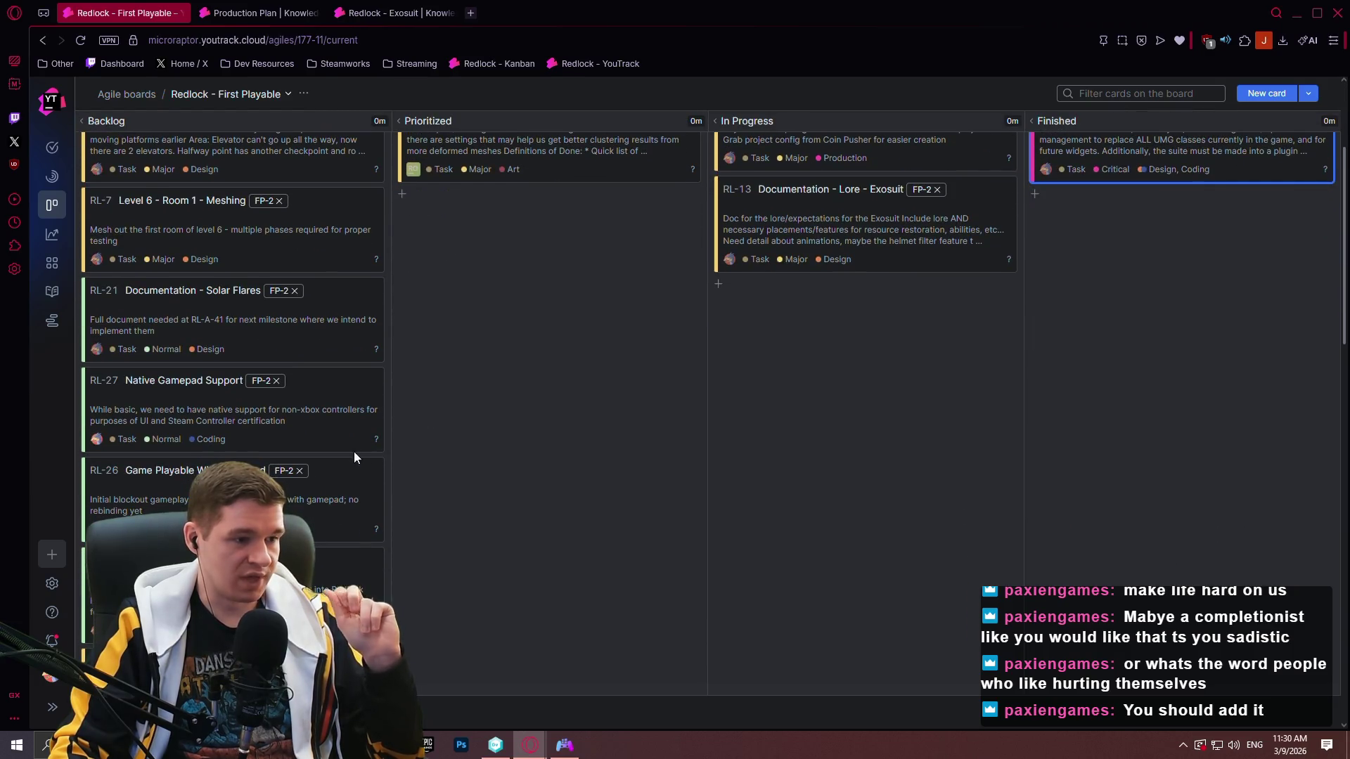
{"action": "double_click", "coordinate": [274, 420]}
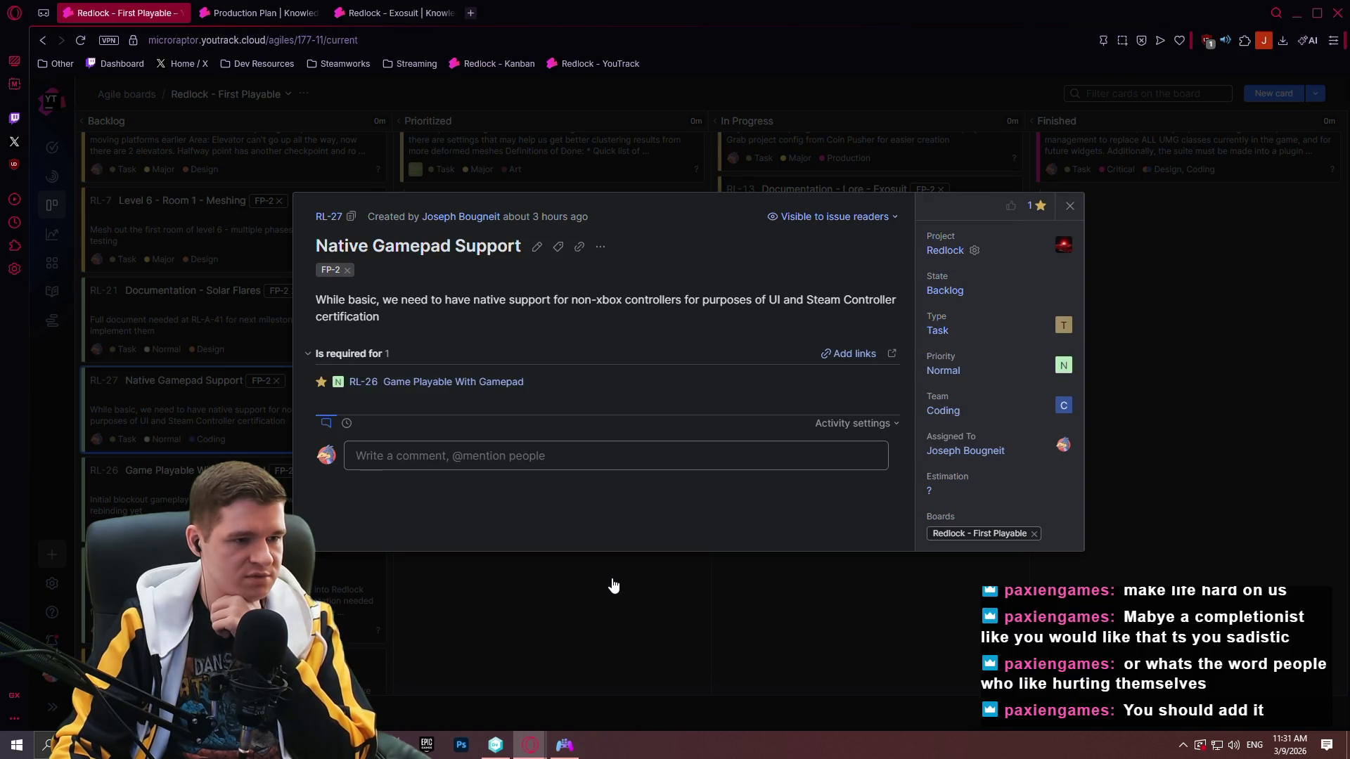
{"action": "left_click", "coordinate": [612, 586]}
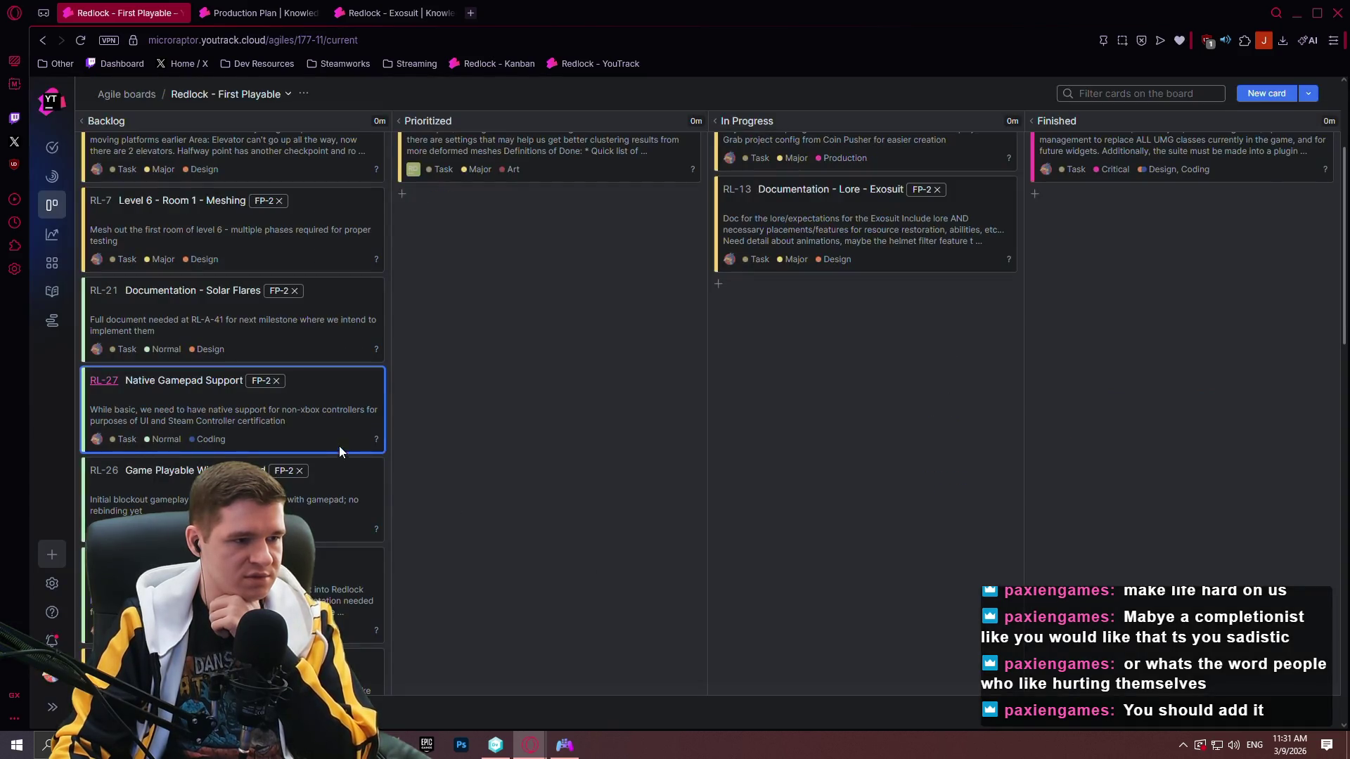
Move RL-25 Level 6 - Room 1 - Extension from Backlog to Prioritized and close the browser.
{"action": "scroll", "coordinate": [249, 425], "scroll_direction": "up", "scroll_amount": 2}
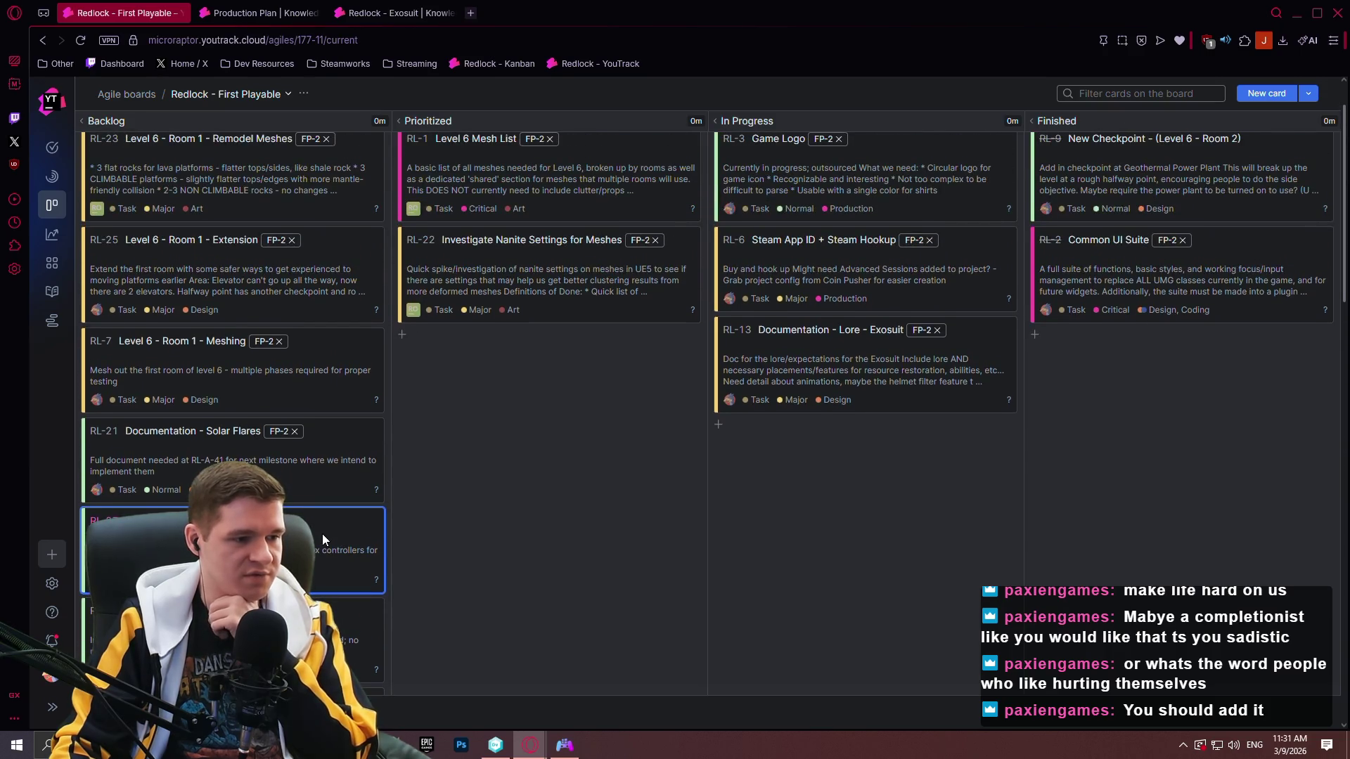
{"action": "scroll", "coordinate": [485, 457], "scroll_direction": "up", "scroll_amount": 1}
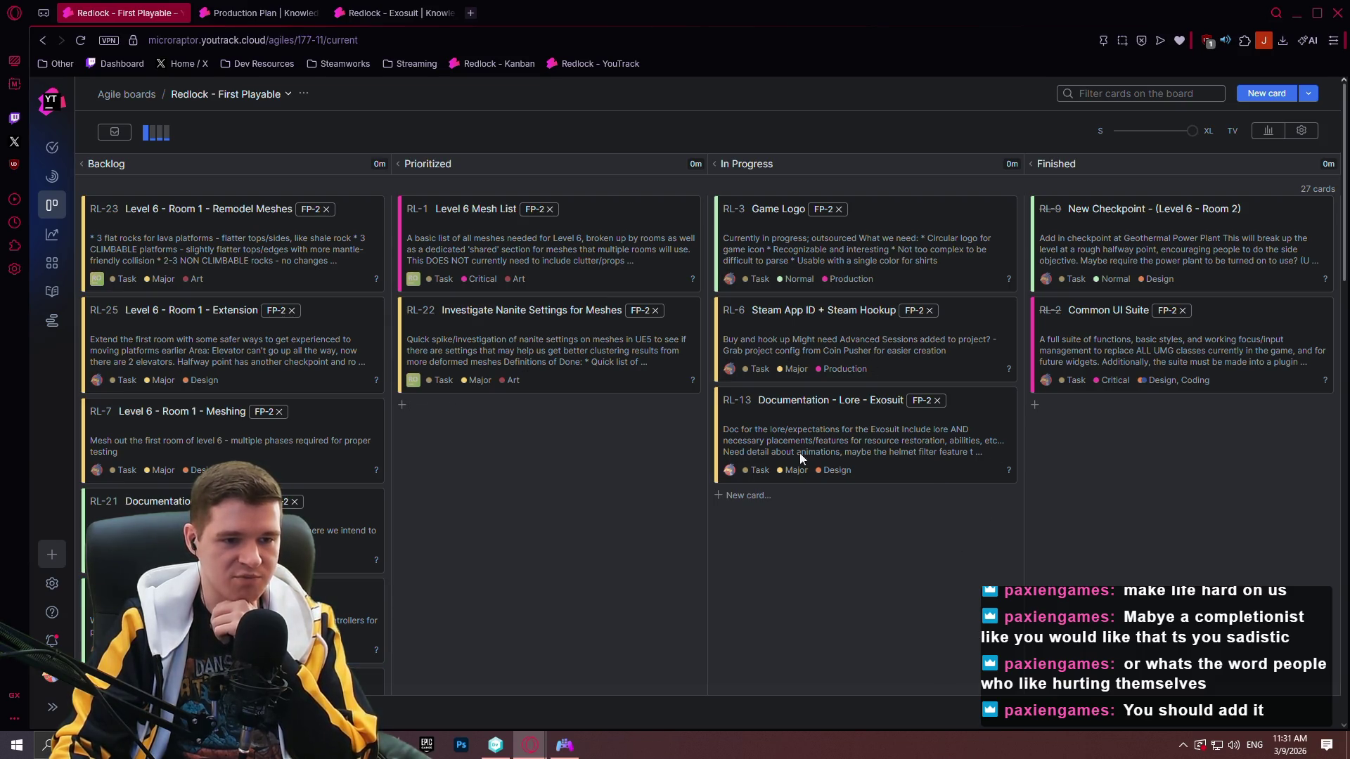
{"action": "mouse_move", "coordinate": [918, 432]}
{"action": "left_mouse_down"}
{"action": "mouse_move", "coordinate": [890, 450]}
{"action": "mouse_move", "coordinate": [917, 453]}
{"action": "mouse_move", "coordinate": [846, 340]}
{"action": "left_mouse_up"}
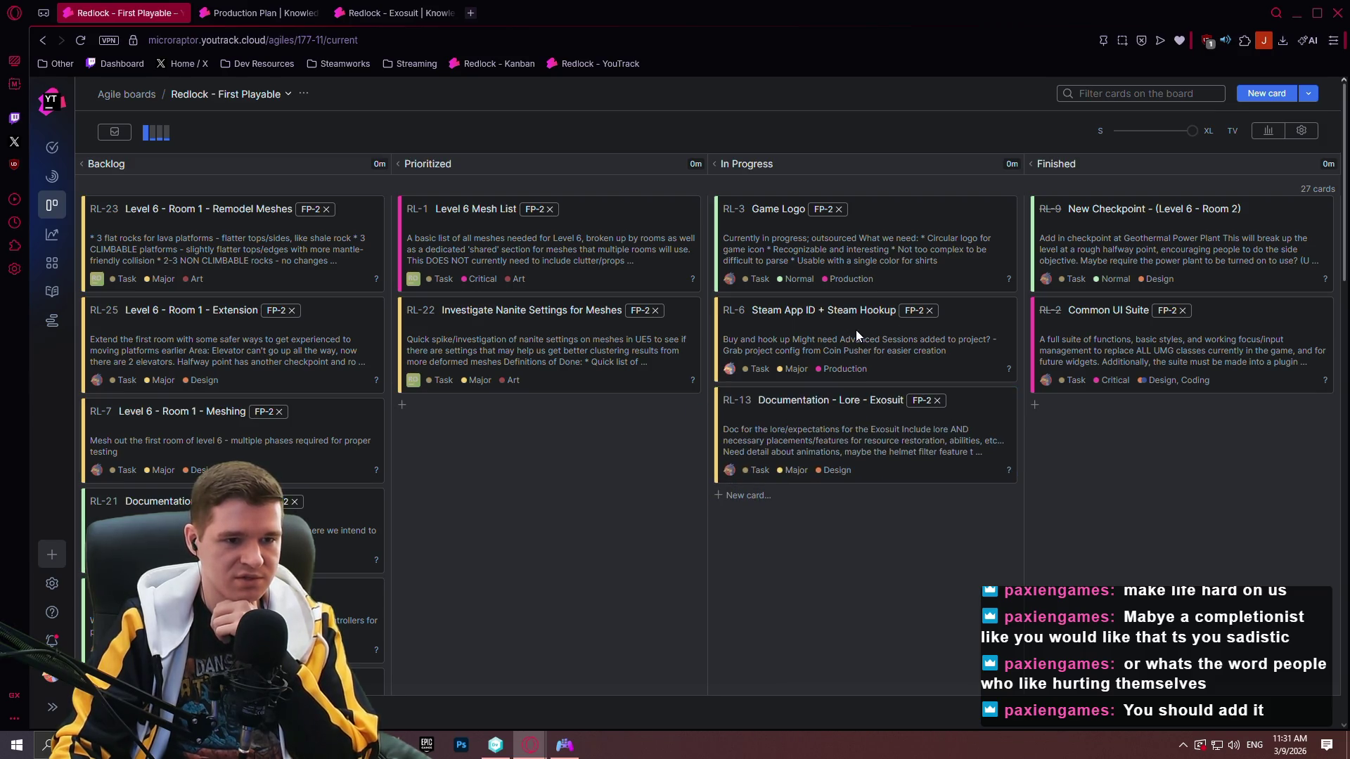
{"action": "mouse_move", "coordinate": [211, 310]}
{"action": "left_mouse_down"}
{"action": "mouse_move", "coordinate": [618, 436]}
{"action": "mouse_move", "coordinate": [545, 450]}
{"action": "left_mouse_up"}
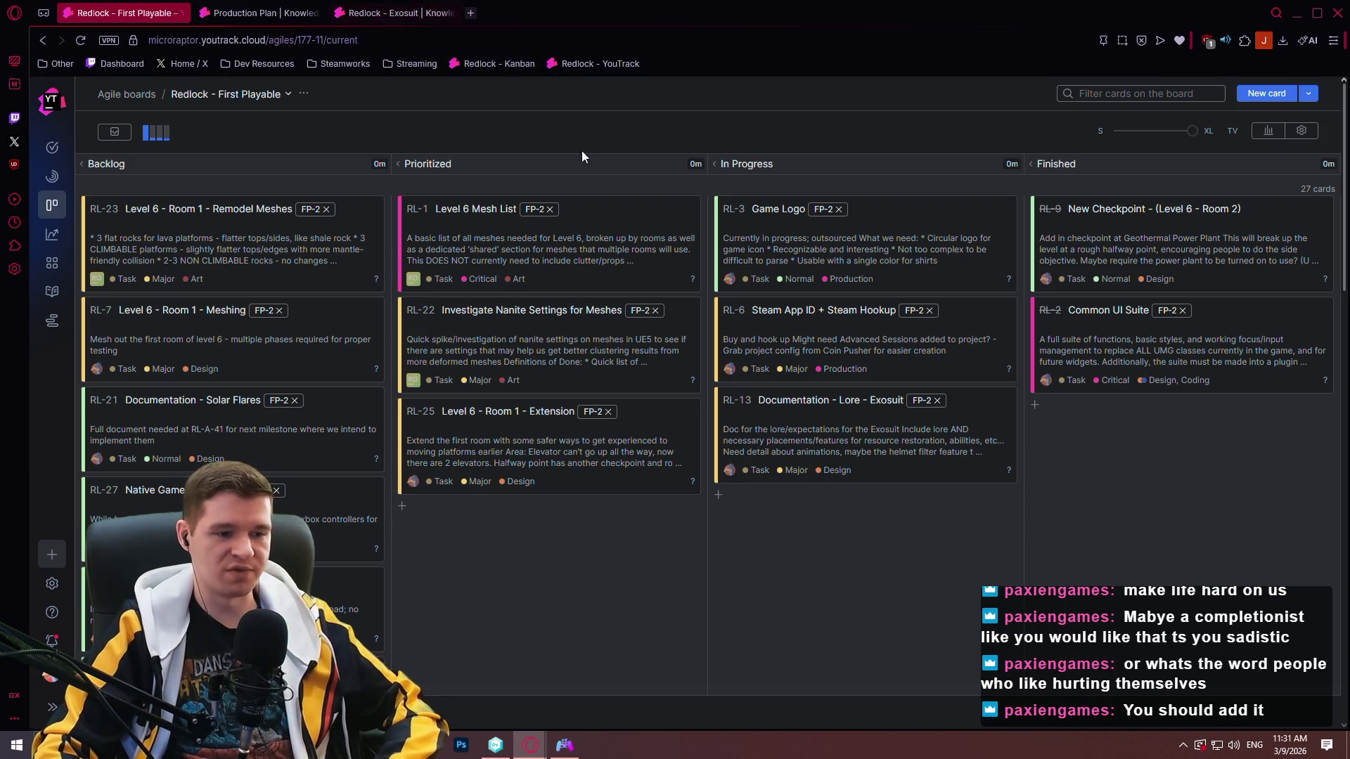
{"action": "left_click", "coordinate": [1341, 13]}
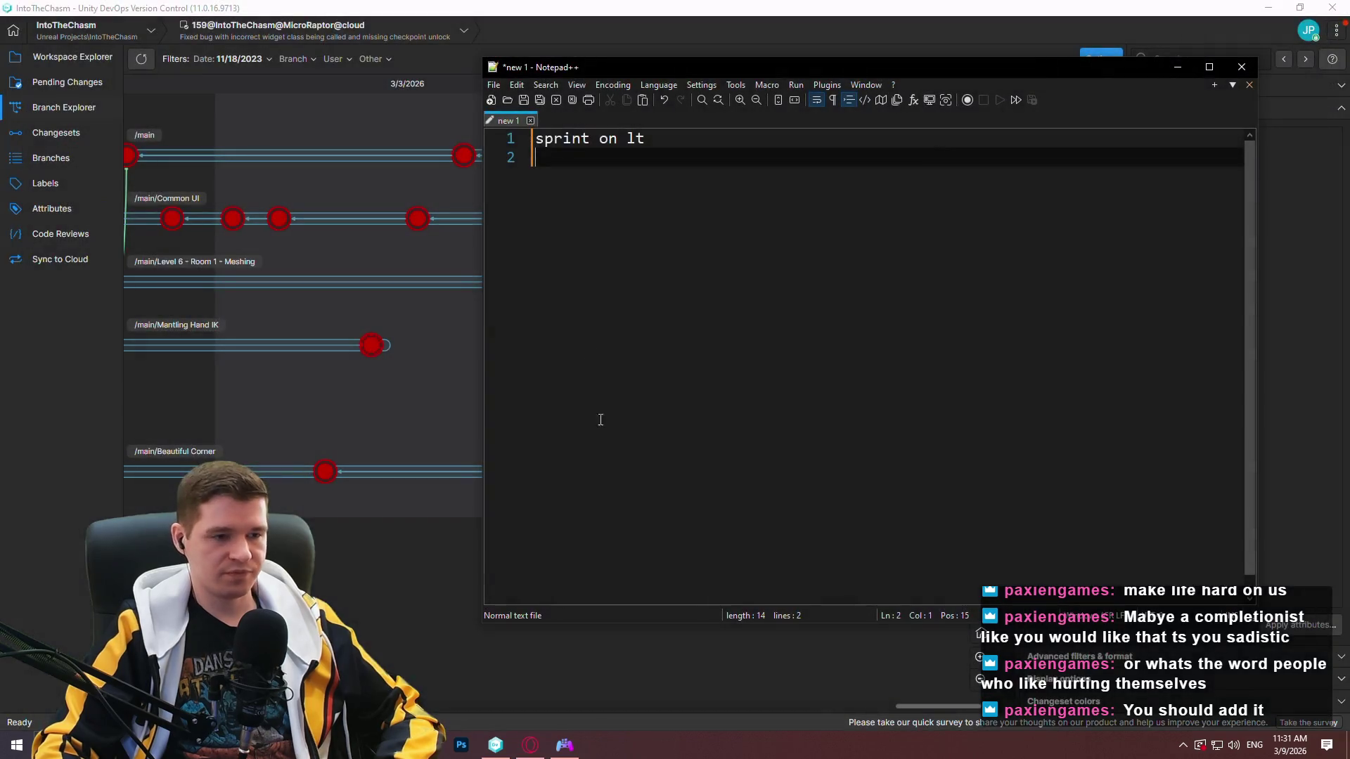
{"action": "left_click", "coordinate": [104, 109]}
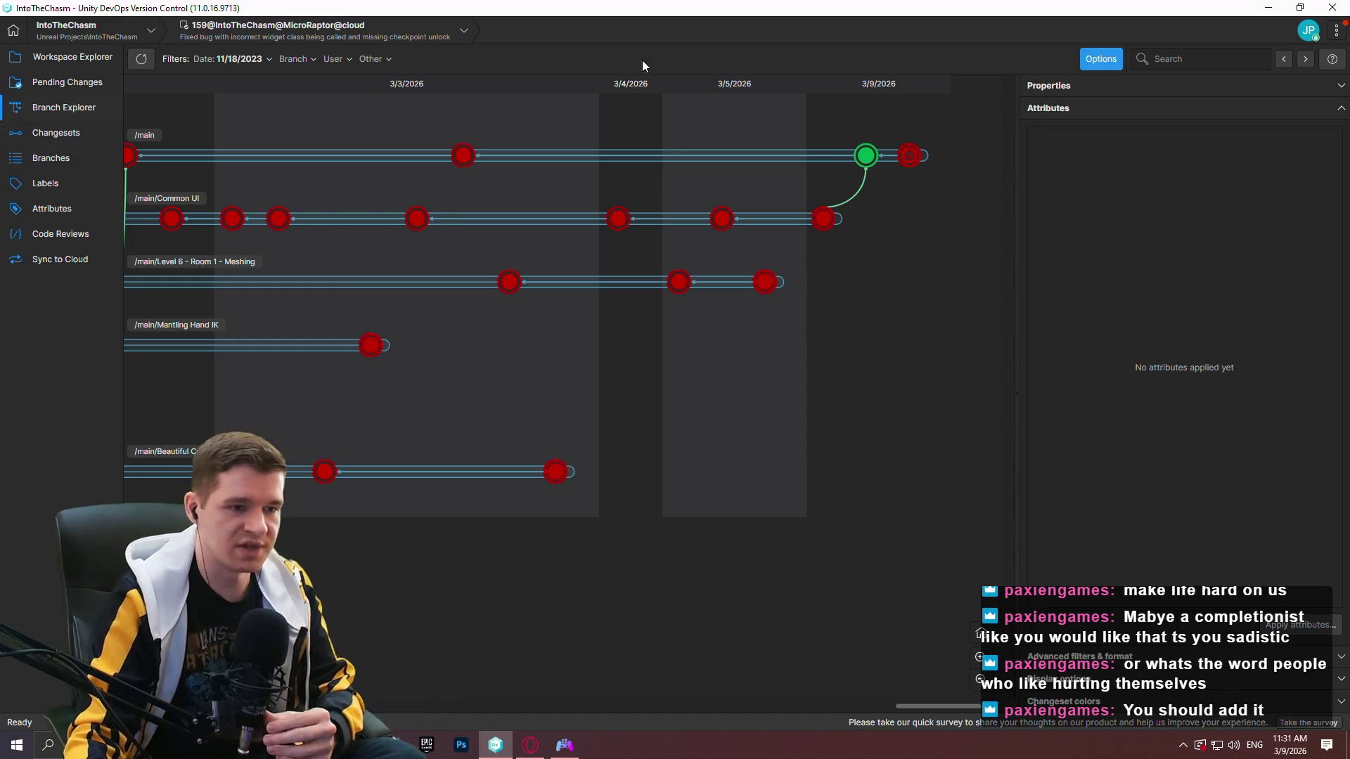
Create the 'Initial Steam Integration' branch from main changeset 159 and view its workspace files.
{"action": "key", "text": "alt+Tab"}
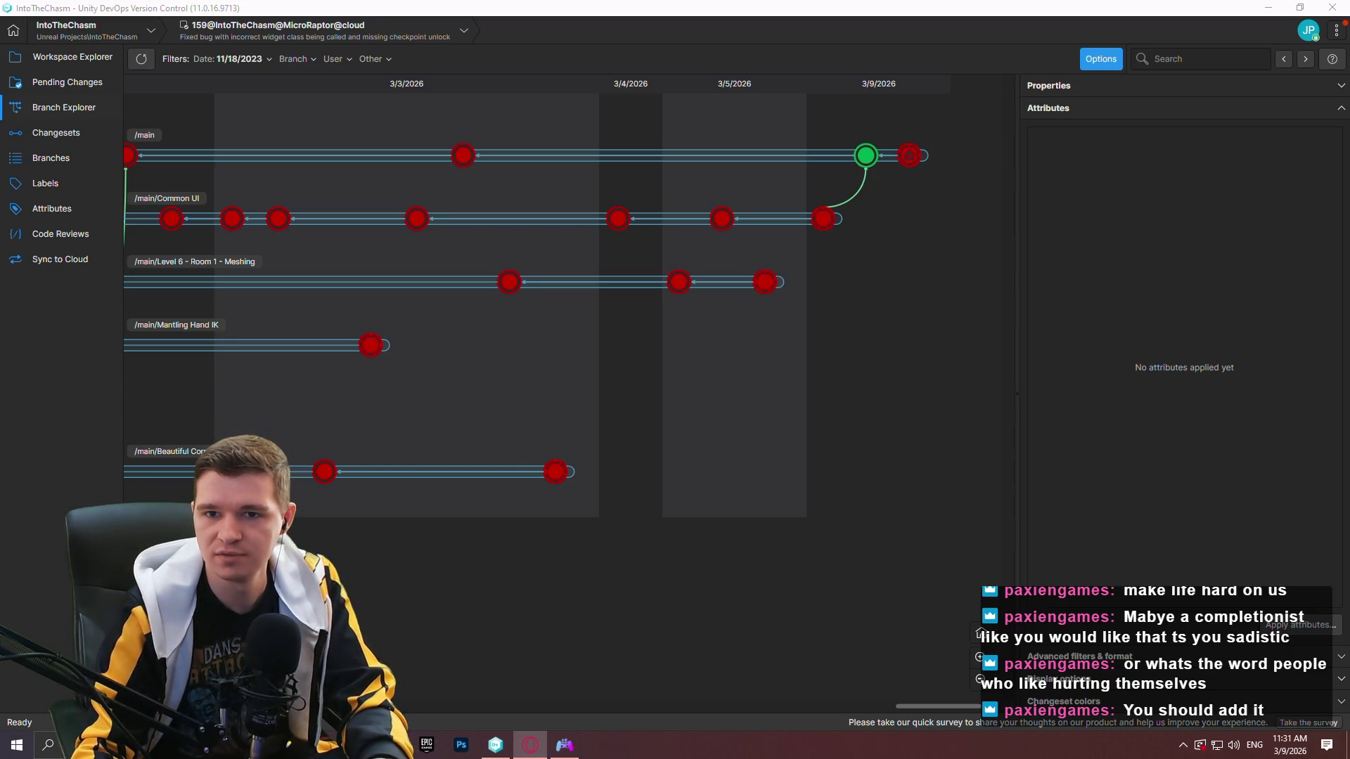
{"action": "key", "text": "alt+Tab"}
{"action": "right_click", "coordinate": [918, 165]}
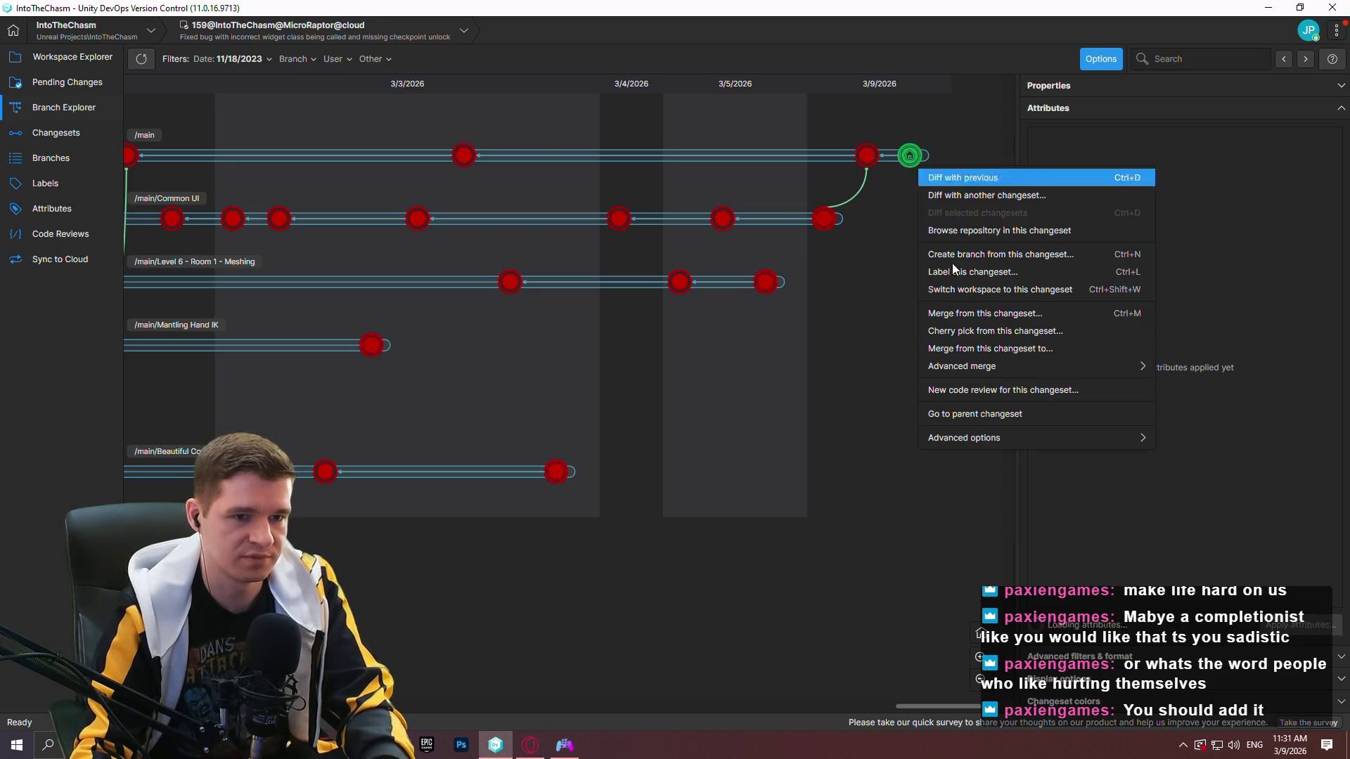
{"action": "left_click", "coordinate": [1014, 252]}
{"action": "type", "text": "Ste"}
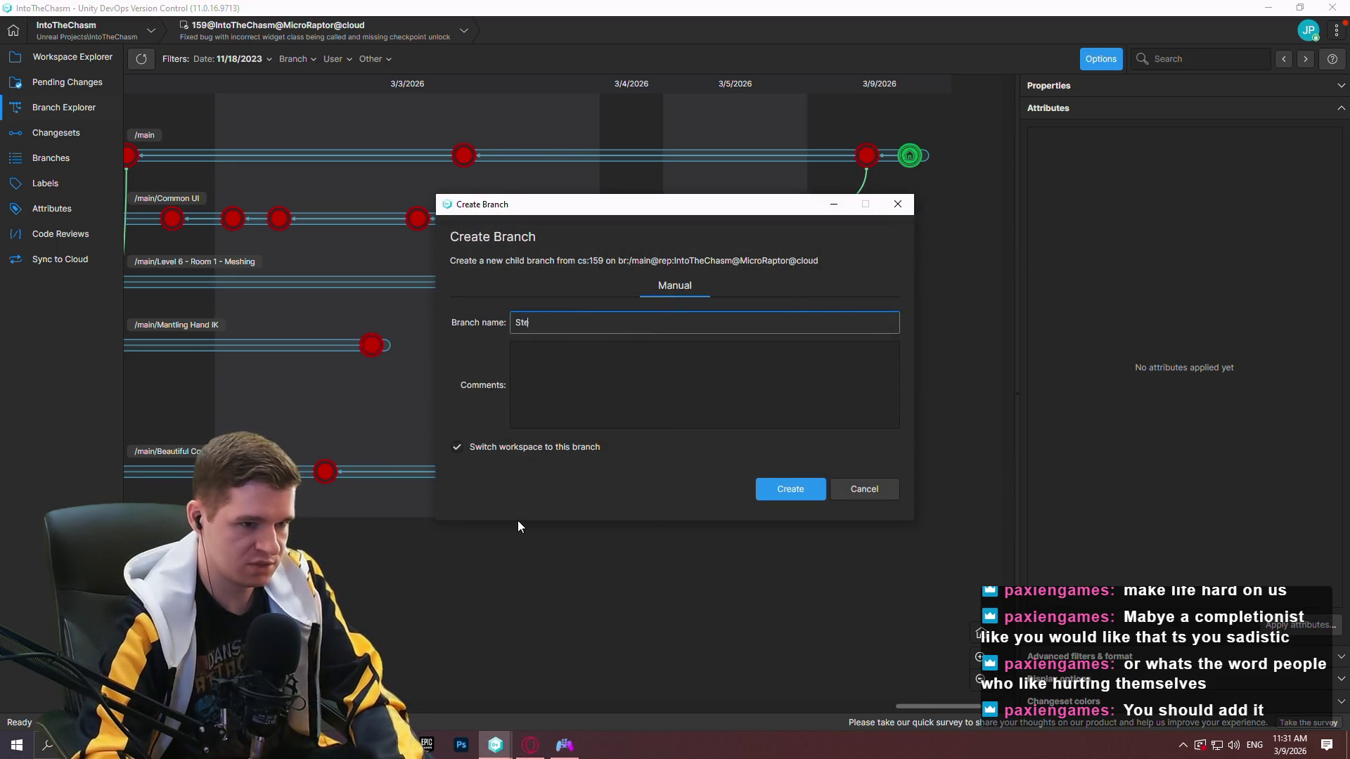
{"action": "type", "text": "am Integration"}
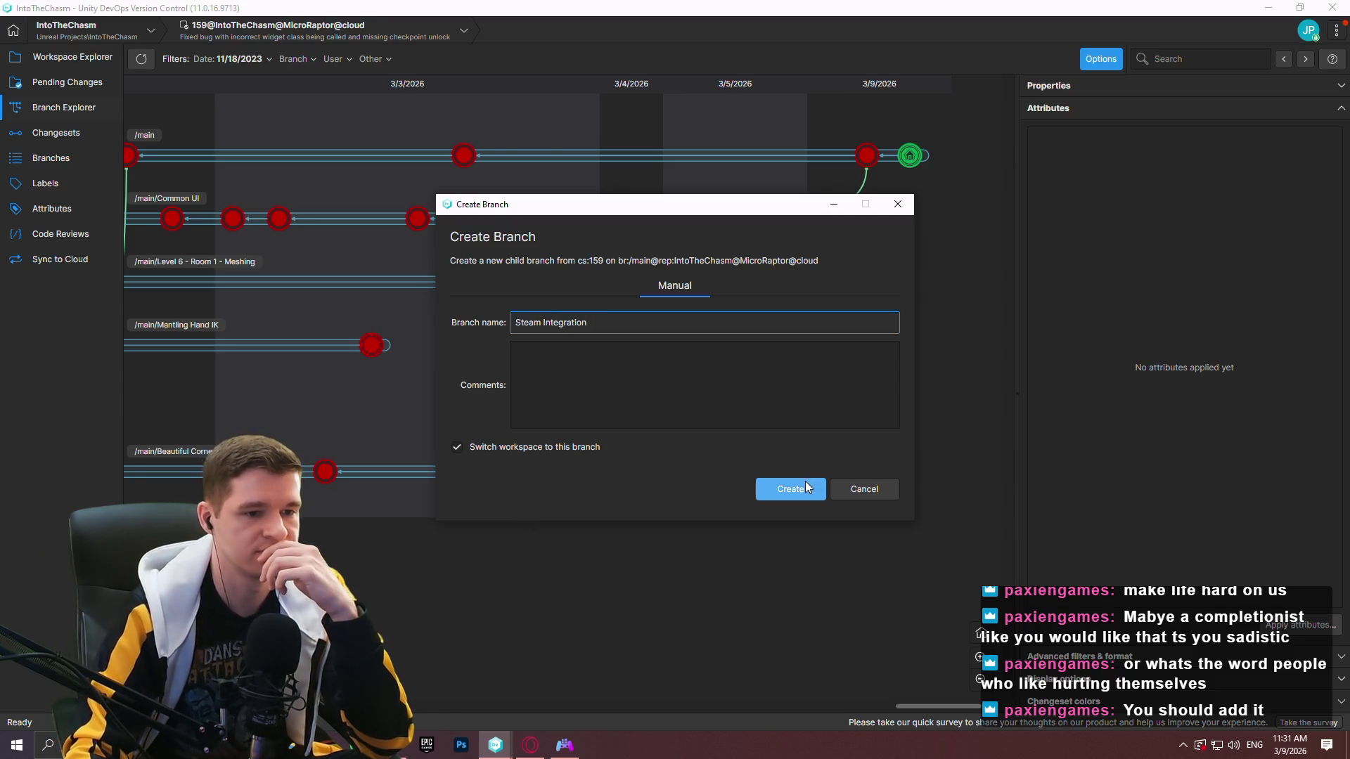
{"action": "left_click", "coordinate": [516, 322]}
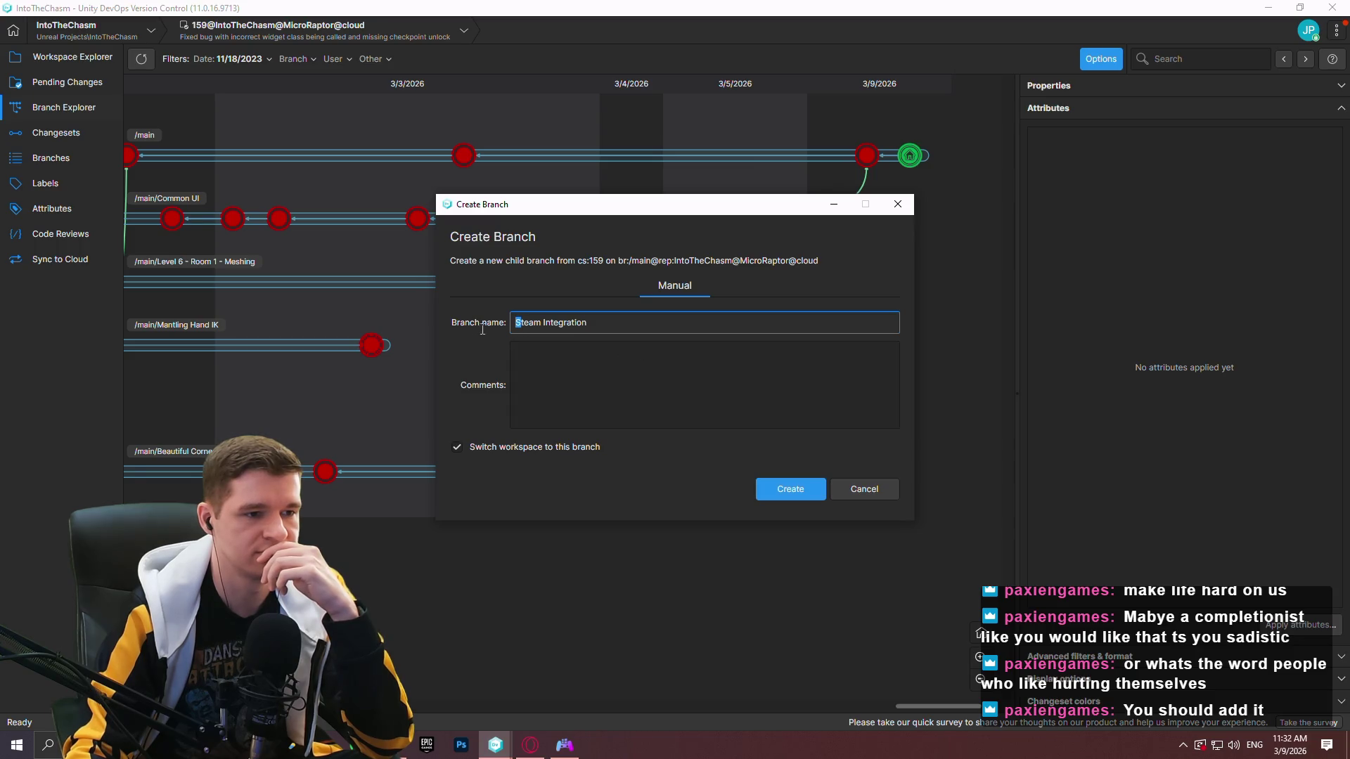
{"action": "type", "text": "Initial s"}
{"action": "key", "text": "Delete"}
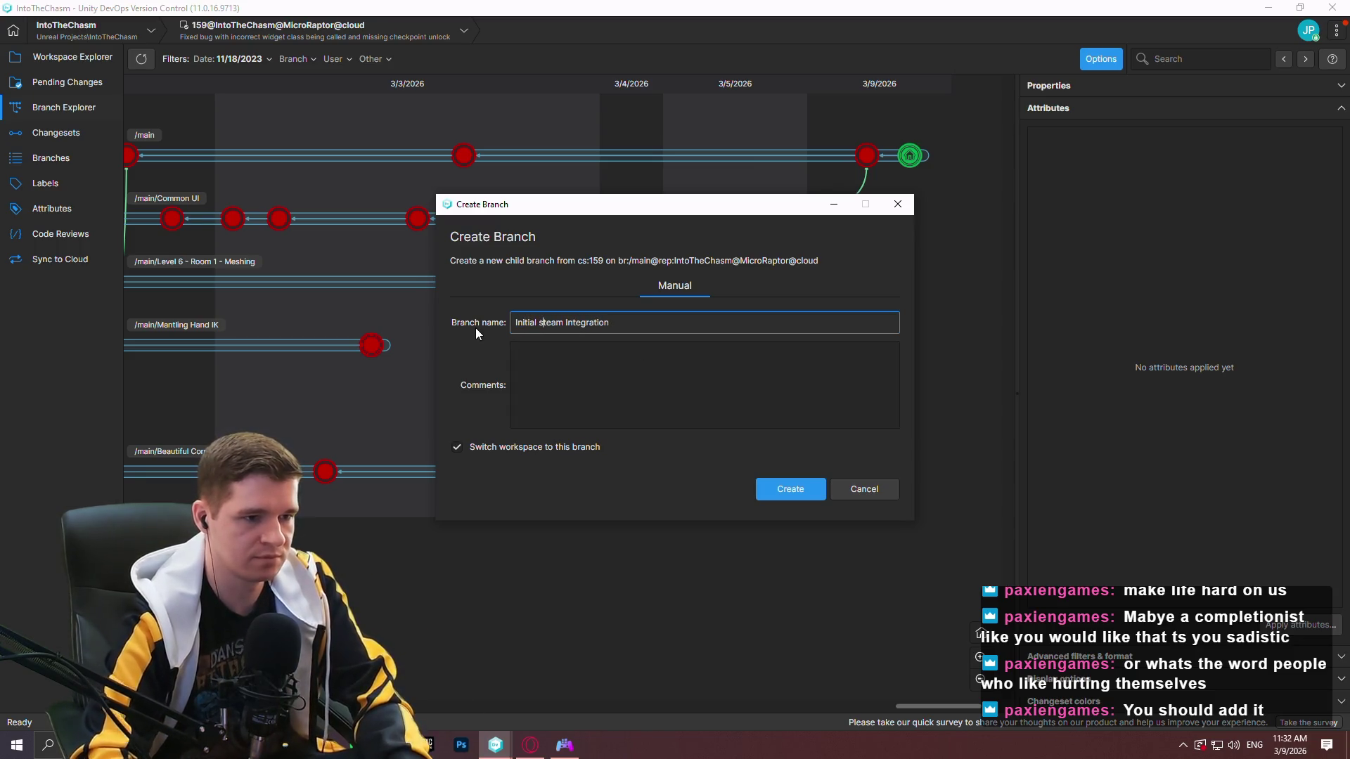
{"action": "key", "text": "BackSpace"}
{"action": "type", "text": "S"}
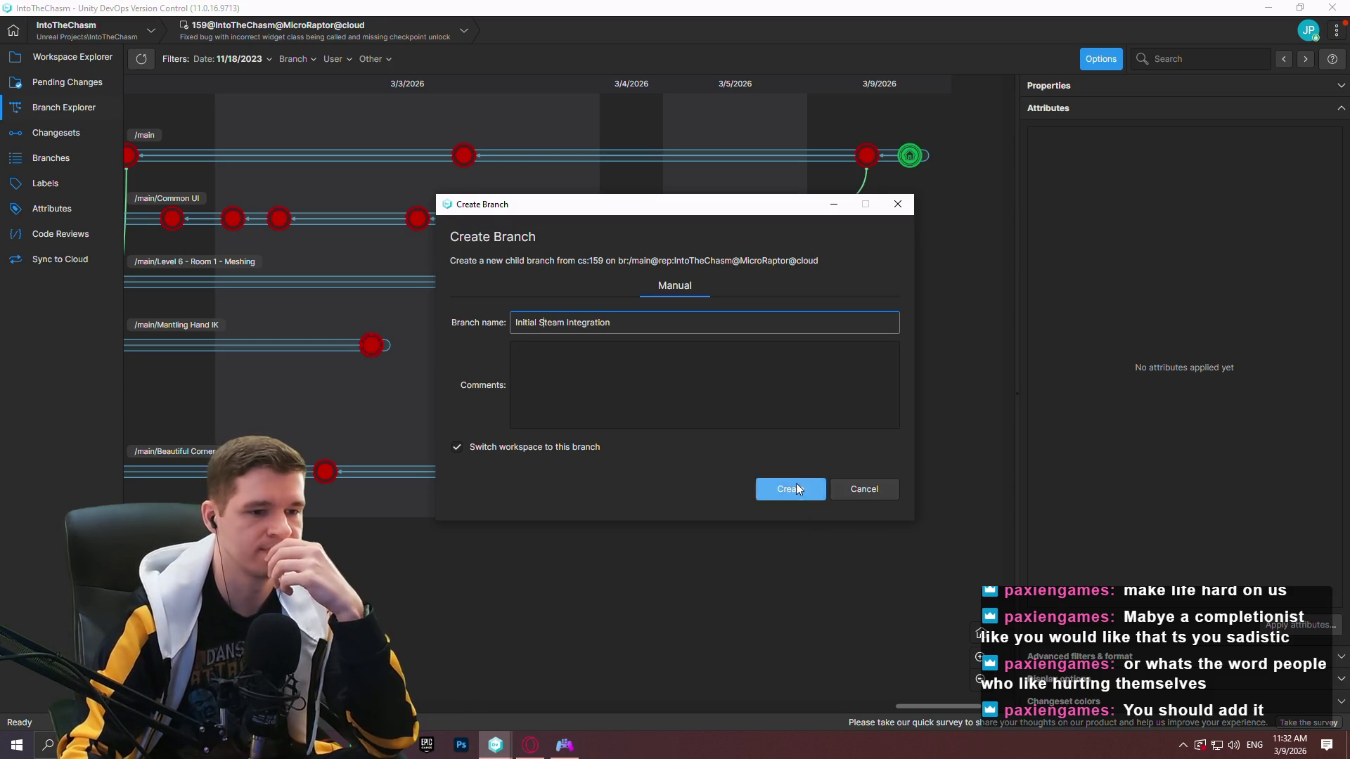
{"action": "left_click", "coordinate": [796, 484]}
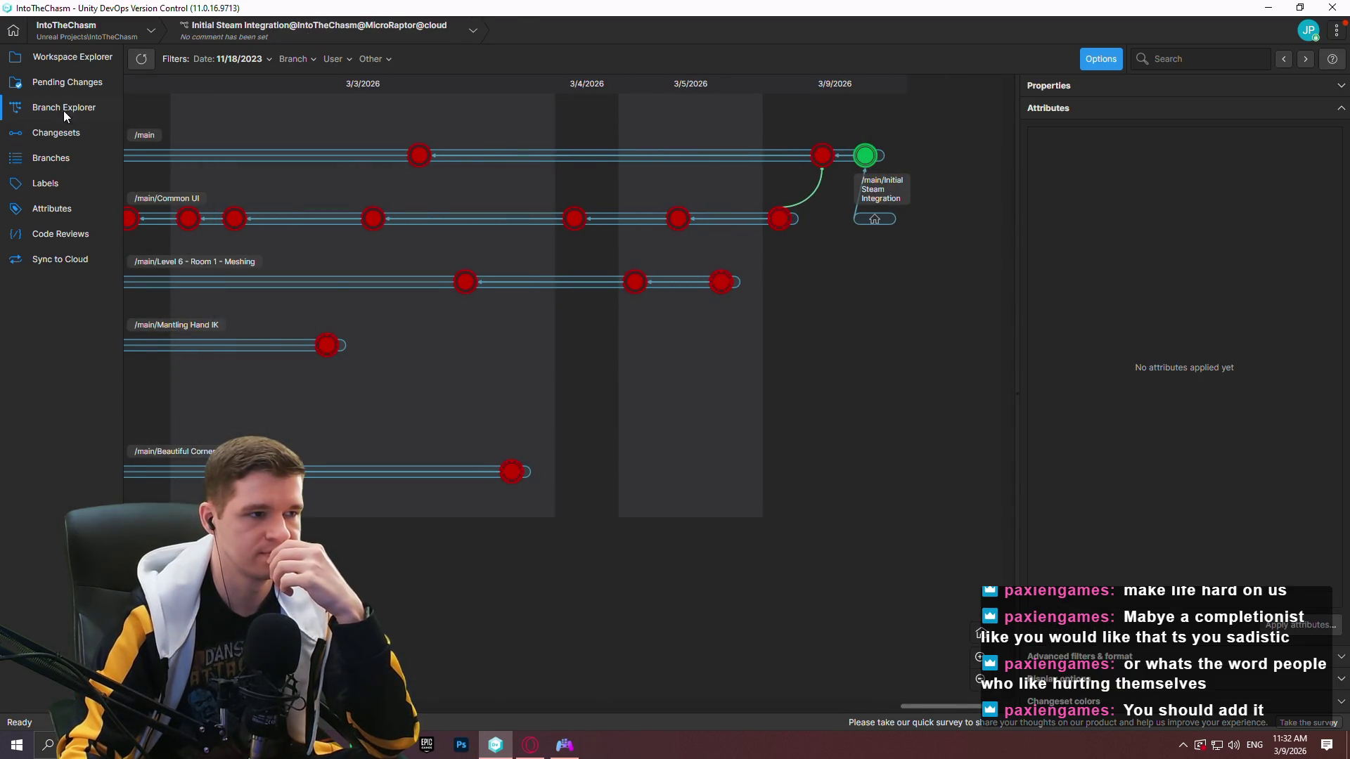
{"action": "left_click", "coordinate": [69, 55]}
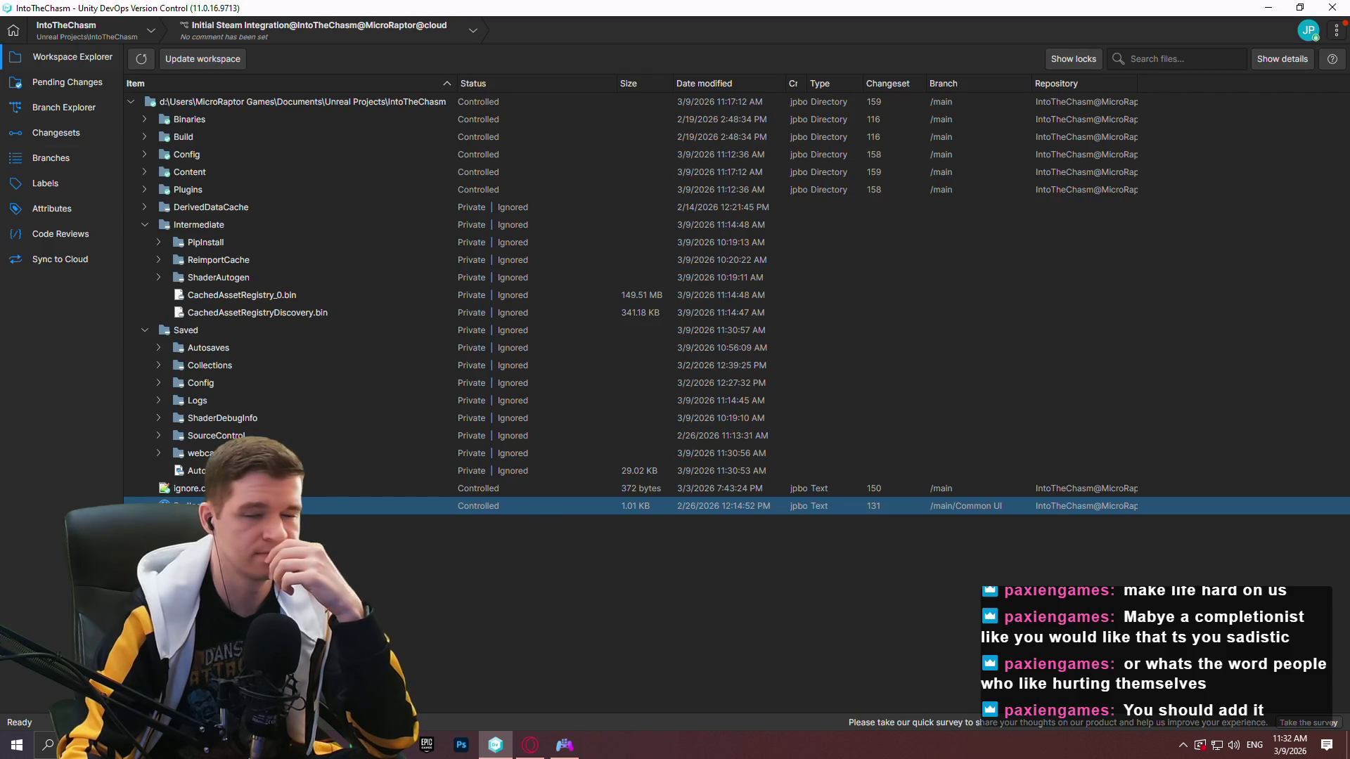
Glance at the Unreal editor, then show Unity DevOps' Branch Explorer with the new Steam branch.
{"action": "key", "text": "alt+Tab"}
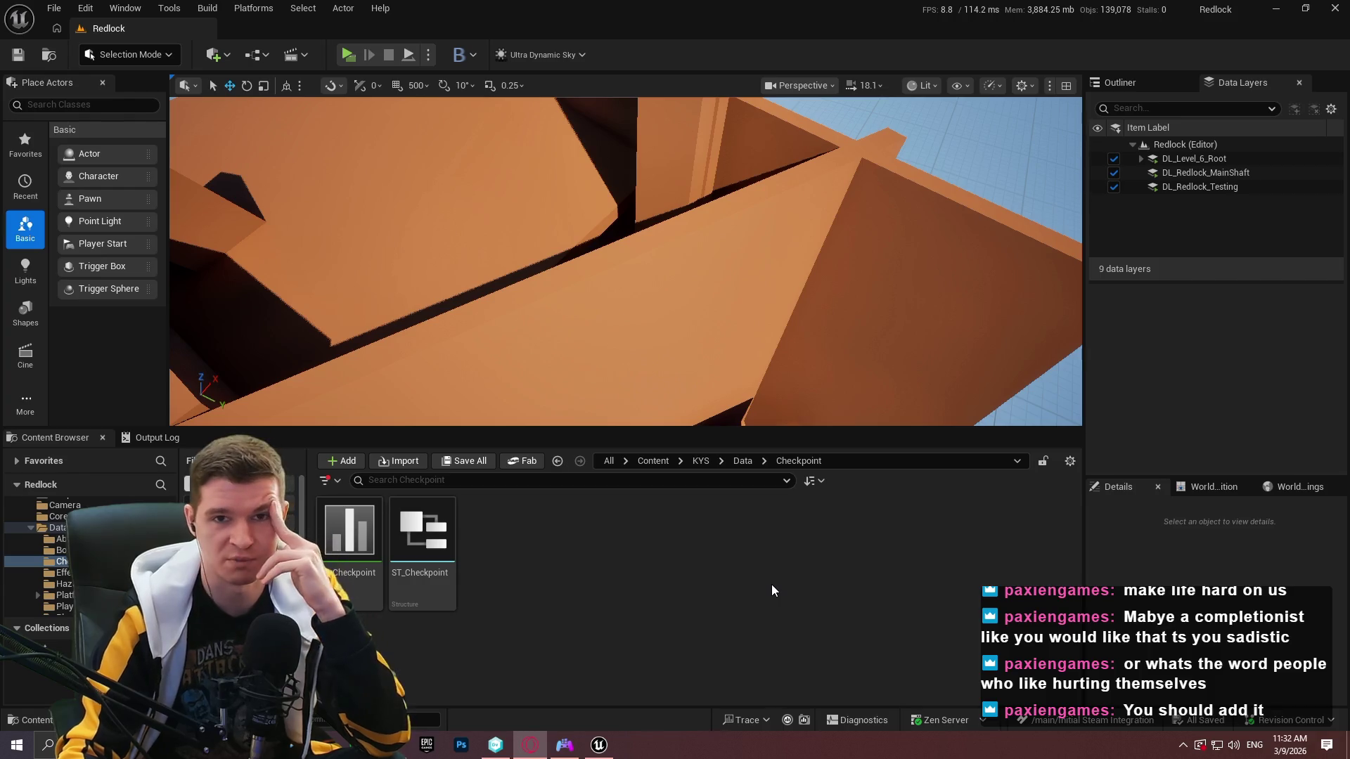
{"action": "left_click", "coordinate": [753, 599]}
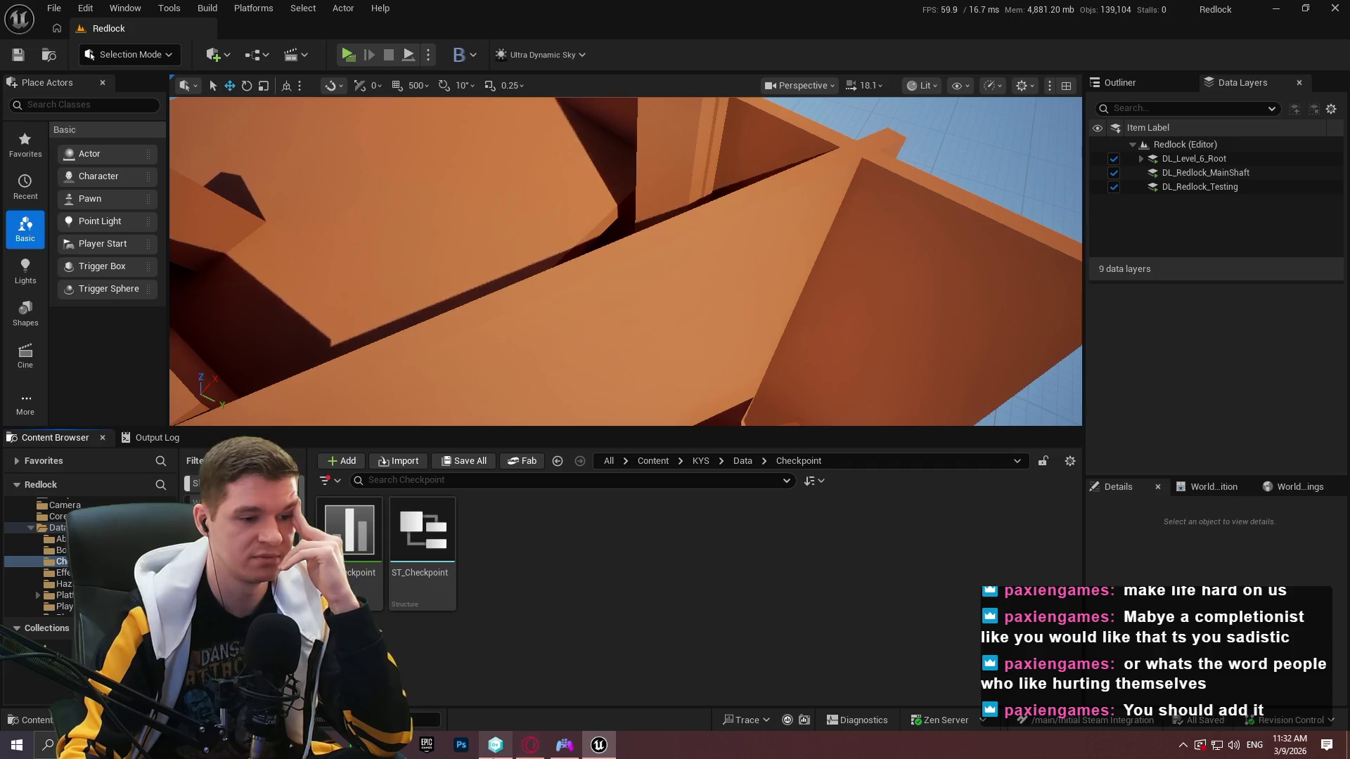
{"action": "left_click", "coordinate": [495, 747]}
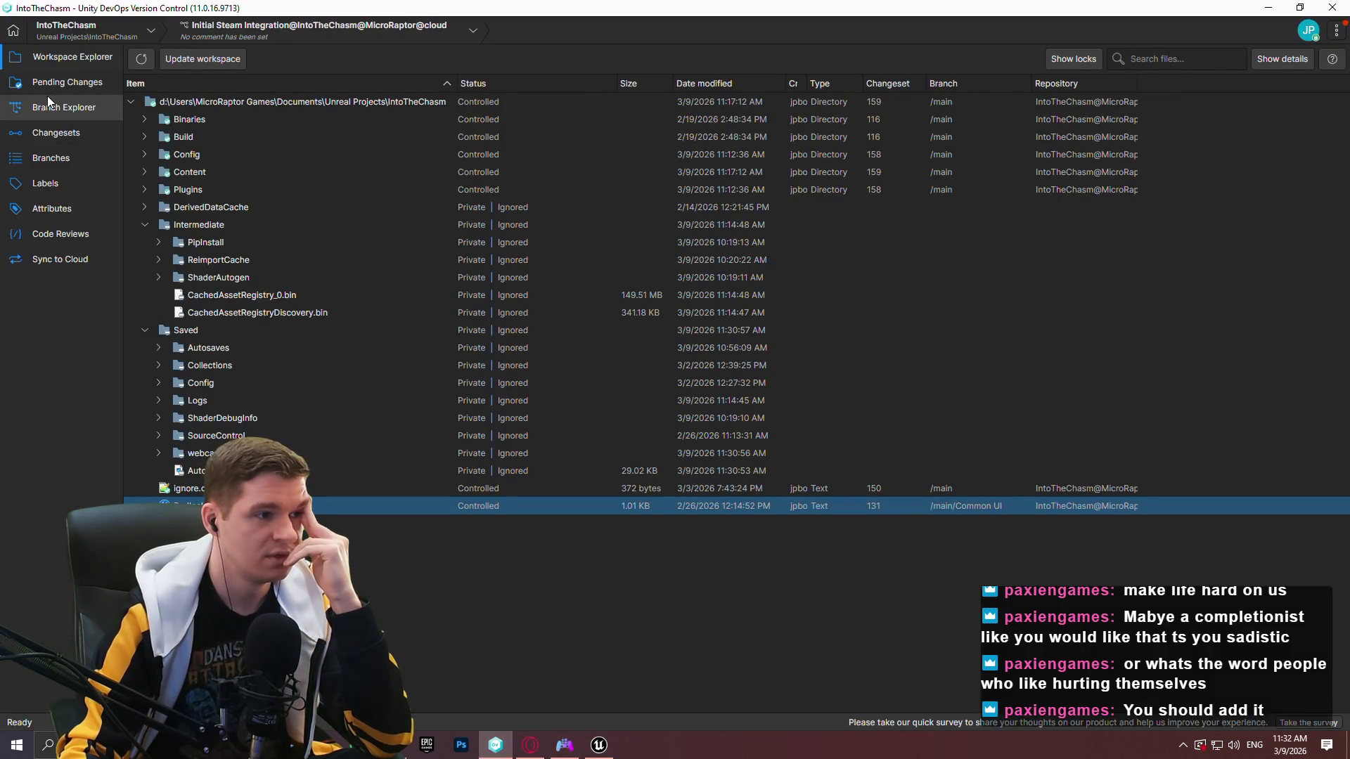
{"action": "left_click", "coordinate": [47, 97]}
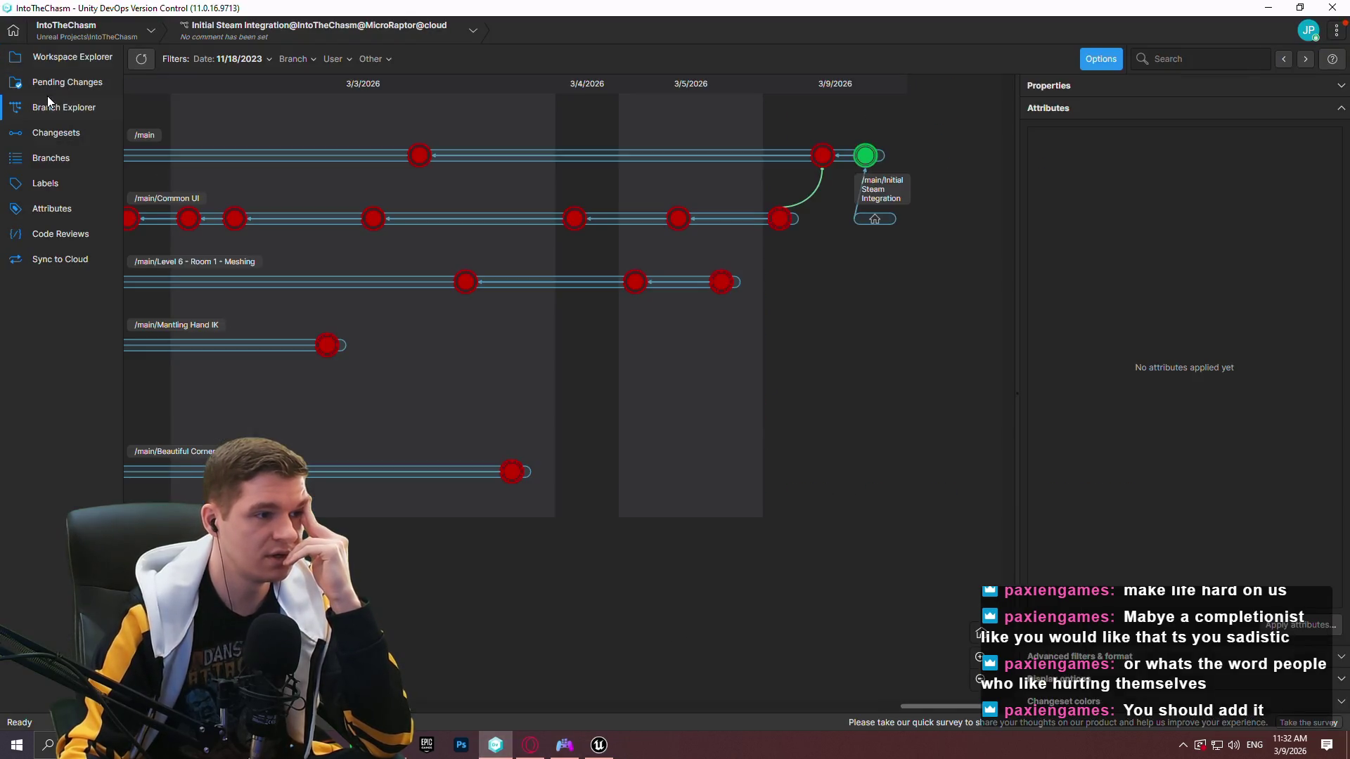
Select the CoinDozer workspace from the Workspaces list and open it in Workspace Explorer.
{"action": "left_click", "coordinate": [74, 31]}
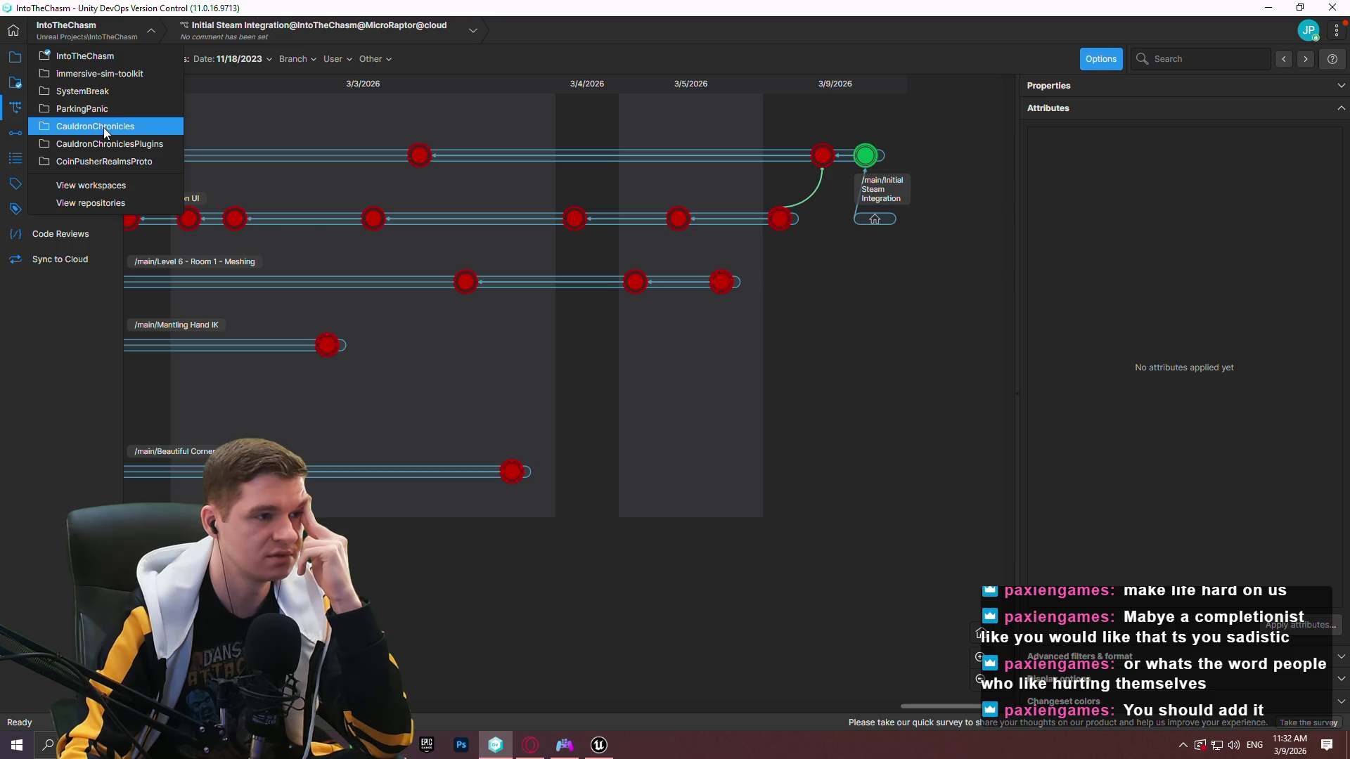
{"action": "left_click", "coordinate": [90, 202]}
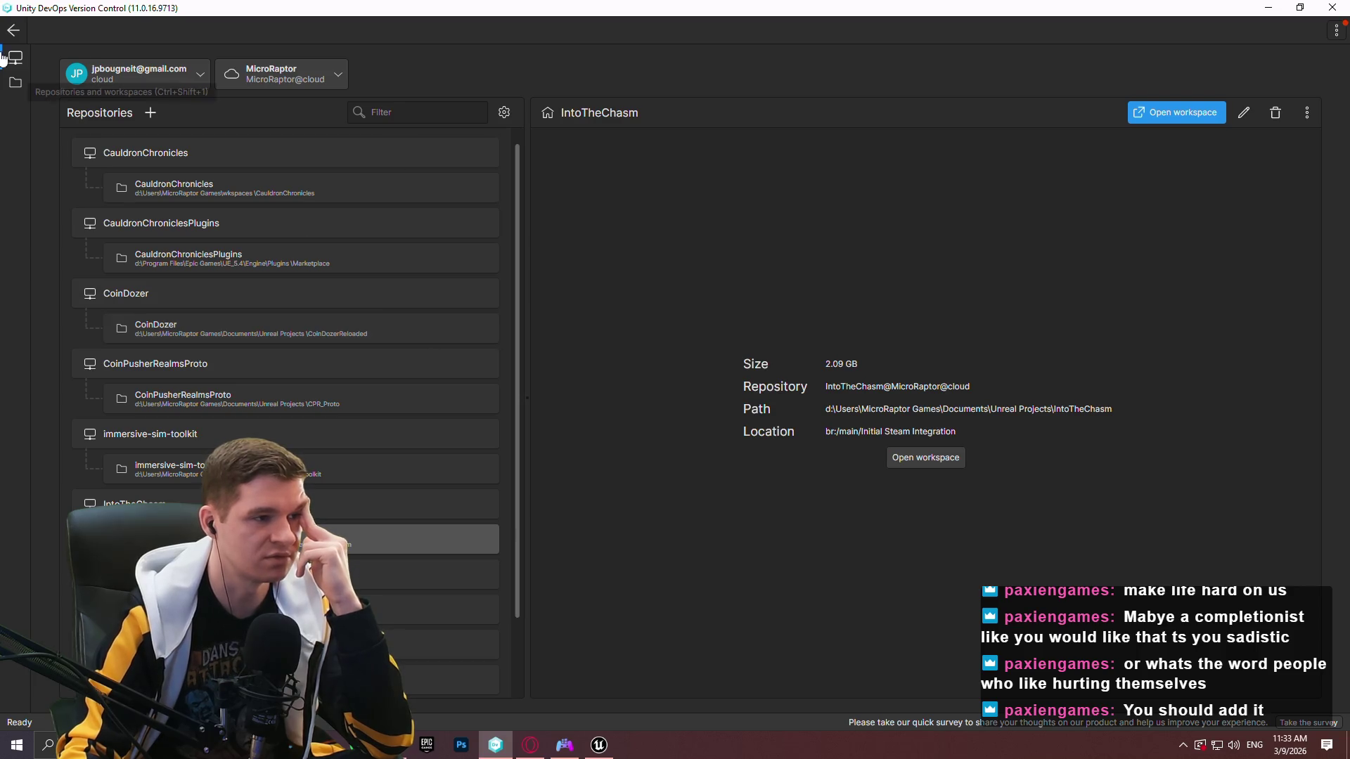
{"action": "left_click", "coordinate": [14, 83]}
{"action": "left_click", "coordinate": [14, 58]}
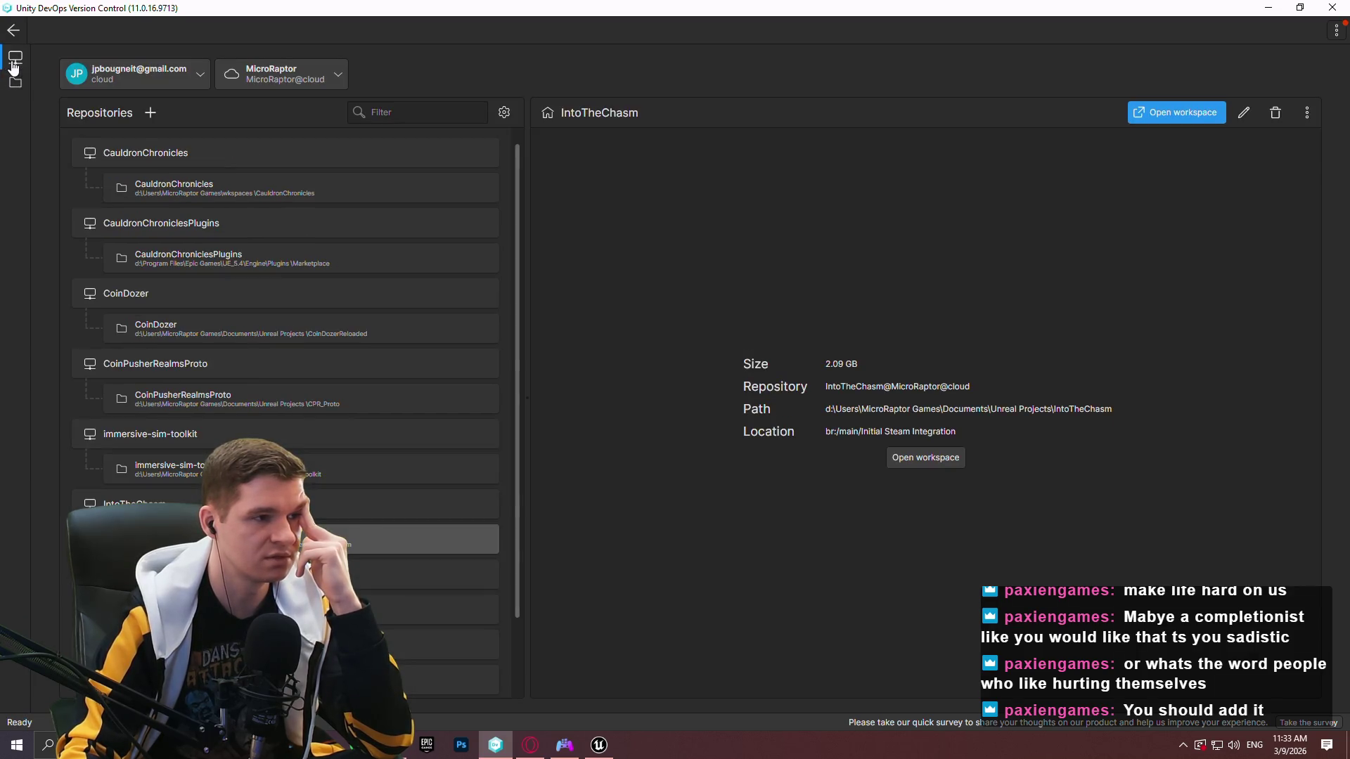
{"action": "left_click", "coordinate": [12, 96]}
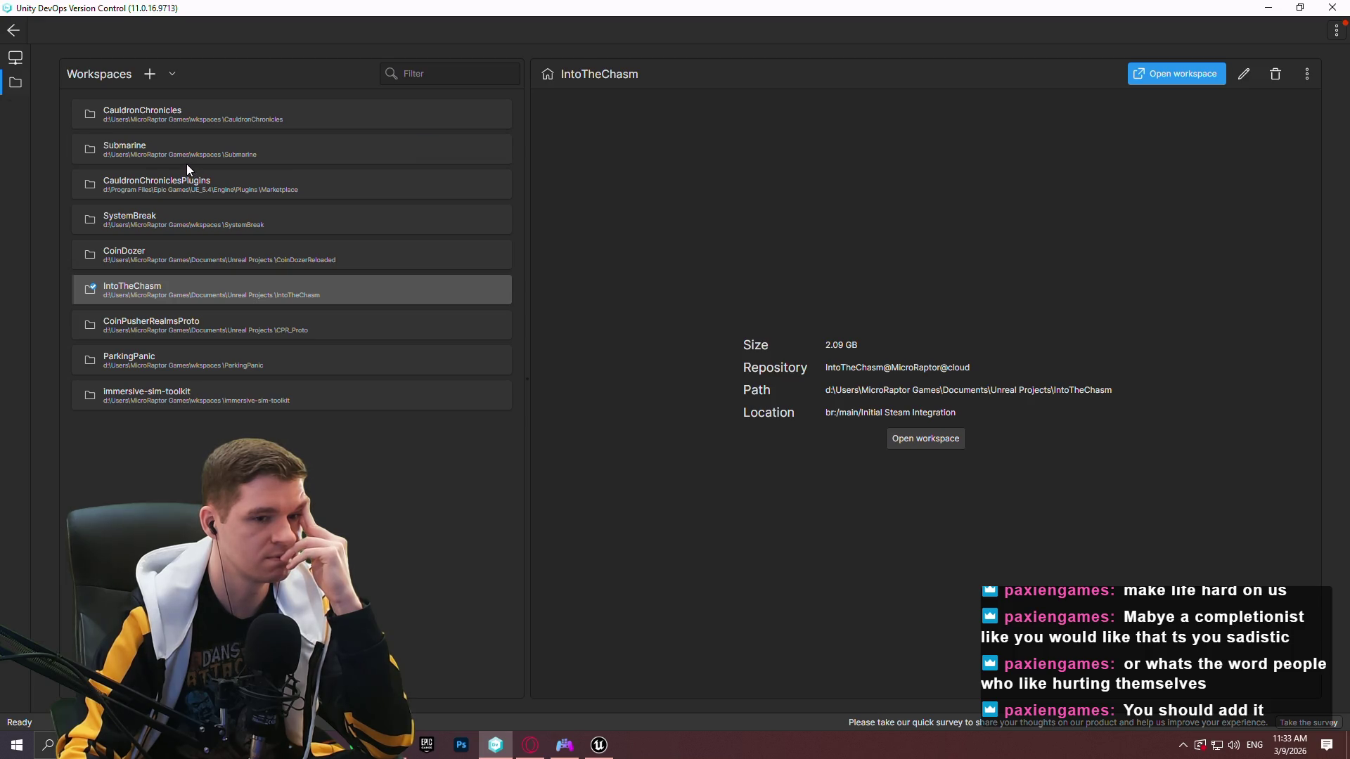
{"action": "left_click", "coordinate": [160, 250]}
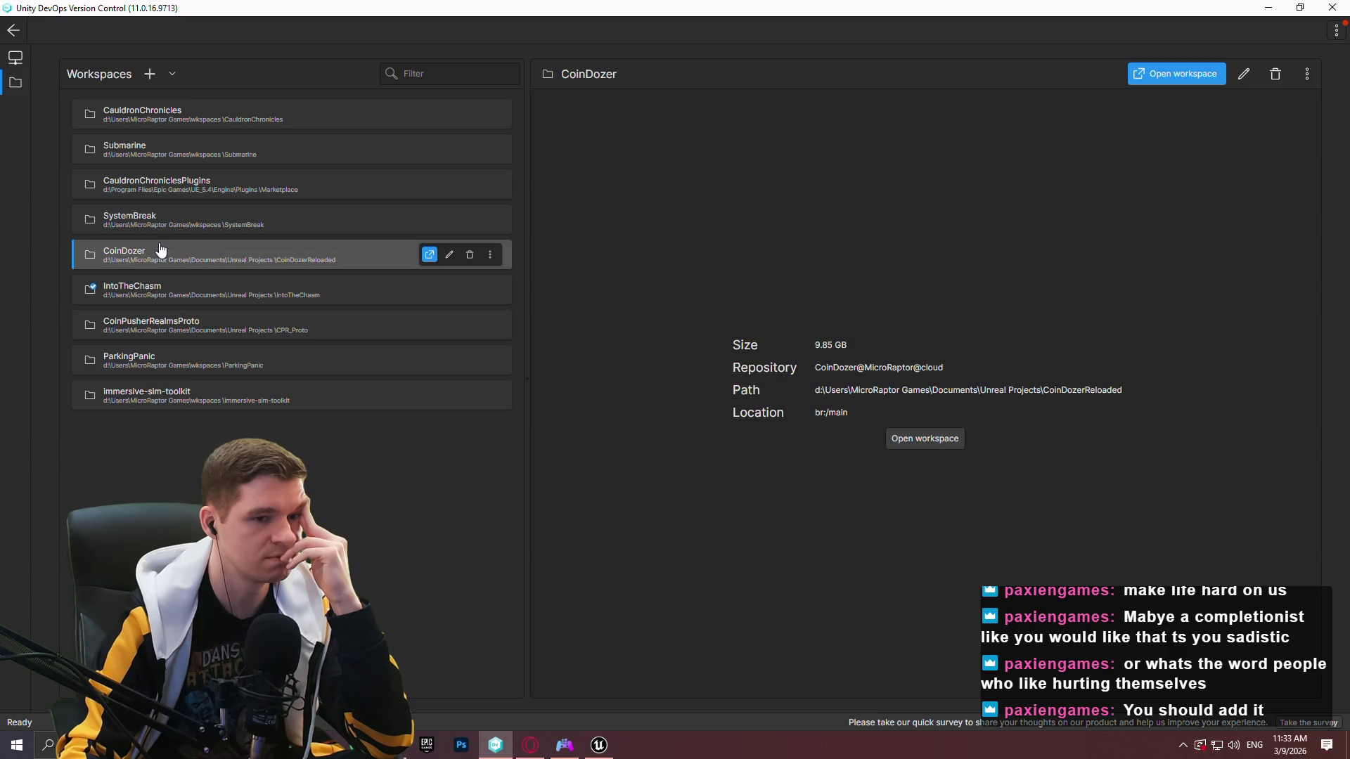
{"action": "left_click", "coordinate": [934, 441]}
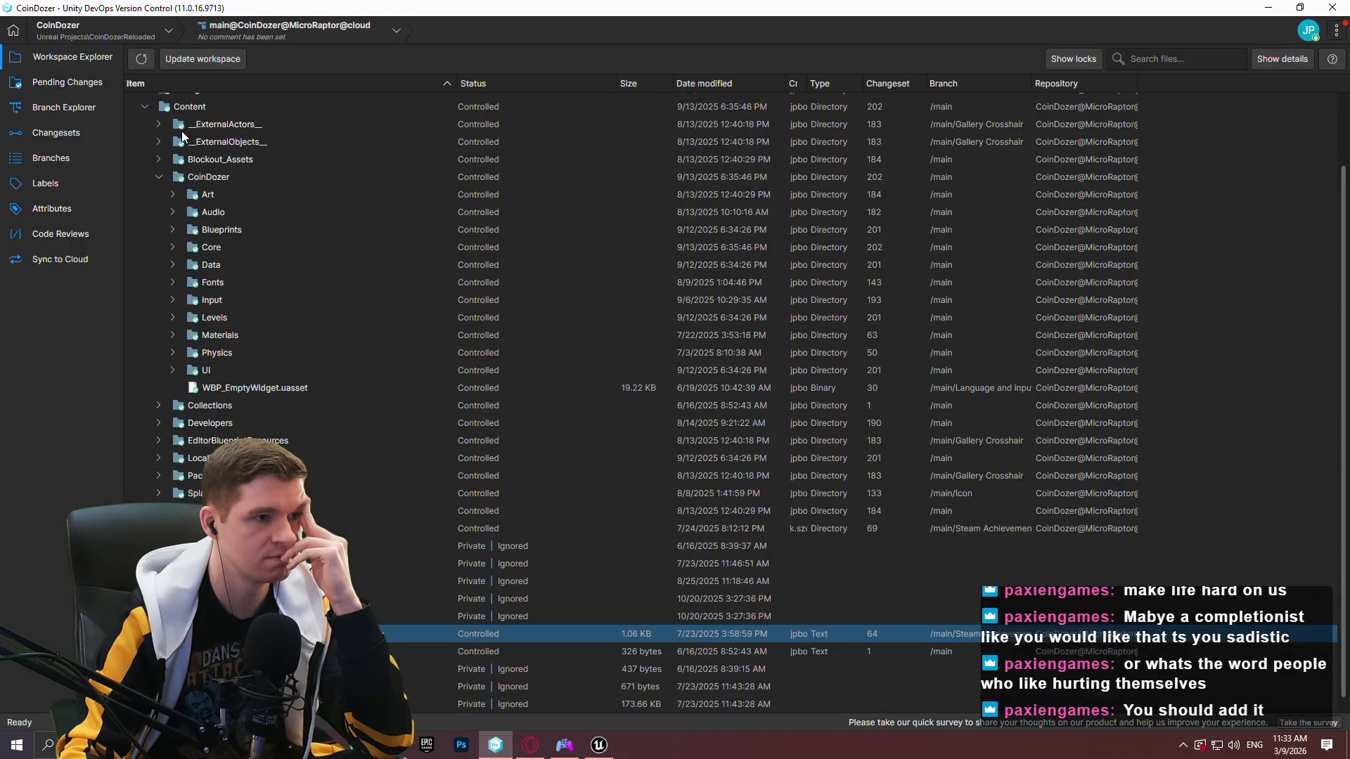
Collapse Content and expand CoinDozer's Config folder to list its .ini files.
{"action": "left_click", "coordinate": [87, 32]}
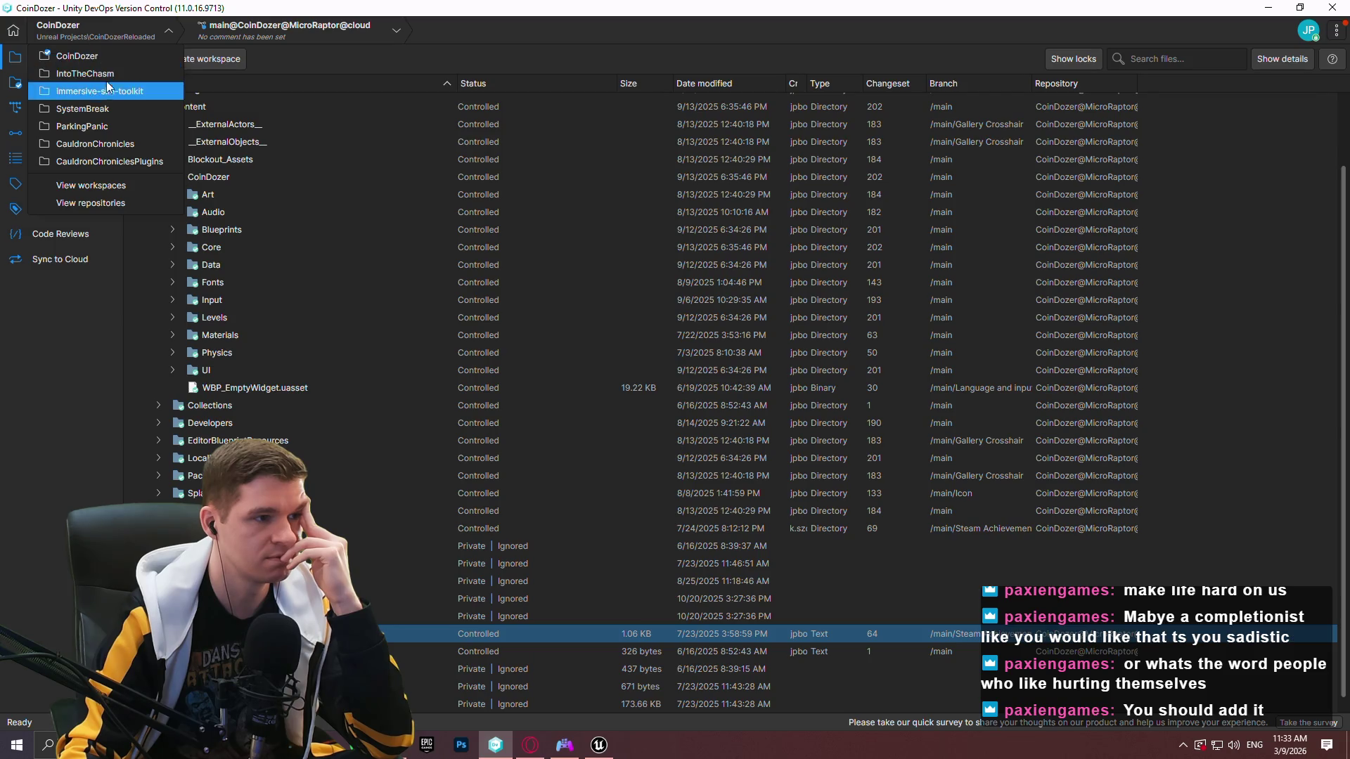
{"action": "left_click", "coordinate": [74, 279]}
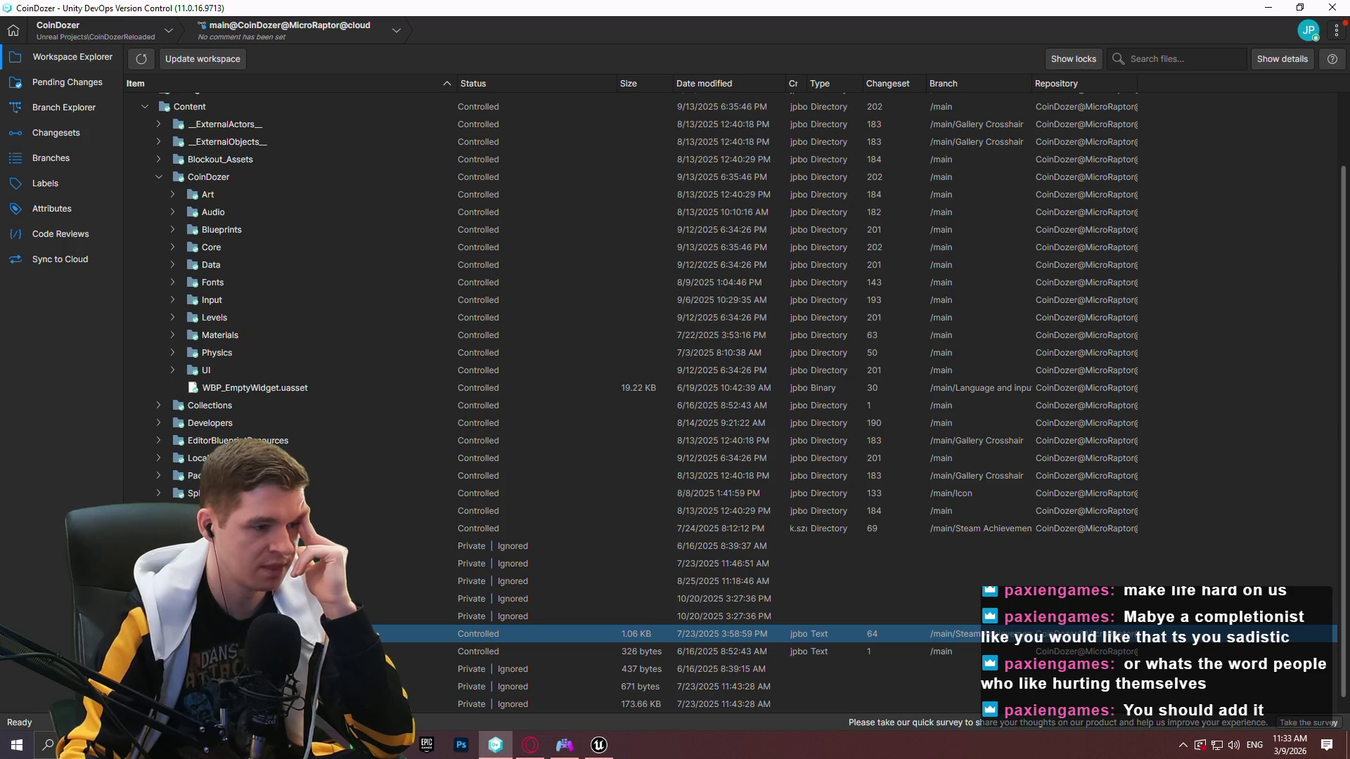
{"action": "left_click", "coordinate": [157, 510]}
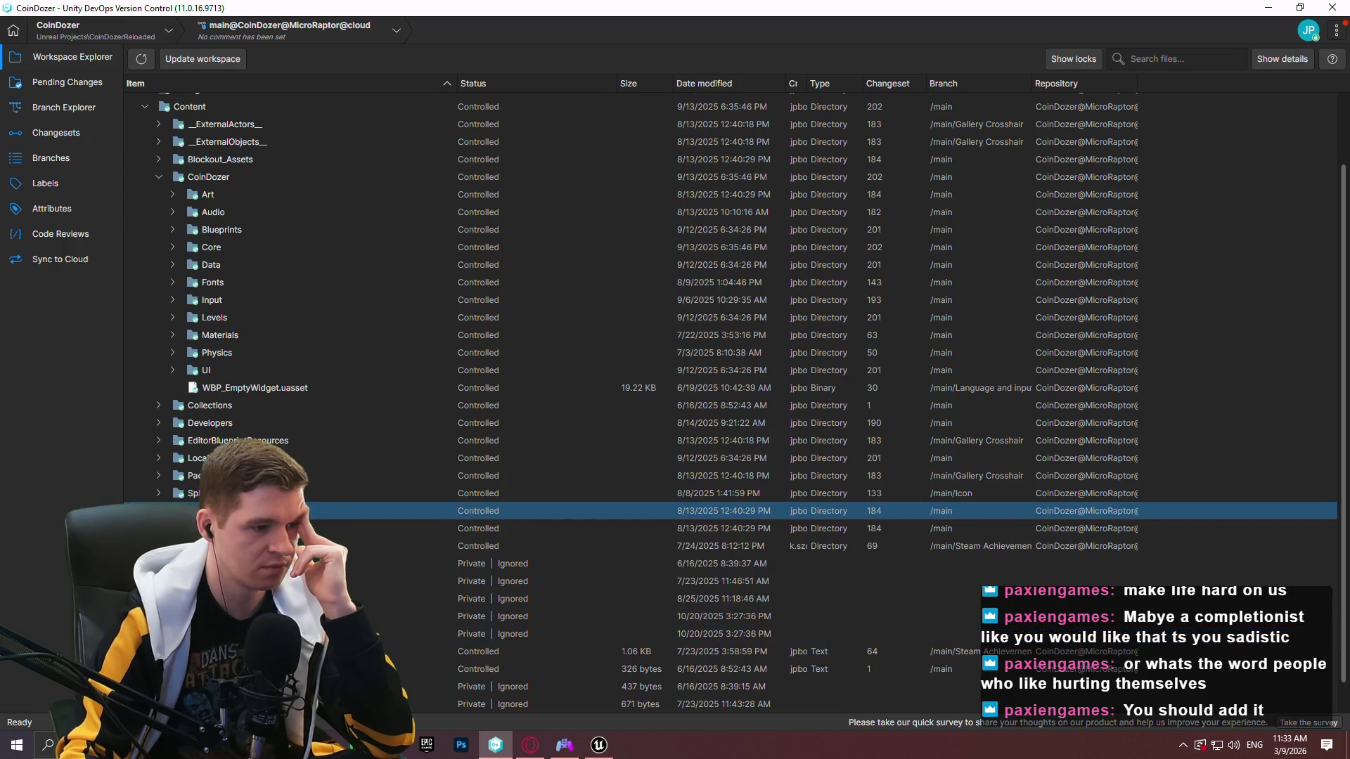
{"action": "left_click", "coordinate": [145, 510]}
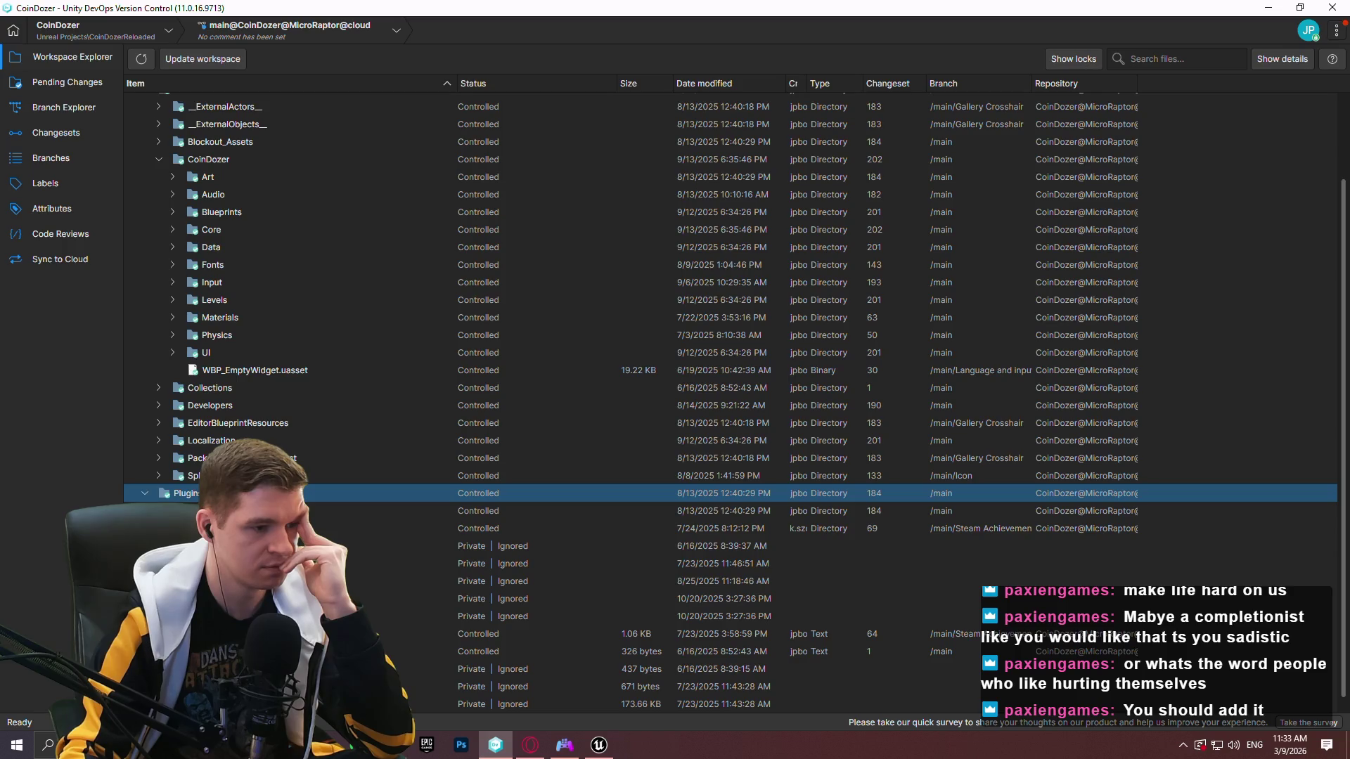
{"action": "scroll", "coordinate": [175, 185], "scroll_direction": "up", "scroll_amount": 3}
{"action": "left_click", "coordinate": [145, 171]}
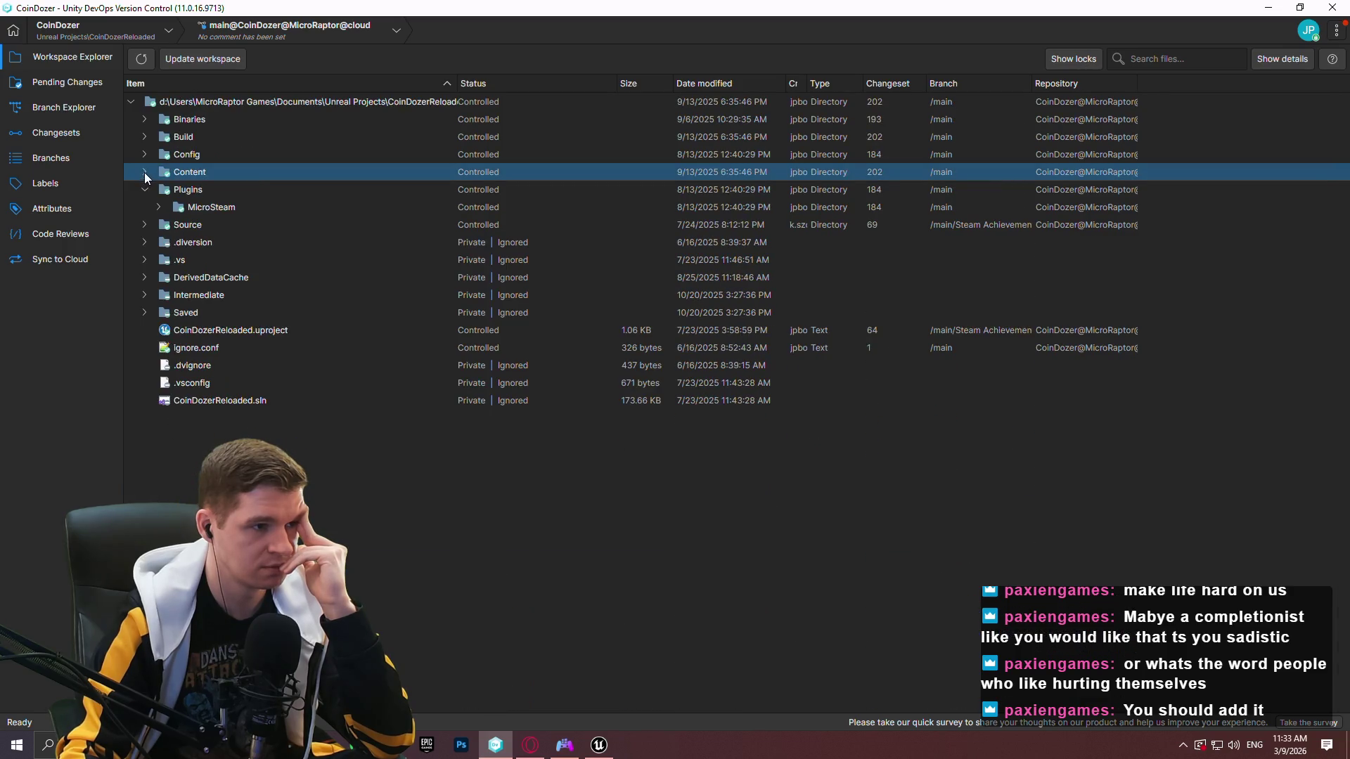
{"action": "left_click", "coordinate": [143, 154]}
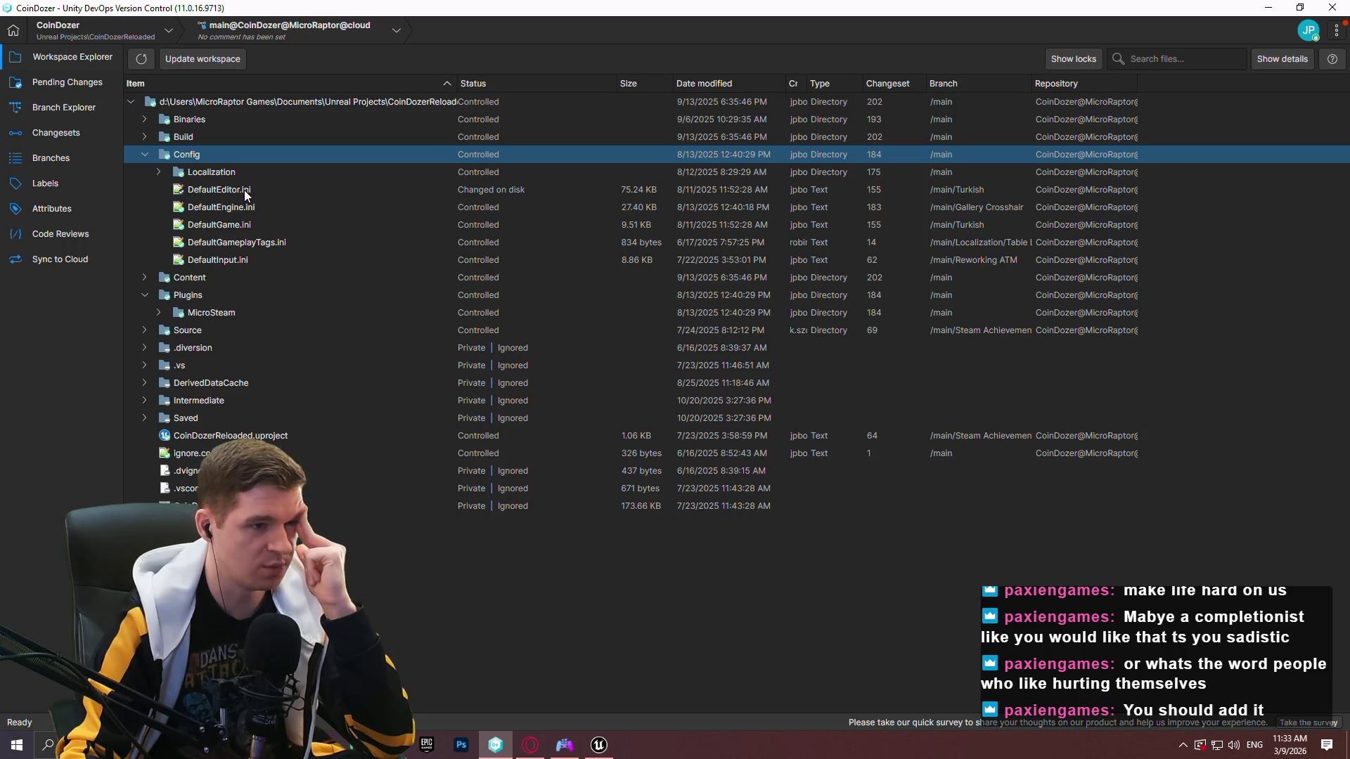
Review the single pending change to DefaultEditor.ini, then return to the workspace file tree.
{"action": "left_click", "coordinate": [67, 82]}
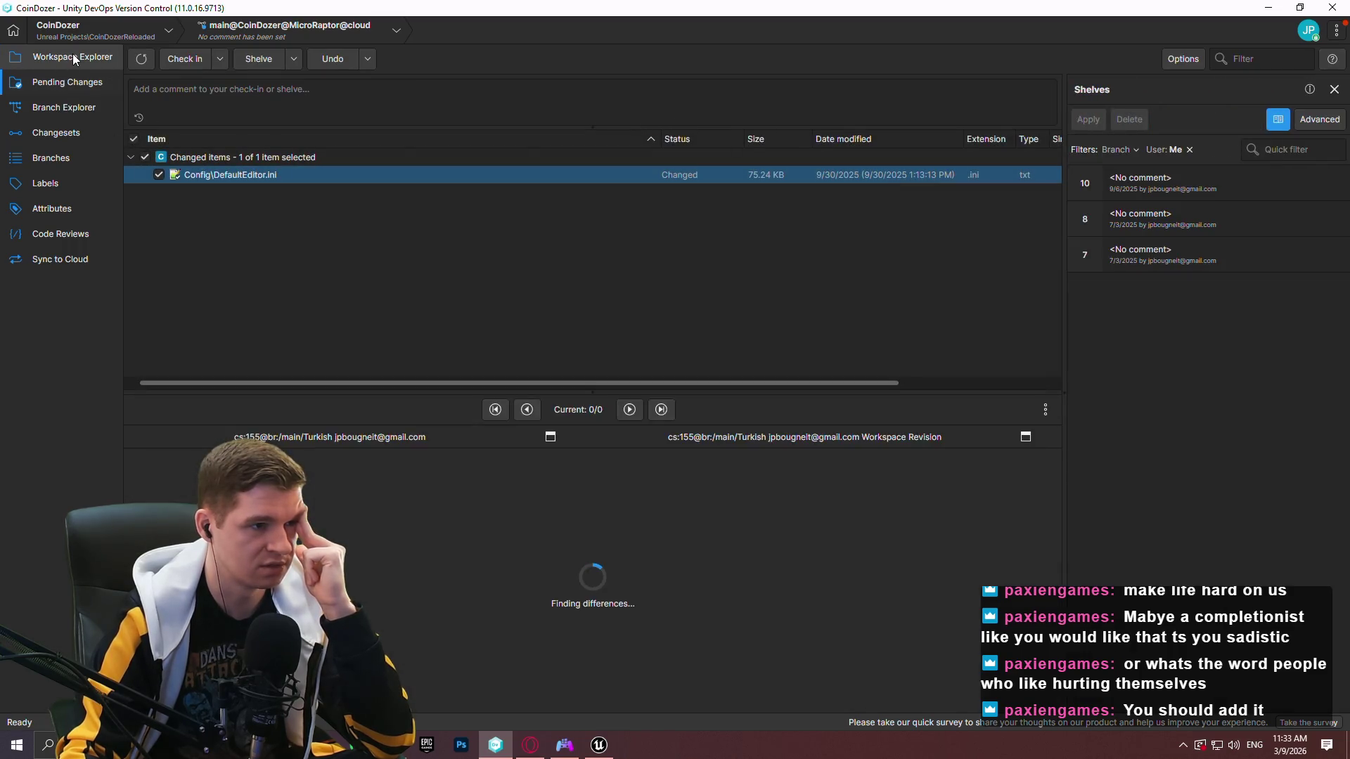
{"action": "mouse_move", "coordinate": [1045, 501]}
{"action": "left_mouse_down"}
{"action": "mouse_move", "coordinate": [1046, 613]}
{"action": "mouse_move", "coordinate": [1045, 500]}
{"action": "left_mouse_up"}
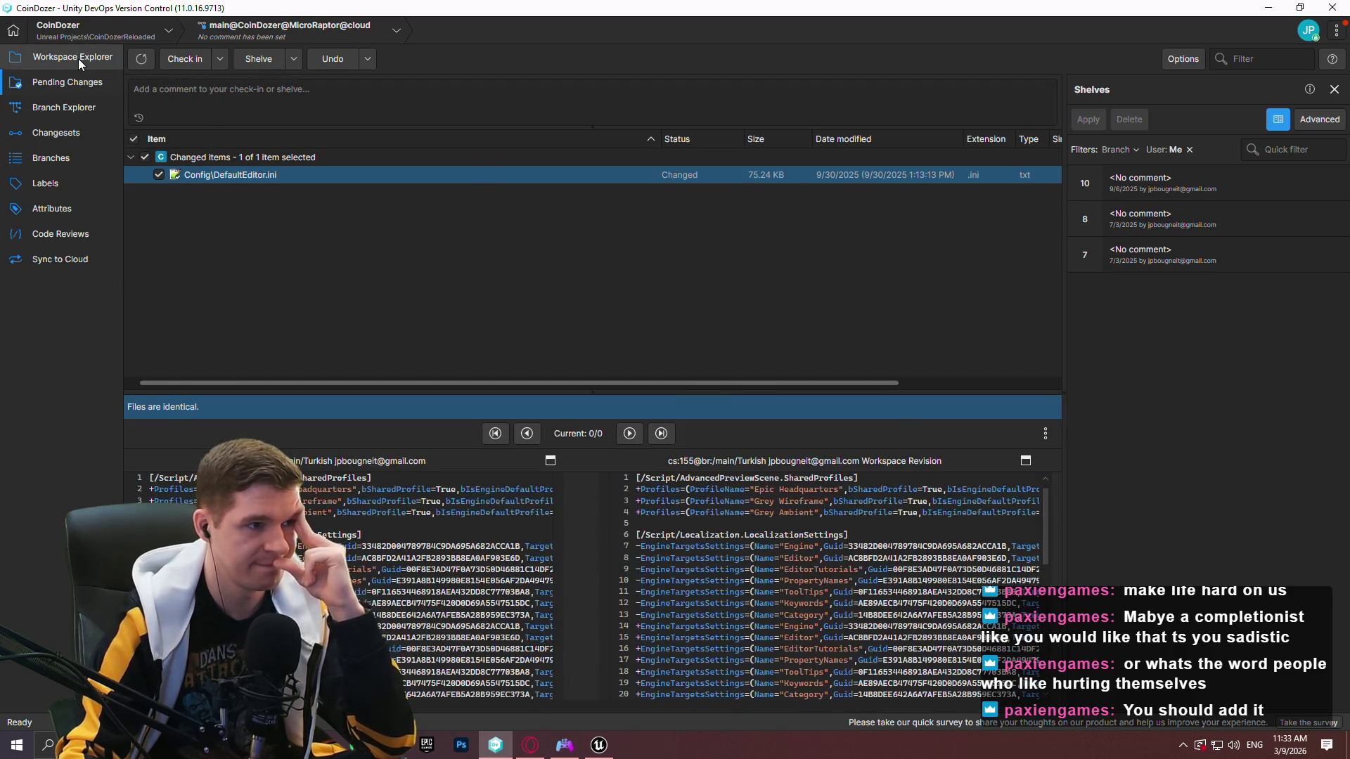
{"action": "left_click", "coordinate": [70, 57]}
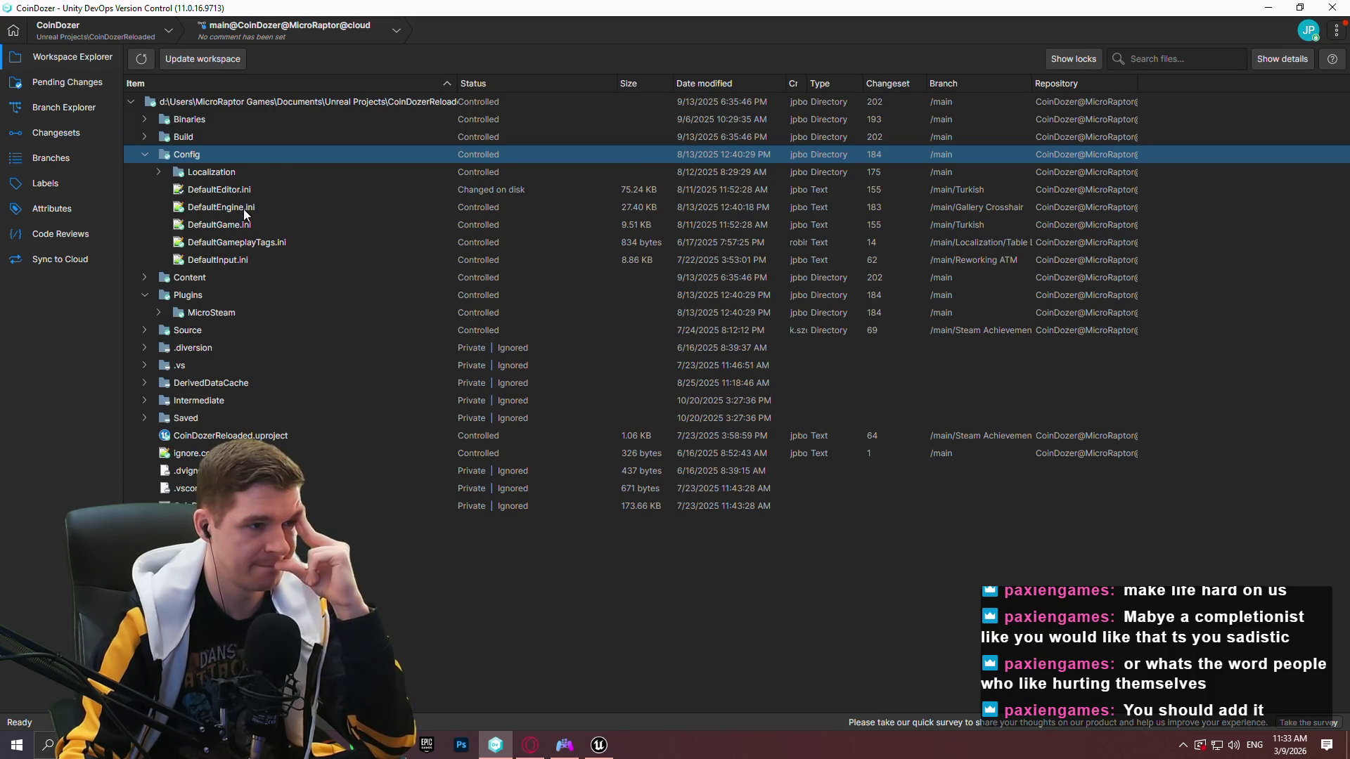
{"action": "left_click", "coordinate": [245, 224]}
Open DefaultEngine.ini and DefaultGame.ini in Notepad++ and scroll through their Steam settings.
{"action": "double_click", "coordinate": [239, 207]}
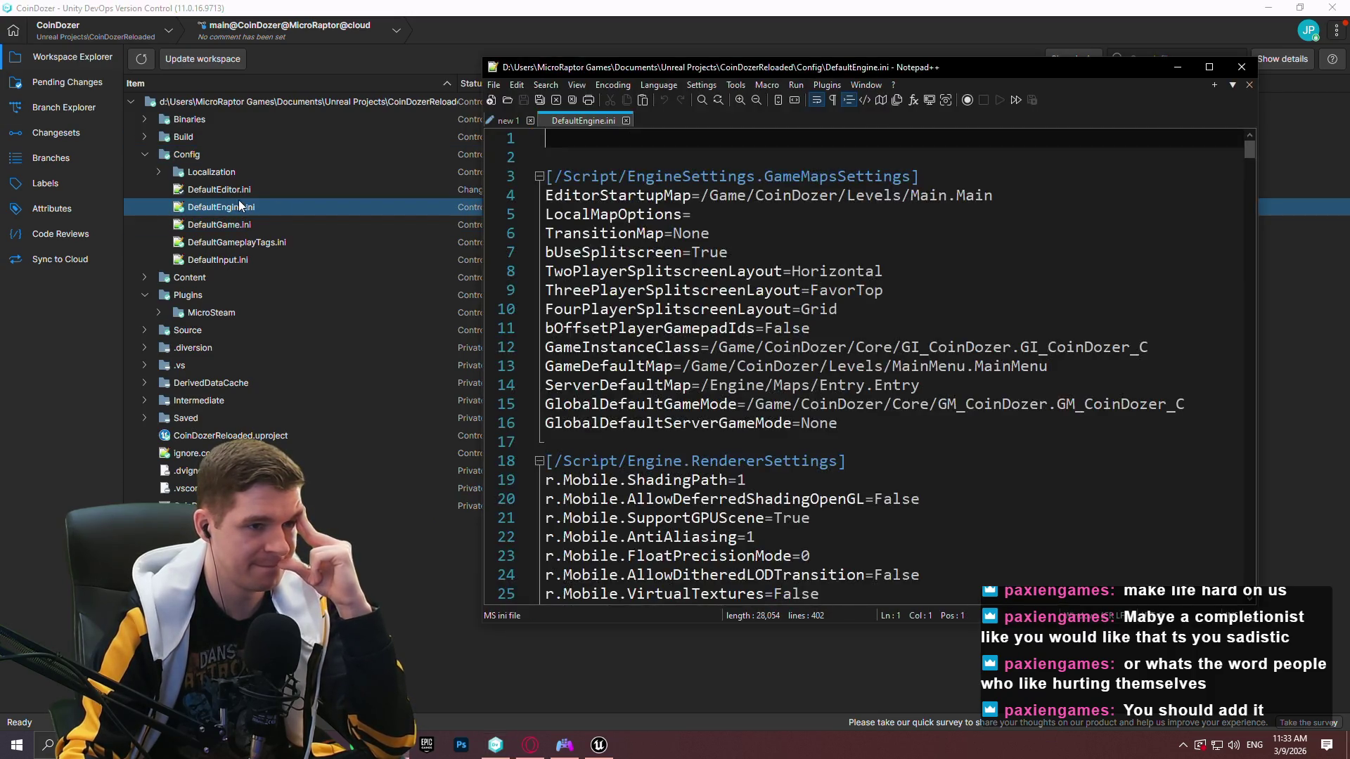
{"action": "mouse_move", "coordinate": [1247, 155]}
{"action": "left_mouse_down"}
{"action": "mouse_move", "coordinate": [1218, 289]}
{"action": "mouse_move", "coordinate": [1189, 584]}
{"action": "mouse_move", "coordinate": [1169, 534]}
{"action": "mouse_move", "coordinate": [1171, 406]}
{"action": "mouse_move", "coordinate": [1180, 536]}
{"action": "left_mouse_up"}
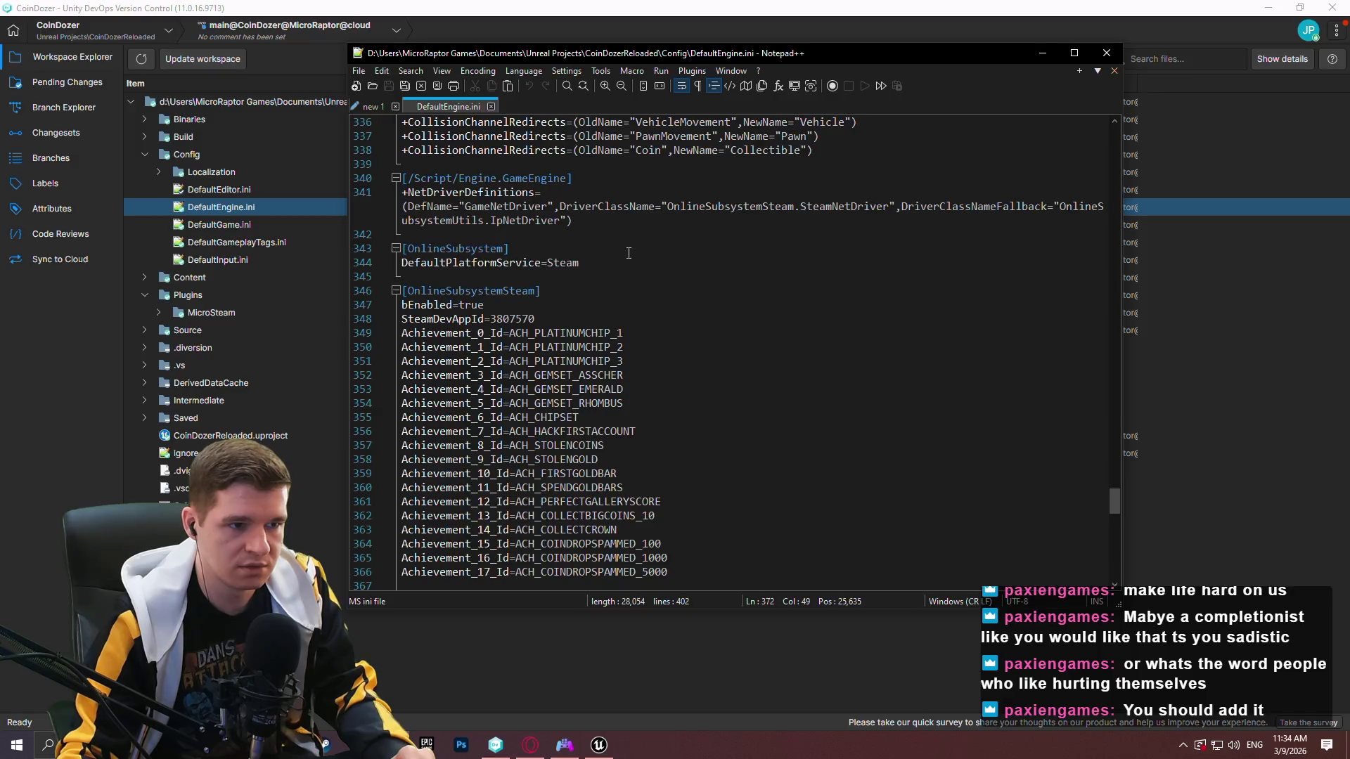
{"action": "double_click", "coordinate": [239, 226]}
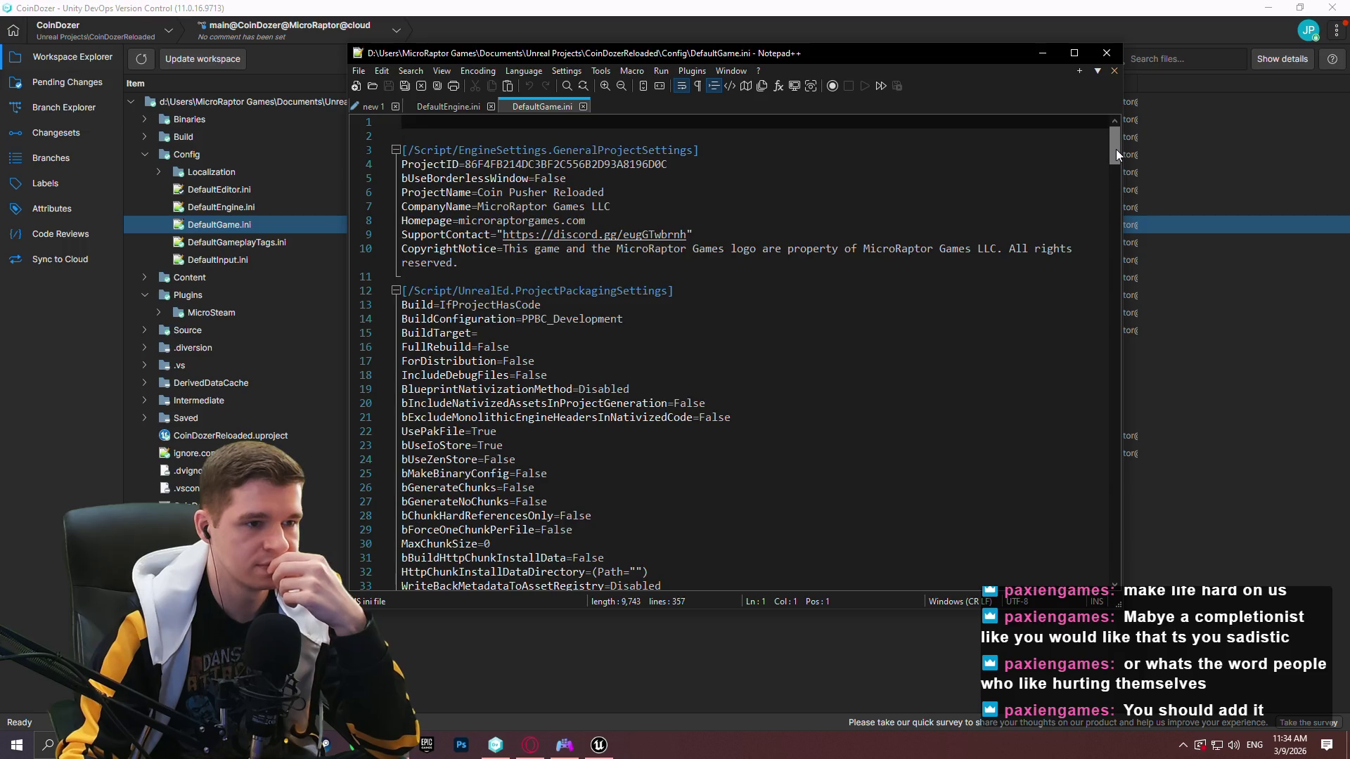
{"action": "mouse_move", "coordinate": [1116, 149]}
{"action": "left_mouse_down"}
{"action": "mouse_move", "coordinate": [1093, 555]}
{"action": "mouse_move", "coordinate": [1086, 533]}
{"action": "left_mouse_up"}
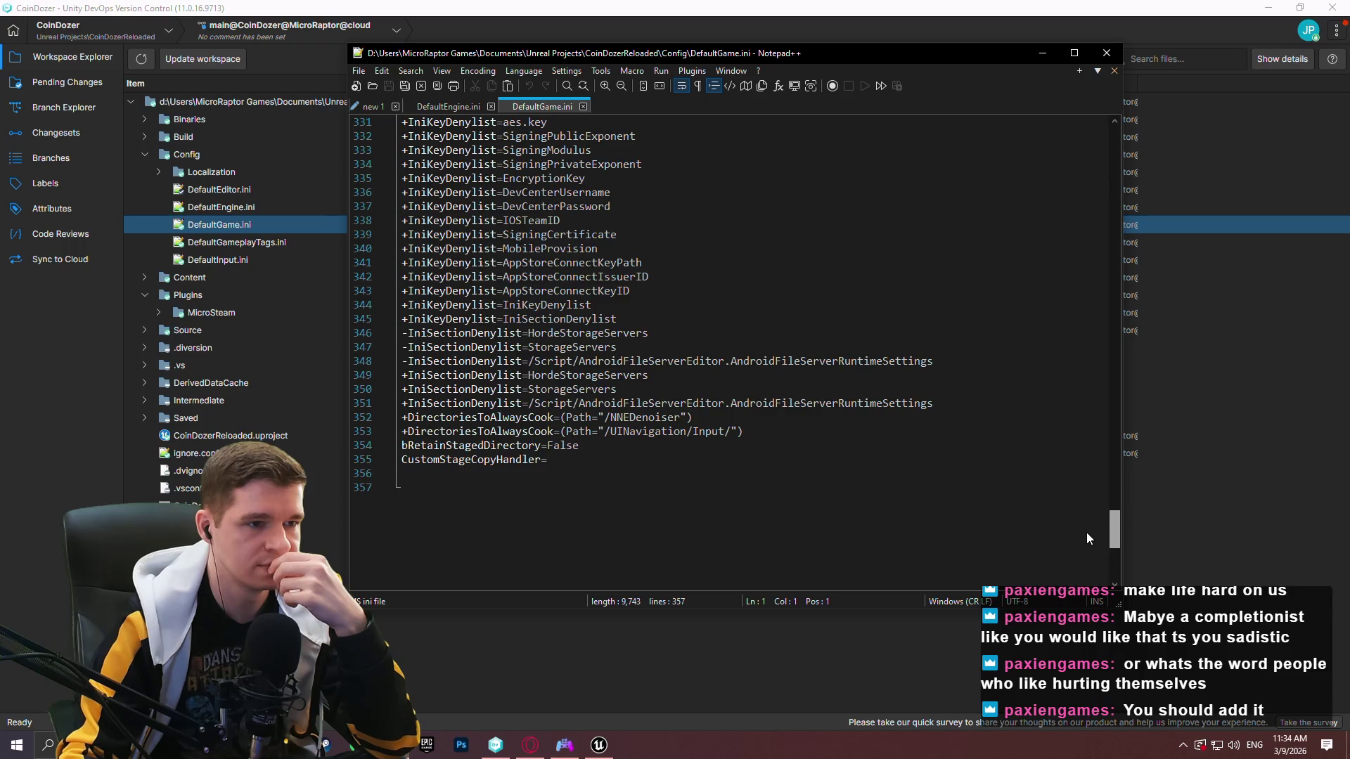
{"action": "mouse_move", "coordinate": [1086, 533]}
{"action": "left_mouse_down"}
{"action": "mouse_move", "coordinate": [1082, 415]}
{"action": "mouse_move", "coordinate": [1115, 132]}
{"action": "left_mouse_up"}
{"action": "left_click", "coordinate": [228, 244]}
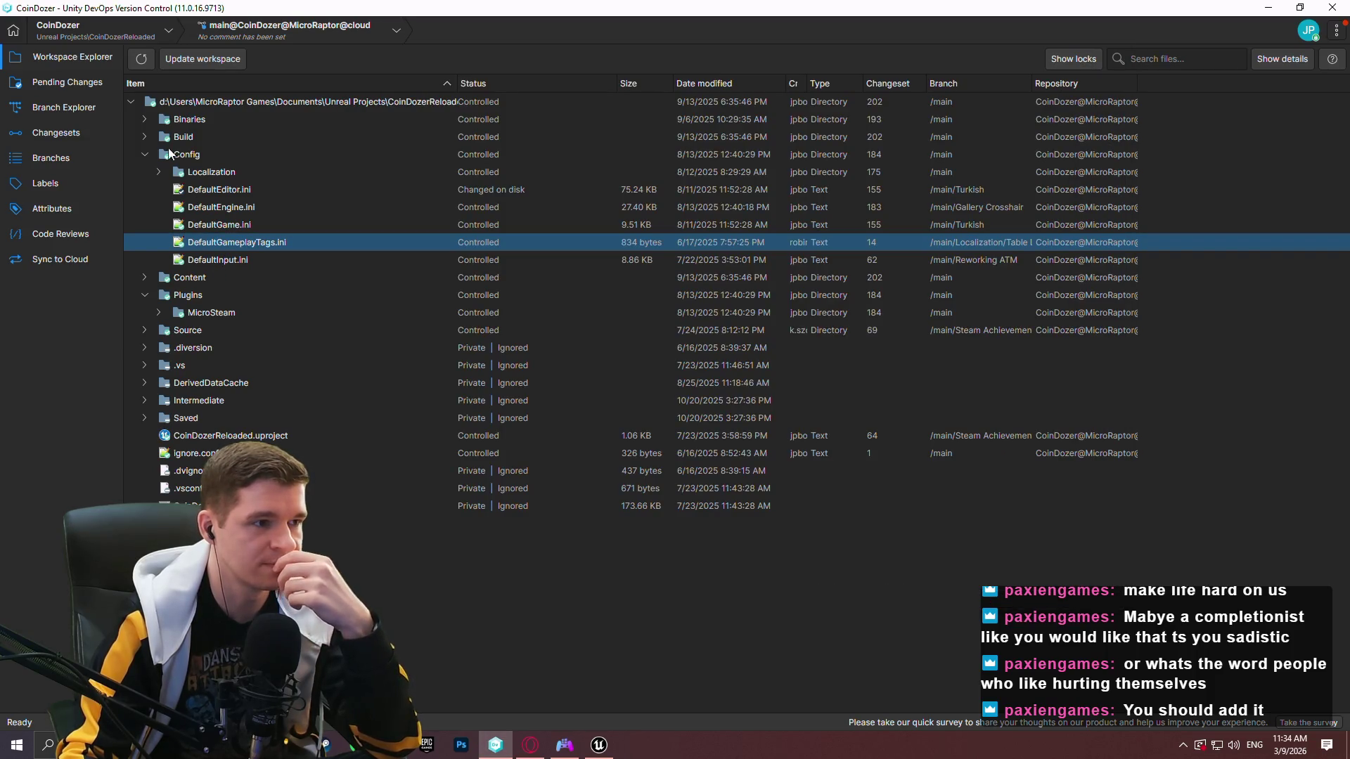
{"action": "left_click", "coordinate": [145, 121]}
{"action": "left_click", "coordinate": [145, 121]}
{"action": "left_click", "coordinate": [145, 121]}
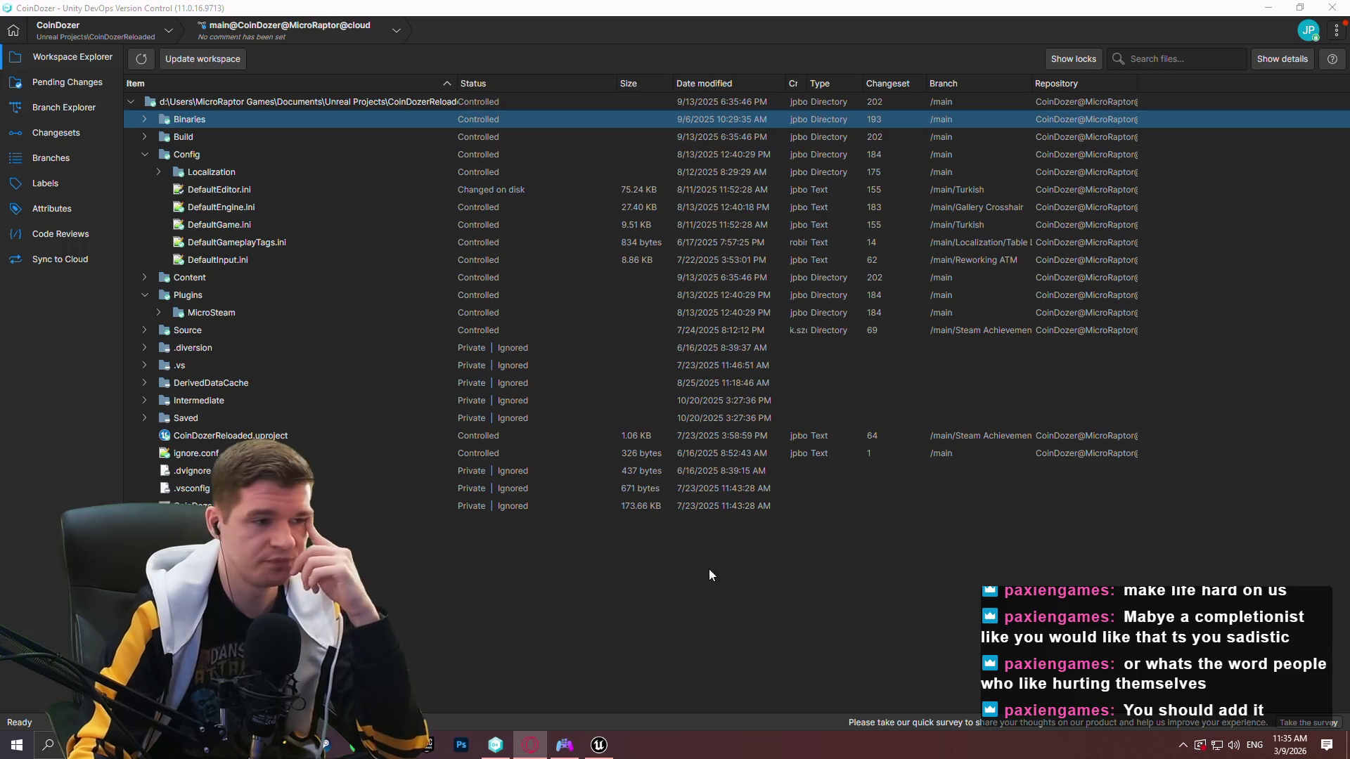
{"action": "left_click", "coordinate": [145, 329]}
{"action": "left_click", "coordinate": [144, 330]}
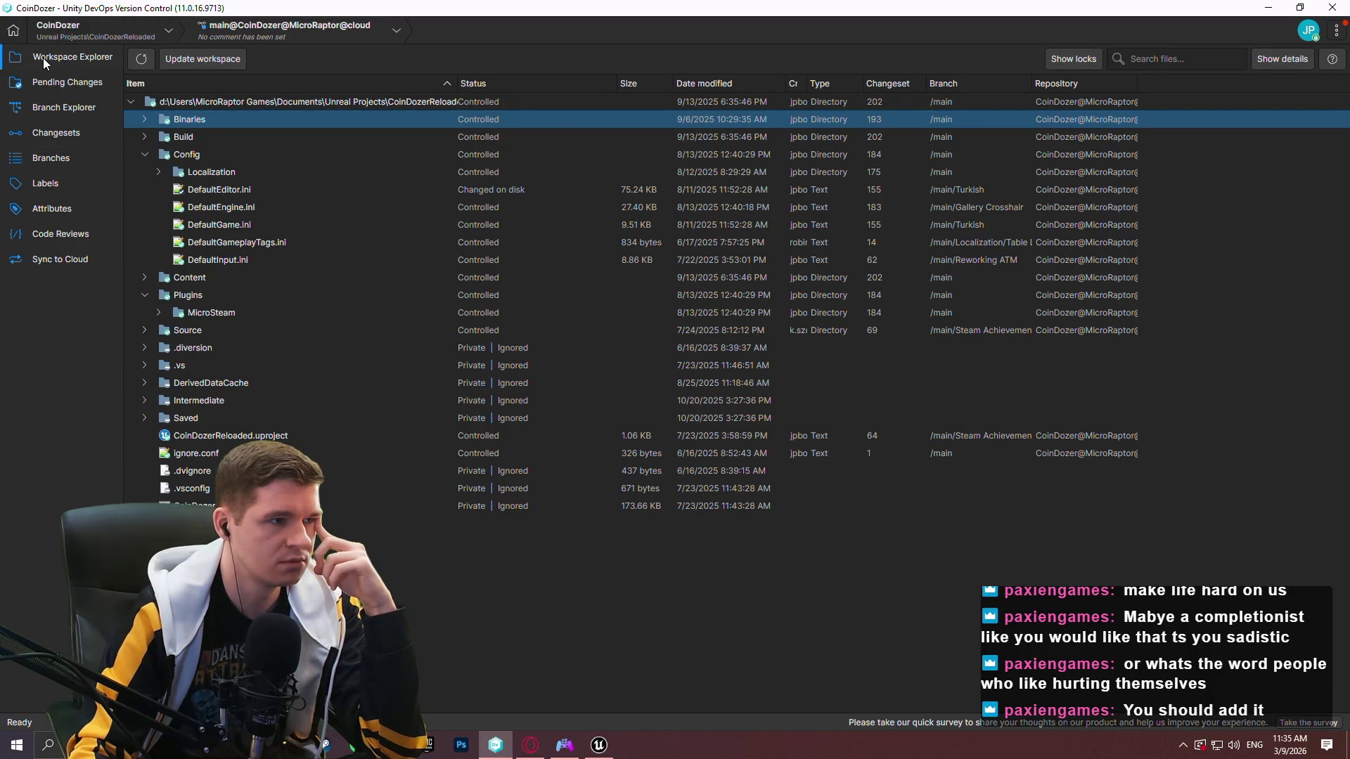
{"action": "key", "text": "alt+Tab"}
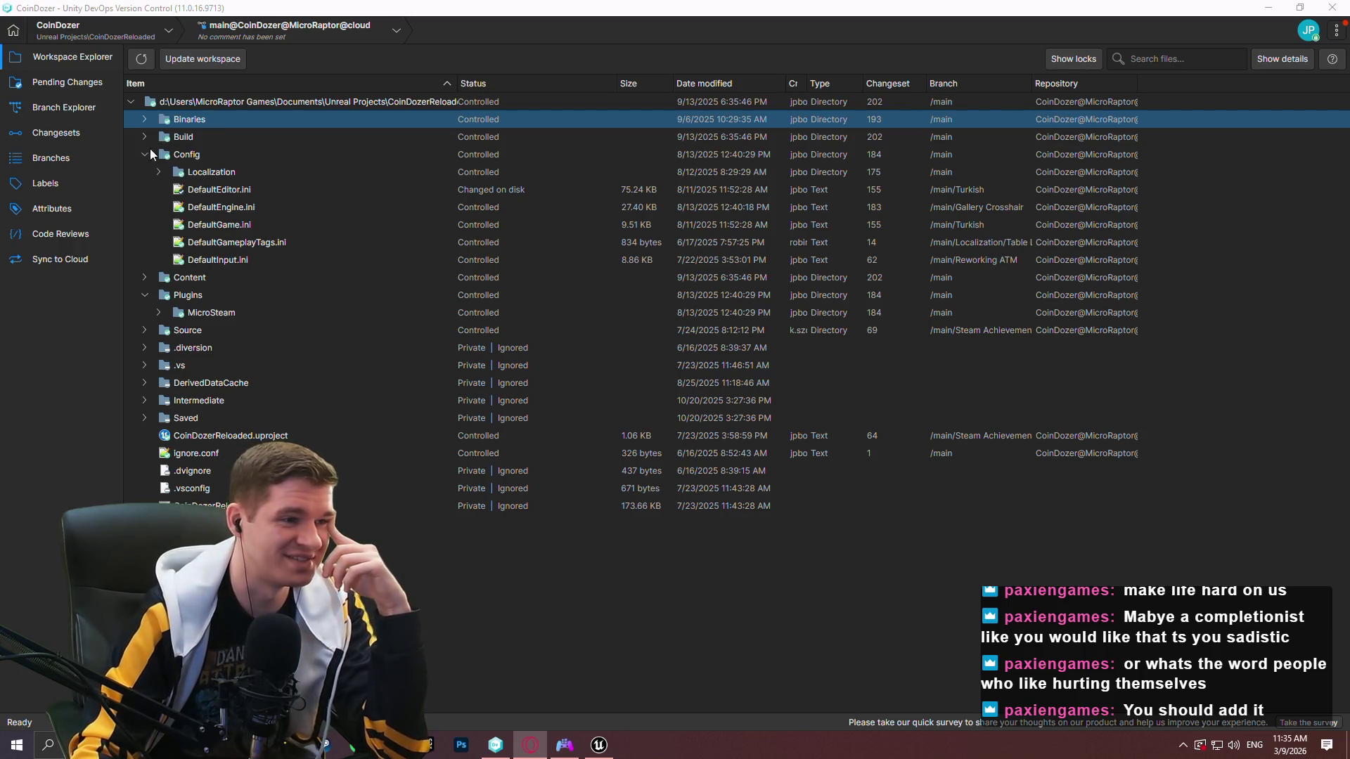
Open DefaultEditor.ini in Notepad++, then return to the DefaultEngine.ini tab.
{"action": "double_click", "coordinate": [213, 190]}
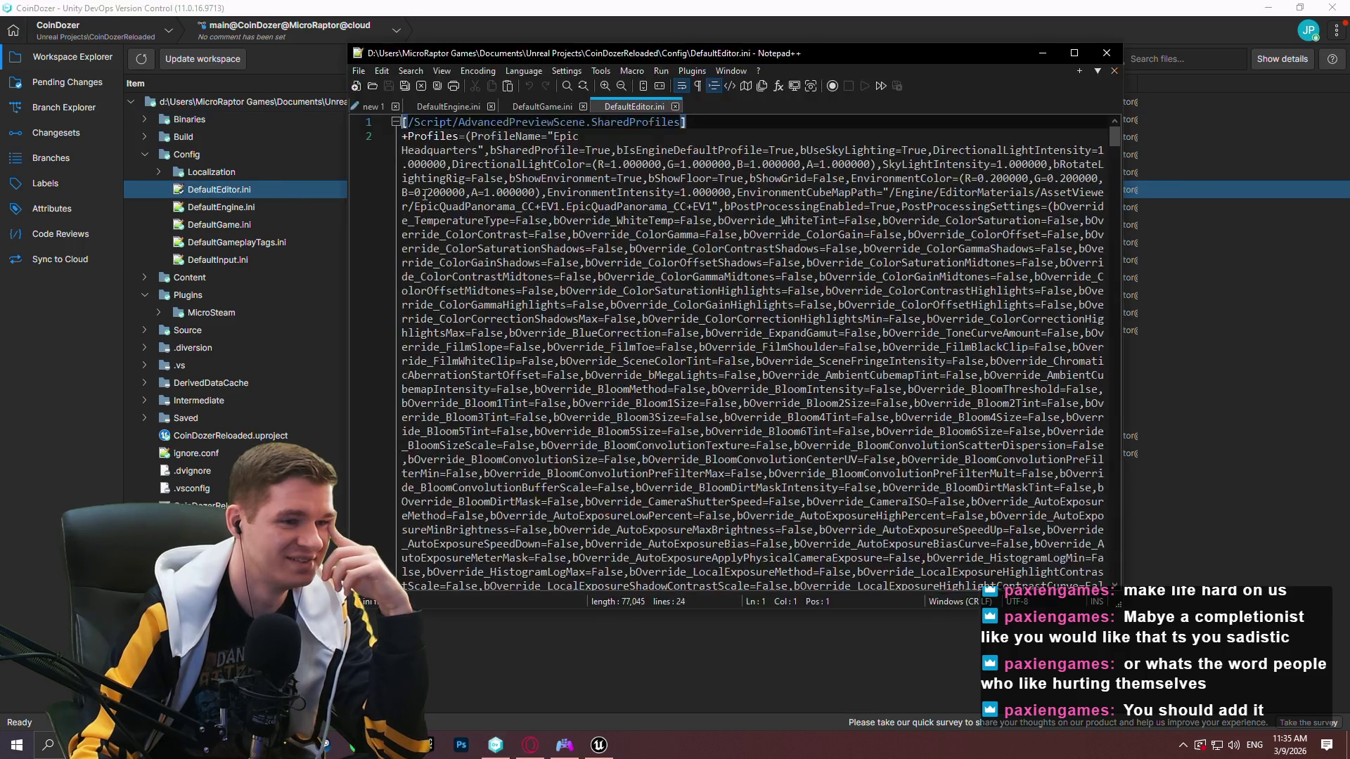
{"action": "mouse_move", "coordinate": [1117, 133]}
{"action": "left_mouse_down"}
{"action": "mouse_move", "coordinate": [1138, 537]}
{"action": "mouse_move", "coordinate": [1187, 107]}
{"action": "left_mouse_up"}
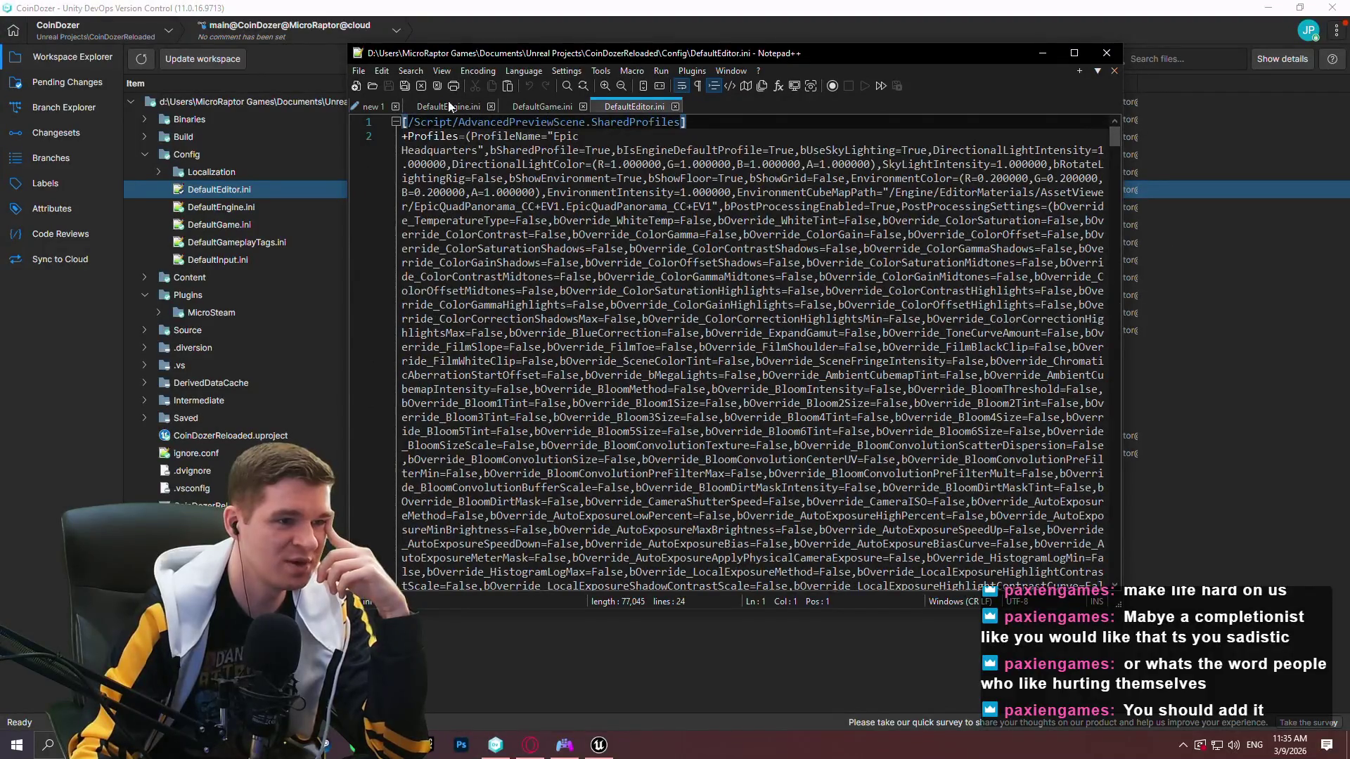
{"action": "left_click", "coordinate": [449, 106]}
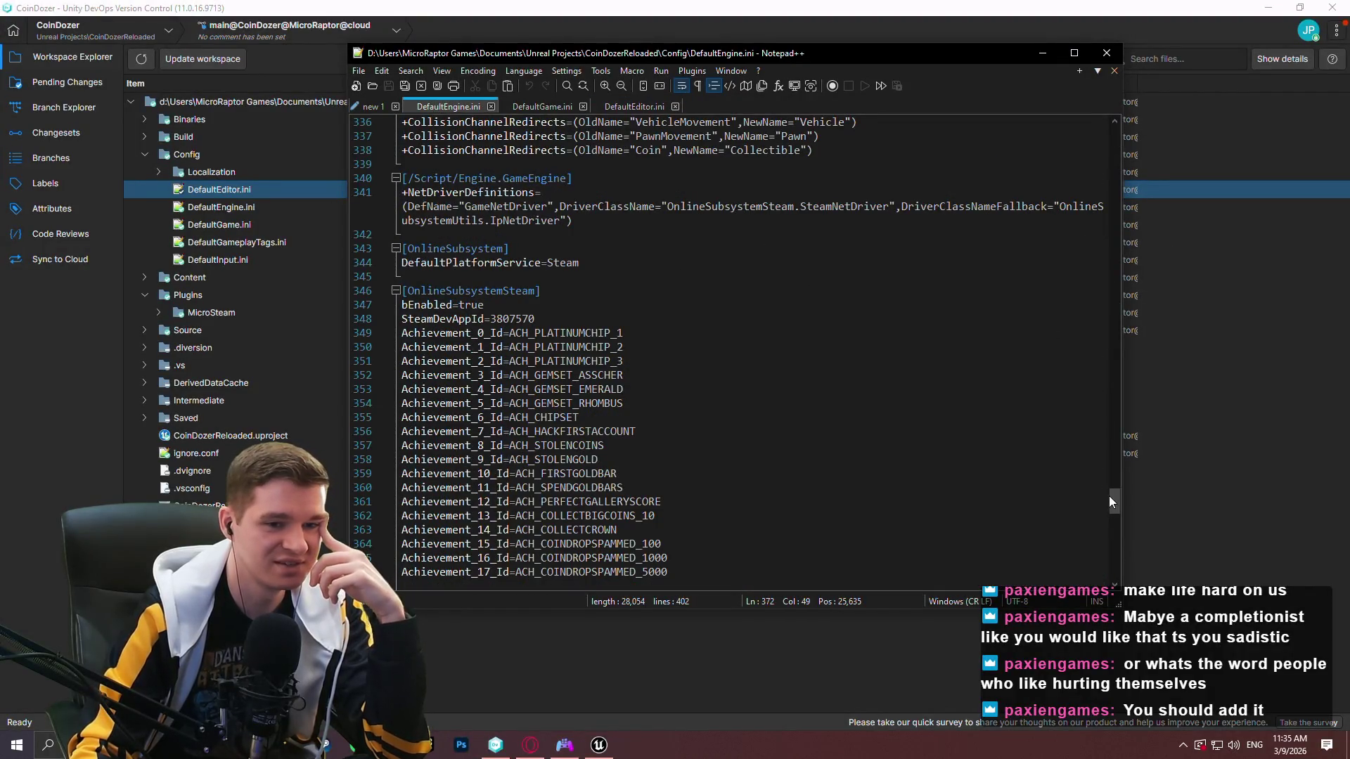
{"action": "left_click_drag", "start_coordinate": [1117, 497], "coordinate": [1125, 512]}
Select lines 340–372 holding the OnlineSubsystemSteam settings, then switch to Unreal Engine.
{"action": "left_click_drag", "start_coordinate": [808, 320], "coordinate": [404, 291]}
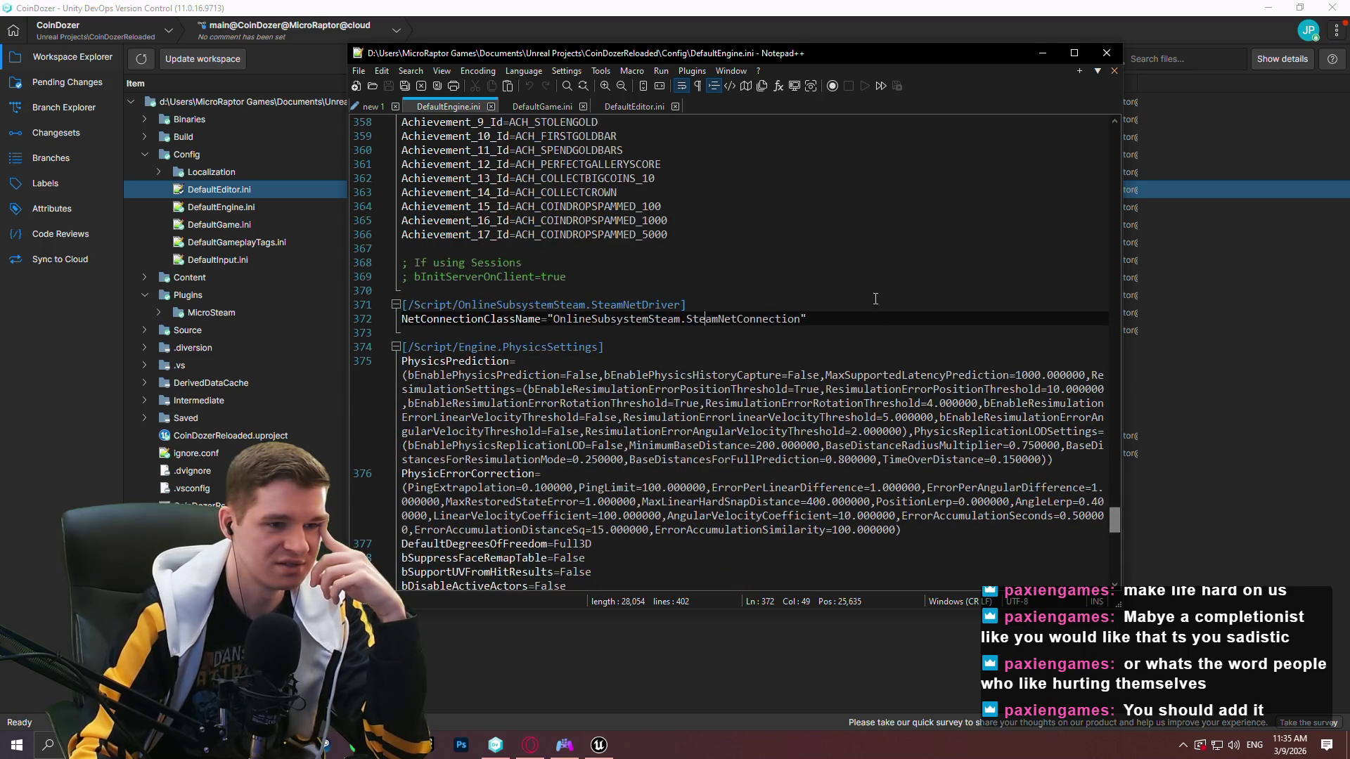
{"action": "mouse_move", "coordinate": [549, 242]}
{"action": "left_mouse_down"}
{"action": "mouse_move", "coordinate": [493, 119]}
{"action": "mouse_move", "coordinate": [447, 603]}
{"action": "mouse_move", "coordinate": [418, 120]}
{"action": "mouse_move", "coordinate": [415, 601]}
{"action": "mouse_move", "coordinate": [412, 123]}
{"action": "mouse_move", "coordinate": [410, 370]}
{"action": "mouse_move", "coordinate": [389, 331]}
{"action": "left_mouse_up"}
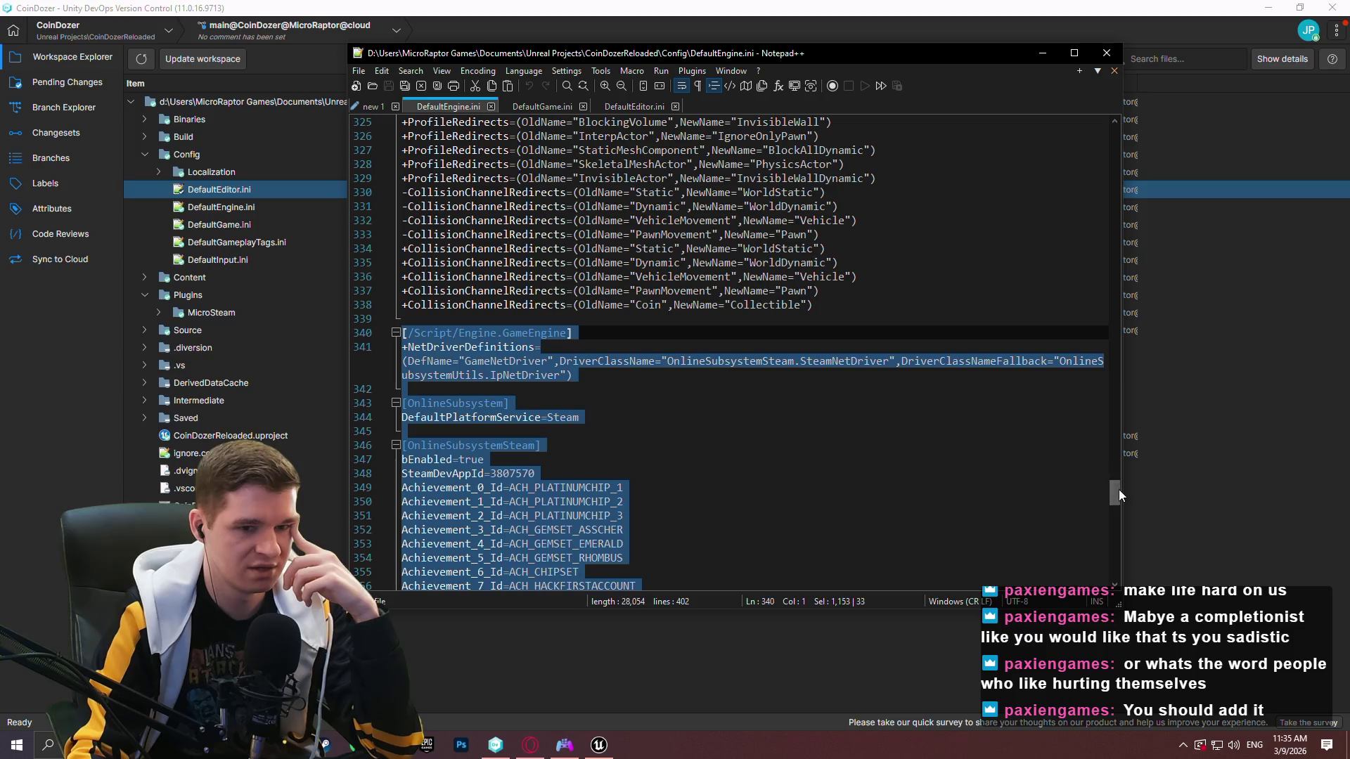
{"action": "left_click_drag", "start_coordinate": [1119, 490], "coordinate": [1119, 508]}
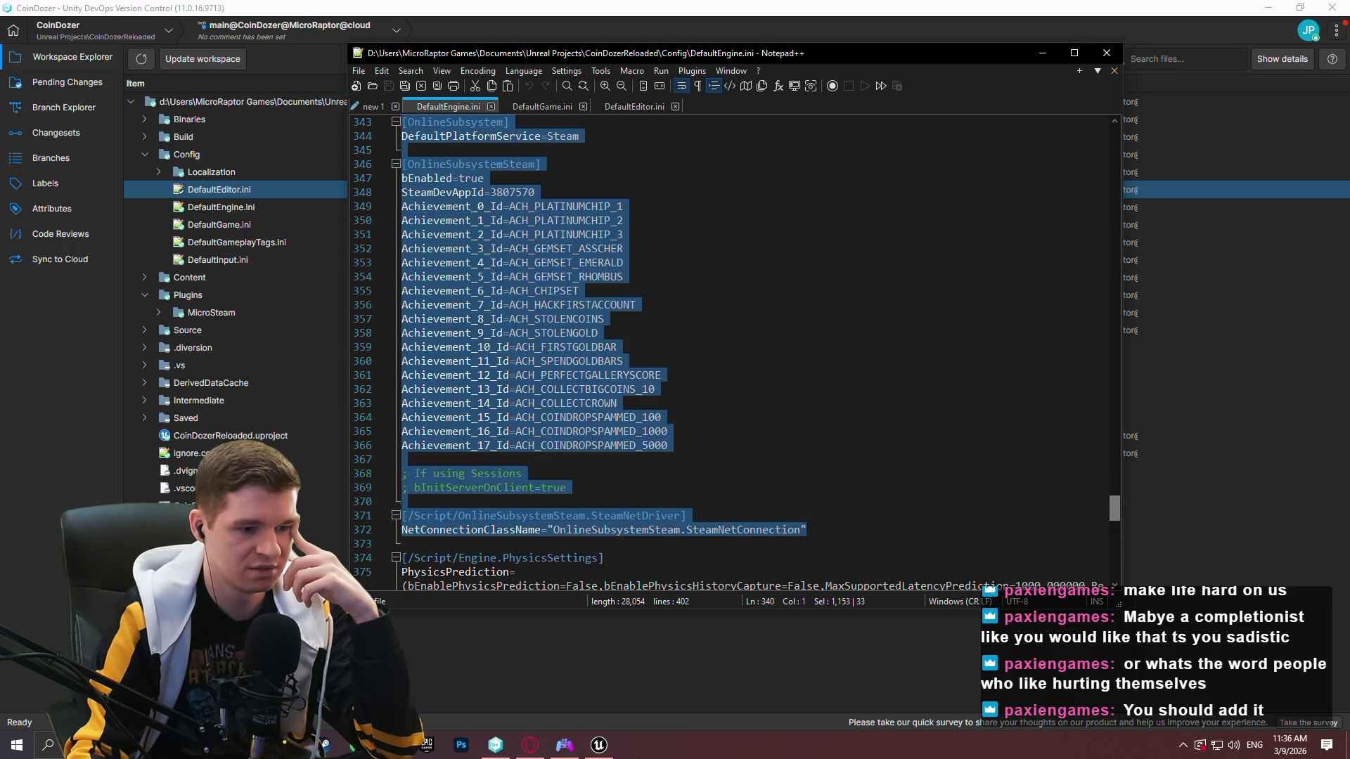
{"action": "left_click", "coordinate": [599, 744]}
{"action": "left_click", "coordinate": [86, 8]}
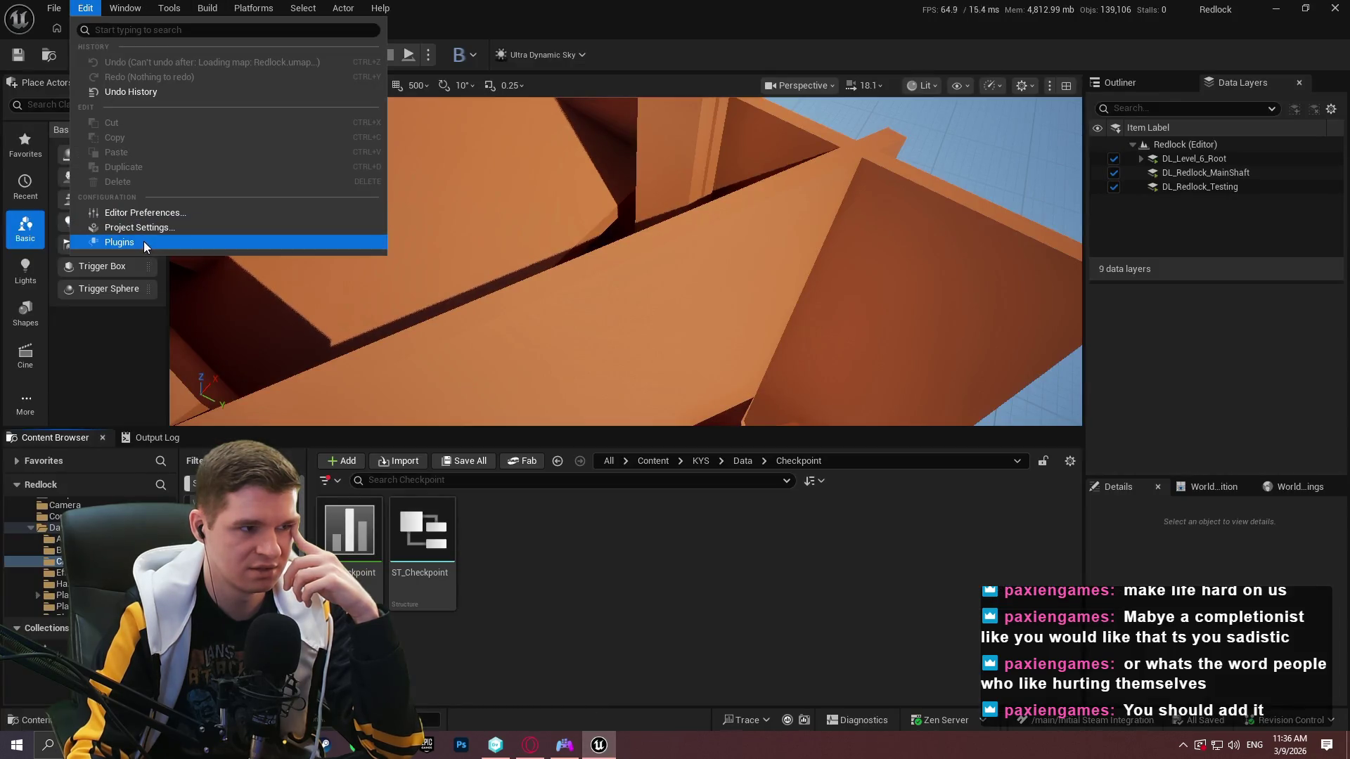
Search plugins for 'online', enable Online Subsystem Steam, and restart the editor.
{"action": "left_click", "coordinate": [95, 244]}
{"action": "type", "text": "online"}
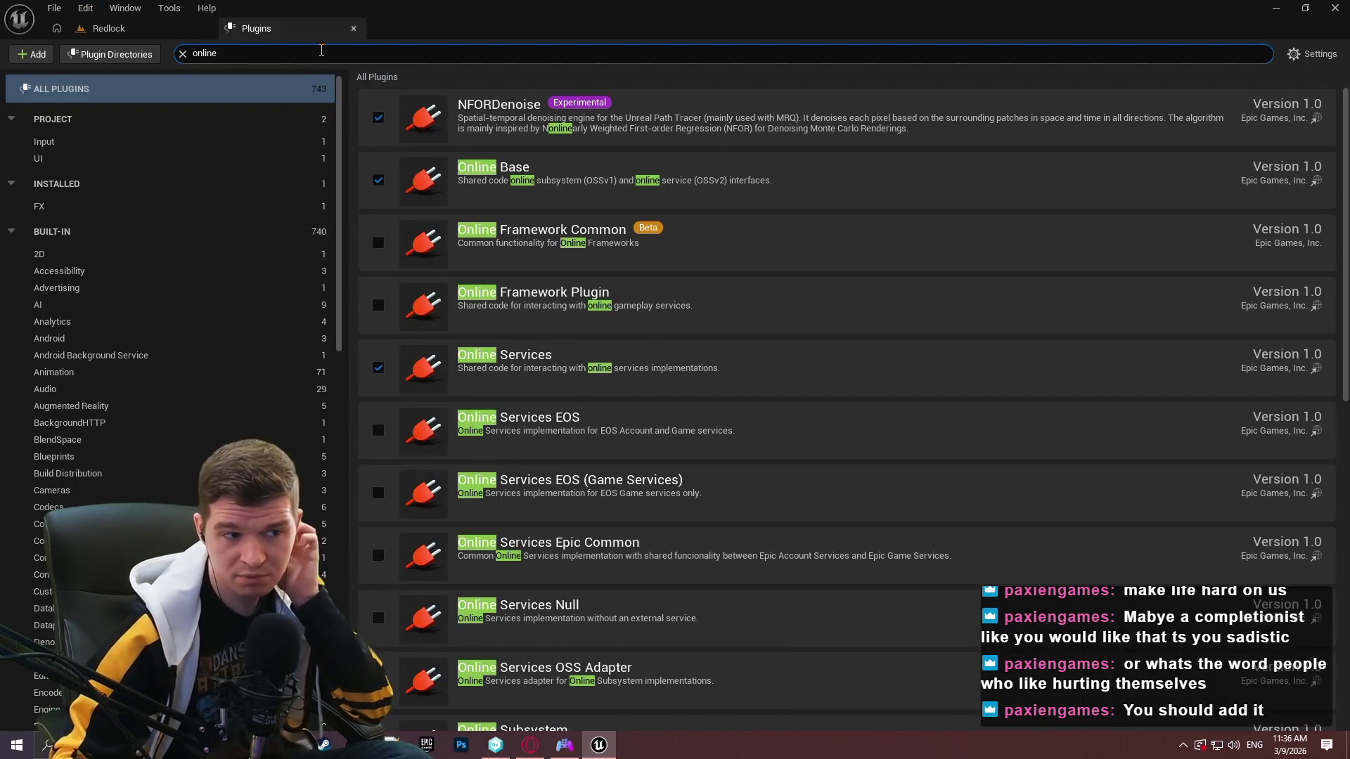
{"action": "scroll", "coordinate": [618, 364], "scroll_direction": "down", "scroll_amount": 1}
{"action": "scroll", "coordinate": [618, 387], "scroll_direction": "down", "scroll_amount": 1}
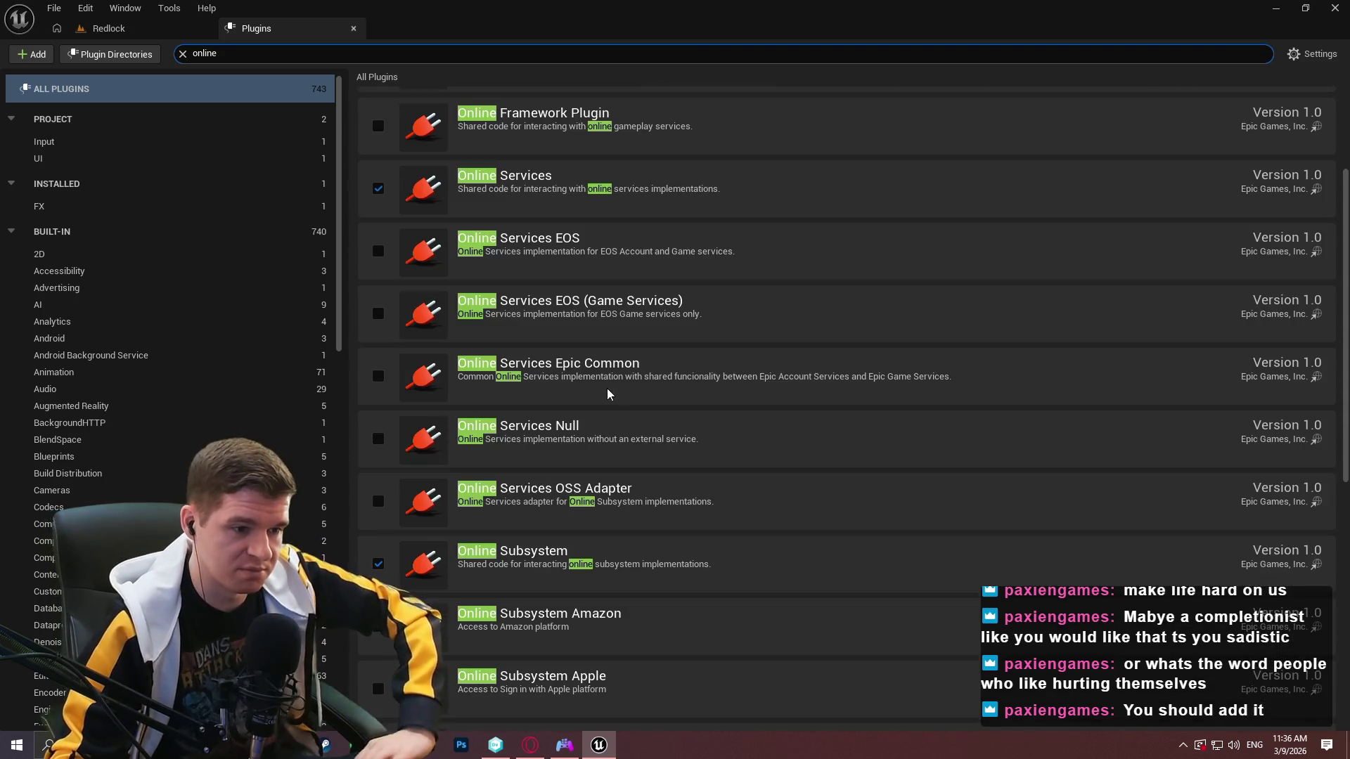
{"action": "scroll", "coordinate": [522, 521], "scroll_direction": "down", "scroll_amount": 5}
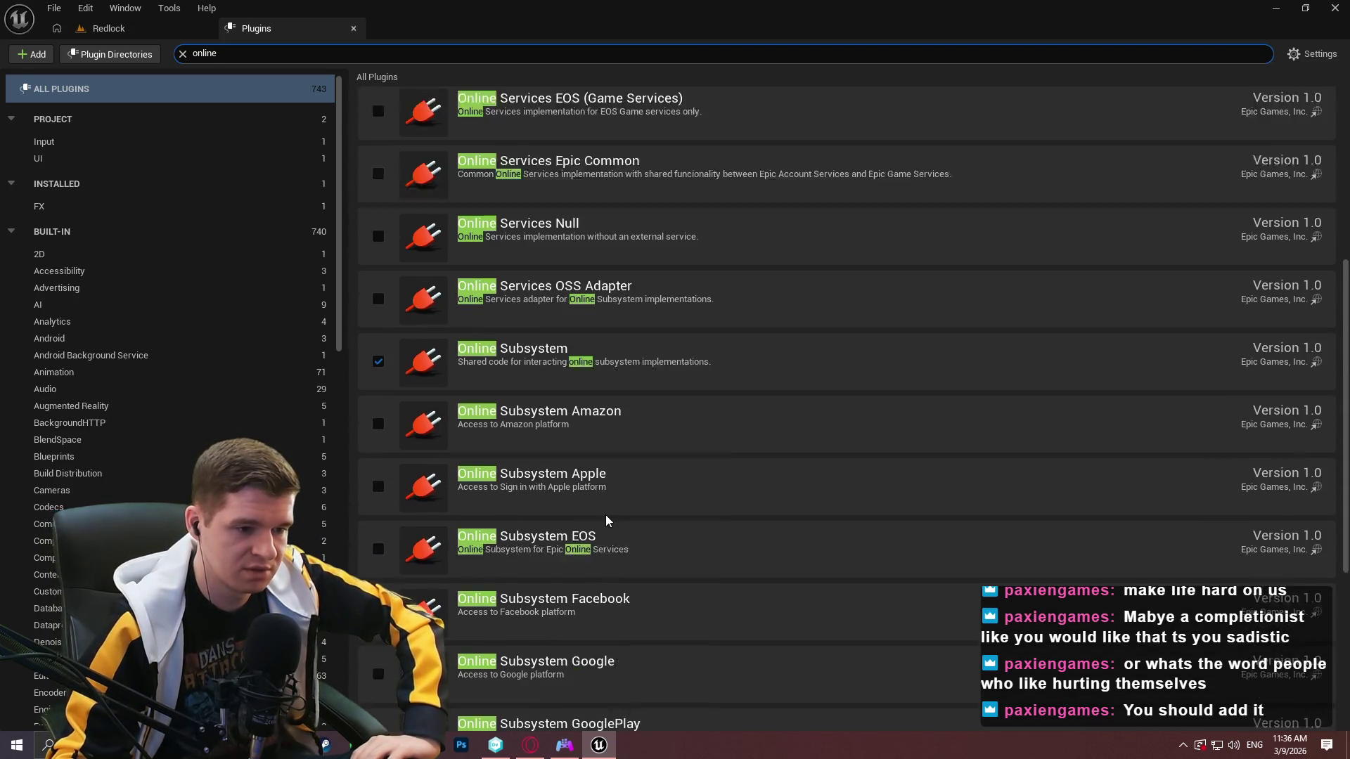
{"action": "scroll", "coordinate": [609, 524], "scroll_direction": "down", "scroll_amount": 4}
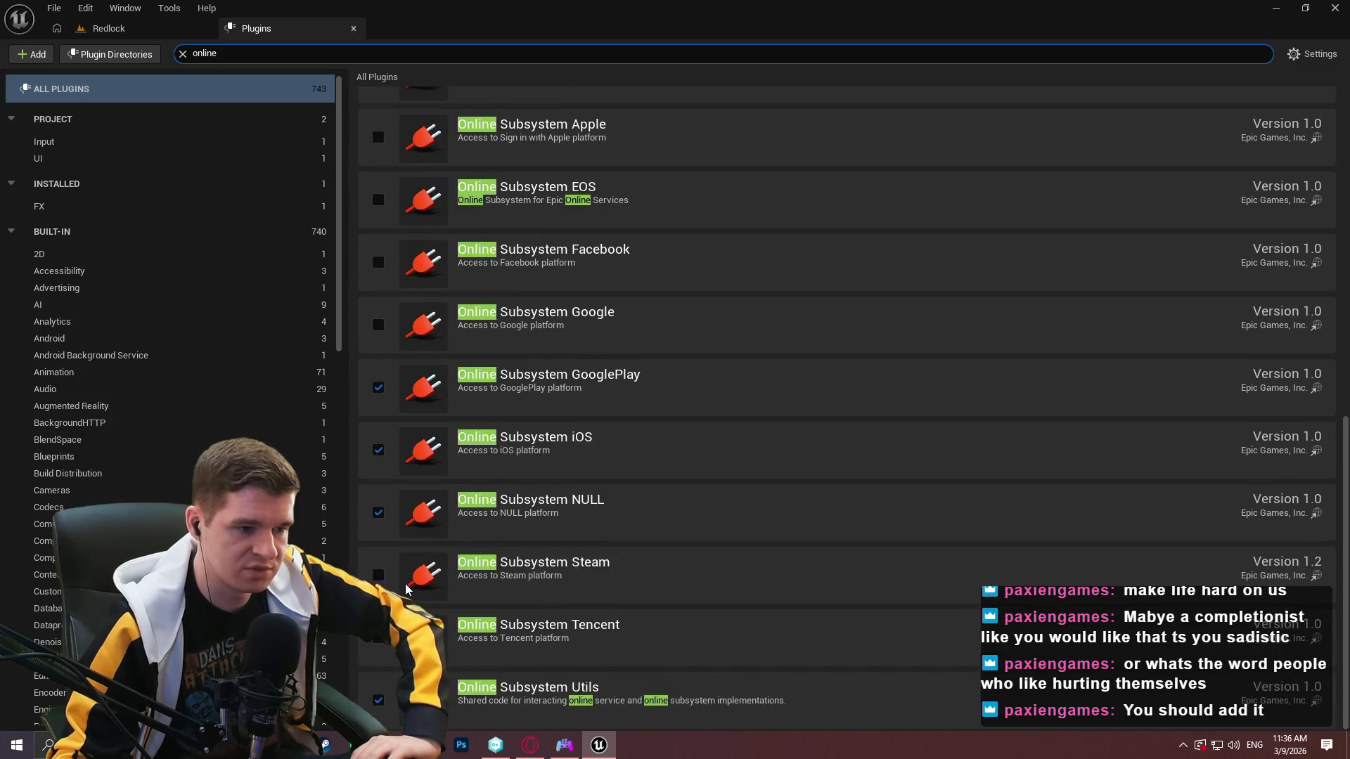
{"action": "left_click", "coordinate": [379, 575]}
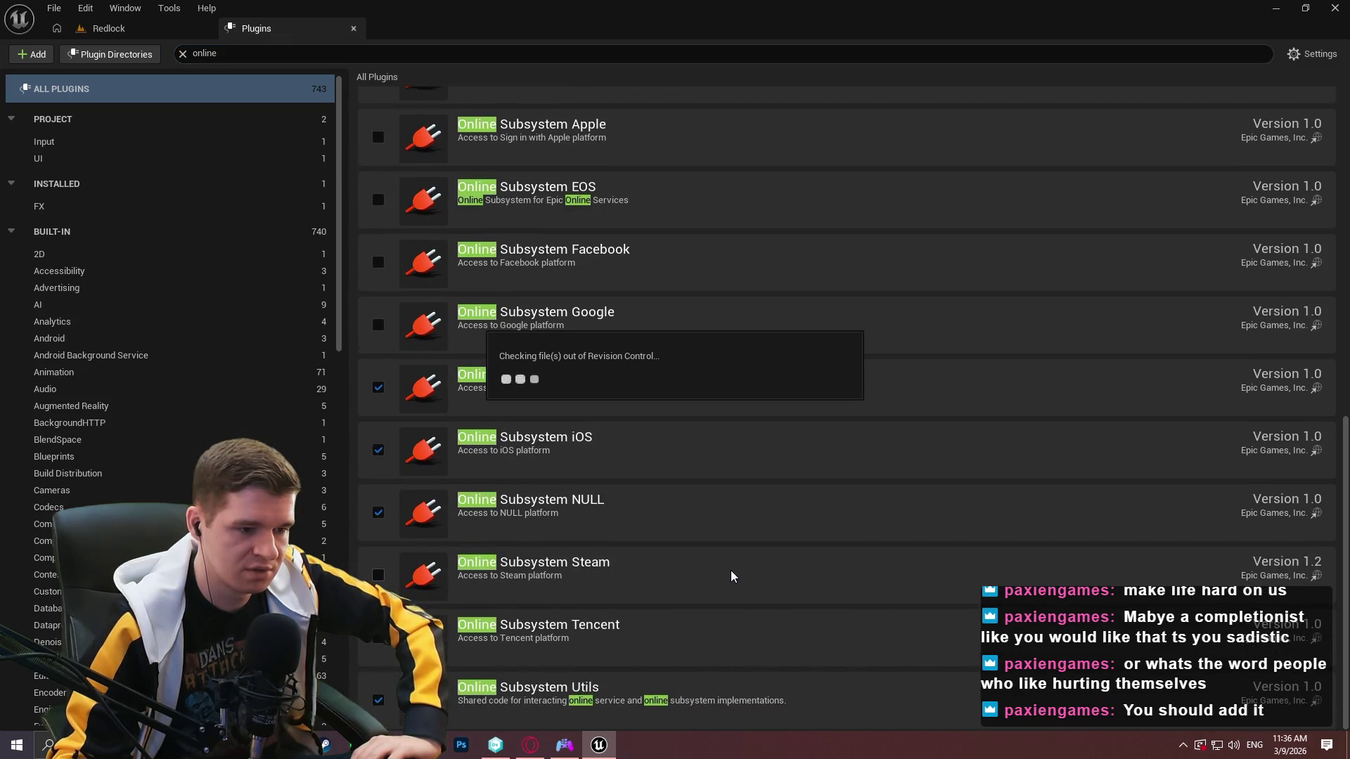
{"action": "scroll", "coordinate": [715, 636], "scroll_direction": "down", "scroll_amount": 1}
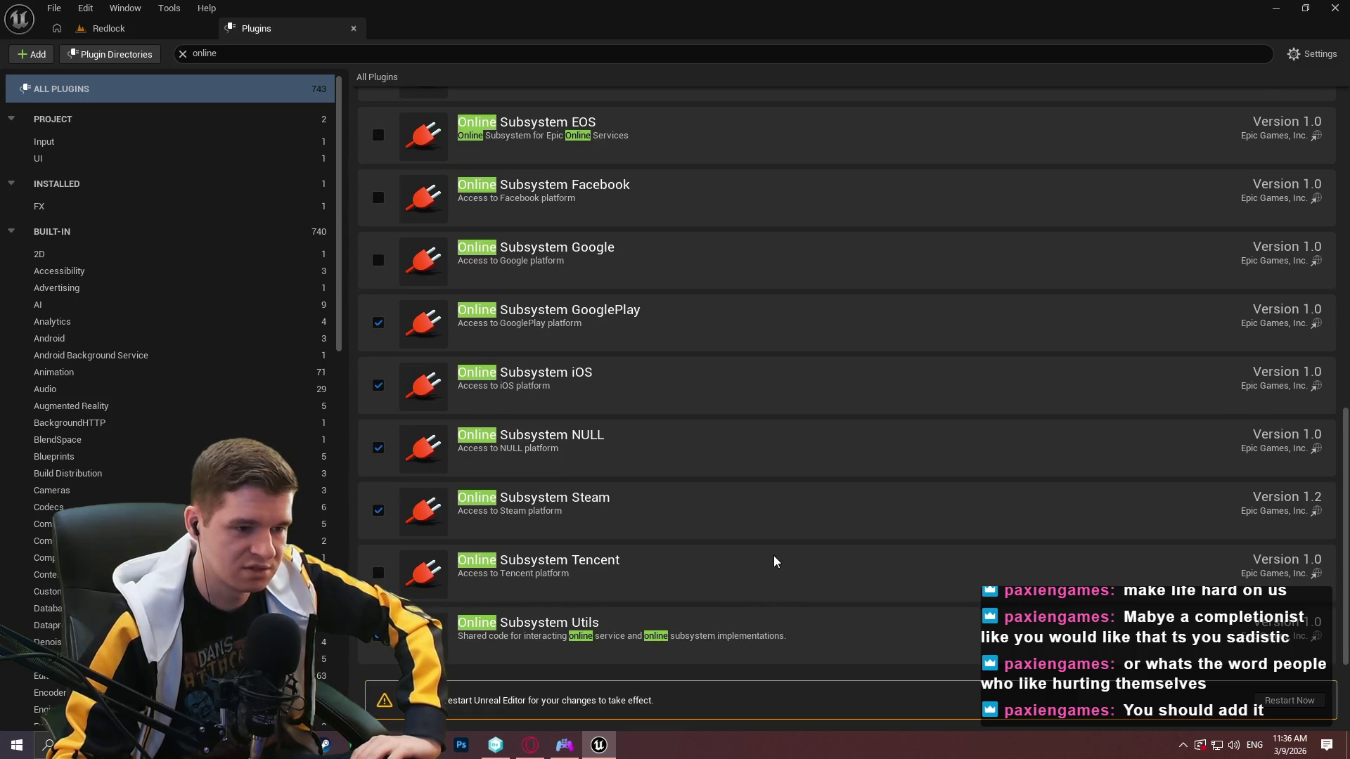
{"action": "left_click", "coordinate": [1272, 712]}
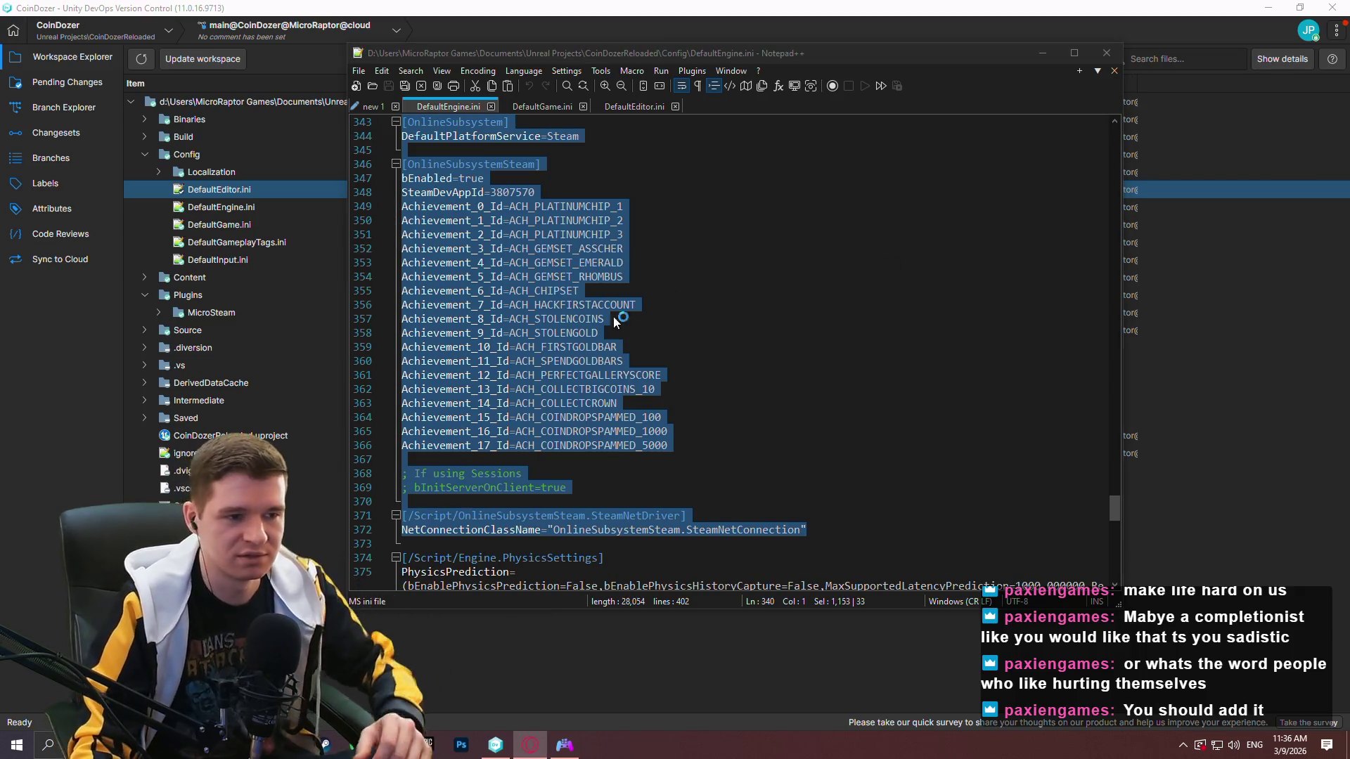
Minimize Notepad++ and move to the desktop showing Unity DevOps Version Control.
{"action": "left_click", "coordinate": [1042, 52]}
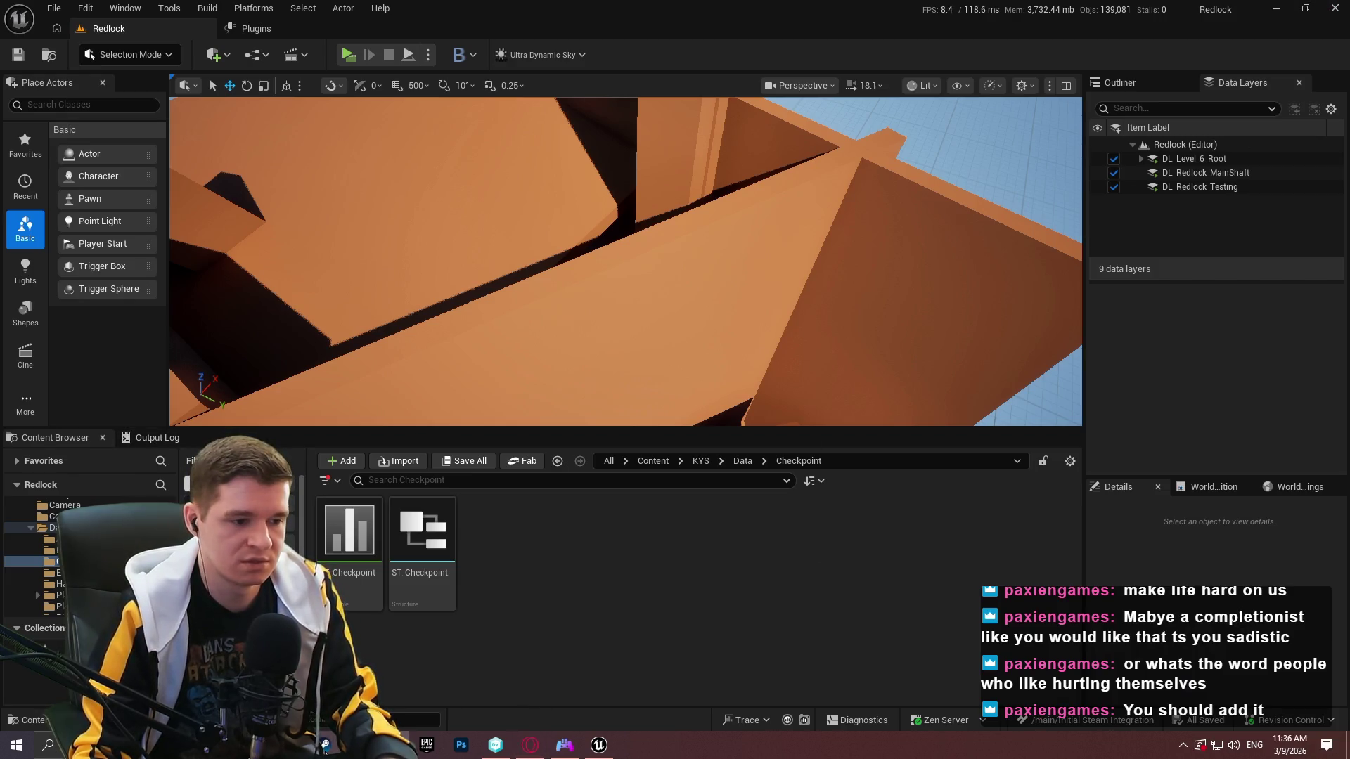
{"action": "key", "text": "ctrl+super+Right"}
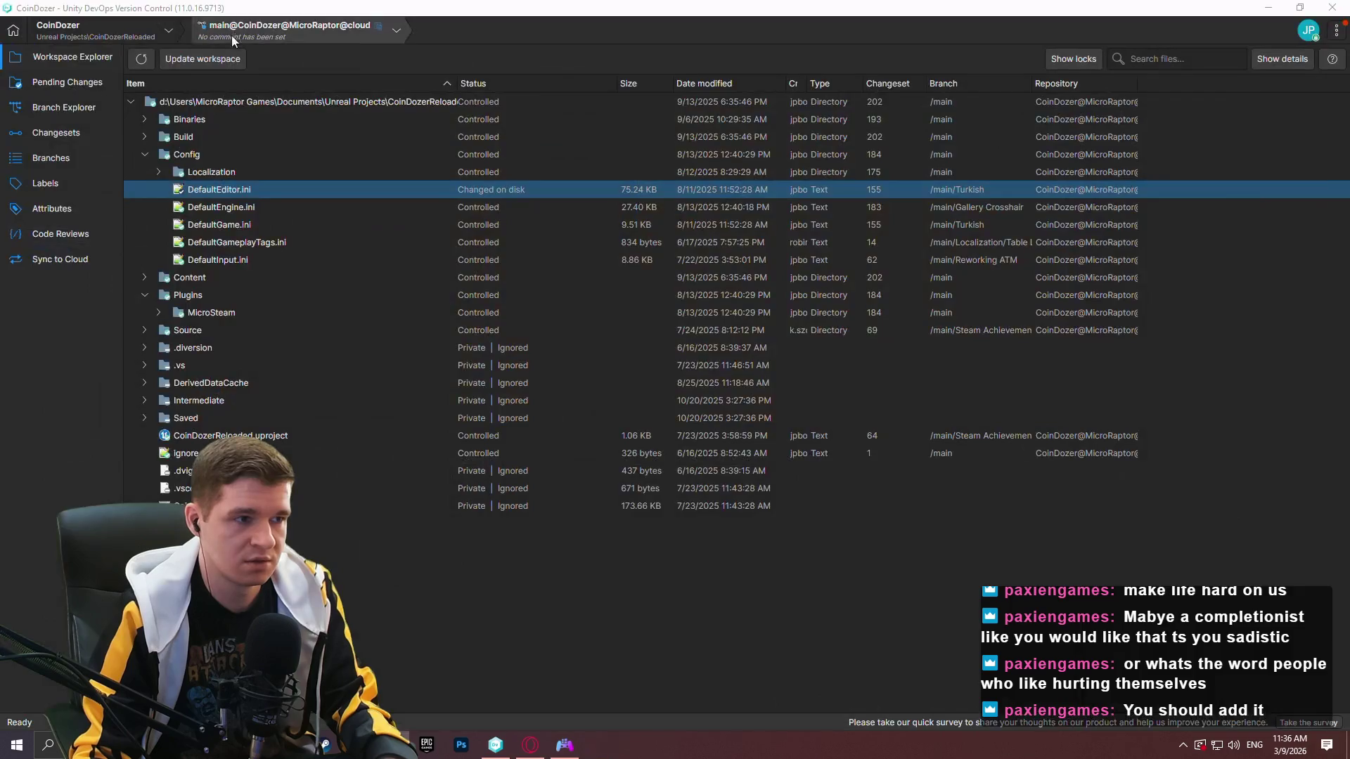
Switch to the IntoTheChasm workspace and open its Config/DefaultEngine.ini in Notepad++.
{"action": "left_click", "coordinate": [65, 35]}
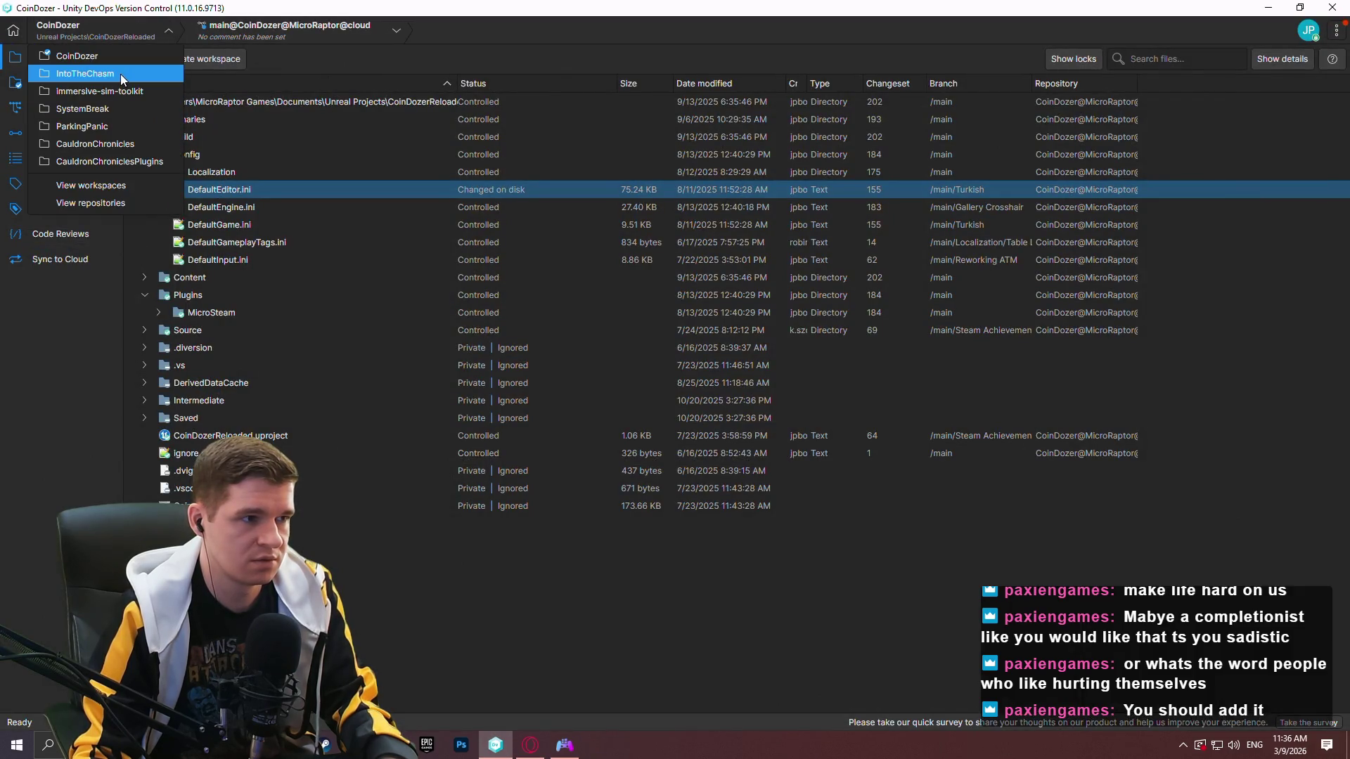
{"action": "left_click", "coordinate": [115, 76]}
{"action": "left_click", "coordinate": [101, 69]}
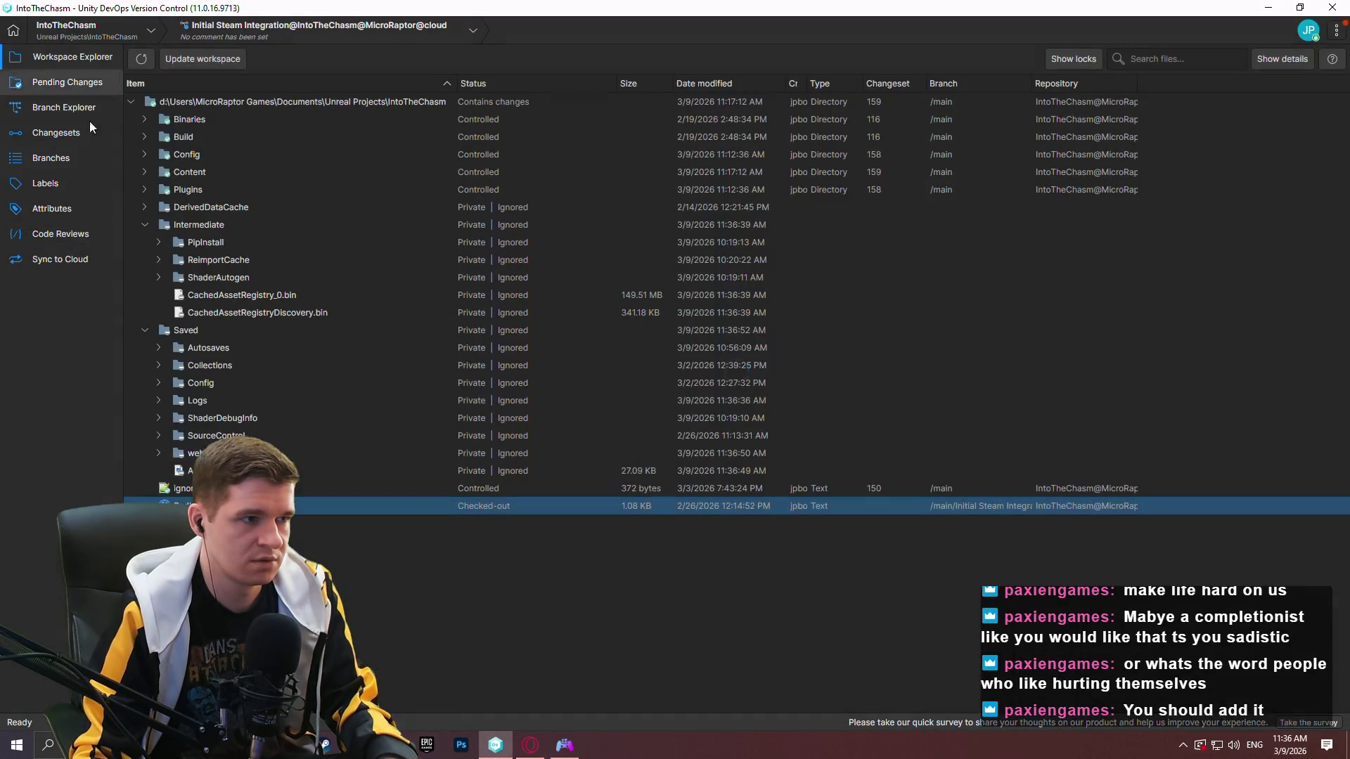
{"action": "left_click", "coordinate": [145, 155]}
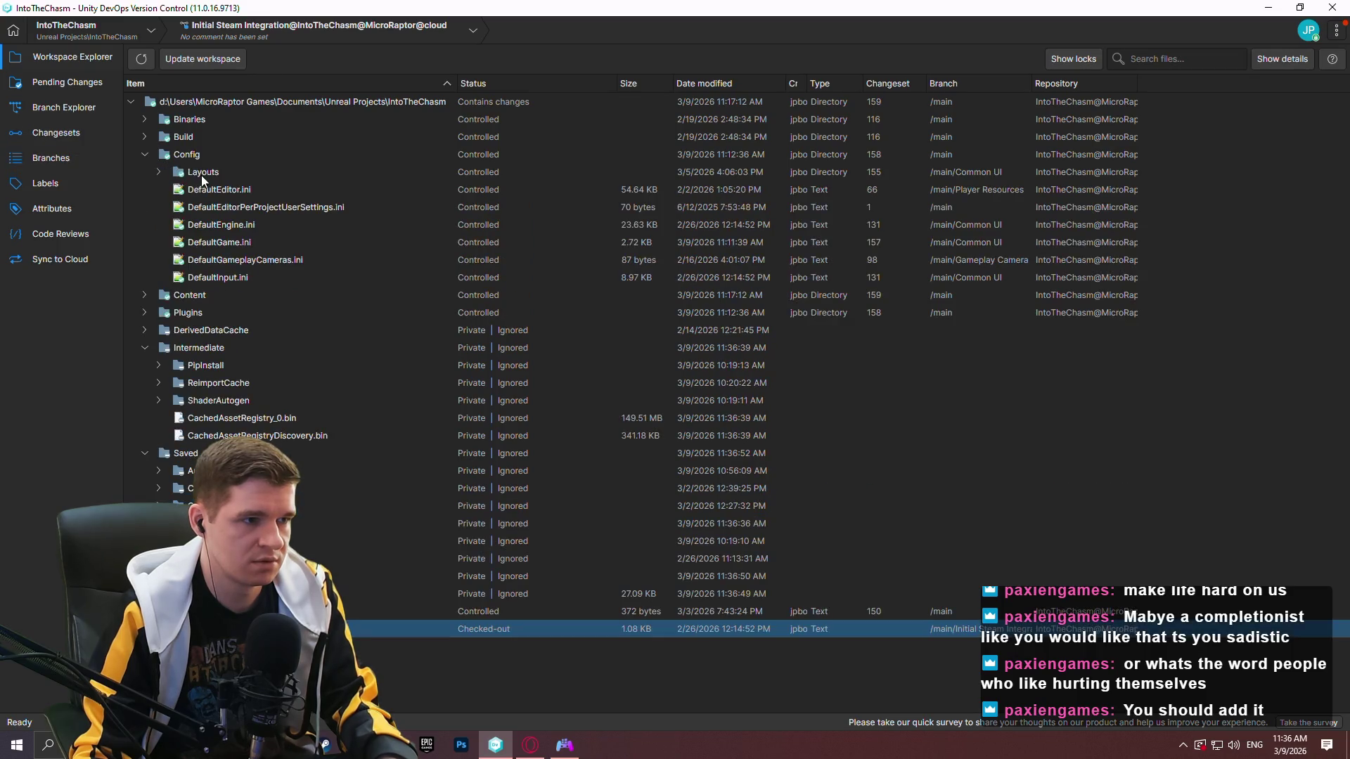
{"action": "left_click", "coordinate": [242, 223]}
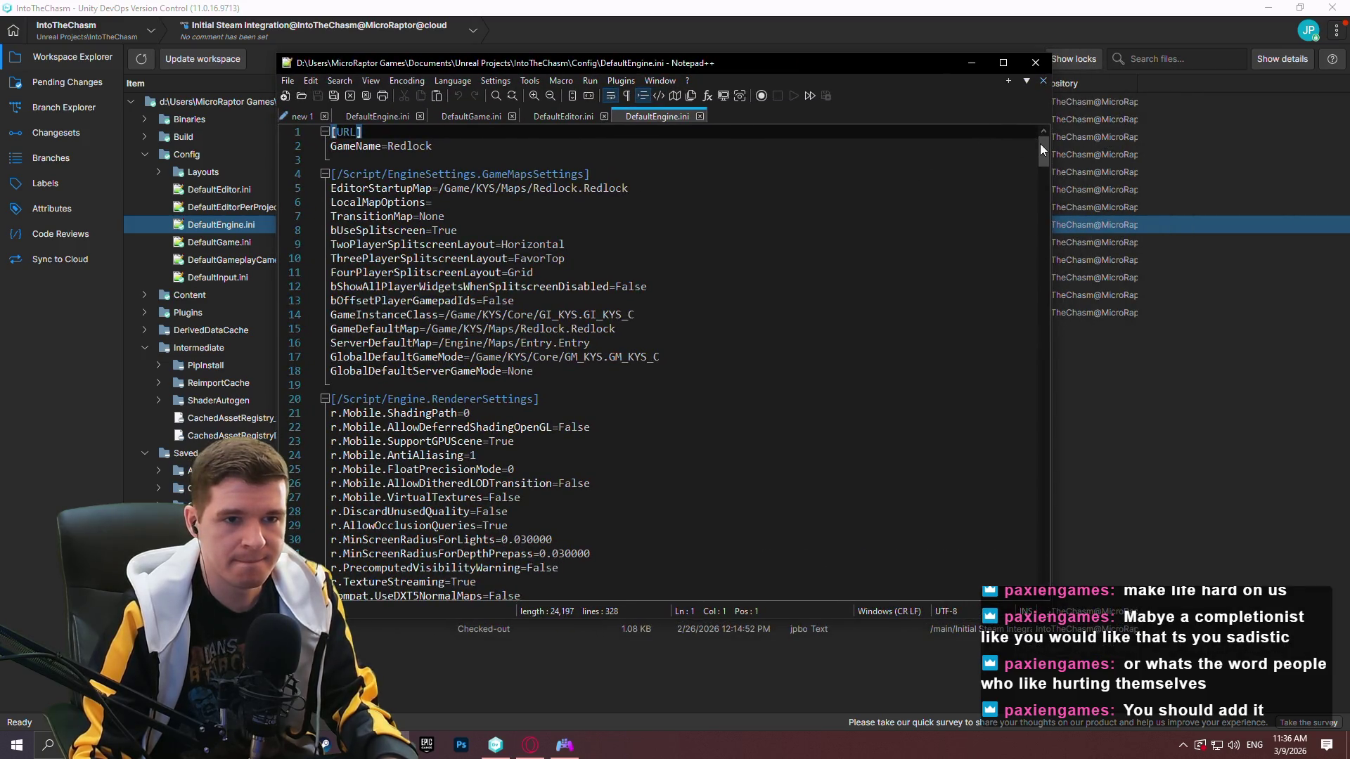
{"action": "left_click_drag", "start_coordinate": [1041, 146], "coordinate": [1006, 552]}
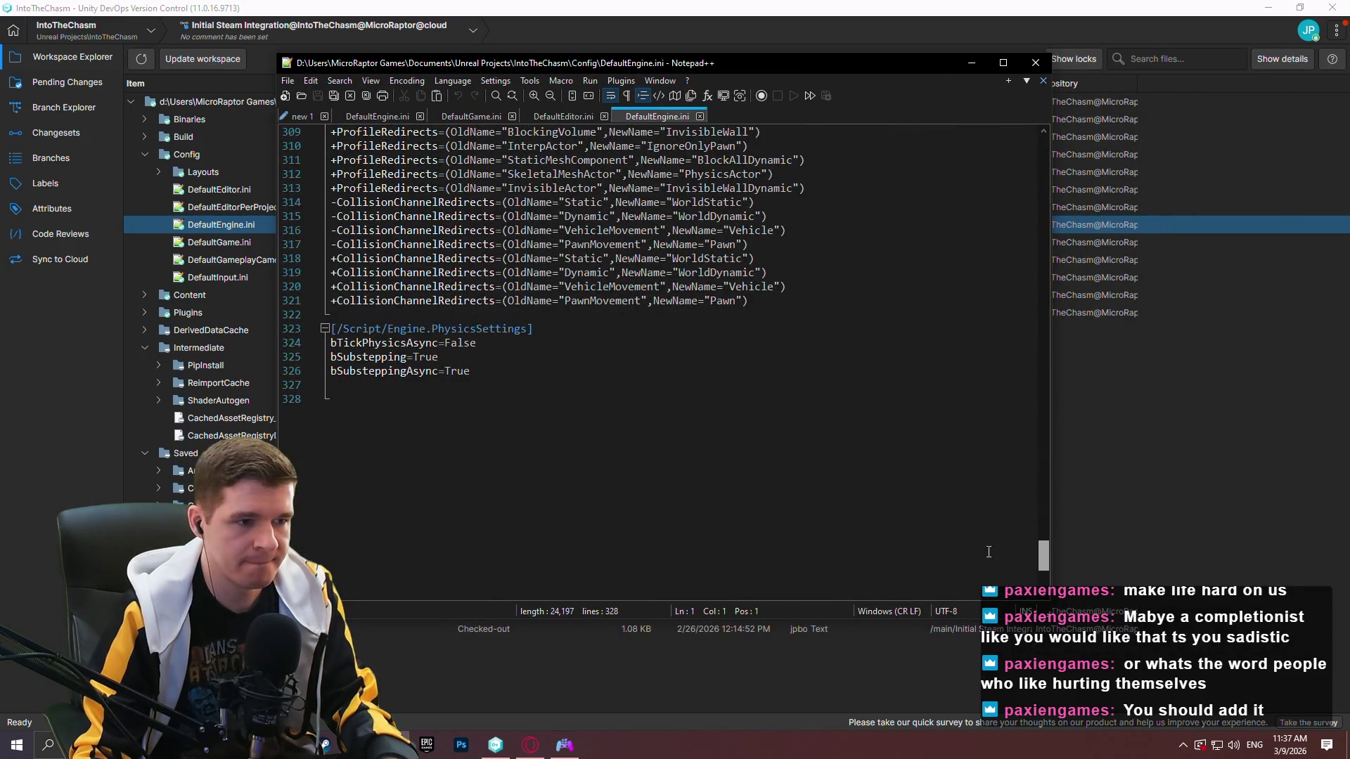
Paste CoinDozerReloaded's Steam online-subsystem, net driver and achievement block at the end of IntoTheChasm's DefaultEngine.ini.
{"action": "left_click", "coordinate": [467, 492]}
{"action": "type", "text": "cp_redlock_level_6_geothermal"}
{"action": "key", "text": "ctrl+z"}
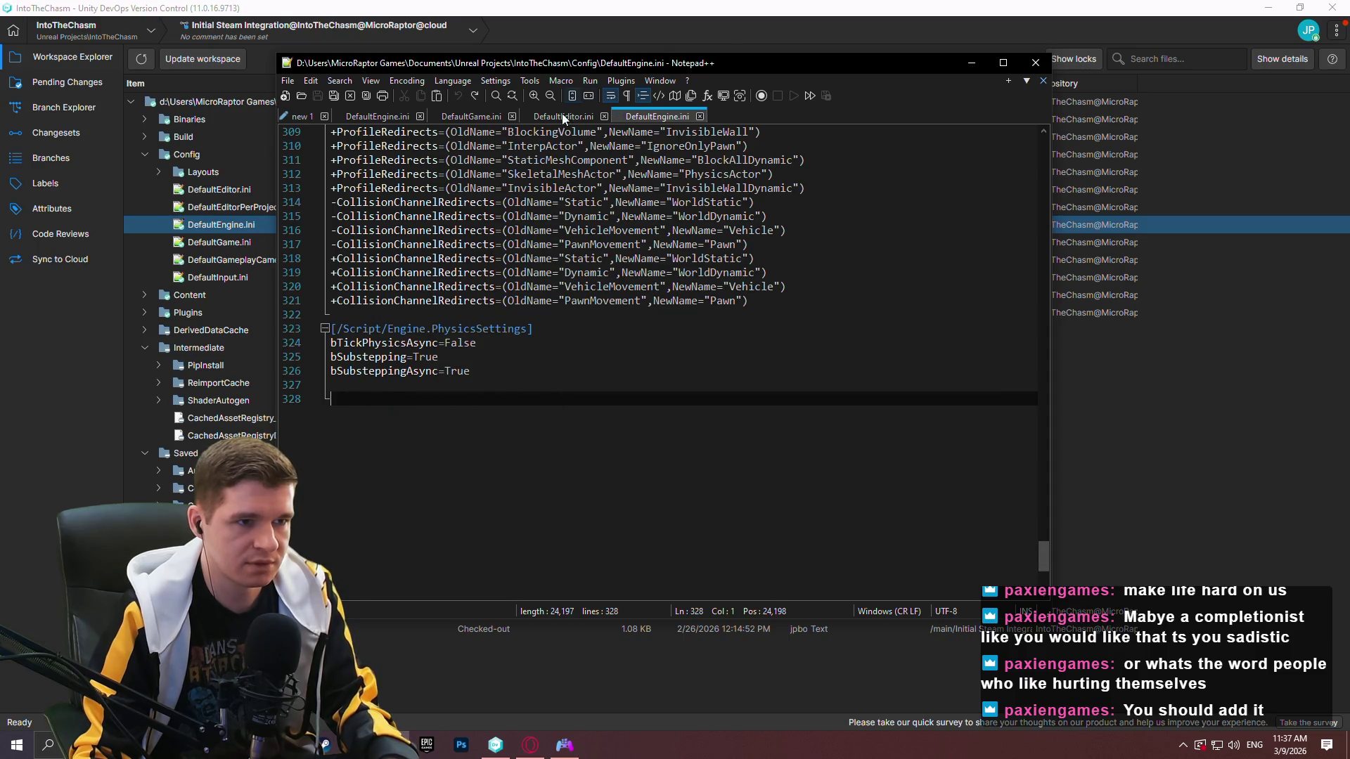
{"action": "left_click", "coordinate": [562, 118]}
{"action": "left_click", "coordinate": [476, 117]}
{"action": "left_click", "coordinate": [365, 116]}
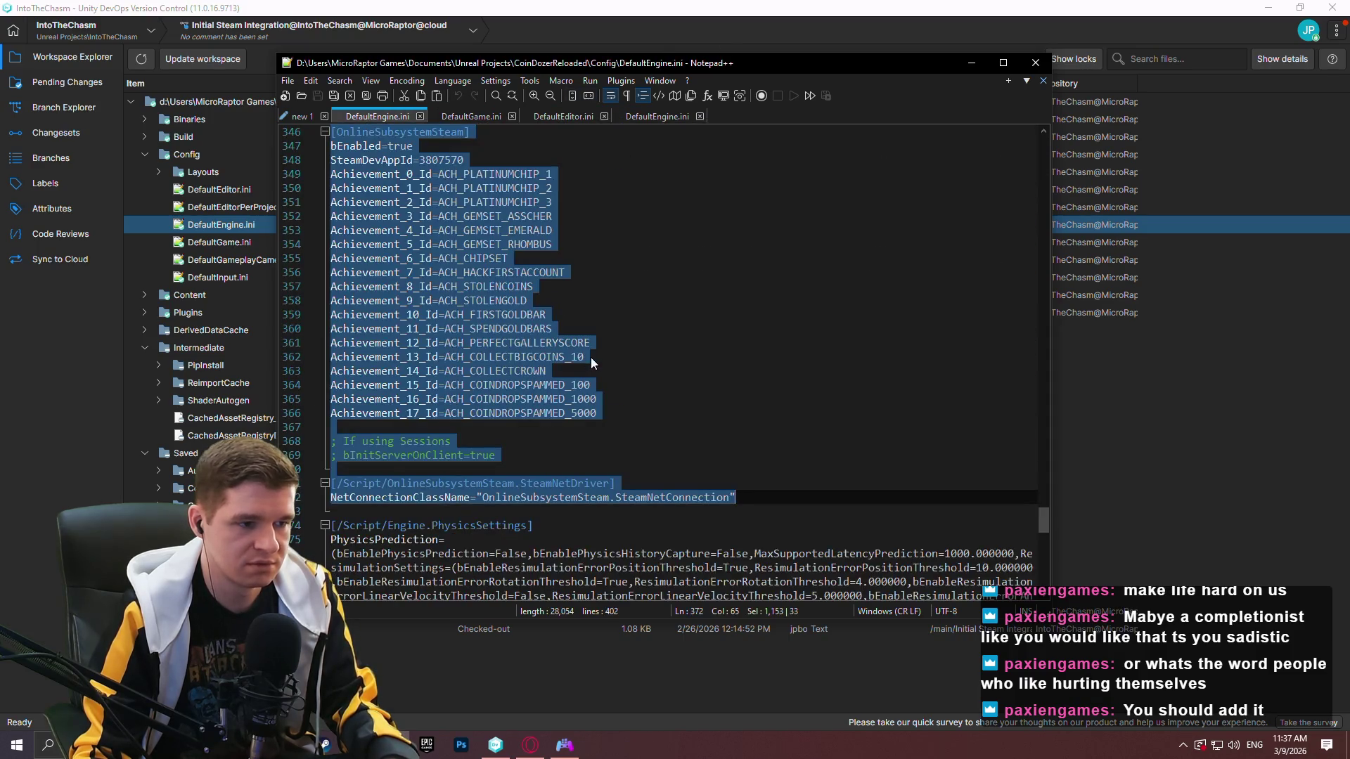
{"action": "left_click", "coordinate": [666, 117]}
{"action": "key", "text": "ctrl+v"}
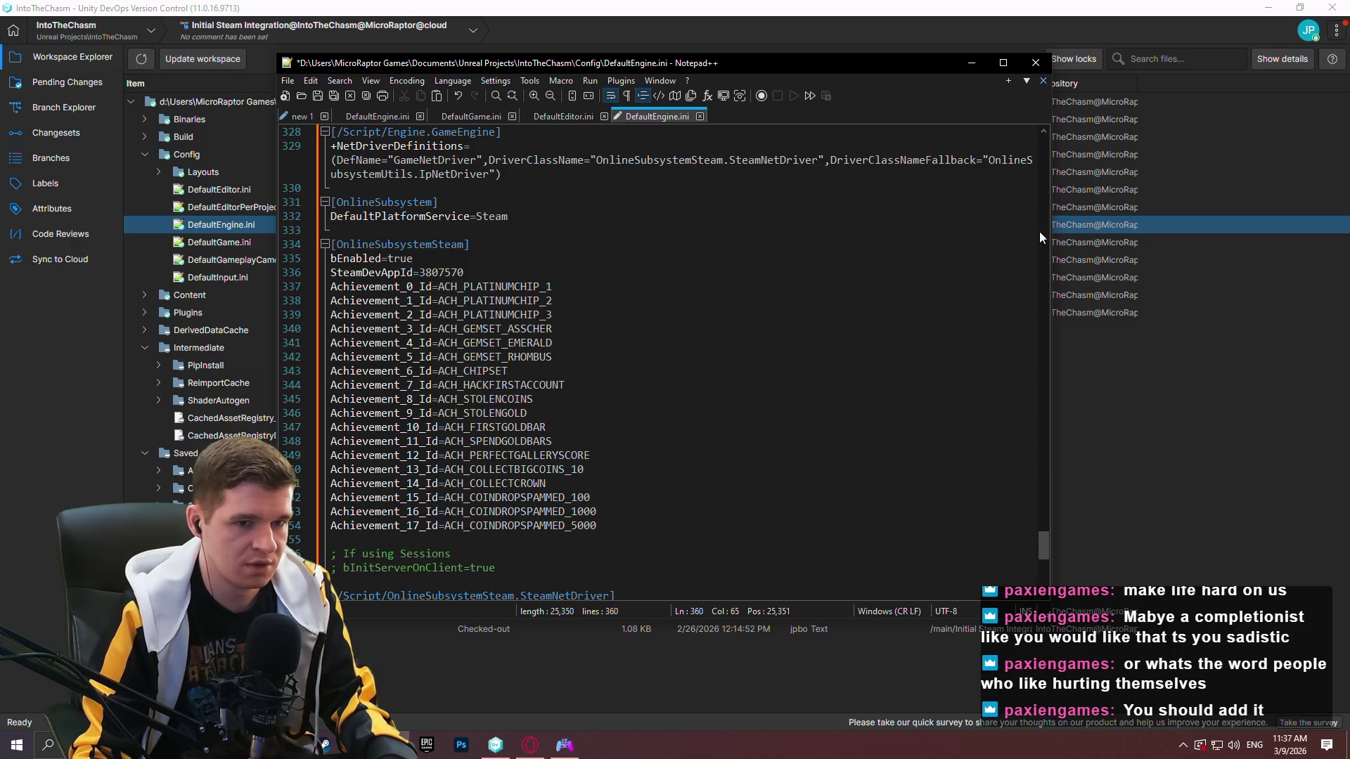
{"action": "left_click_drag", "start_coordinate": [1040, 535], "coordinate": [1044, 543]}
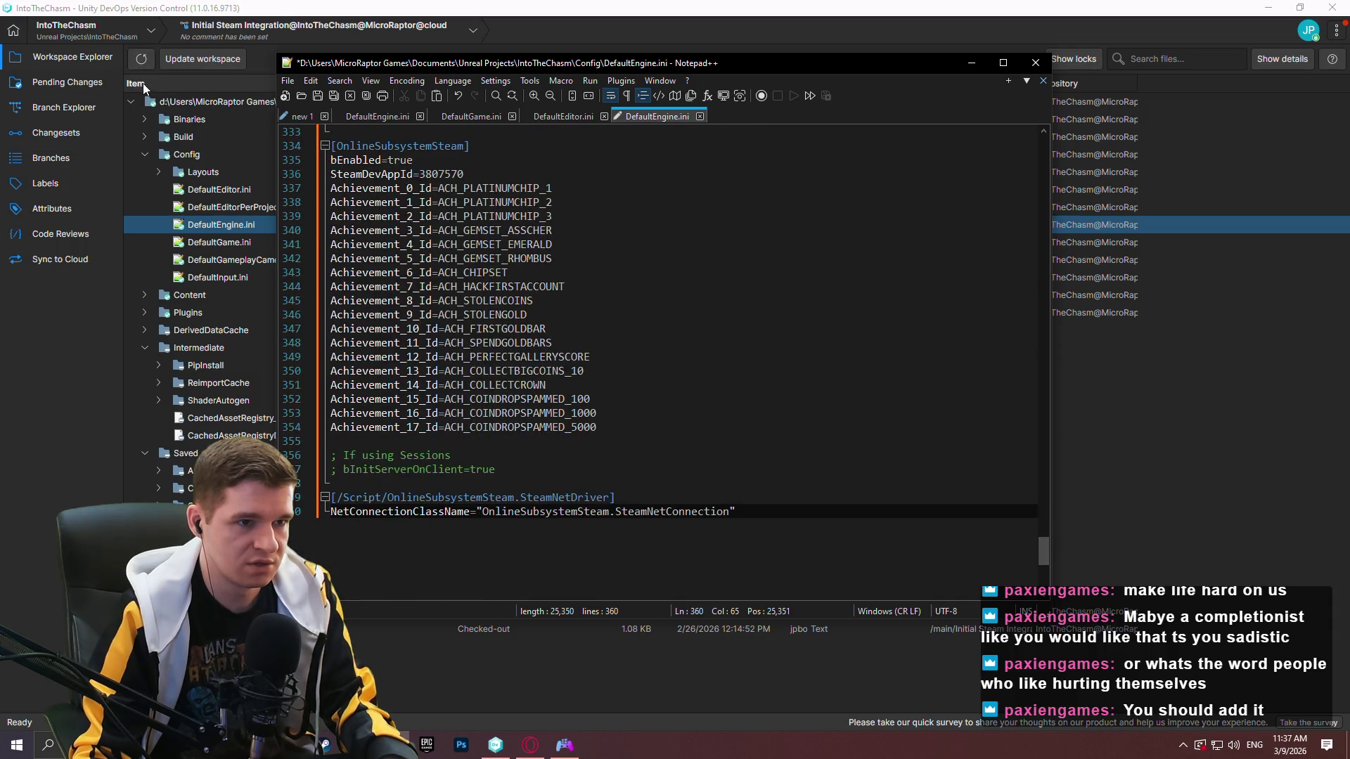
{"action": "left_click", "coordinate": [142, 65]}
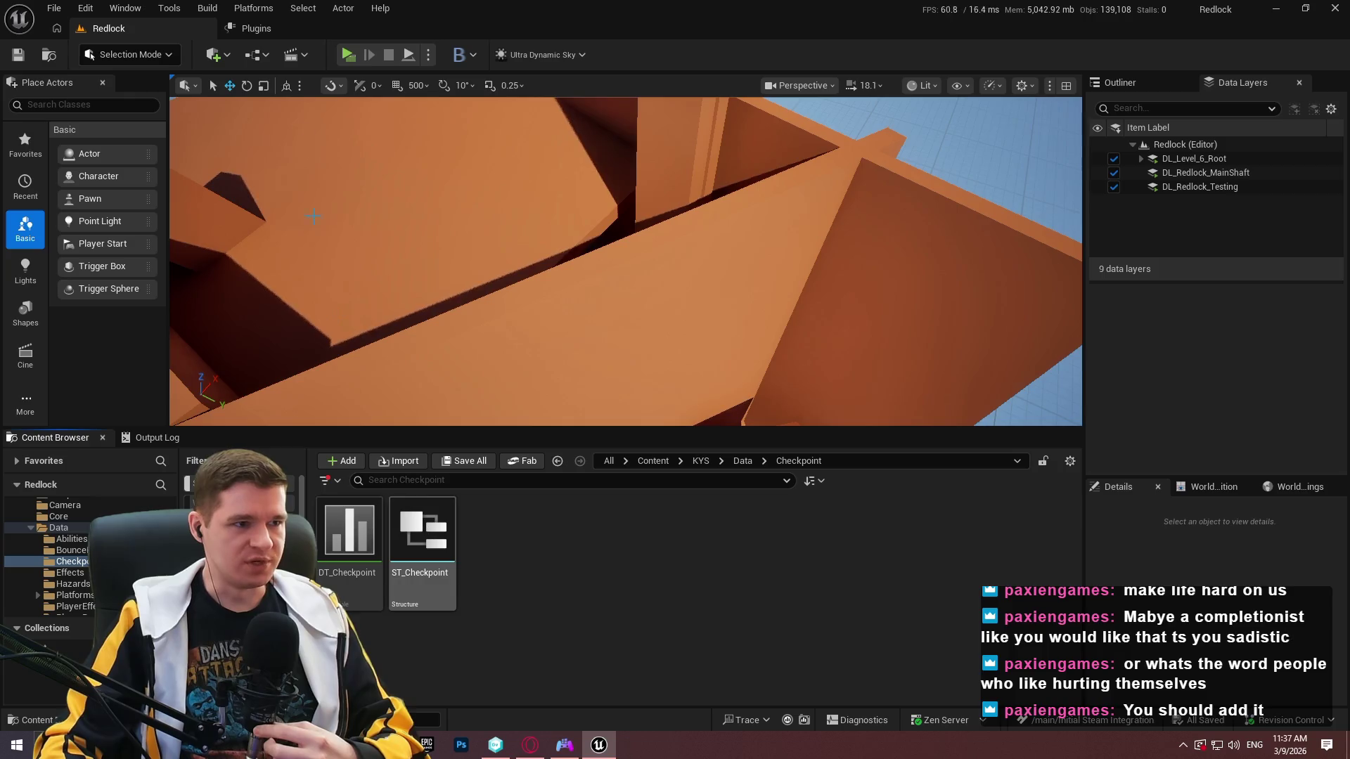
Open Project Settings from the Edit menu and look over the settings list.
{"action": "left_click", "coordinate": [429, 55]}
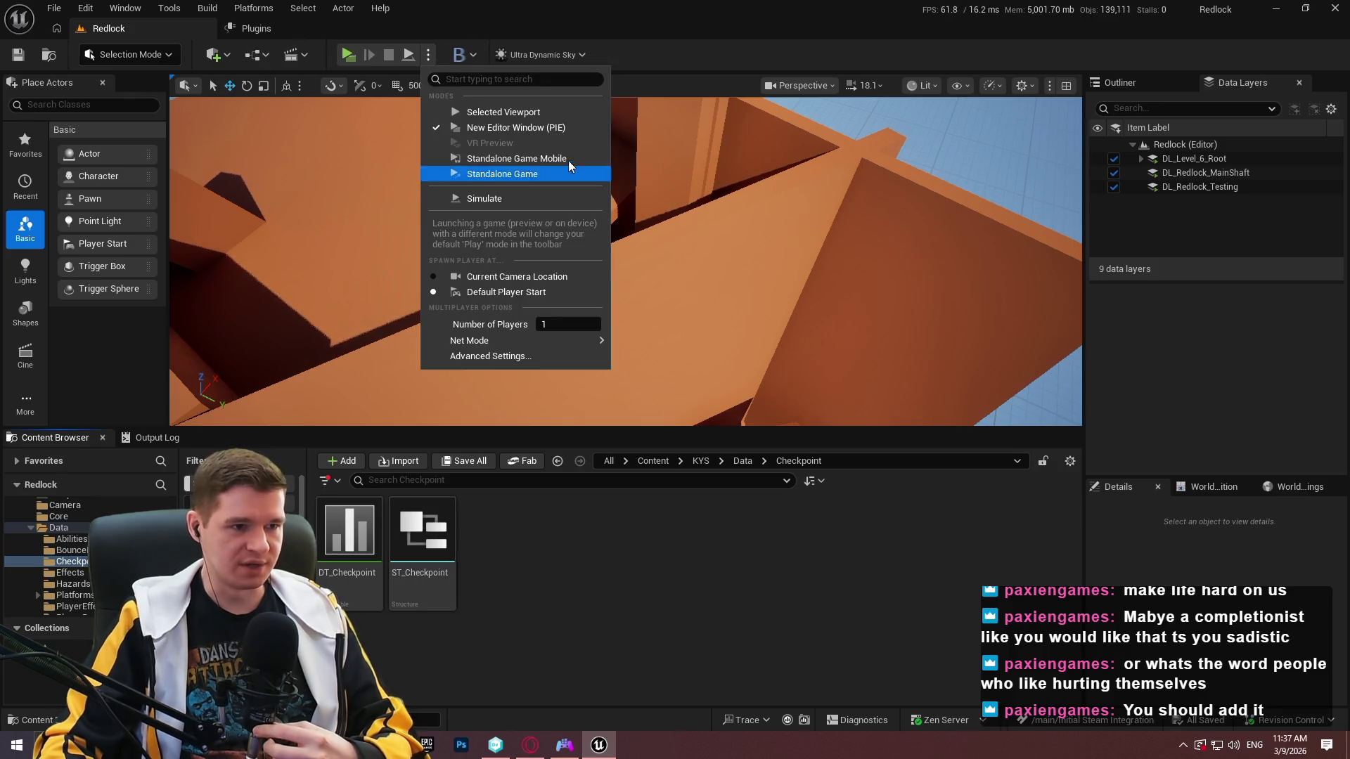
{"action": "left_click", "coordinate": [85, 7]}
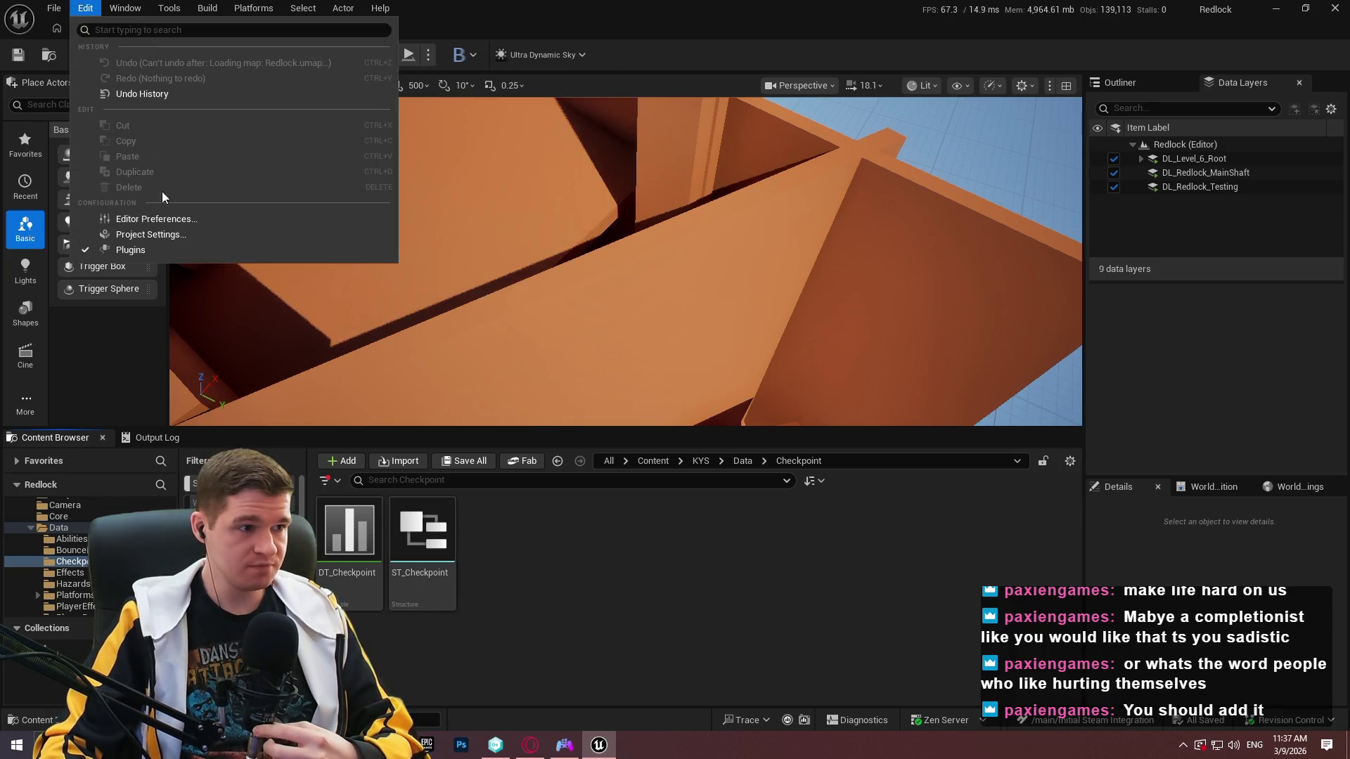
{"action": "left_click", "coordinate": [196, 210]}
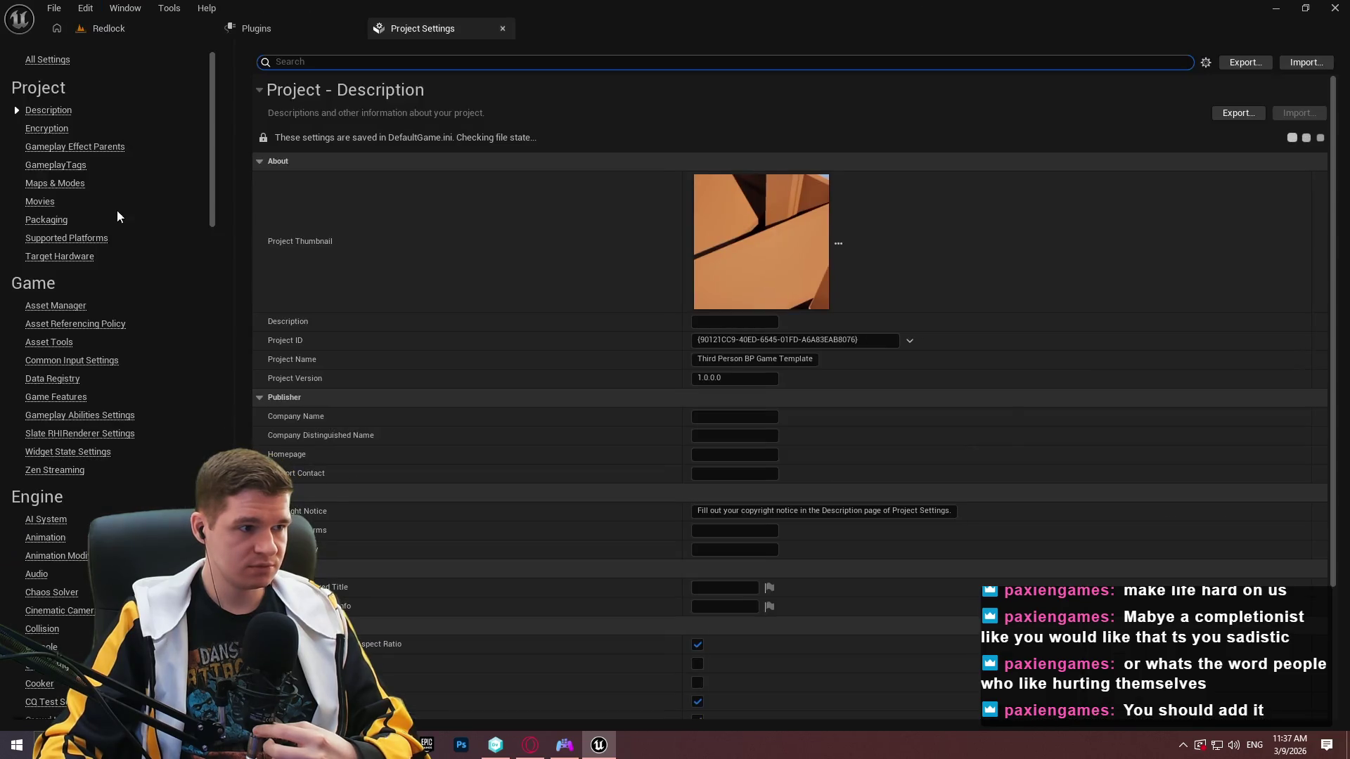
{"action": "mouse_move", "coordinate": [210, 118]}
{"action": "left_mouse_down"}
{"action": "mouse_move", "coordinate": [250, 360]}
{"action": "mouse_move", "coordinate": [258, 711]}
{"action": "left_mouse_up"}
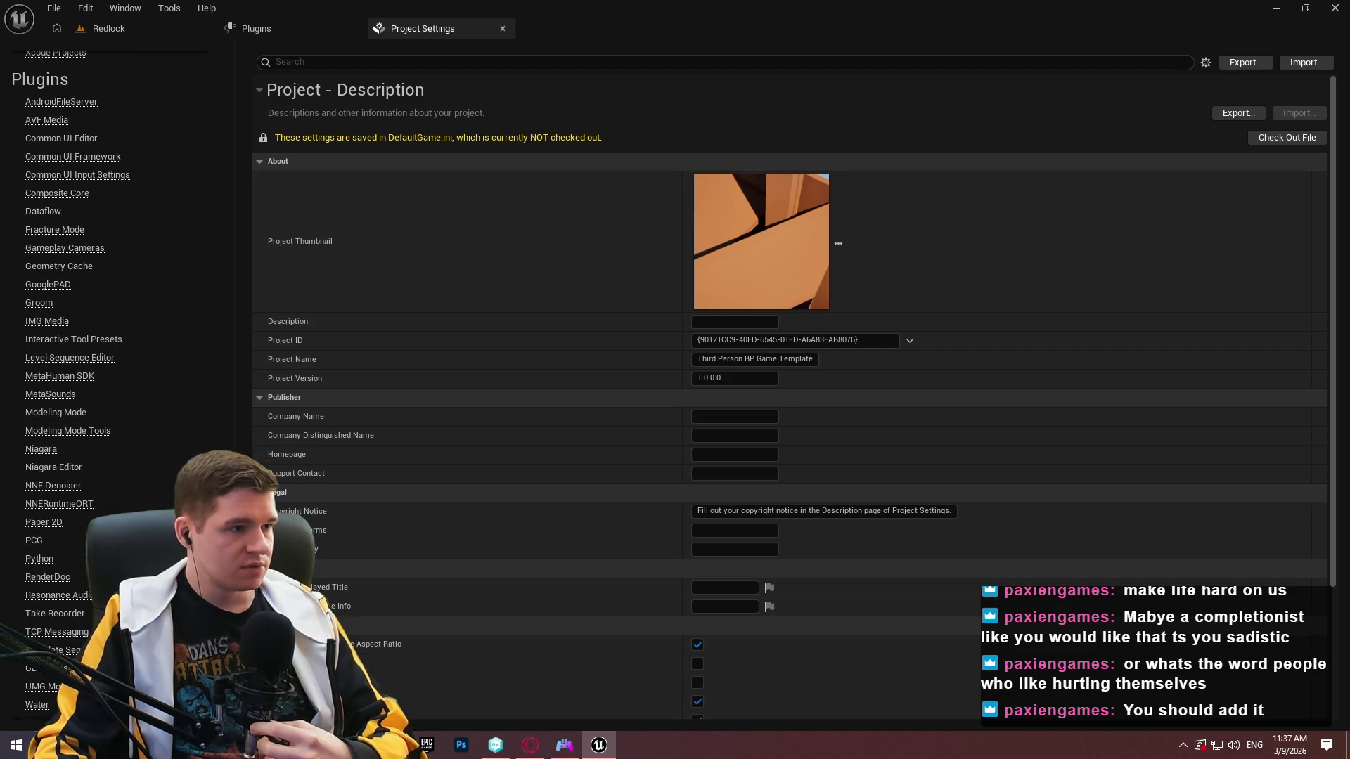
{"action": "scroll", "coordinate": [106, 380], "scroll_direction": "down", "scroll_amount": 1}
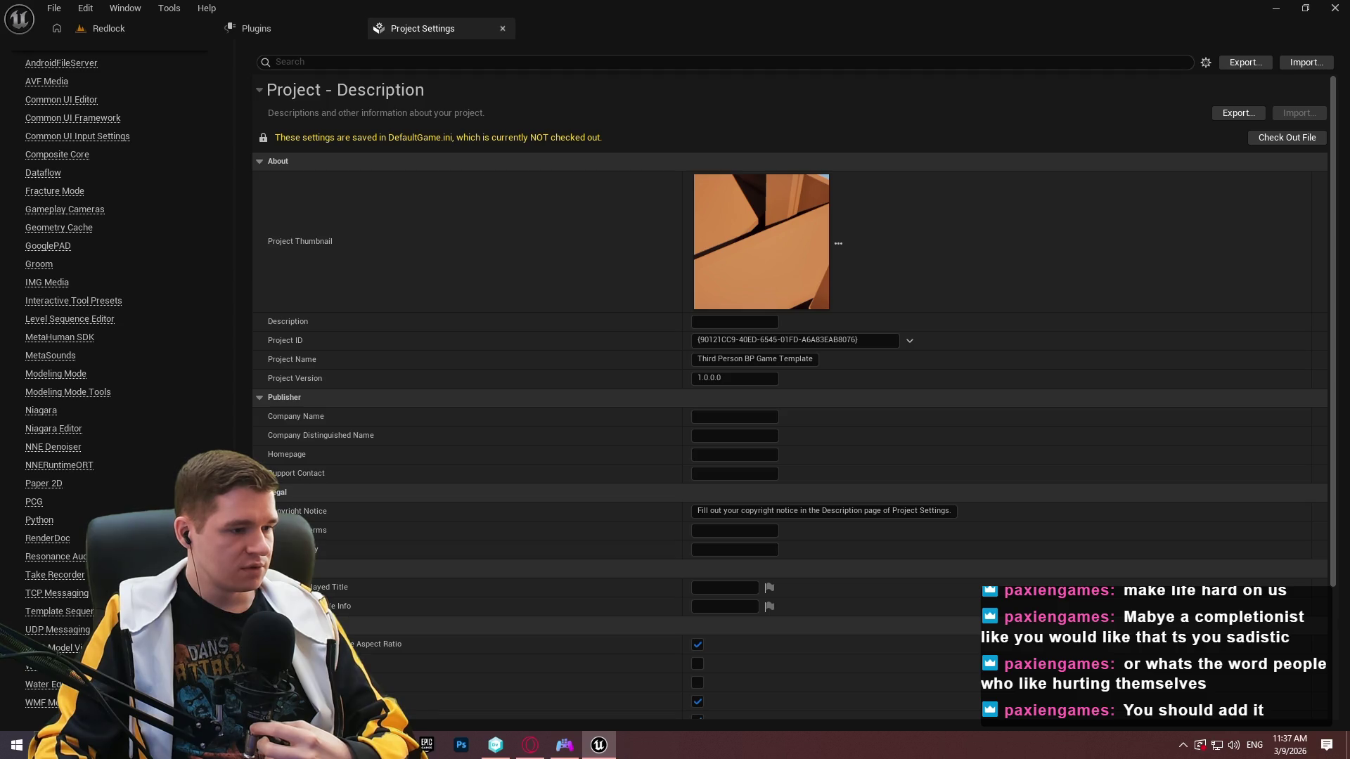
{"action": "left_click_drag", "start_coordinate": [212, 619], "coordinate": [211, 40]}
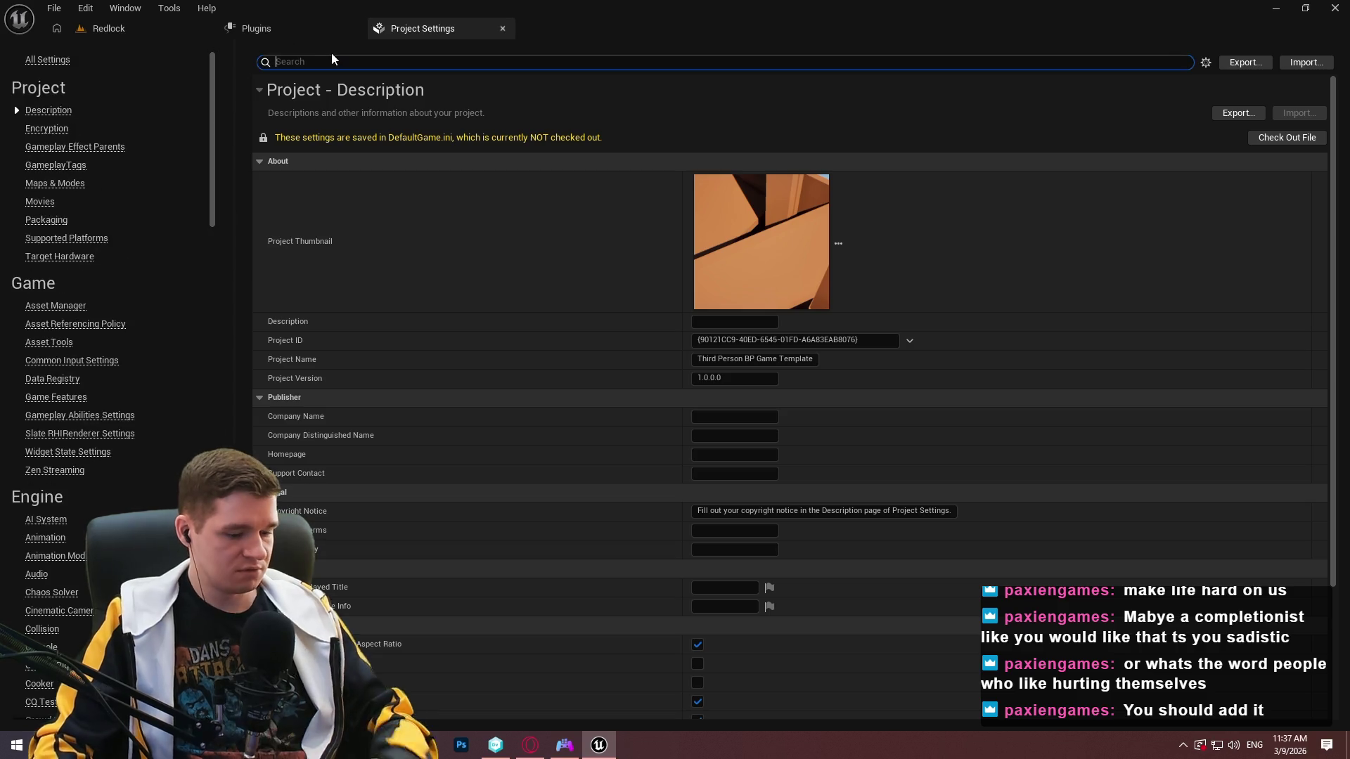
Search the settings for 'online' and 'steam', view Packaging, then return to the Redlock level.
{"action": "type", "text": "onl"}
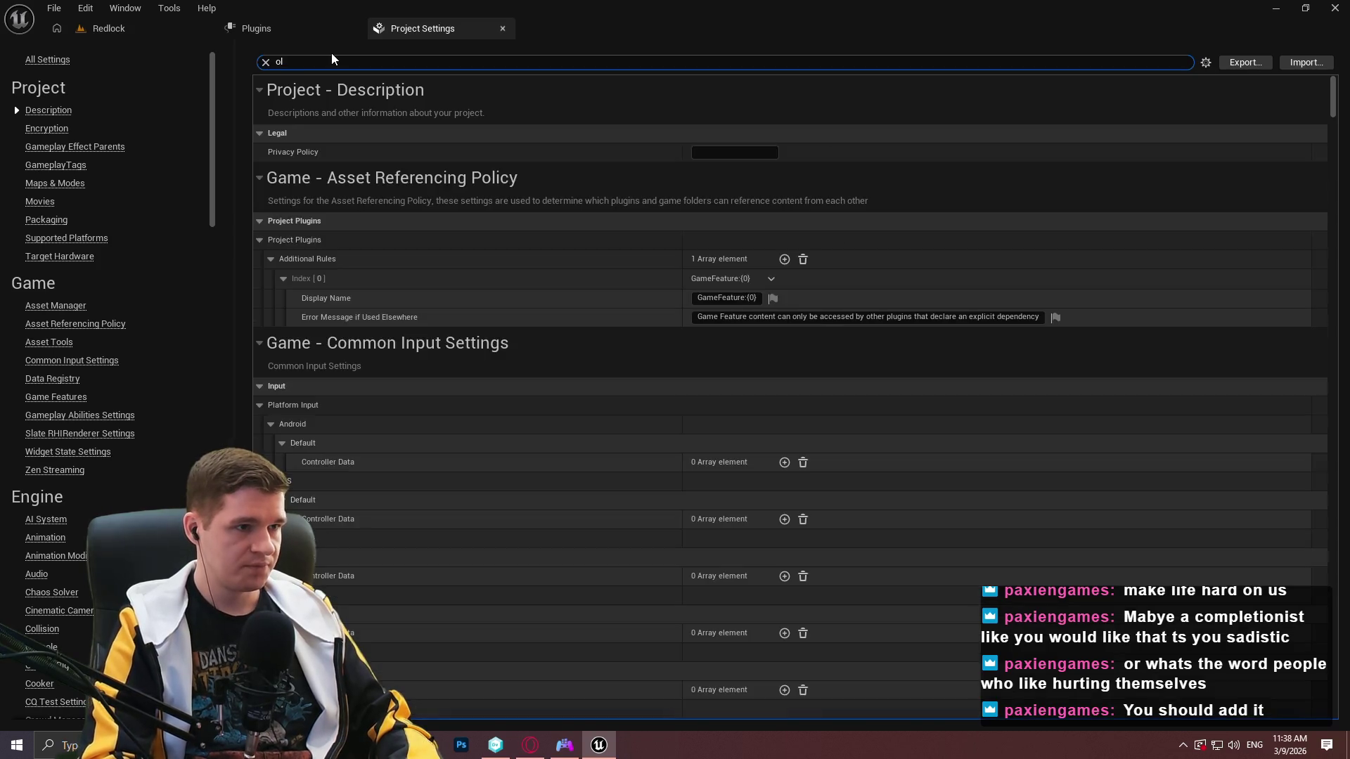
{"action": "type", "text": "ine"}
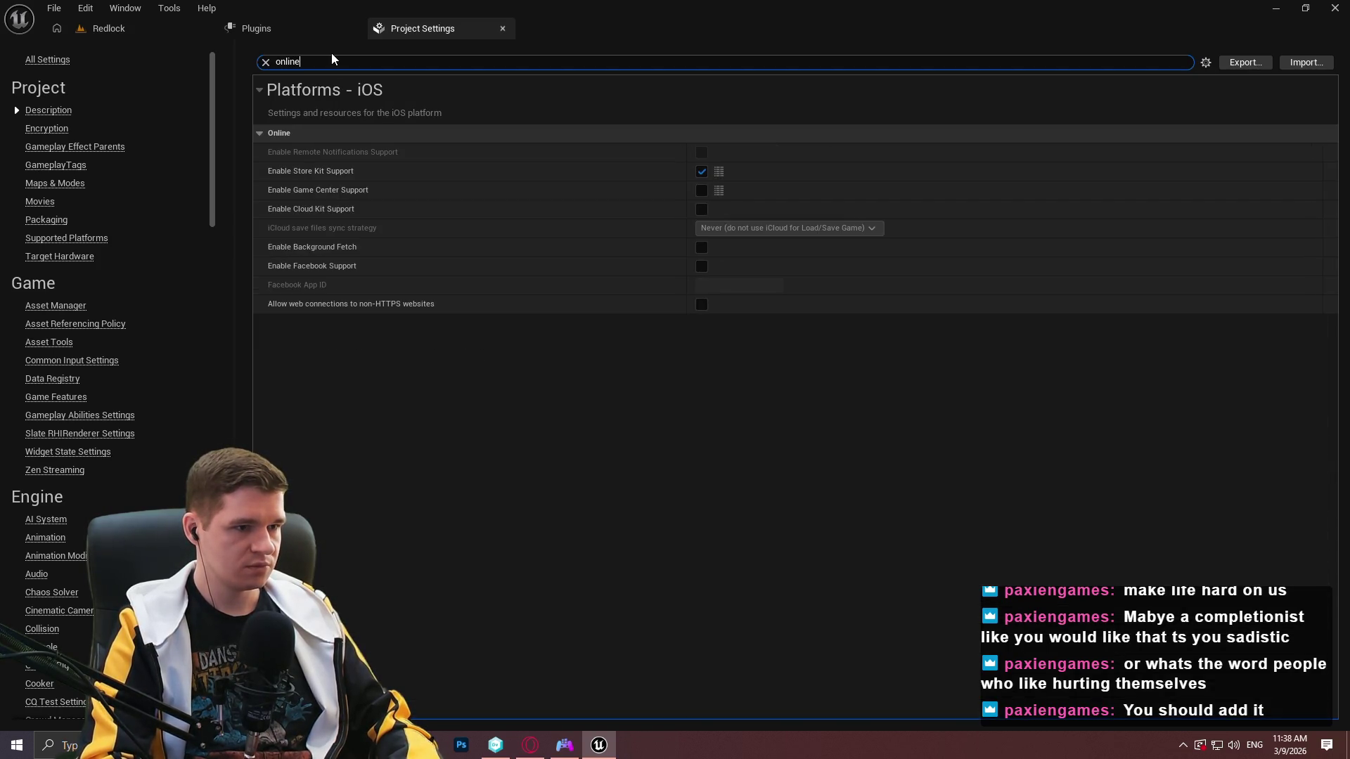
{"action": "key", "text": "ctrl+a"}
{"action": "type", "text": "steam"}
{"action": "key", "text": "ctrl+a"}
{"action": "key", "text": "BackSpace"}
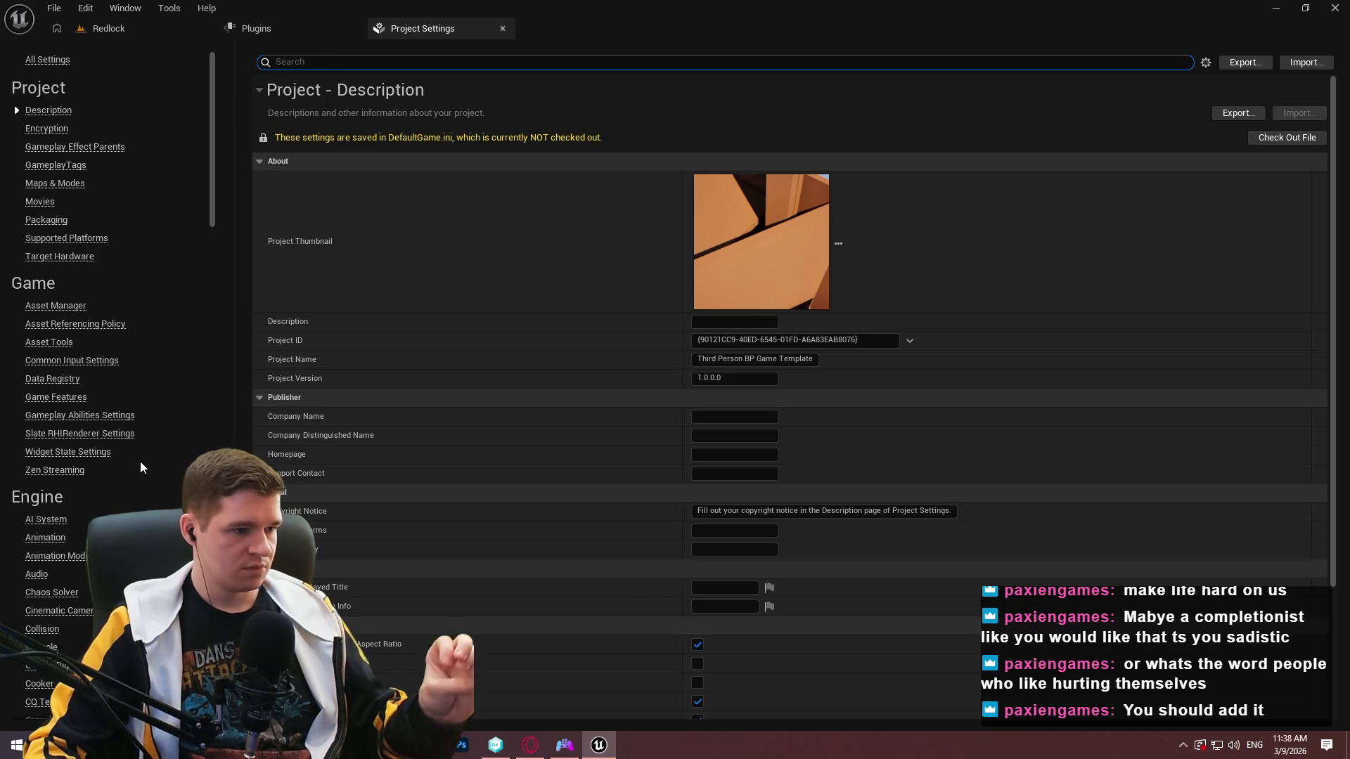
{"action": "left_click", "coordinate": [213, 179]}
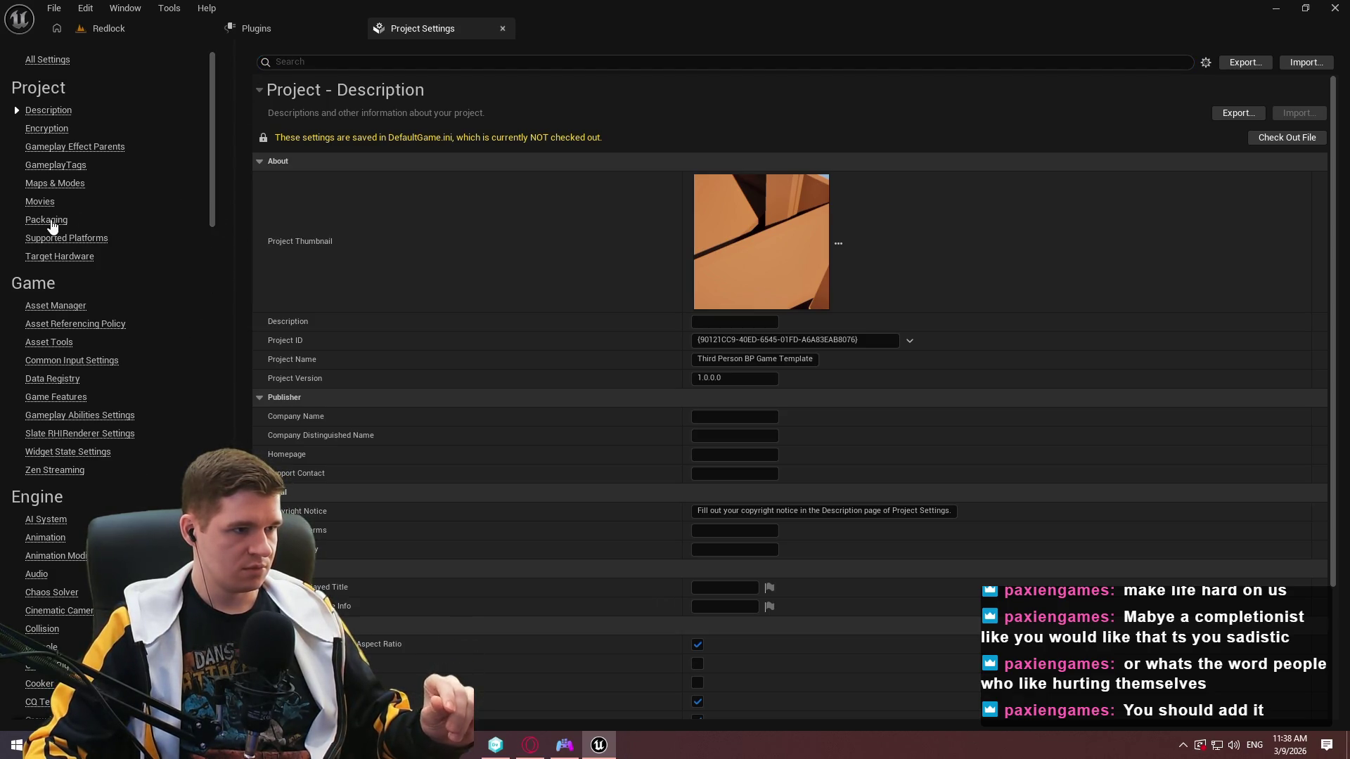
{"action": "left_click", "coordinate": [51, 225]}
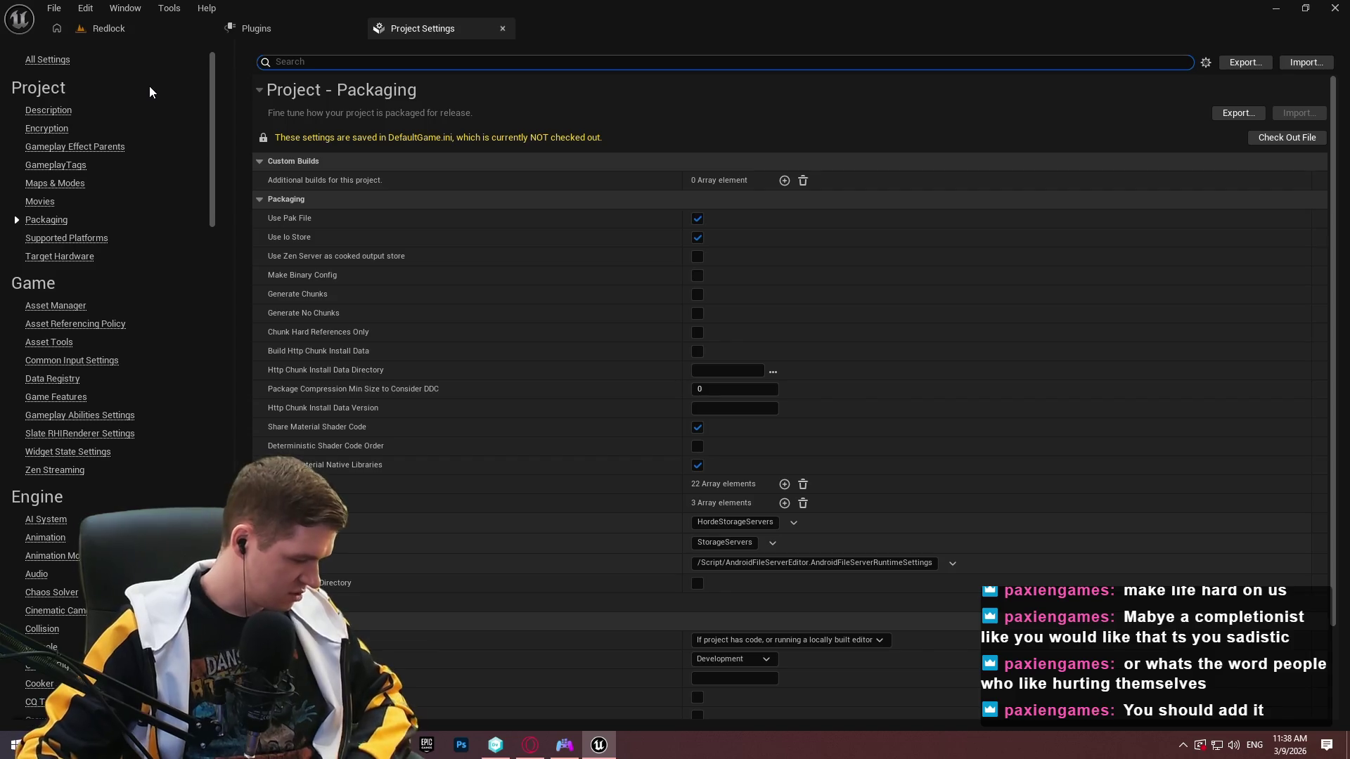
{"action": "left_click", "coordinate": [123, 26]}
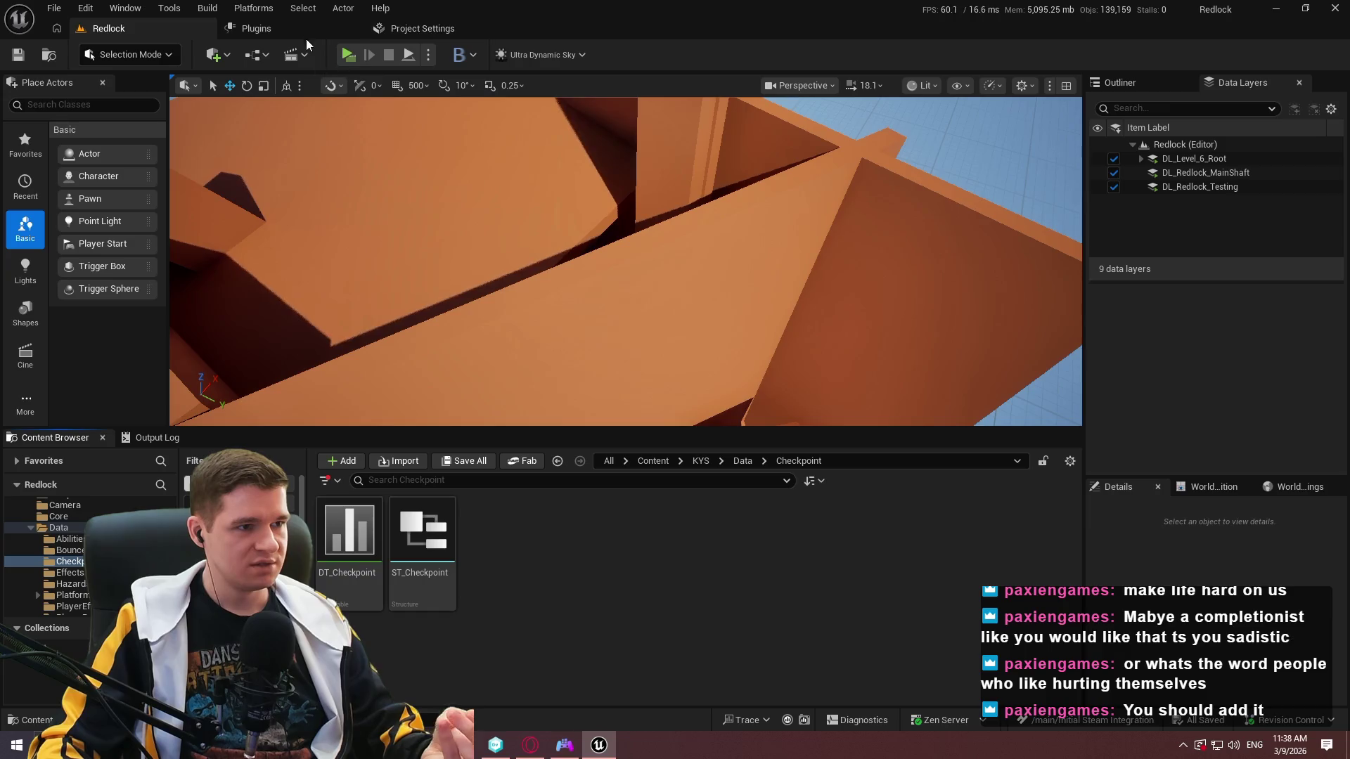
Start Redlock as a Standalone Game from the Play options menu.
{"action": "left_click", "coordinate": [428, 54]}
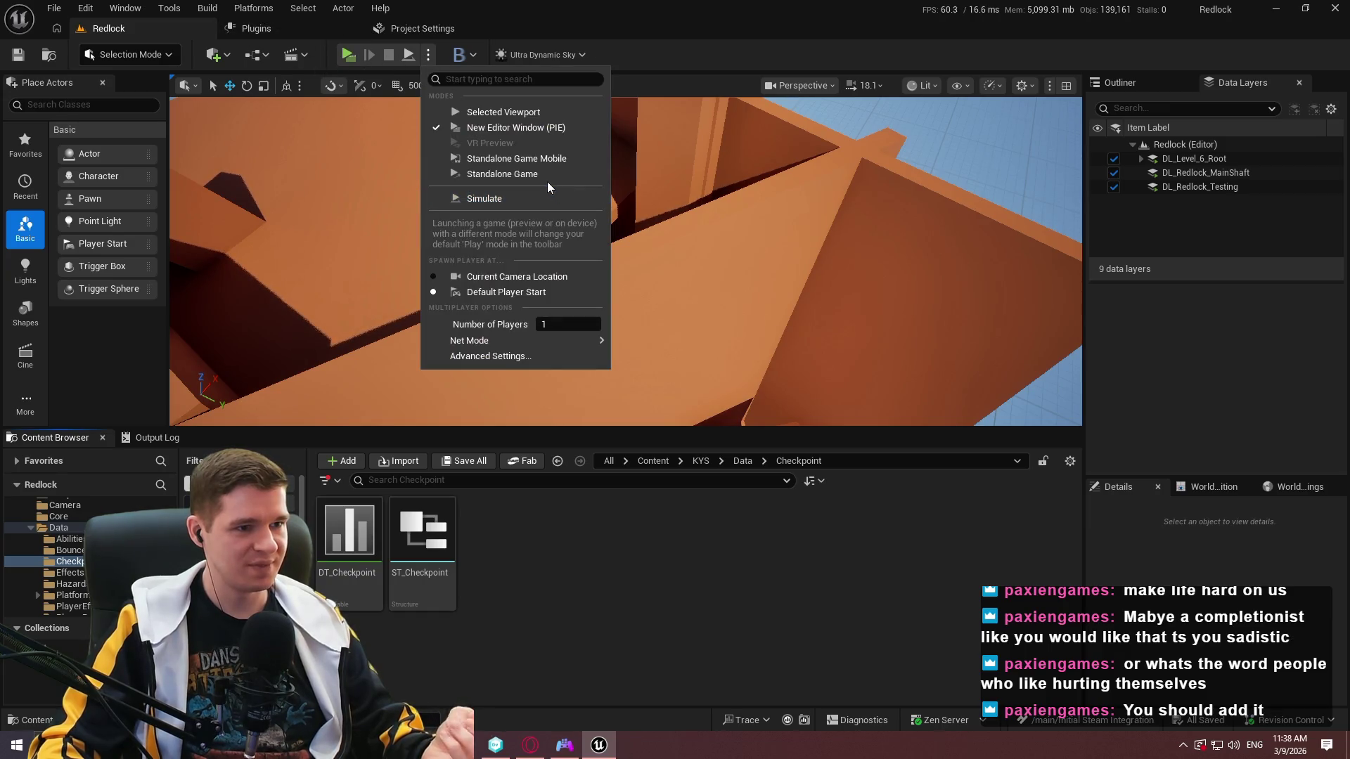
{"action": "left_click", "coordinate": [548, 175]}
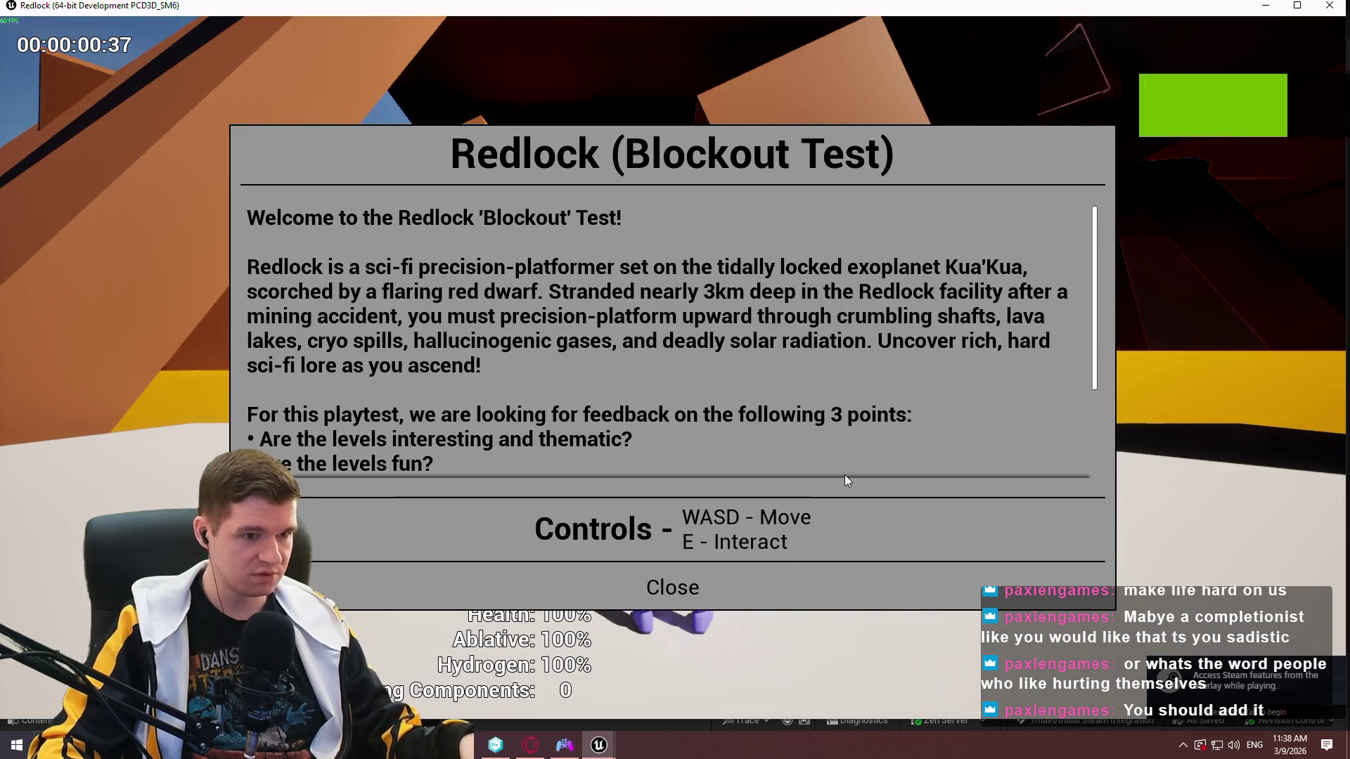
Bring up the Steam overlay in standalone Redlock and dismiss its settings panel.
{"action": "key", "text": "shift+Tab"}
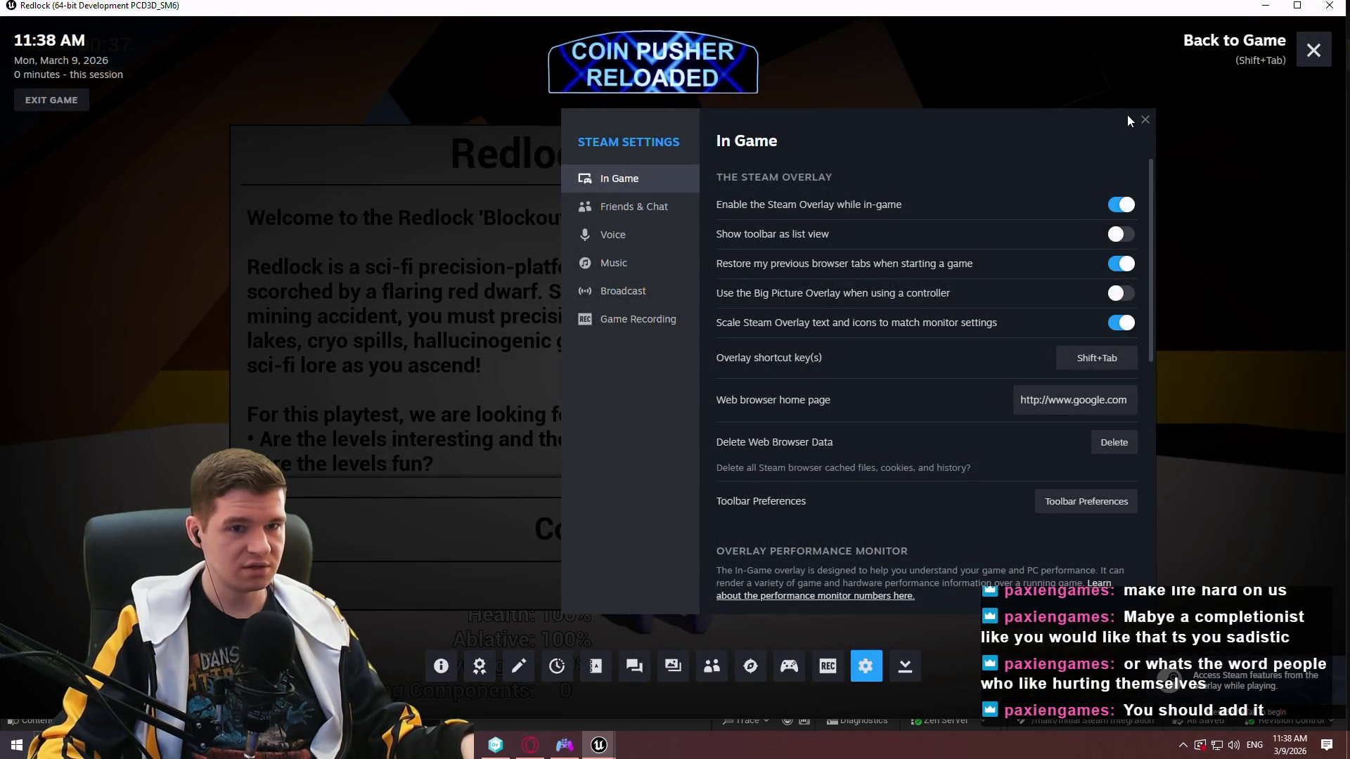
{"action": "left_click", "coordinate": [1145, 119]}
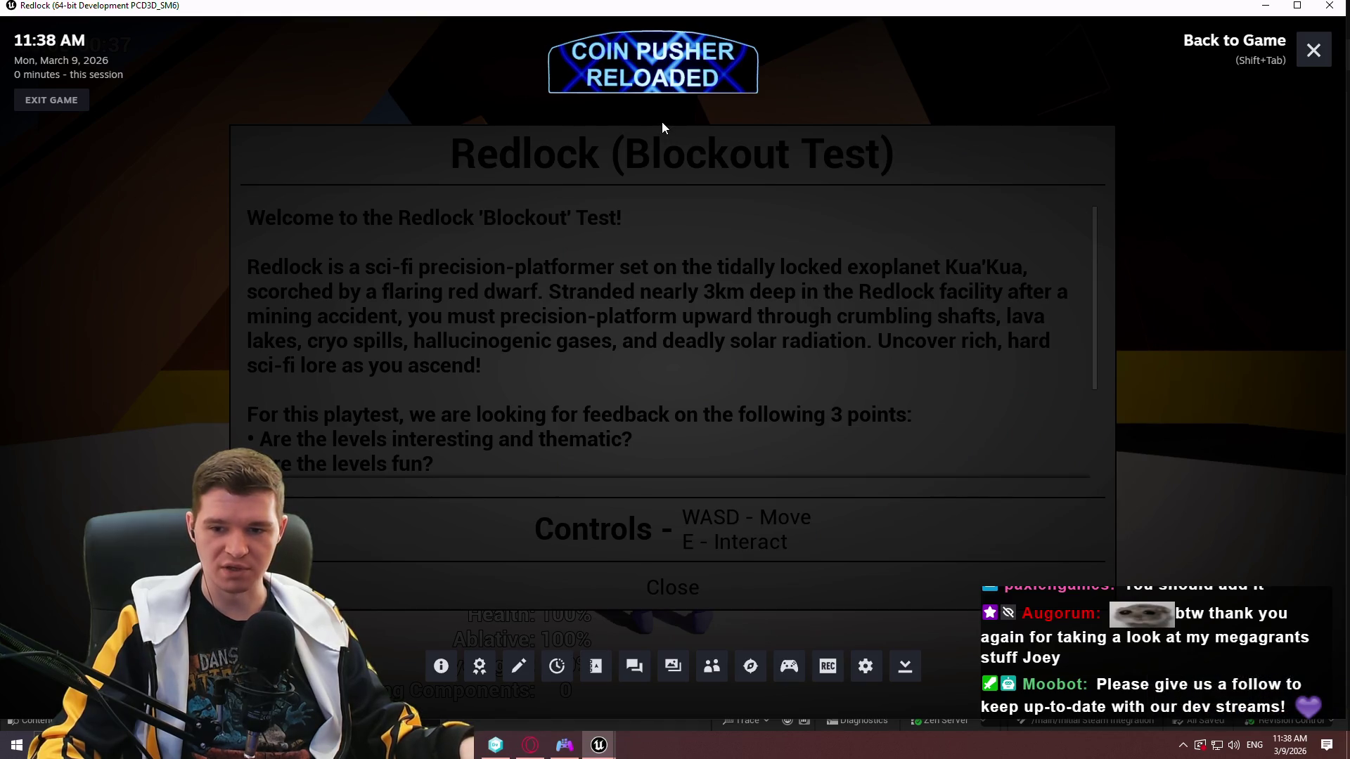
{"action": "key", "text": "shift+Tab"}
{"action": "key", "text": "shift+Tab"}
Review the Steam profile's Recent Activity, then close Steam and return to Unreal Editor.
{"action": "key", "text": "alt+Tab"}
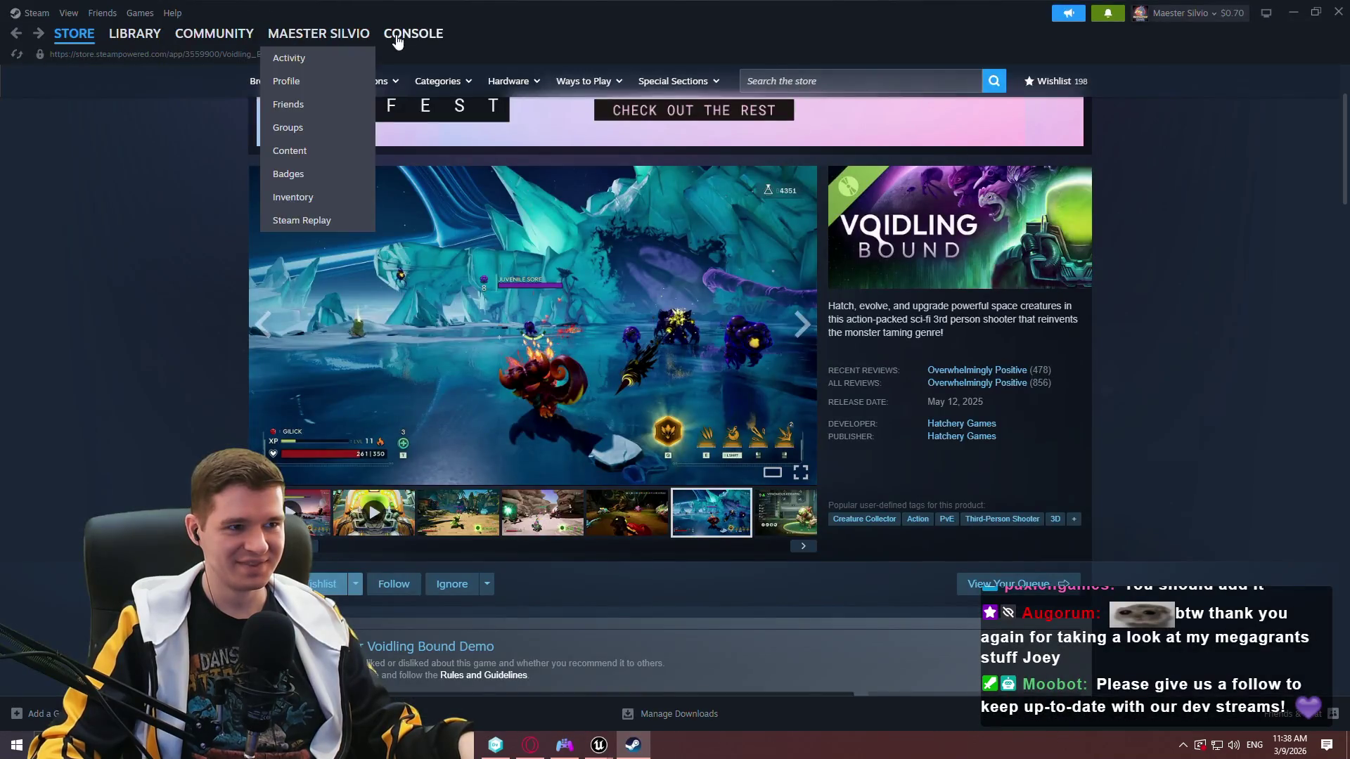
{"action": "left_click", "coordinate": [306, 83]}
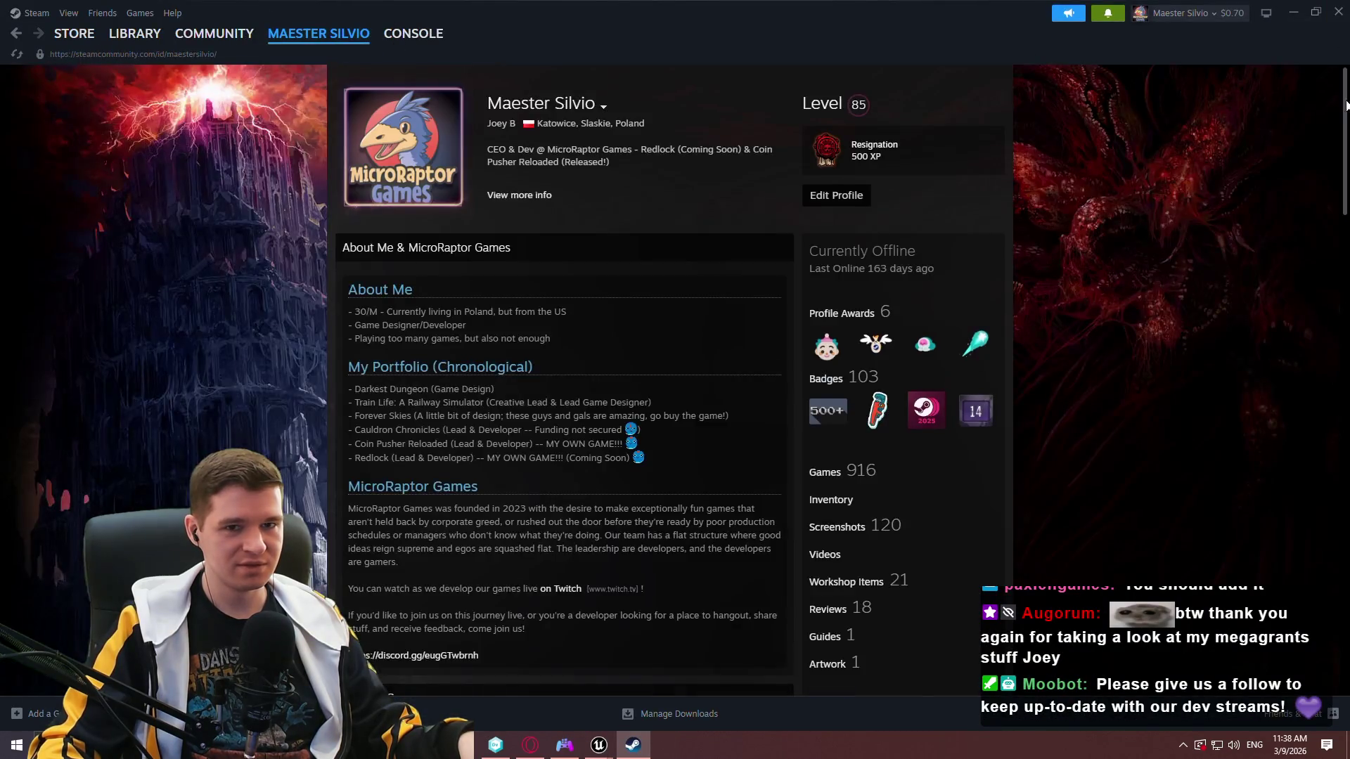
{"action": "mouse_move", "coordinate": [1345, 106]}
{"action": "left_mouse_down"}
{"action": "mouse_move", "coordinate": [1326, 483]}
{"action": "mouse_move", "coordinate": [1308, 536]}
{"action": "left_mouse_up"}
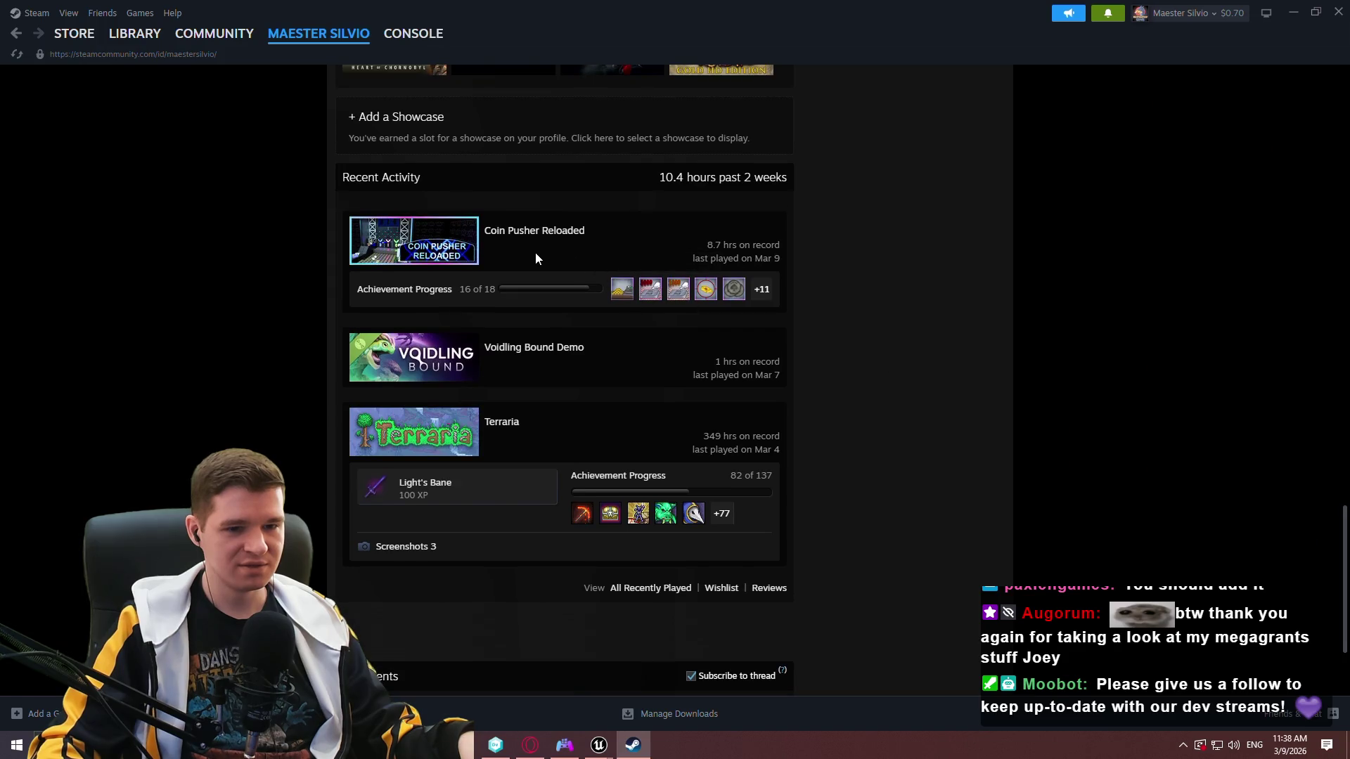
{"action": "left_click", "coordinate": [1338, 11]}
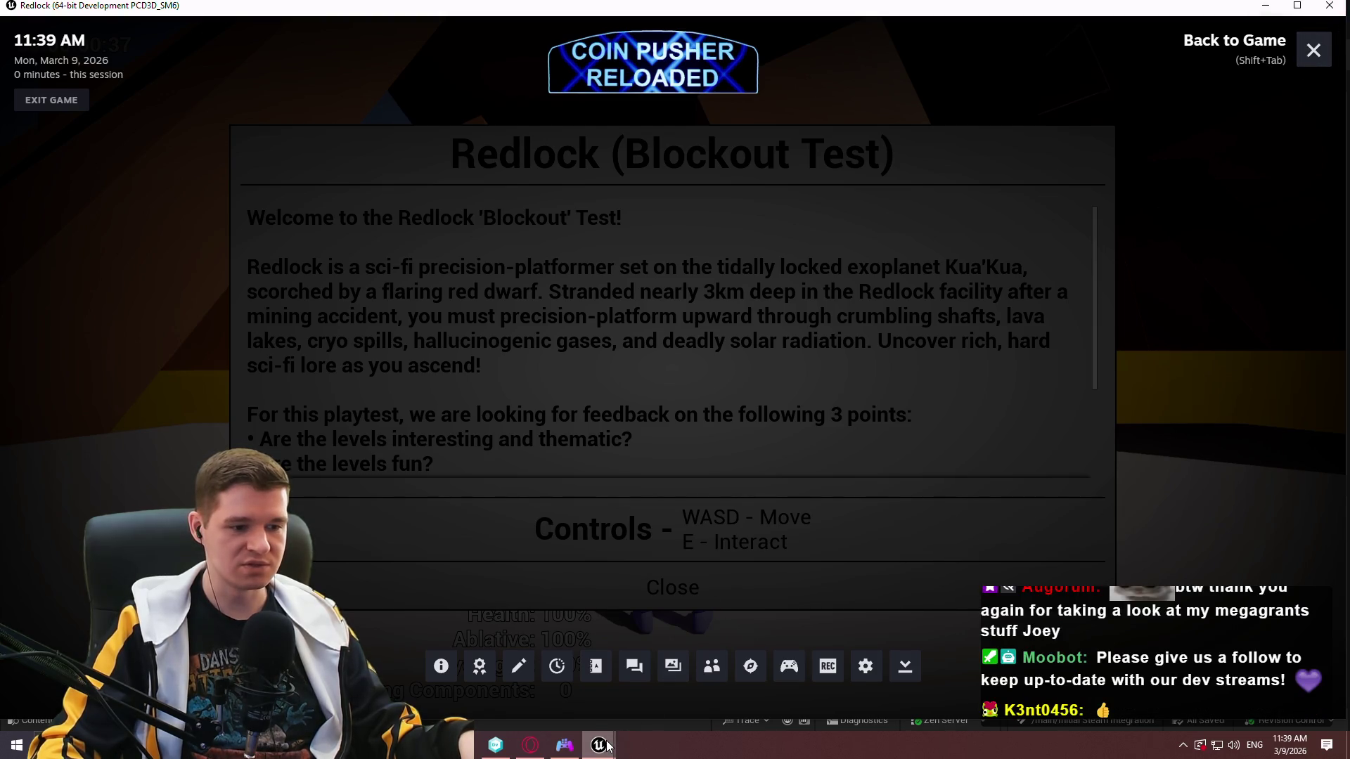
{"action": "left_click", "coordinate": [668, 675]}
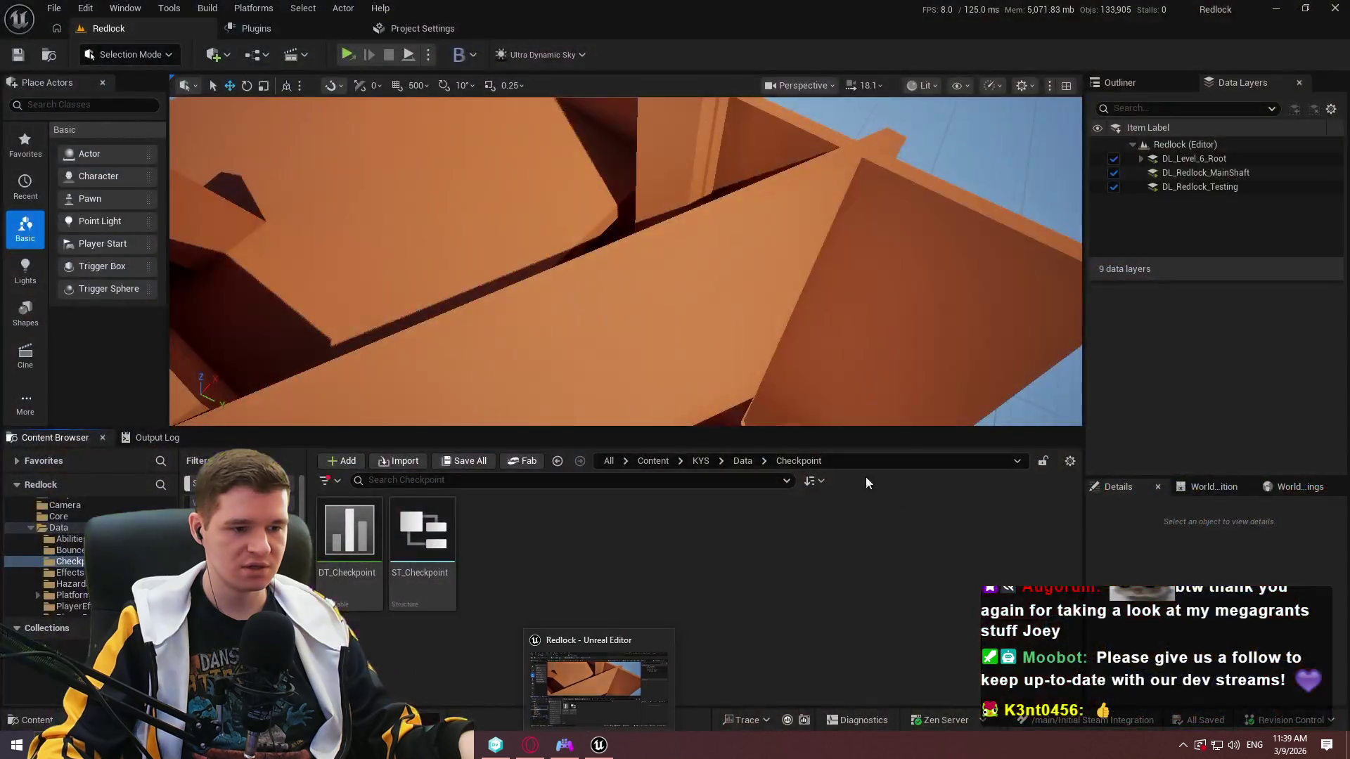
Replace the SteamDevAppId value 3807570 with 4501560 in DefaultEngine.ini.
{"action": "key", "text": "alt+Tab"}
{"action": "left_click", "coordinate": [638, 399]}
{"action": "left_click", "coordinate": [530, 745]}
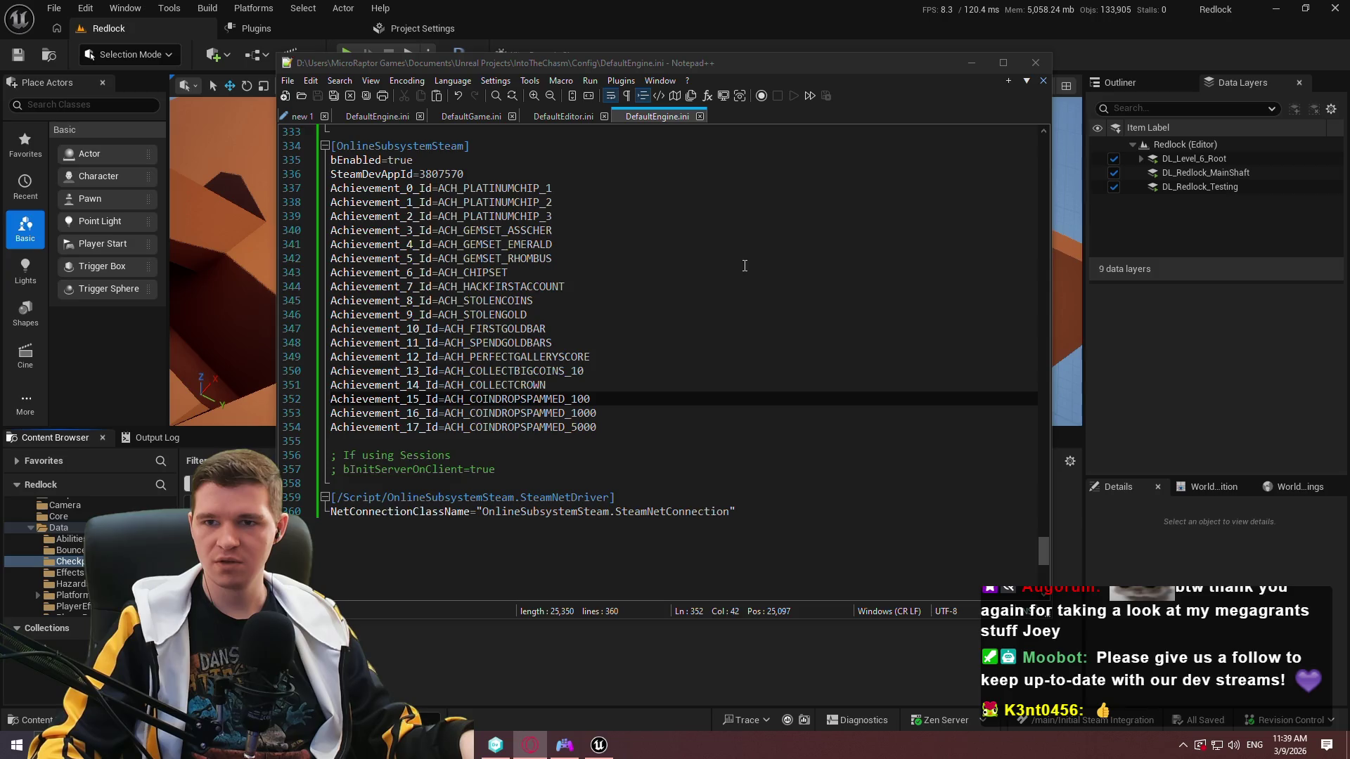
{"action": "double_click", "coordinate": [448, 177]}
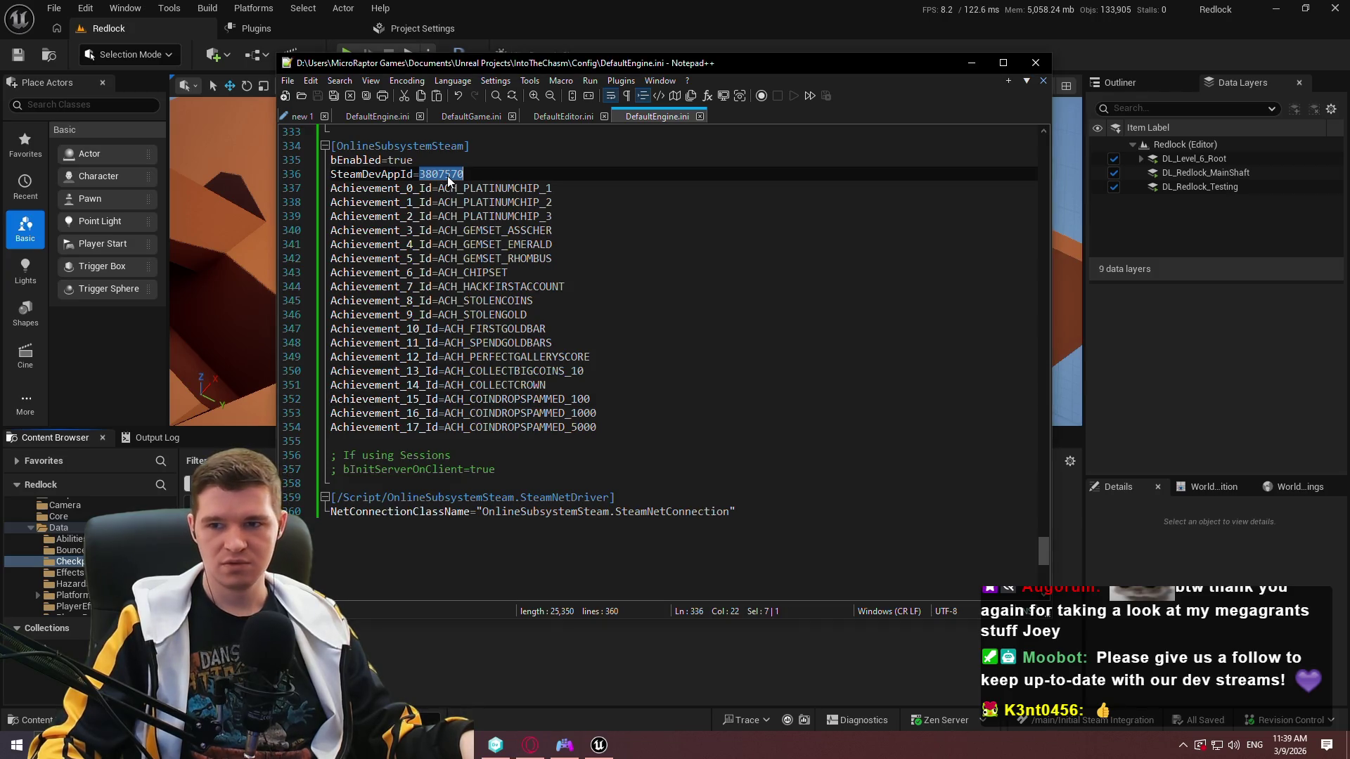
{"action": "key", "text": "alt+Tab"}
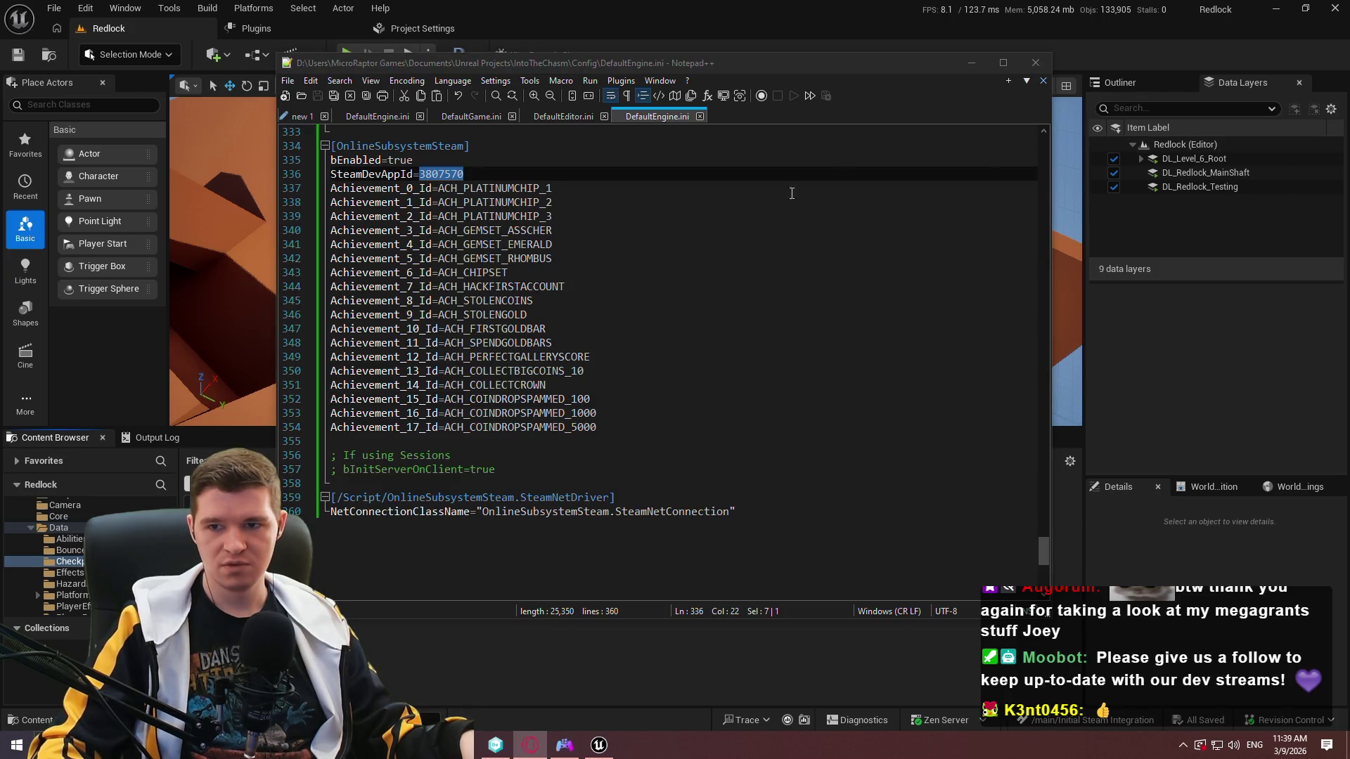
{"action": "key", "text": "alt+Tab"}
{"action": "type", "text": "4"}
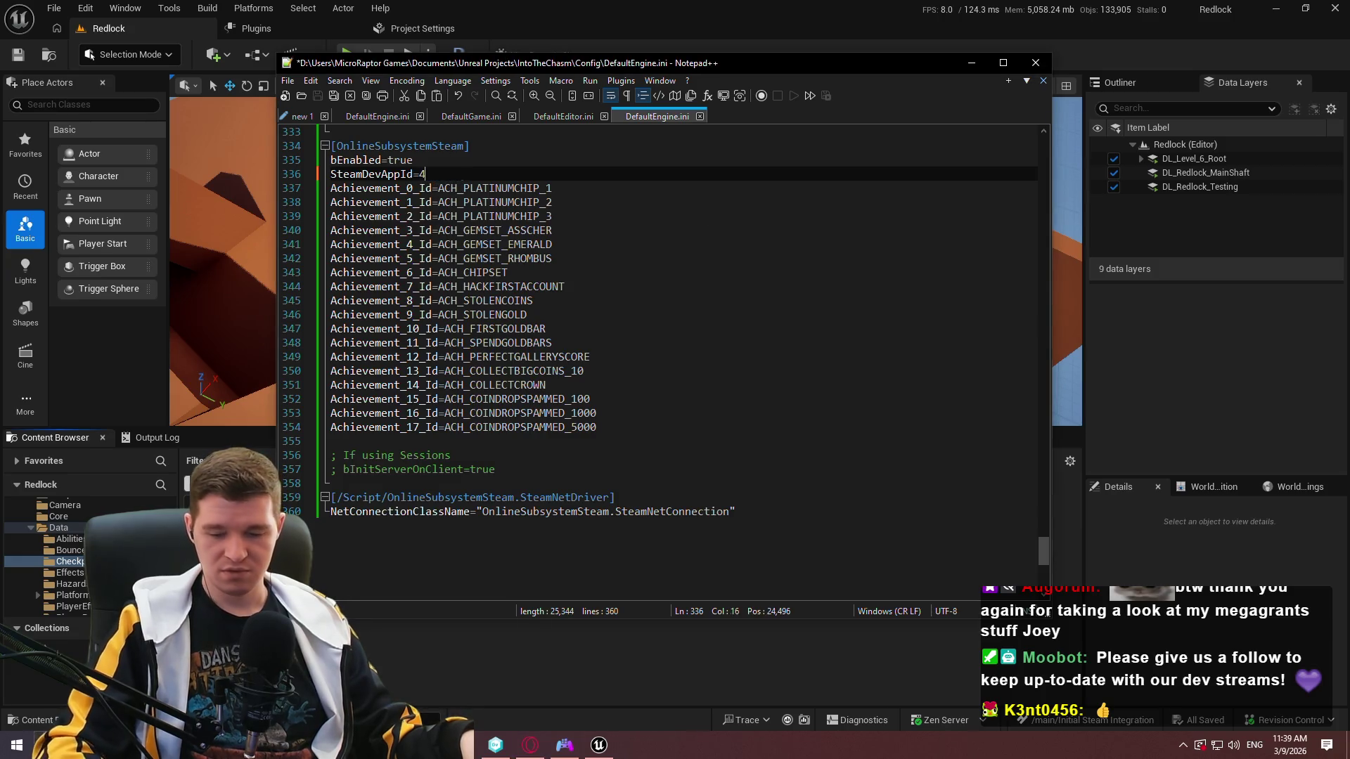
{"action": "type", "text": "501560"}
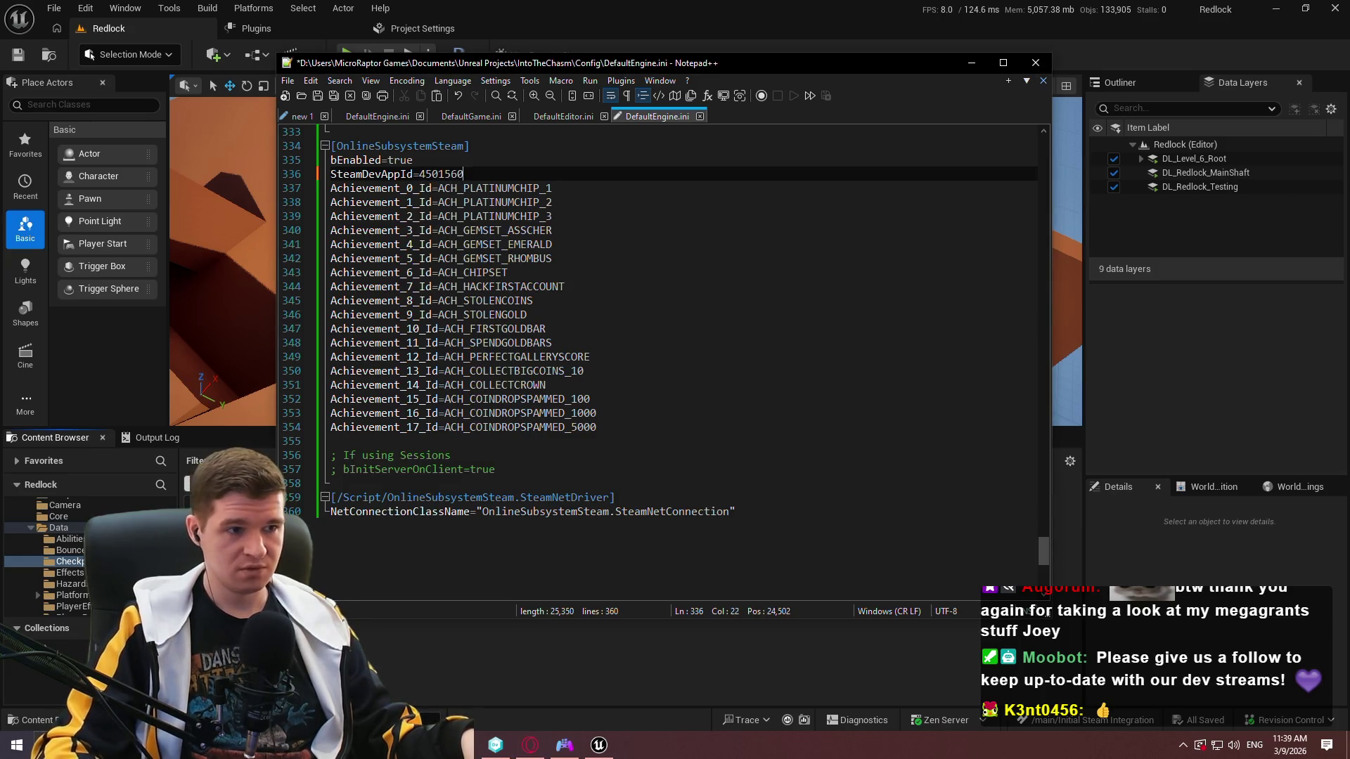
Delete the achievement ID lines below the app id and save DefaultEngine.ini.
{"action": "left_click_drag", "start_coordinate": [654, 426], "coordinate": [618, 175]}
{"action": "key", "text": "Delete"}
{"action": "scroll", "coordinate": [623, 211], "scroll_direction": "up", "scroll_amount": 4}
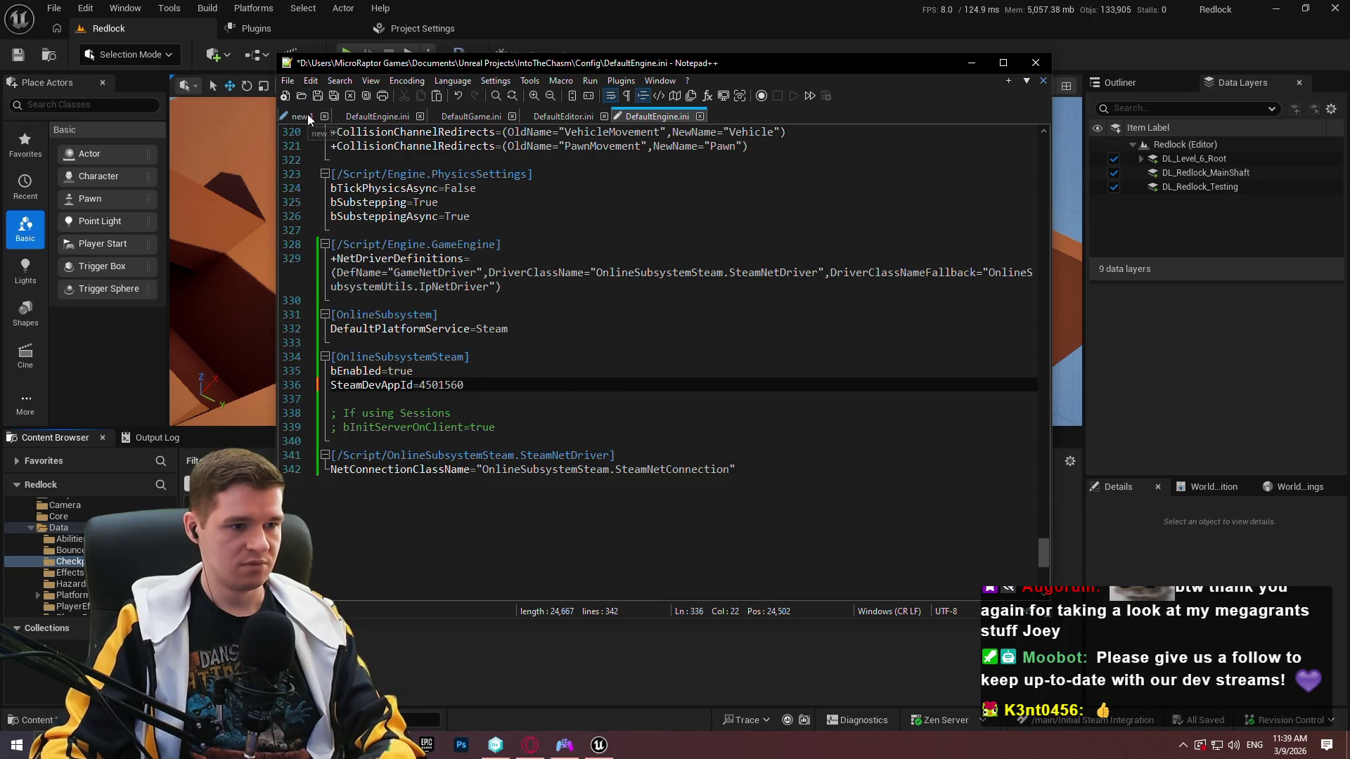
{"action": "left_click", "coordinate": [322, 98]}
{"action": "left_click", "coordinate": [492, 216]}
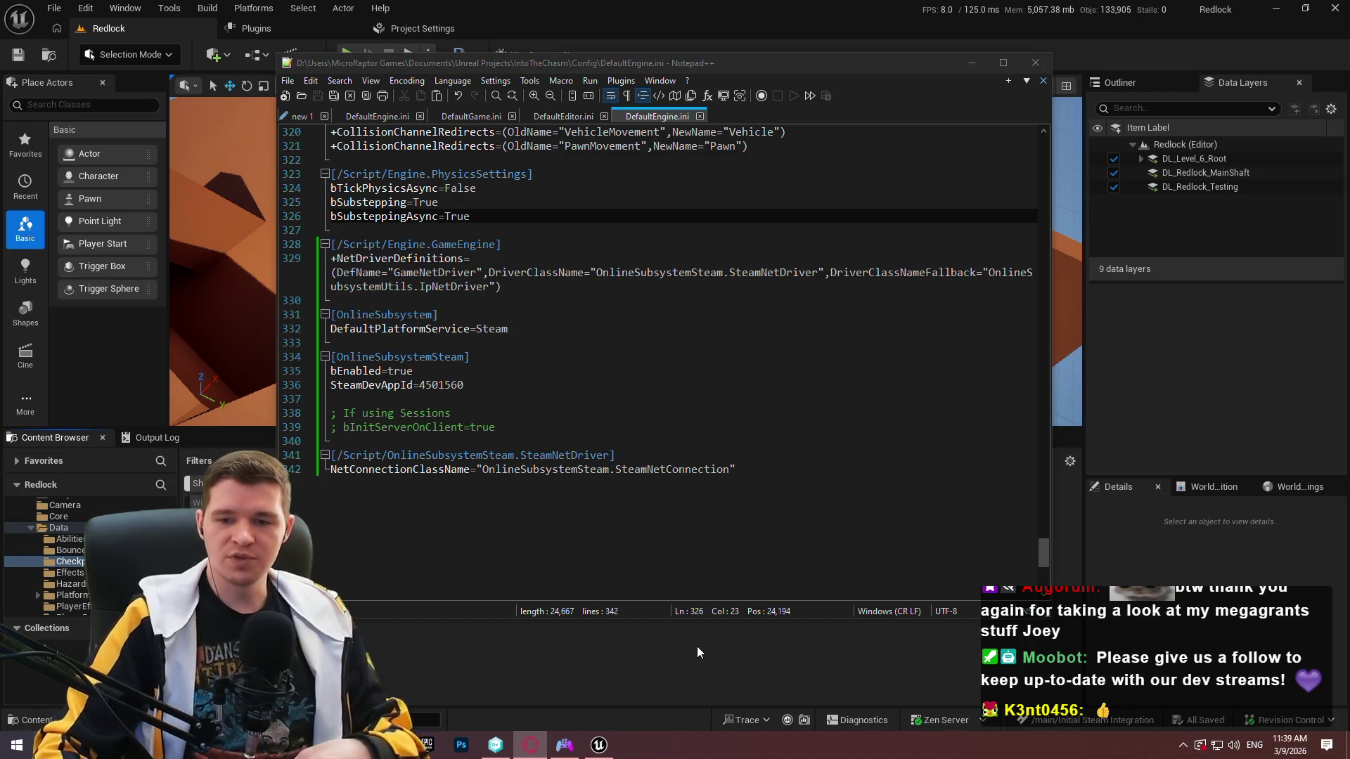
Run Redlock and bring up the Steam overlay, closing the Friends and chat panel.
{"action": "left_click", "coordinate": [594, 670]}
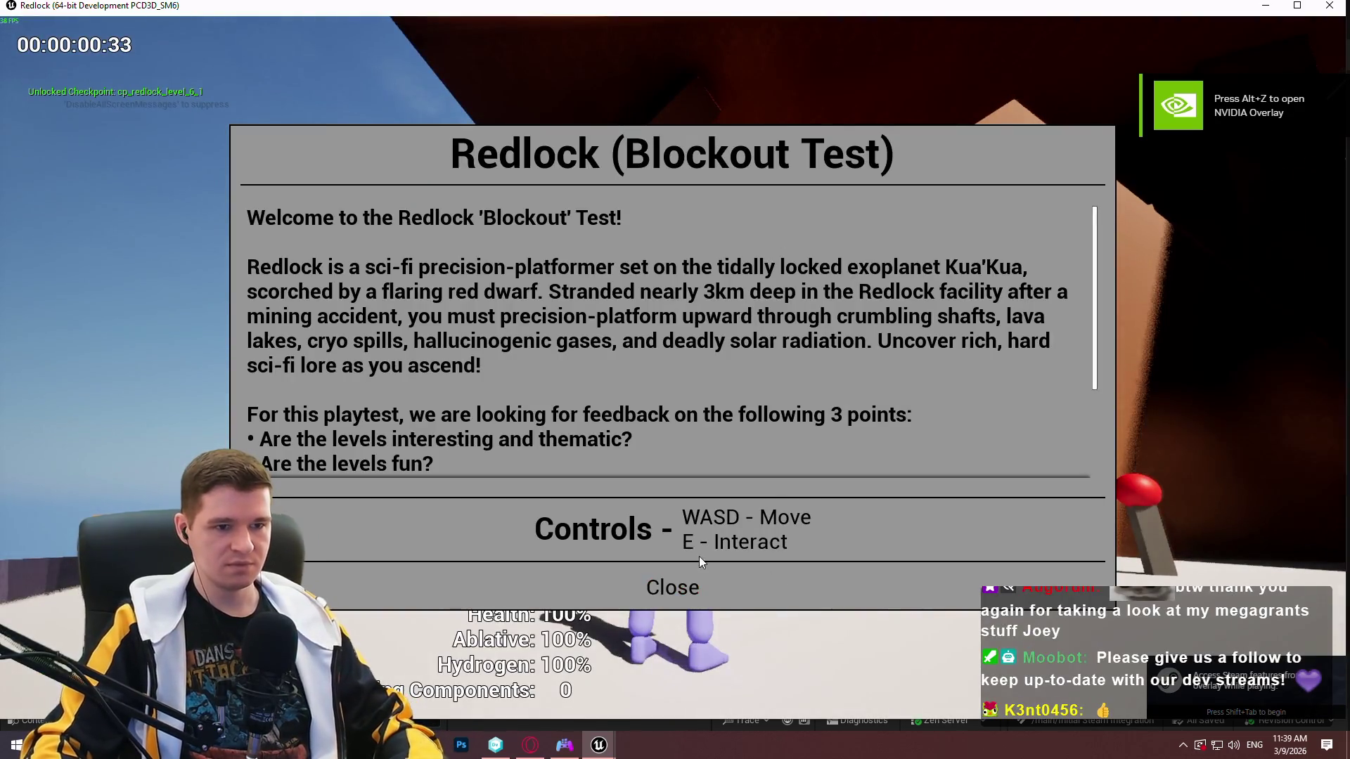
{"action": "key", "text": "shift+Tab"}
{"action": "left_click", "coordinate": [767, 151]}
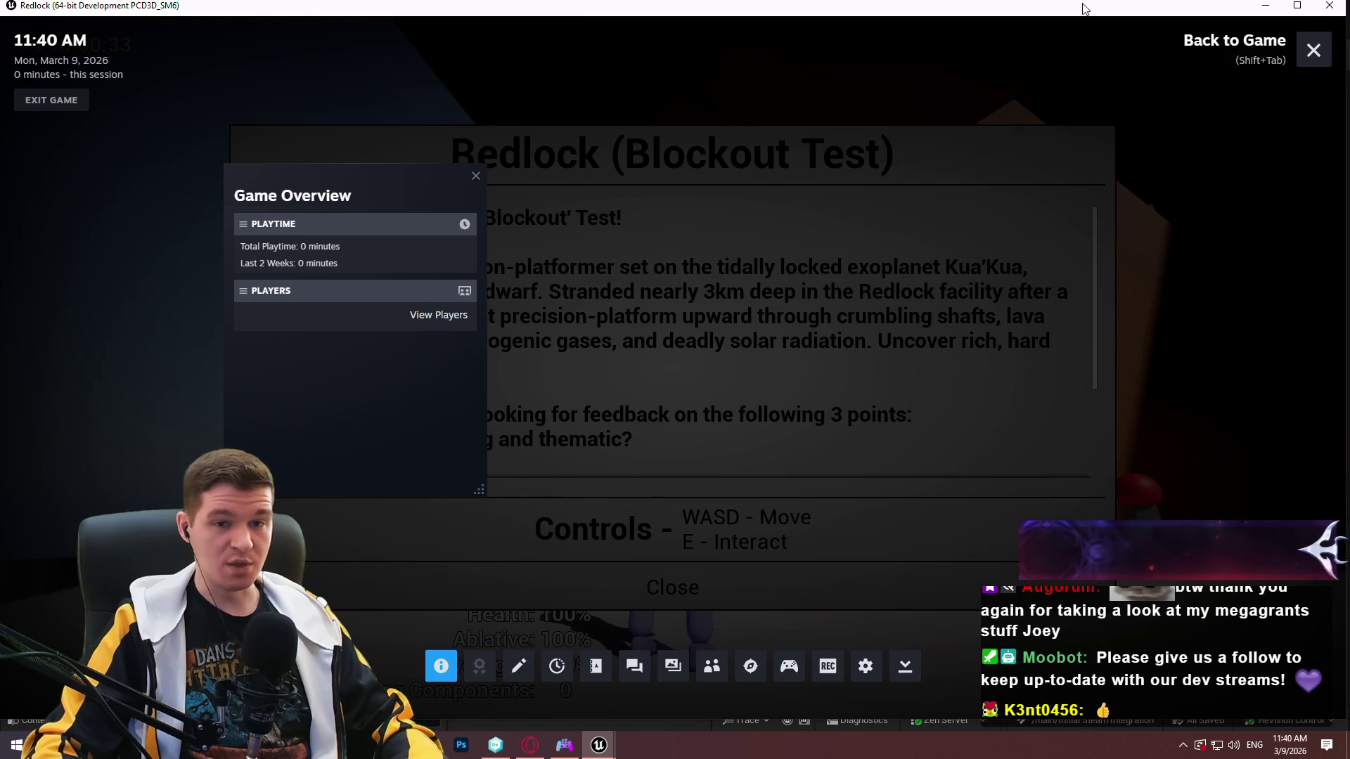
{"action": "key", "text": "shift+Tab"}
{"action": "key", "text": "shift+Tab"}
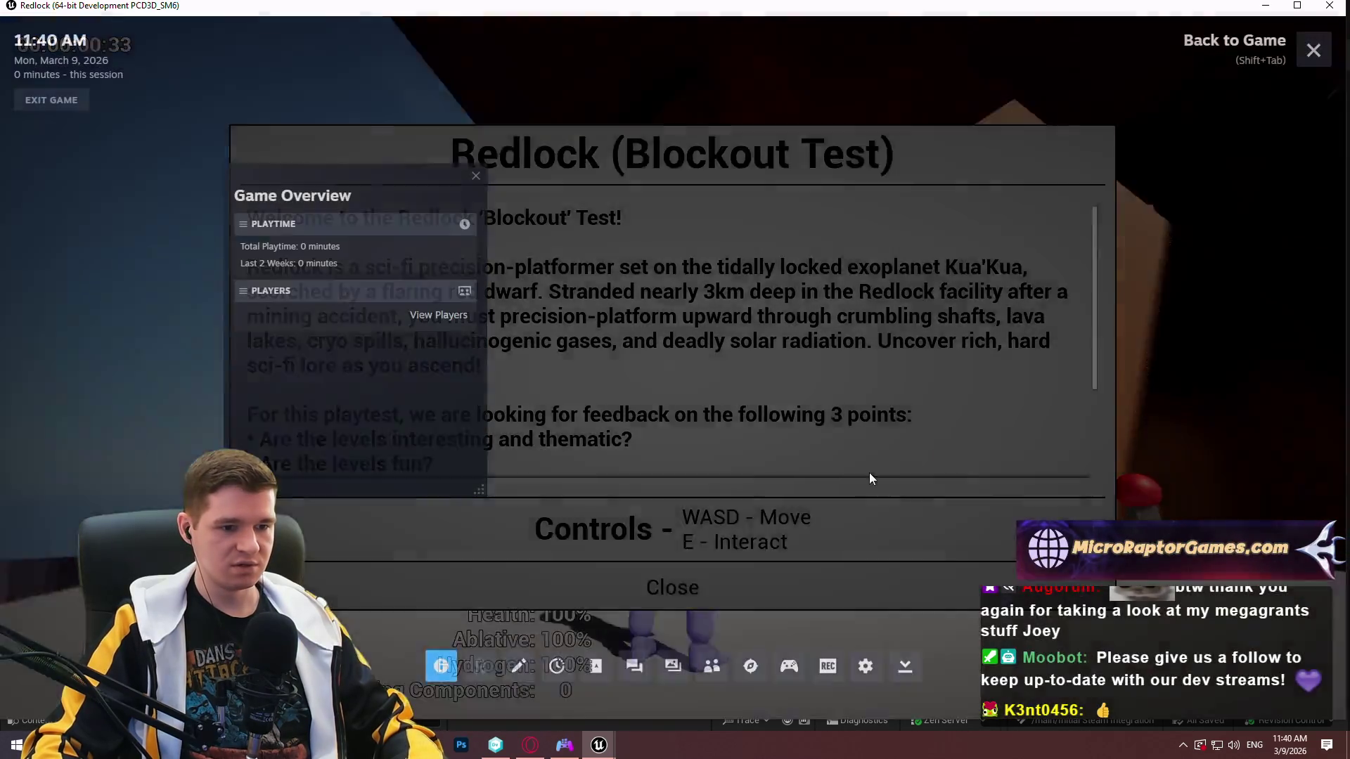
Check the overlay's game overview and in-game settings, then close the overlay and quit the game.
{"action": "left_click", "coordinate": [446, 670]}
{"action": "left_click", "coordinate": [443, 669]}
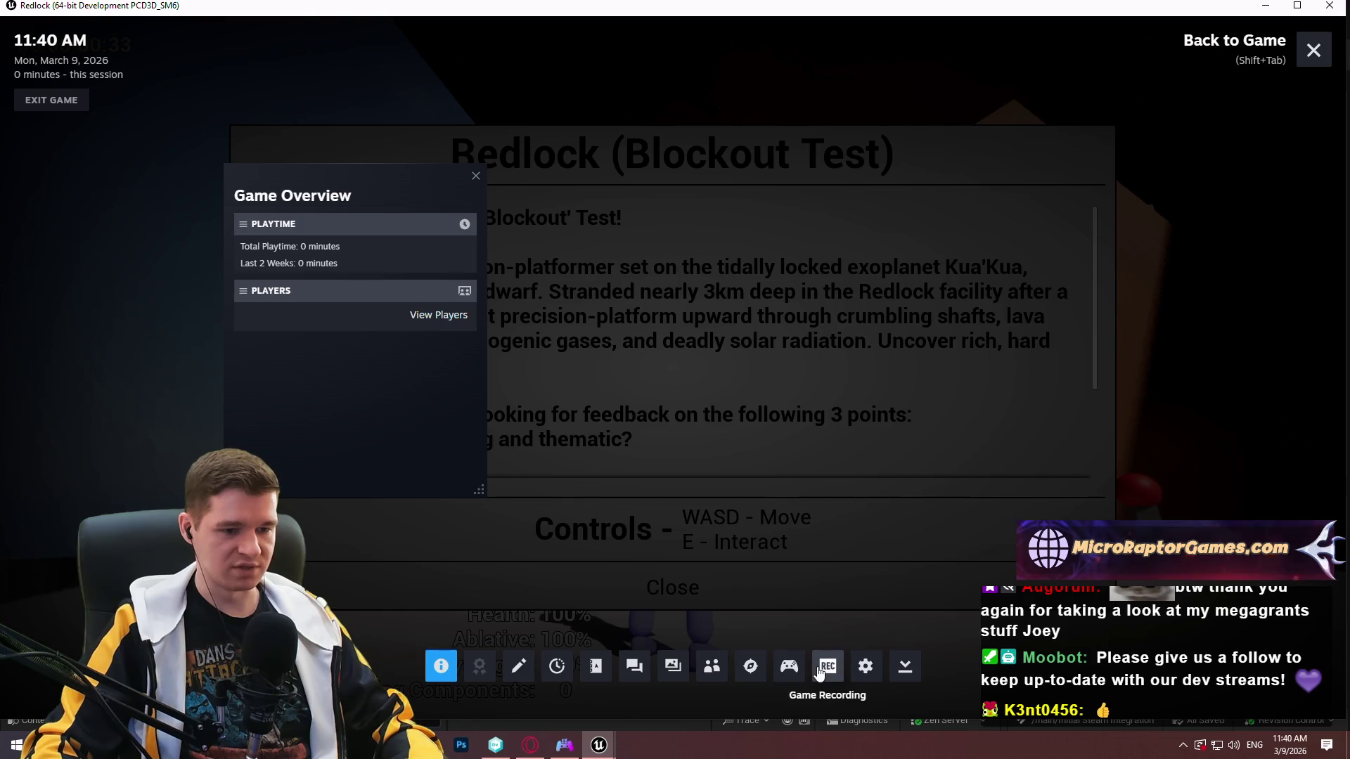
{"action": "left_click", "coordinate": [865, 666]}
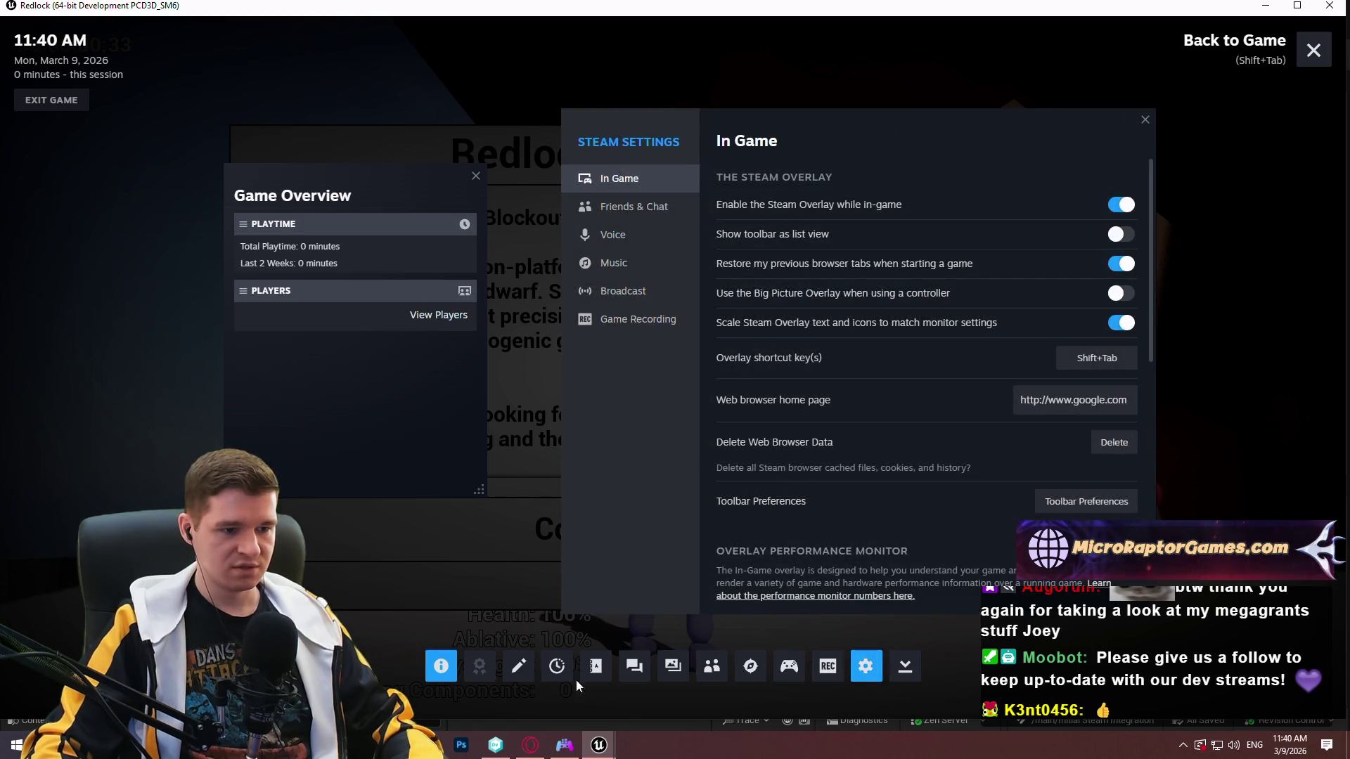
{"action": "left_click", "coordinate": [1145, 119]}
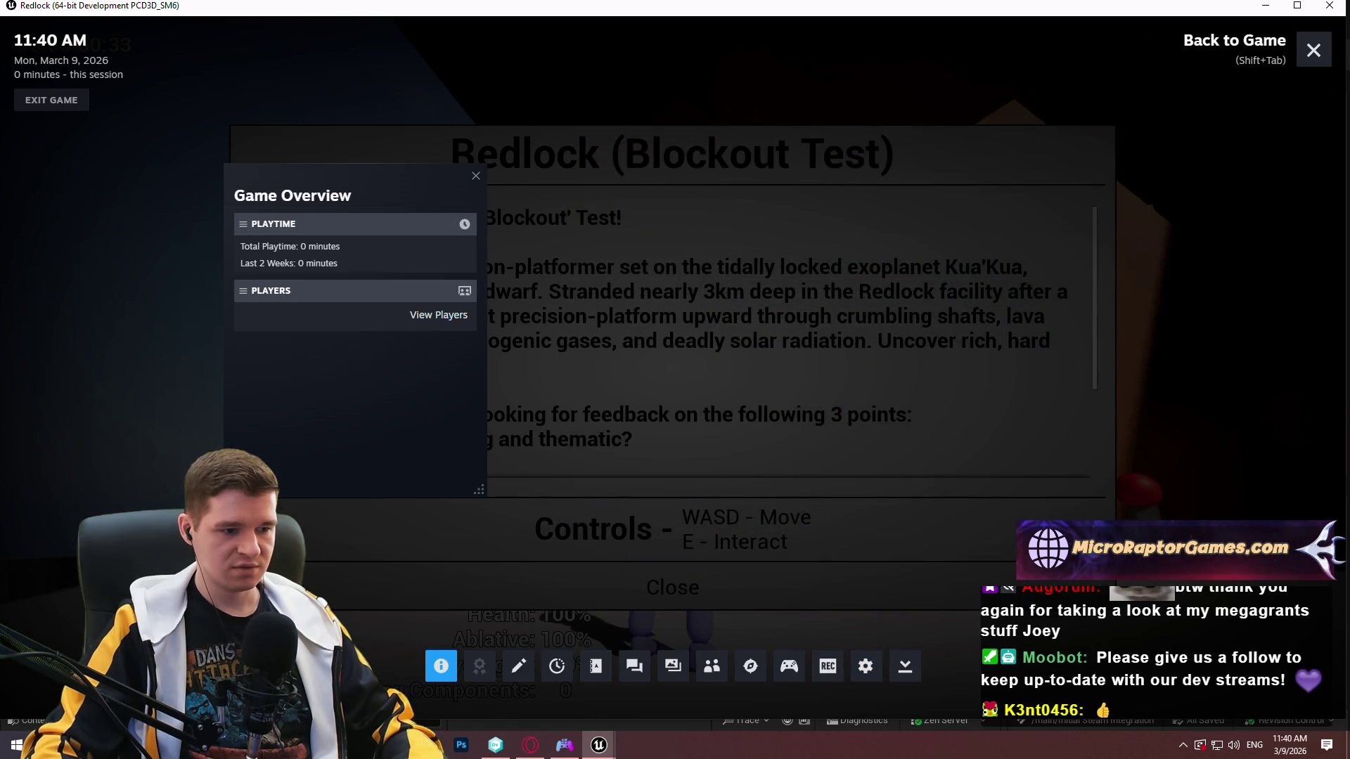
{"action": "key", "text": "shift+Tab"}
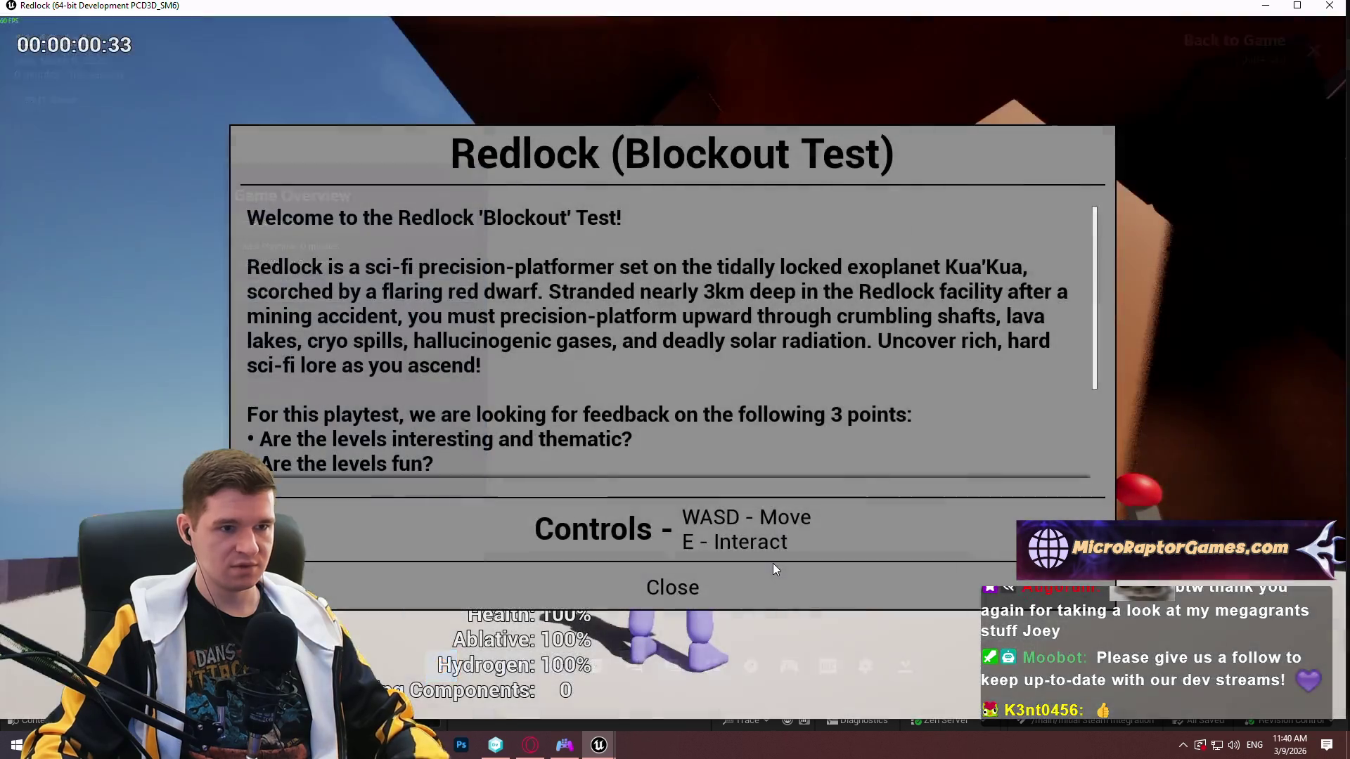
{"action": "key", "text": "Escape"}
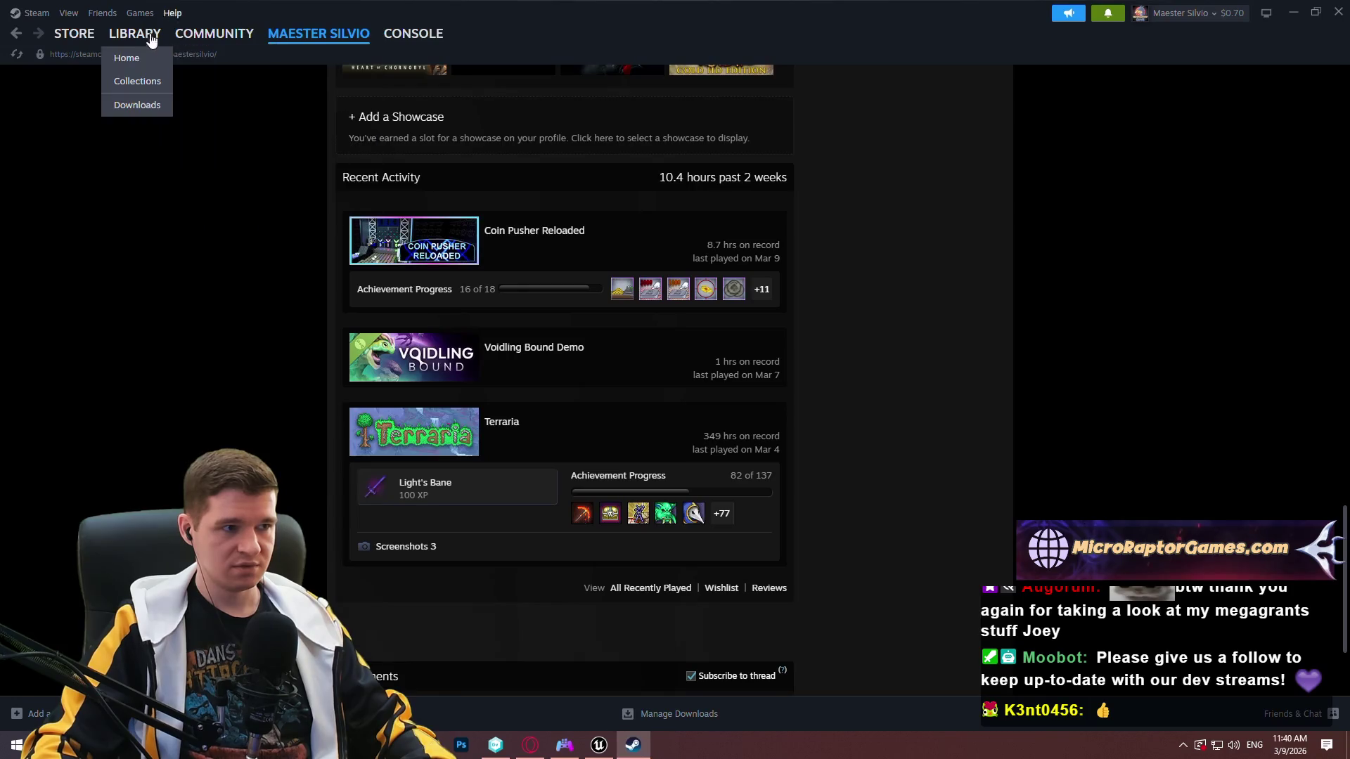
{"action": "left_click", "coordinate": [141, 56]}
Open Redlock's library page from Recent Games to confirm today's play time, then close Steam.
{"action": "scroll", "coordinate": [337, 492], "scroll_direction": "down", "scroll_amount": 3}
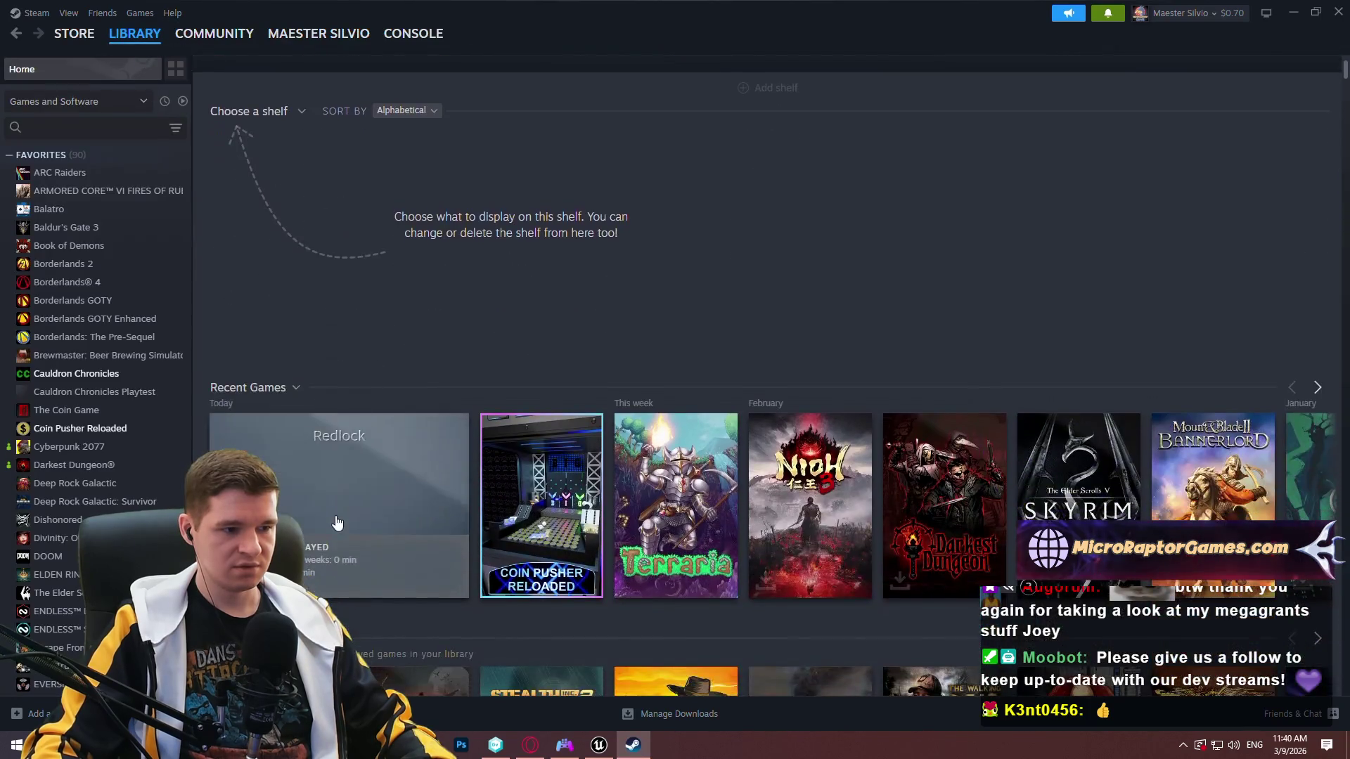
{"action": "left_click", "coordinate": [336, 524]}
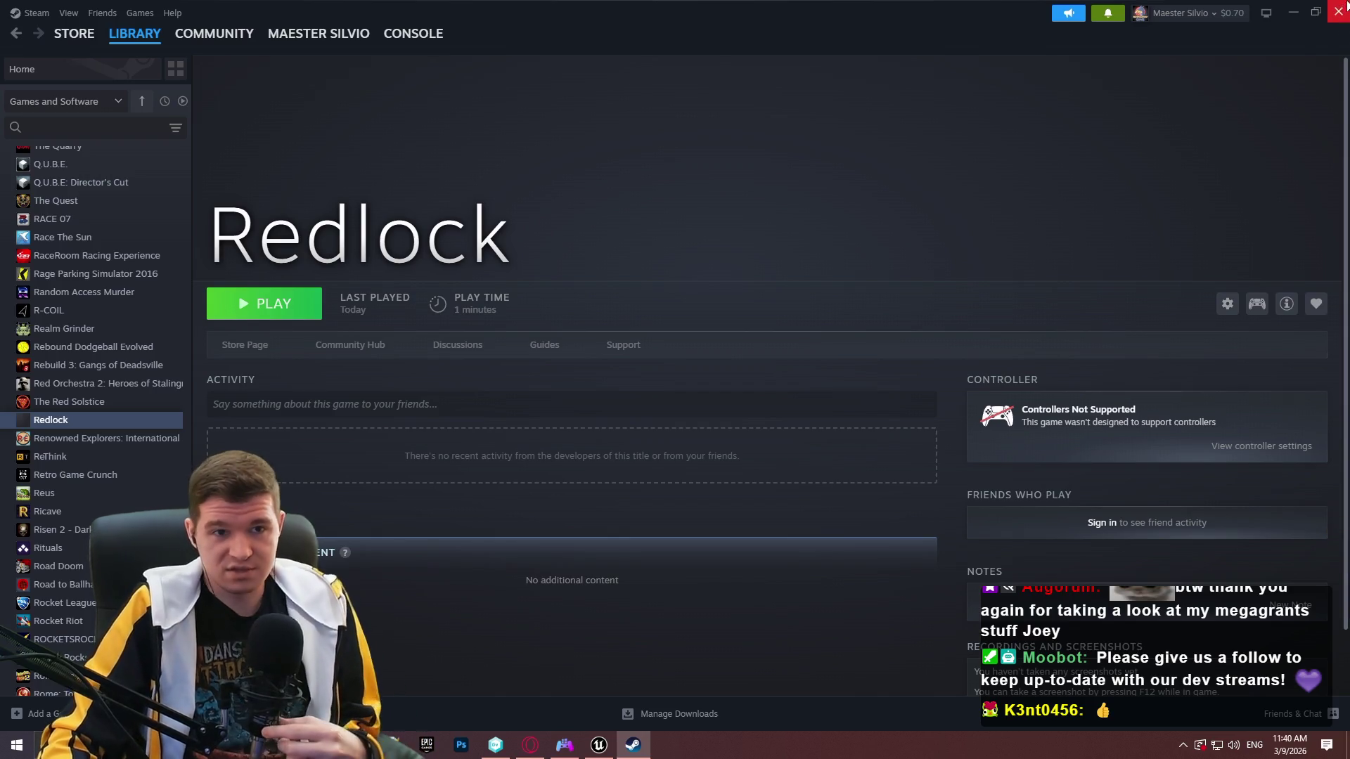
{"action": "left_click", "coordinate": [1344, 9]}
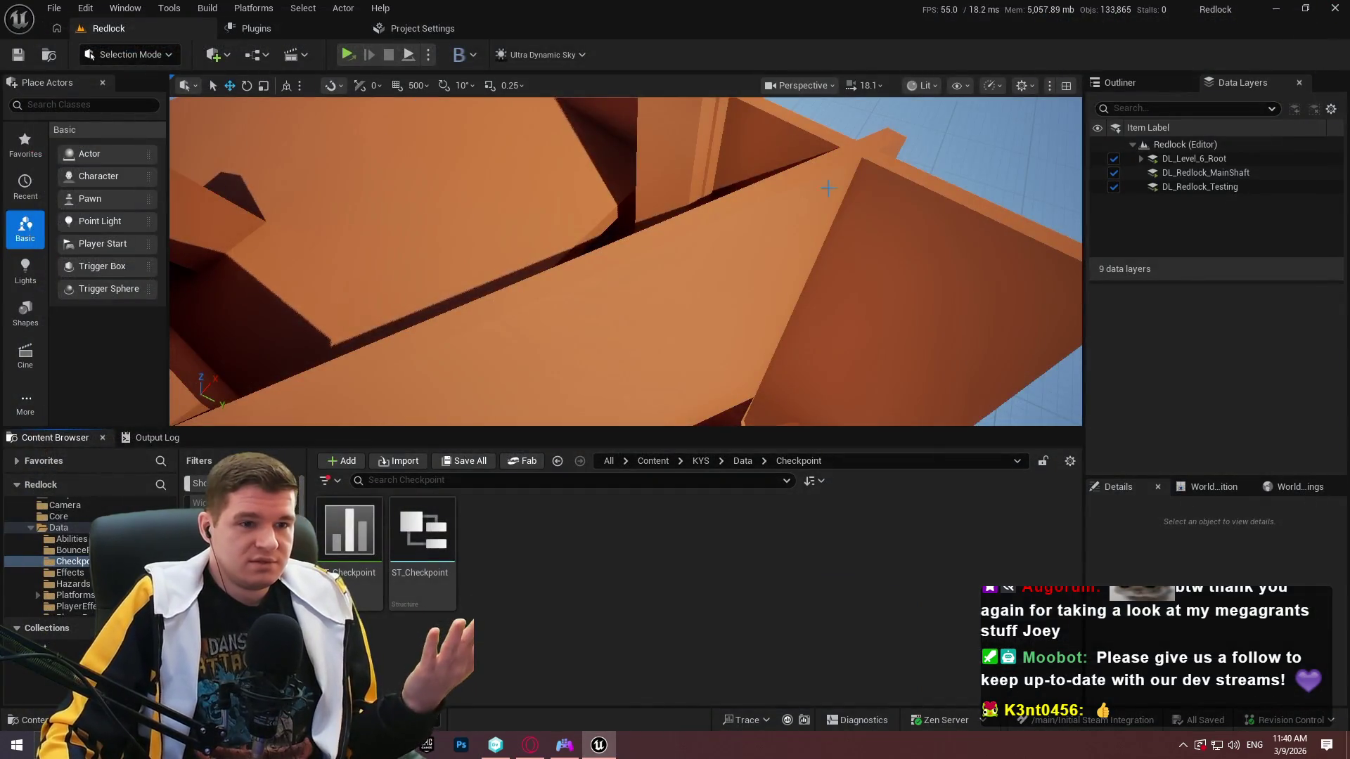
Close Unreal Editor and show the pending changes with their diffs in version control.
{"action": "left_click", "coordinate": [1335, 8]}
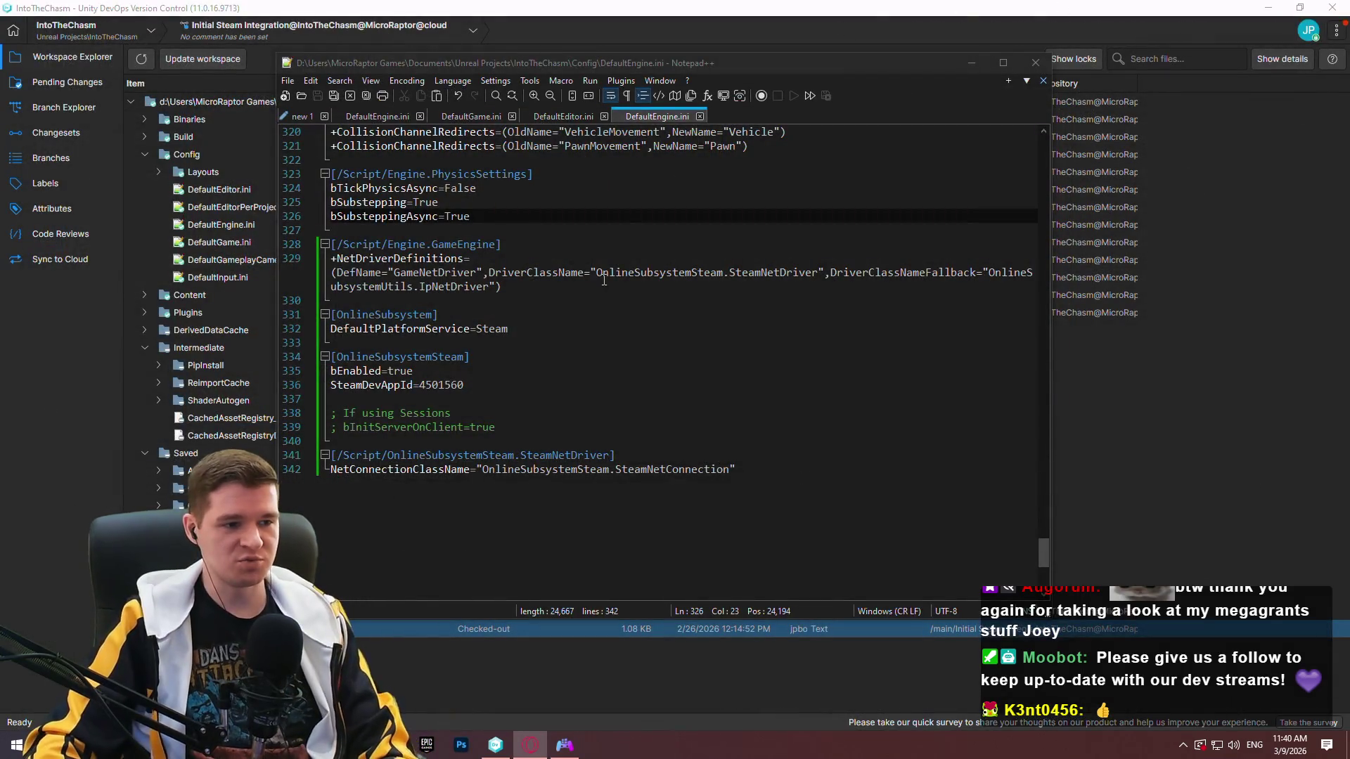
{"action": "left_click", "coordinate": [102, 440]}
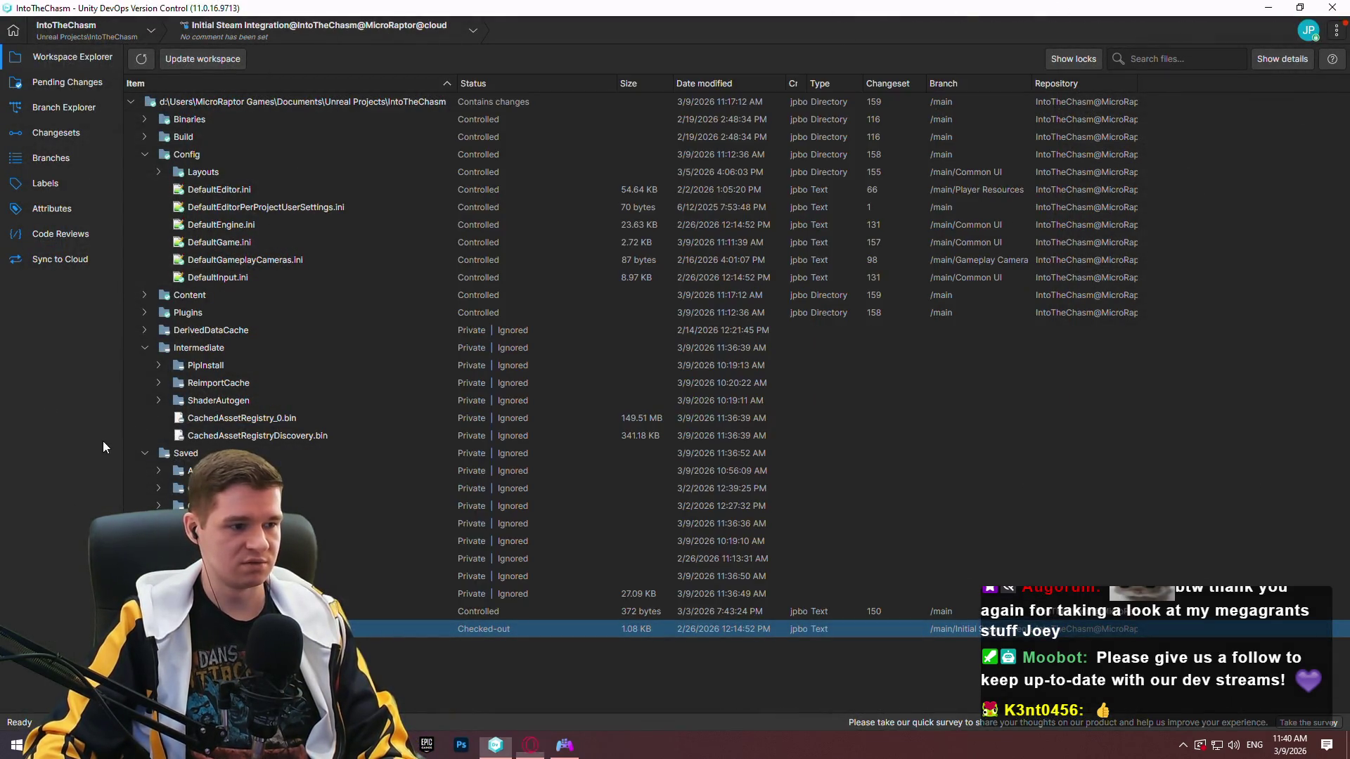
{"action": "left_click", "coordinate": [63, 83]}
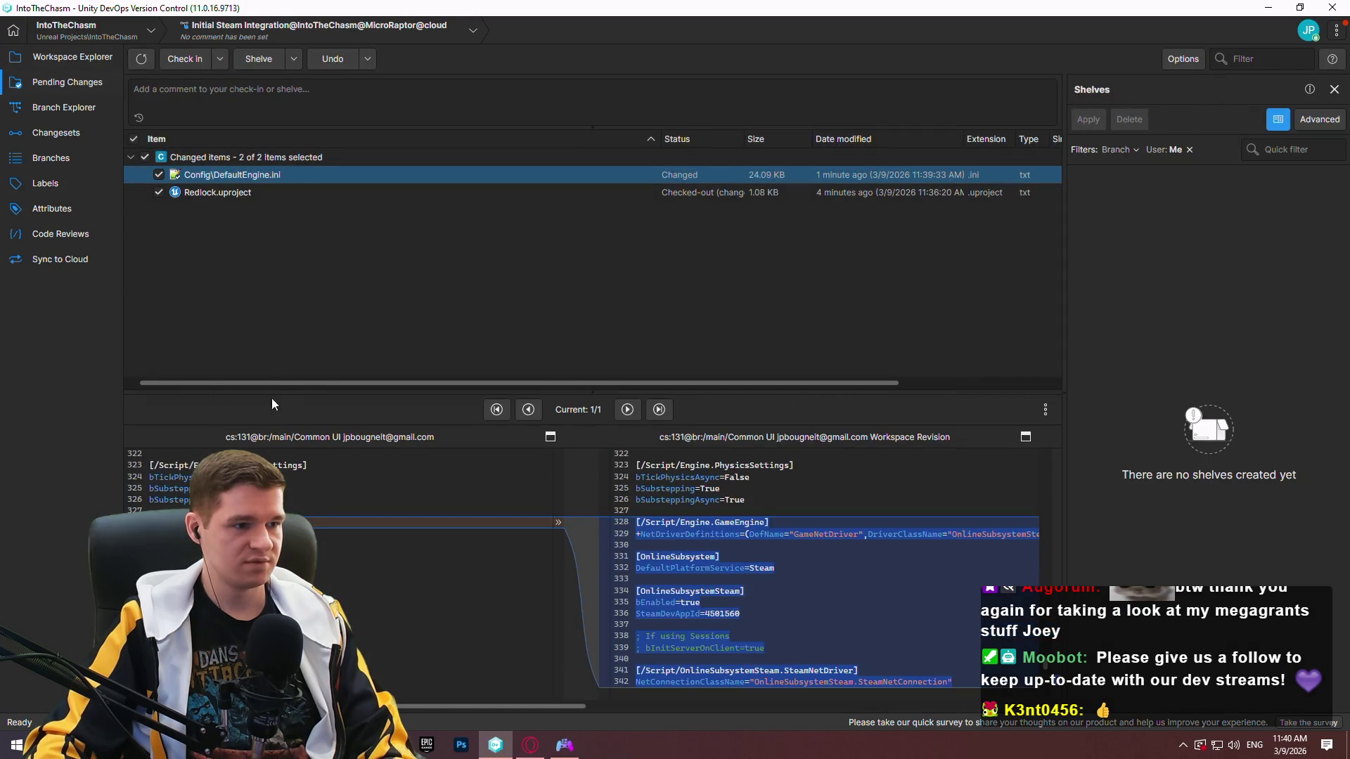
{"action": "left_click_drag", "start_coordinate": [272, 398], "coordinate": [273, 573]}
Review the Redlock.uproject and DefaultEngine.ini diffs and check them in as 'Added initial Steam/overlay integration'.
{"action": "left_click", "coordinate": [292, 96]}
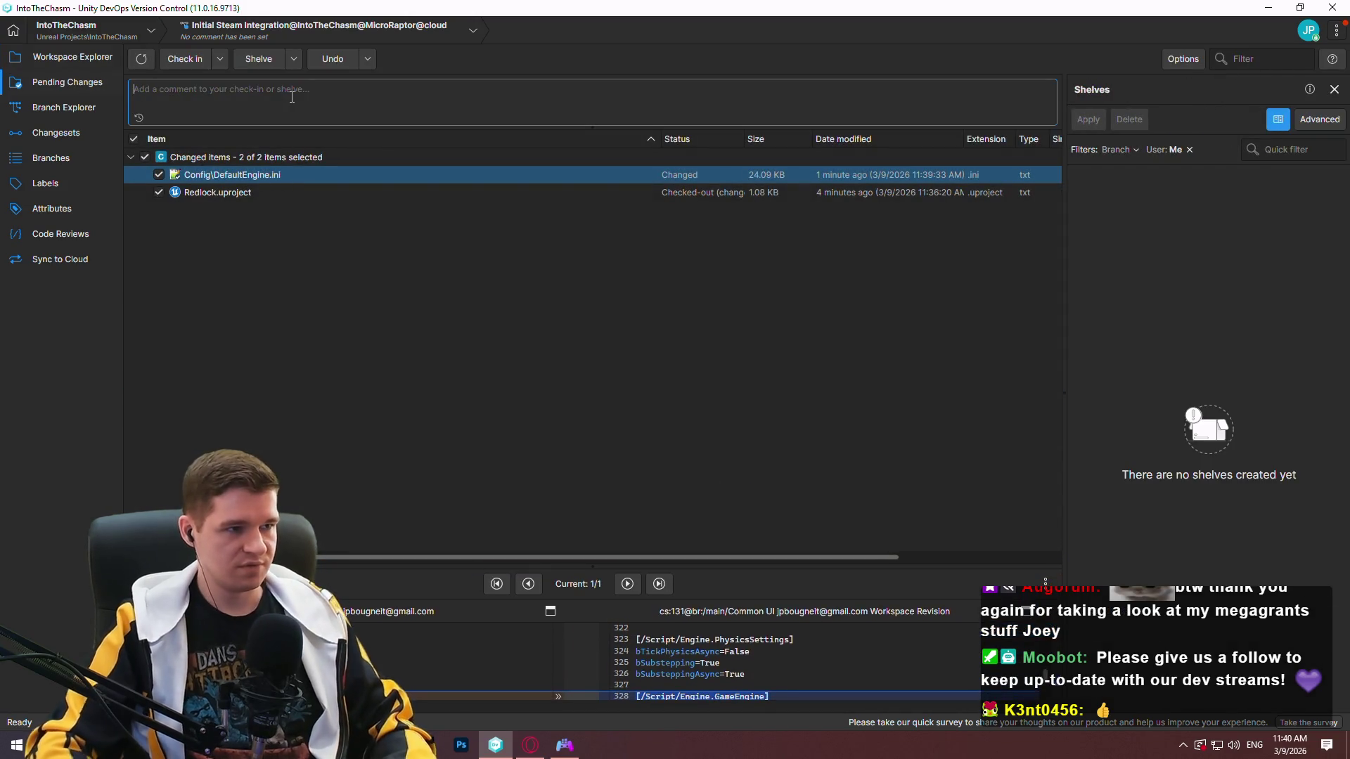
{"action": "type", "text": "Added "}
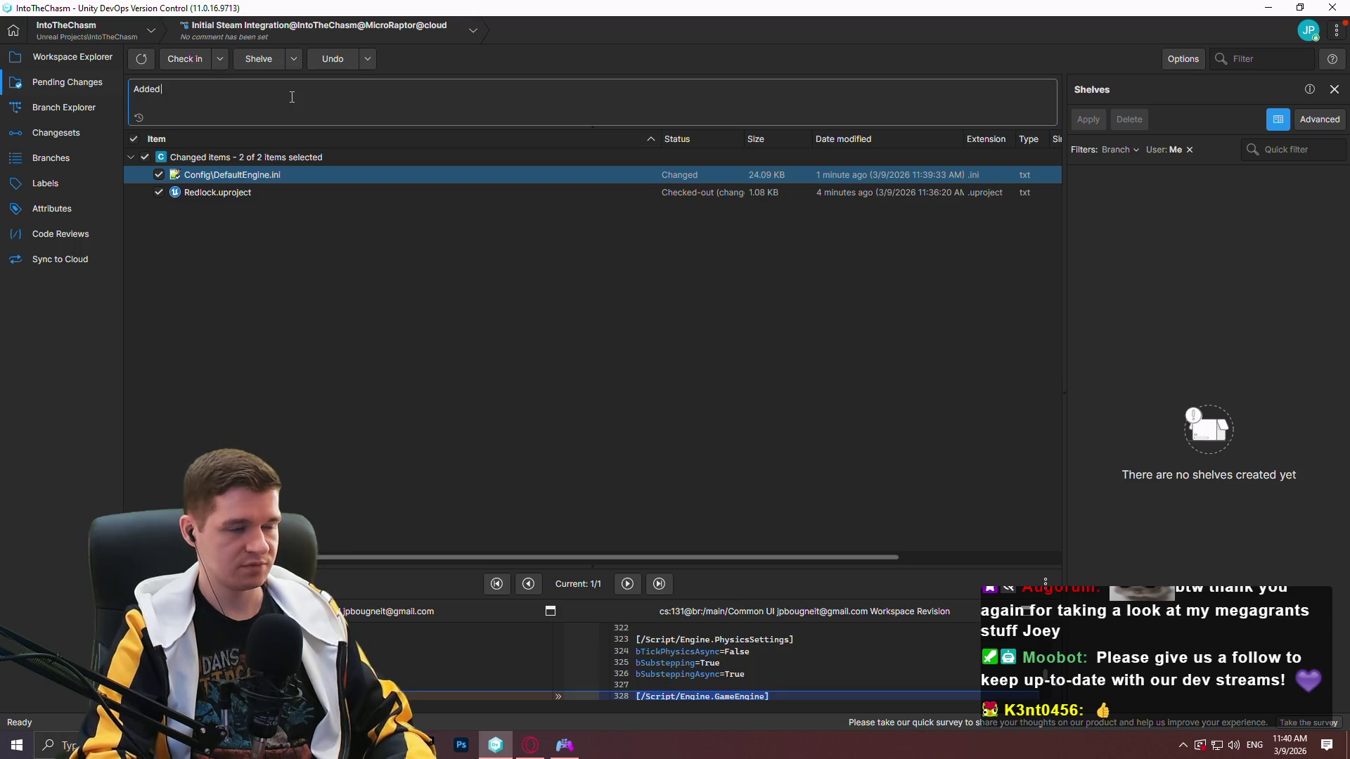
{"action": "type", "text": "initial"}
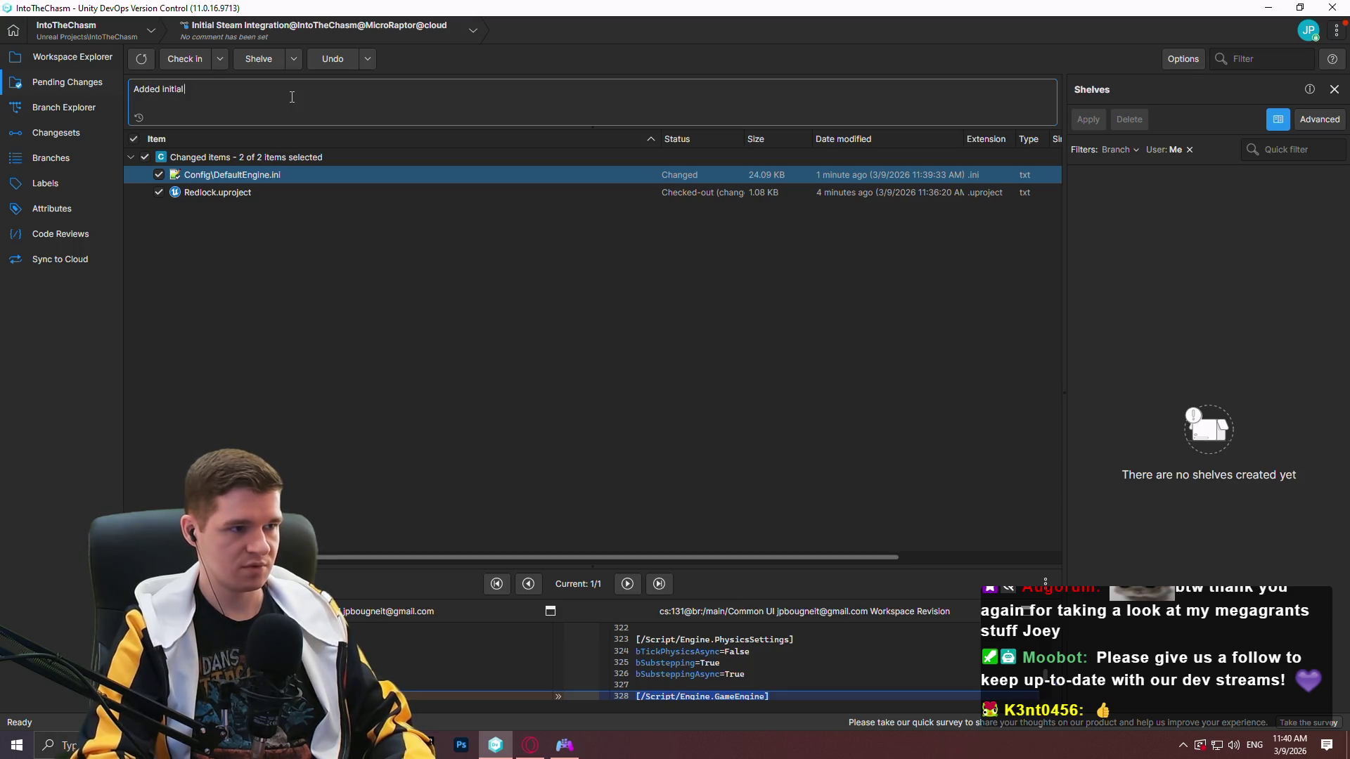
{"action": "type", "text": " Steam/overlay integration"}
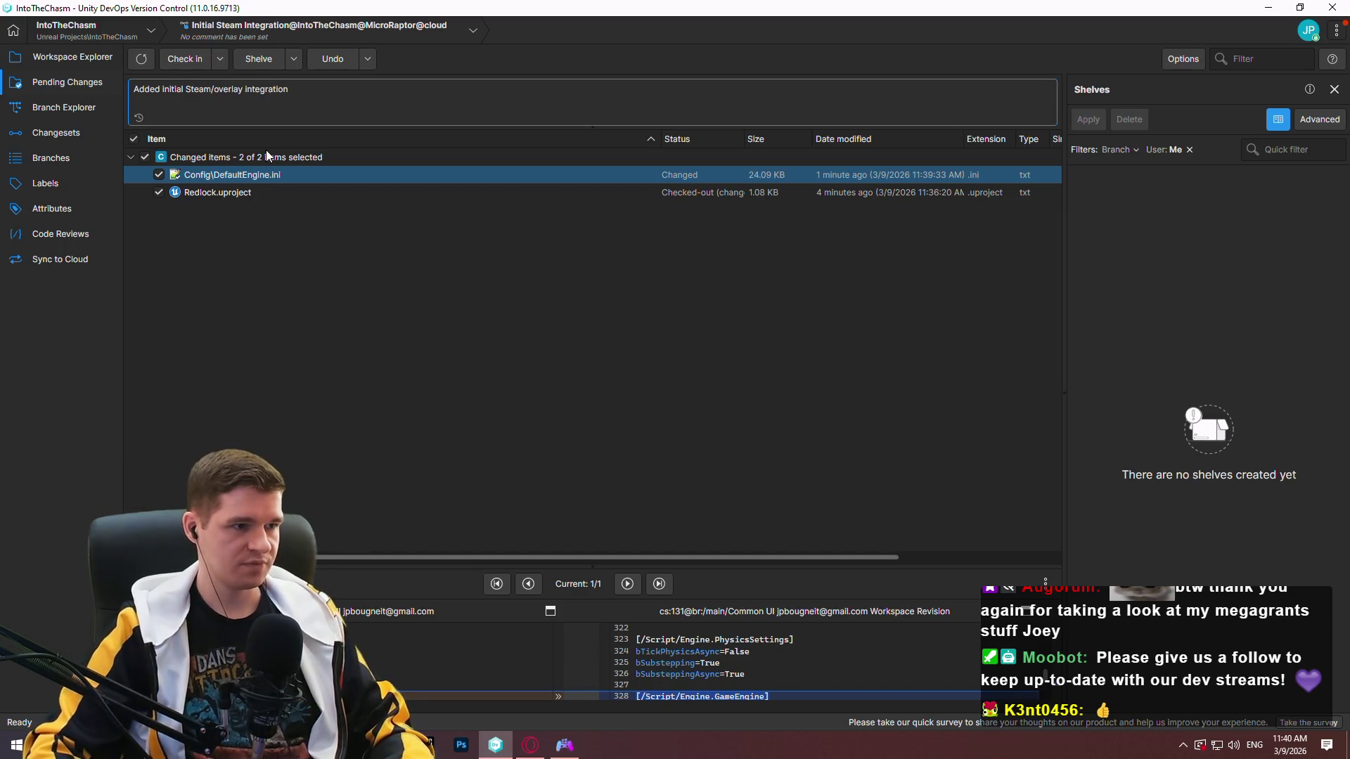
{"action": "left_click", "coordinate": [247, 189]}
{"action": "mouse_move", "coordinate": [429, 563]}
{"action": "left_mouse_down"}
{"action": "mouse_move", "coordinate": [445, 265]}
{"action": "mouse_move", "coordinate": [445, 499]}
{"action": "left_mouse_up"}
{"action": "left_click", "coordinate": [225, 174]}
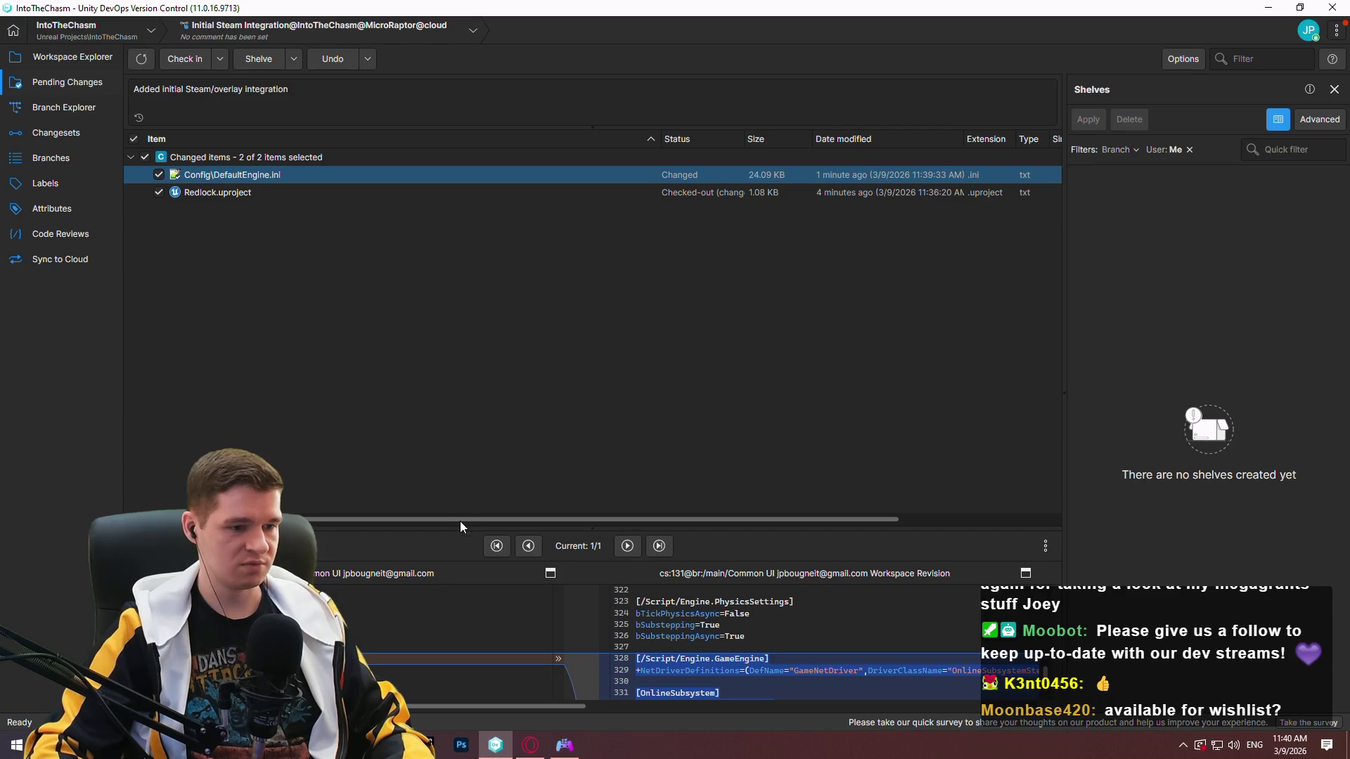
{"action": "left_click_drag", "start_coordinate": [453, 531], "coordinate": [422, 240]}
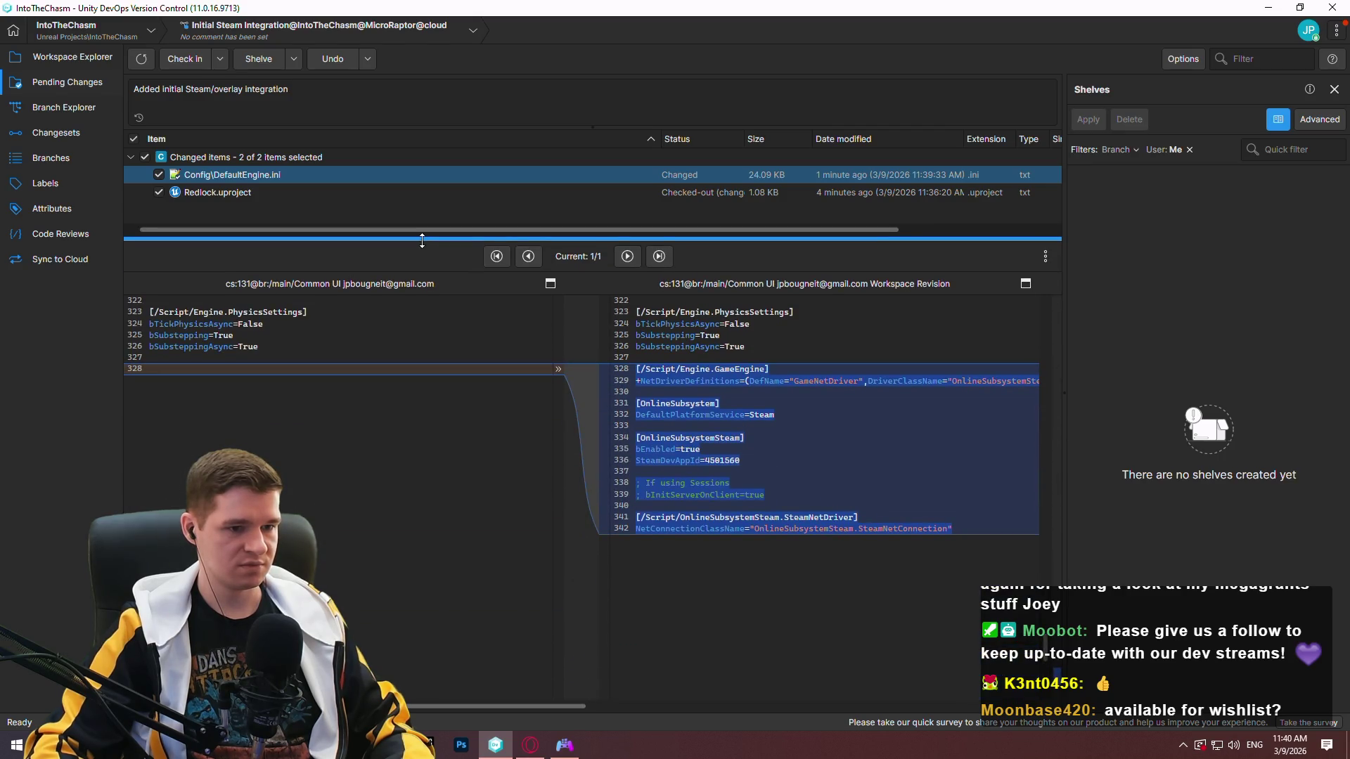
{"action": "left_click", "coordinate": [184, 58]}
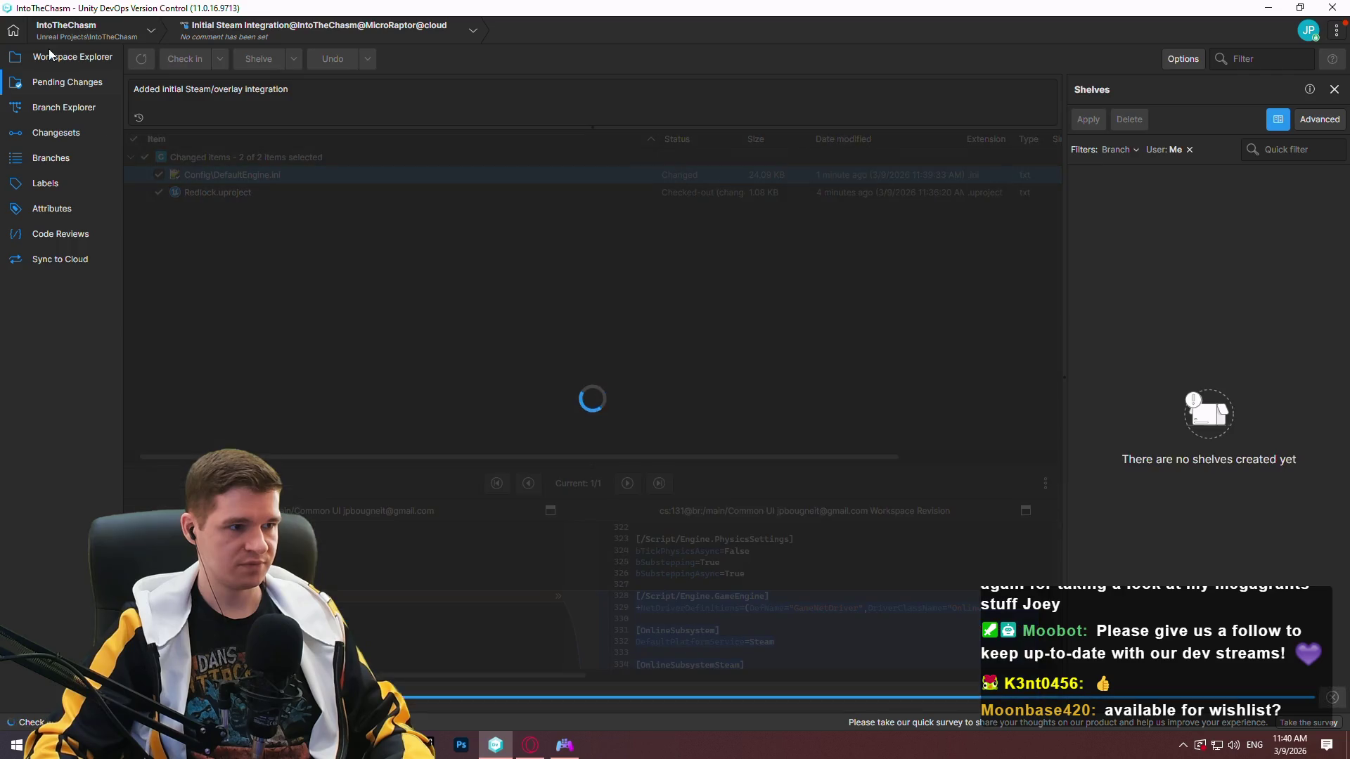
{"action": "left_click", "coordinate": [63, 108]}
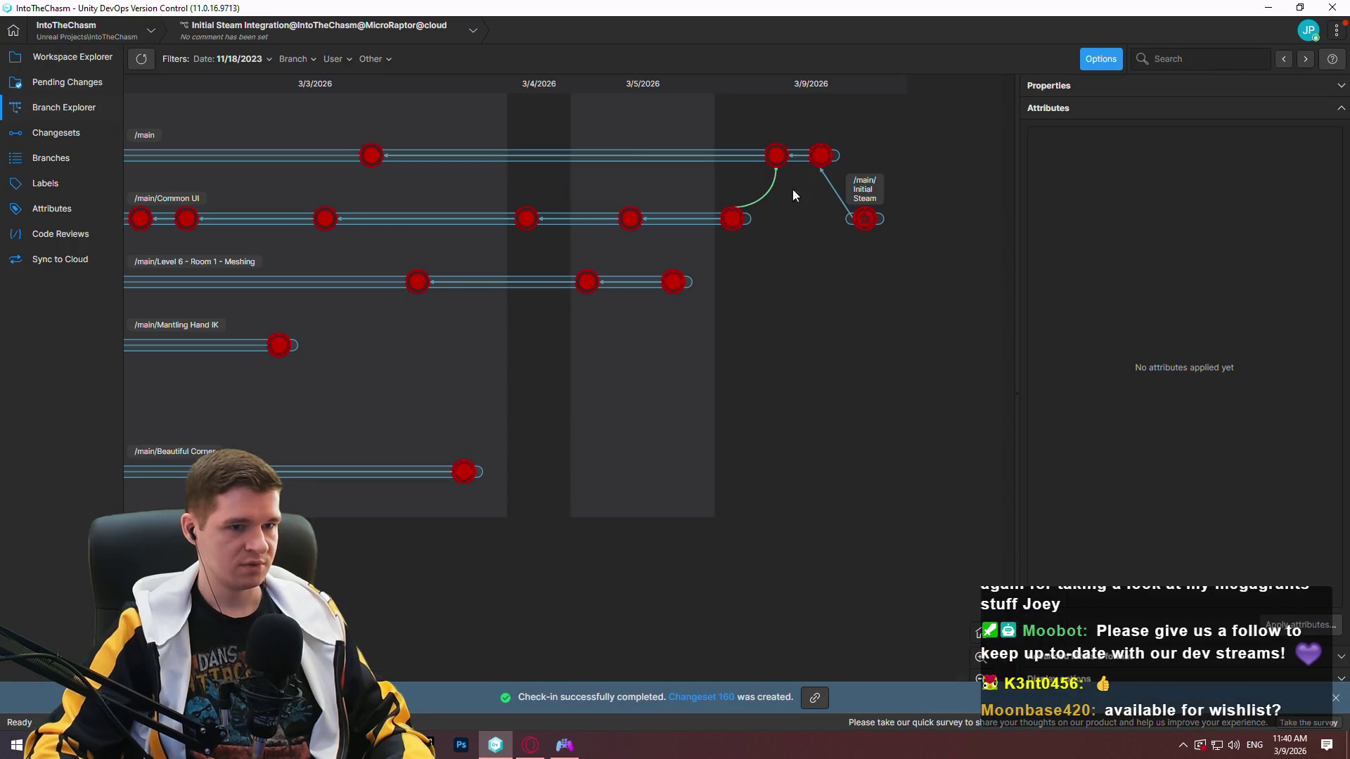
Merge the Initial Steam Integration changeset into /main with the comment 'Initial steam integration'.
{"action": "right_click", "coordinate": [865, 219]}
{"action": "left_click", "coordinate": [990, 405]}
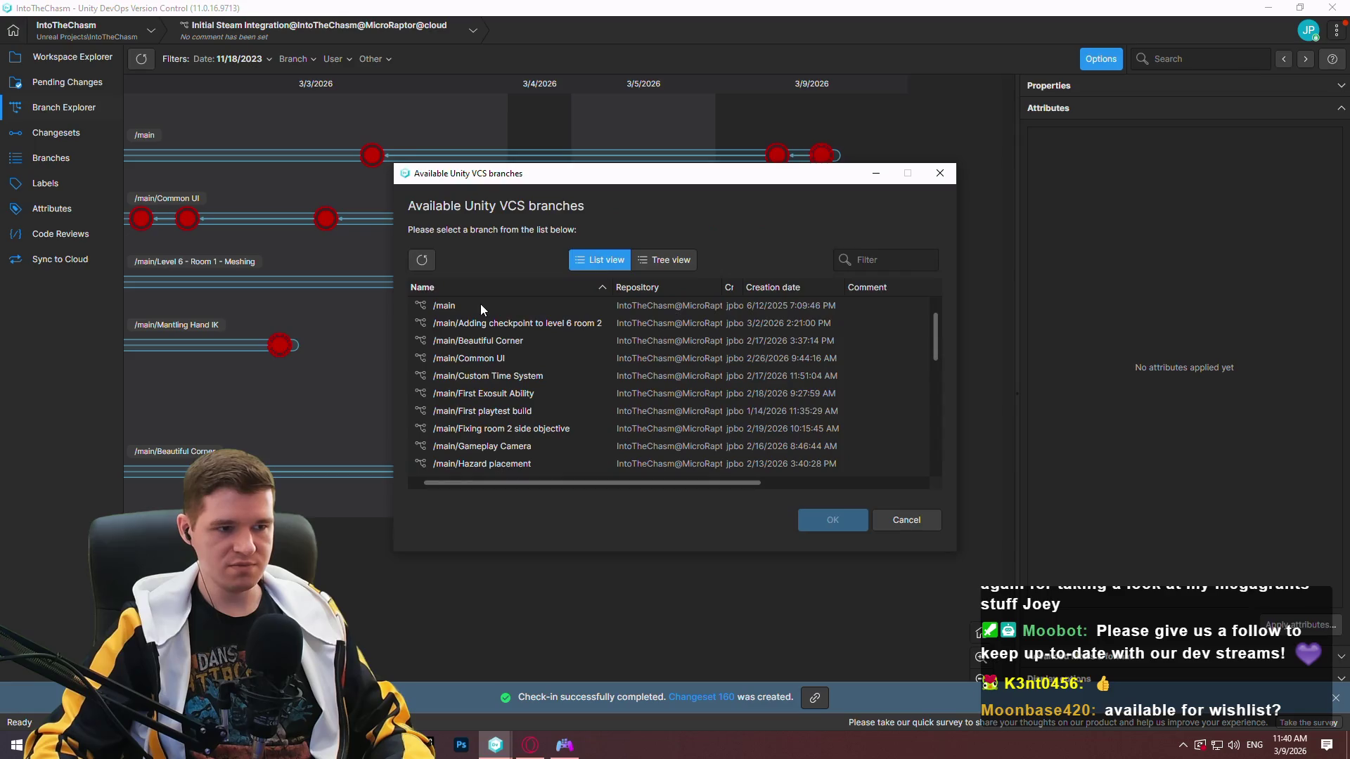
{"action": "double_click", "coordinate": [485, 305]}
{"action": "left_click", "coordinate": [166, 89]}
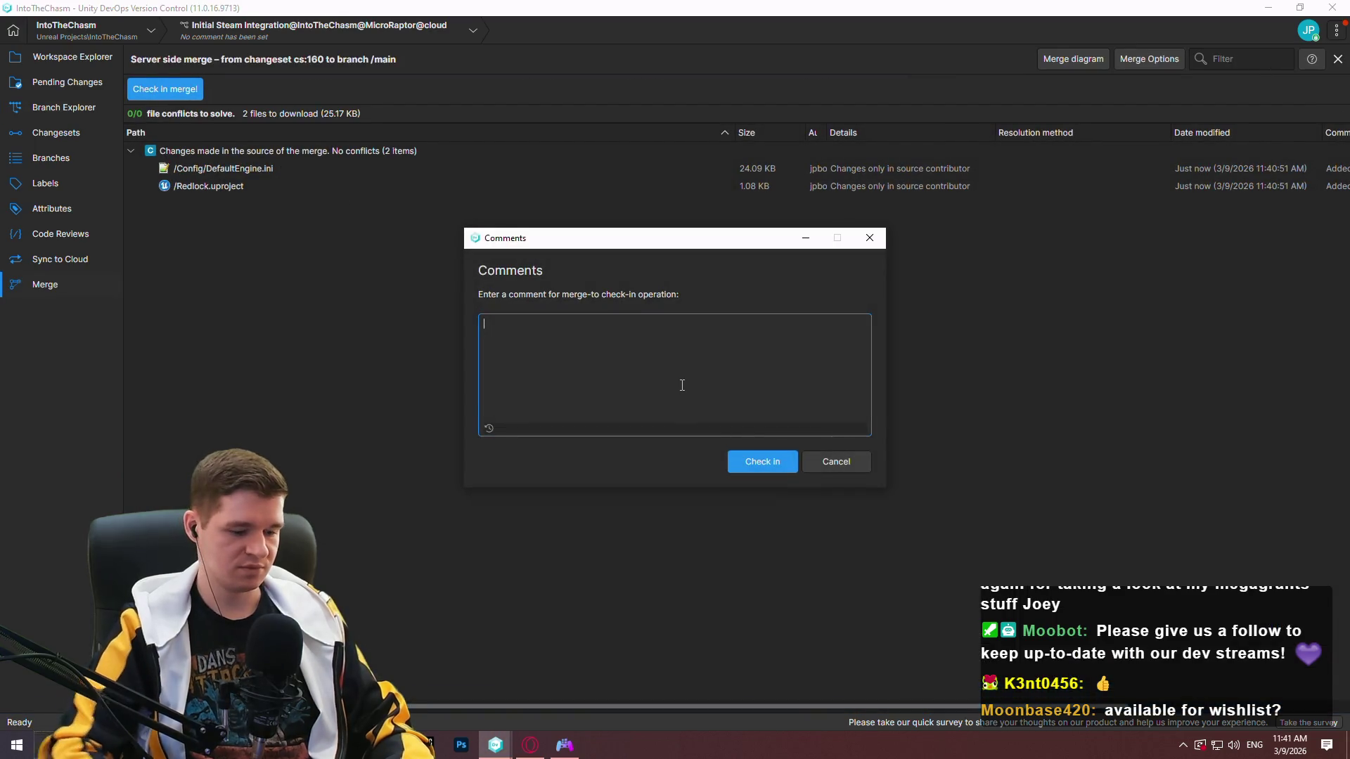
{"action": "type", "text": "U"}
{"action": "key", "text": "BackSpace"}
{"action": "type", "text": "Initial ste"}
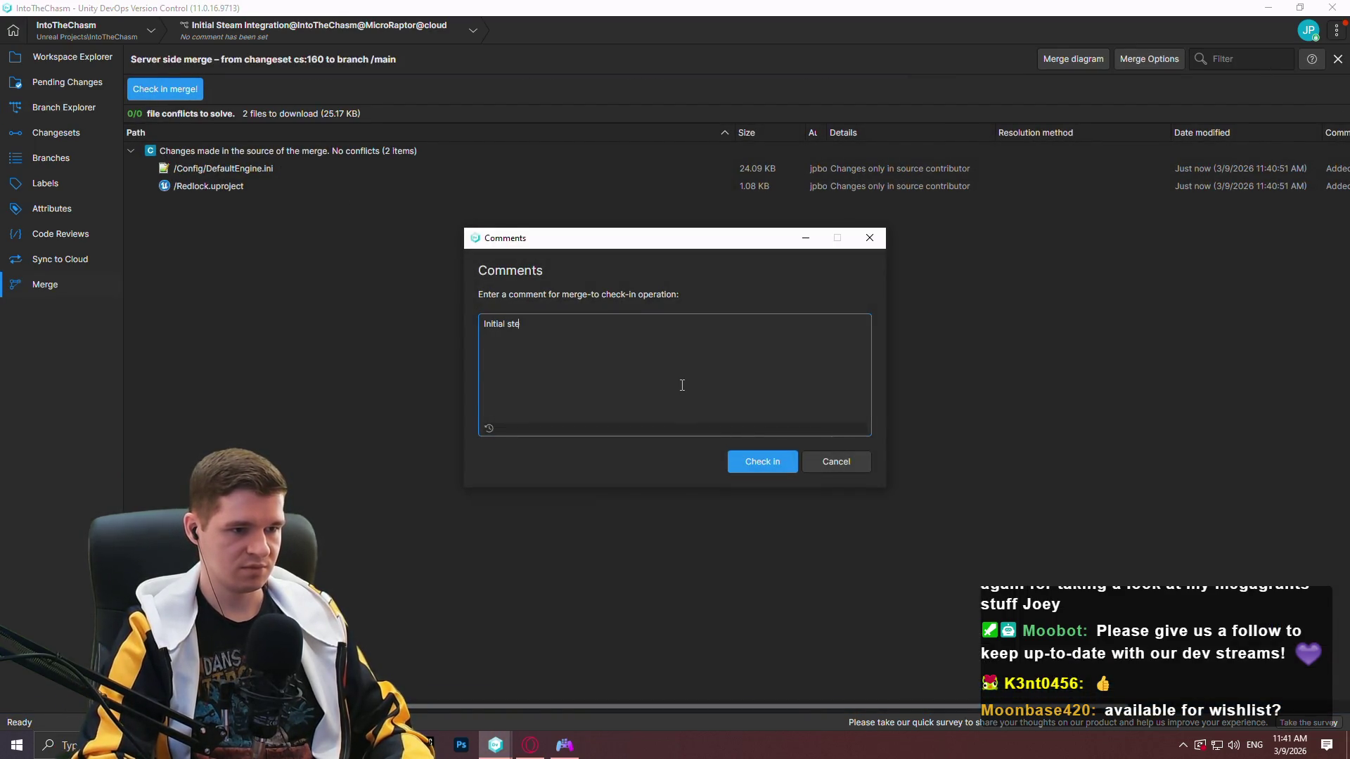
{"action": "type", "text": "am integration"}
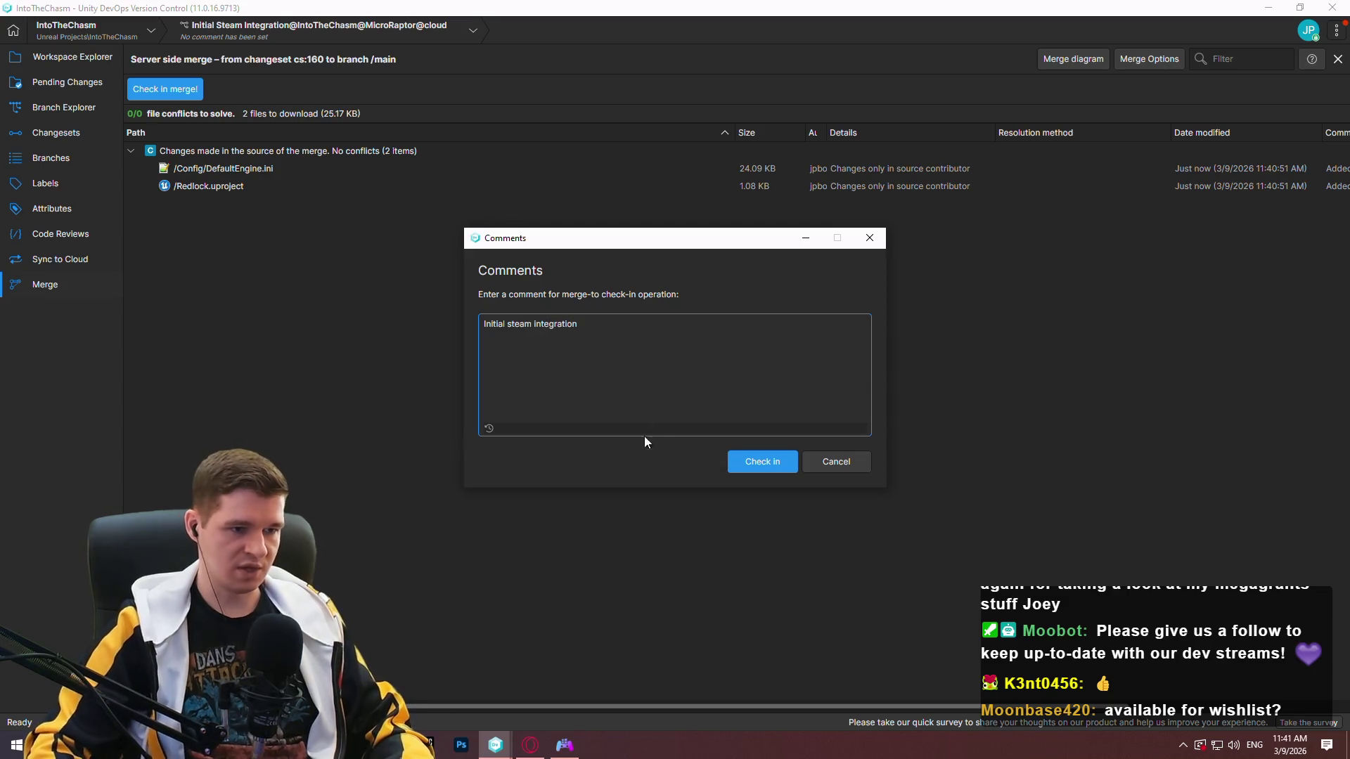
{"action": "left_click", "coordinate": [740, 462]}
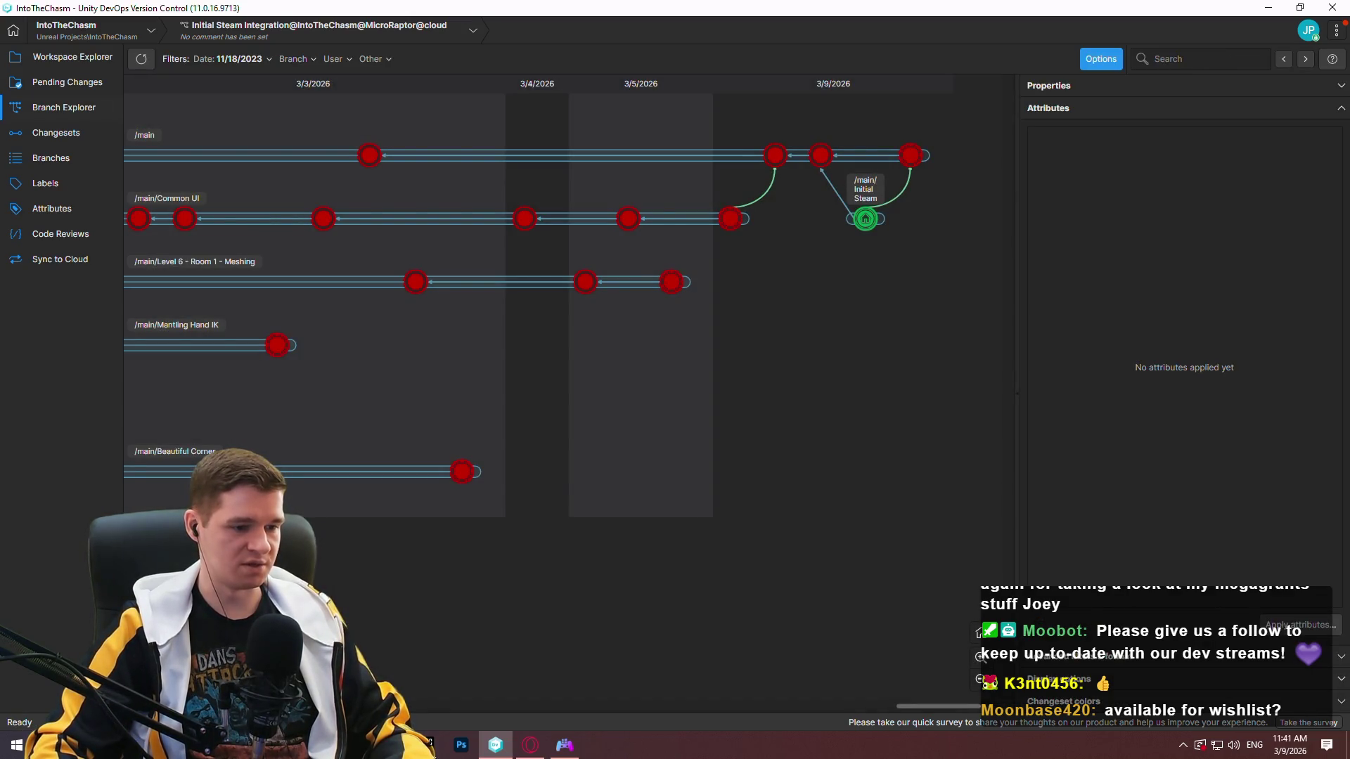
{"action": "left_click", "coordinate": [535, 746]}
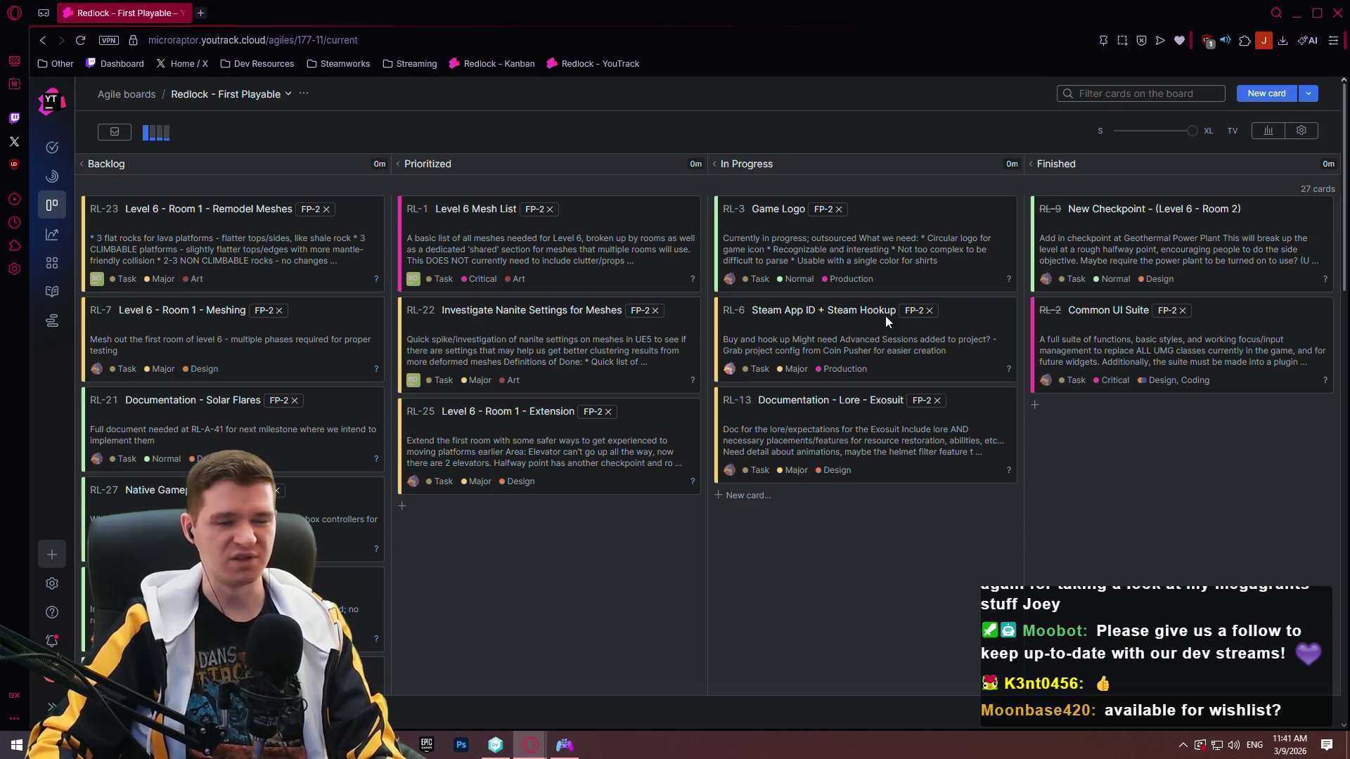
Move the RL-6 'Steam App ID + Steam Hookup' card from In Progress to Finished.
{"action": "scroll", "coordinate": [883, 328], "scroll_direction": "down", "scroll_amount": 8}
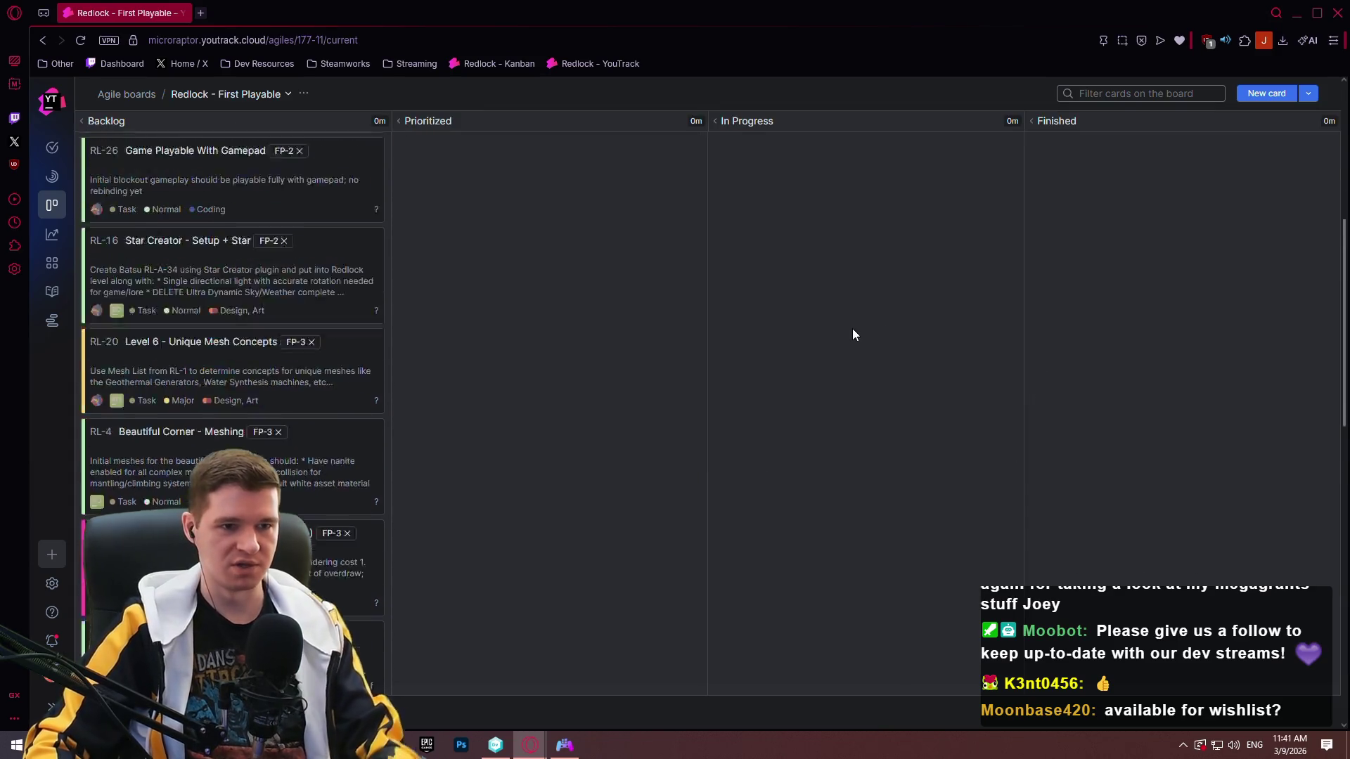
{"action": "scroll", "coordinate": [852, 329], "scroll_direction": "up", "scroll_amount": 8}
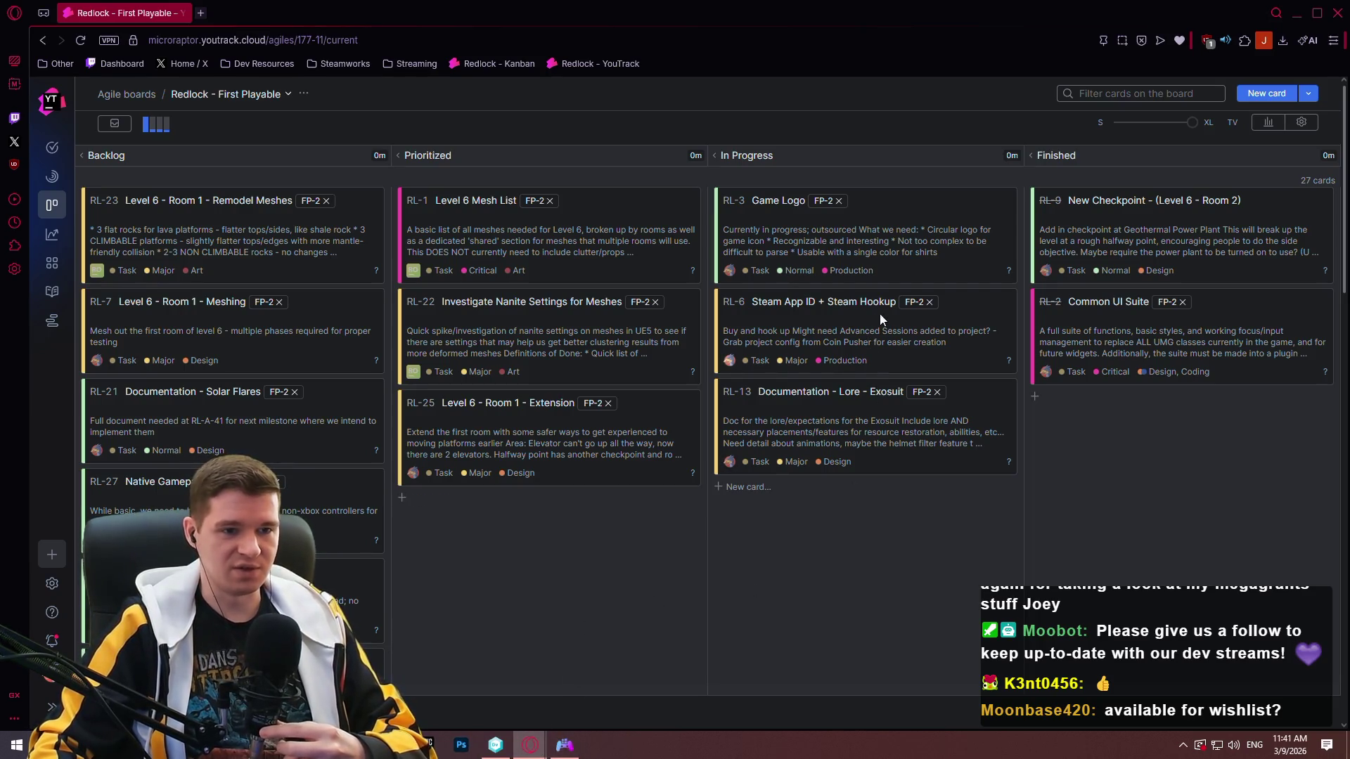
{"action": "left_click_drag", "start_coordinate": [876, 312], "coordinate": [1195, 437]}
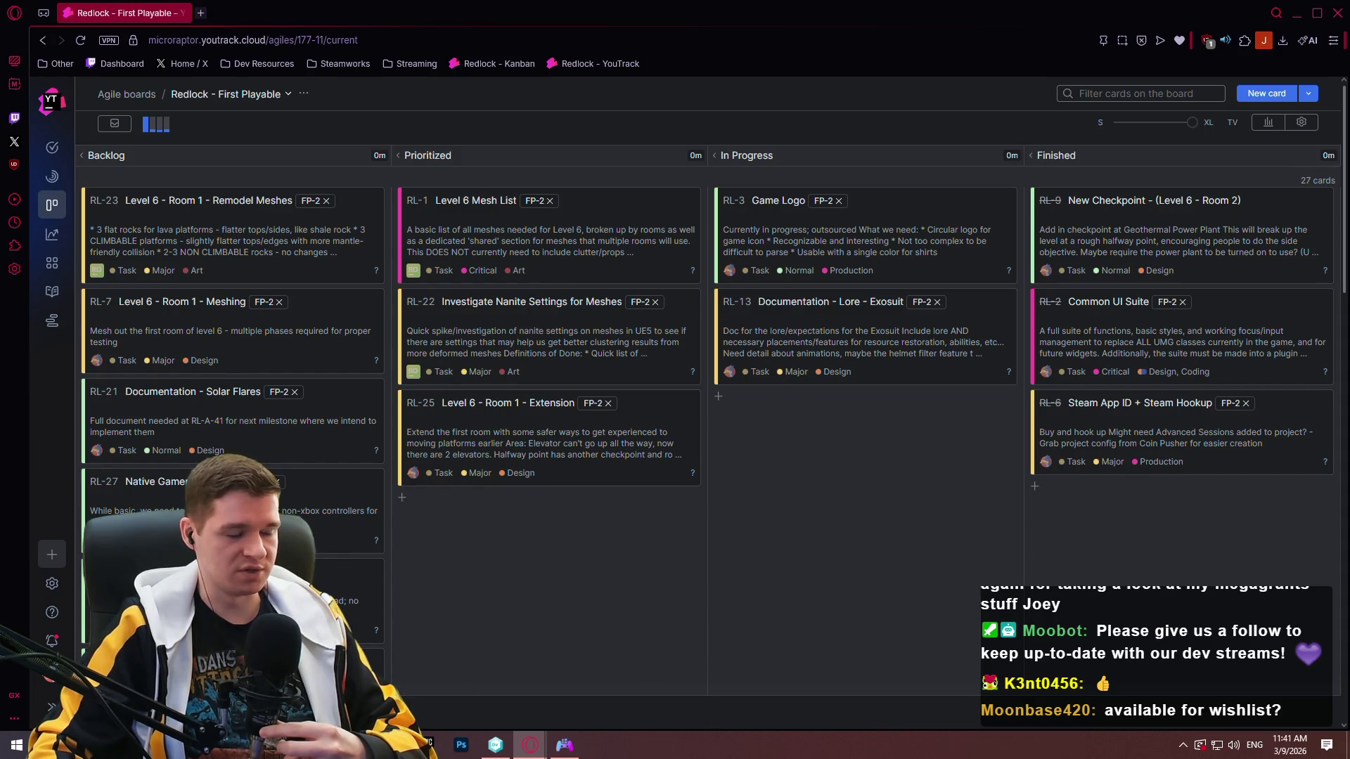
{"action": "key", "text": "super"}
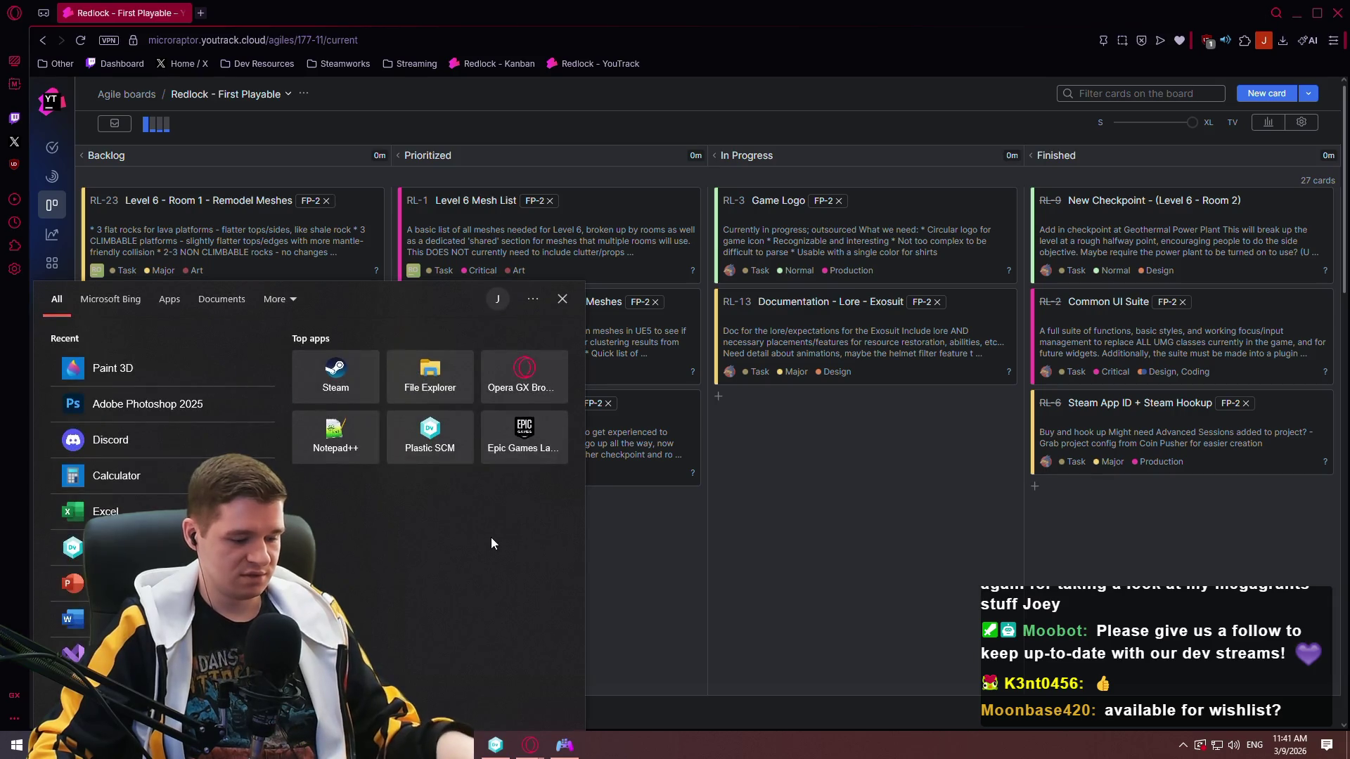
Launch Discord and drag its window aside to reach the shared Redlock logo attachment.
{"action": "type", "text": "discord"}
{"action": "key", "text": "Return"}
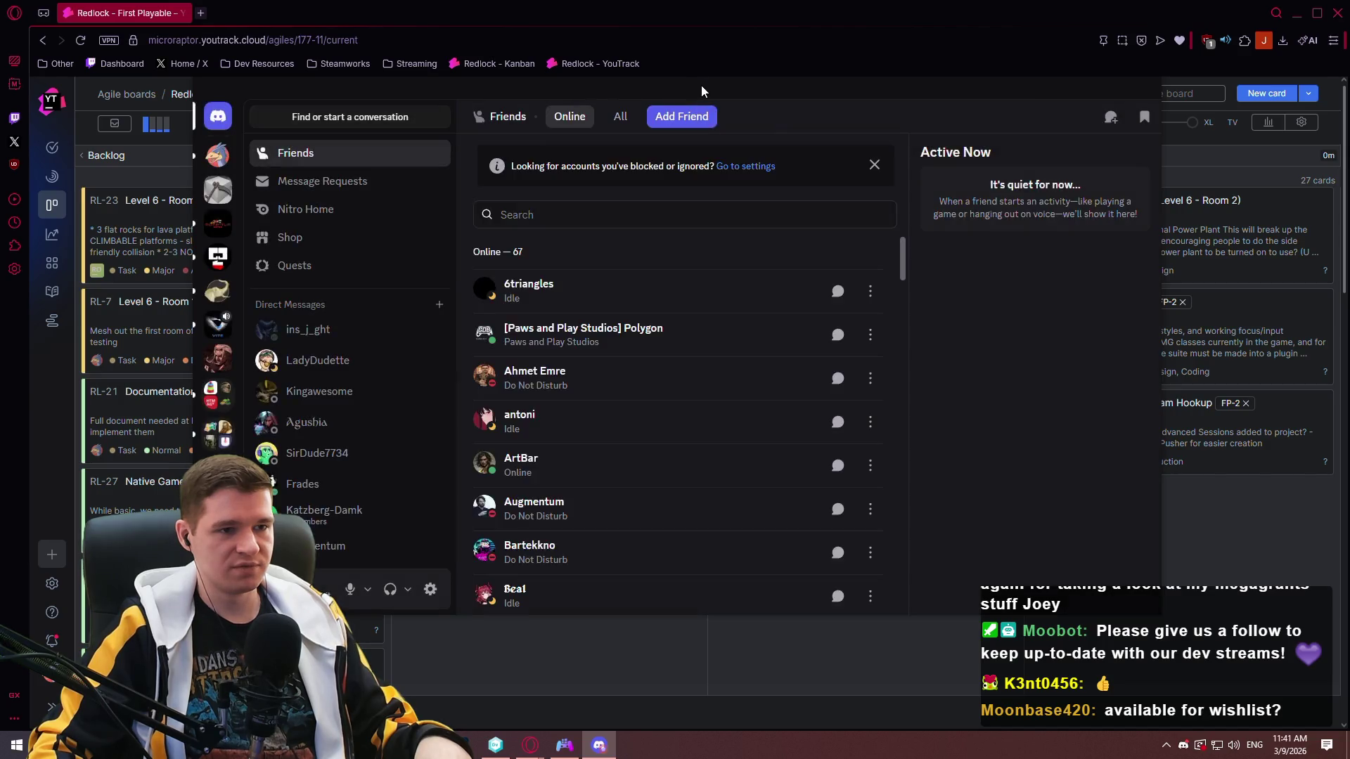
{"action": "left_click_drag", "start_coordinate": [702, 85], "coordinate": [1349, 87]}
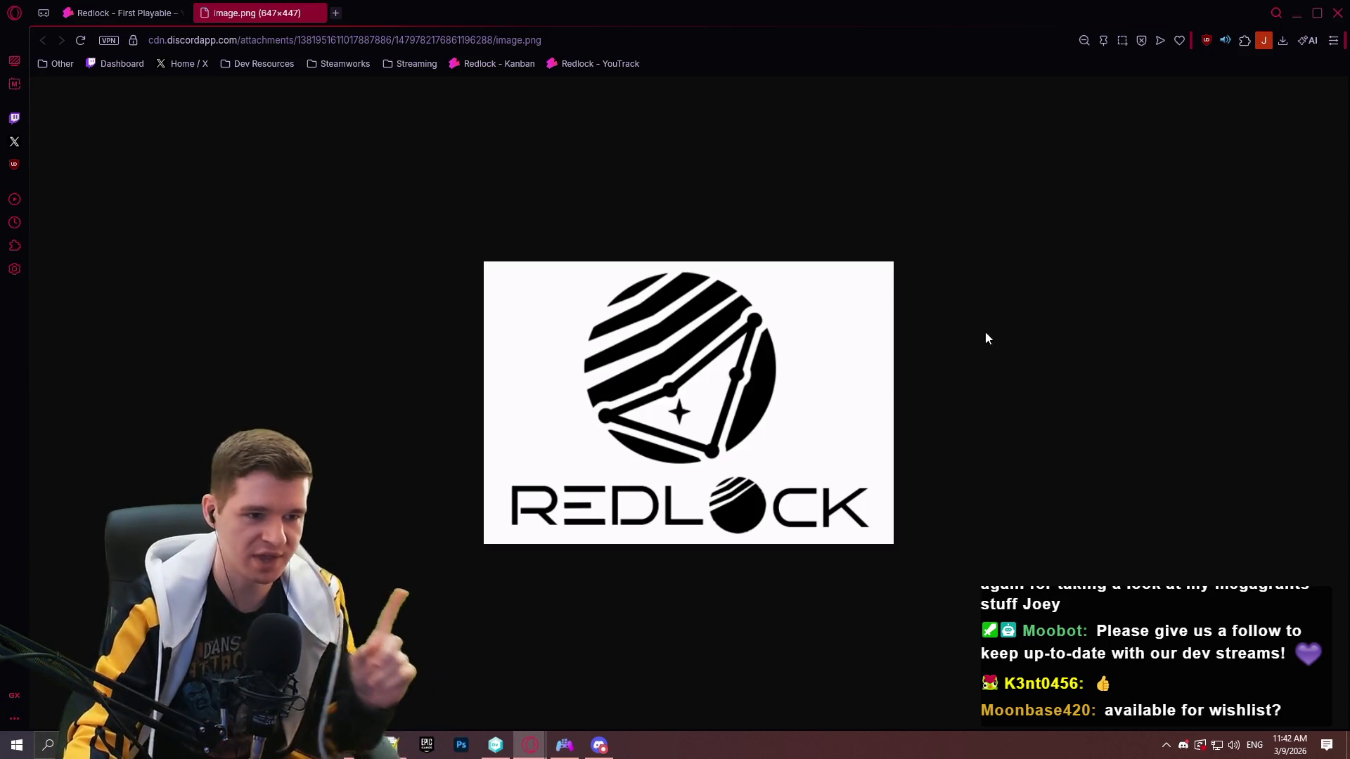
{"action": "mouse_move", "coordinate": [1011, 8]}
{"action": "left_mouse_down"}
{"action": "mouse_move", "coordinate": [1036, 100]}
{"action": "mouse_move", "coordinate": [728, 103]}
{"action": "mouse_move", "coordinate": [1101, 45]}
{"action": "left_mouse_up"}
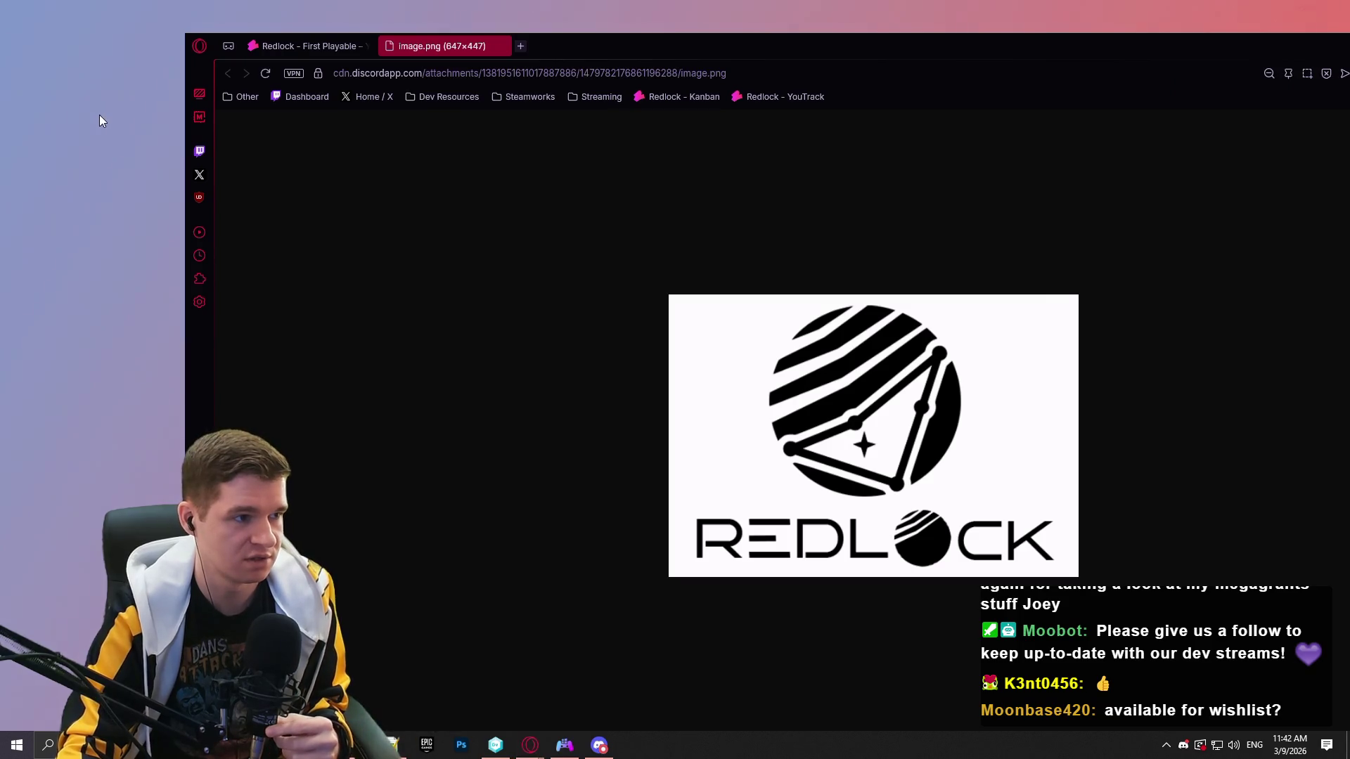
{"action": "mouse_move", "coordinate": [730, 54]}
{"action": "left_mouse_down"}
{"action": "mouse_move", "coordinate": [735, 464]}
{"action": "mouse_move", "coordinate": [735, 4]}
{"action": "left_mouse_up"}
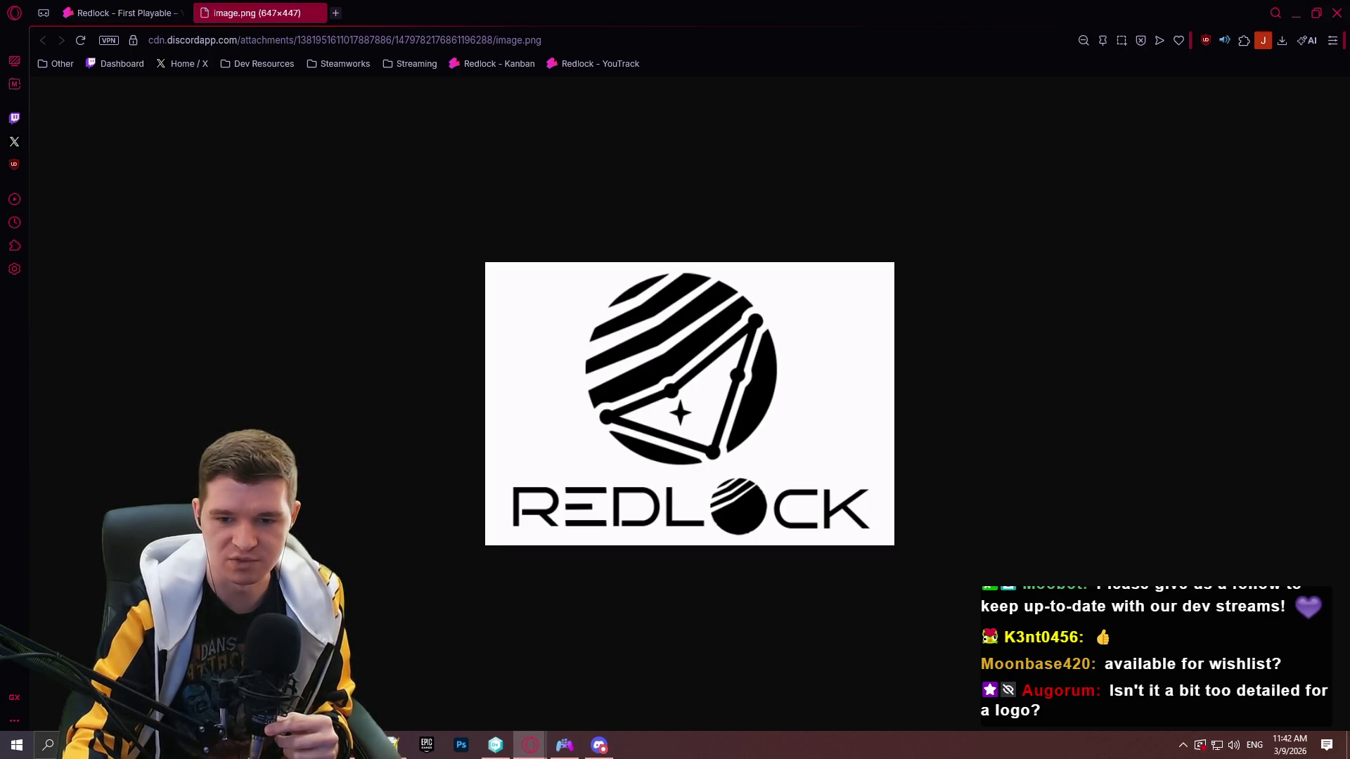
{"action": "key", "text": "super+e"}
{"action": "key", "text": "alt+F4"}
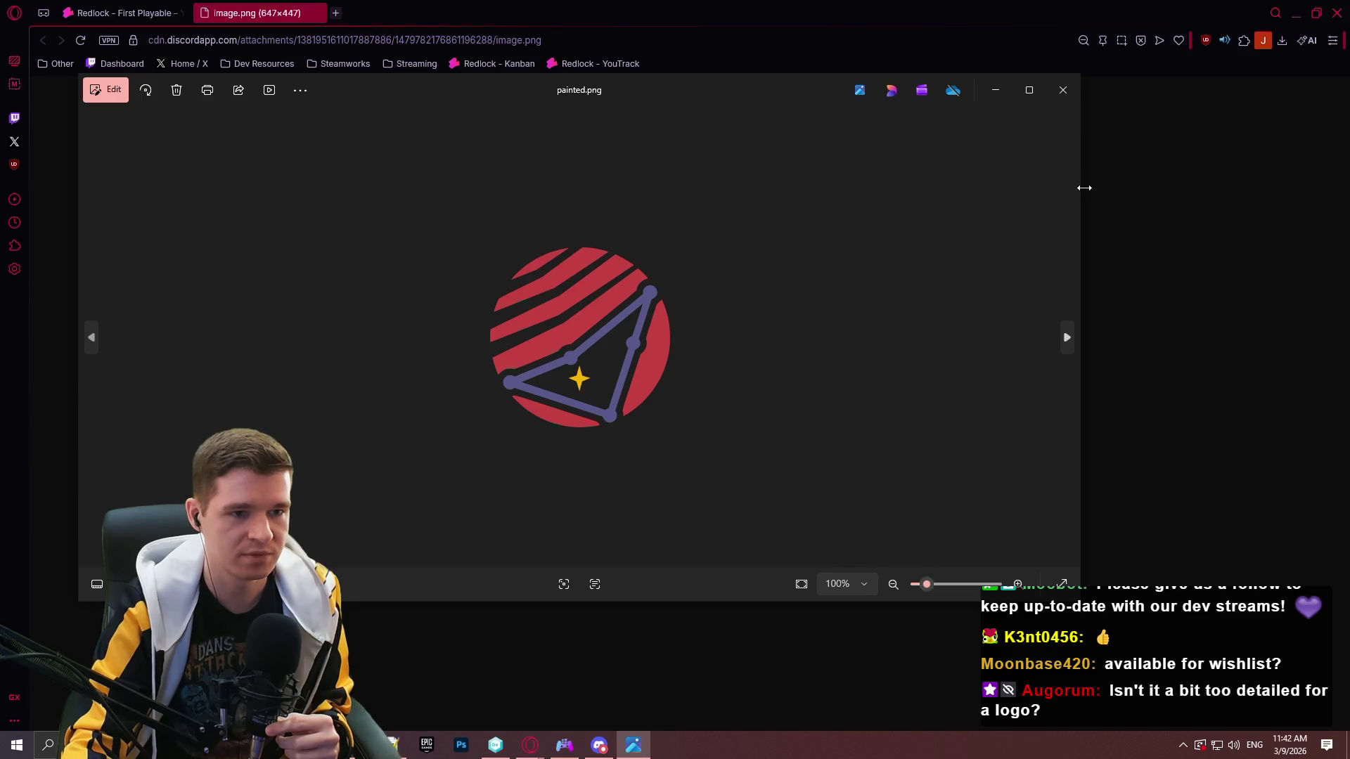
Narrow the painted.png Photos window beside the browser's black-and-white logo, with both windows in front.
{"action": "left_click_drag", "start_coordinate": [1084, 188], "coordinate": [425, 210]}
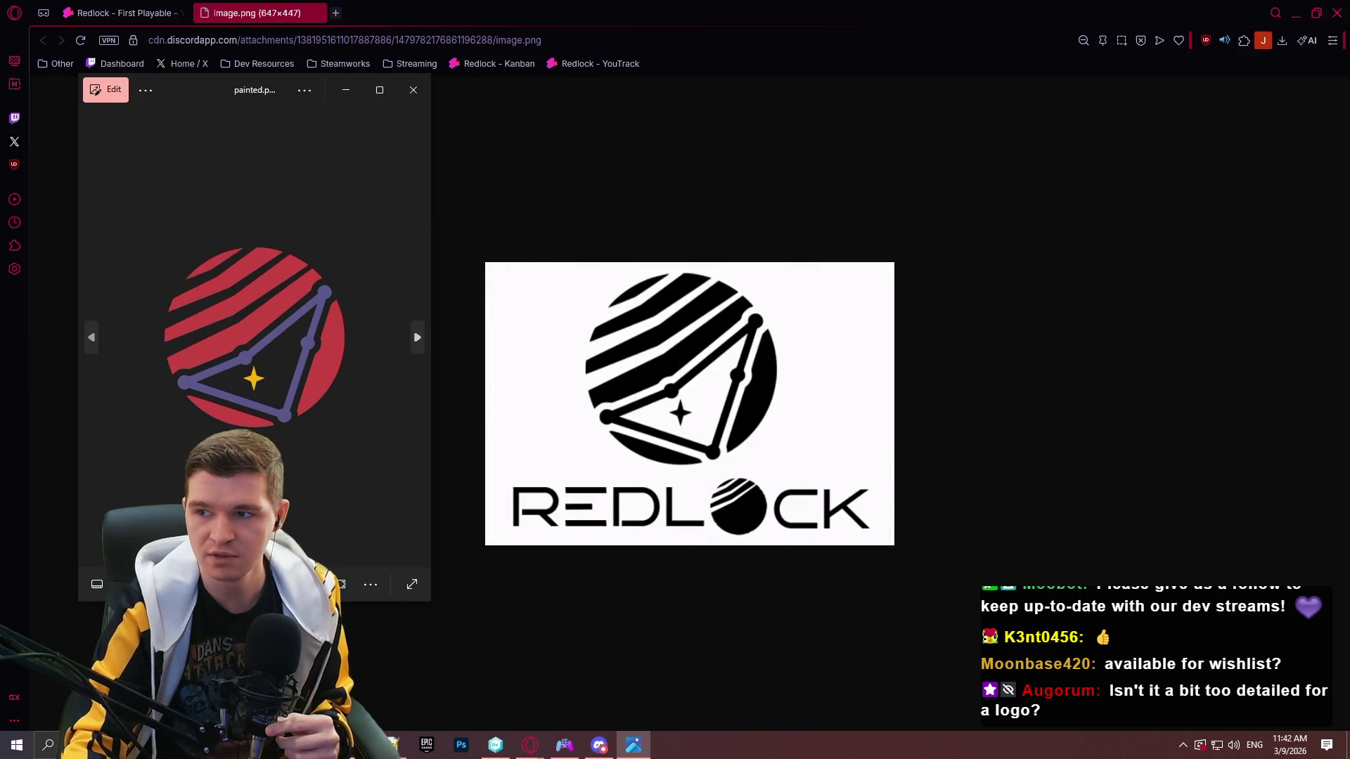
{"action": "mouse_move", "coordinate": [200, 86]}
{"action": "left_mouse_down"}
{"action": "mouse_move", "coordinate": [239, 142]}
{"action": "mouse_move", "coordinate": [230, 133]}
{"action": "left_mouse_up"}
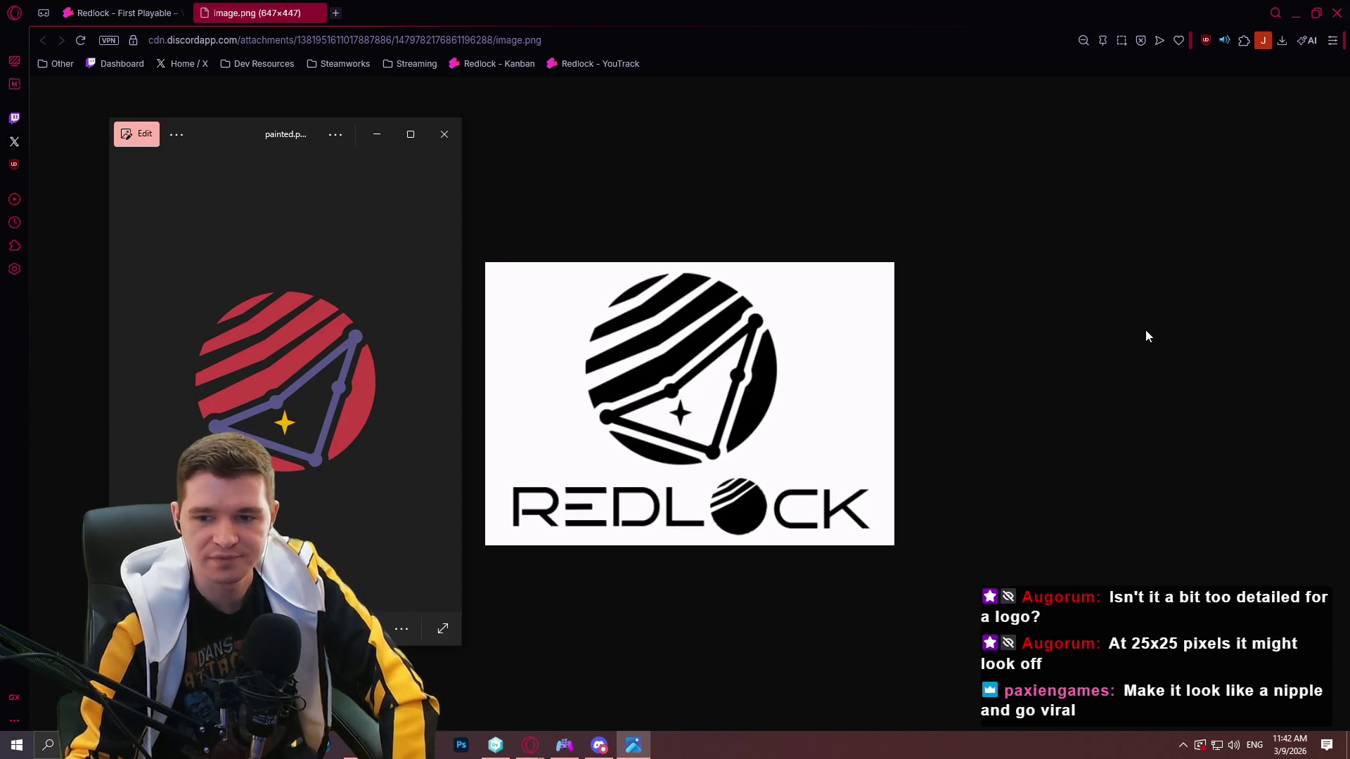
{"action": "left_click", "coordinate": [1298, 15]}
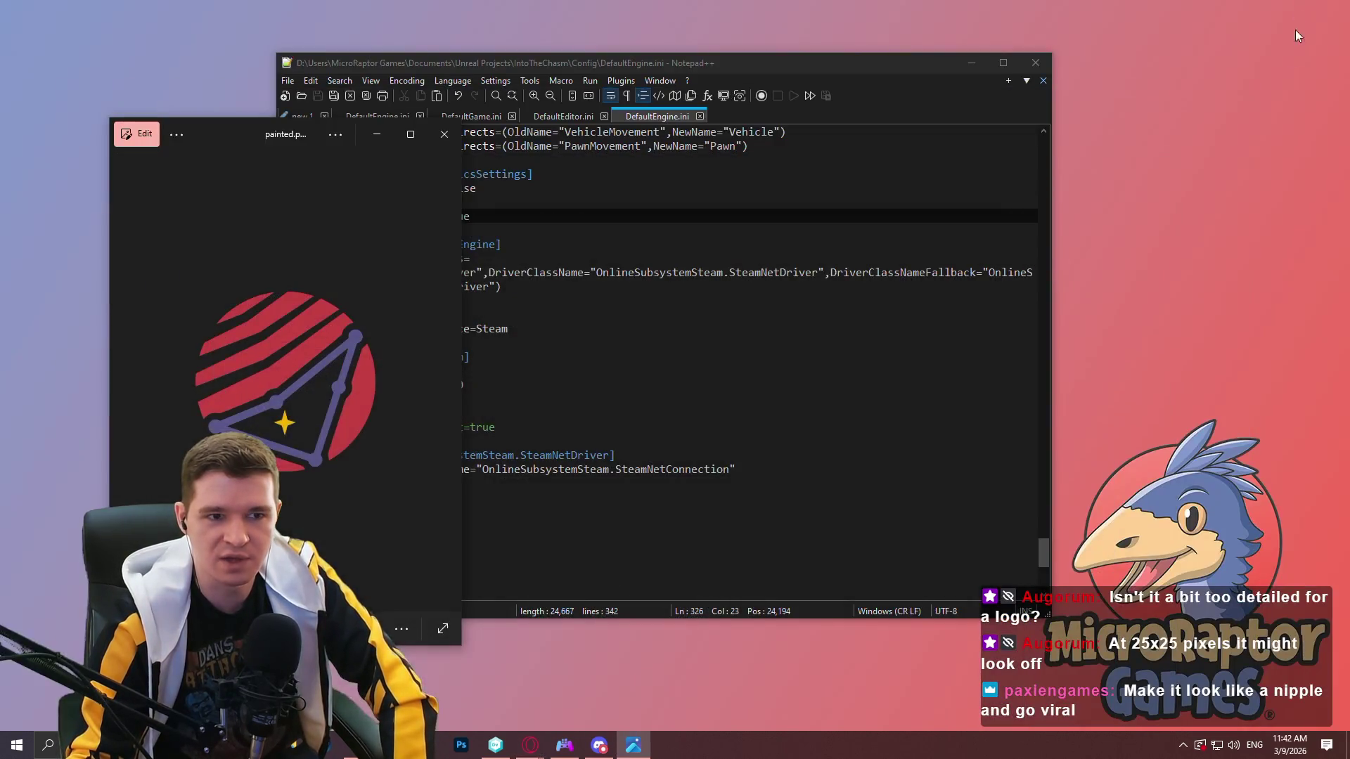
{"action": "double_click", "coordinate": [1299, 183]}
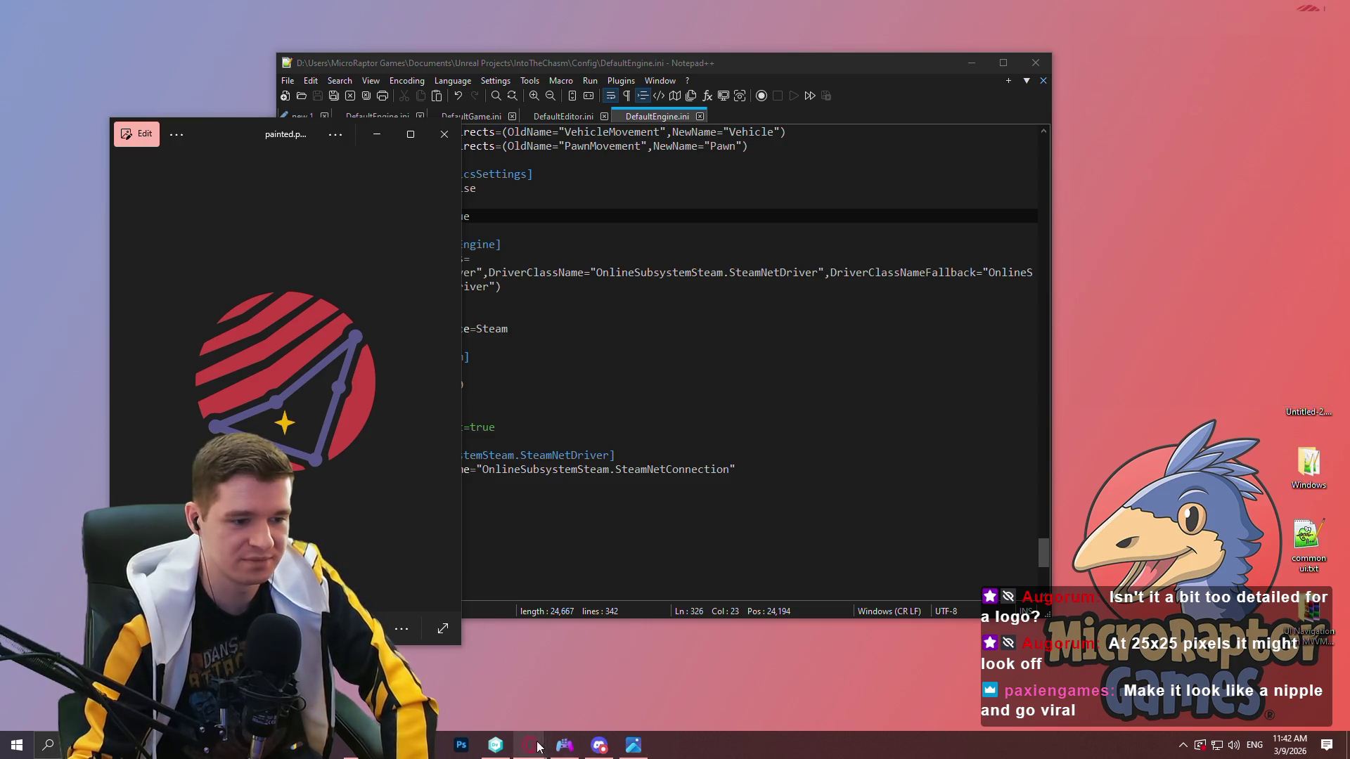
{"action": "mouse_move", "coordinate": [531, 745]}
{"action": "left_click", "coordinate": [619, 685]}
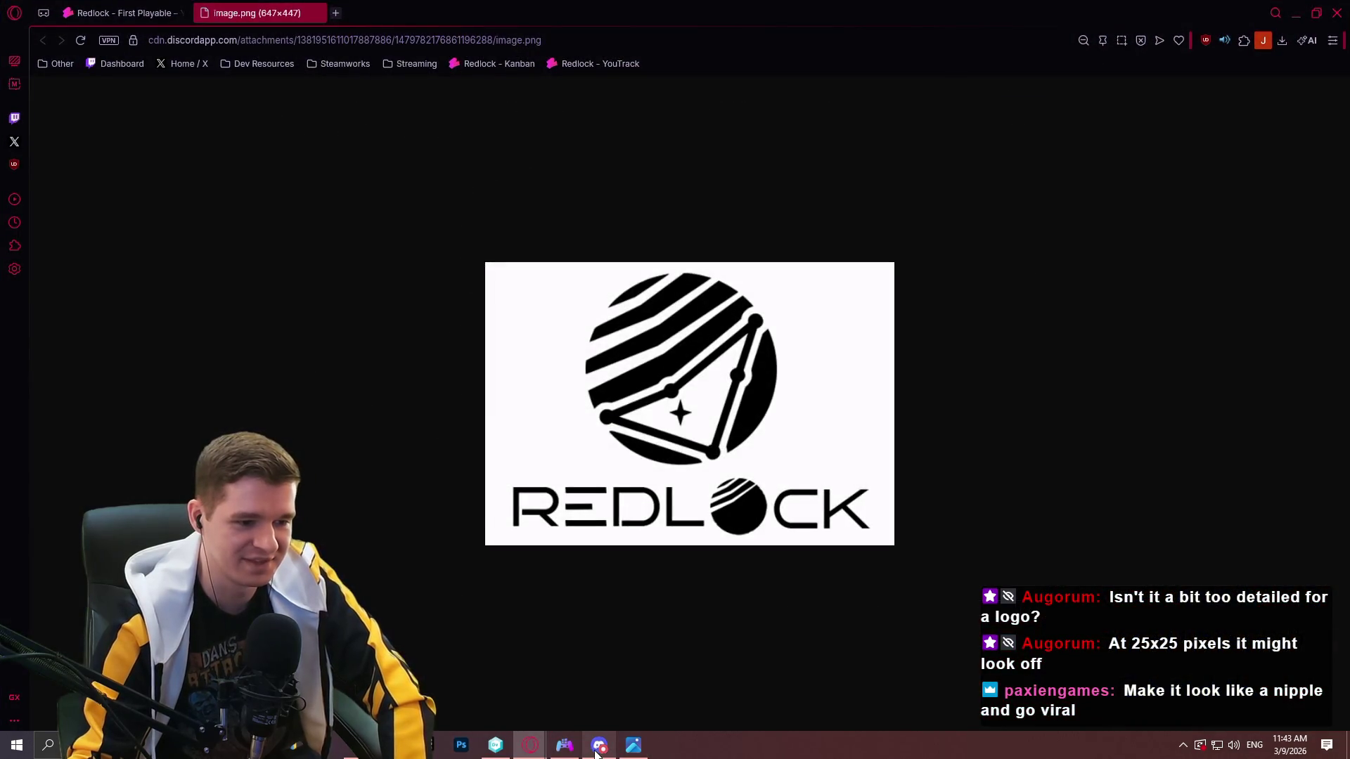
{"action": "left_click", "coordinate": [634, 745]}
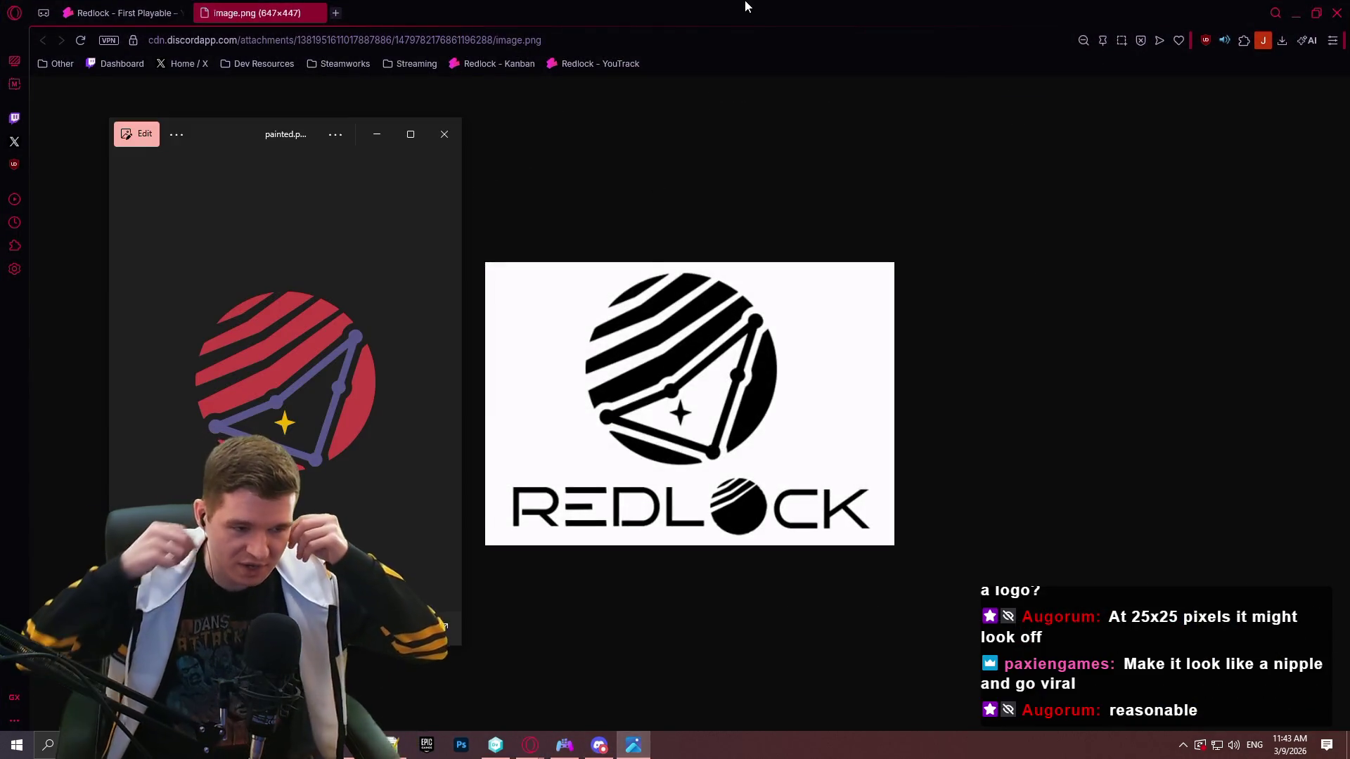
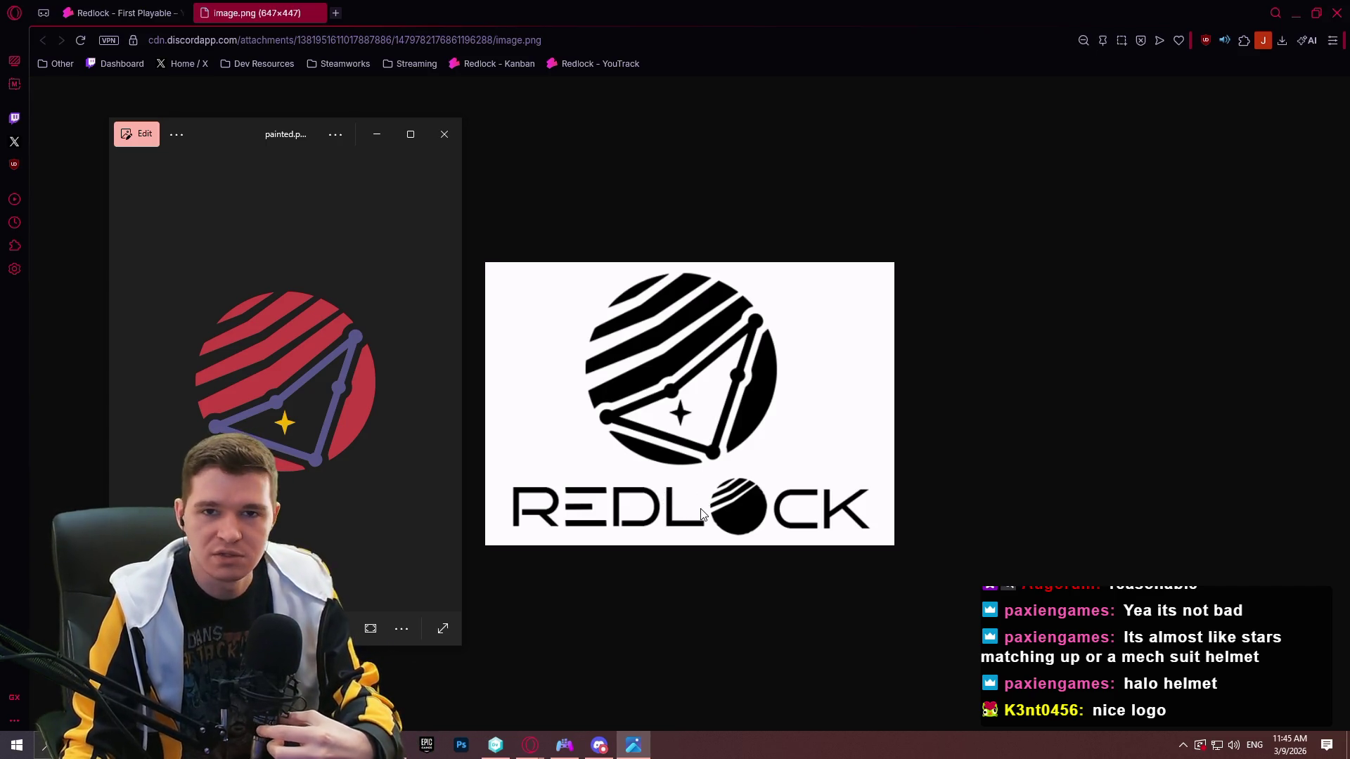
Close the painted logo in Photos and the image.png tab, leaving the Coin Pusher Reloaded Steamworks page.
{"action": "left_click_drag", "start_coordinate": [239, 125], "coordinate": [696, 106]}
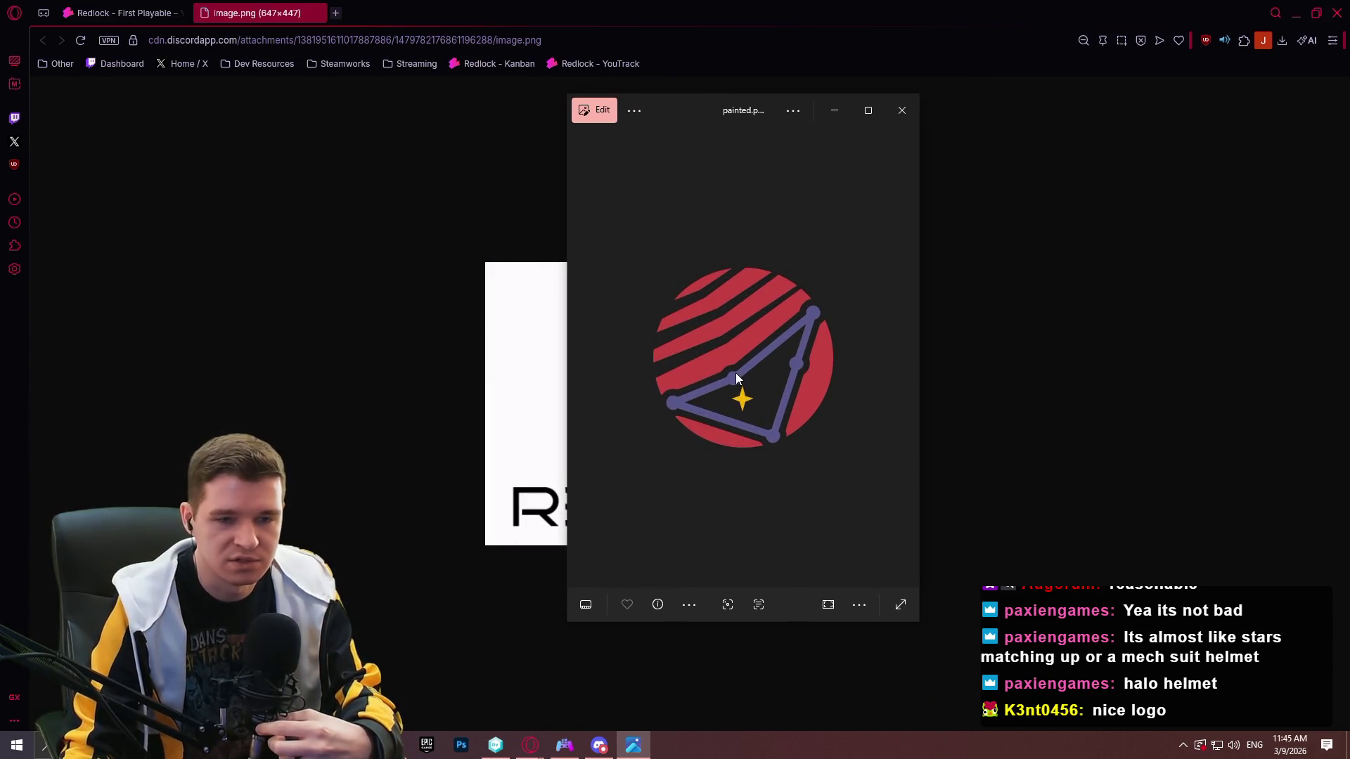
{"action": "key", "text": "alt+Tab"}
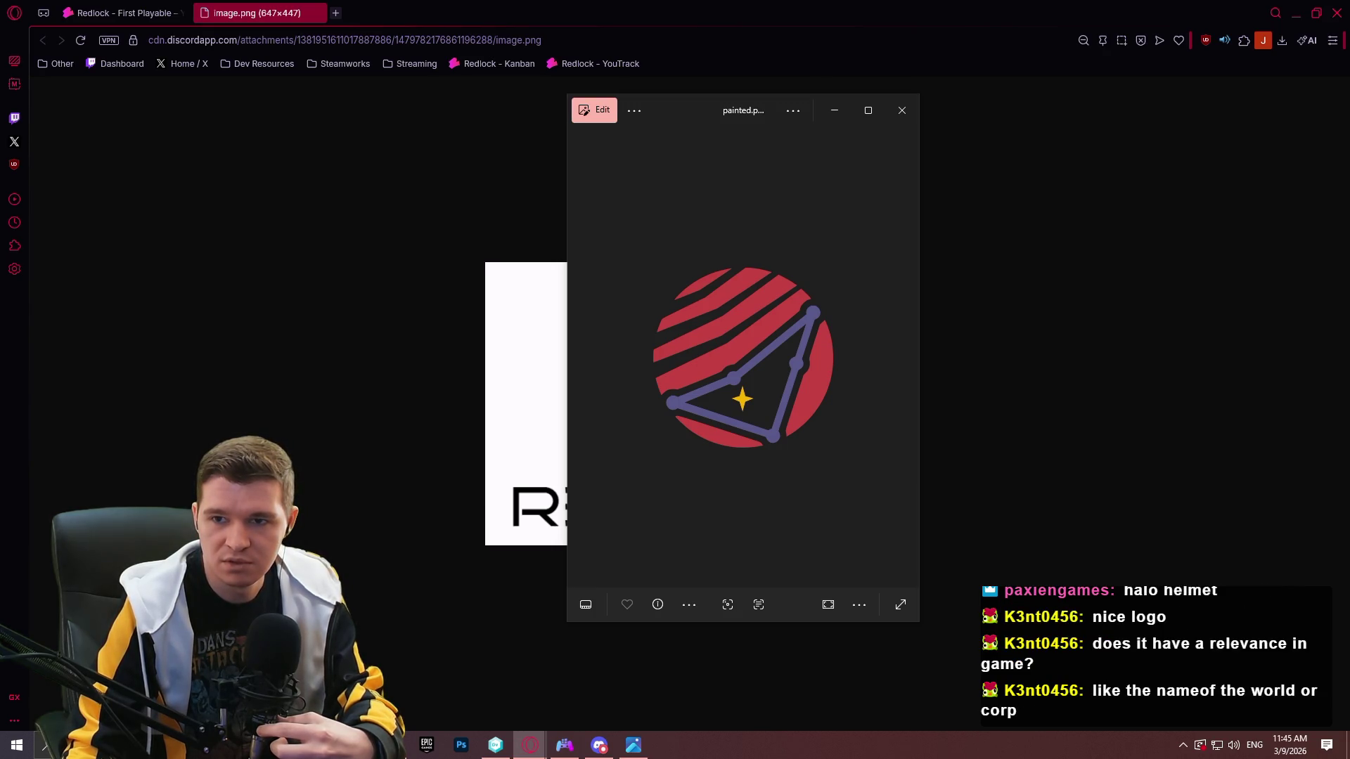
{"action": "key", "text": "alt+F4"}
{"action": "key", "text": "ctrl+w"}
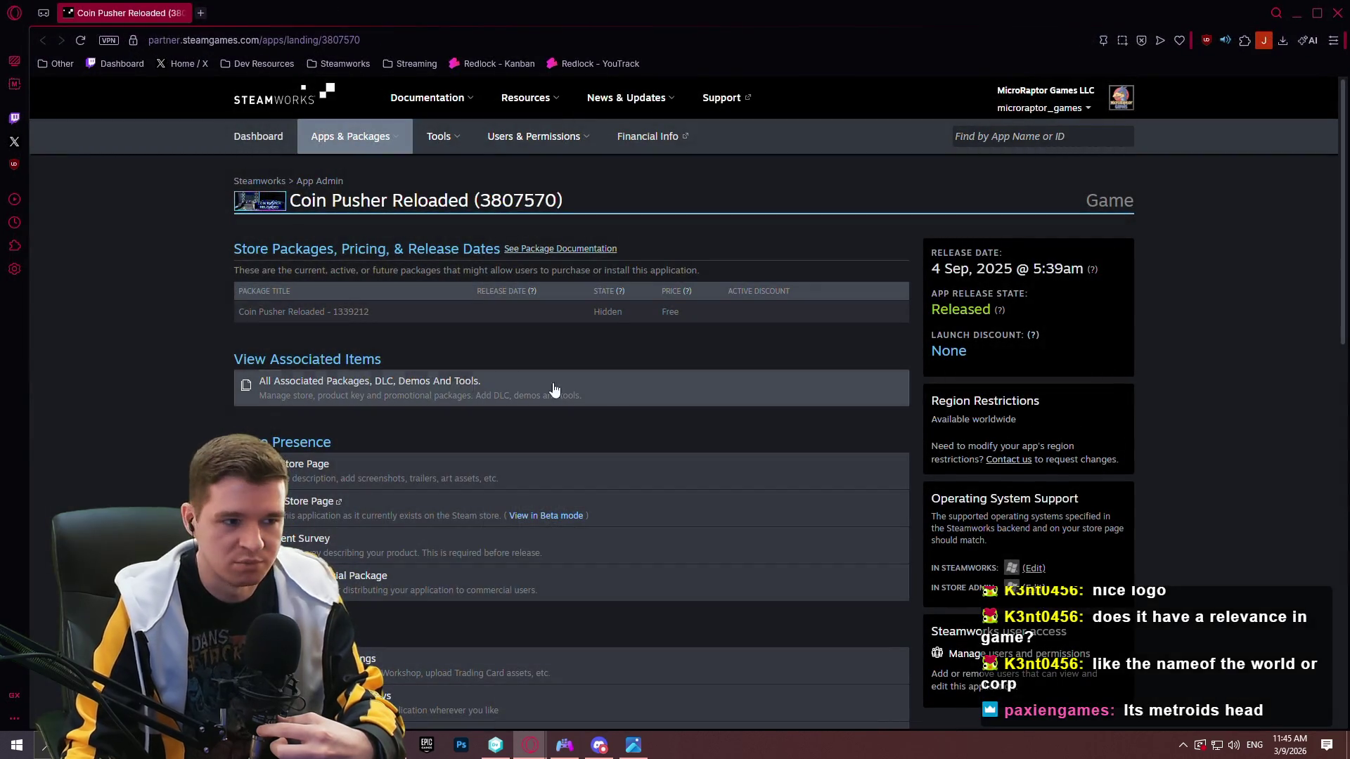
Open All Associated Packages and Edit Store Page for Coin Pusher Reloaded in new tabs.
{"action": "scroll", "coordinate": [156, 307], "scroll_direction": "down", "scroll_amount": 3}
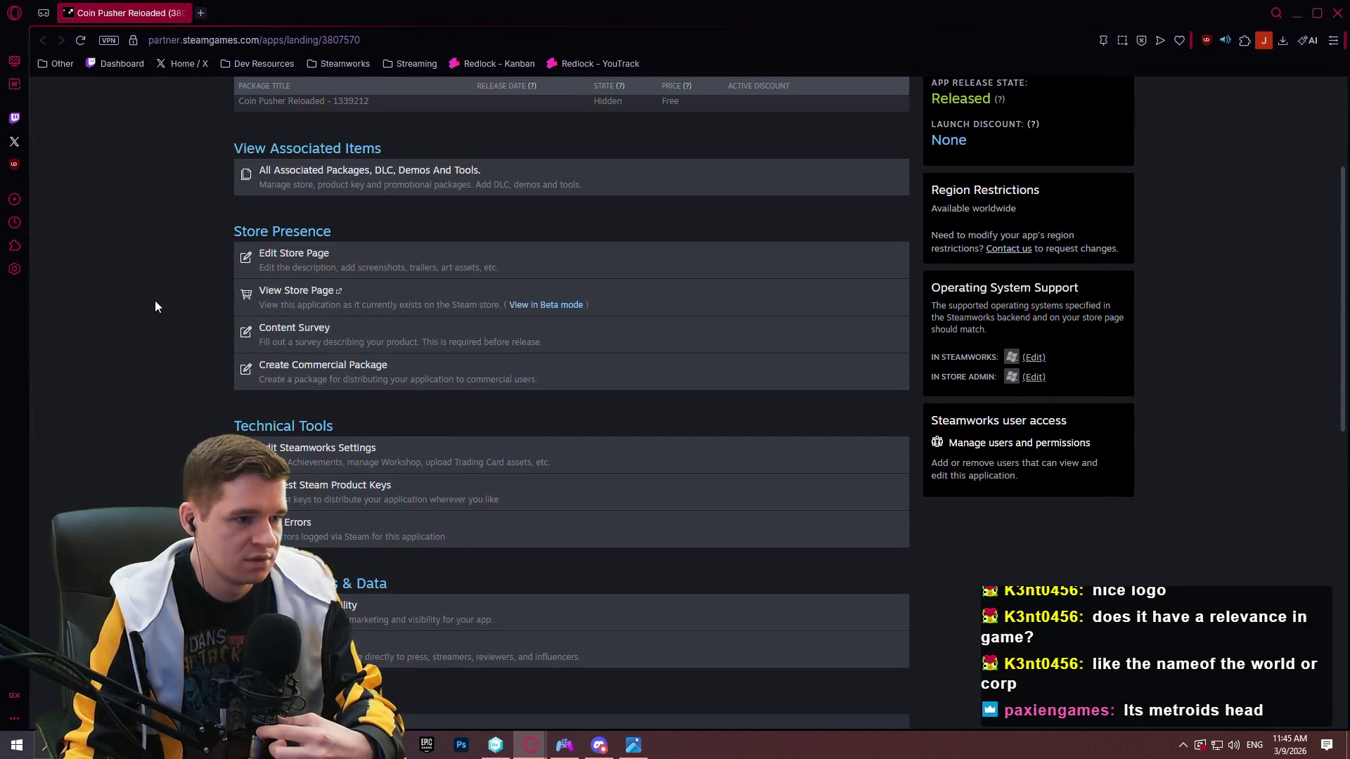
{"action": "scroll", "coordinate": [169, 309], "scroll_direction": "down", "scroll_amount": 4}
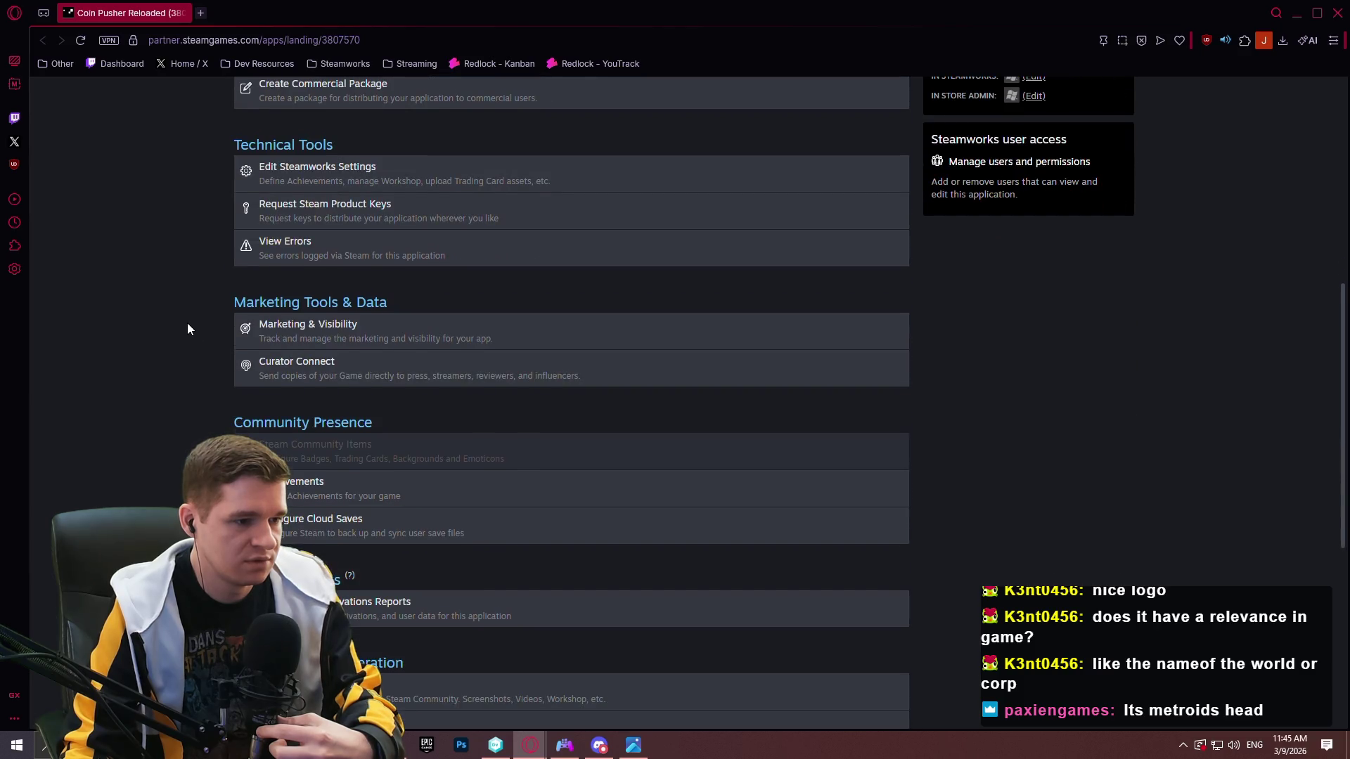
{"action": "scroll", "coordinate": [190, 323], "scroll_direction": "down", "scroll_amount": 2}
{"action": "scroll", "coordinate": [352, 365], "scroll_direction": "up", "scroll_amount": 6}
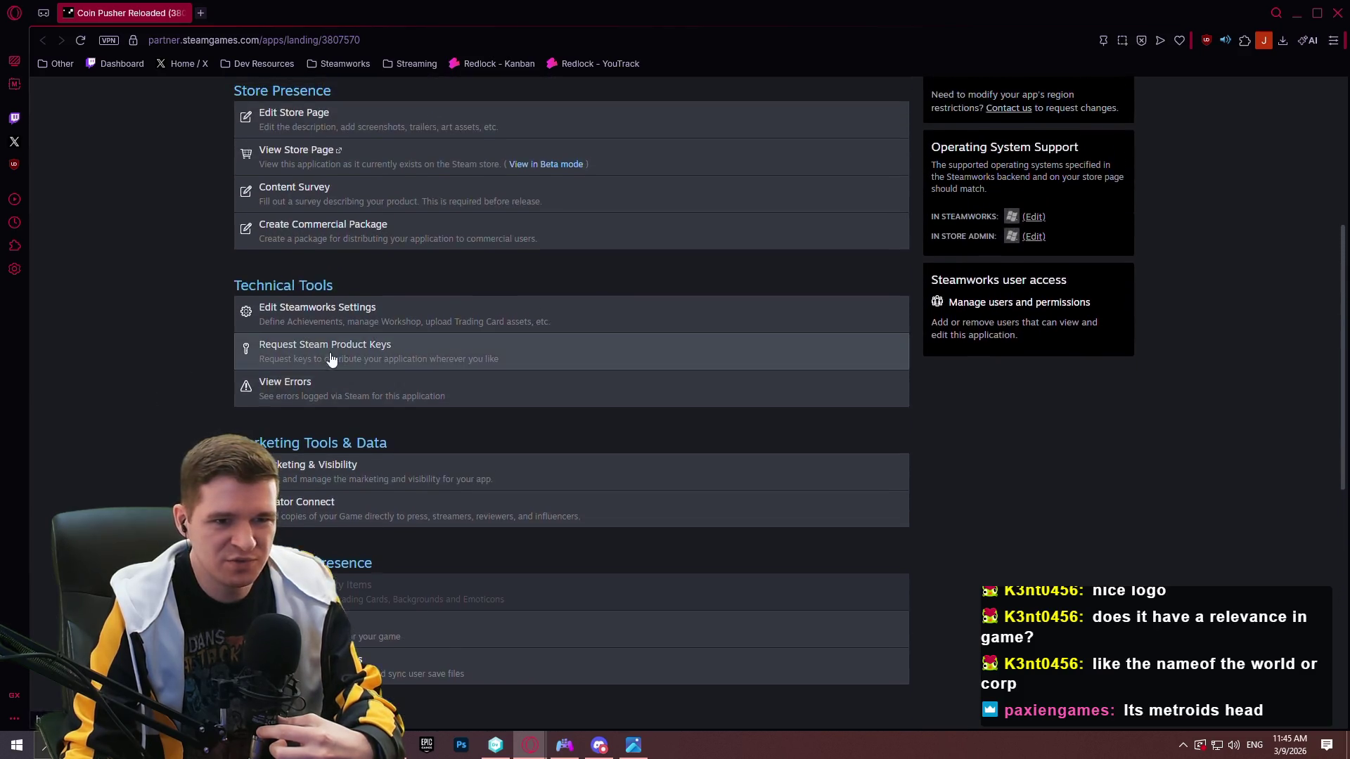
{"action": "scroll", "coordinate": [557, 341], "scroll_direction": "up", "scroll_amount": 3}
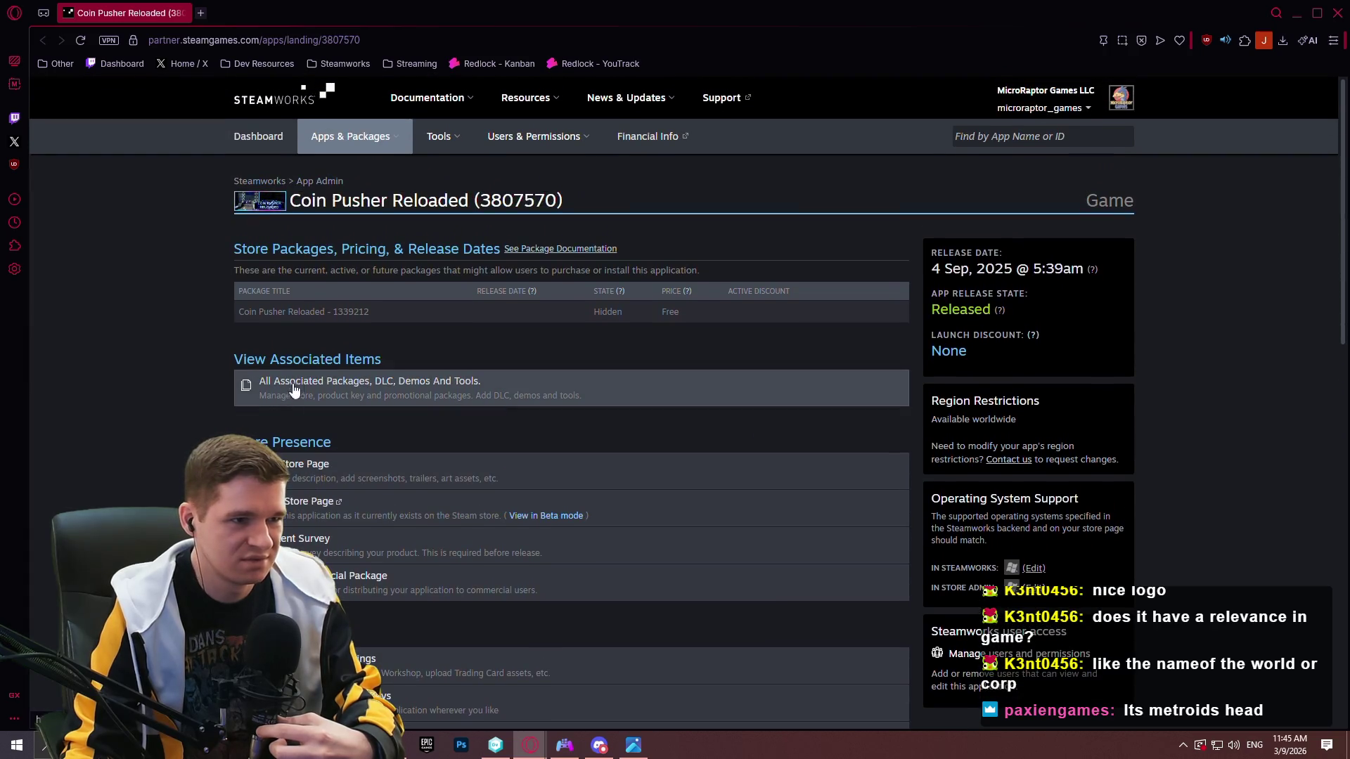
{"action": "mouse_move", "coordinate": [457, 136]}
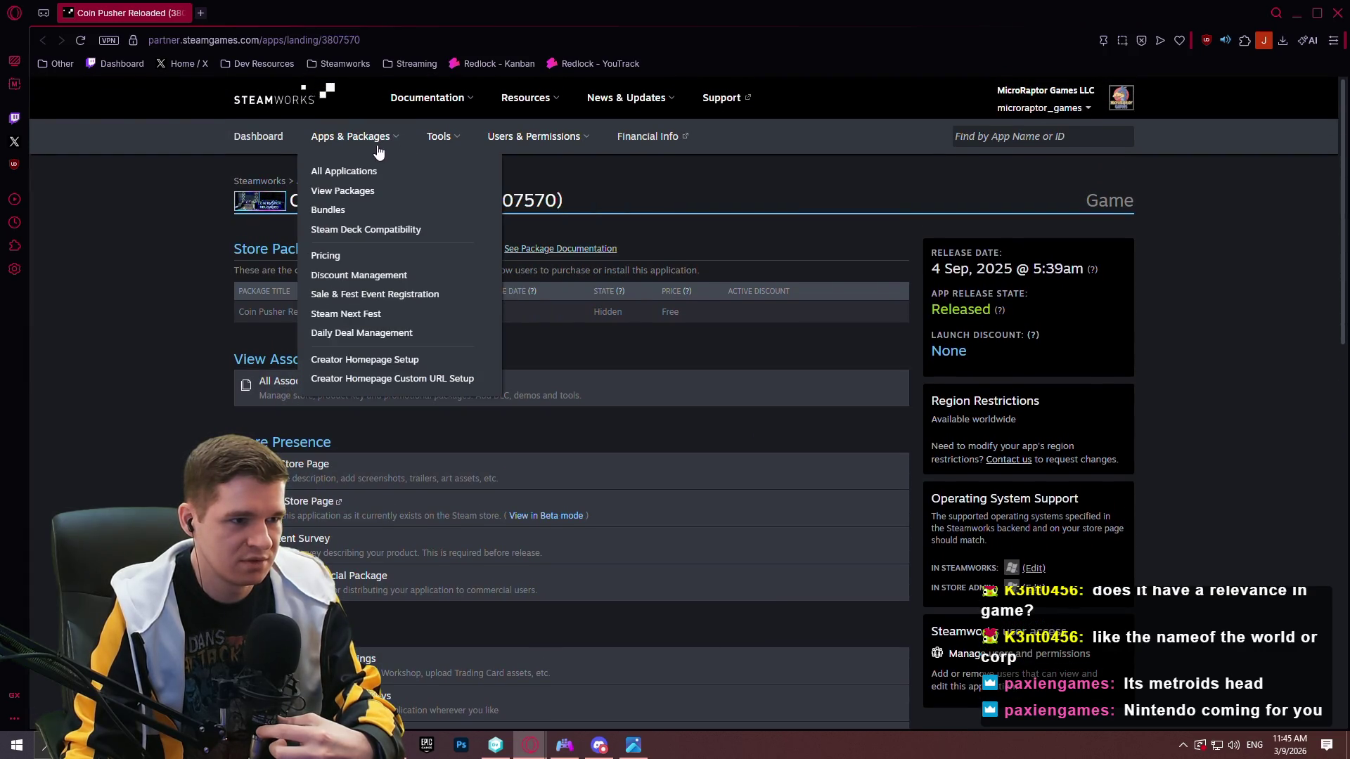
{"action": "mouse_move", "coordinate": [581, 141]}
{"action": "scroll", "coordinate": [268, 278], "scroll_direction": "down", "scroll_amount": 3}
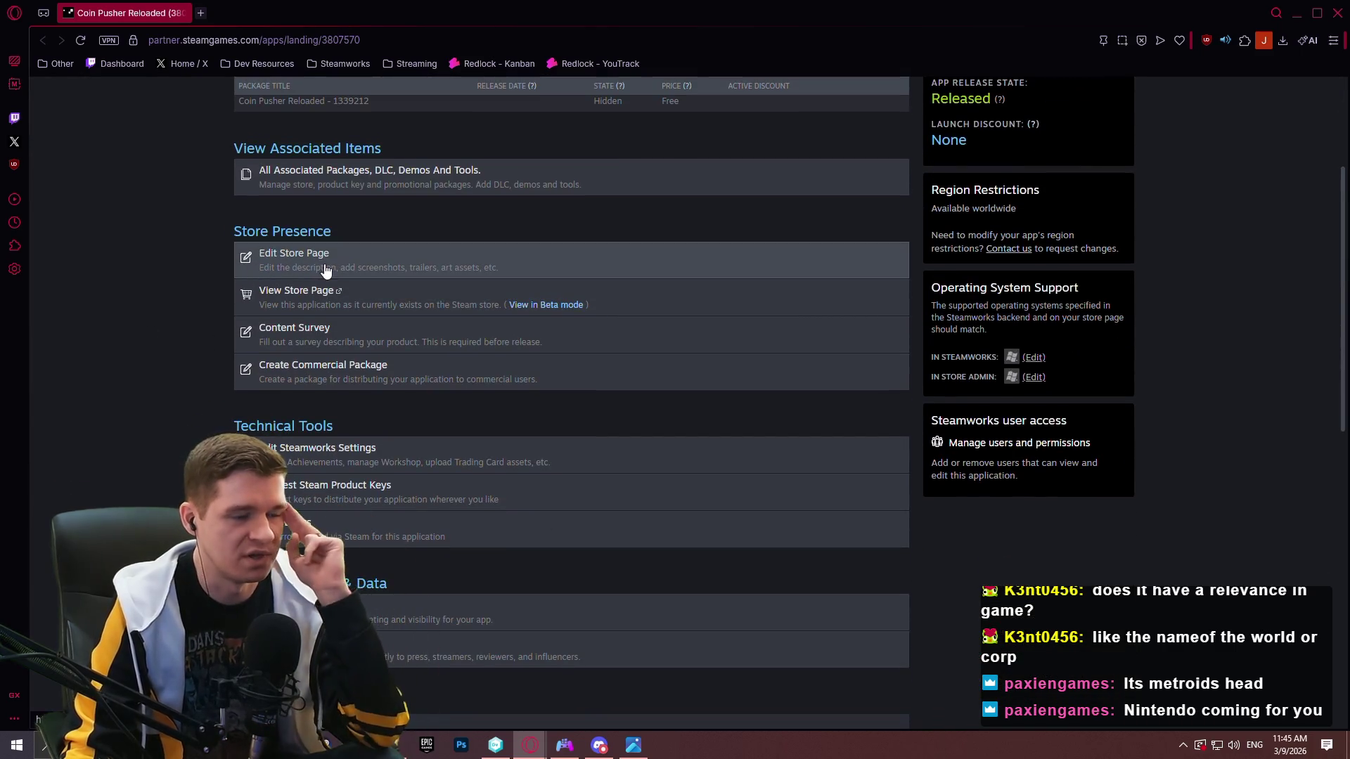
{"action": "middle_click", "coordinate": [377, 187]}
{"action": "middle_click", "coordinate": [340, 260]}
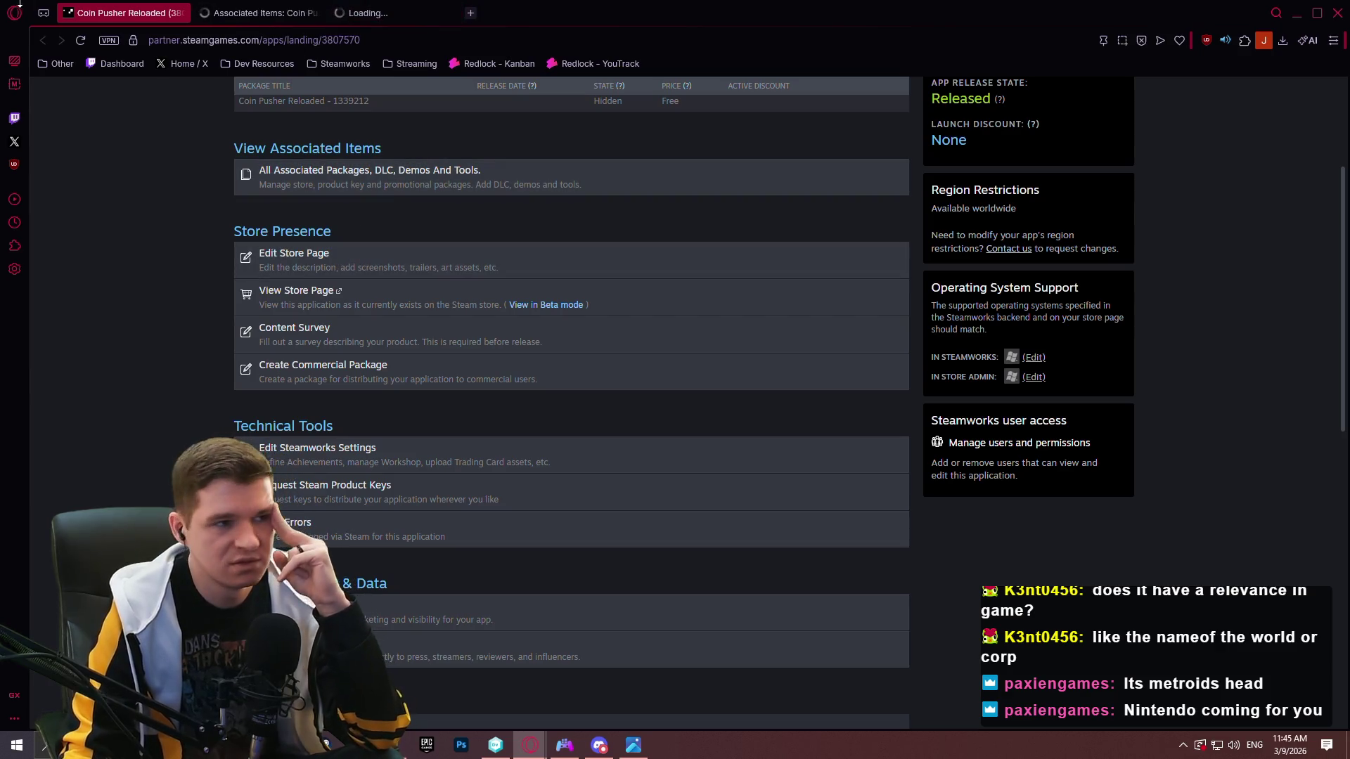
Review Coin Pusher Reloaded's associated packages and DLC list.
{"action": "left_click", "coordinate": [241, 7]}
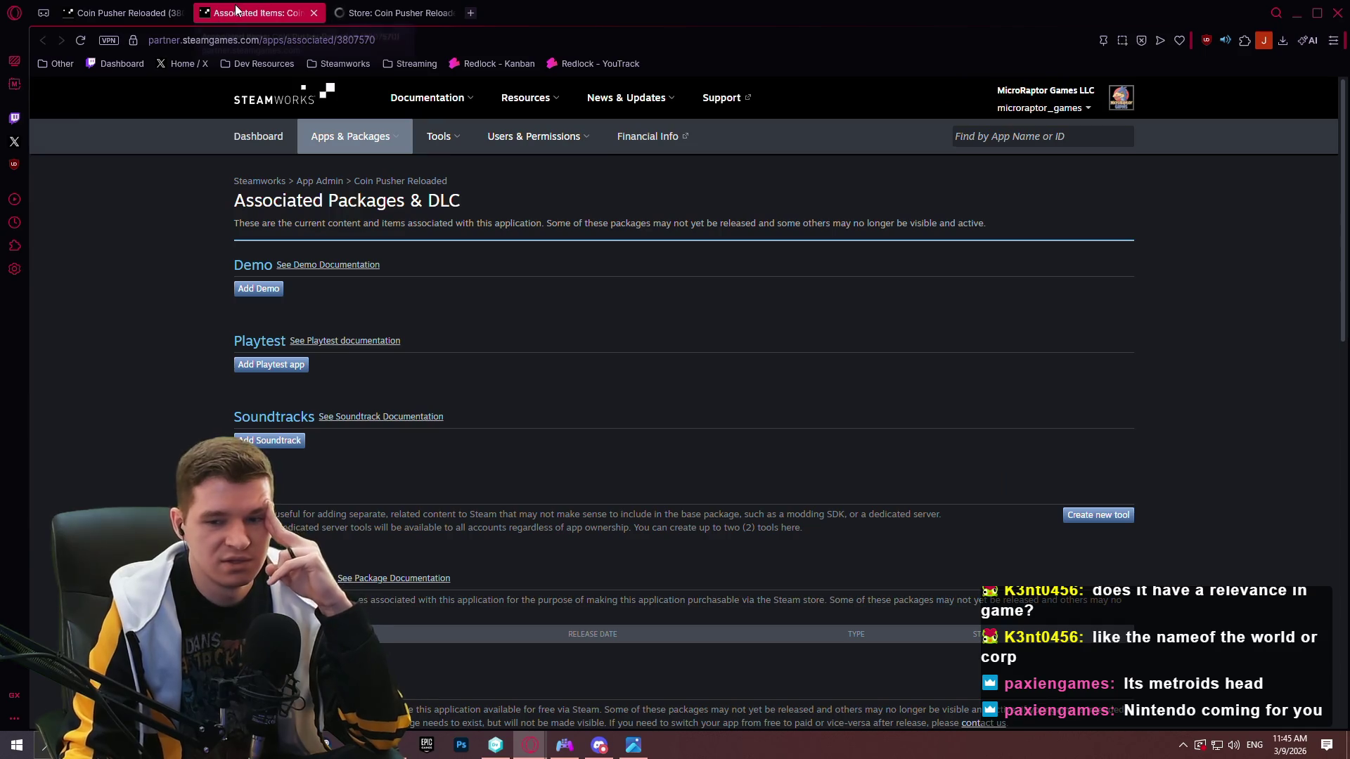
{"action": "scroll", "coordinate": [625, 159], "scroll_direction": "down", "scroll_amount": 4}
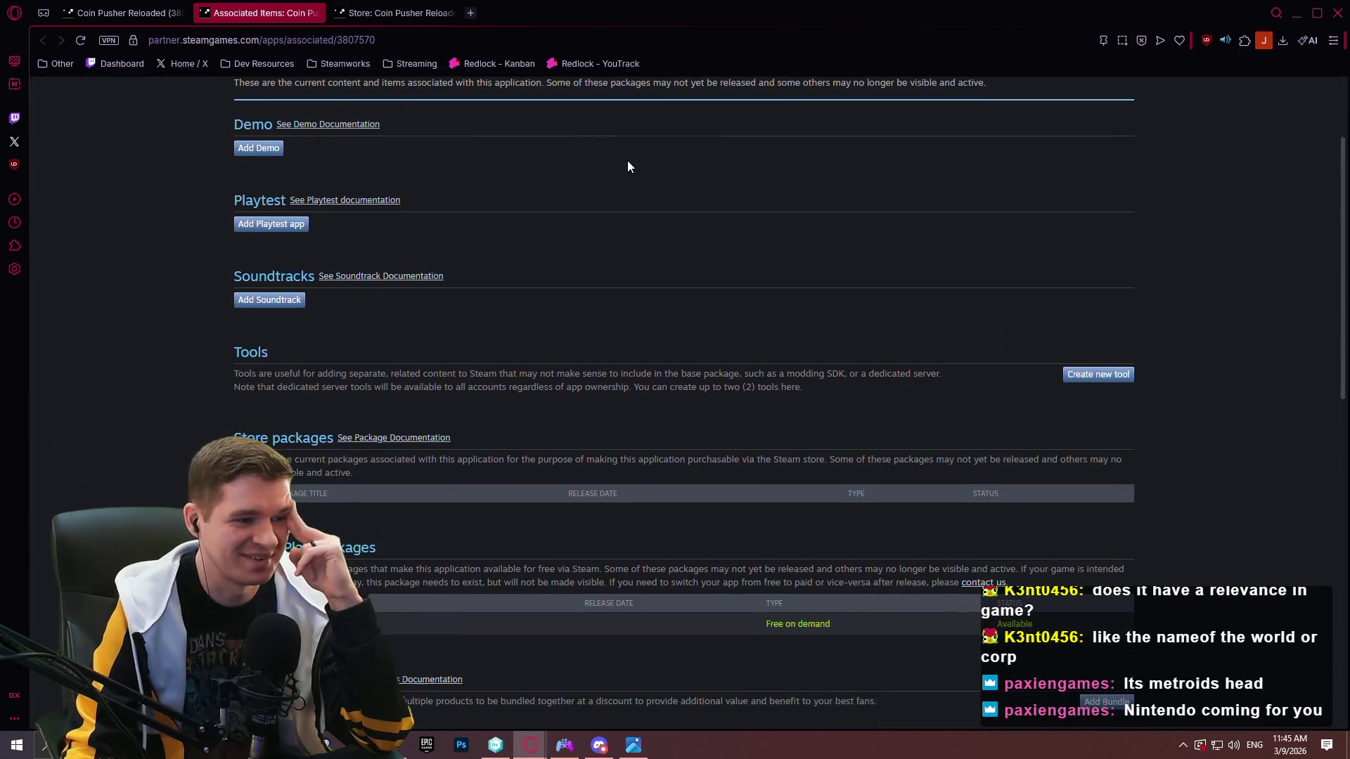
{"action": "scroll", "coordinate": [623, 151], "scroll_direction": "down", "scroll_amount": 7}
{"action": "scroll", "coordinate": [166, 169], "scroll_direction": "up", "scroll_amount": 2}
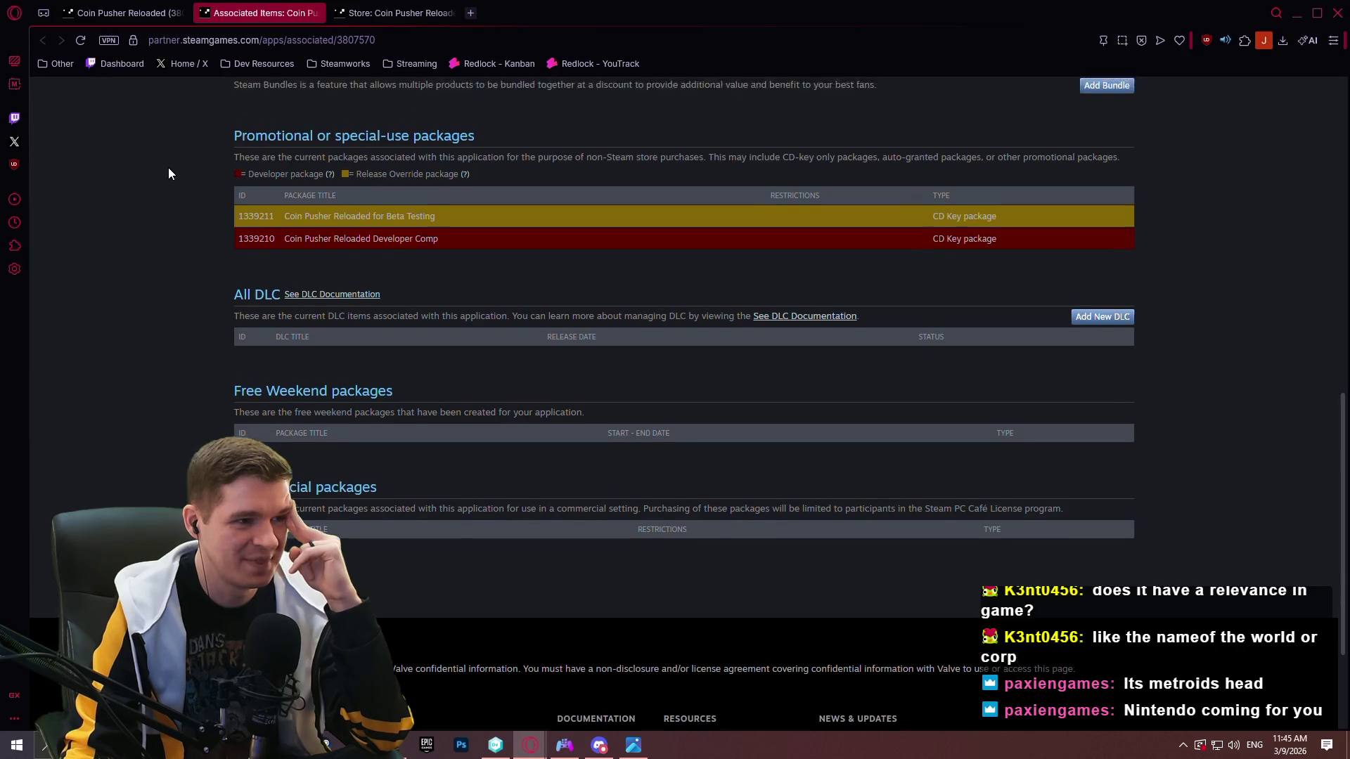
{"action": "scroll", "coordinate": [328, 198], "scroll_direction": "up", "scroll_amount": 3}
Inspect the free Coin Pusher Reloaded package's landing page, then close it.
{"action": "left_click", "coordinate": [330, 272]}
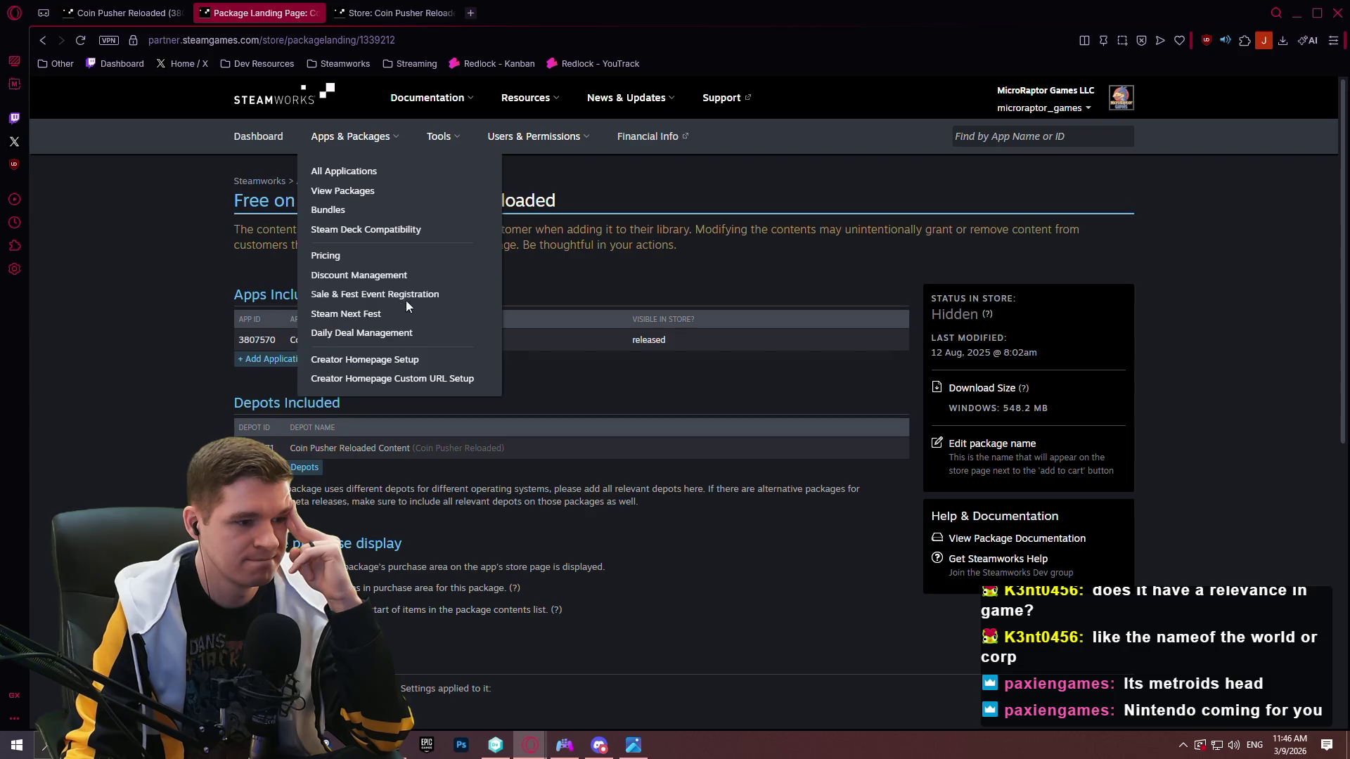
{"action": "scroll", "coordinate": [177, 196], "scroll_direction": "down", "scroll_amount": 2}
{"action": "scroll", "coordinate": [186, 155], "scroll_direction": "down", "scroll_amount": 2}
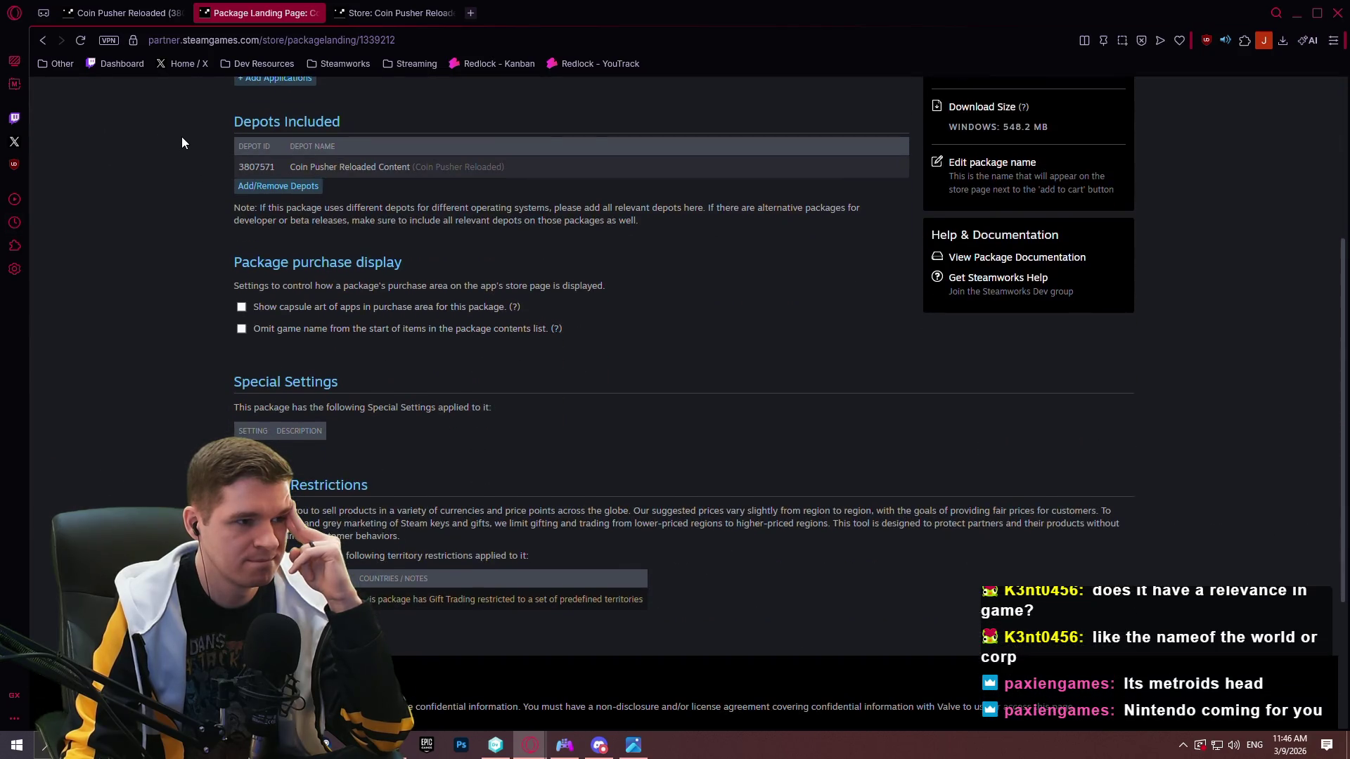
{"action": "scroll", "coordinate": [353, 109], "scroll_direction": "up", "scroll_amount": 2}
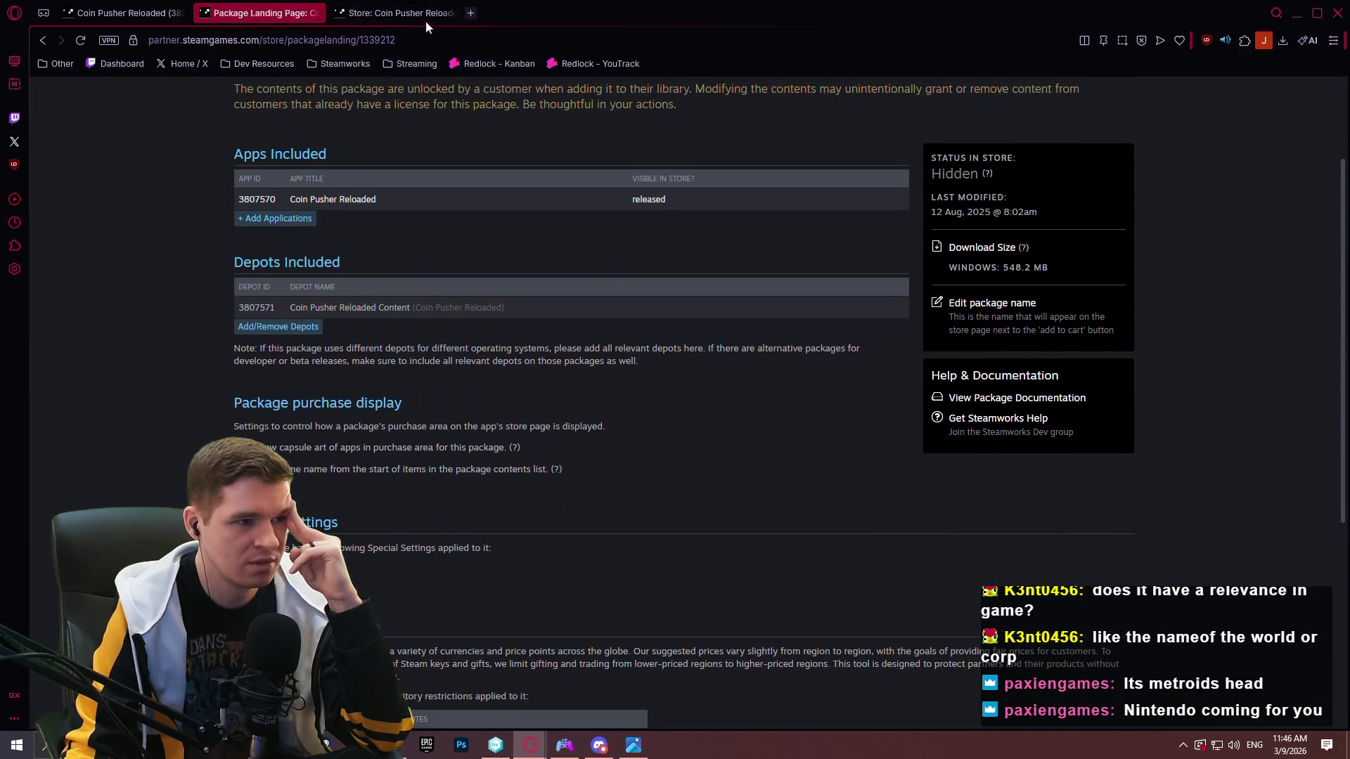
{"action": "scroll", "coordinate": [348, 124], "scroll_direction": "up", "scroll_amount": 2}
{"action": "left_click", "coordinate": [315, 14]}
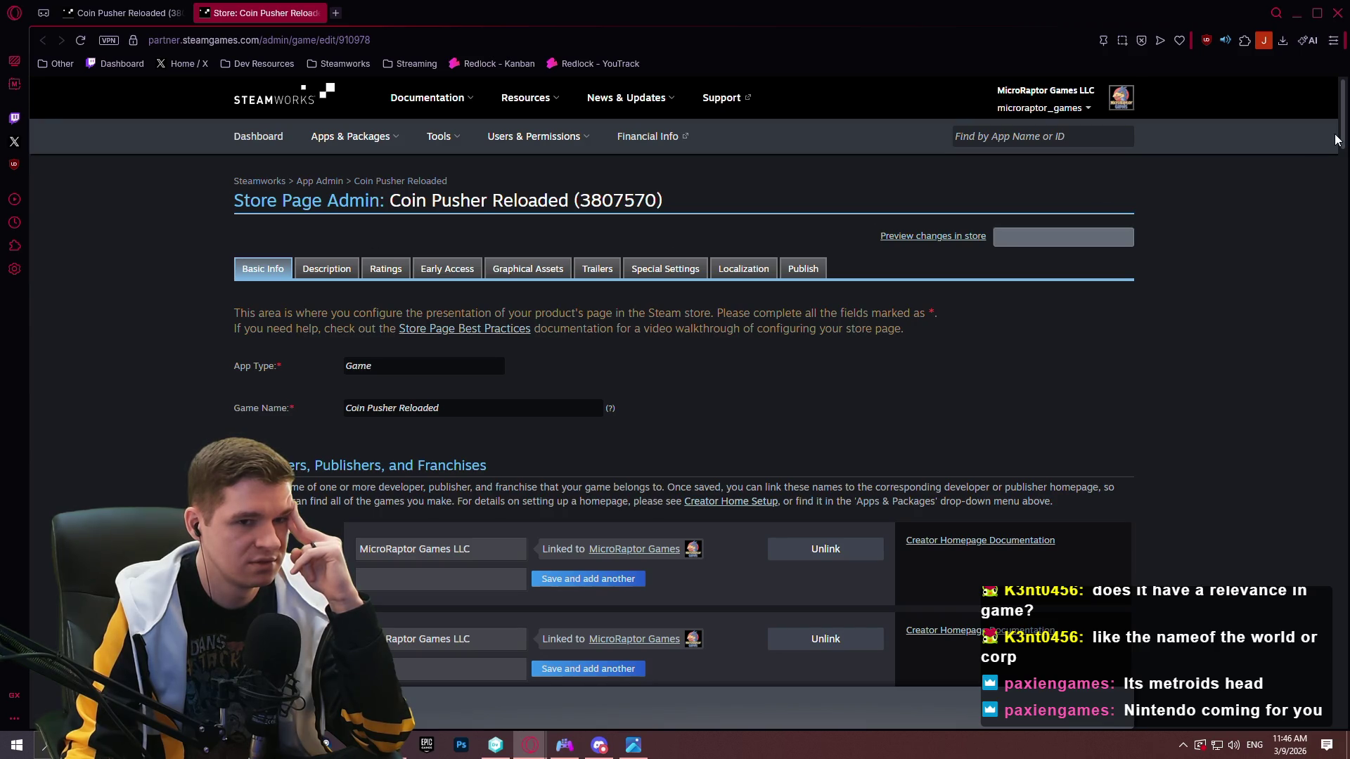
Read Coin Pusher Reloaded's store Description, then close Store Page Admin to return to the app landing page.
{"action": "mouse_move", "coordinate": [1343, 126]}
{"action": "left_mouse_down"}
{"action": "mouse_move", "coordinate": [1332, 660]}
{"action": "mouse_move", "coordinate": [1288, 99]}
{"action": "left_mouse_up"}
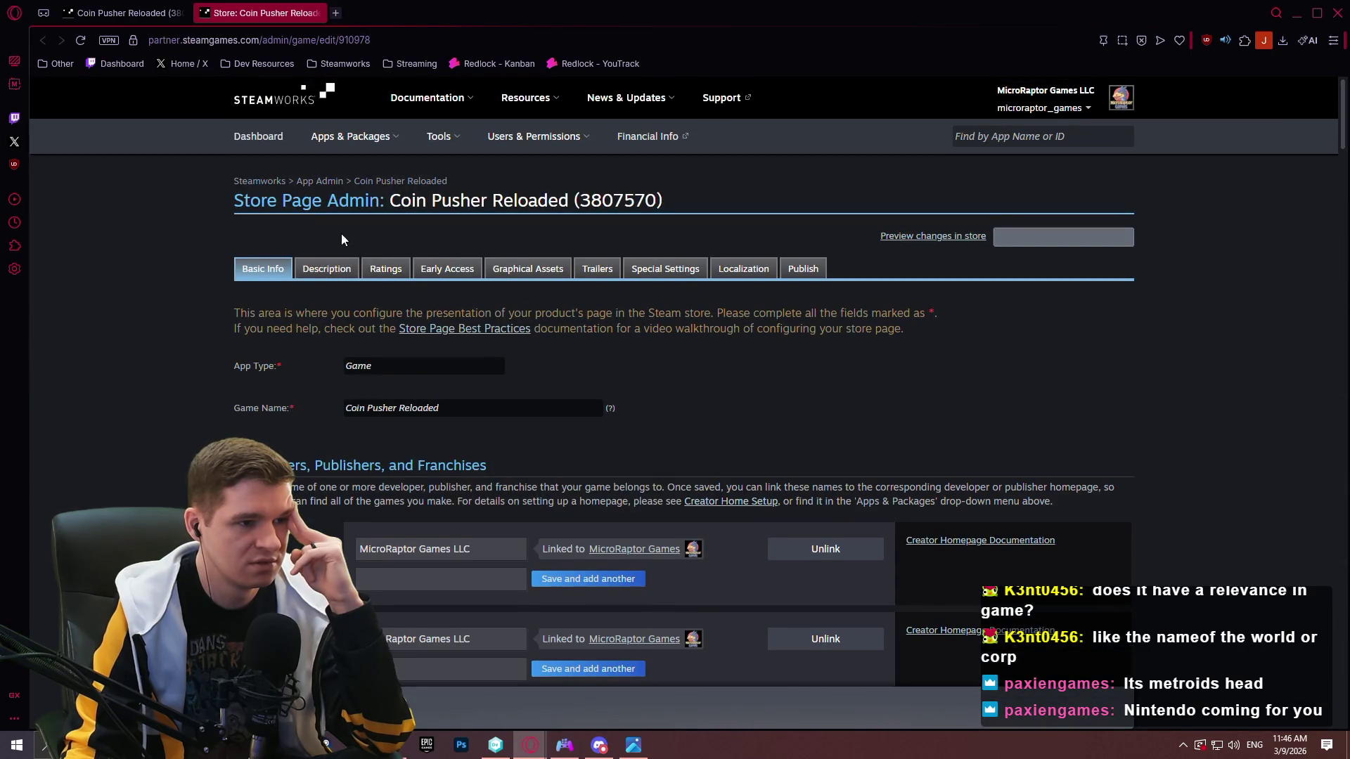
{"action": "left_click", "coordinate": [313, 267]}
{"action": "scroll", "coordinate": [1265, 246], "scroll_direction": "down", "scroll_amount": 5}
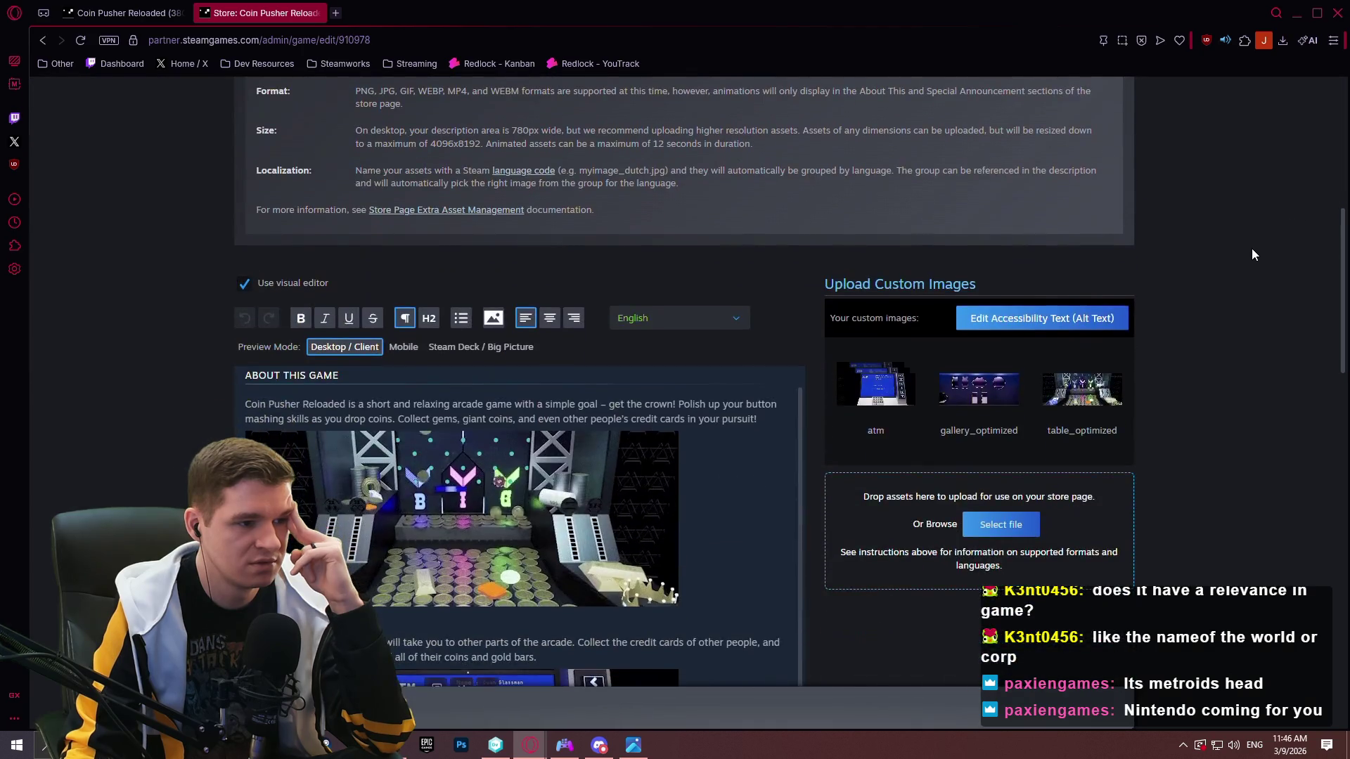
{"action": "scroll", "coordinate": [1251, 255], "scroll_direction": "down", "scroll_amount": 15}
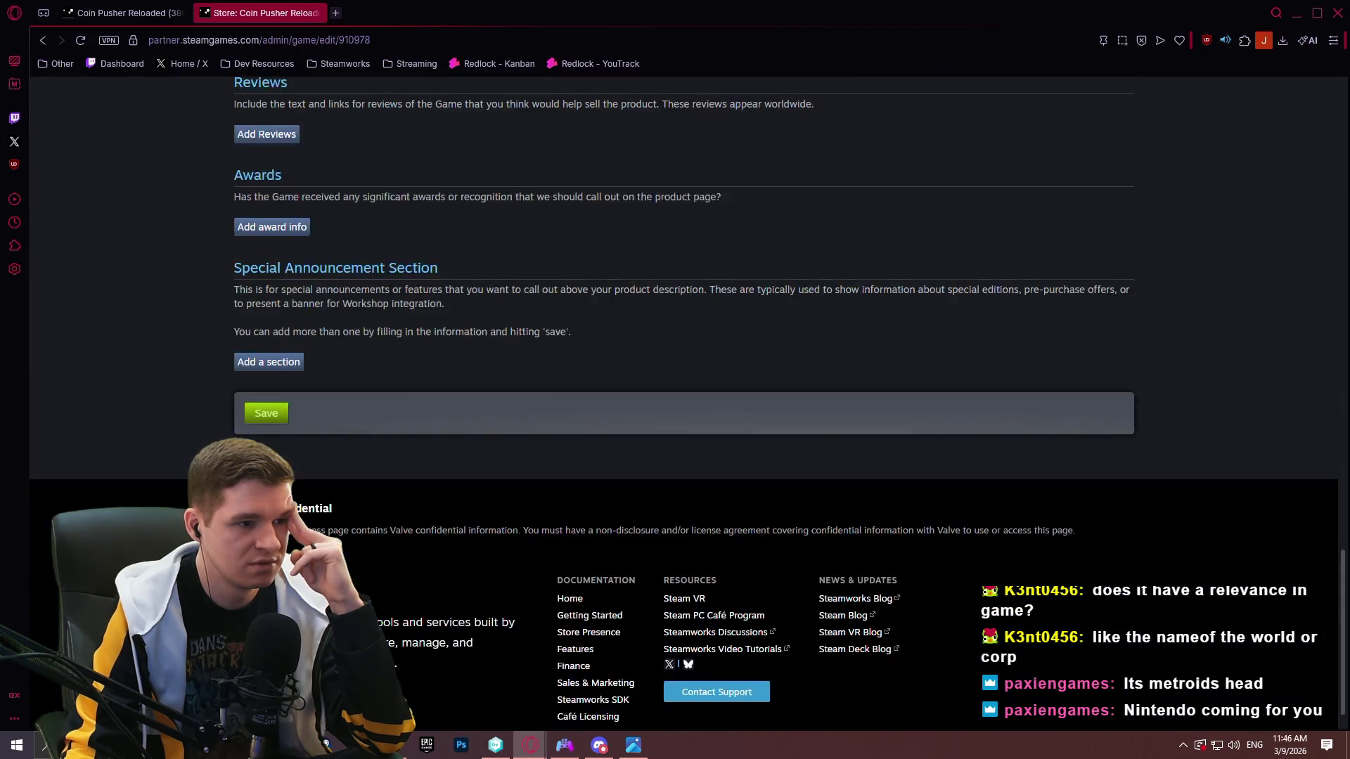
{"action": "scroll", "coordinate": [1319, 88], "scroll_direction": "up", "scroll_amount": 20}
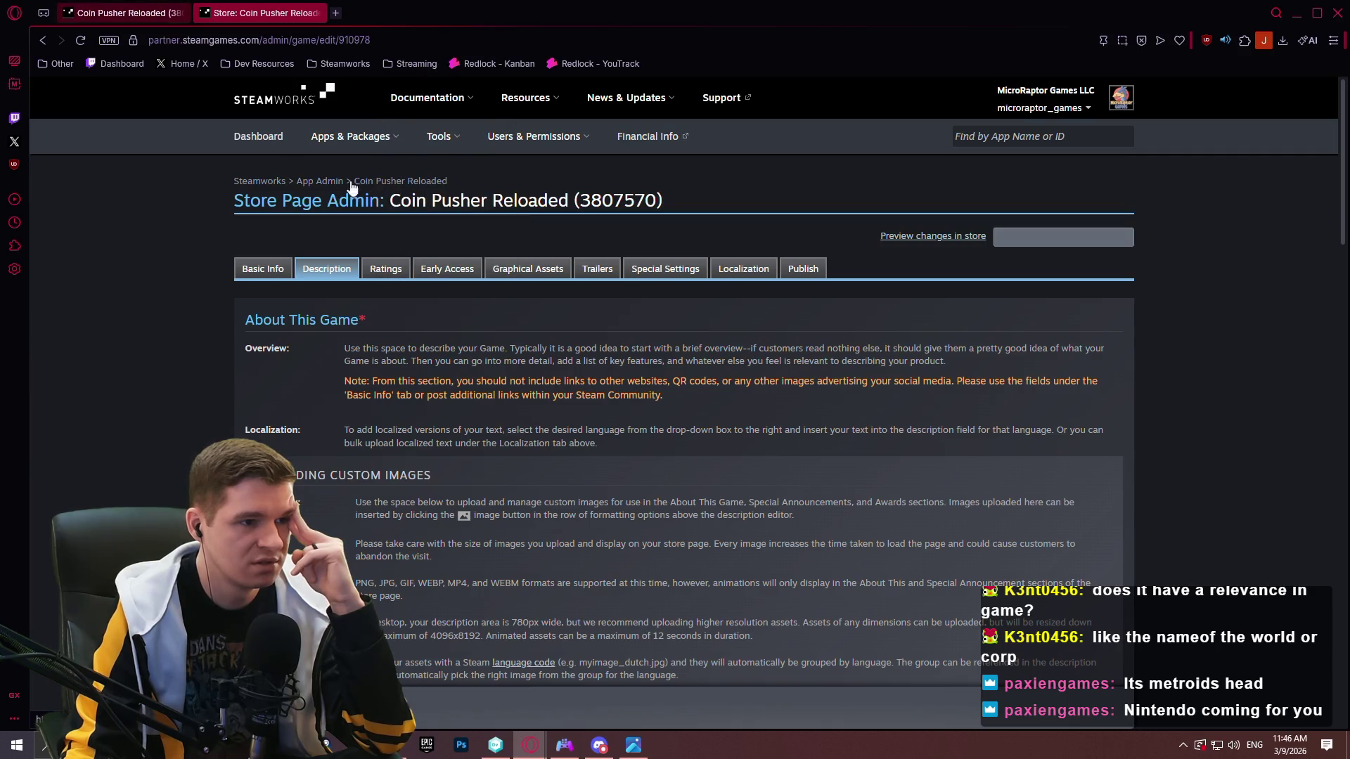
{"action": "left_click", "coordinate": [315, 12]}
{"action": "scroll", "coordinate": [1306, 304], "scroll_direction": "down", "scroll_amount": 3}
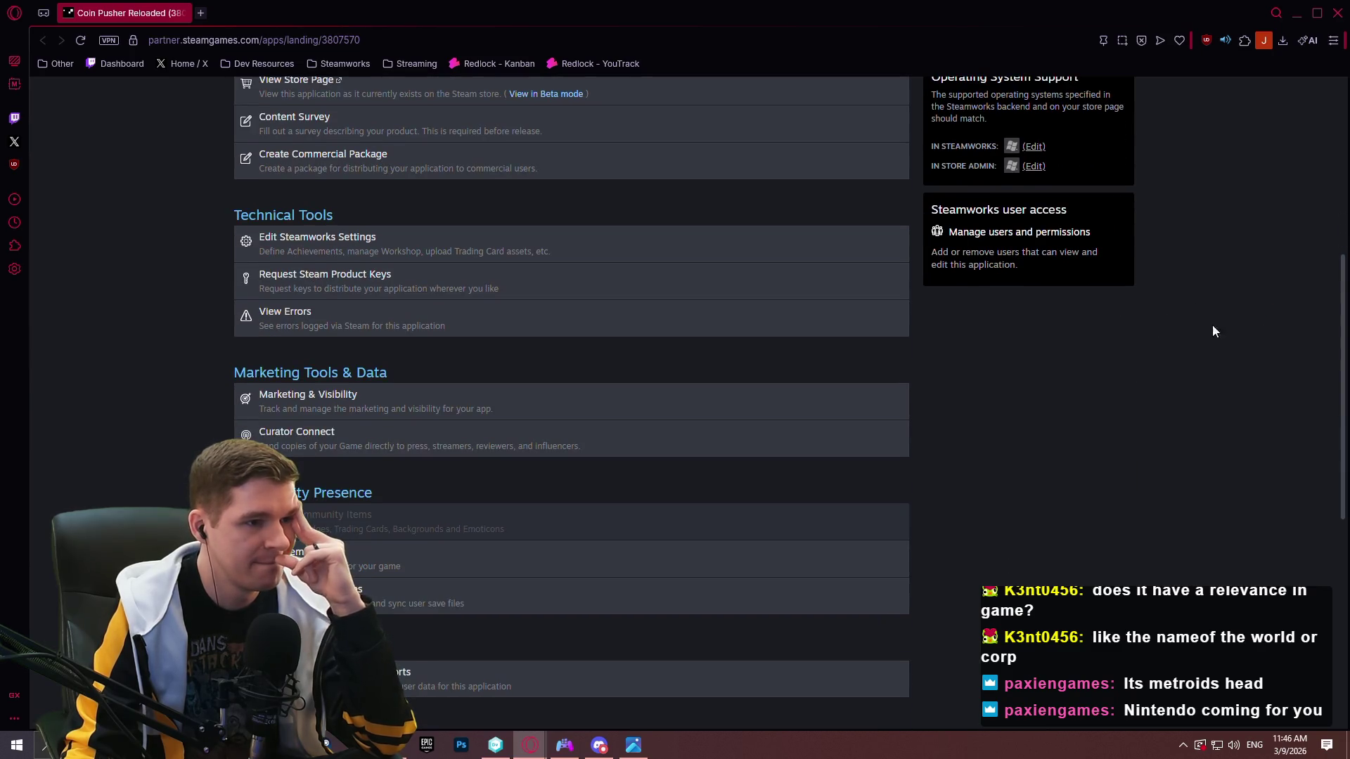
Review Coin Pusher Reloaded's Client Images shortcut and app icons, then close it to reach Redlock's Client Images.
{"action": "left_click", "coordinate": [260, 13]}
{"action": "mouse_move", "coordinate": [279, 309]}
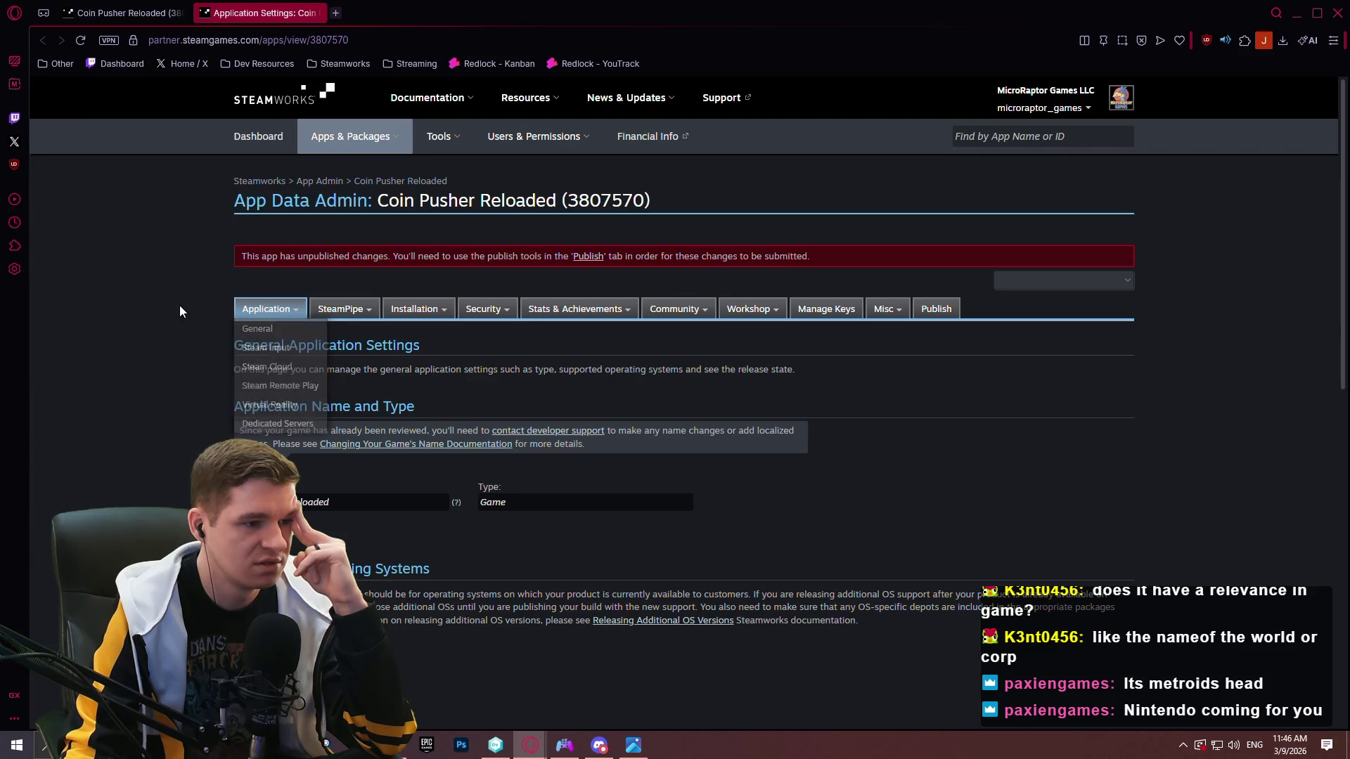
{"action": "mouse_move", "coordinate": [712, 313]}
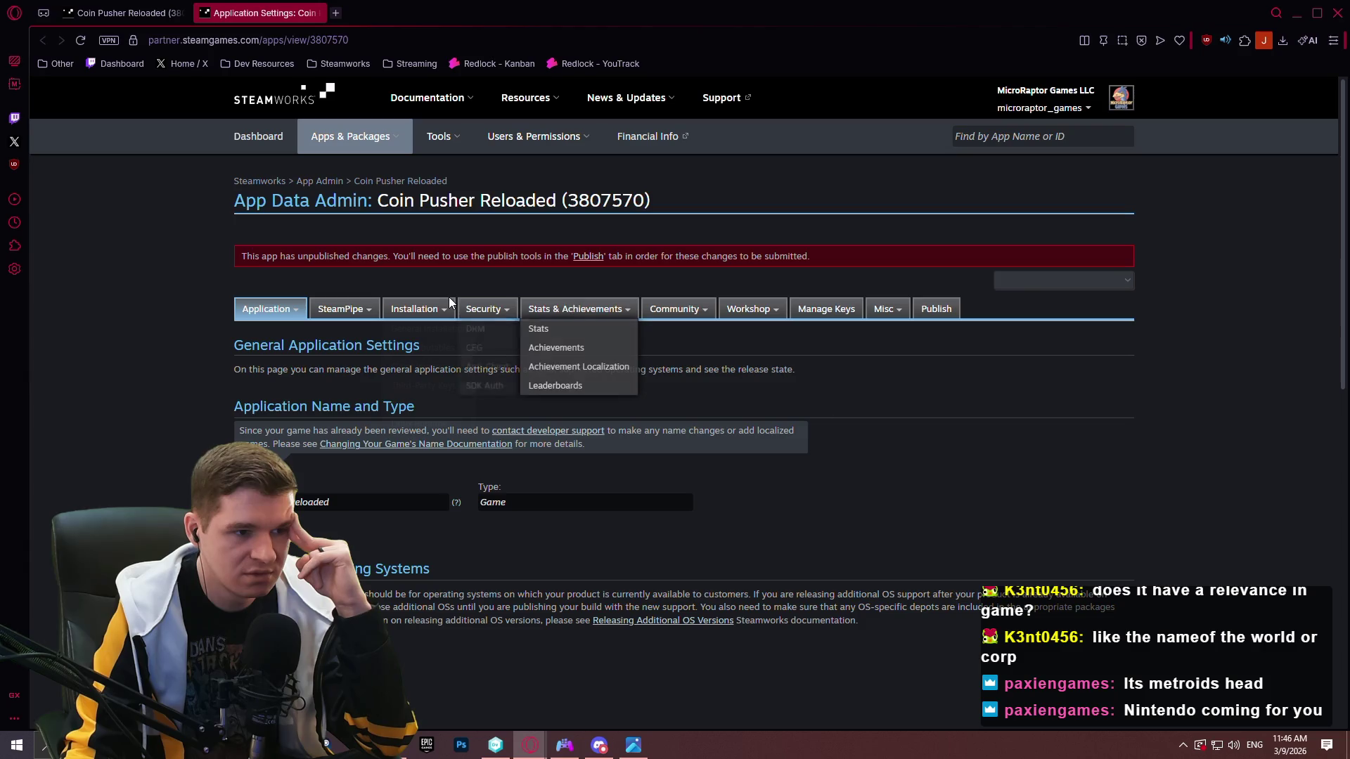
{"action": "mouse_move", "coordinate": [397, 309]}
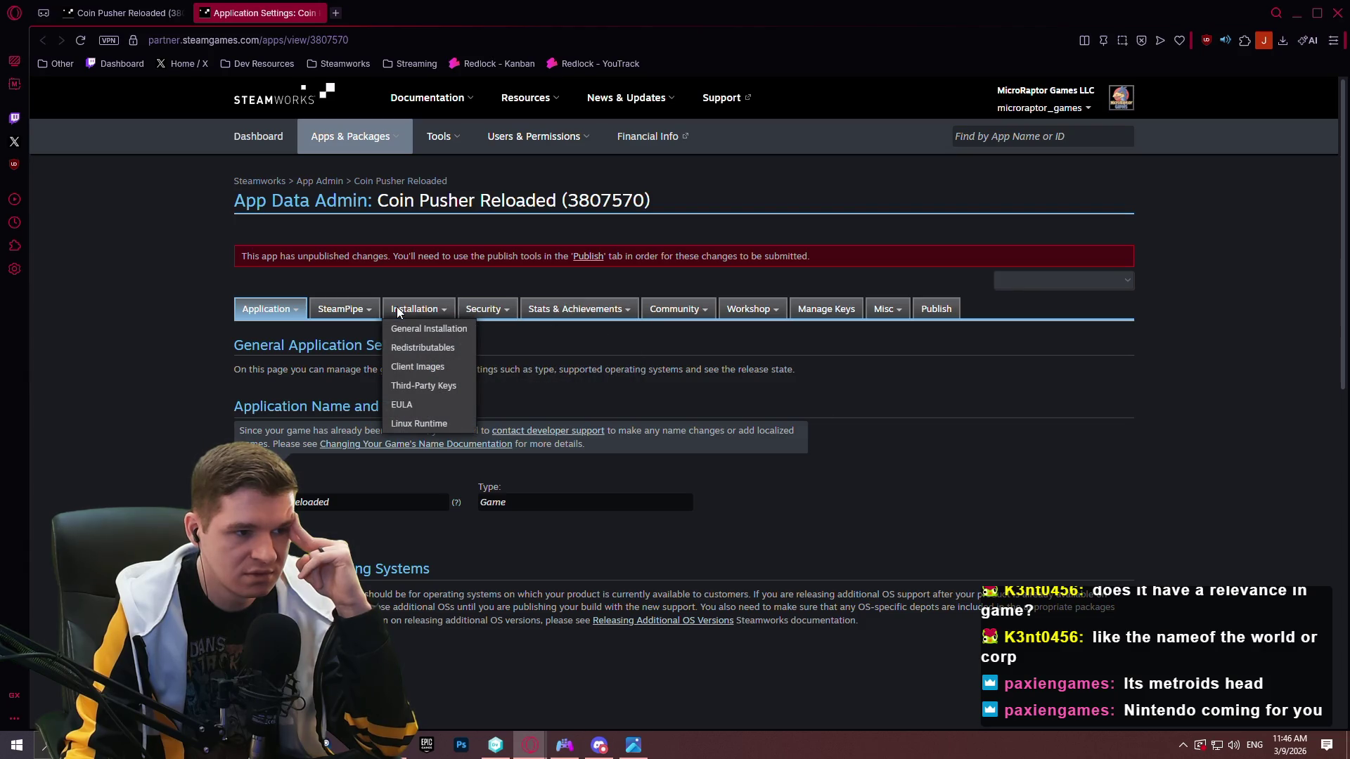
{"action": "left_click", "coordinate": [432, 368]}
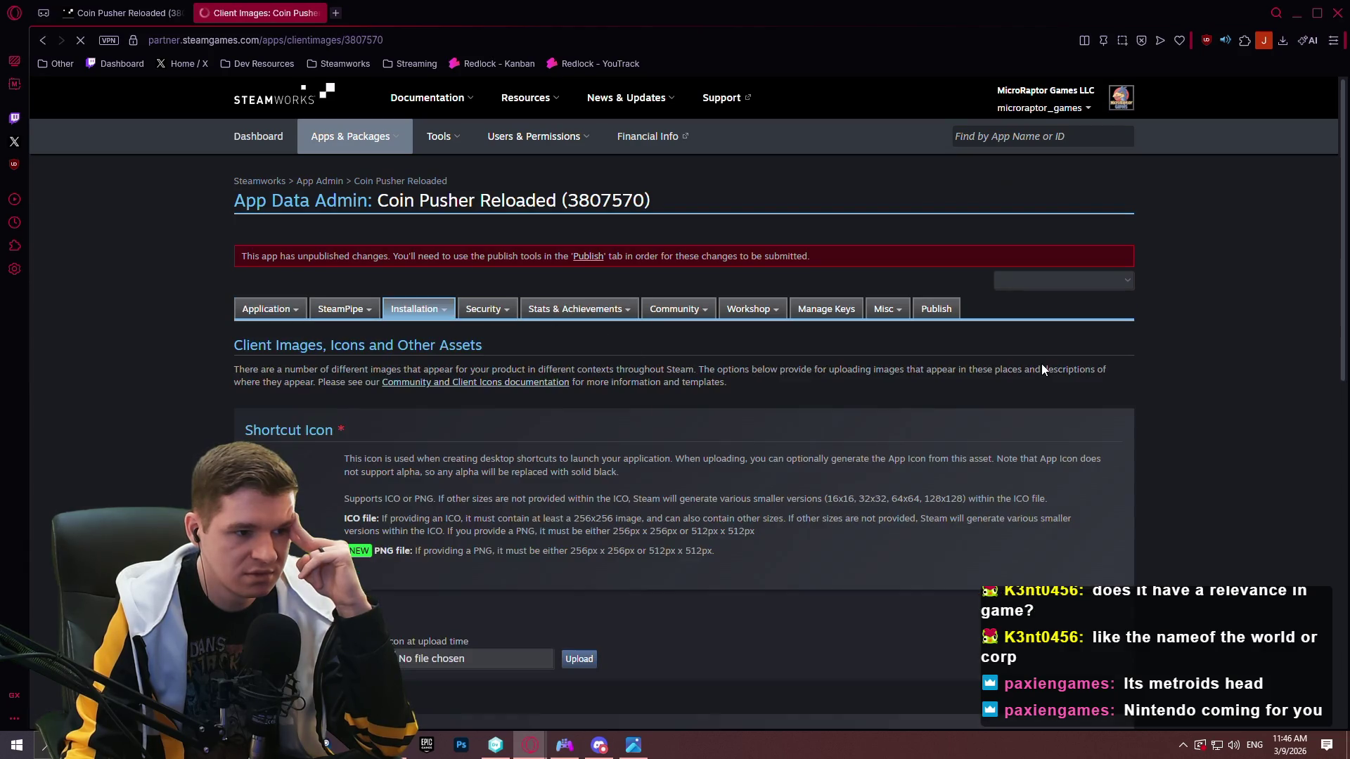
{"action": "scroll", "coordinate": [1048, 337], "scroll_direction": "down", "scroll_amount": 8}
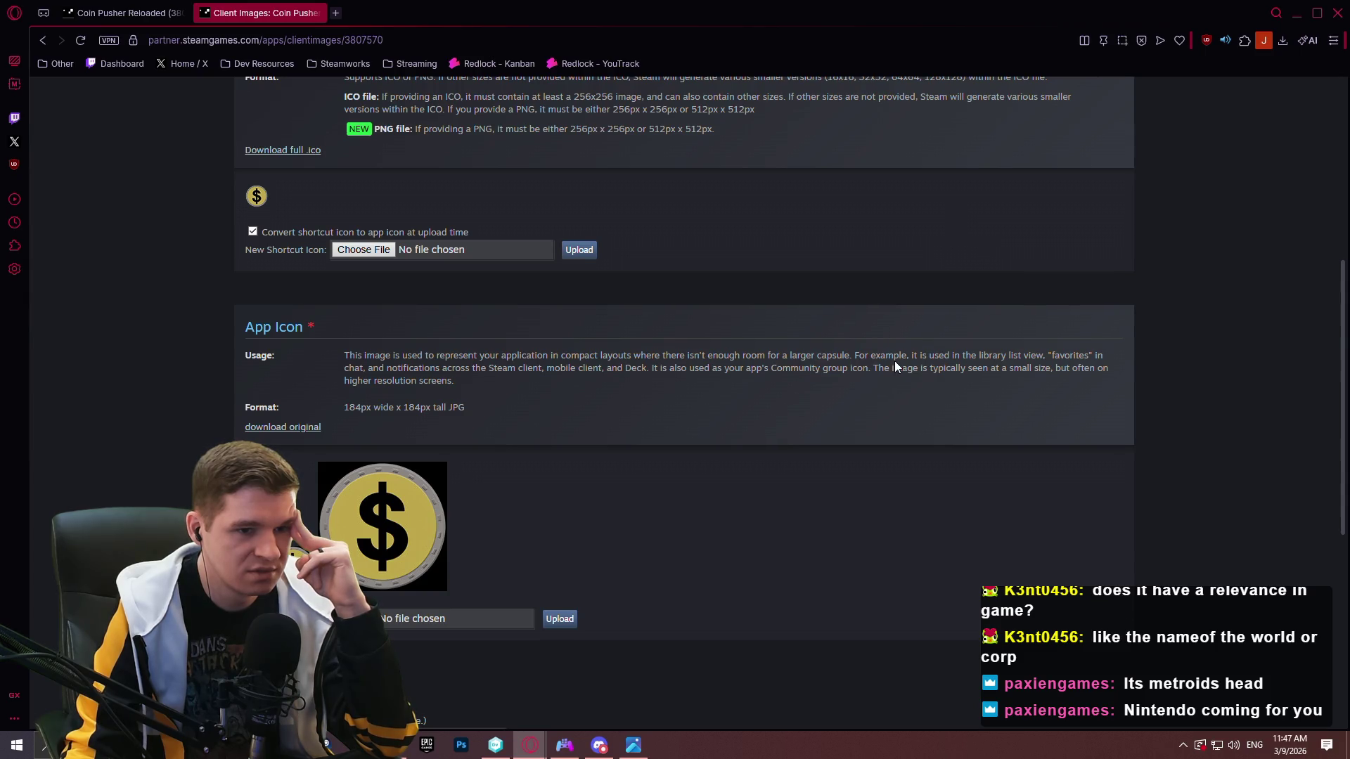
{"action": "scroll", "coordinate": [519, 278], "scroll_direction": "down", "scroll_amount": 2}
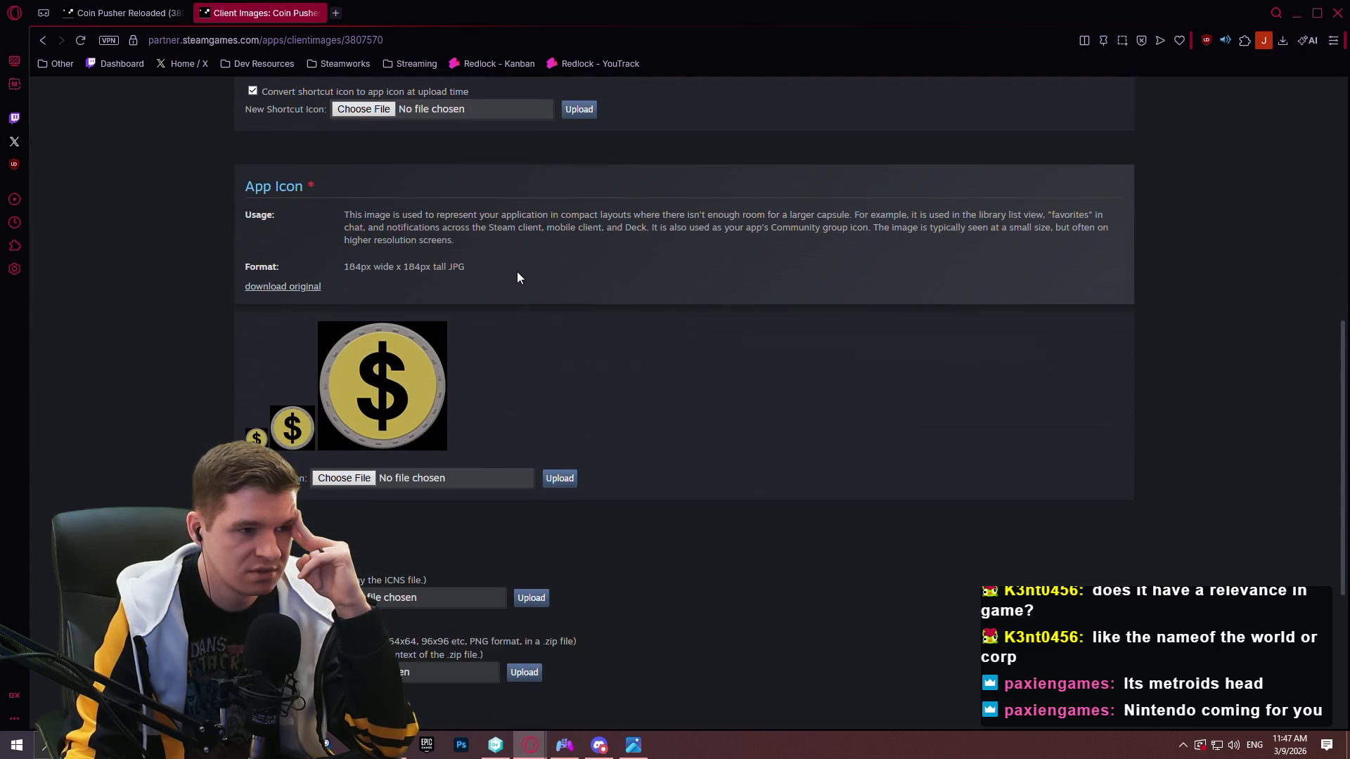
{"action": "scroll", "coordinate": [506, 263], "scroll_direction": "up", "scroll_amount": 3}
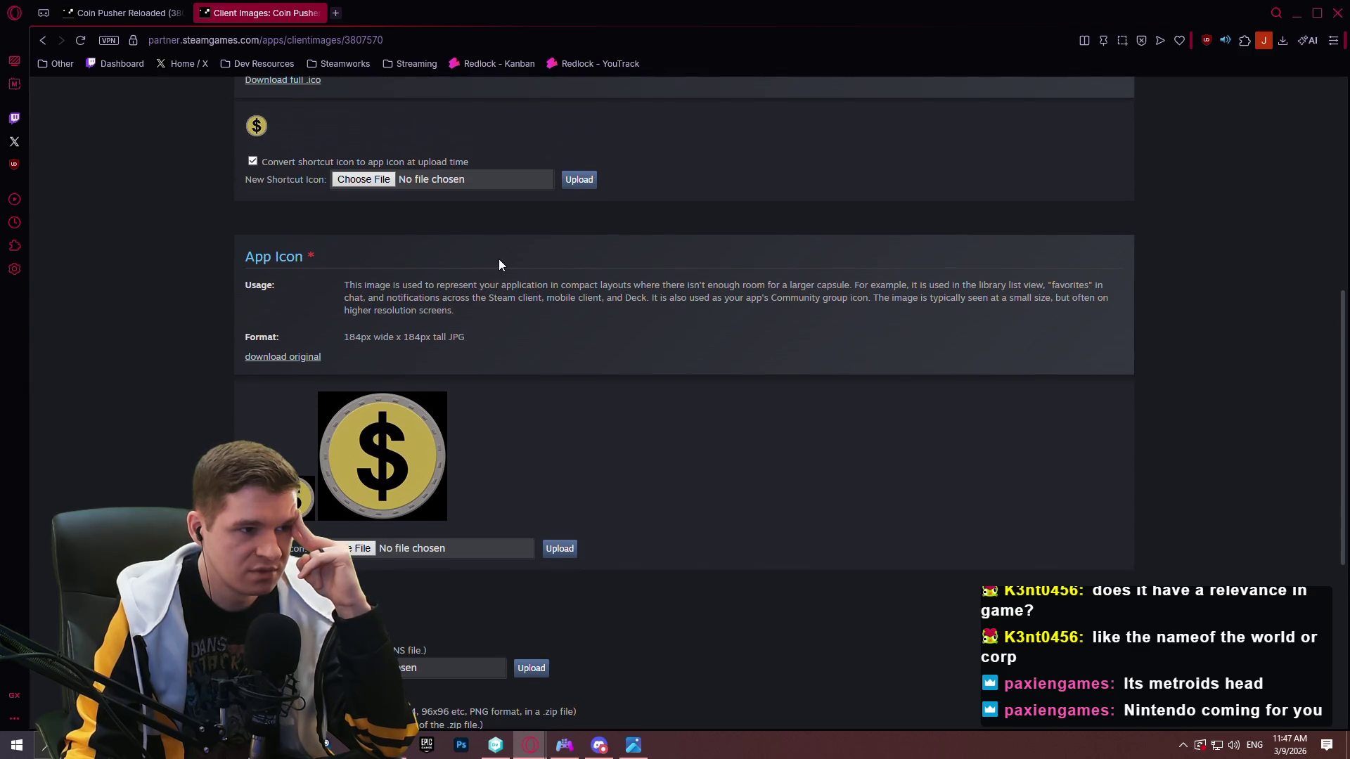
{"action": "scroll", "coordinate": [303, 211], "scroll_direction": "up", "scroll_amount": 1}
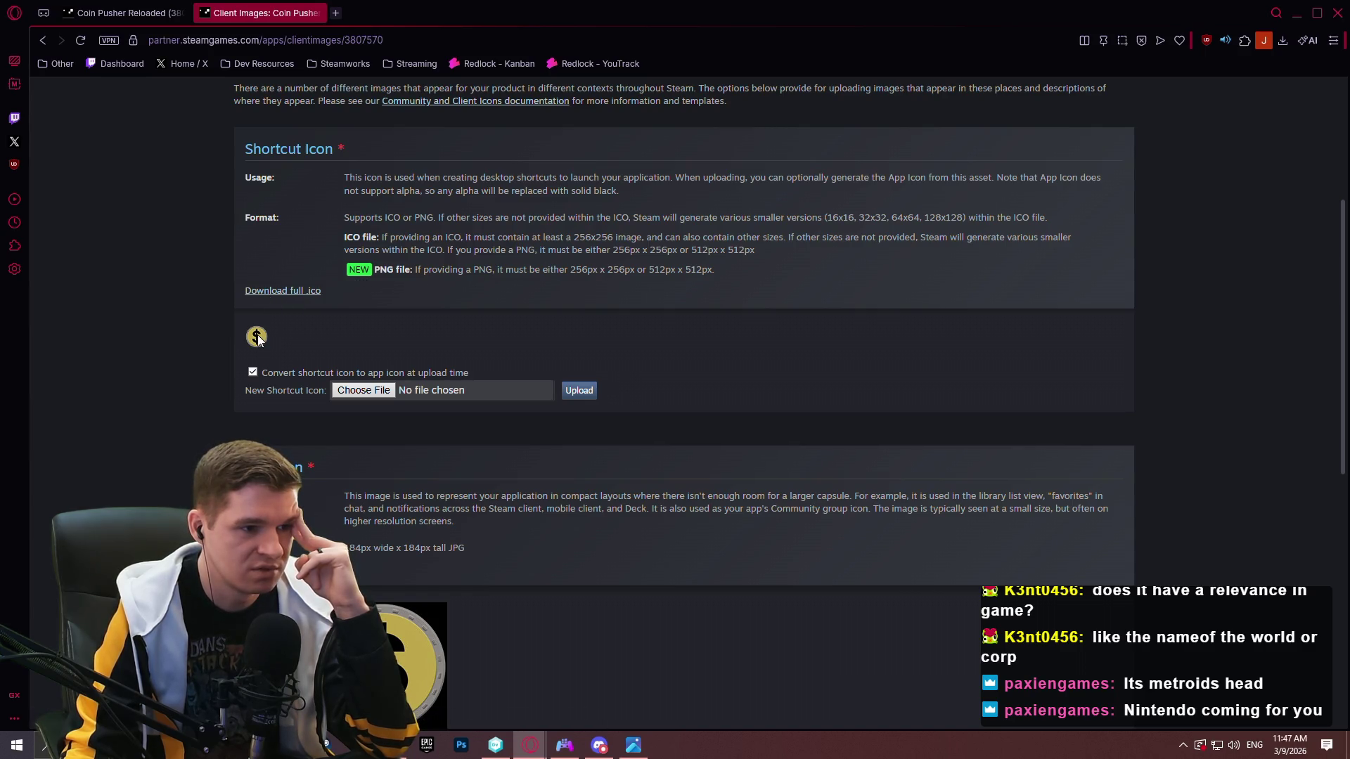
{"action": "scroll", "coordinate": [390, 265], "scroll_direction": "up", "scroll_amount": 2}
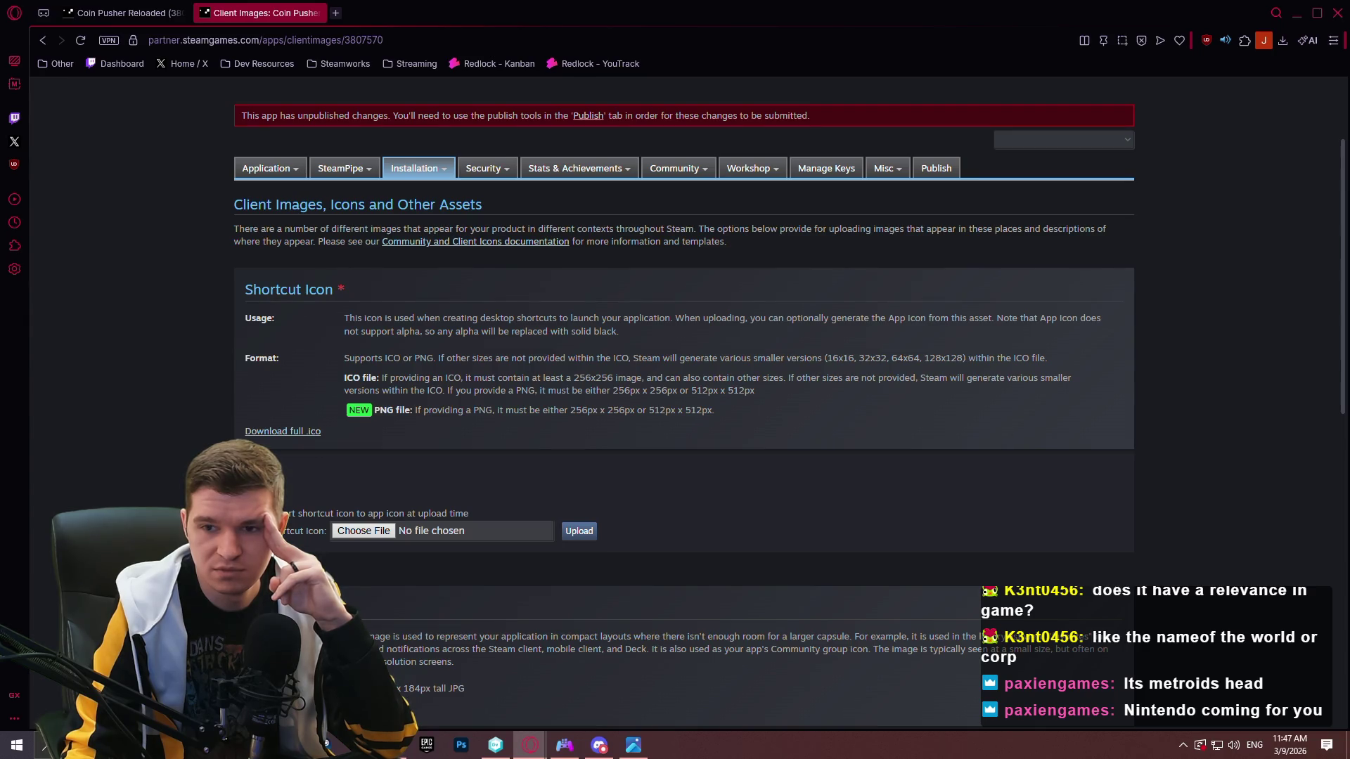
{"action": "key", "text": "ctrl+w"}
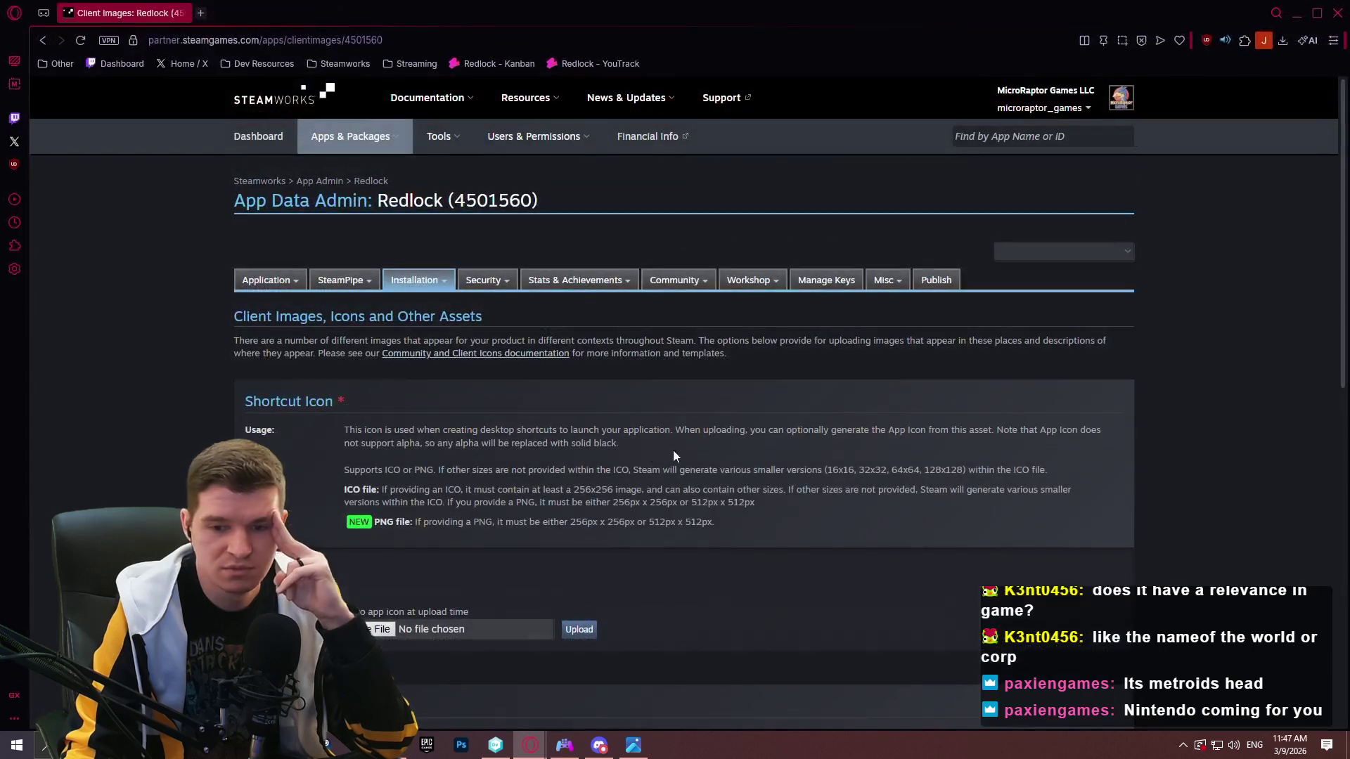
Choose painted.png from the Desktop as Redlock's shortcut icon and upload it.
{"action": "scroll", "coordinate": [673, 450], "scroll_direction": "down", "scroll_amount": 5}
{"action": "scroll", "coordinate": [433, 302], "scroll_direction": "up", "scroll_amount": 2}
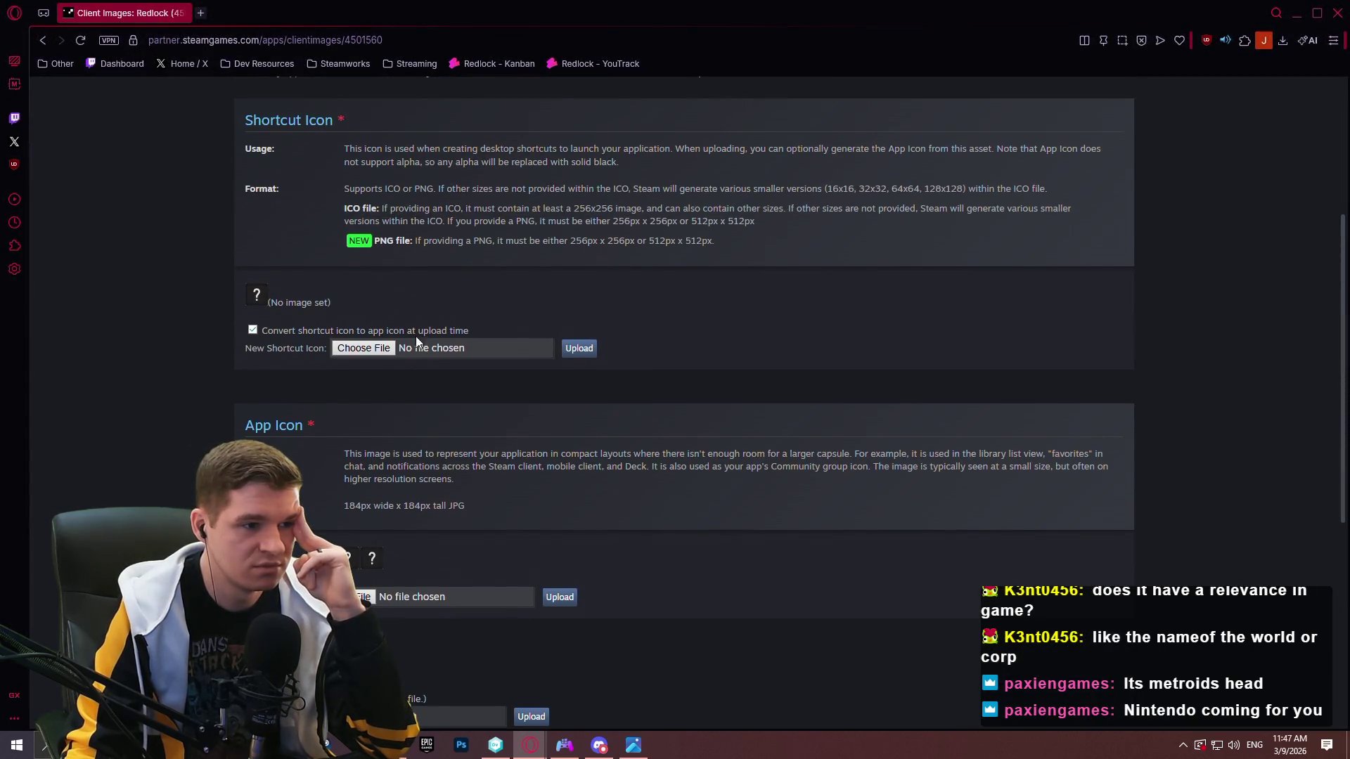
{"action": "left_click", "coordinate": [364, 351]}
{"action": "left_click", "coordinate": [492, 527]}
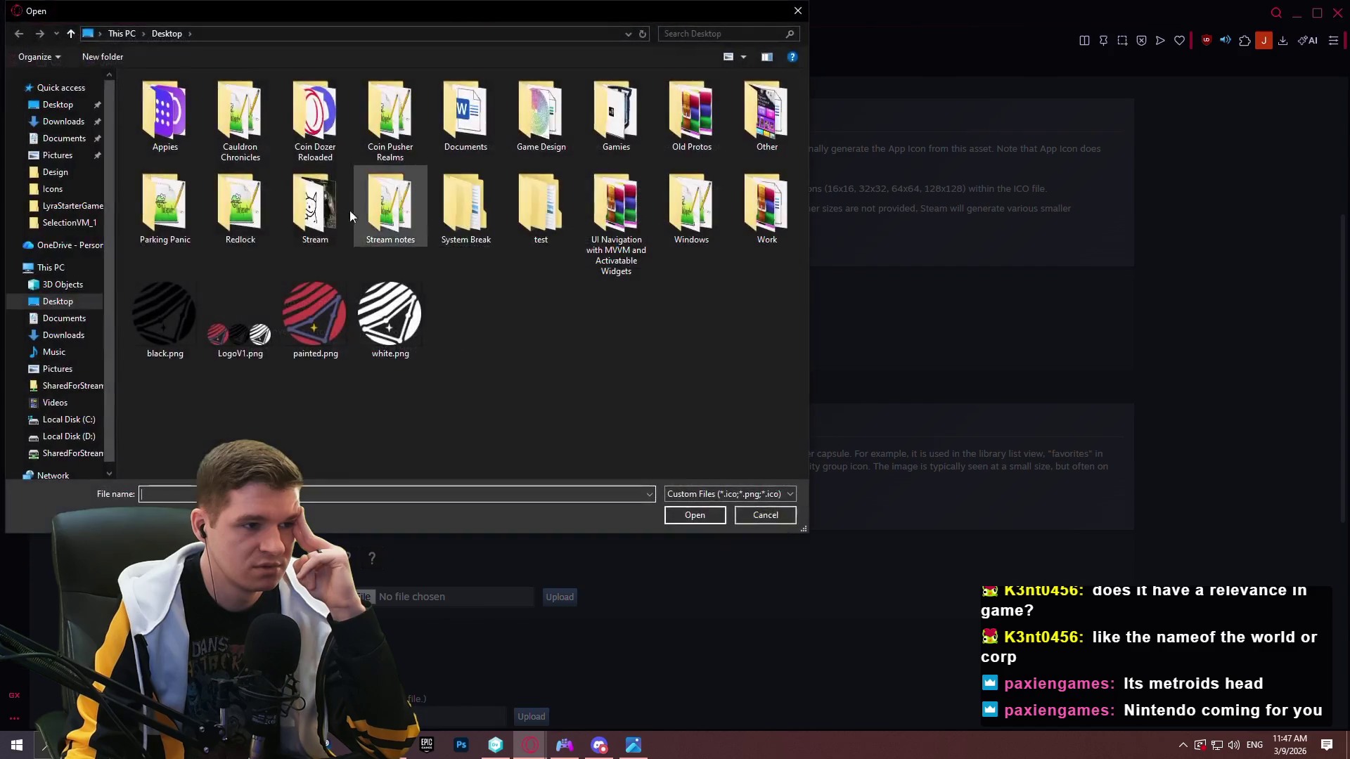
{"action": "double_click", "coordinate": [314, 328]}
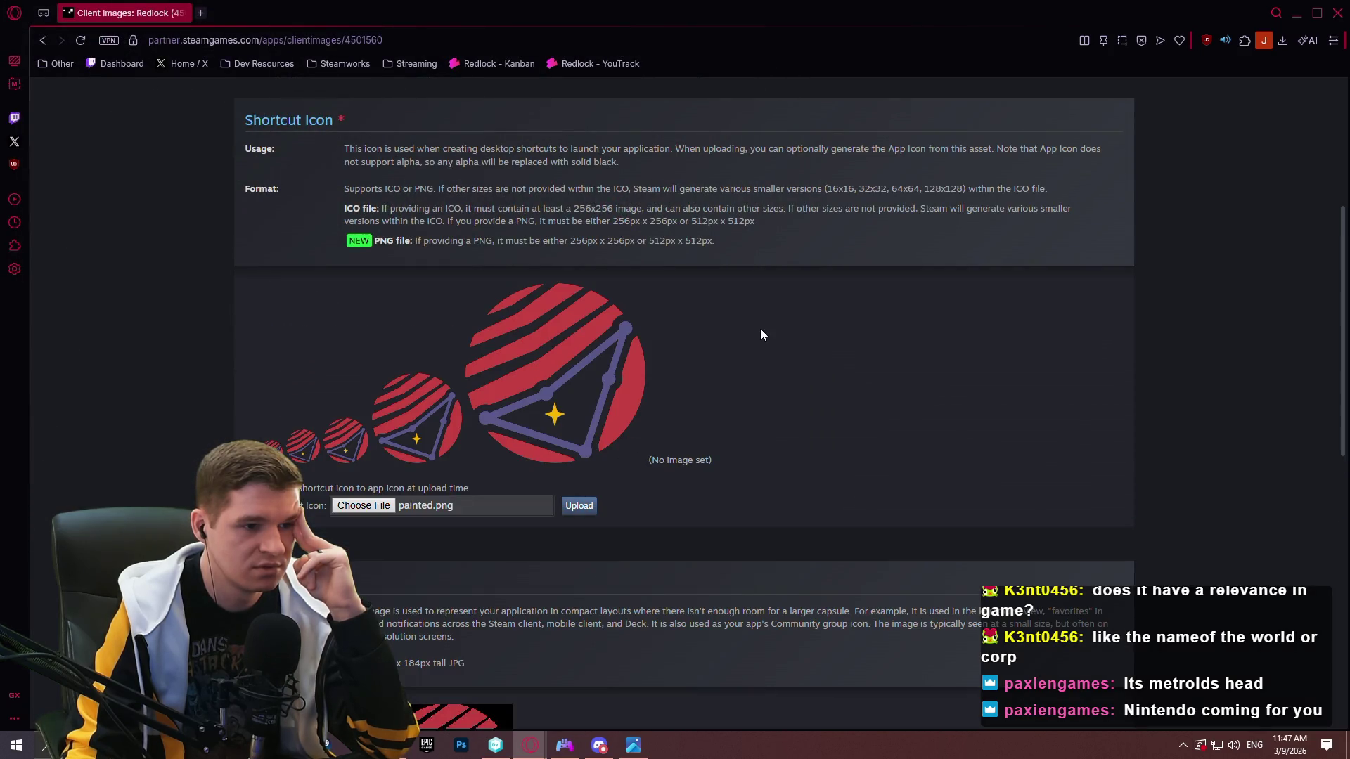
{"action": "scroll", "coordinate": [1120, 287], "scroll_direction": "down", "scroll_amount": 6}
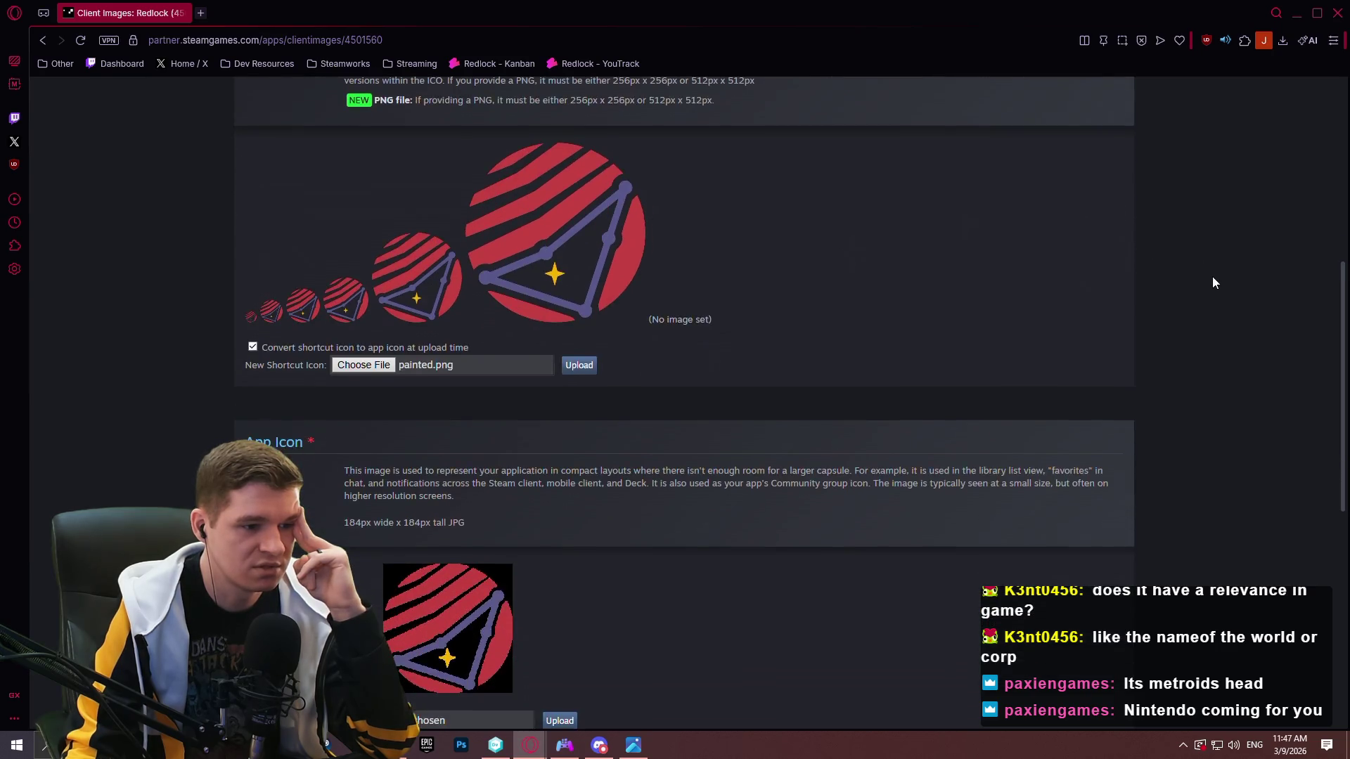
{"action": "scroll", "coordinate": [1219, 291], "scroll_direction": "down", "scroll_amount": 4}
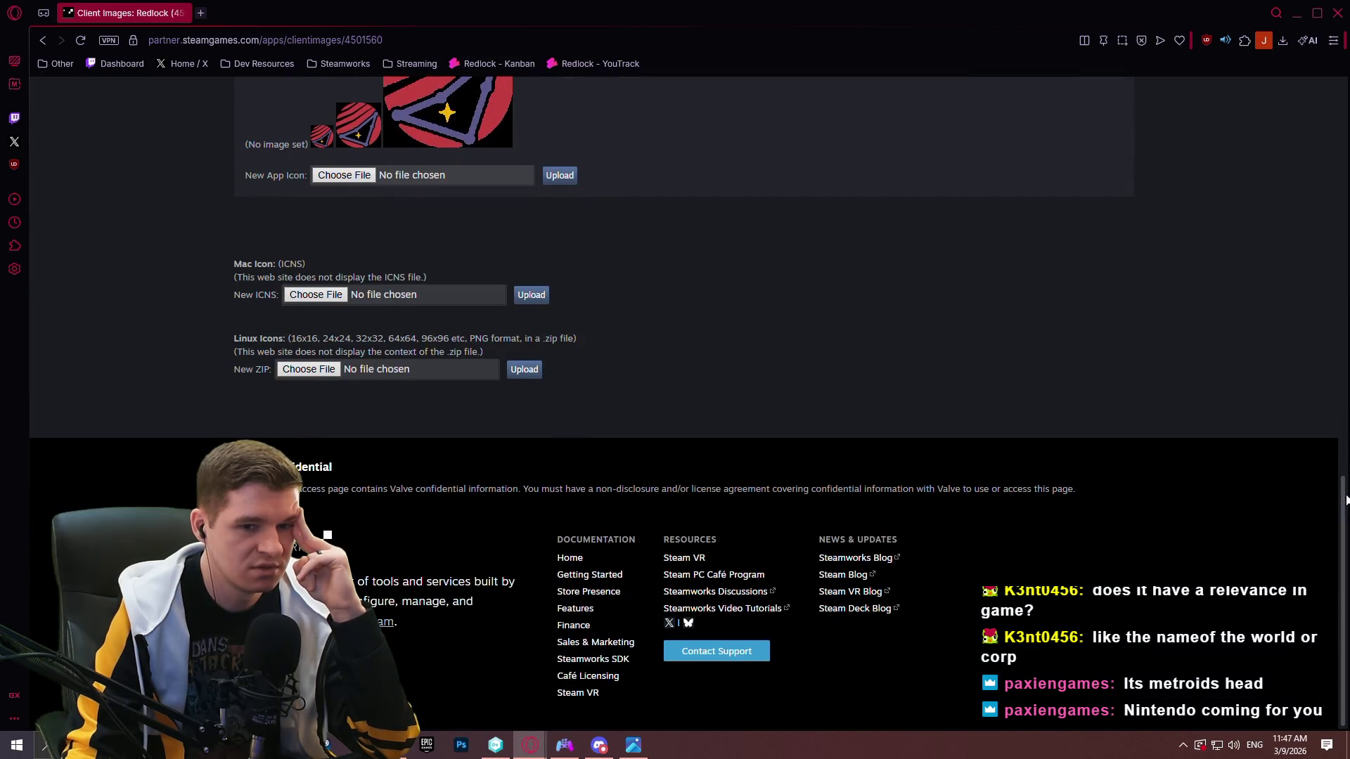
{"action": "scroll", "coordinate": [1317, 445], "scroll_direction": "up", "scroll_amount": 15}
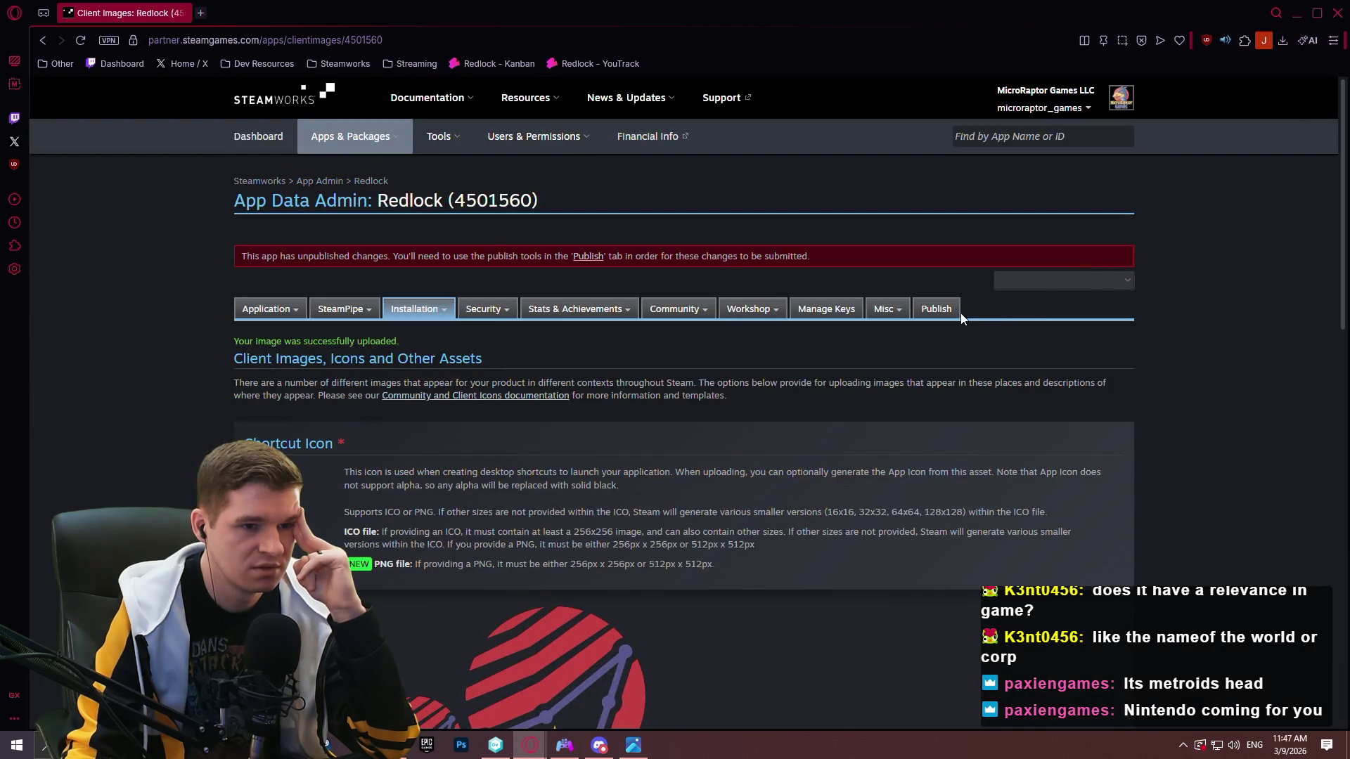
{"action": "scroll", "coordinate": [248, 406], "scroll_direction": "down", "scroll_amount": 2}
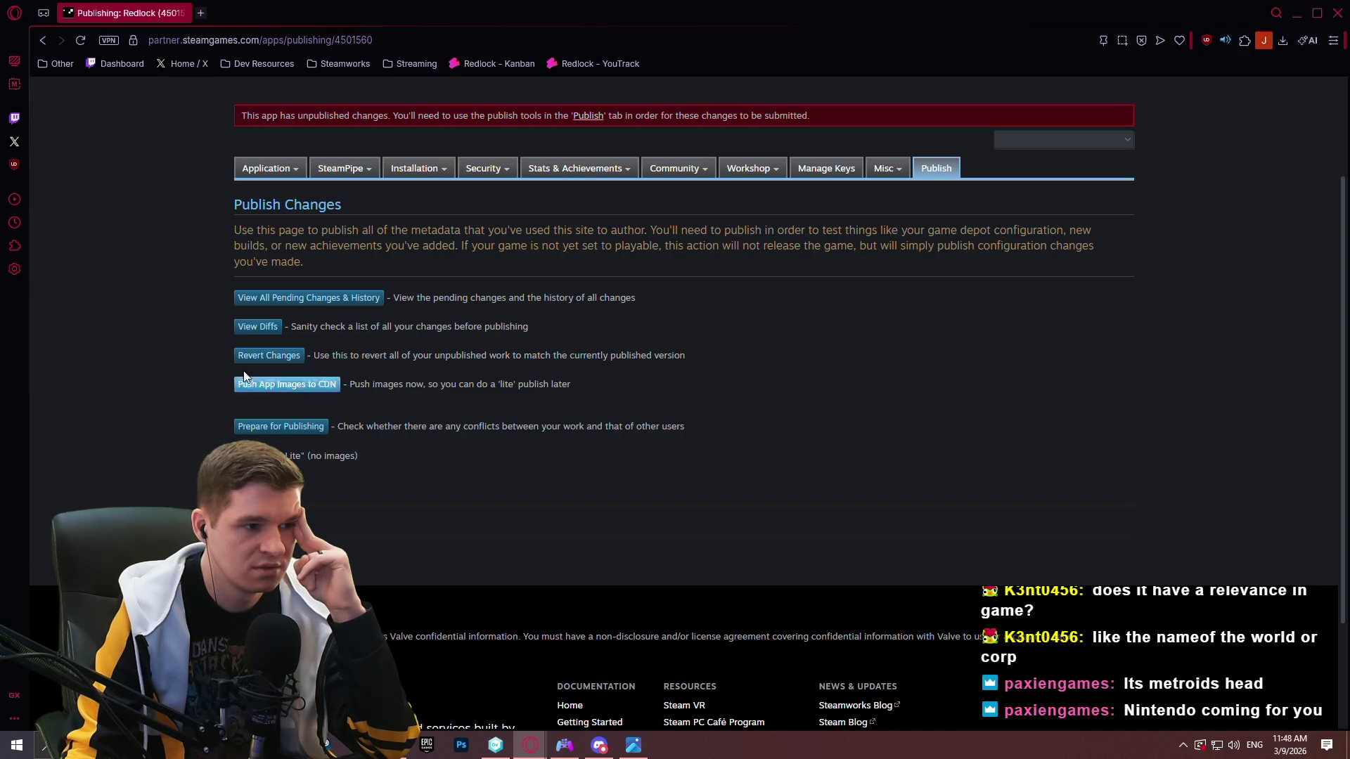
Publish Redlock's pending changes using the STEAMWORKS confirmation code and change note 'Icon'.
{"action": "left_click", "coordinate": [285, 437]}
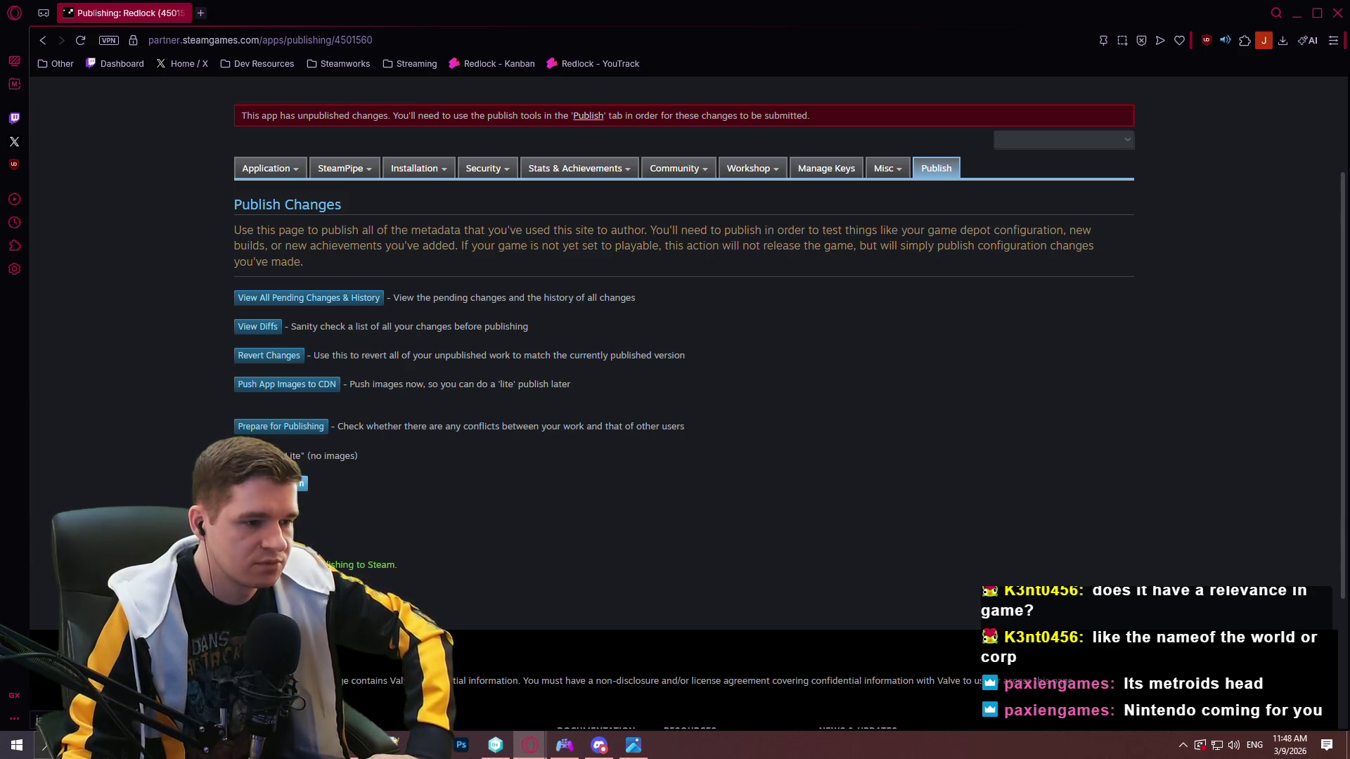
{"action": "left_click", "coordinate": [295, 483]}
{"action": "left_click", "coordinate": [320, 528]}
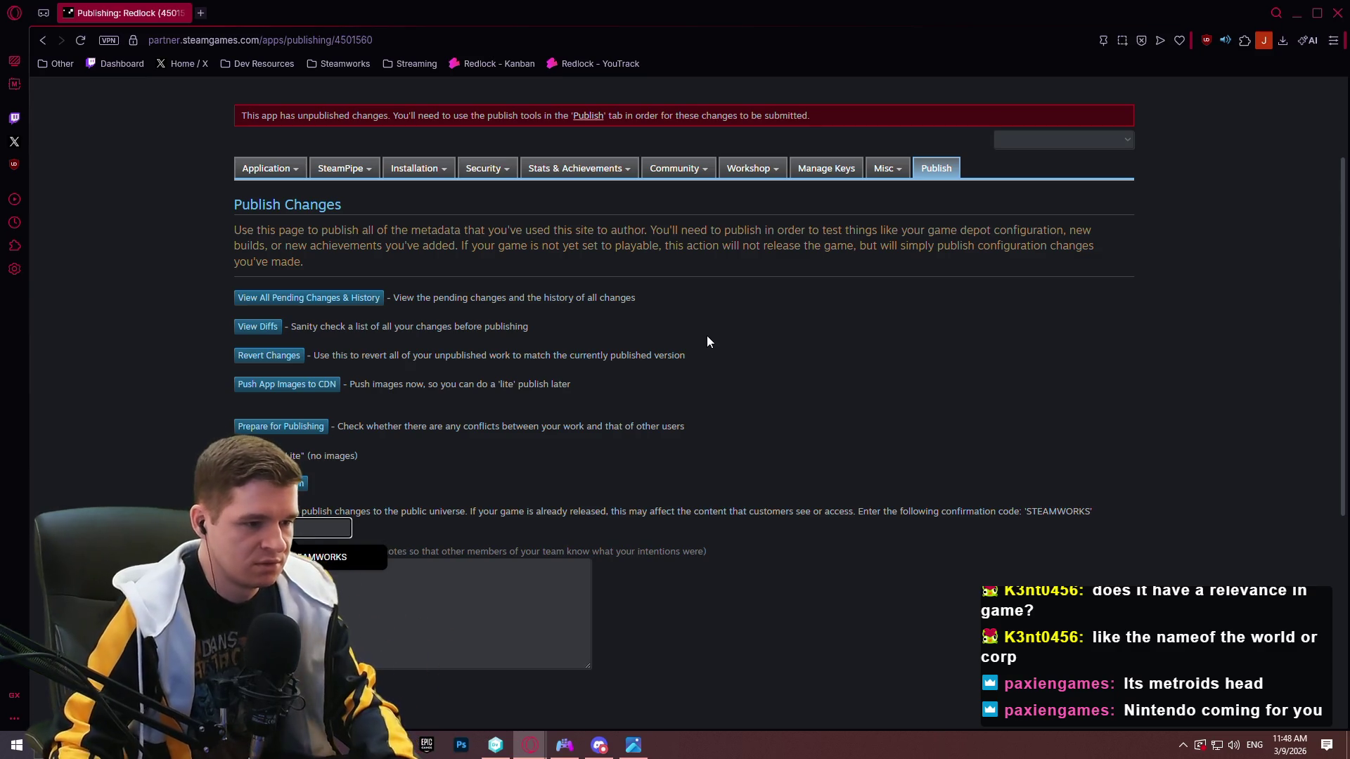
{"action": "left_click", "coordinate": [331, 557]}
{"action": "left_click", "coordinate": [342, 604]}
{"action": "scroll", "coordinate": [343, 604], "scroll_direction": "down", "scroll_amount": 2}
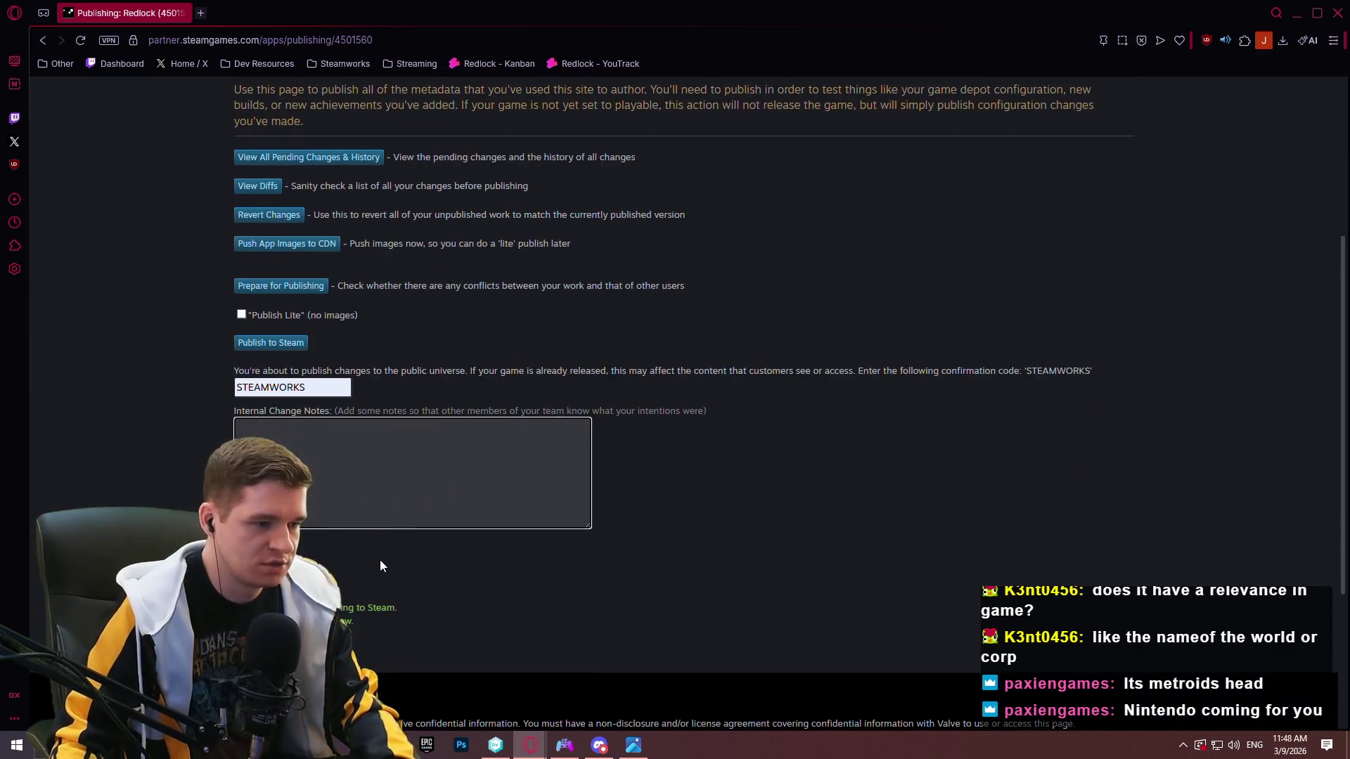
{"action": "type", "text": "Icon"}
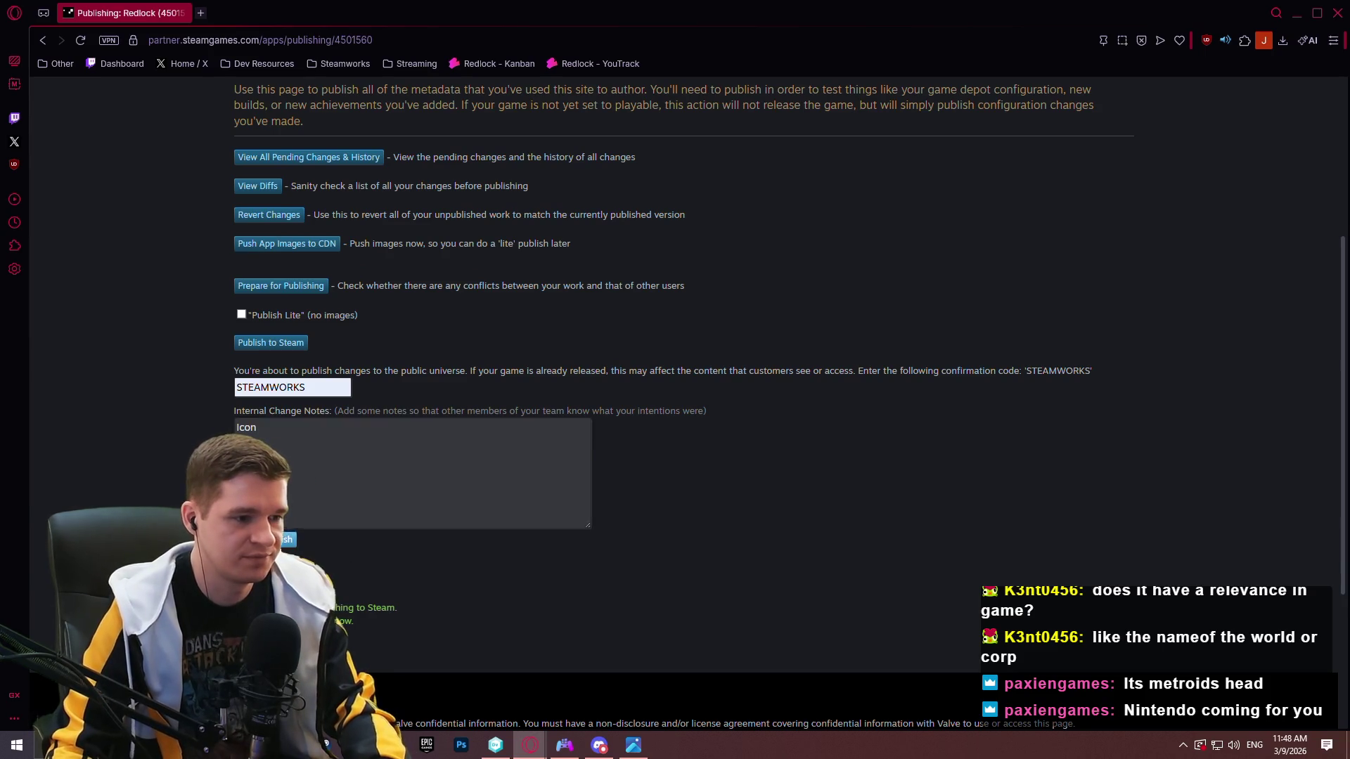
{"action": "left_click", "coordinate": [289, 539]}
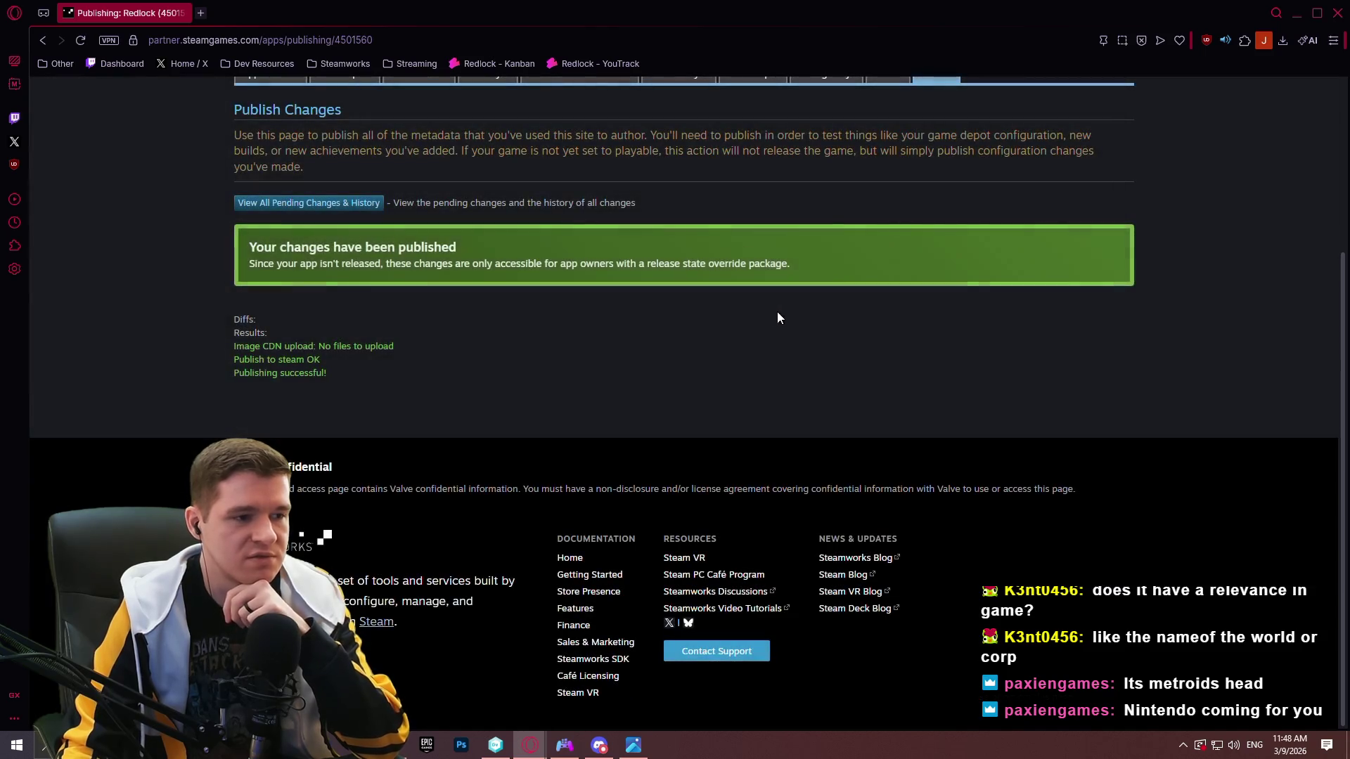
Switch windows back to the Steam library showing Redlock's game page.
{"action": "scroll", "coordinate": [1146, 266], "scroll_direction": "up", "scroll_amount": 3}
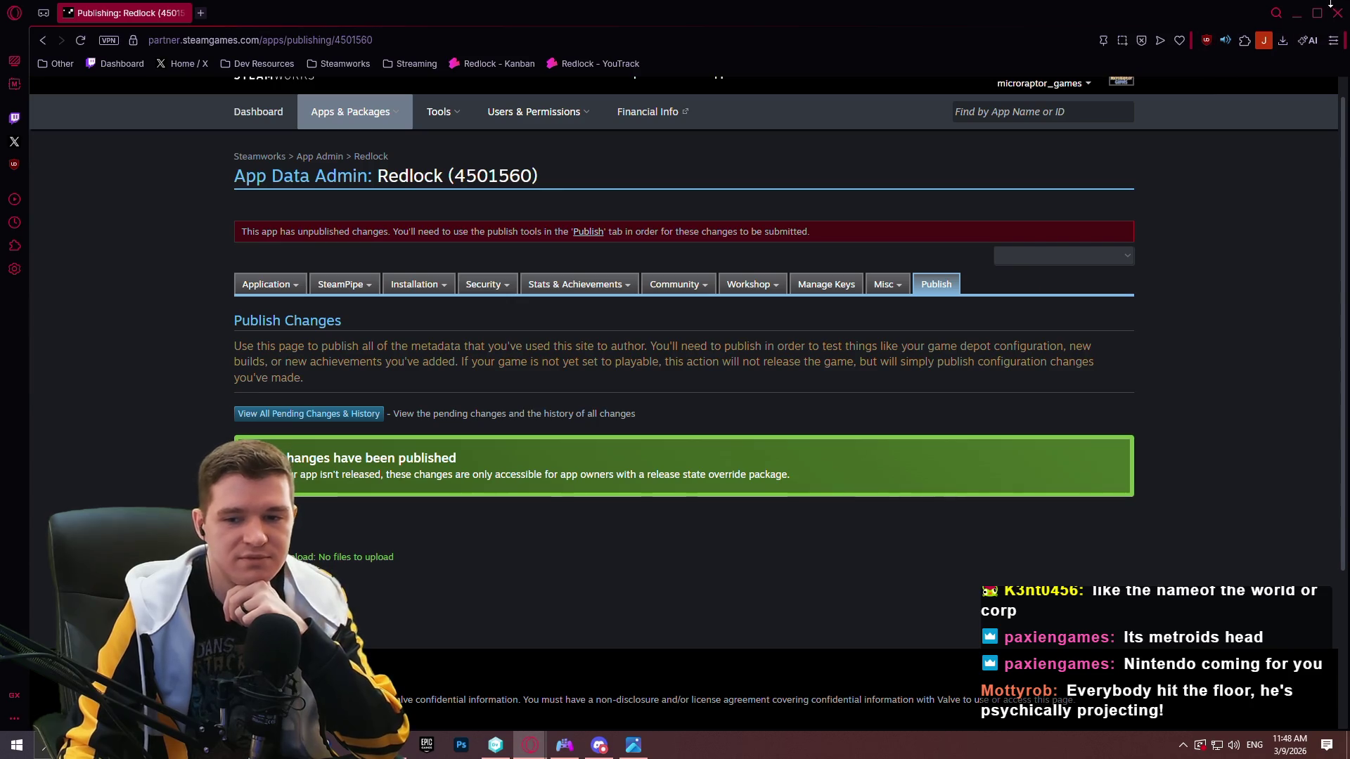
{"action": "key", "text": "alt+Tab"}
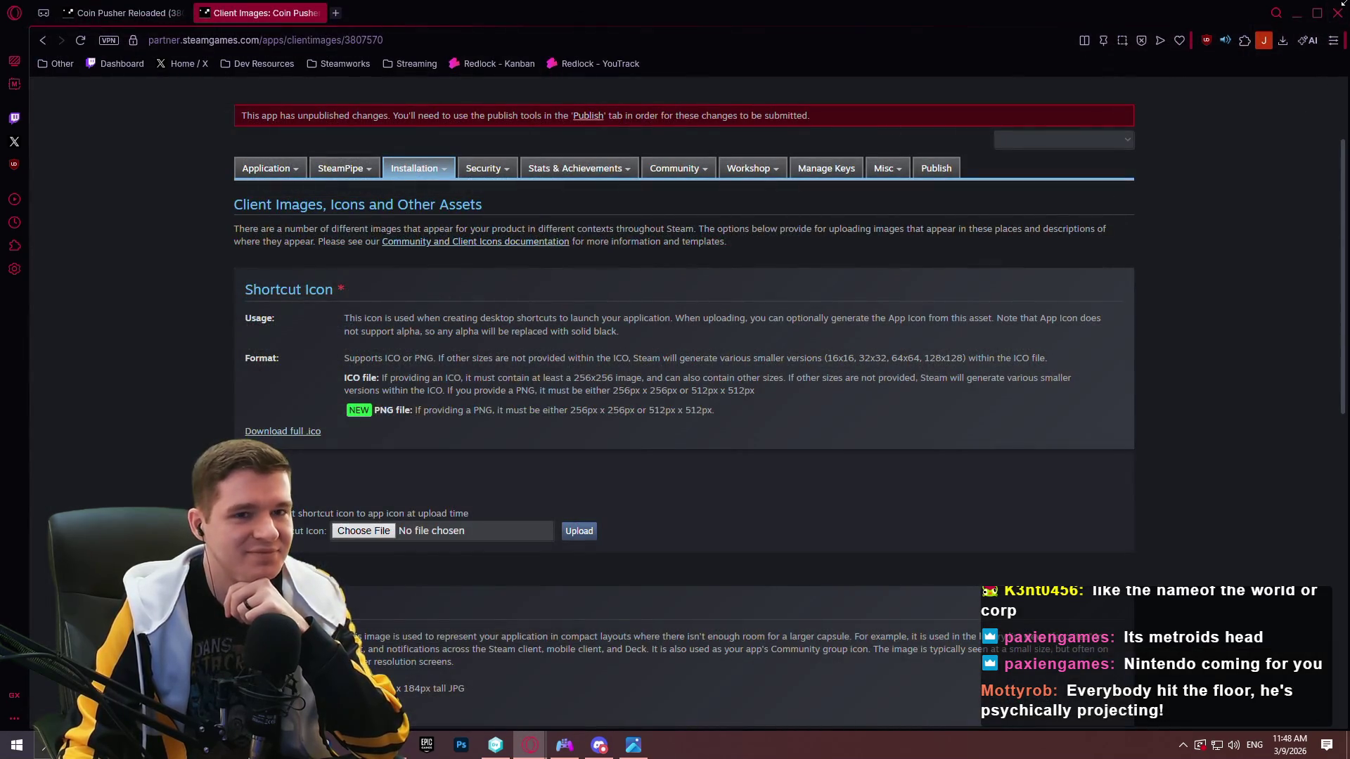
{"action": "key", "text": "alt+Tab"}
{"action": "key", "text": "alt+Tab"}
Add a desktop shortcut for Redlock via Manage in the Steam library.
{"action": "right_click", "coordinate": [121, 422]}
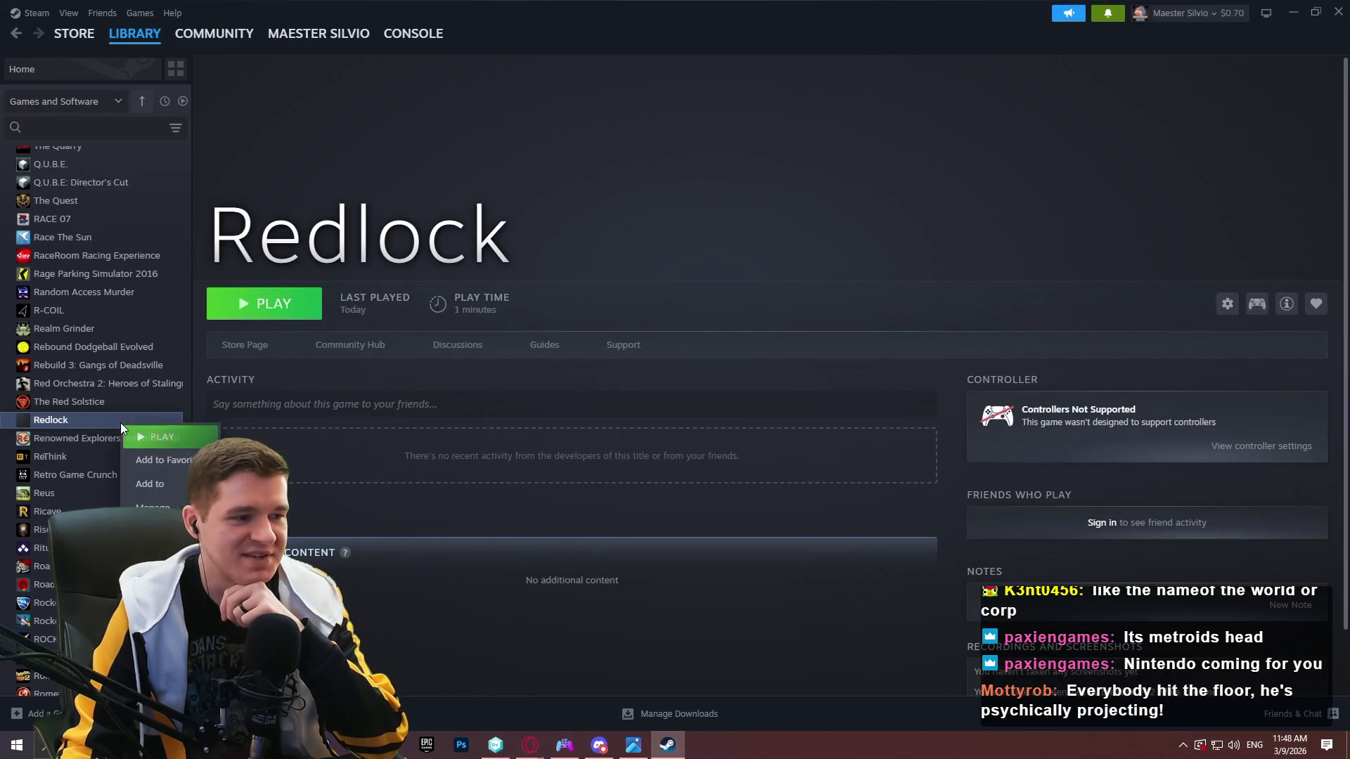
{"action": "mouse_move", "coordinate": [185, 495]}
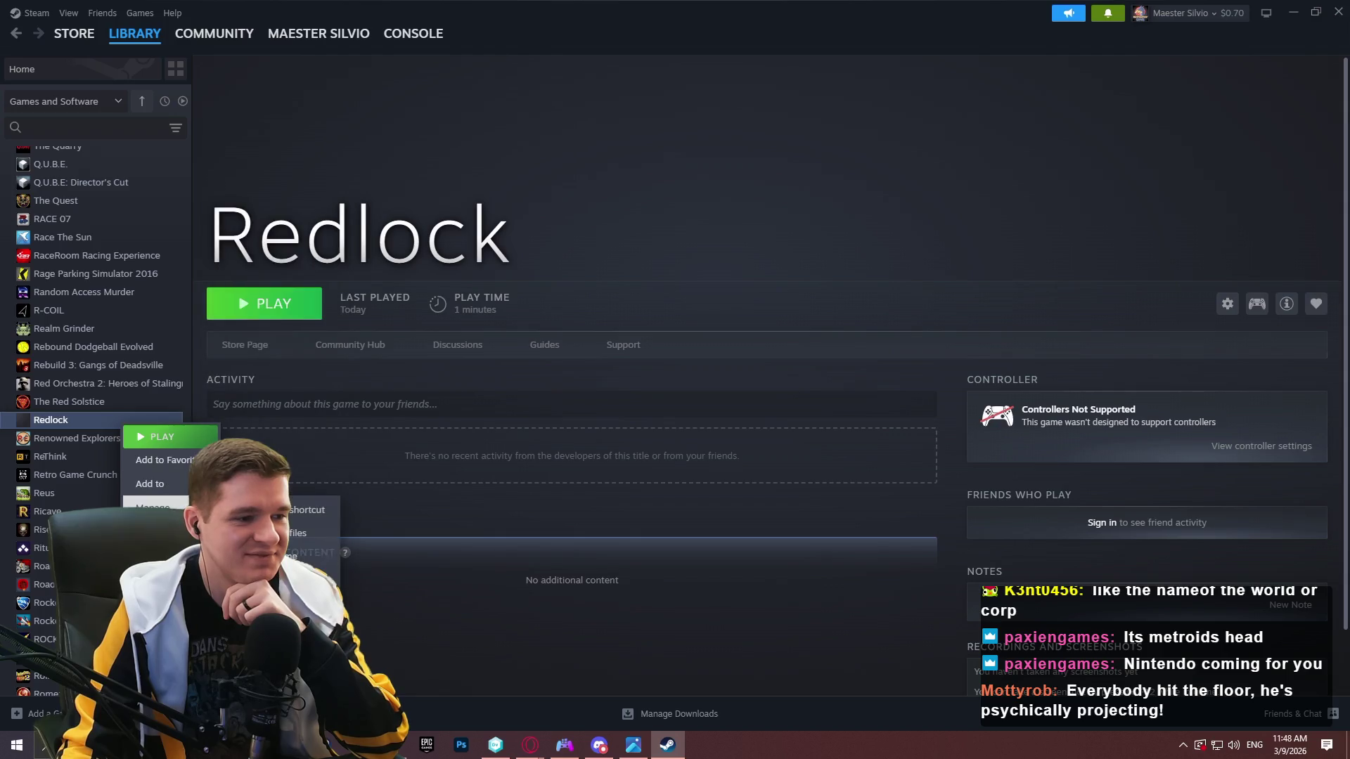
{"action": "left_click", "coordinate": [289, 516]}
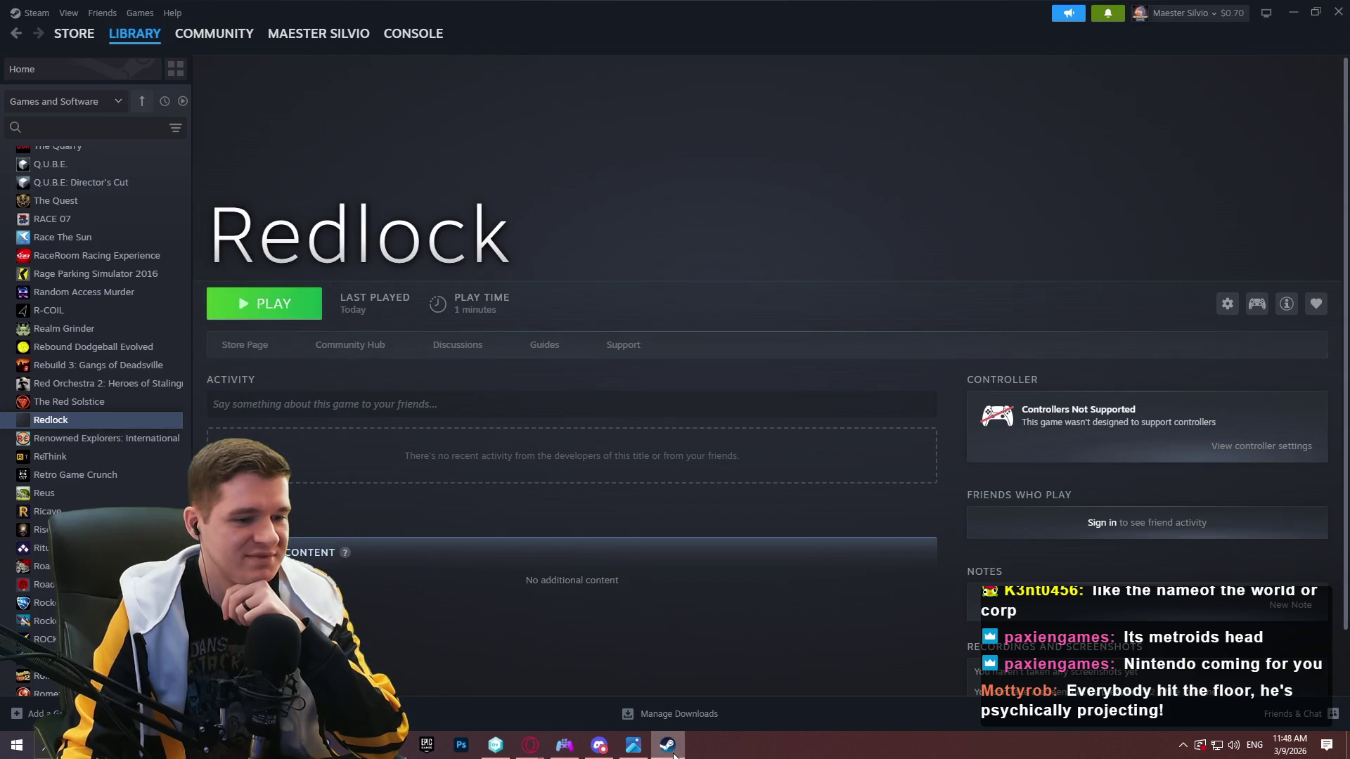
Minimize Steam, the browser, DS4Windows and Notepad++, close Photos, and delete the Redlock shortcut.
{"action": "left_click", "coordinate": [674, 754]}
{"action": "left_click", "coordinate": [1305, 16]}
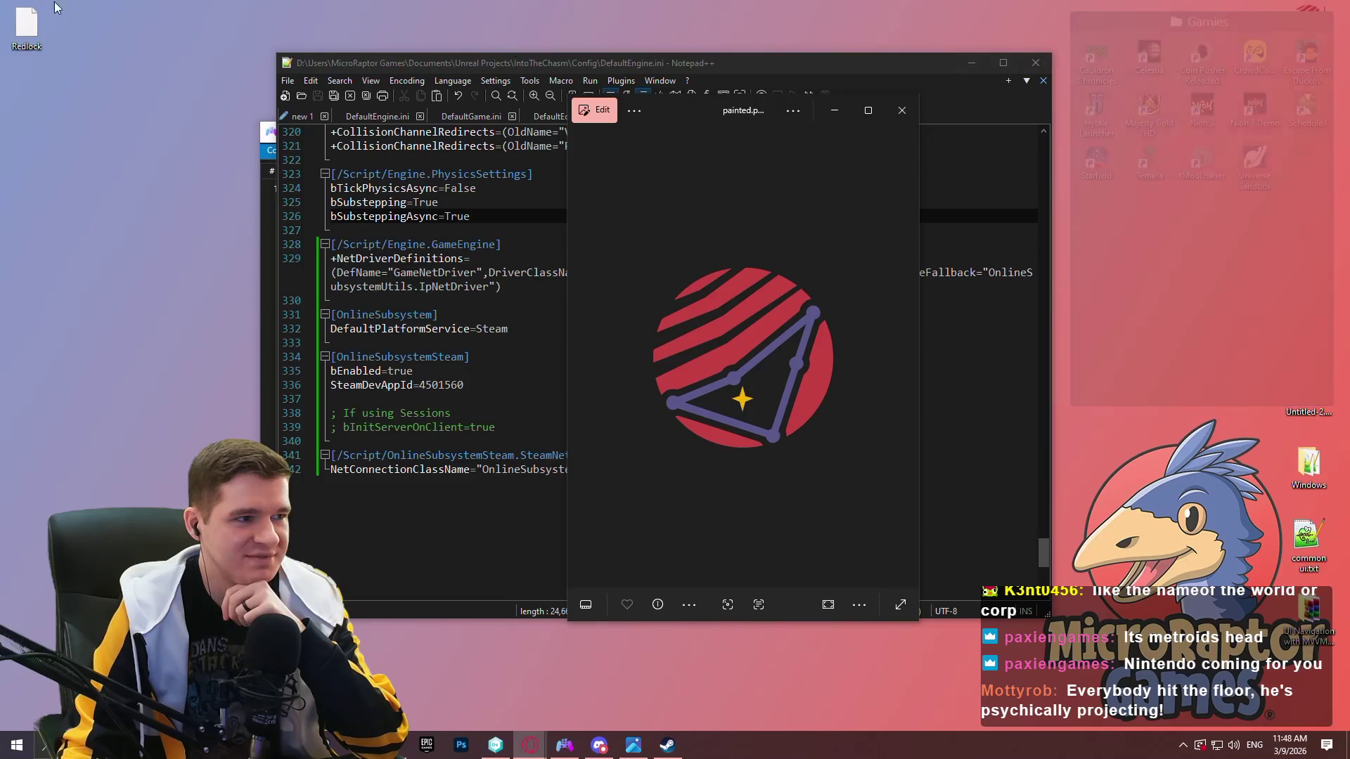
{"action": "left_click", "coordinate": [904, 111]}
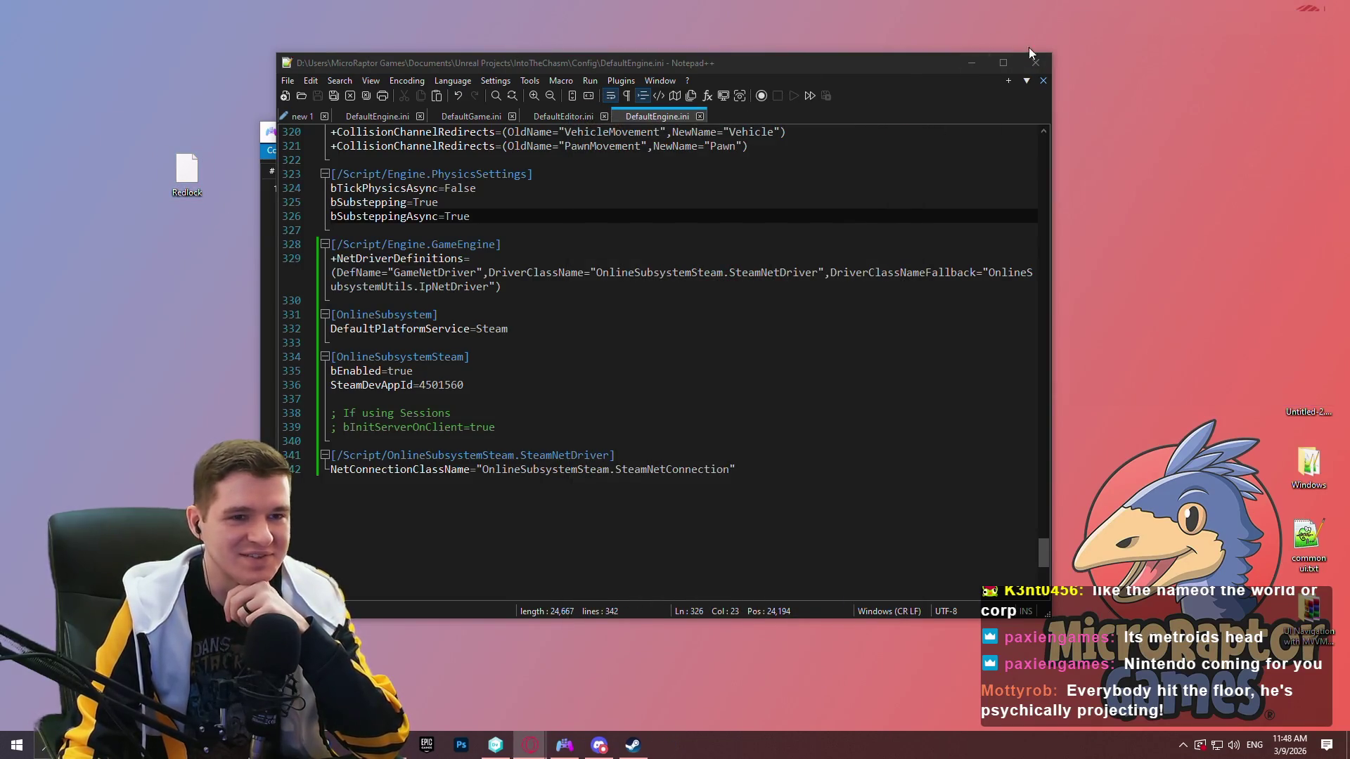
{"action": "left_click", "coordinate": [303, 121]}
{"action": "left_click_drag", "start_coordinate": [432, 65], "coordinate": [661, 56]}
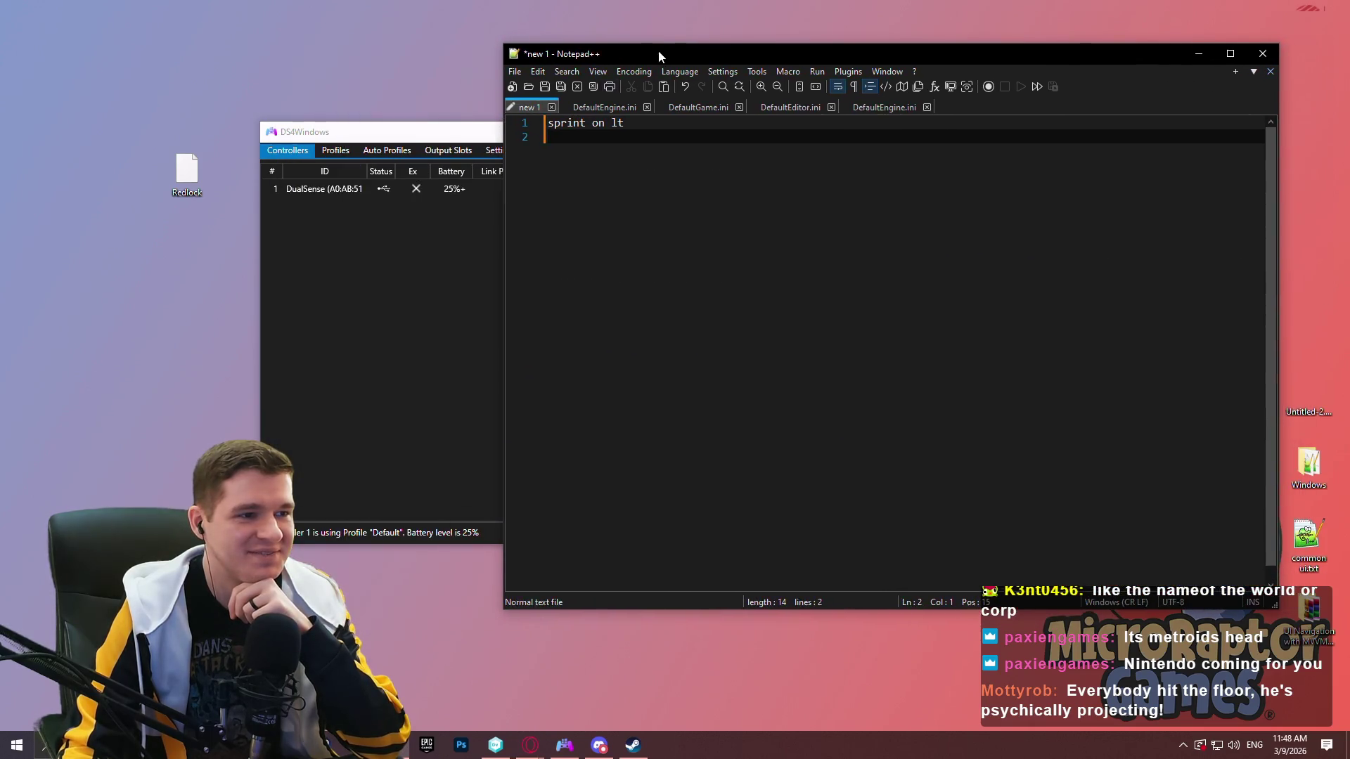
{"action": "left_click", "coordinate": [361, 127]}
{"action": "left_click", "coordinate": [916, 133]}
{"action": "left_click", "coordinate": [1198, 53]}
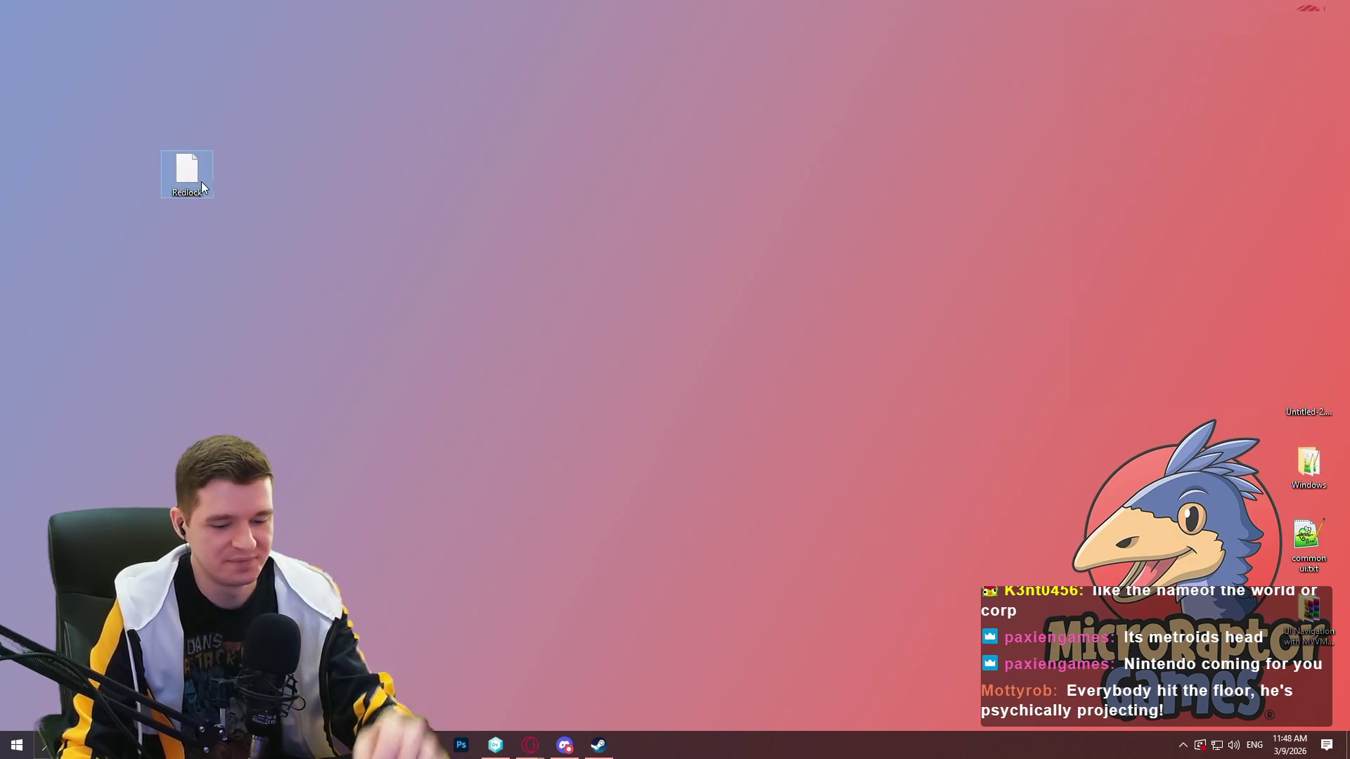
{"action": "key", "text": "Delete"}
{"action": "left_click", "coordinate": [599, 746]}
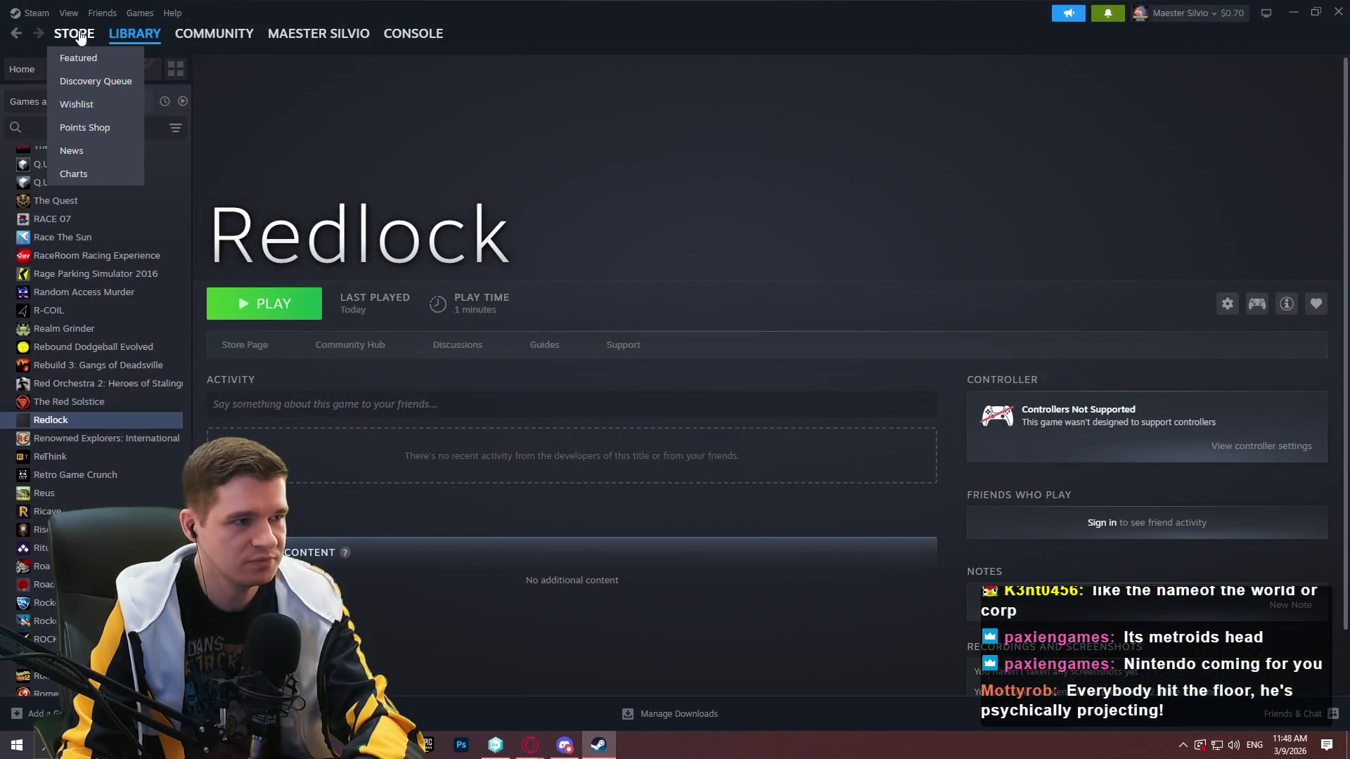
Quit Steam from its main menu and restore the version control window.
{"action": "left_click", "coordinate": [32, 13]}
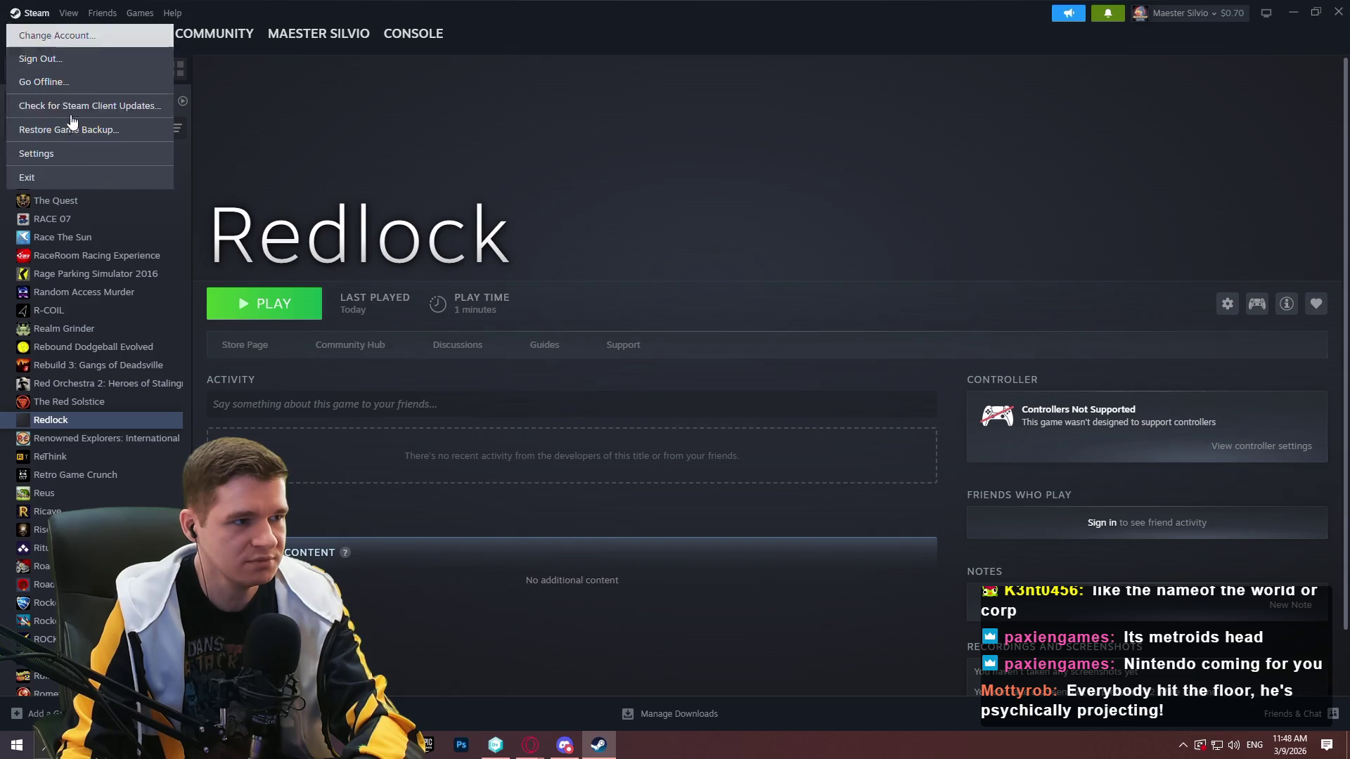
{"action": "left_click", "coordinate": [81, 177]}
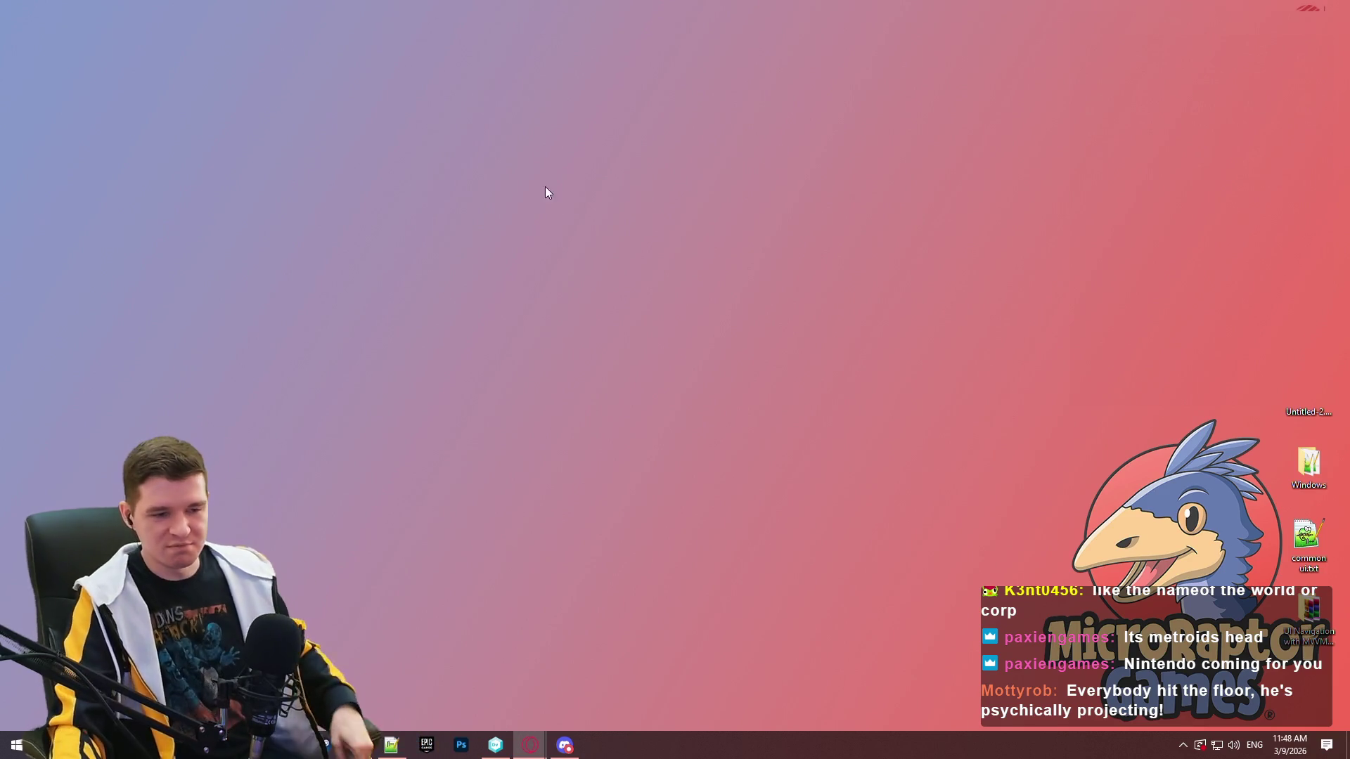
{"action": "left_click", "coordinate": [505, 748]}
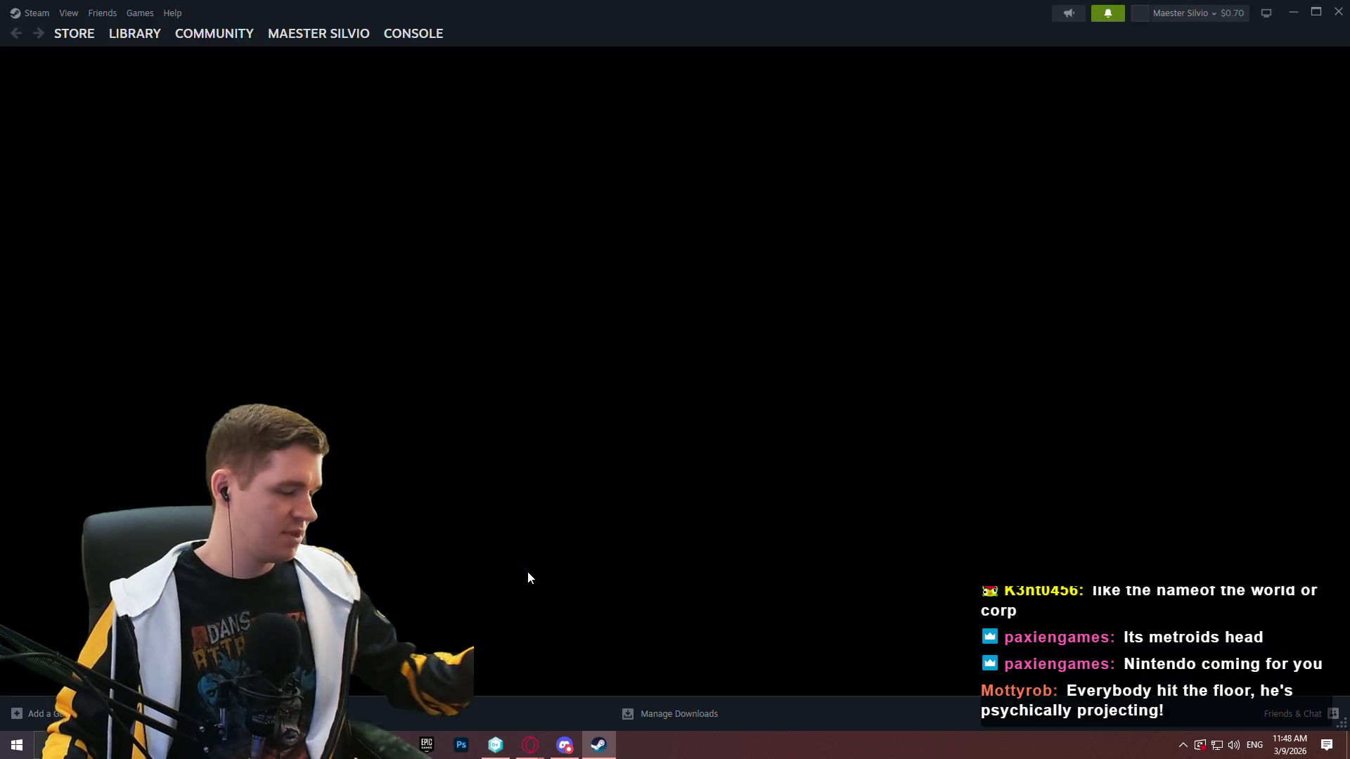
Go to the Steam library home and open Redlock's Properties from the sidebar game list.
{"action": "mouse_move", "coordinate": [74, 35]}
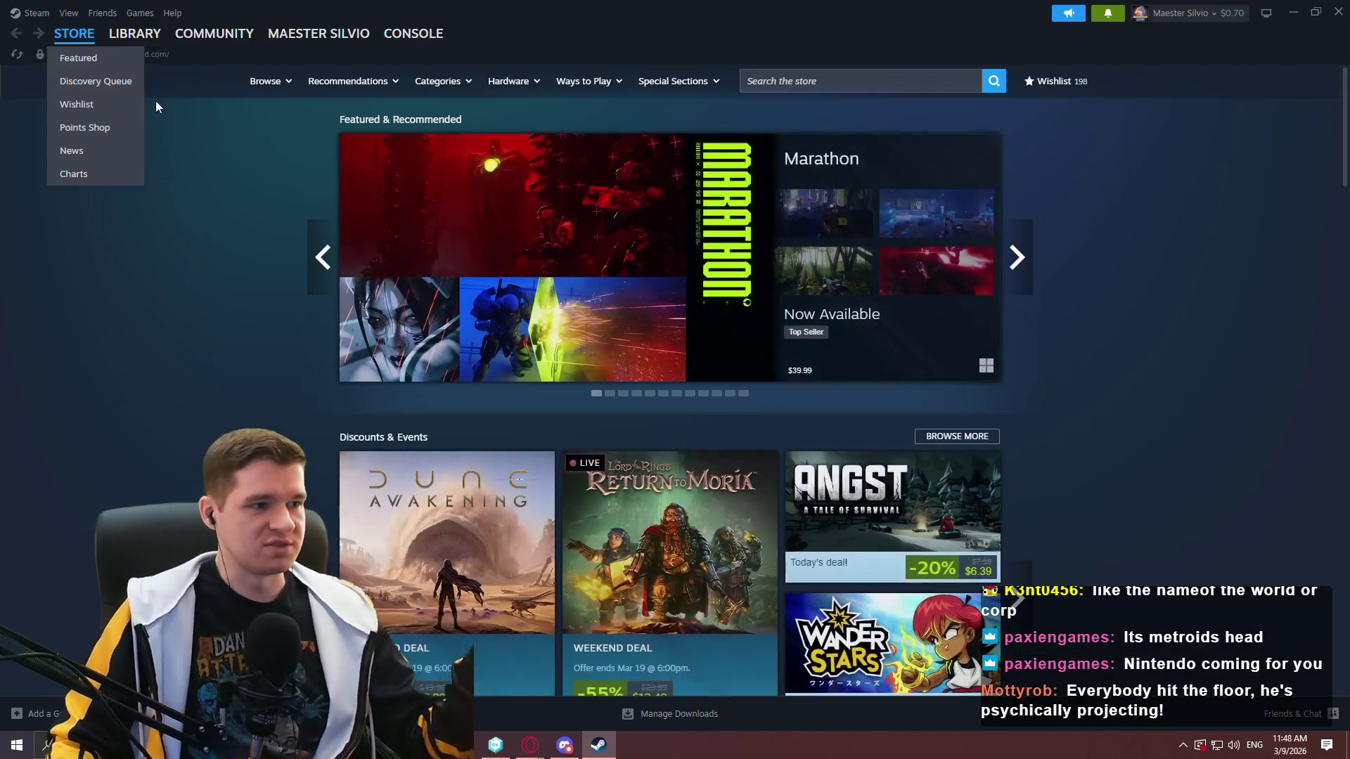
{"action": "mouse_move", "coordinate": [135, 35]}
{"action": "left_click", "coordinate": [126, 57]}
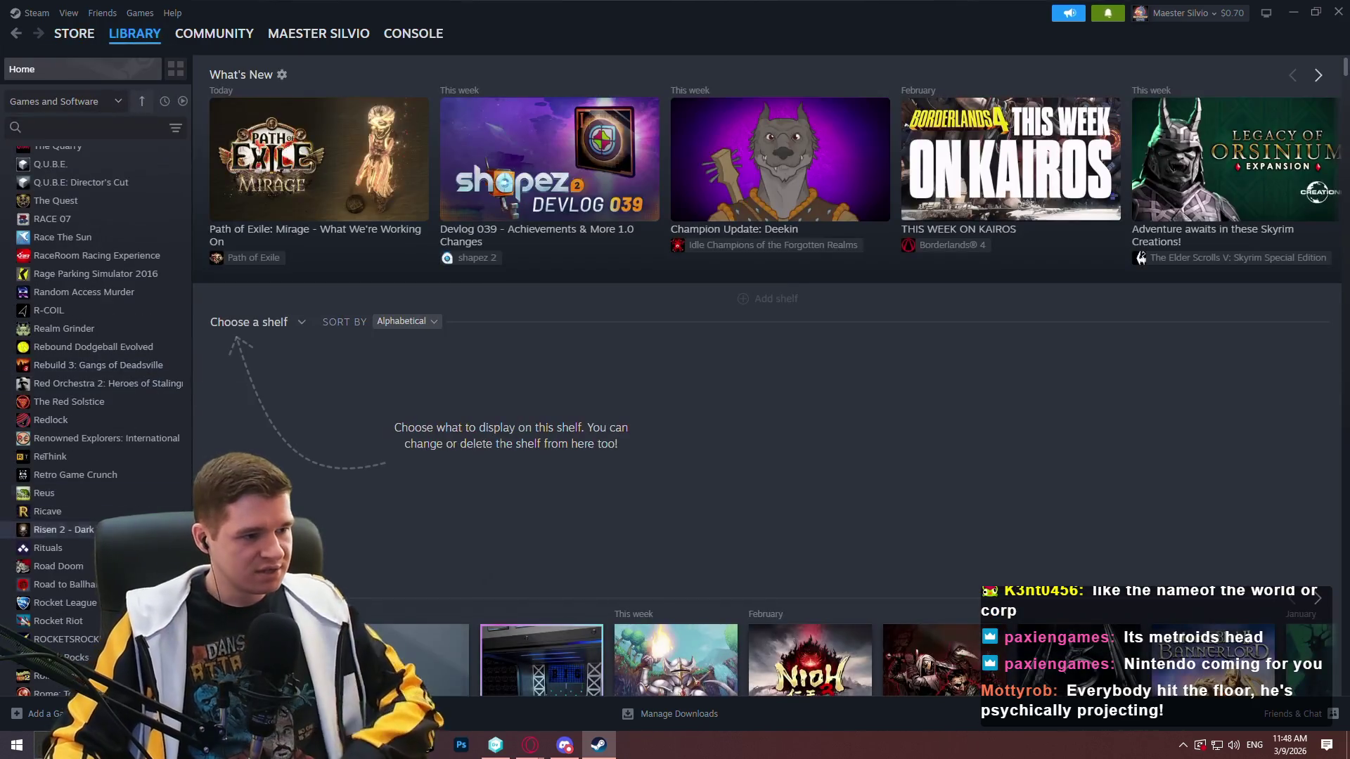
{"action": "scroll", "coordinate": [422, 492], "scroll_direction": "down", "scroll_amount": 3}
{"action": "right_click", "coordinate": [362, 539]}
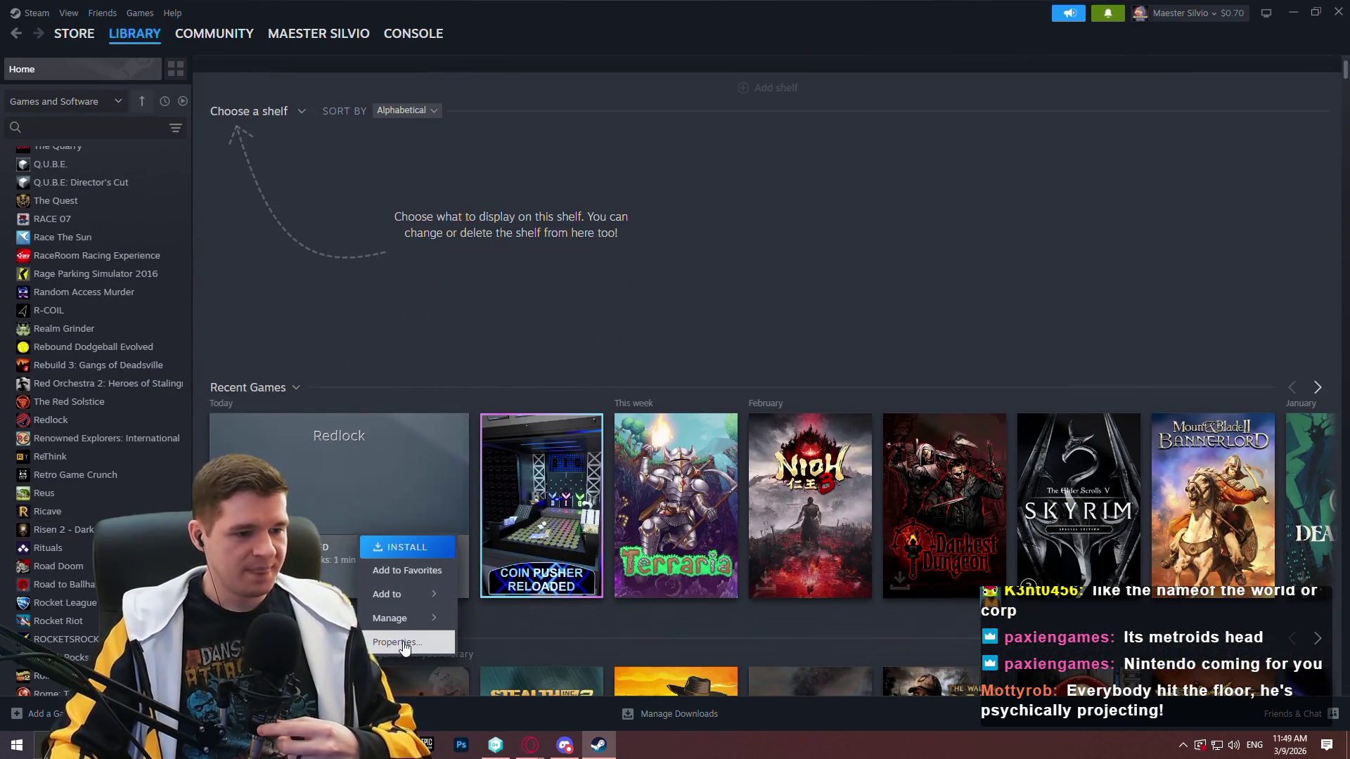
{"action": "mouse_move", "coordinate": [403, 598]}
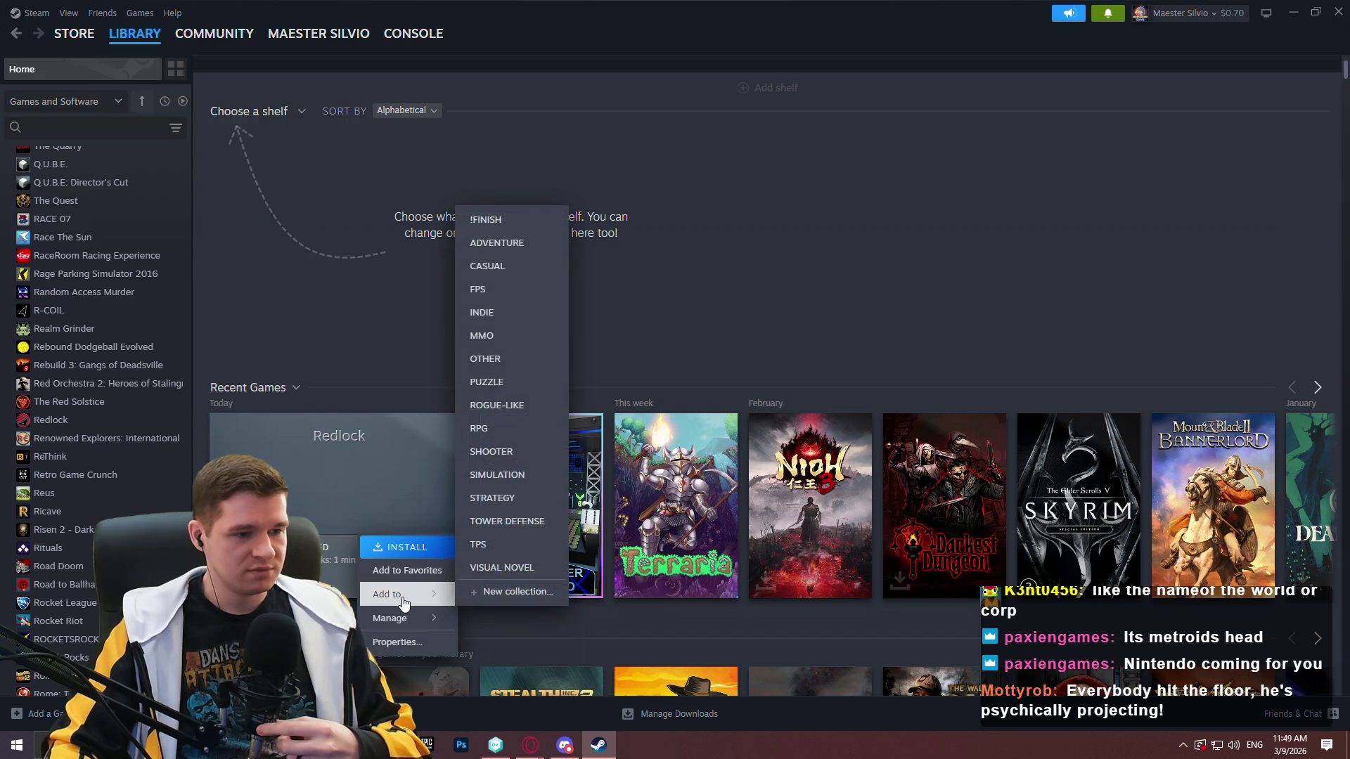
{"action": "left_click", "coordinate": [289, 293]}
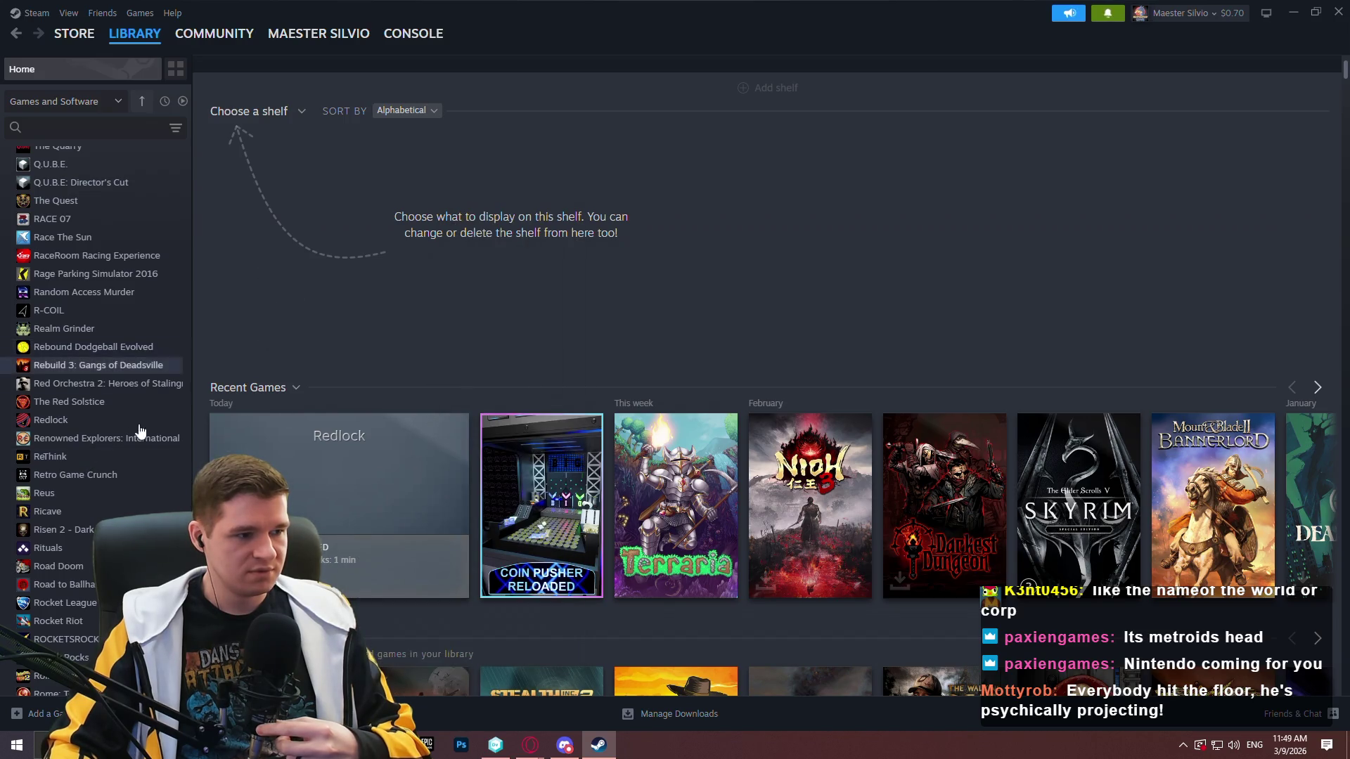
{"action": "right_click", "coordinate": [65, 420]}
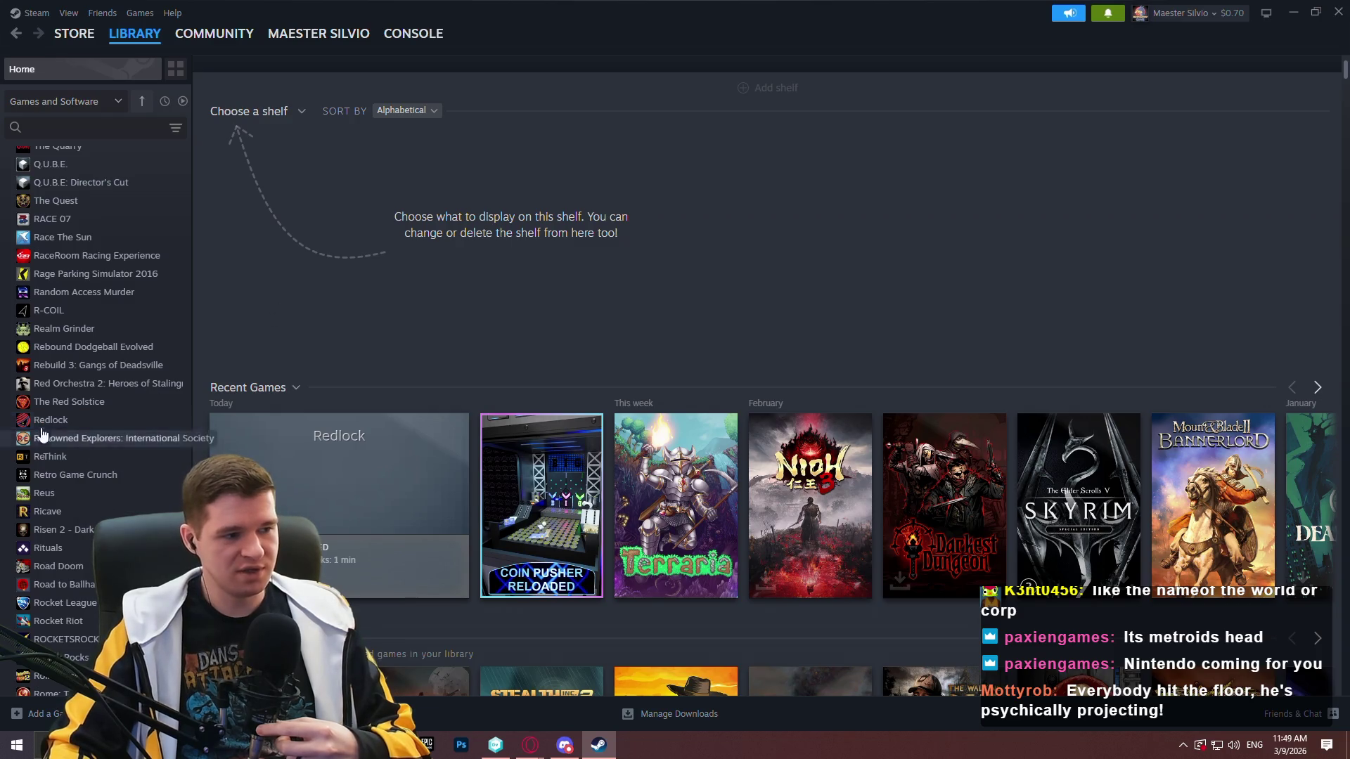
{"action": "right_click", "coordinate": [61, 423]}
{"action": "mouse_move", "coordinate": [112, 508]}
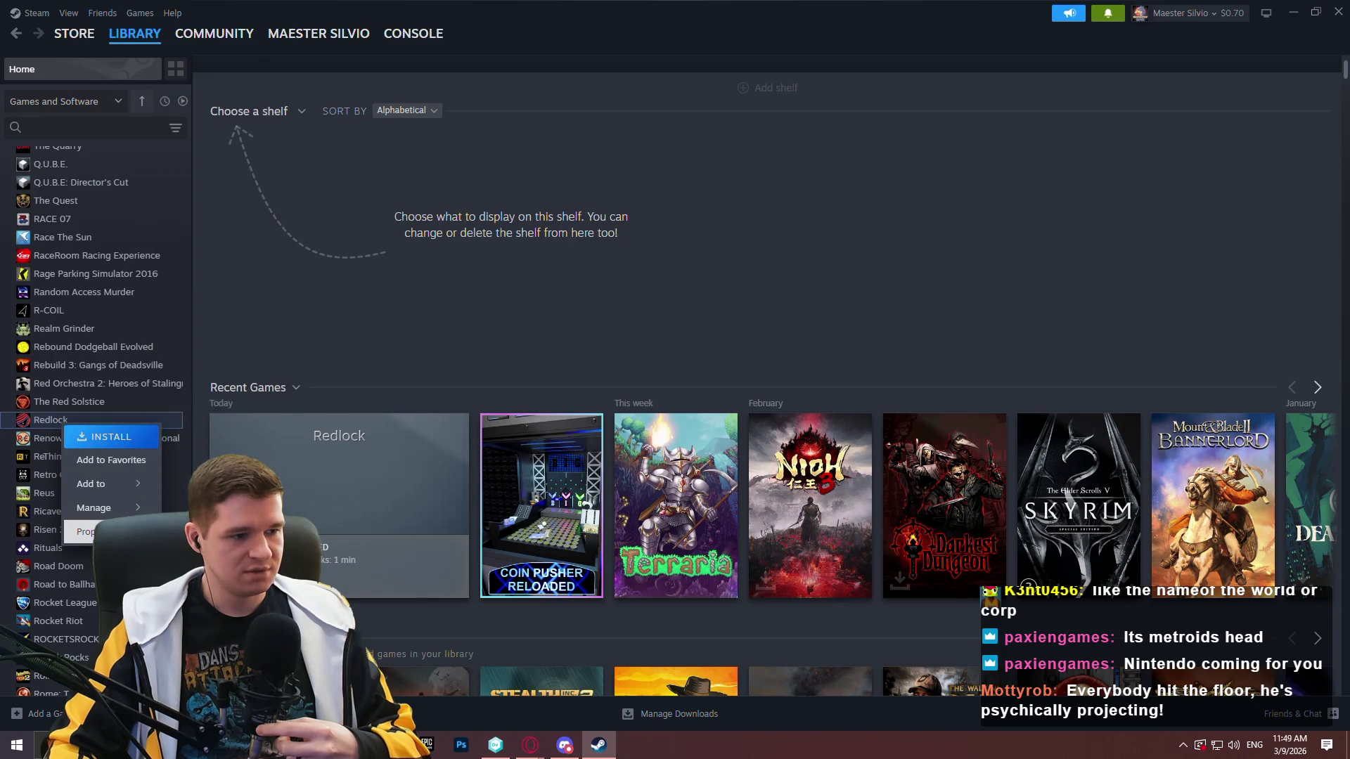
{"action": "left_click", "coordinate": [84, 532]}
Look through Redlock's Updates, Controller, Game Recording, Customization and General properties, then close them.
{"action": "left_click", "coordinate": [415, 248]}
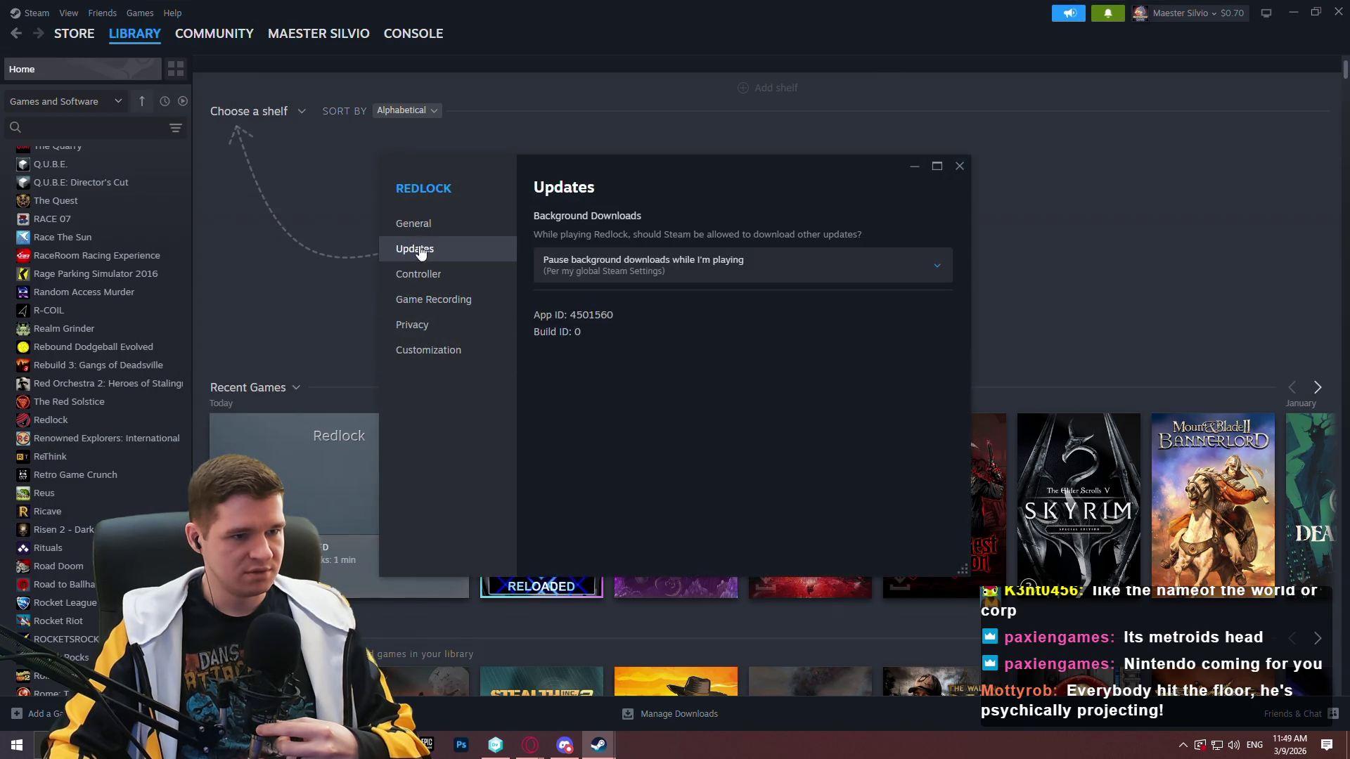
{"action": "left_click", "coordinate": [436, 272]}
{"action": "left_click", "coordinate": [430, 298]}
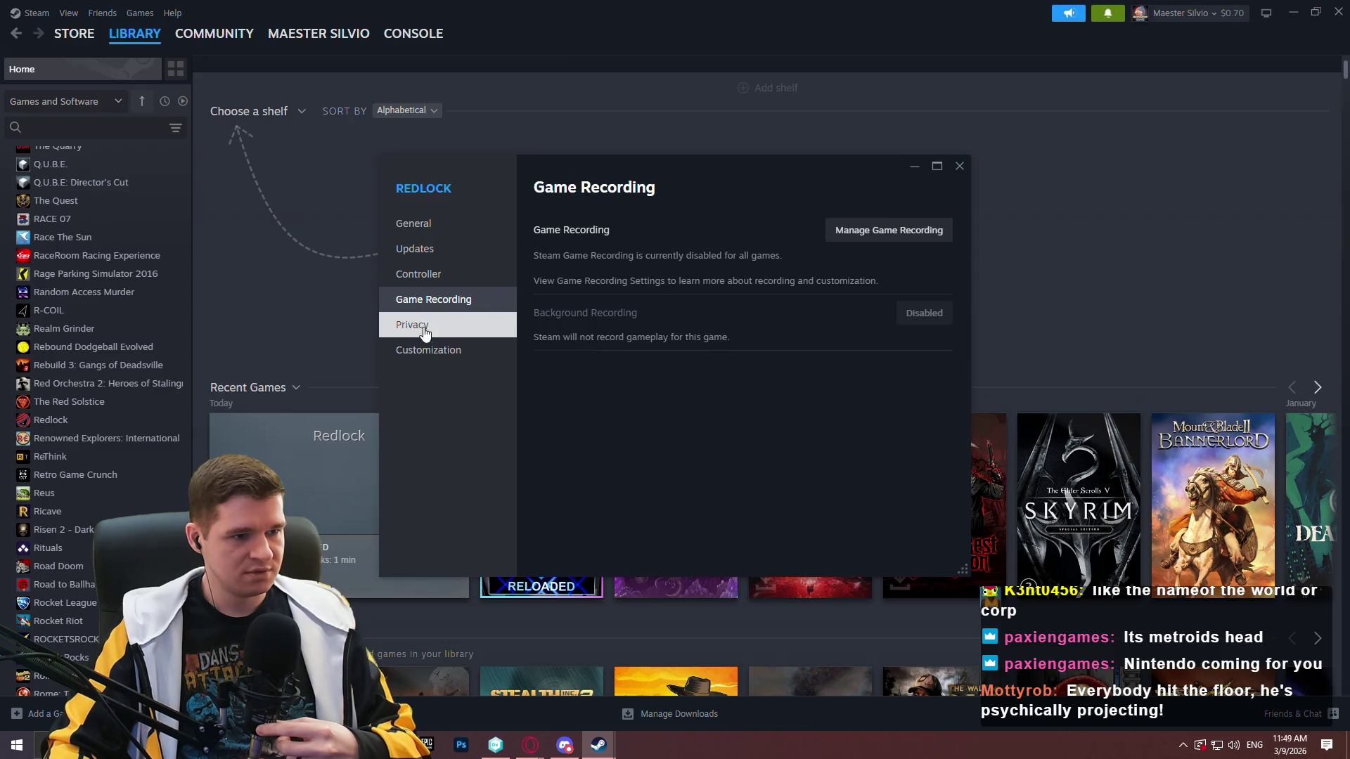
{"action": "left_click", "coordinate": [425, 349]}
{"action": "left_click", "coordinate": [436, 248]}
{"action": "left_click", "coordinate": [435, 228]}
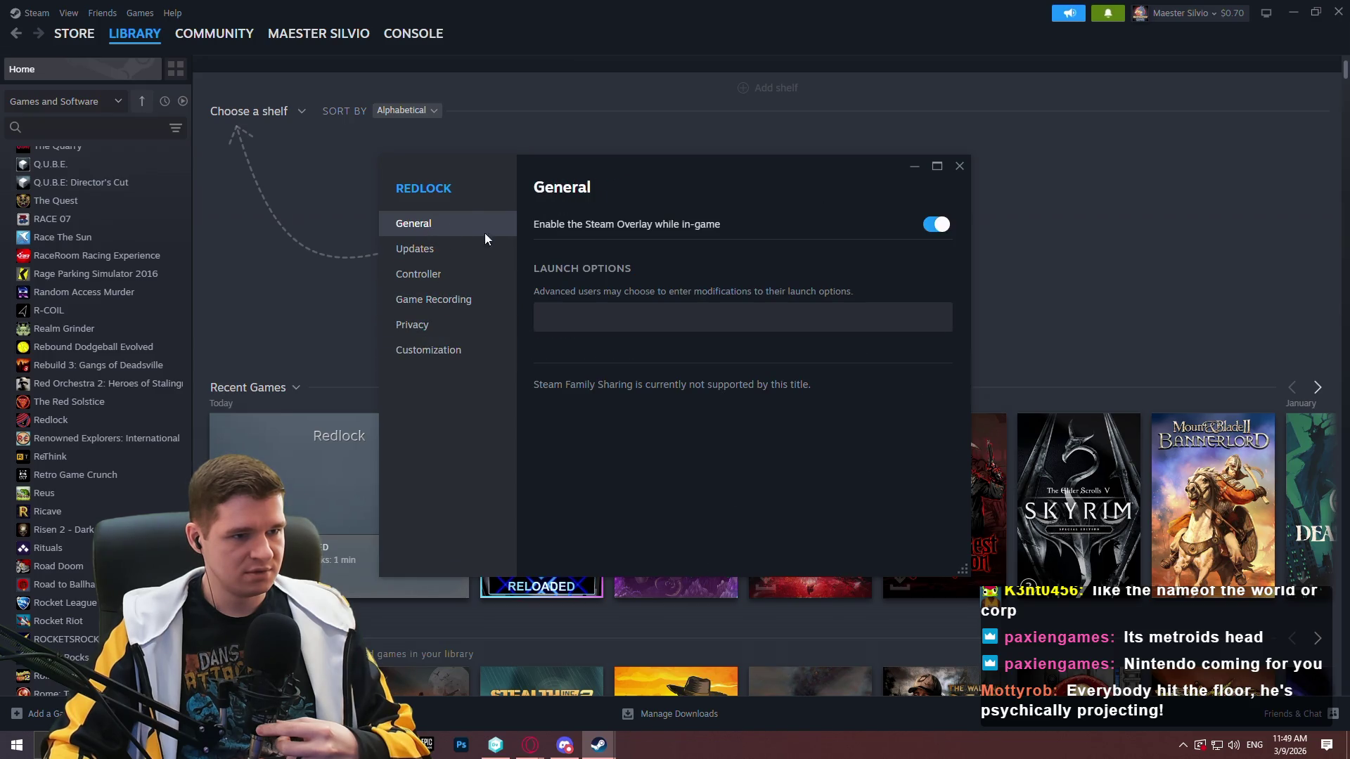
{"action": "left_click", "coordinate": [426, 248]}
{"action": "left_click", "coordinate": [961, 167]}
Open Redlock's game page from the library sidebar.
{"action": "right_click", "coordinate": [62, 419]}
{"action": "left_click", "coordinate": [64, 420]}
{"action": "right_click", "coordinate": [68, 420]}
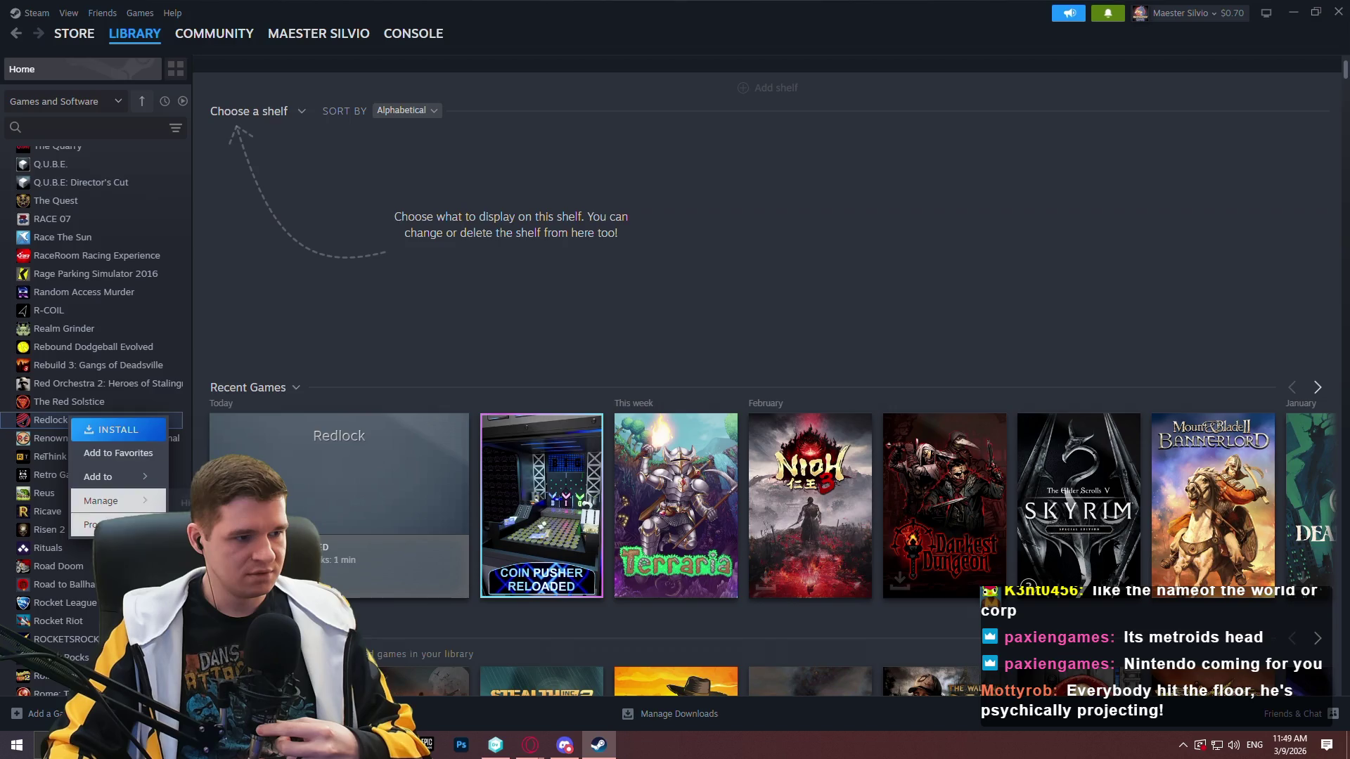
{"action": "right_click", "coordinate": [47, 436]}
{"action": "left_click", "coordinate": [52, 419]}
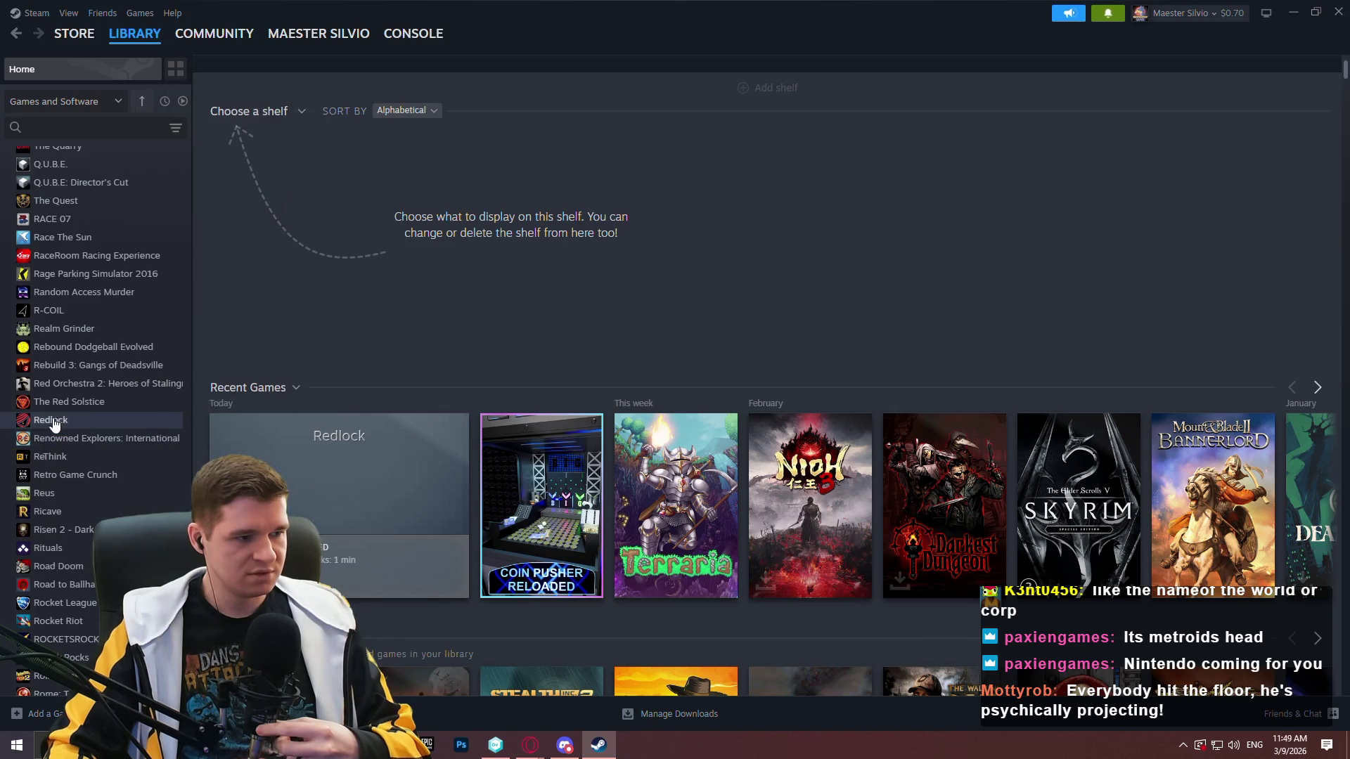
{"action": "right_click", "coordinate": [52, 419]}
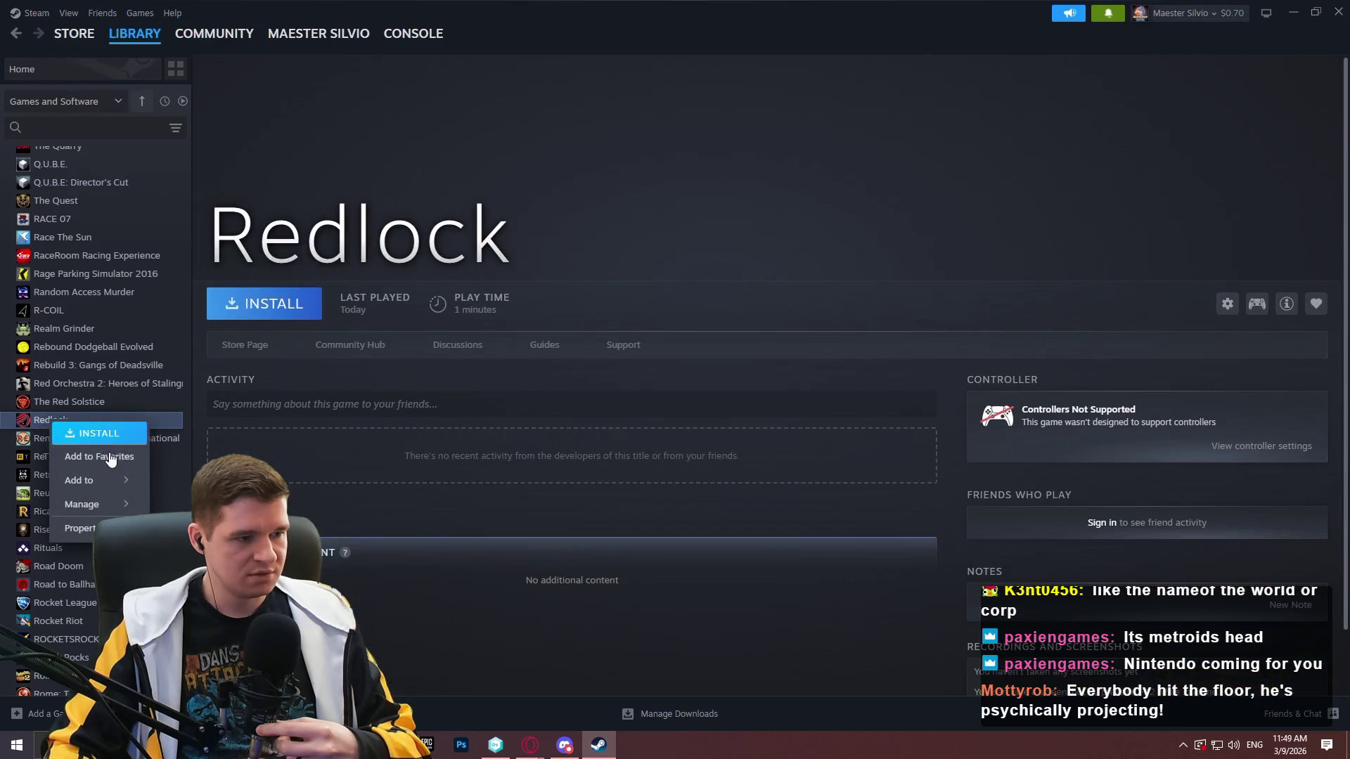
Install Redlock with Create desktop shortcut checked.
{"action": "left_click", "coordinate": [380, 285]}
{"action": "left_click", "coordinate": [267, 316]}
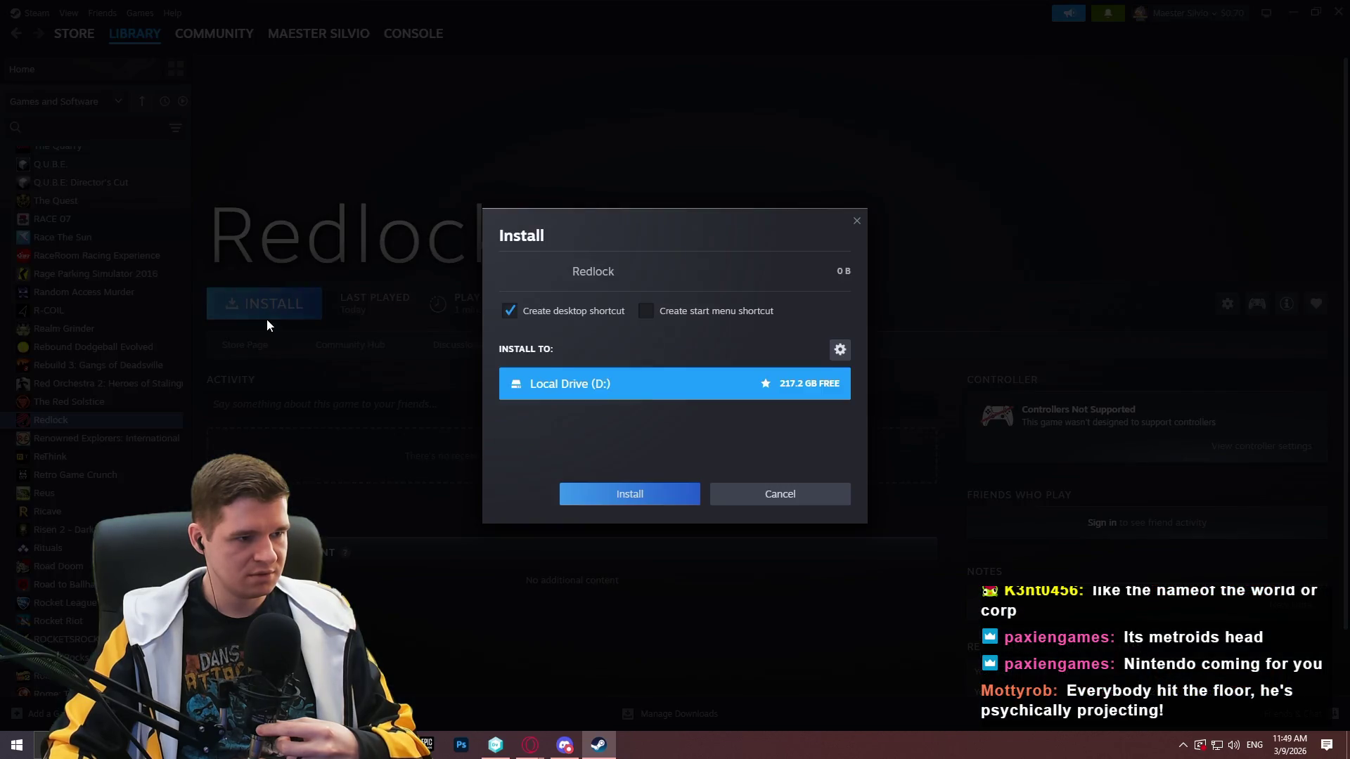
{"action": "left_click", "coordinate": [660, 495]}
Close Steam, minimize the version control window, and drag the Redlock shortcut into the Games group.
{"action": "left_click", "coordinate": [1338, 12]}
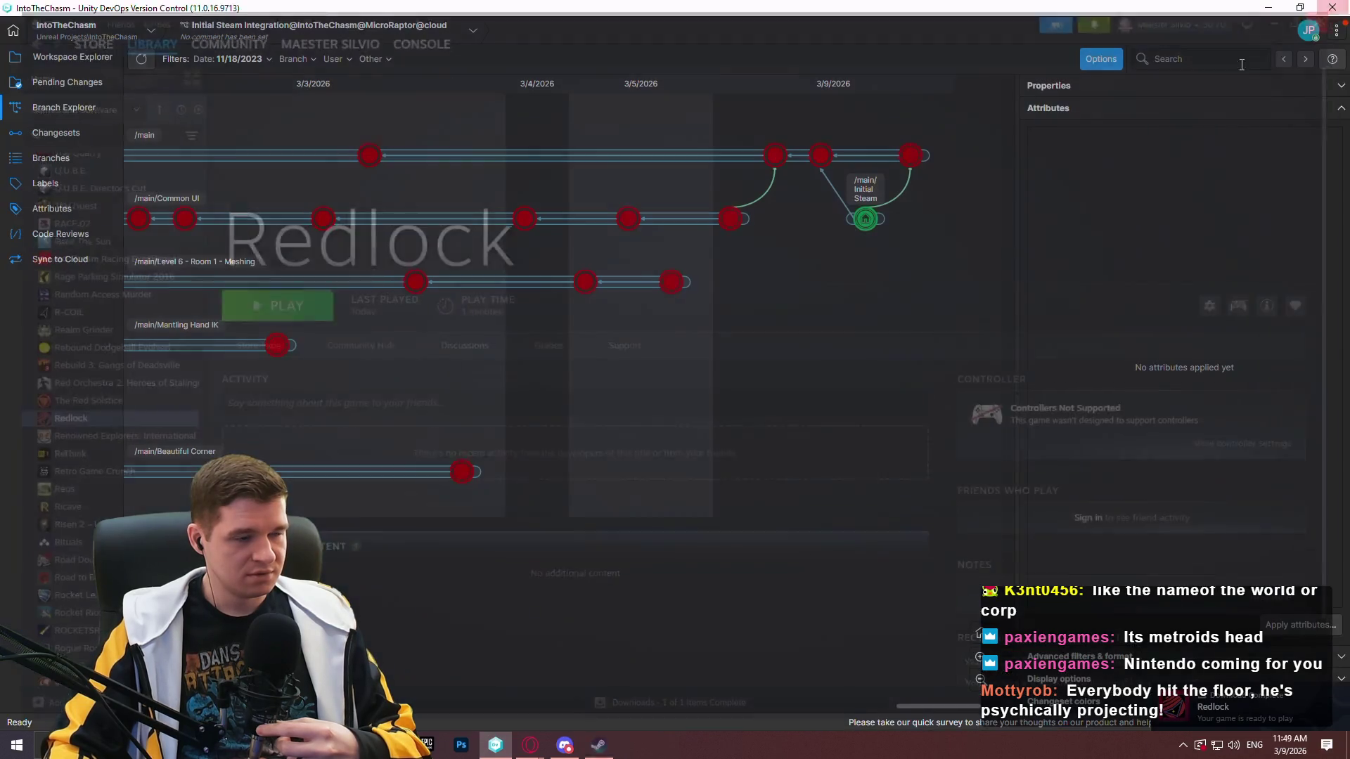
{"action": "left_click", "coordinate": [1273, 12]}
{"action": "mouse_move", "coordinate": [40, 39]}
{"action": "left_mouse_down"}
{"action": "mouse_move", "coordinate": [313, 185]}
{"action": "mouse_move", "coordinate": [410, 184]}
{"action": "mouse_move", "coordinate": [404, 235]}
{"action": "mouse_move", "coordinate": [1230, 310]}
{"action": "mouse_move", "coordinate": [1263, 296]}
{"action": "left_mouse_up"}
{"action": "left_click", "coordinate": [1269, 235]}
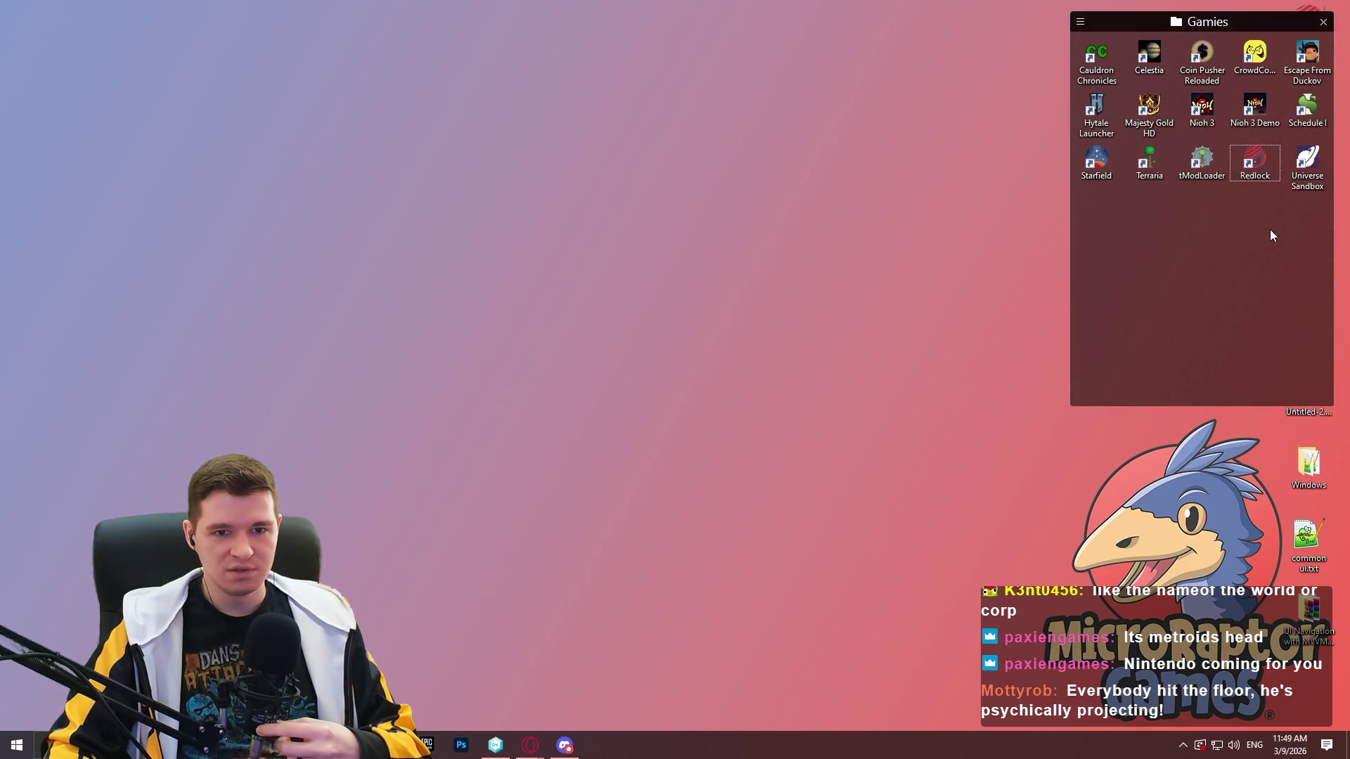
{"action": "mouse_move", "coordinate": [1257, 168]}
{"action": "left_mouse_down"}
{"action": "mouse_move", "coordinate": [742, 306]}
{"action": "mouse_move", "coordinate": [644, 379]}
{"action": "mouse_move", "coordinate": [445, 297]}
{"action": "mouse_move", "coordinate": [373, 195]}
{"action": "mouse_move", "coordinate": [823, 256]}
{"action": "left_mouse_up"}
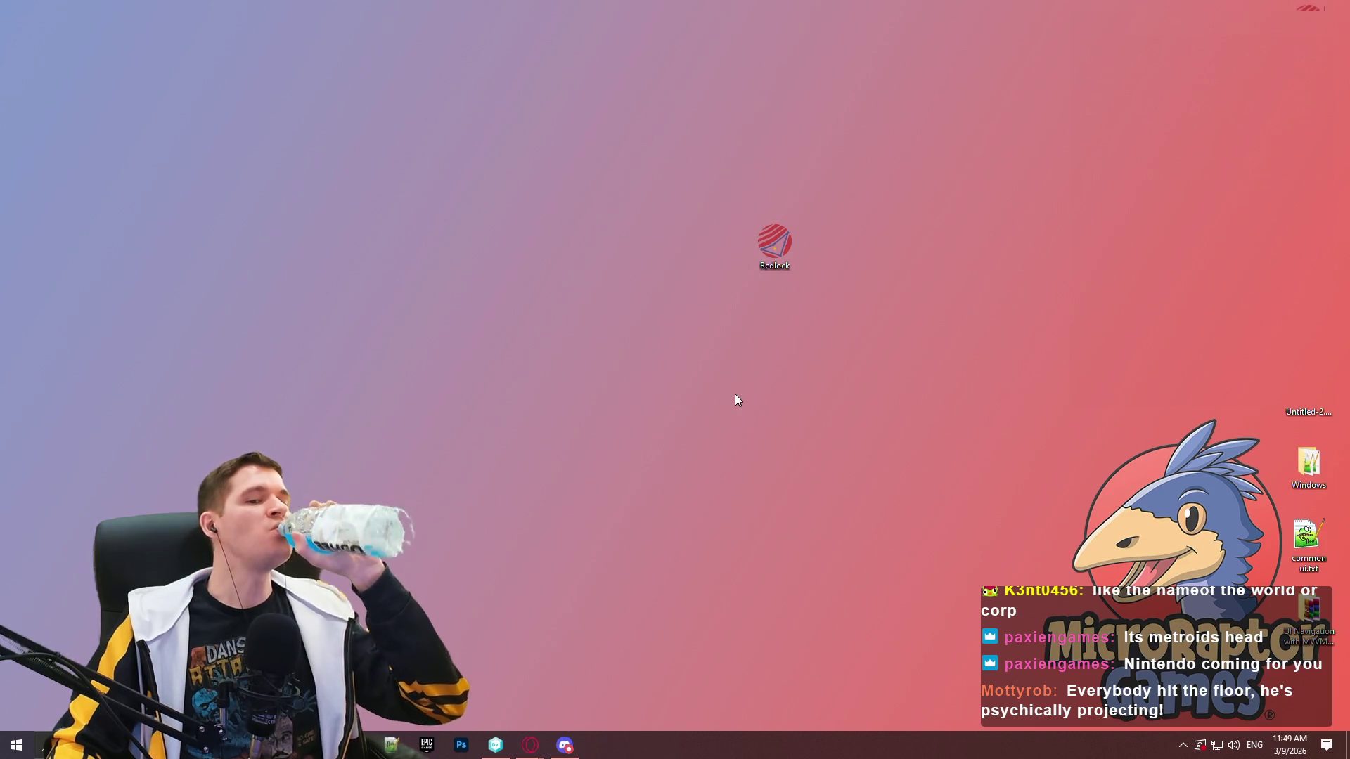
{"action": "left_click_drag", "start_coordinate": [777, 273], "coordinate": [1204, 211]}
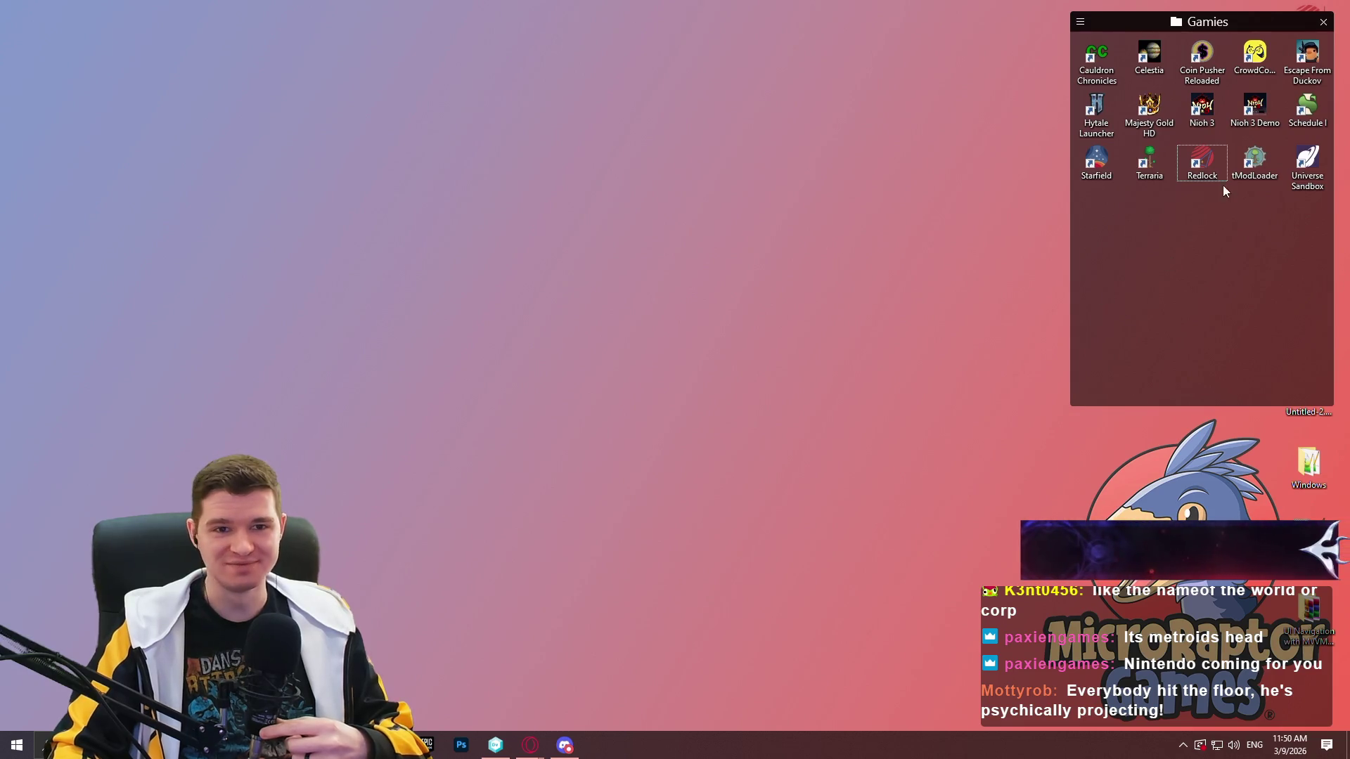
Close the image.png tab in Opera to reveal the First Playable board.
{"action": "mouse_move", "coordinate": [530, 745]}
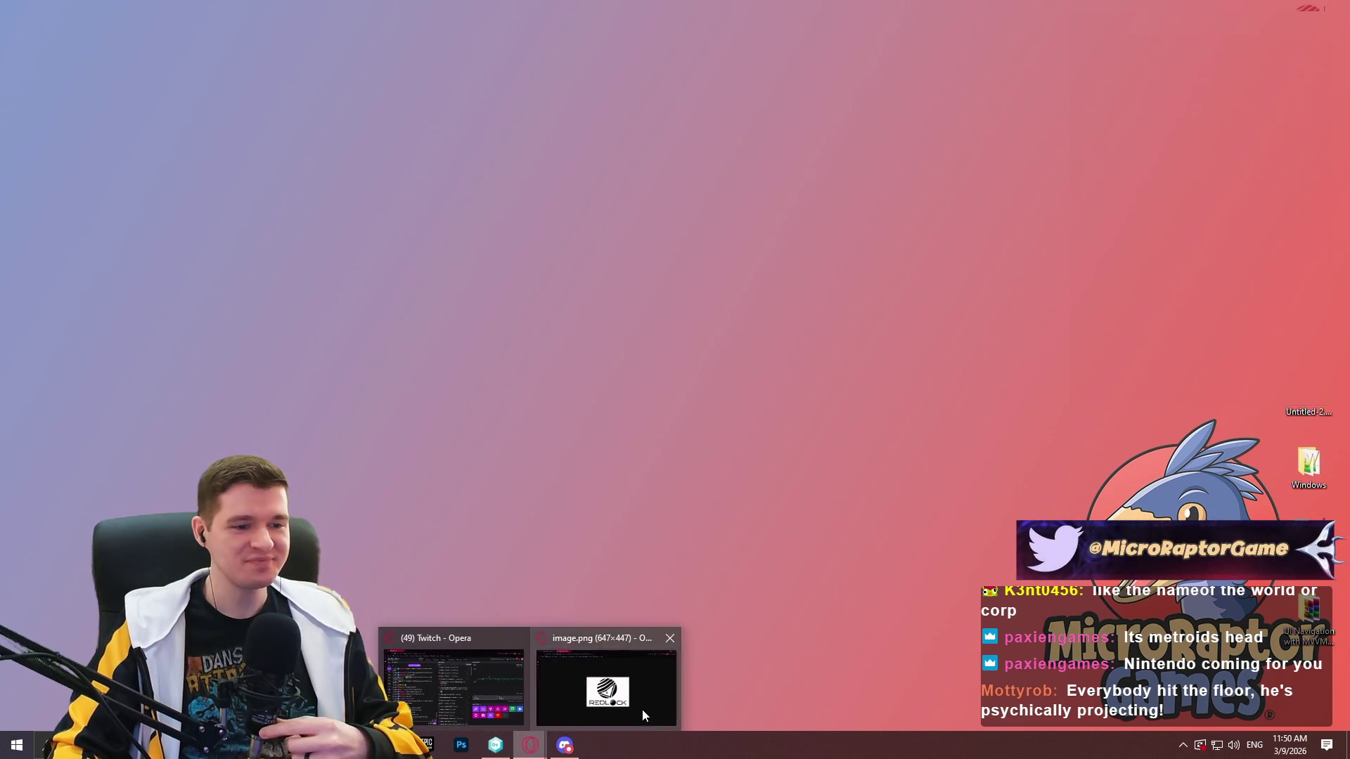
{"action": "left_click", "coordinate": [636, 706]}
{"action": "left_click", "coordinate": [321, 13]}
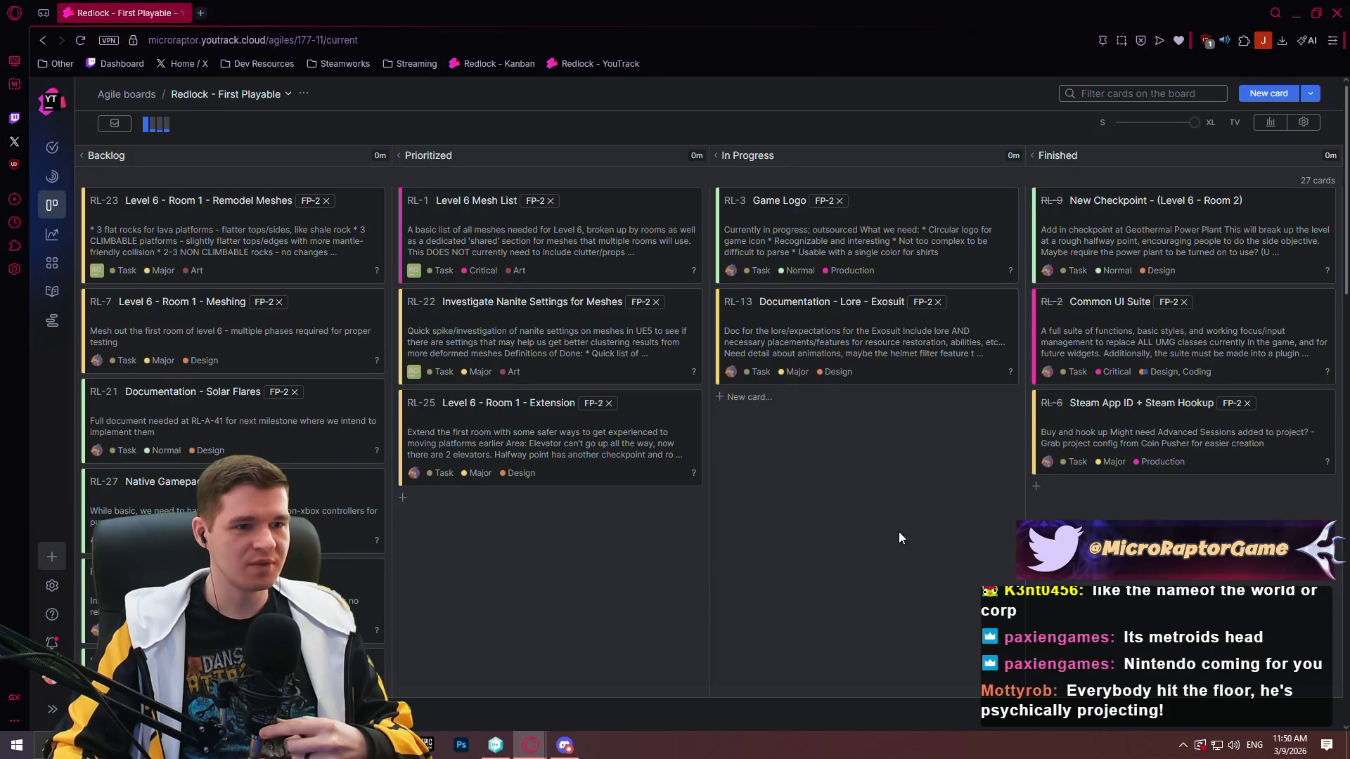
{"action": "scroll", "coordinate": [851, 541], "scroll_direction": "down", "scroll_amount": 3}
{"action": "scroll", "coordinate": [845, 550], "scroll_direction": "up", "scroll_amount": 3}
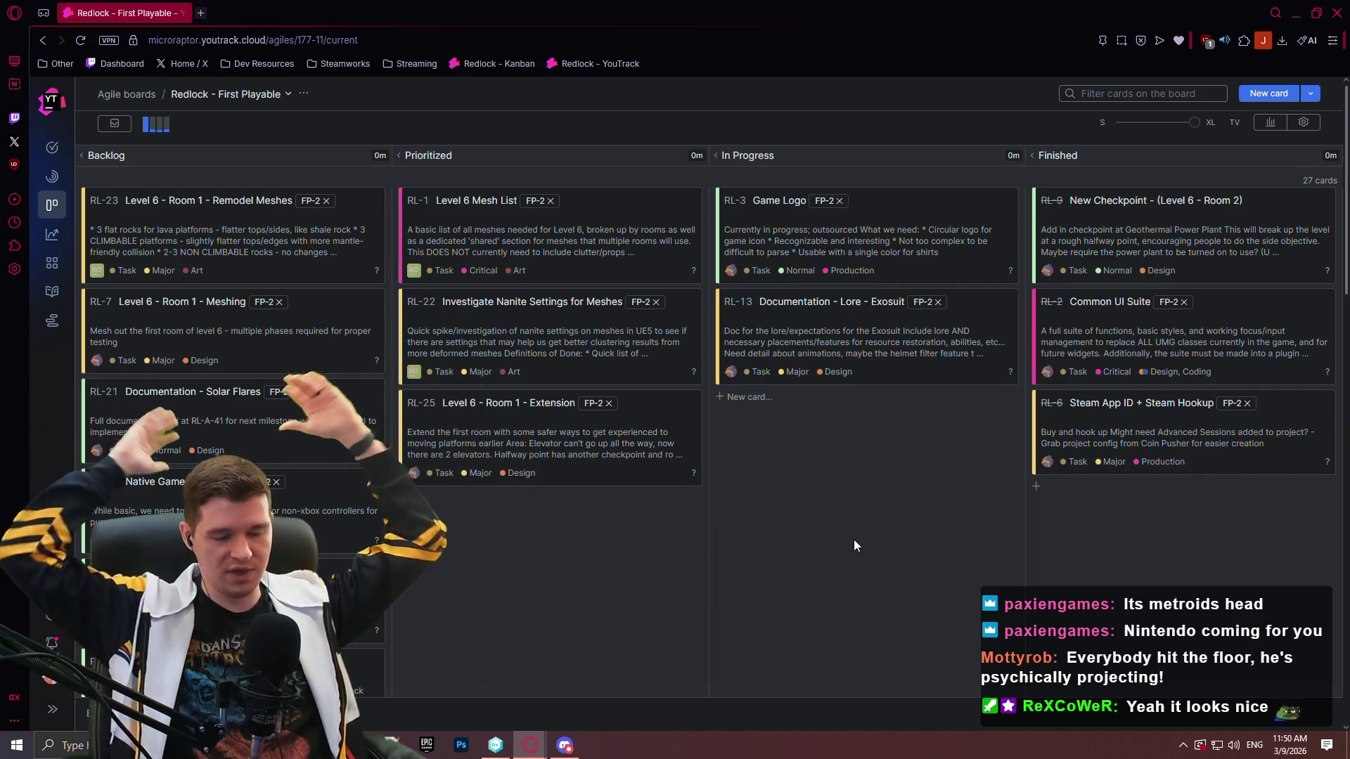
Move card RL-25 from Prioritized into In Progress, then minimize Opera.
{"action": "scroll", "coordinate": [121, 388], "scroll_direction": "down", "scroll_amount": 2}
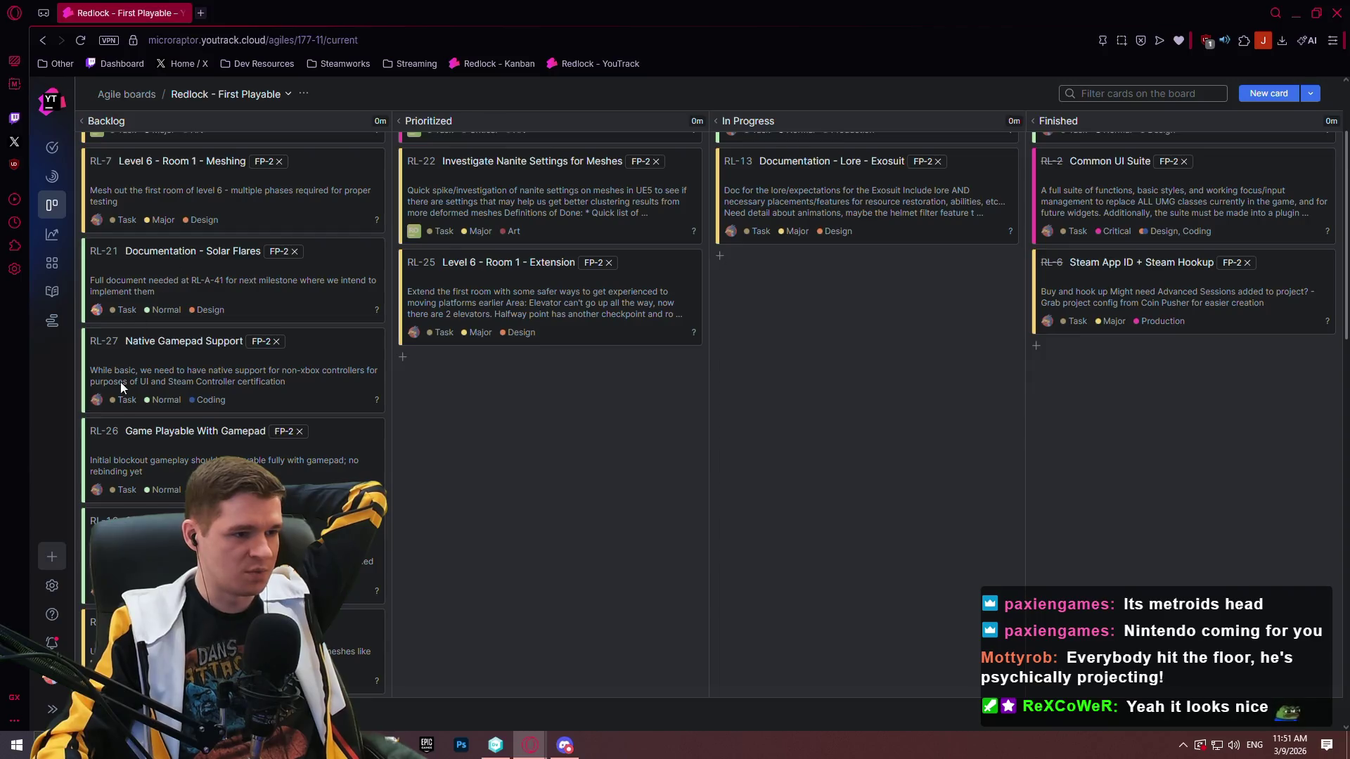
{"action": "mouse_move", "coordinate": [276, 283]}
{"action": "left_mouse_down"}
{"action": "mouse_move", "coordinate": [239, 278]}
{"action": "mouse_move", "coordinate": [252, 287]}
{"action": "left_mouse_up"}
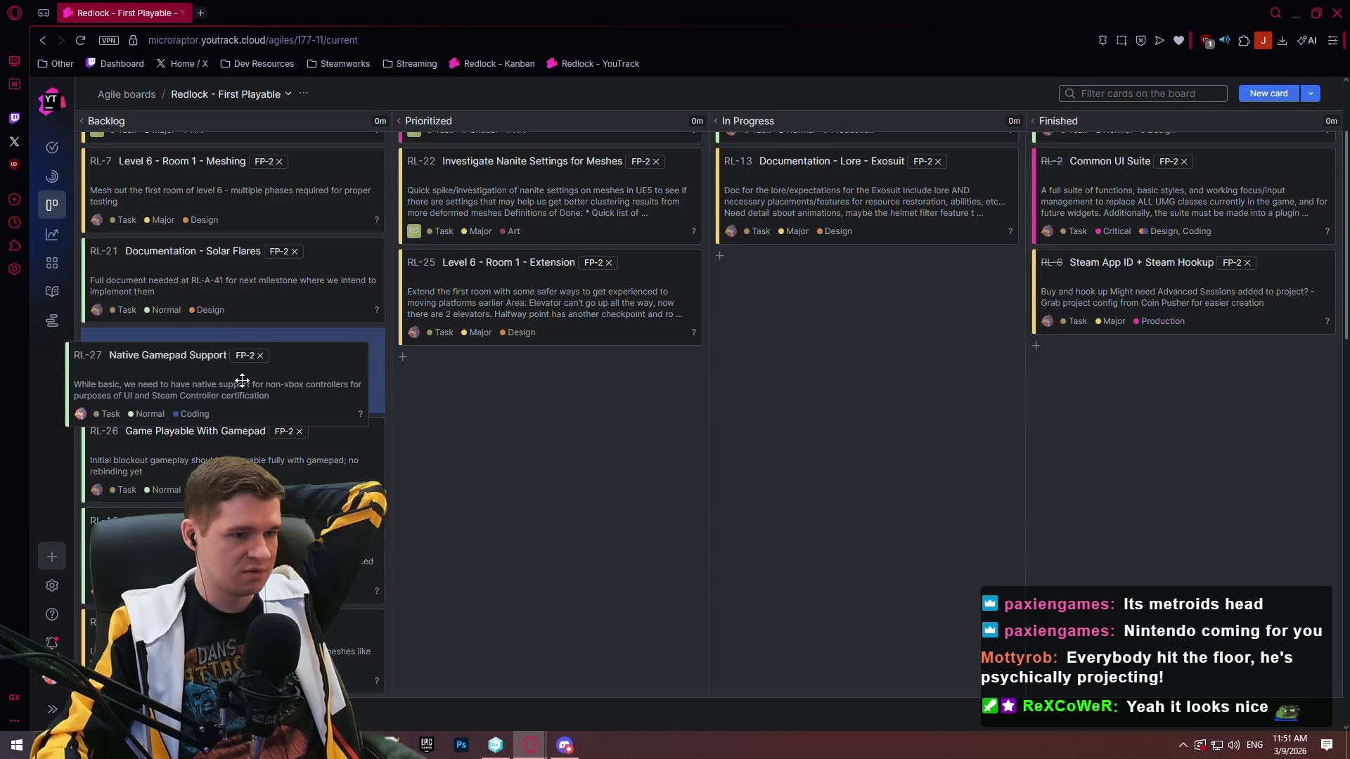
{"action": "mouse_move", "coordinate": [247, 431]}
{"action": "left_mouse_down"}
{"action": "mouse_move", "coordinate": [239, 439]}
{"action": "mouse_move", "coordinate": [545, 437]}
{"action": "mouse_move", "coordinate": [594, 360]}
{"action": "left_mouse_up"}
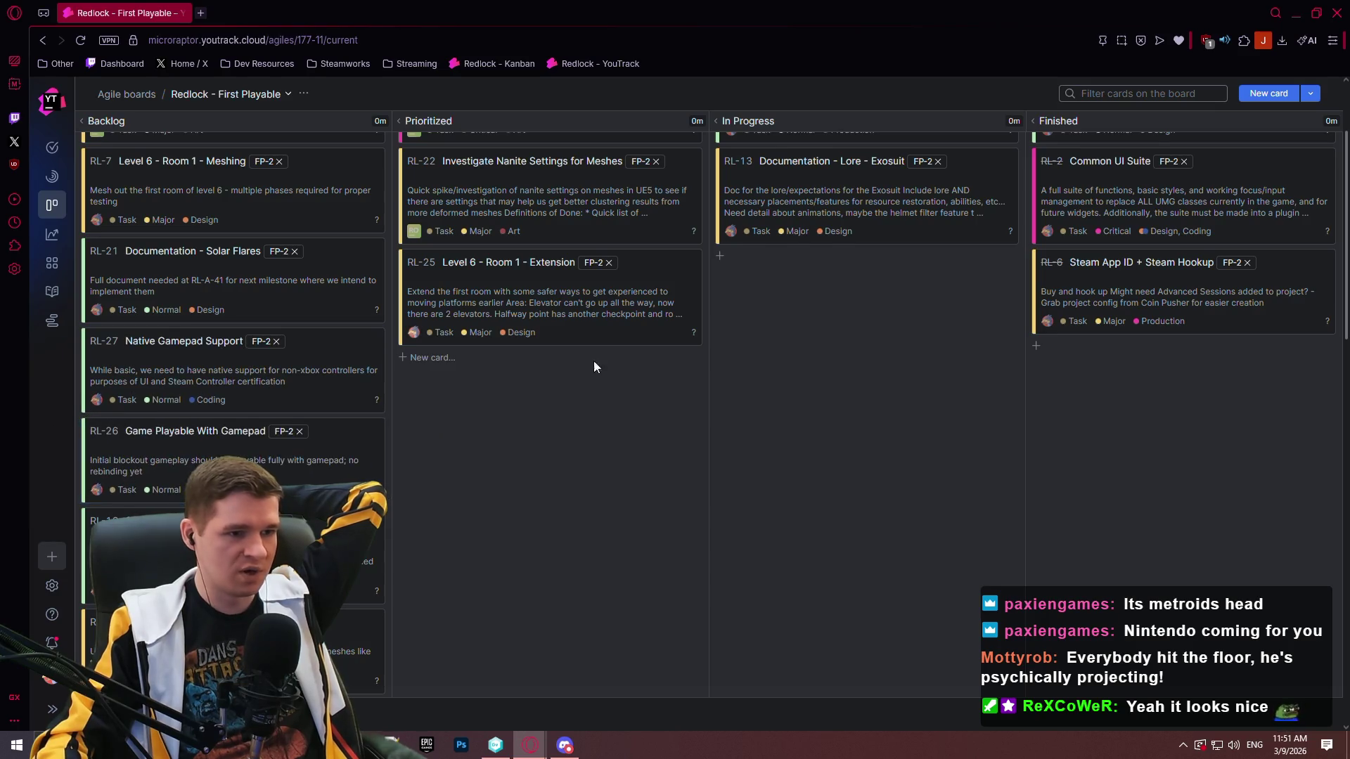
{"action": "scroll", "coordinate": [558, 455], "scroll_direction": "up", "scroll_amount": 2}
{"action": "mouse_move", "coordinate": [561, 442]}
{"action": "left_mouse_down"}
{"action": "mouse_move", "coordinate": [898, 425]}
{"action": "mouse_move", "coordinate": [549, 460]}
{"action": "left_mouse_up"}
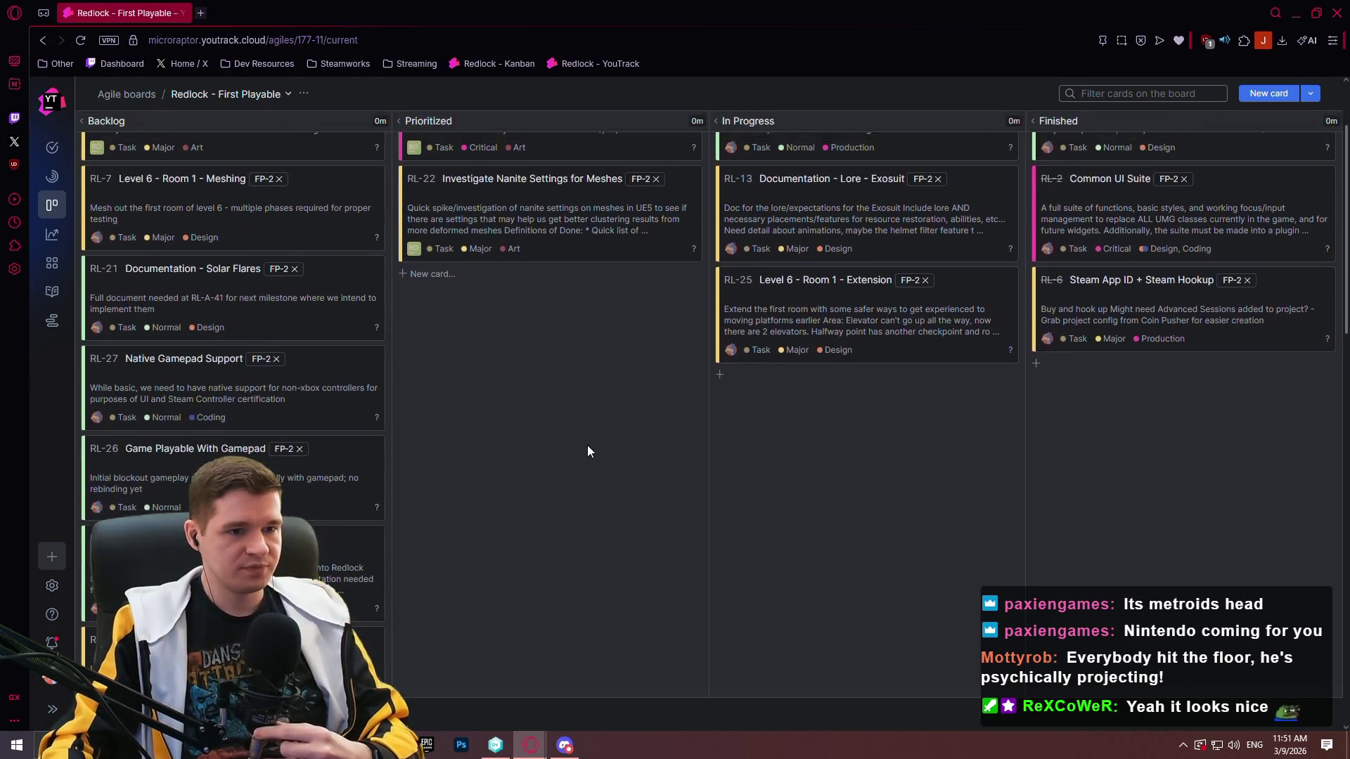
{"action": "left_click", "coordinate": [1296, 12]}
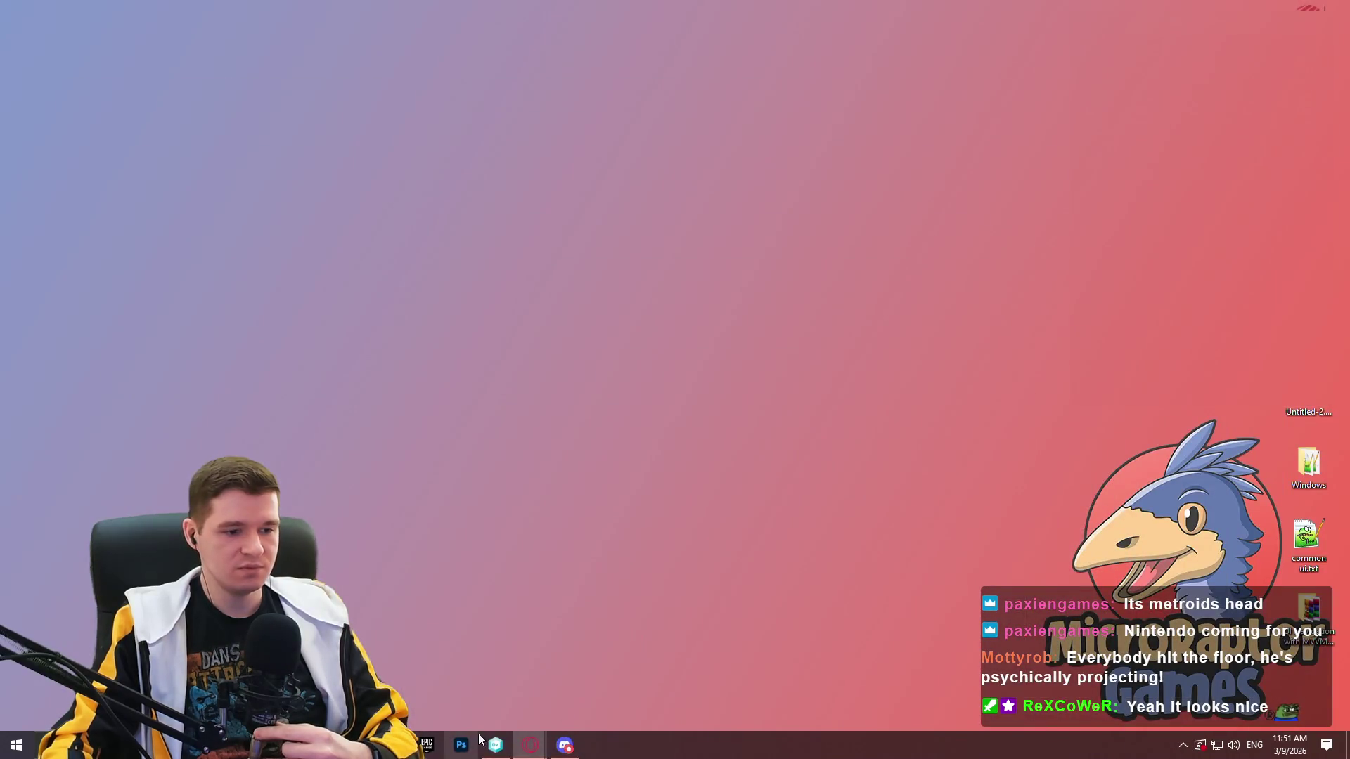
In the version control window, switch the workspace to the latest /main changeset.
{"action": "left_click", "coordinate": [496, 744]}
{"action": "left_click", "coordinate": [530, 745]}
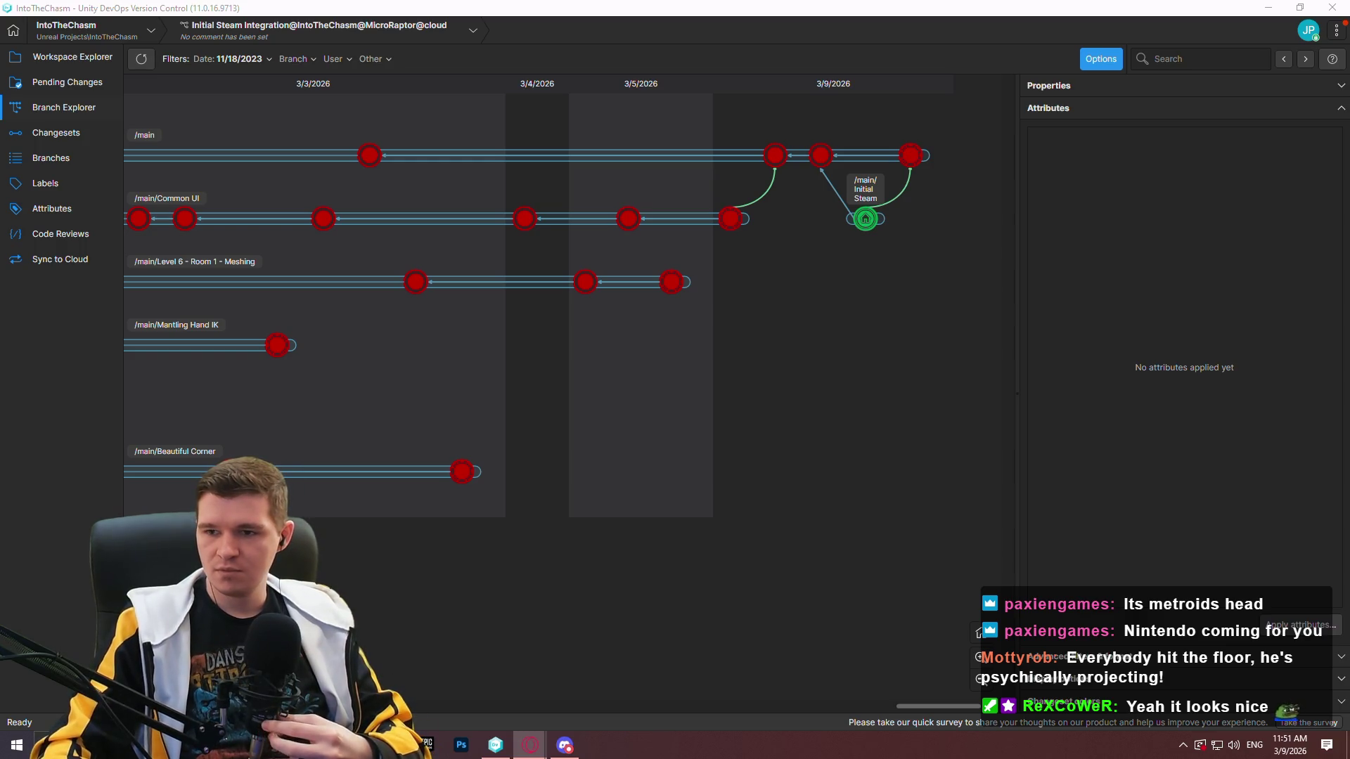
{"action": "left_click", "coordinate": [639, 377]}
{"action": "right_click", "coordinate": [913, 155]}
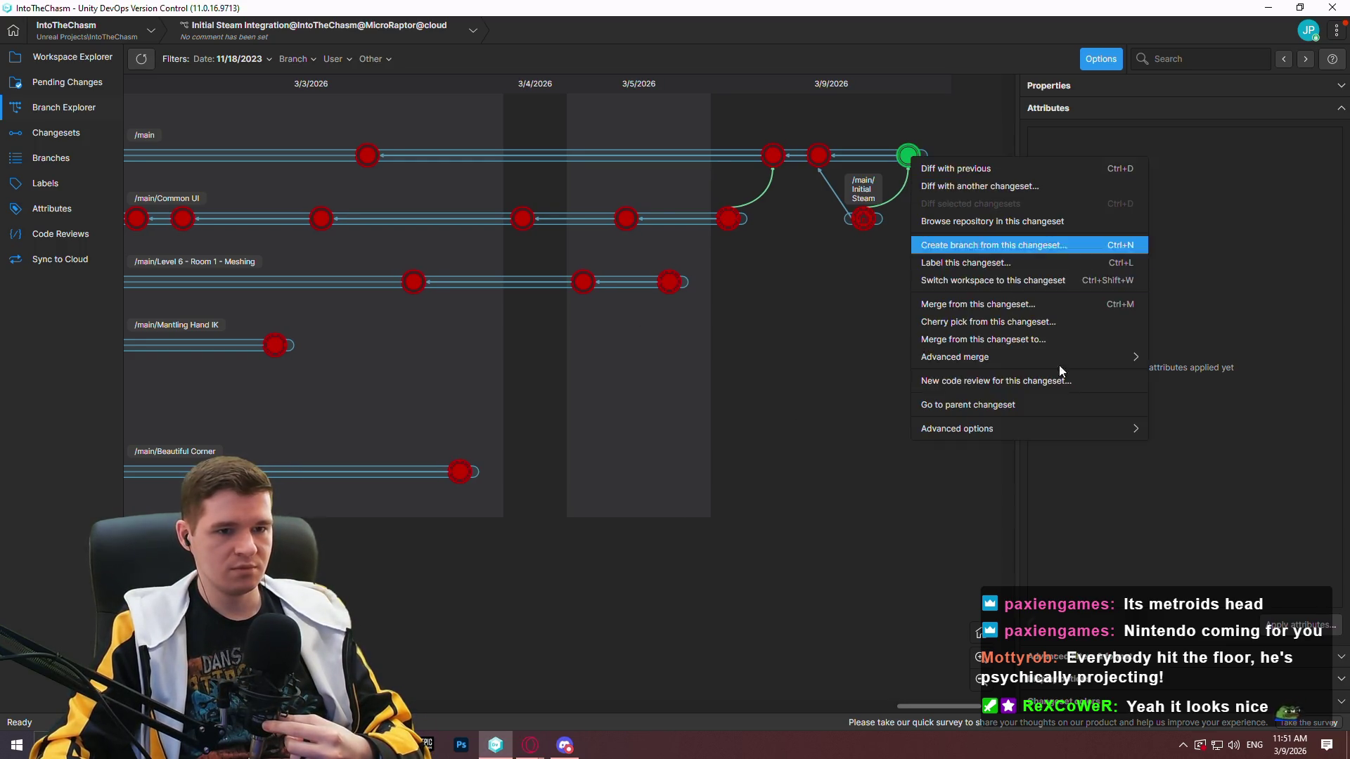
{"action": "left_click", "coordinate": [984, 281]}
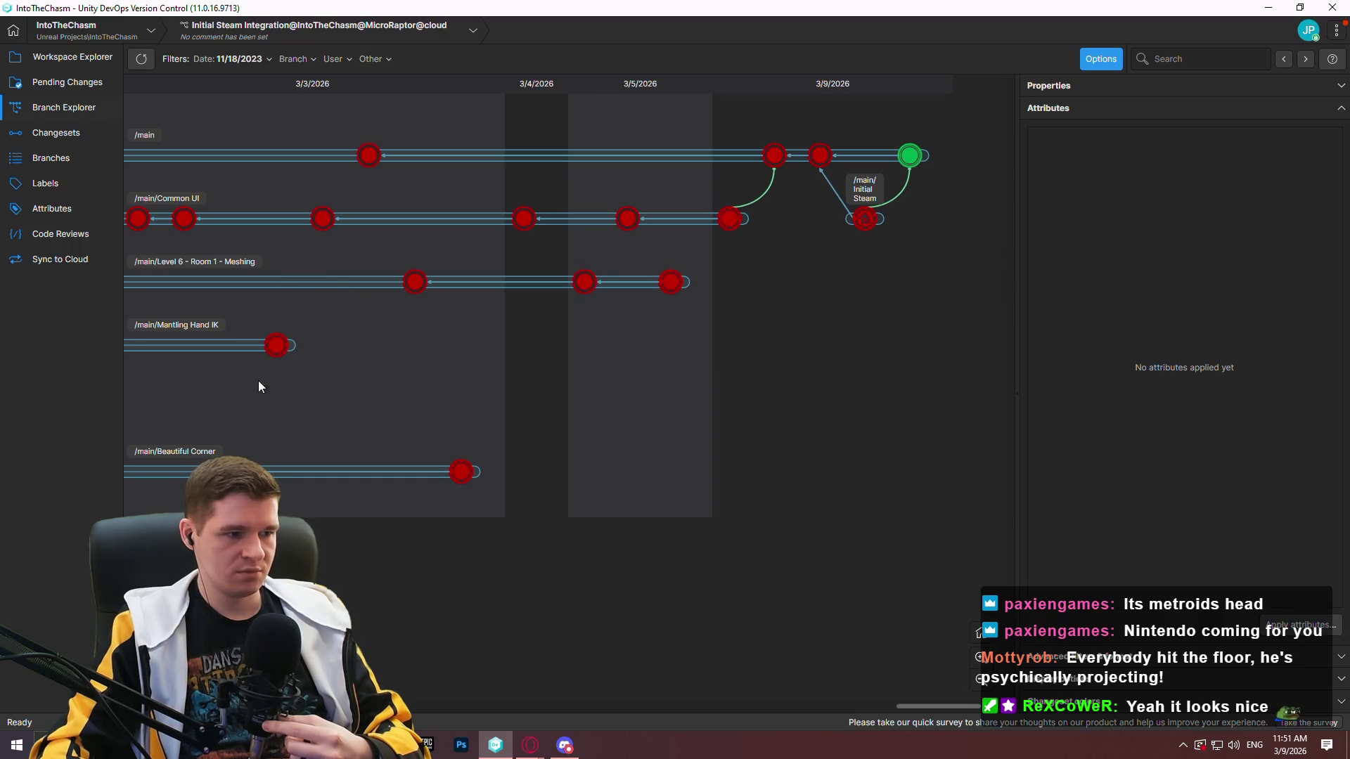
Create and switch to branch 'Level 6 - Room 1 Extension' from the latest /main changeset.
{"action": "right_click", "coordinate": [914, 165]}
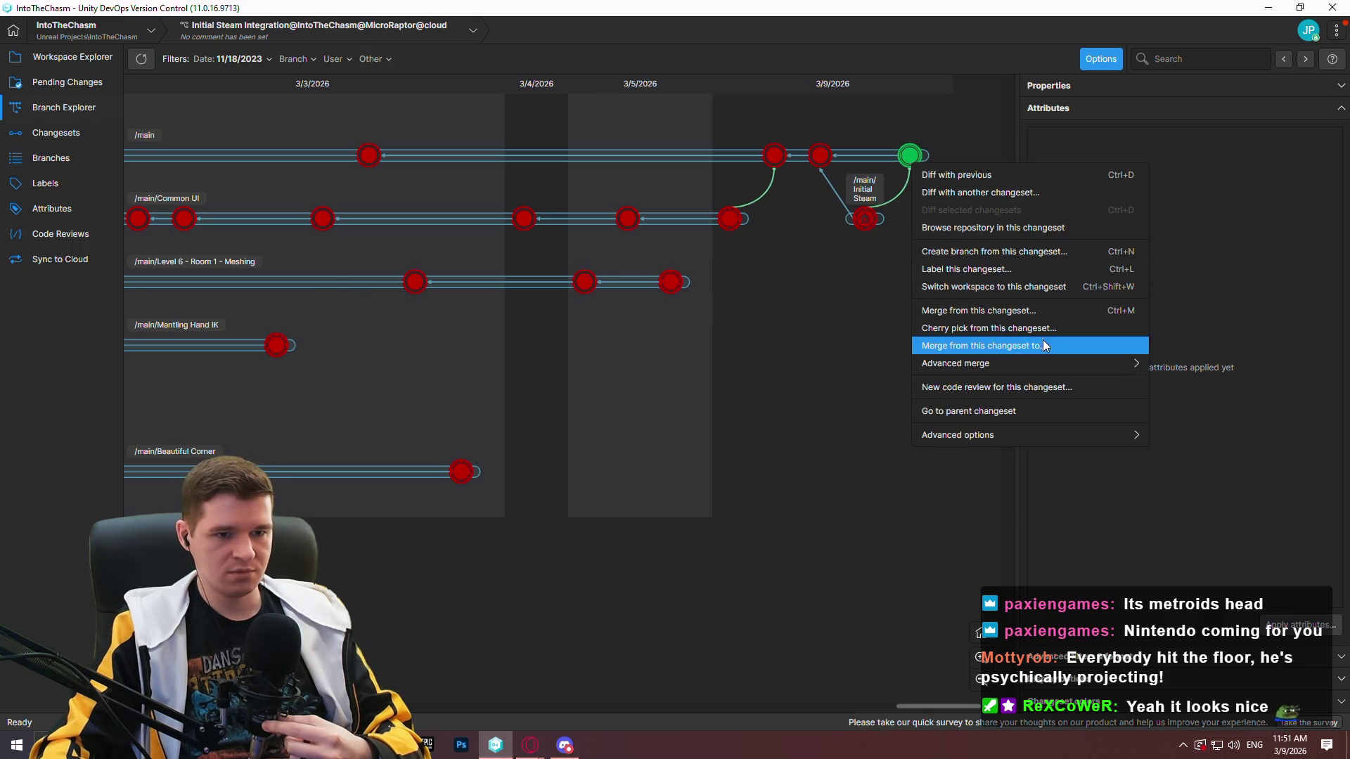
{"action": "left_click", "coordinate": [1040, 253]}
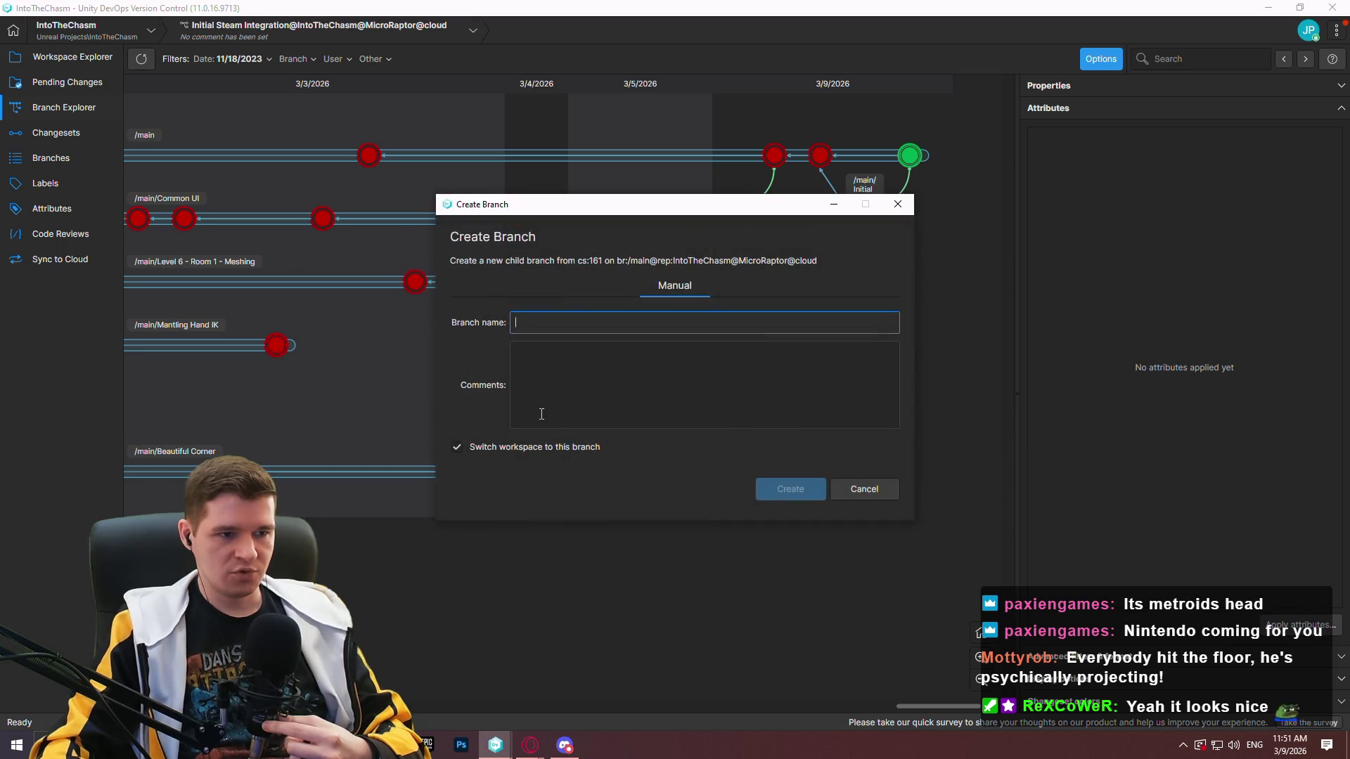
{"action": "type", "text": "Leve"}
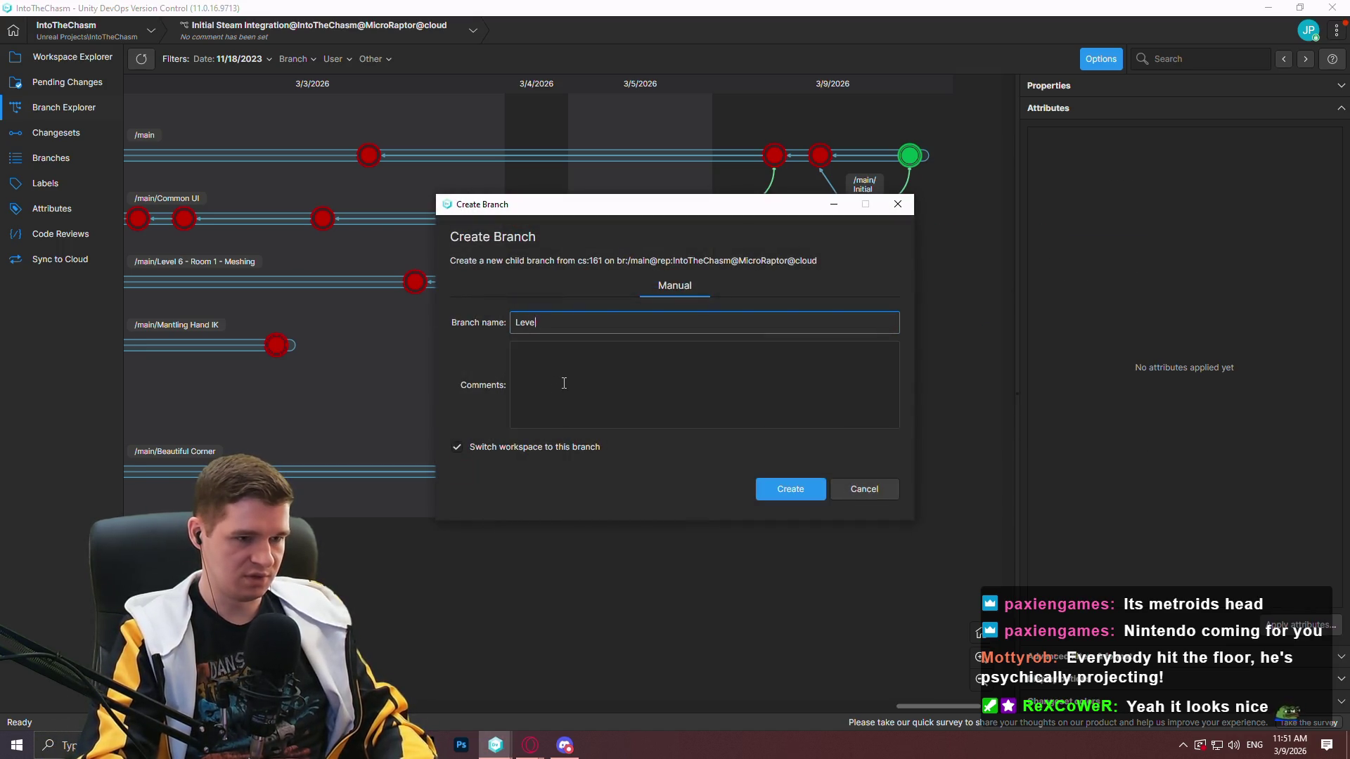
{"action": "type", "text": "l 6 - Room 1"}
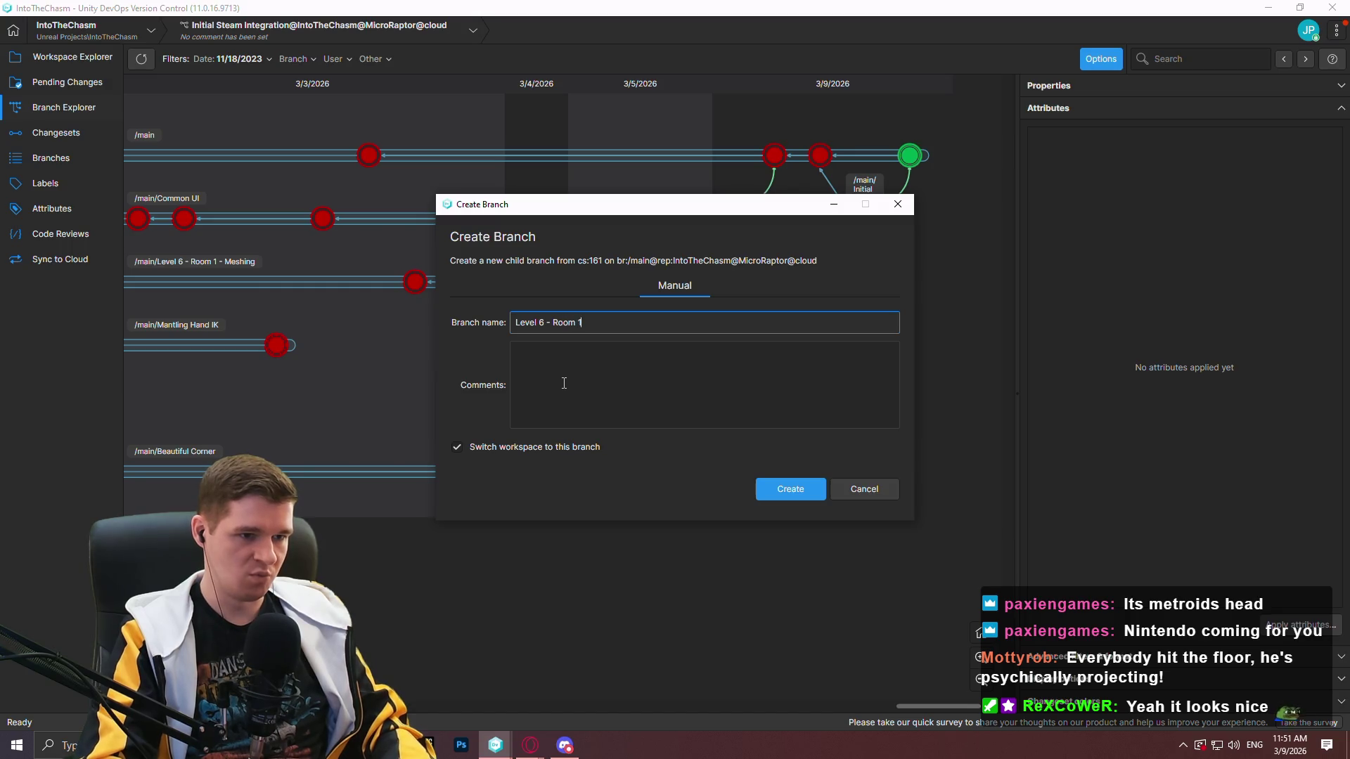
{"action": "type", "text": " Extension"}
{"action": "left_click", "coordinate": [786, 491]}
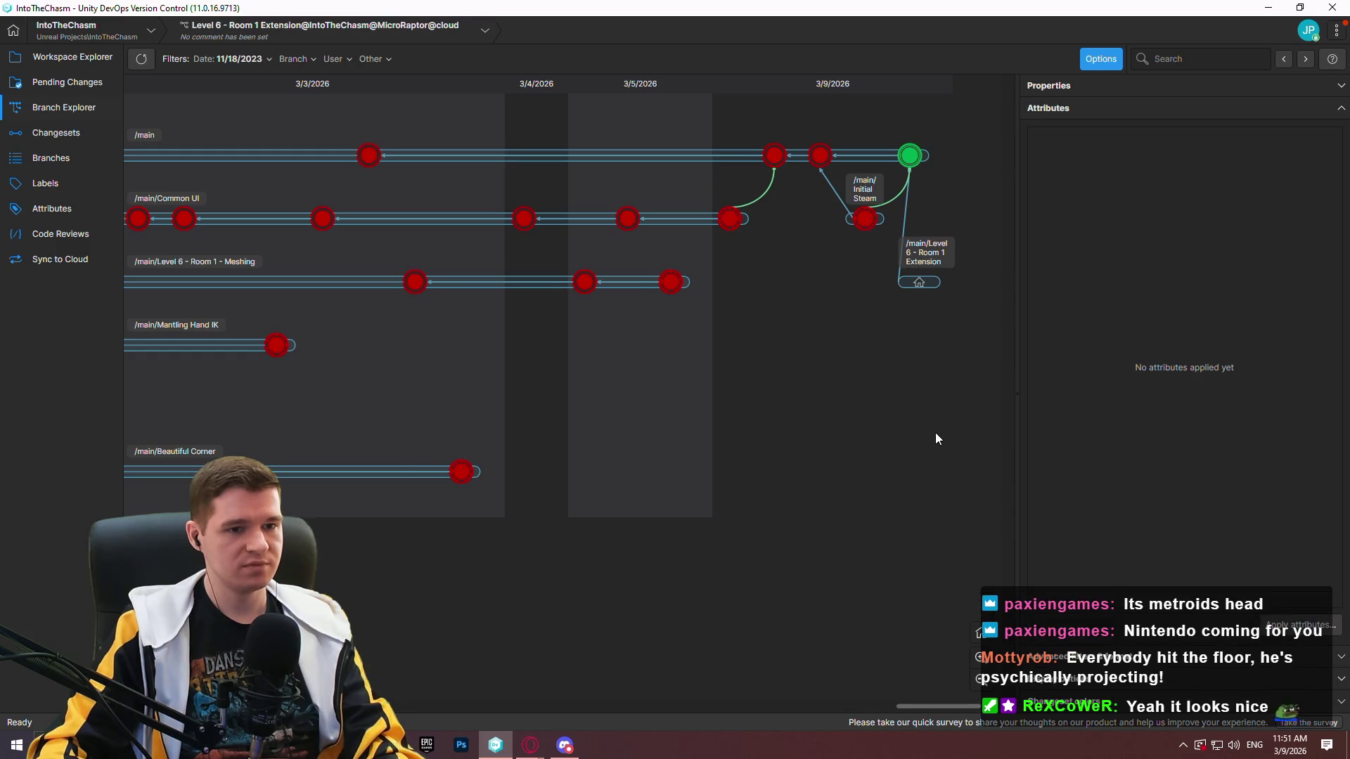
Open the workspace's ignore file in a text editor, check the scratch note, then close the editor.
{"action": "left_click", "coordinate": [70, 56]}
{"action": "double_click", "coordinate": [246, 629]}
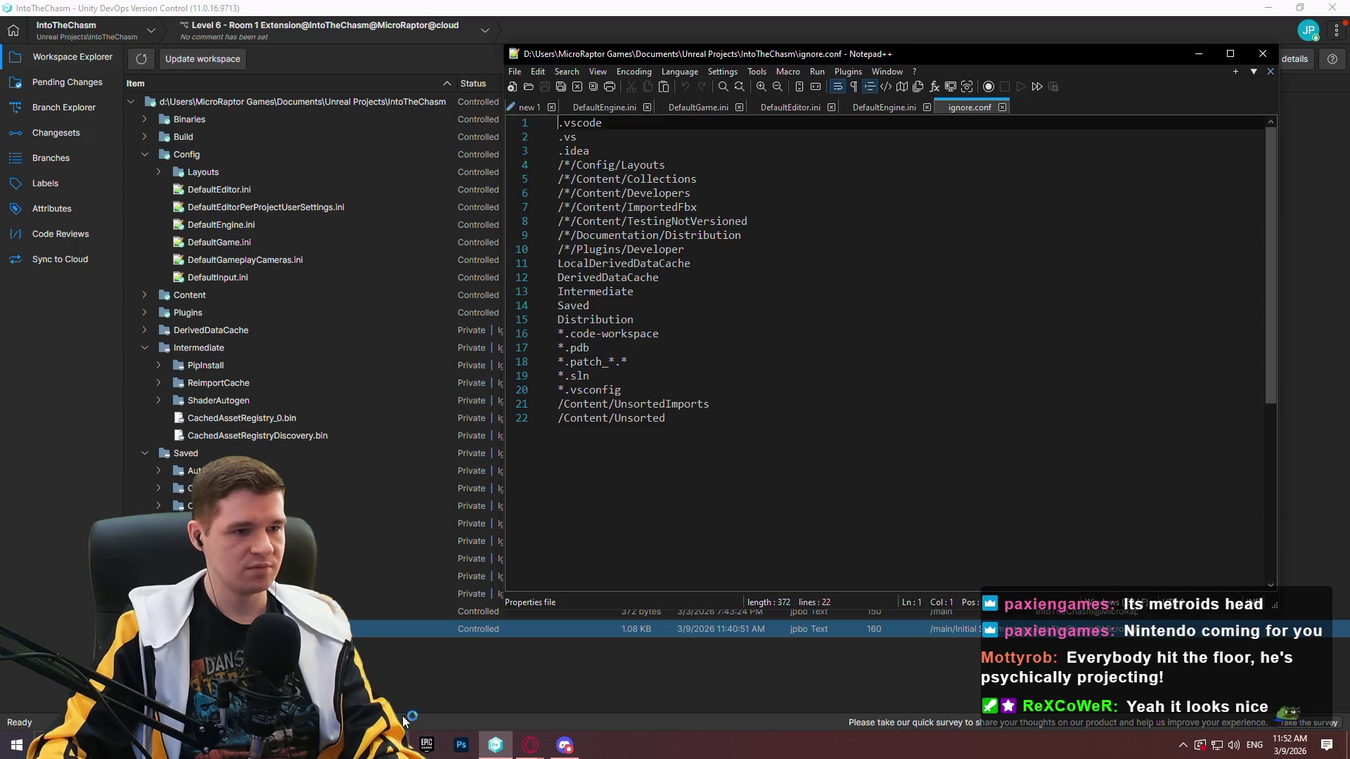
{"action": "left_click", "coordinate": [531, 107]}
{"action": "right_click", "coordinate": [531, 107]}
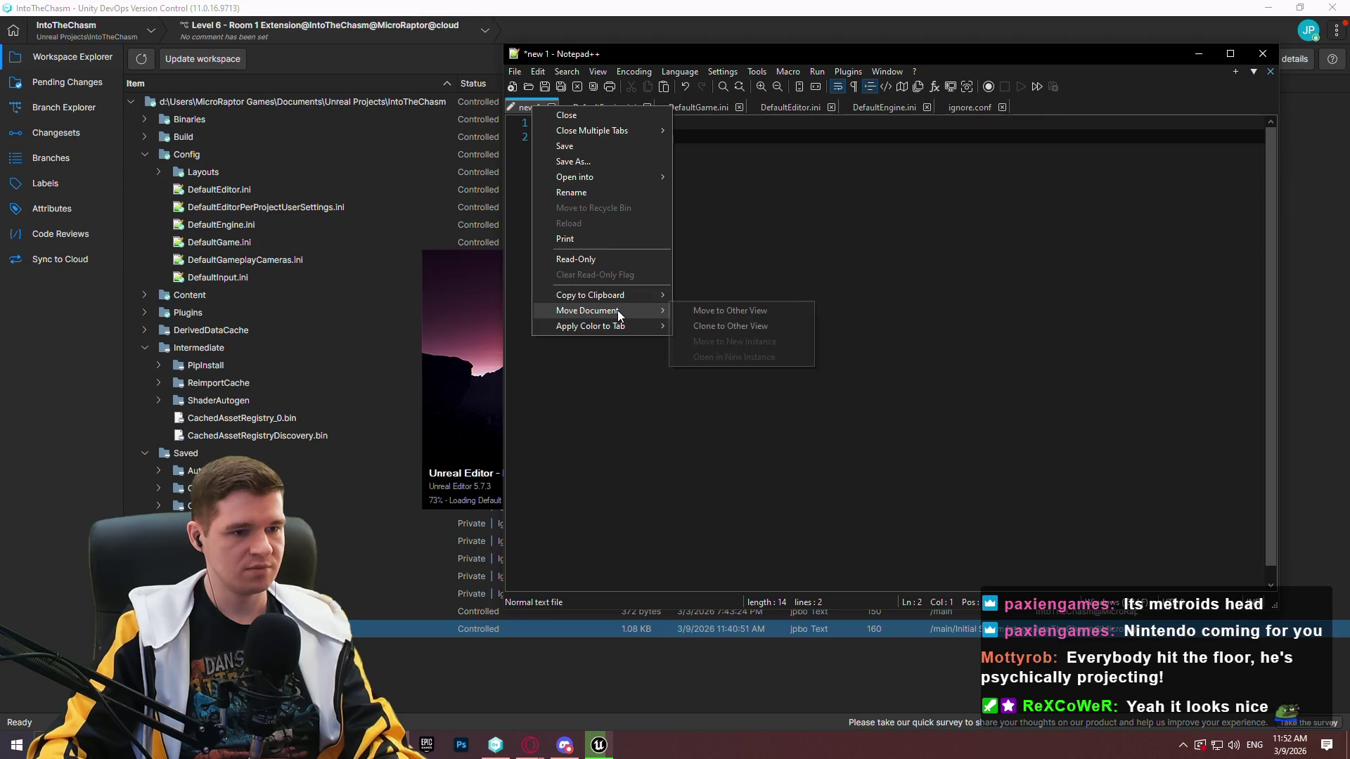
{"action": "left_click", "coordinate": [749, 226]}
{"action": "left_click", "coordinate": [1262, 53]}
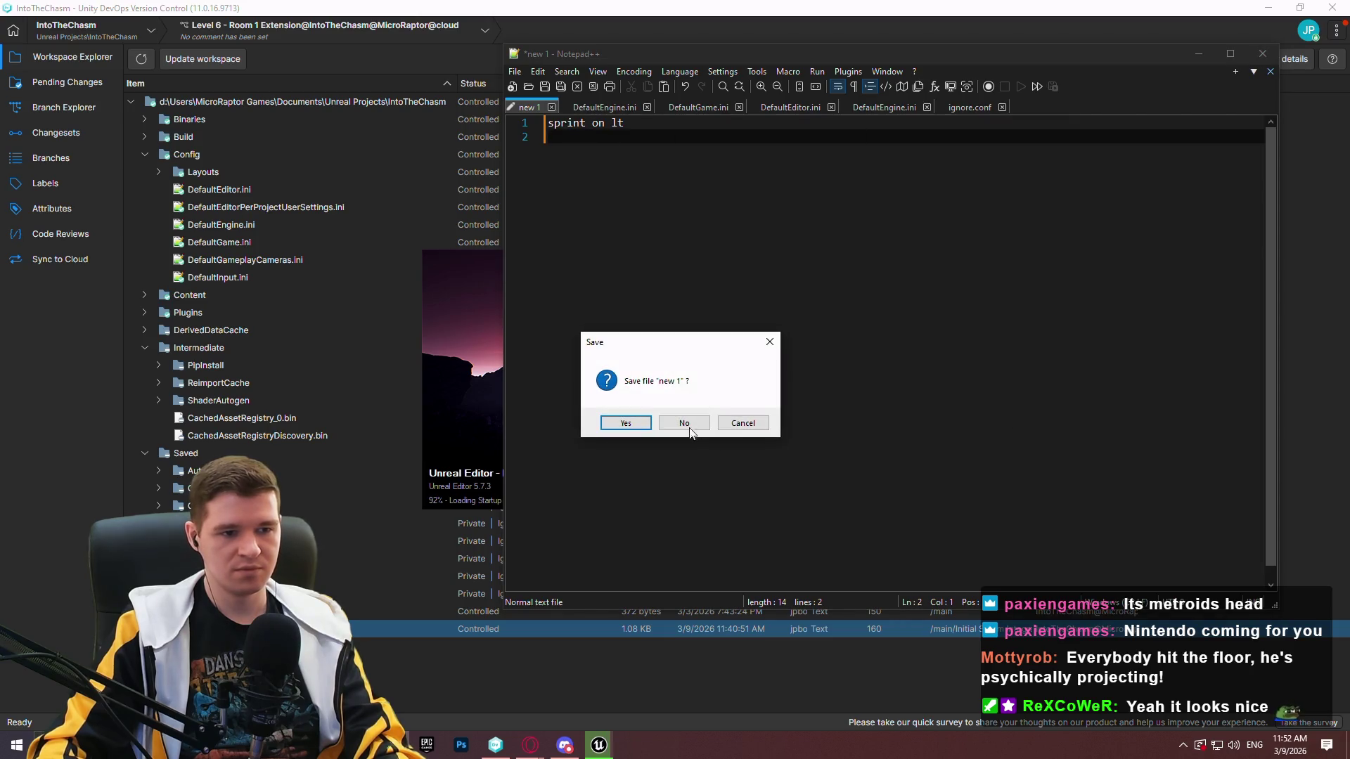
Discard the unsaved 'new 1' note without saving and bring Unreal Editor forward.
{"action": "left_click", "coordinate": [689, 426]}
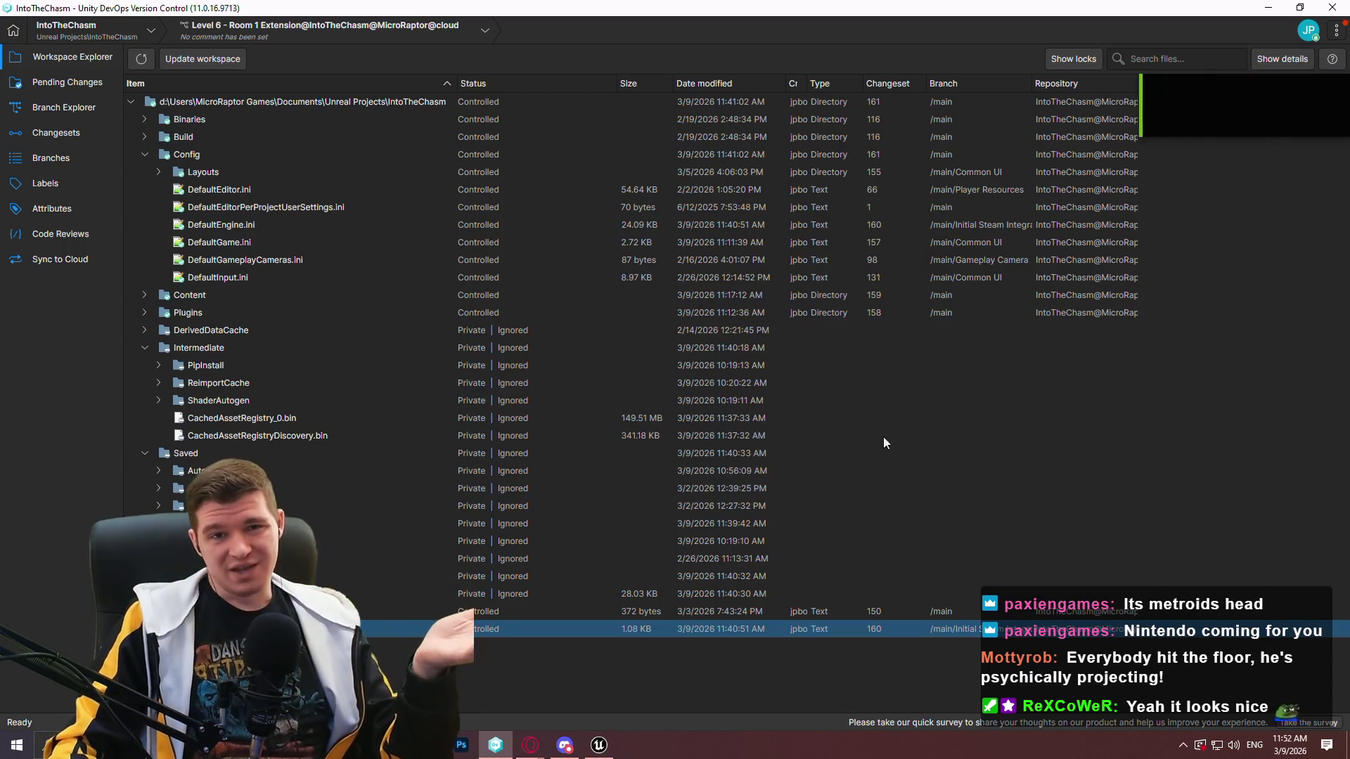
{"action": "left_click", "coordinate": [599, 746]}
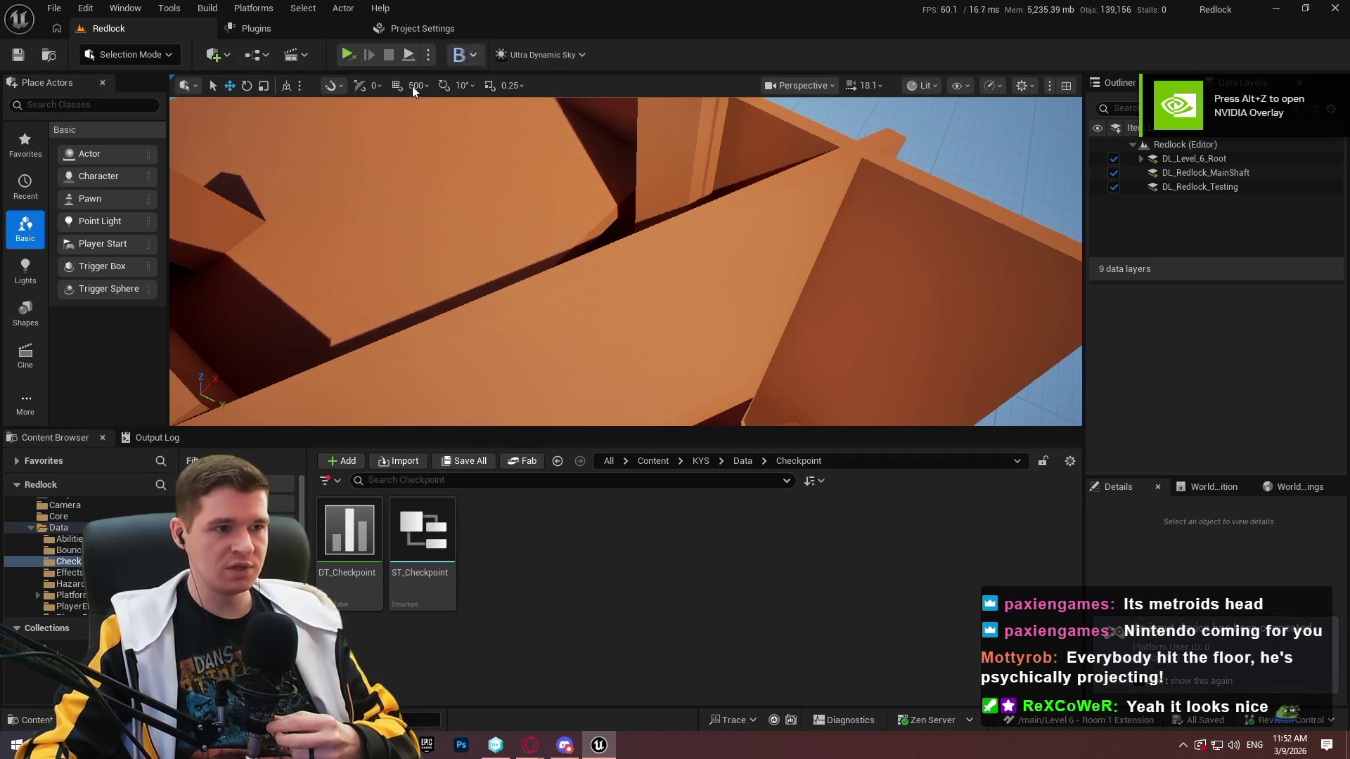
Enlarge the viewport and playtest in a New Editor Window, closing the welcome dialog.
{"action": "left_click_drag", "start_coordinate": [763, 427], "coordinate": [751, 497]}
{"action": "left_click", "coordinate": [429, 56]}
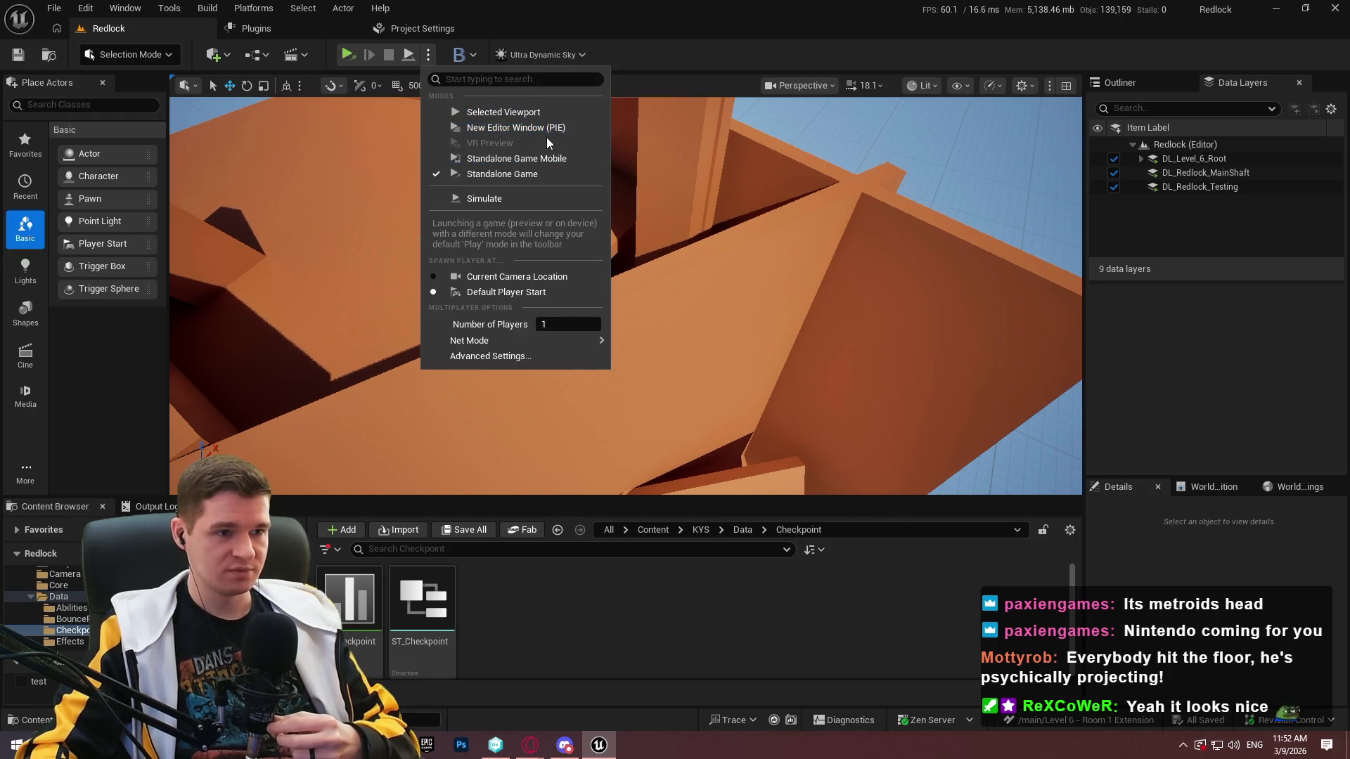
{"action": "left_click", "coordinate": [834, 344]}
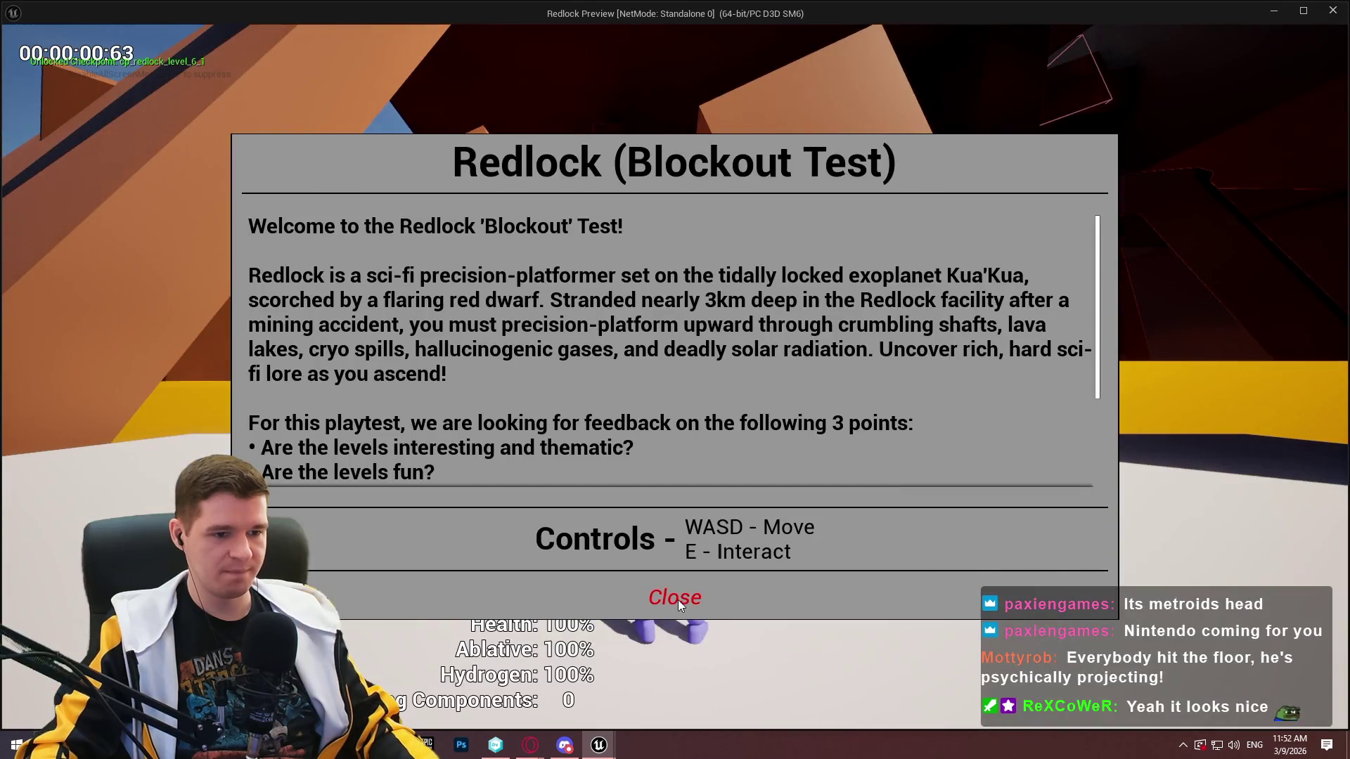
{"action": "left_click", "coordinate": [678, 601]}
{"action": "key", "text": "Escape"}
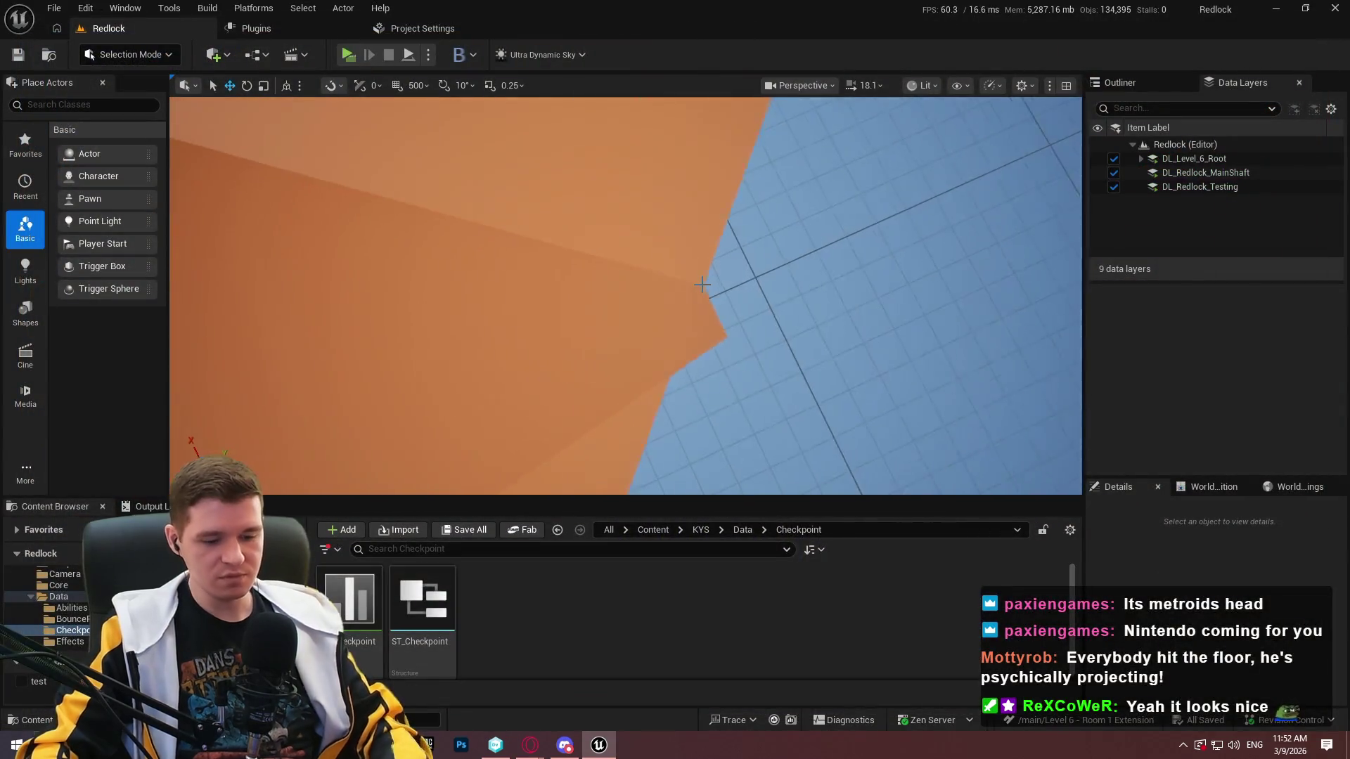
Review Level 6 fullscreen, select the central pillar, and open the blockout data layer's options.
{"action": "key", "text": "F11"}
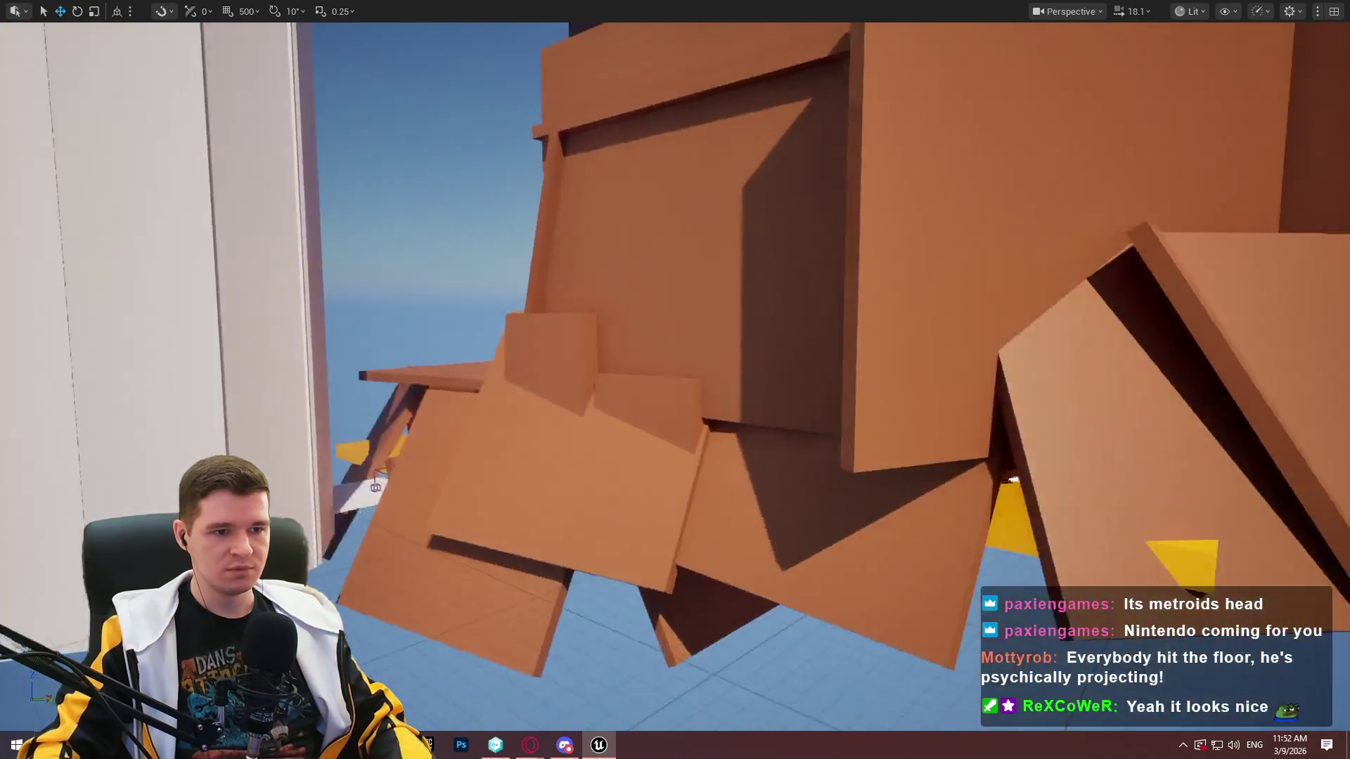
{"action": "scroll", "coordinate": [675, 380], "scroll_direction": "down", "scroll_amount": 3}
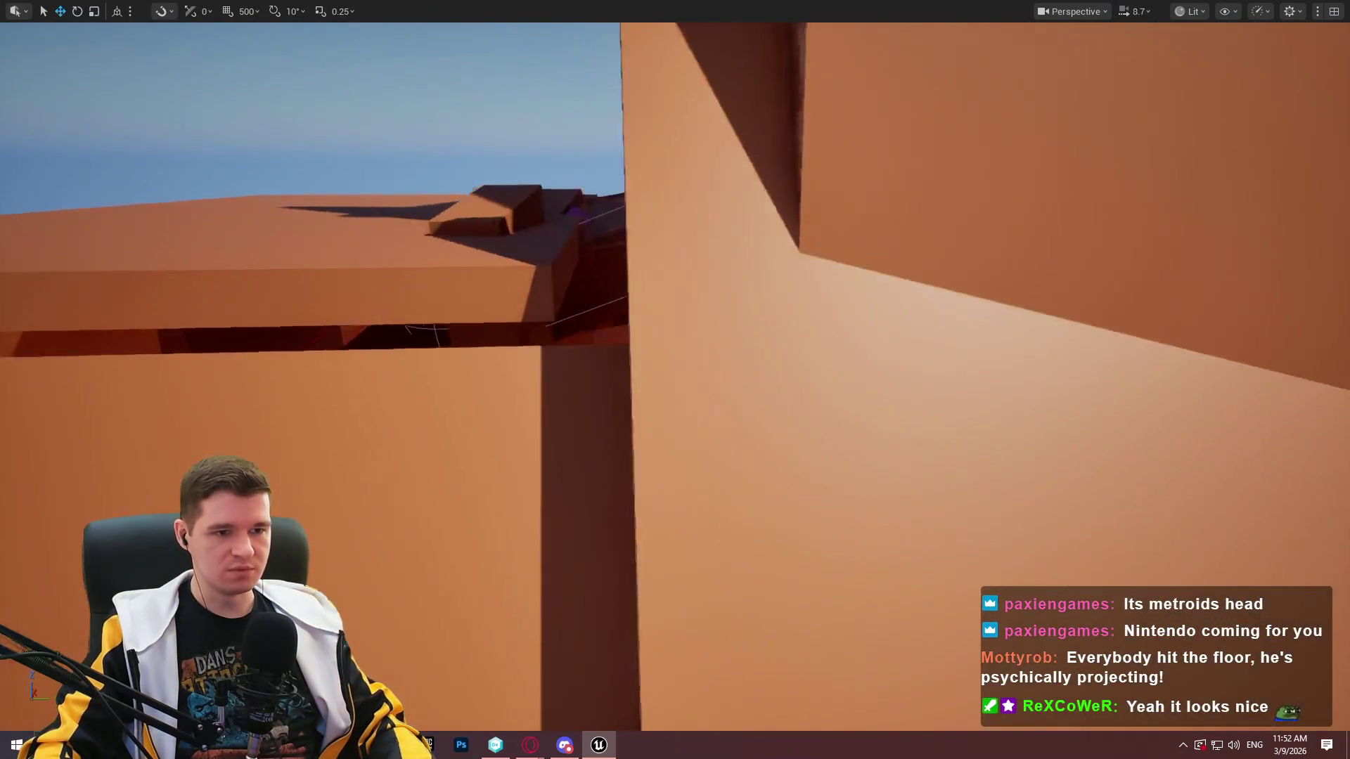
{"action": "scroll", "coordinate": [675, 380], "scroll_direction": "down", "scroll_amount": 1}
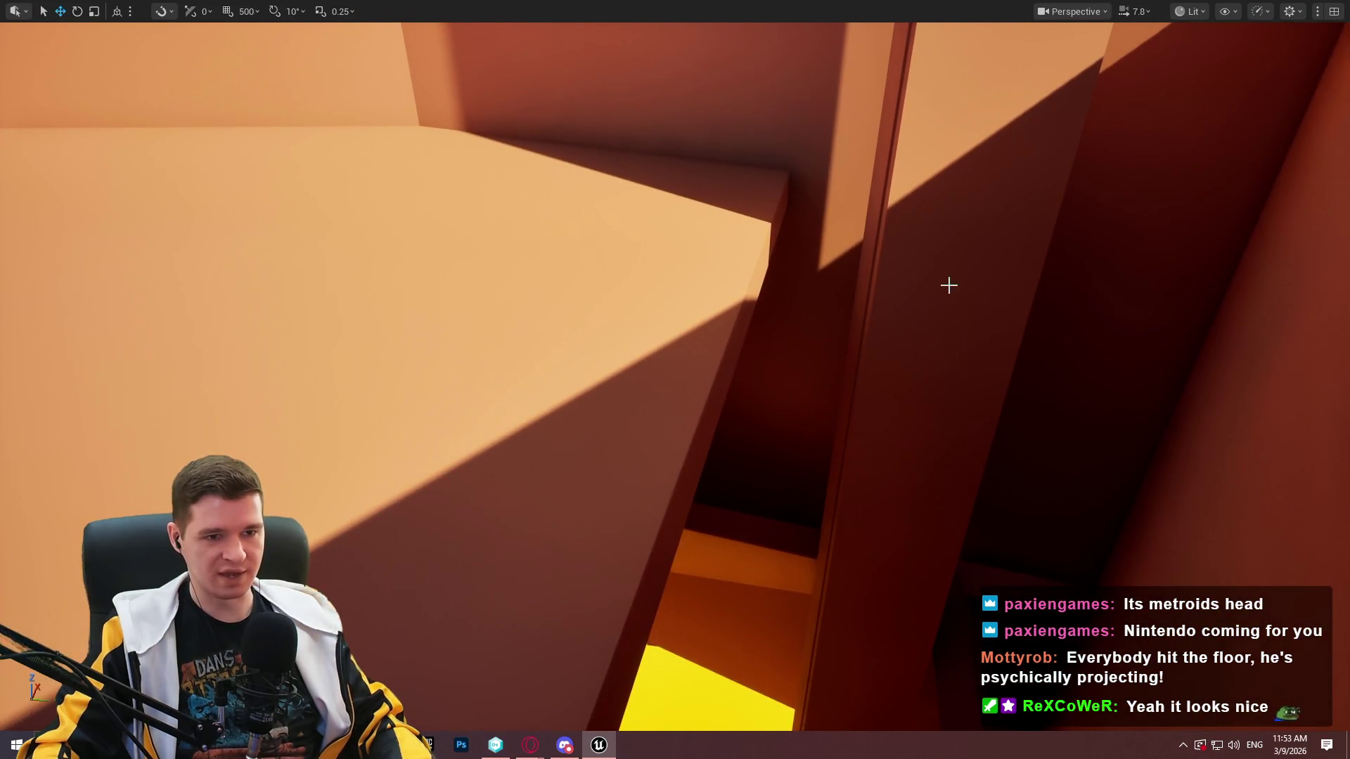
{"action": "left_click", "coordinate": [910, 176]}
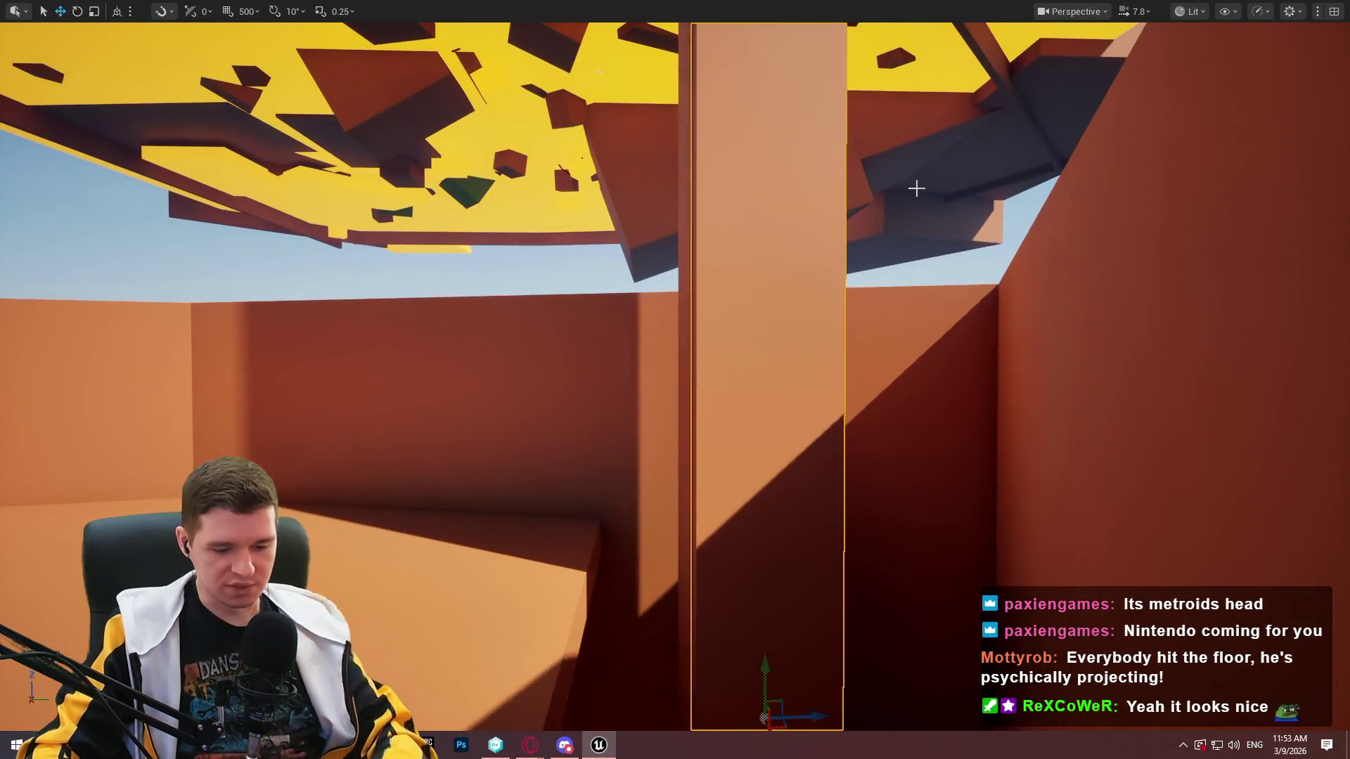
{"action": "key", "text": "F11"}
{"action": "right_click", "coordinate": [1224, 200]}
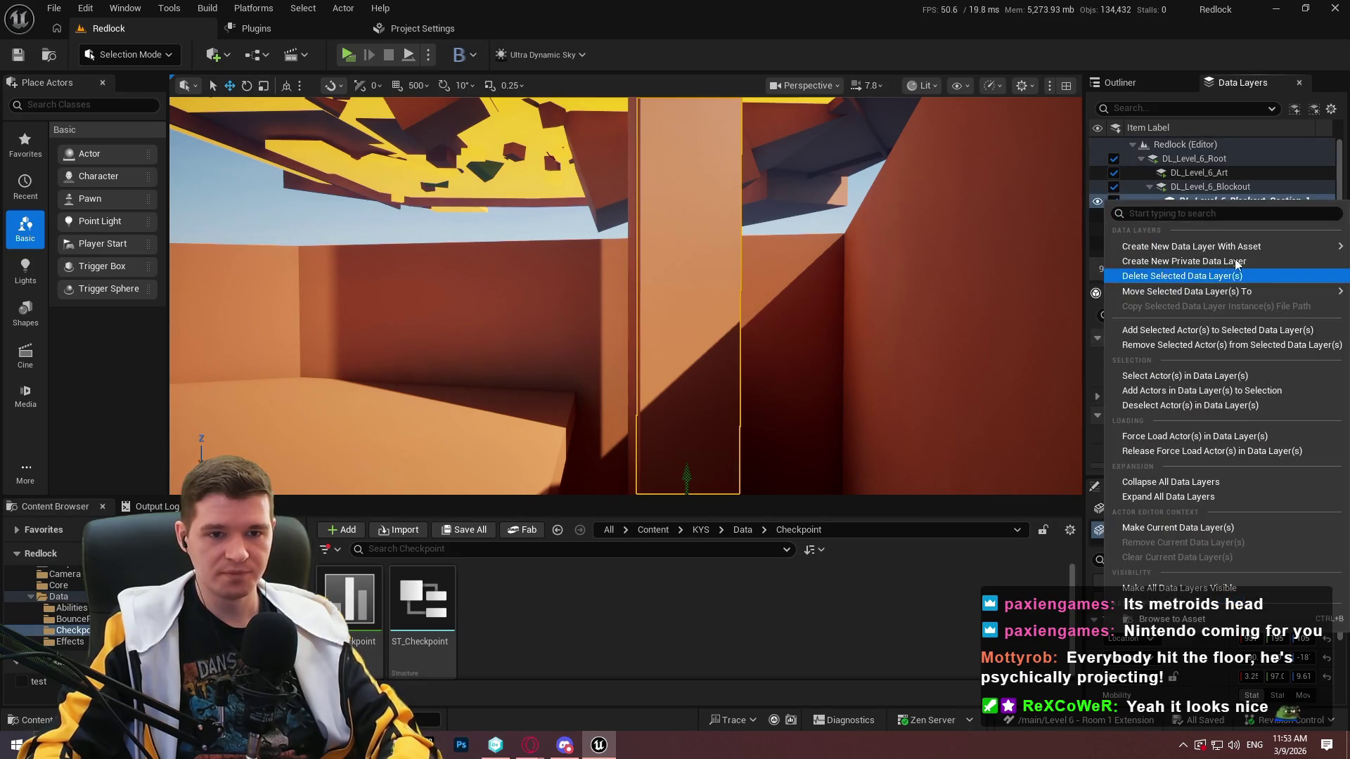
Make DL_Level_6_Blockout_Section_1 current and frame the pillar in the fullscreen viewport.
{"action": "left_click", "coordinate": [1226, 170]}
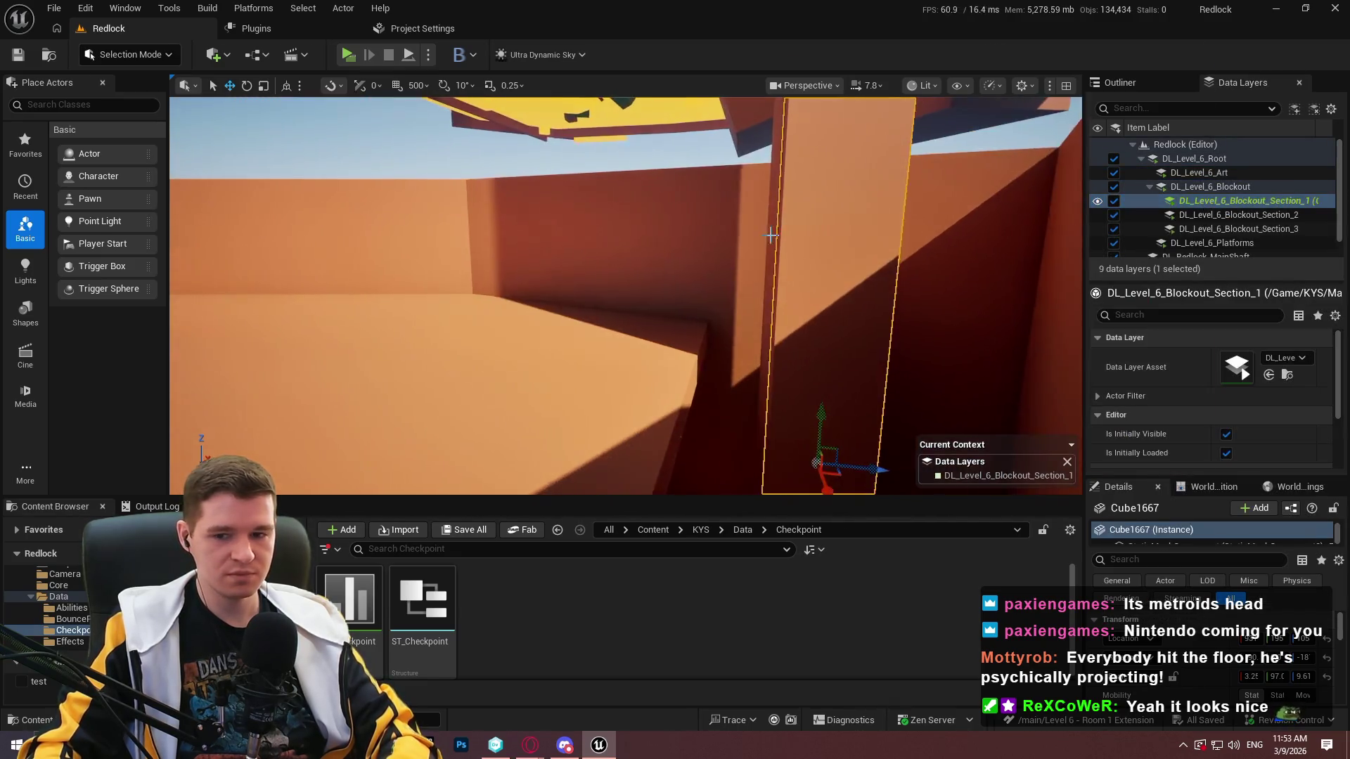
{"action": "key", "text": "F11"}
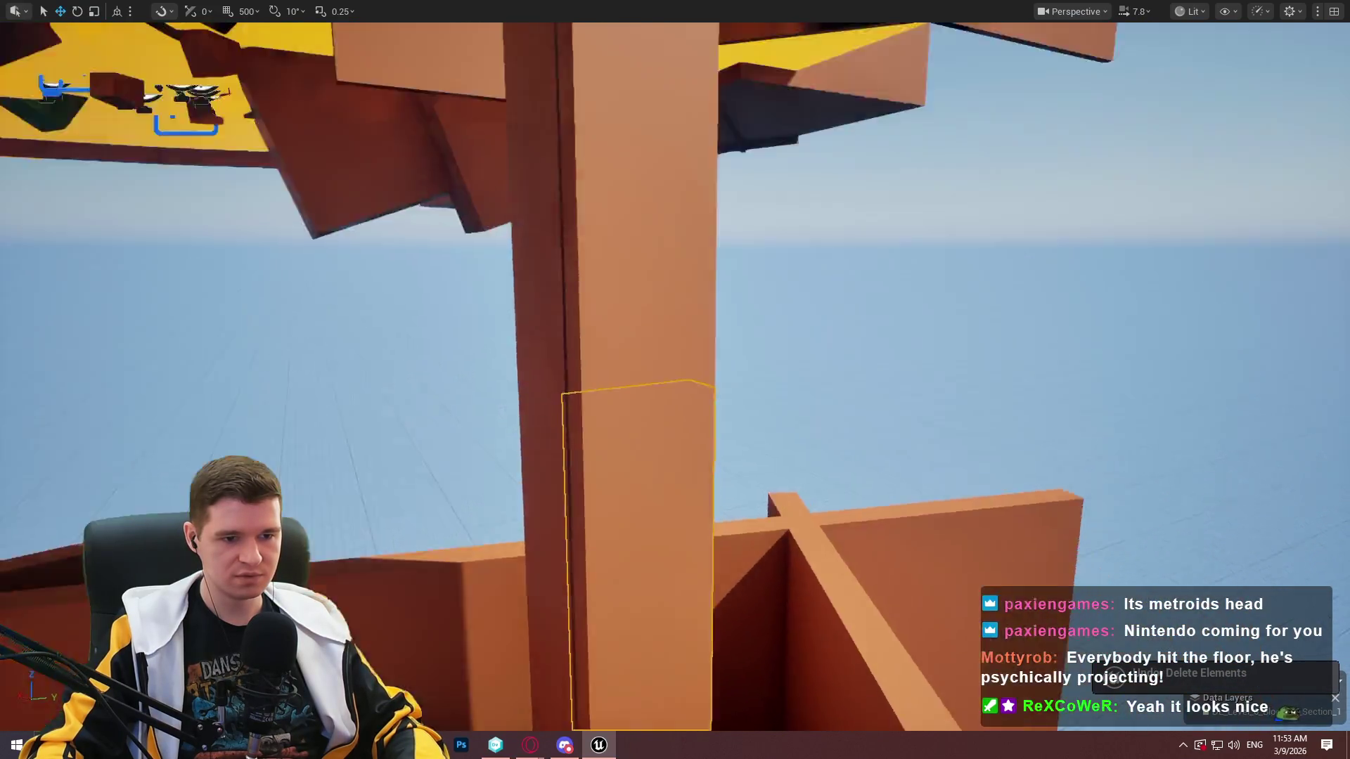
{"action": "key", "text": "r"}
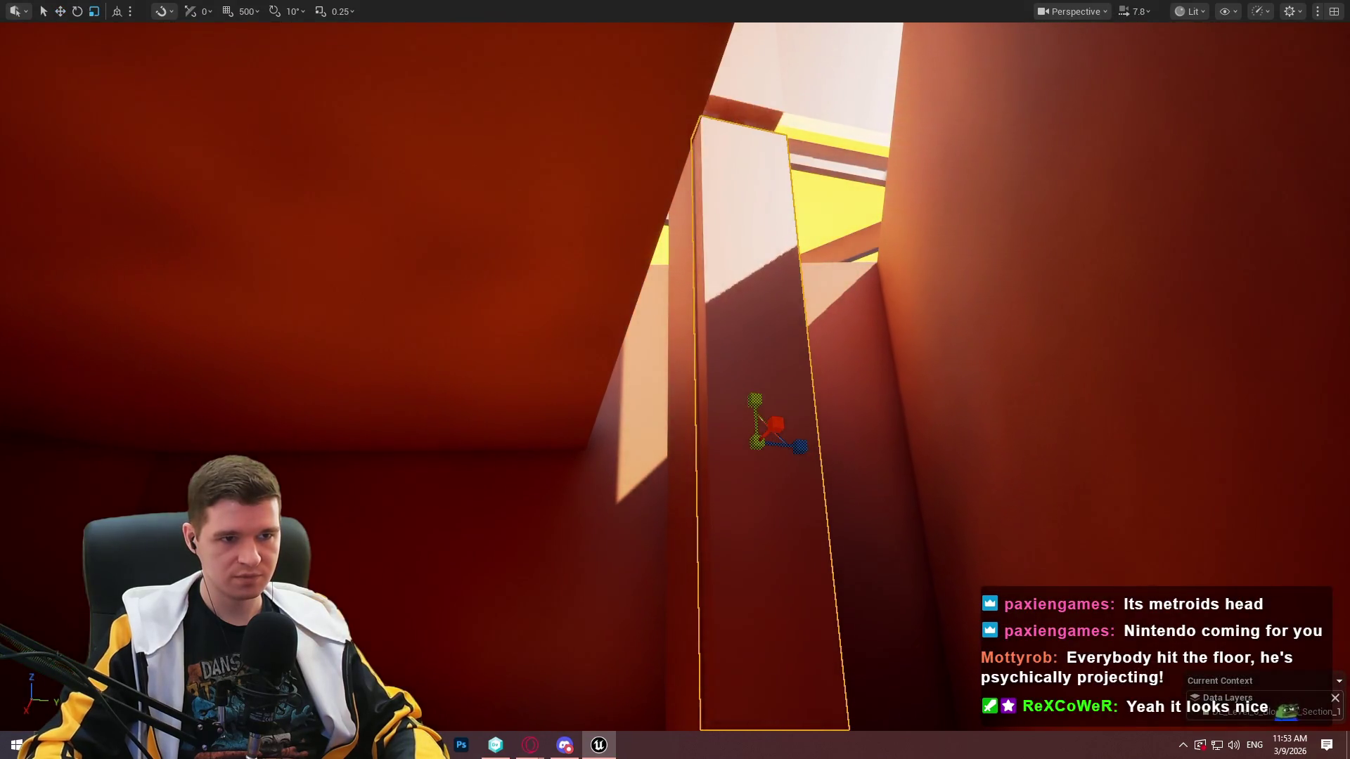
{"action": "key", "text": "f"}
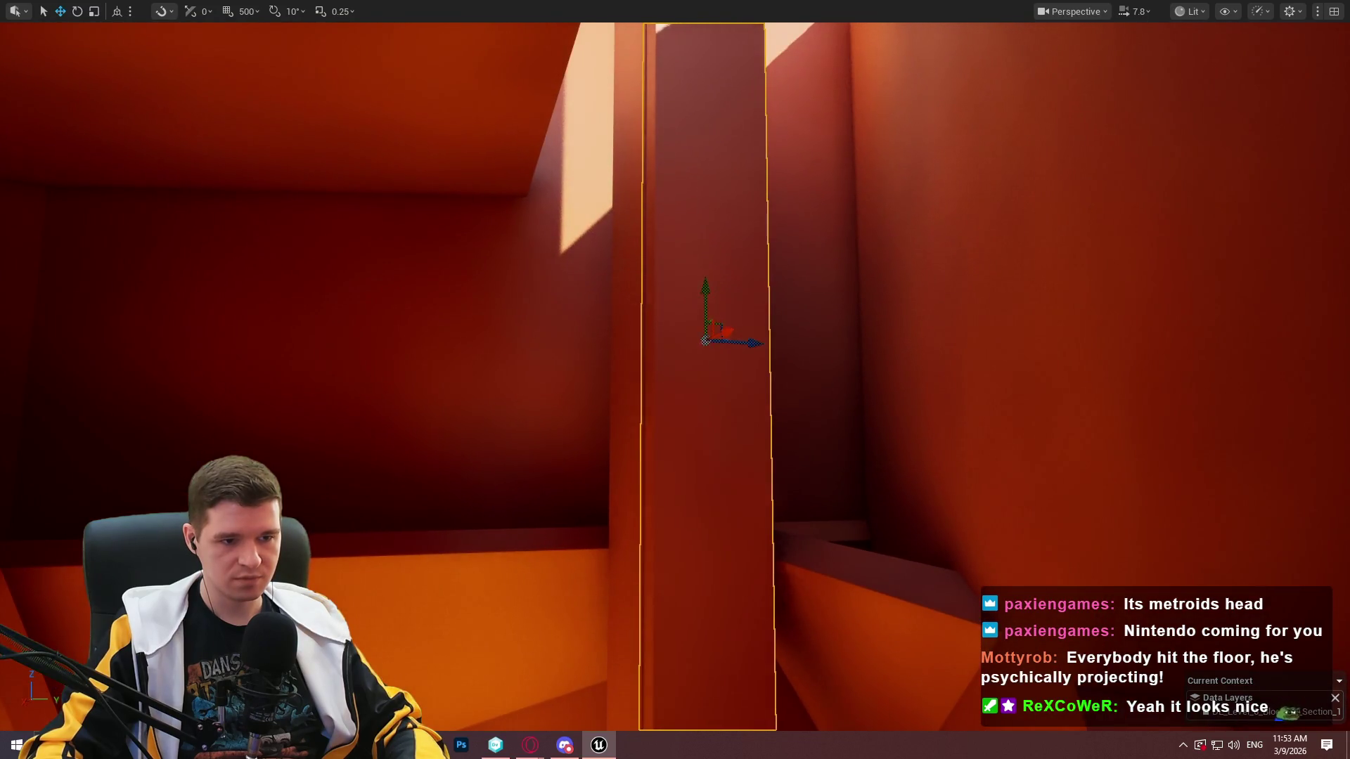
{"action": "key", "text": "f"}
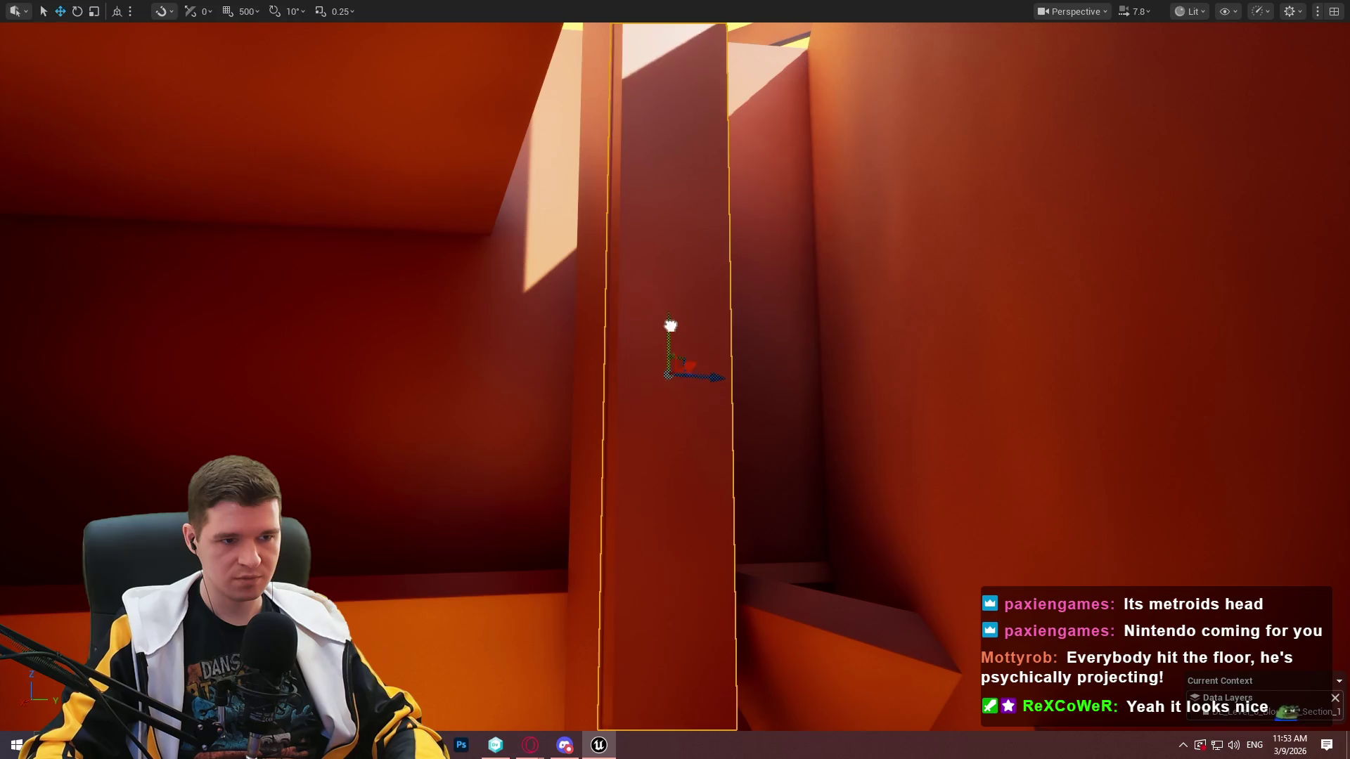
{"action": "mouse_move", "coordinate": [703, 288]}
{"action": "left_mouse_down"}
{"action": "mouse_move", "coordinate": [632, 267]}
{"action": "mouse_move", "coordinate": [668, 302]}
{"action": "mouse_move", "coordinate": [710, 281]}
{"action": "mouse_move", "coordinate": [684, 265]}
{"action": "left_mouse_up"}
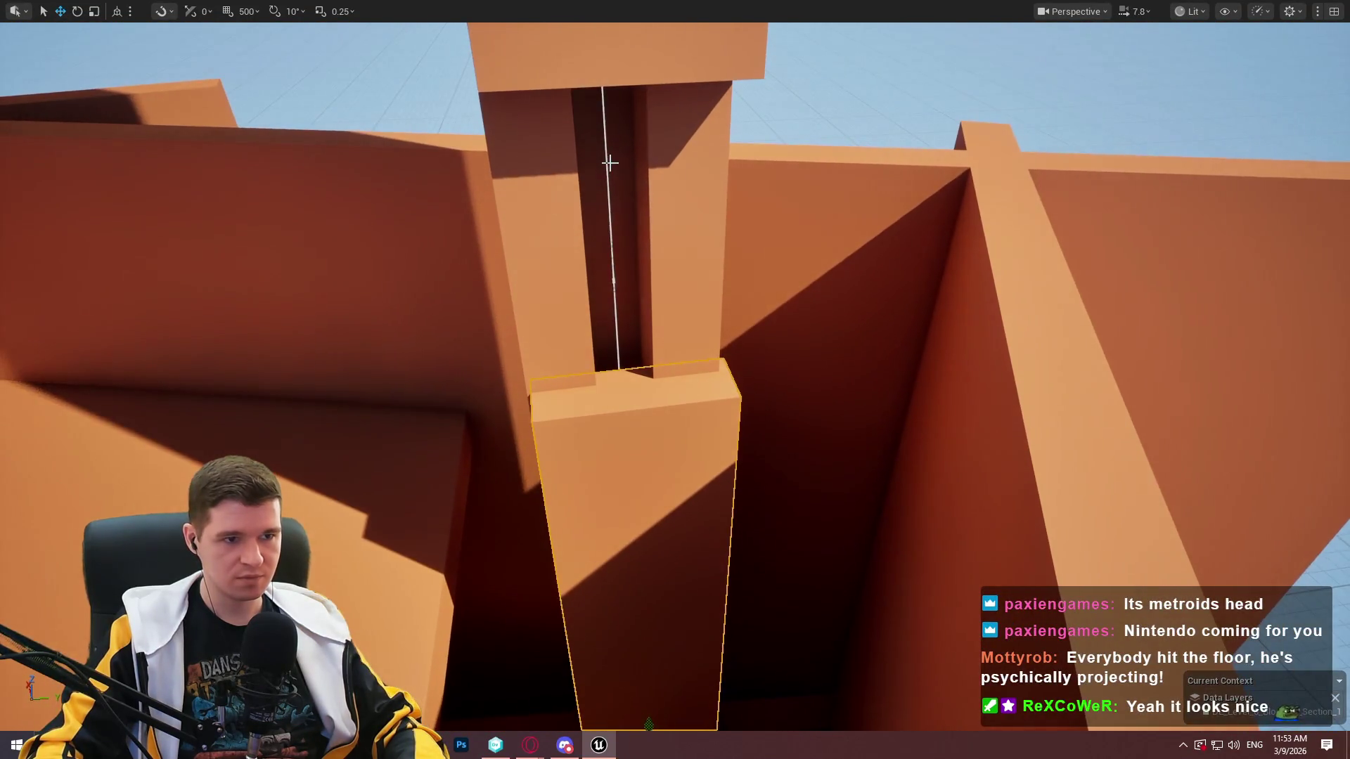
{"action": "left_click_drag", "start_coordinate": [608, 174], "coordinate": [599, 296]}
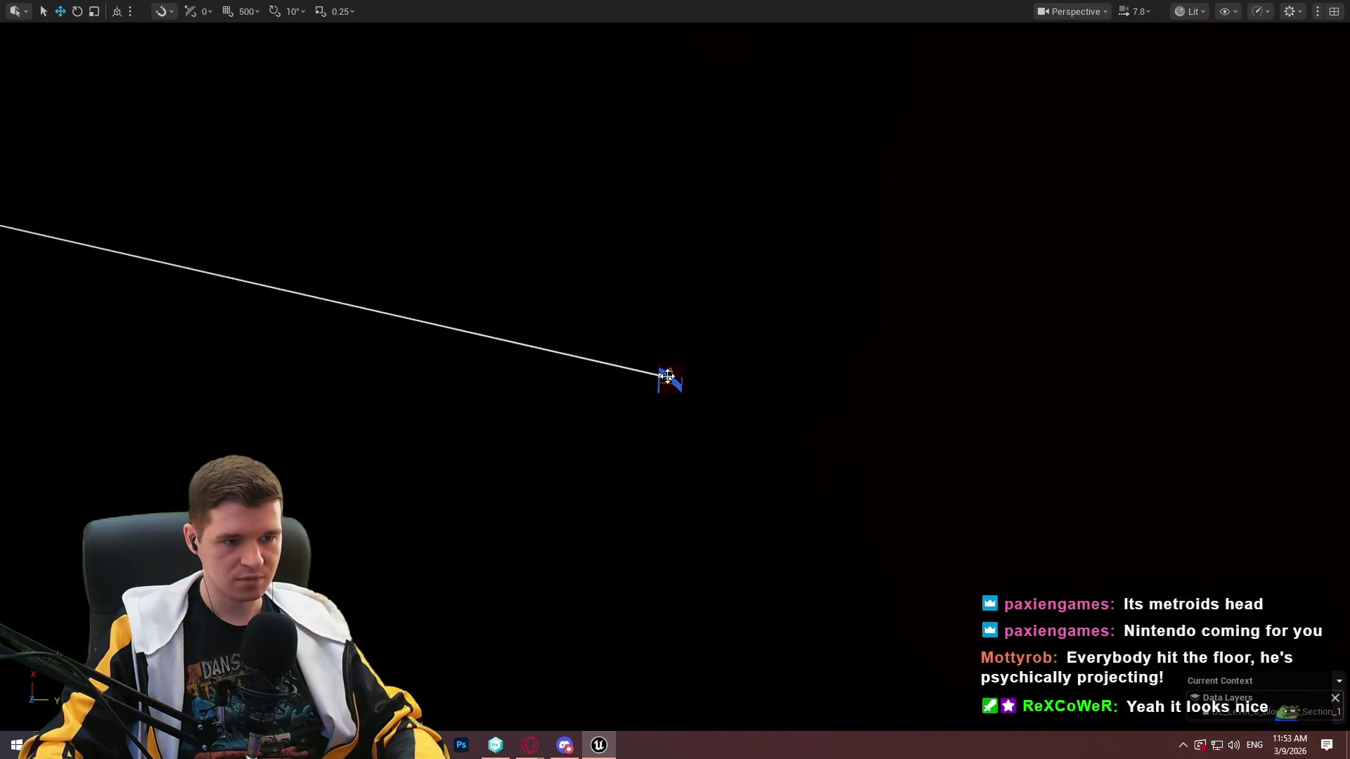
Survey around the pillar, select the spline's top point, and open Cube94's actor menu.
{"action": "mouse_move", "coordinate": [745, 381]}
{"action": "left_mouse_down"}
{"action": "mouse_move", "coordinate": [689, 366]}
{"action": "mouse_move", "coordinate": [744, 378]}
{"action": "left_mouse_up"}
{"action": "scroll", "coordinate": [675, 350], "scroll_direction": "up", "scroll_amount": 1}
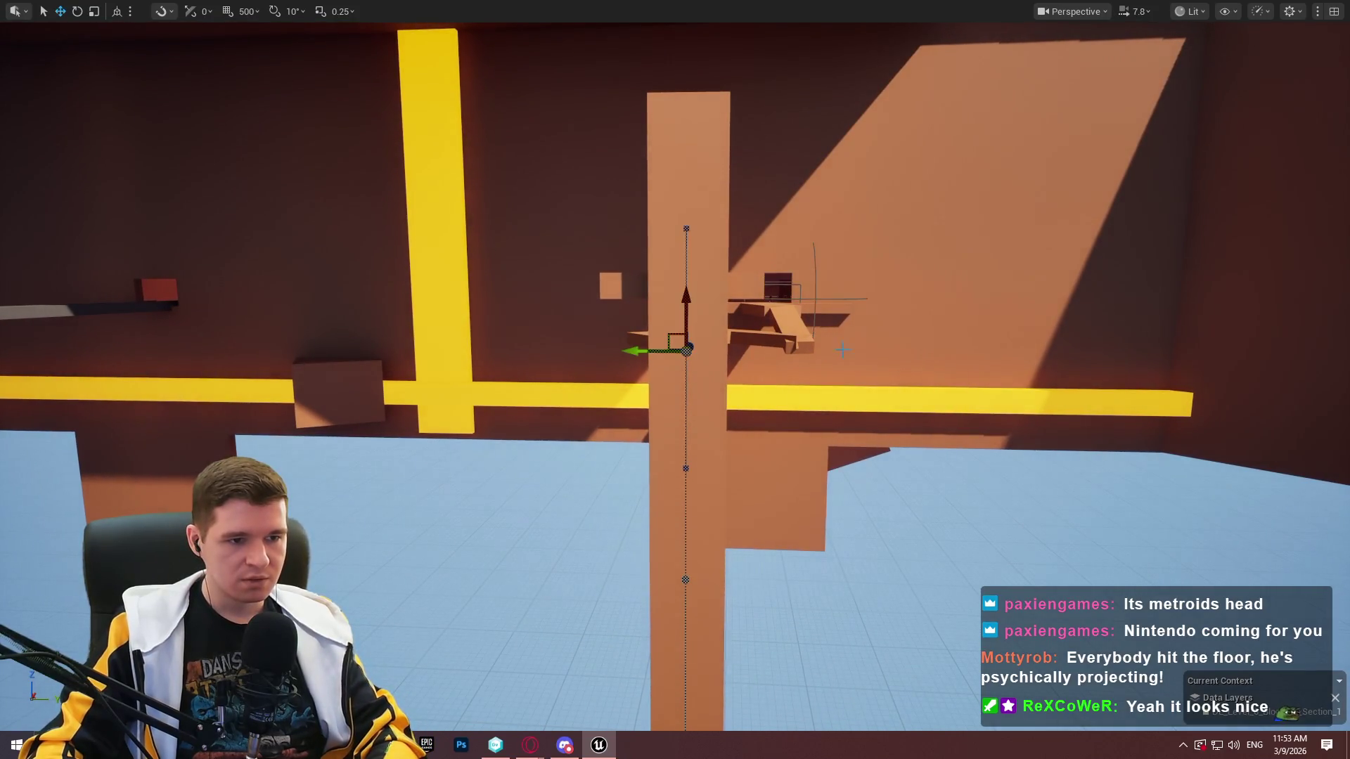
{"action": "left_click_drag", "start_coordinate": [843, 350], "coordinate": [843, 331]}
{"action": "mouse_move", "coordinate": [883, 452]}
{"action": "left_mouse_down"}
{"action": "mouse_move", "coordinate": [865, 421]}
{"action": "mouse_move", "coordinate": [883, 452]}
{"action": "left_mouse_up"}
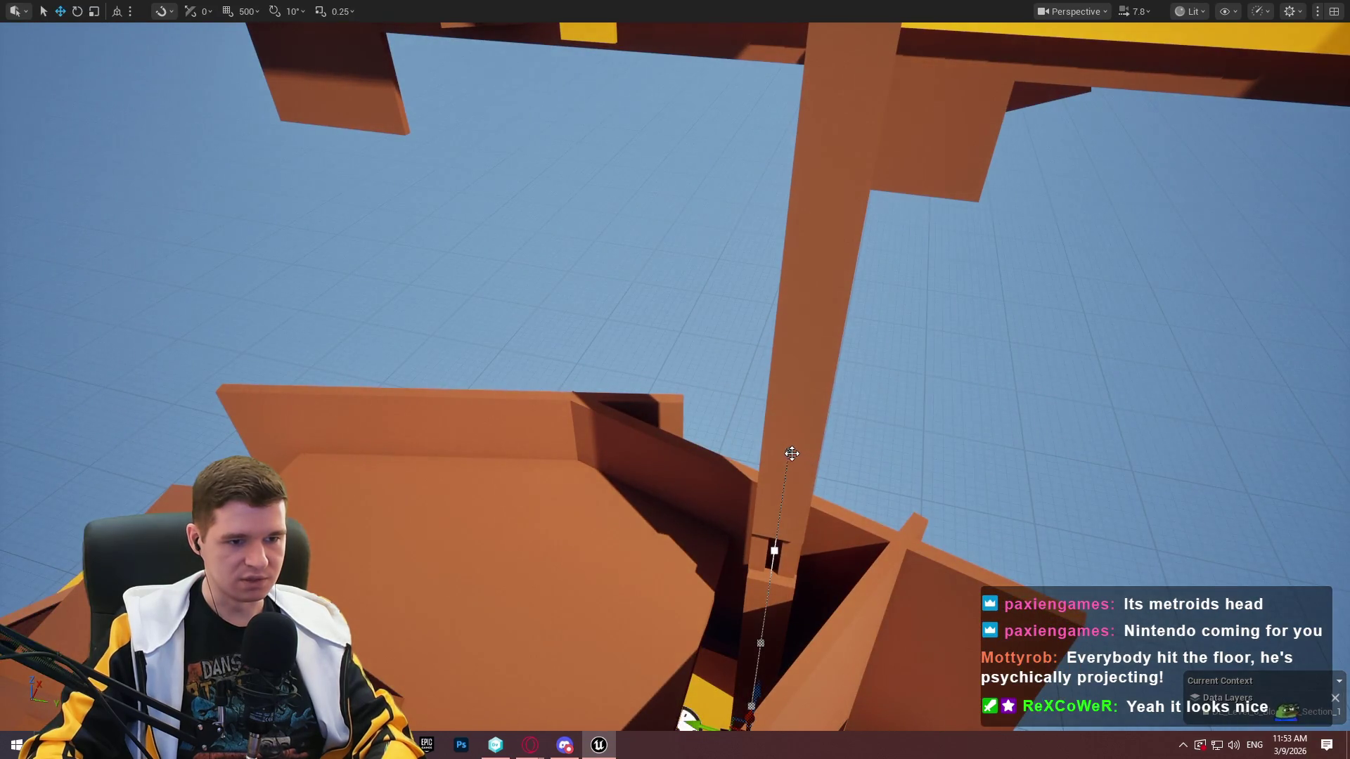
{"action": "left_click_drag", "start_coordinate": [830, 352], "coordinate": [830, 318]}
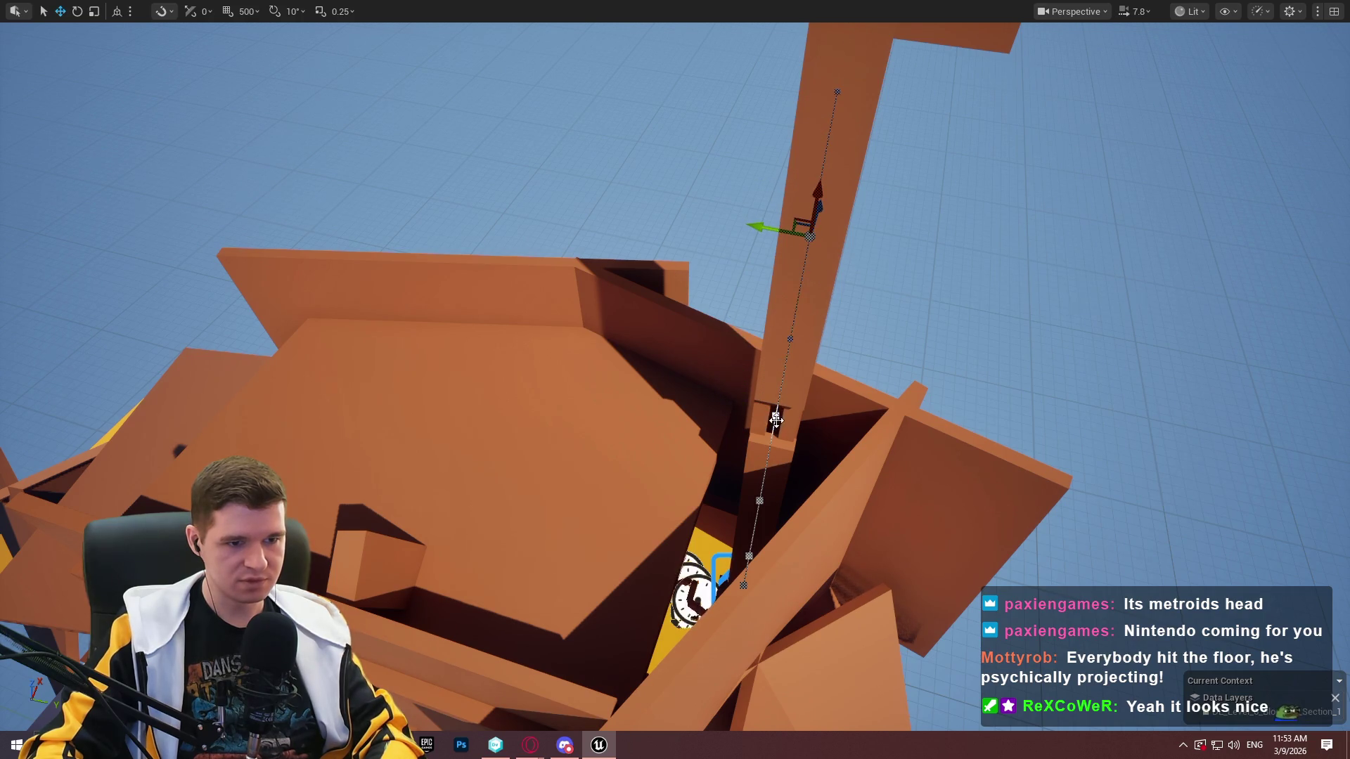
{"action": "left_click_drag", "start_coordinate": [807, 377], "coordinate": [807, 267]}
{"action": "mouse_move", "coordinate": [741, 300]}
{"action": "left_mouse_down"}
{"action": "mouse_move", "coordinate": [741, 345]}
{"action": "mouse_move", "coordinate": [741, 300]}
{"action": "mouse_move", "coordinate": [761, 304]}
{"action": "left_mouse_up"}
{"action": "left_click", "coordinate": [761, 304]}
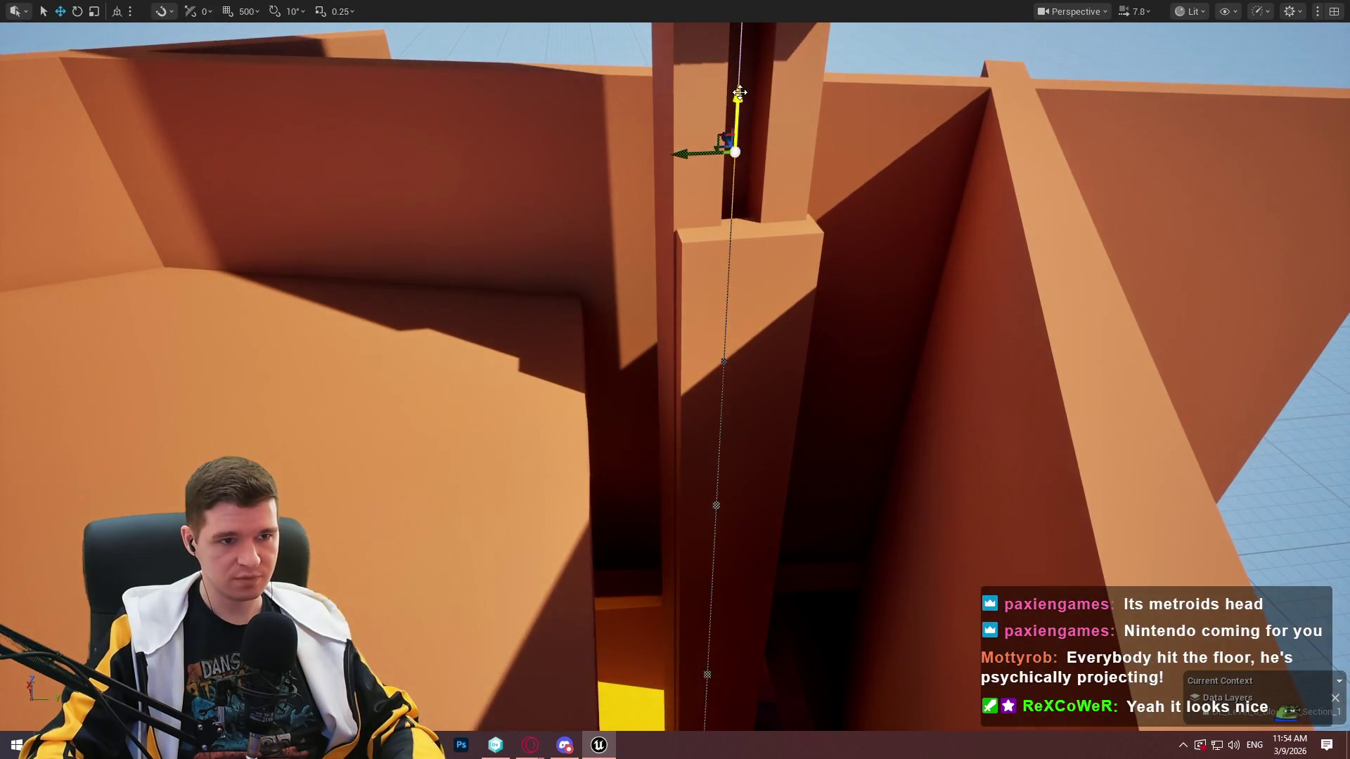
{"action": "left_click_drag", "start_coordinate": [736, 169], "coordinate": [735, 169]}
{"action": "right_click", "coordinate": [665, 309]}
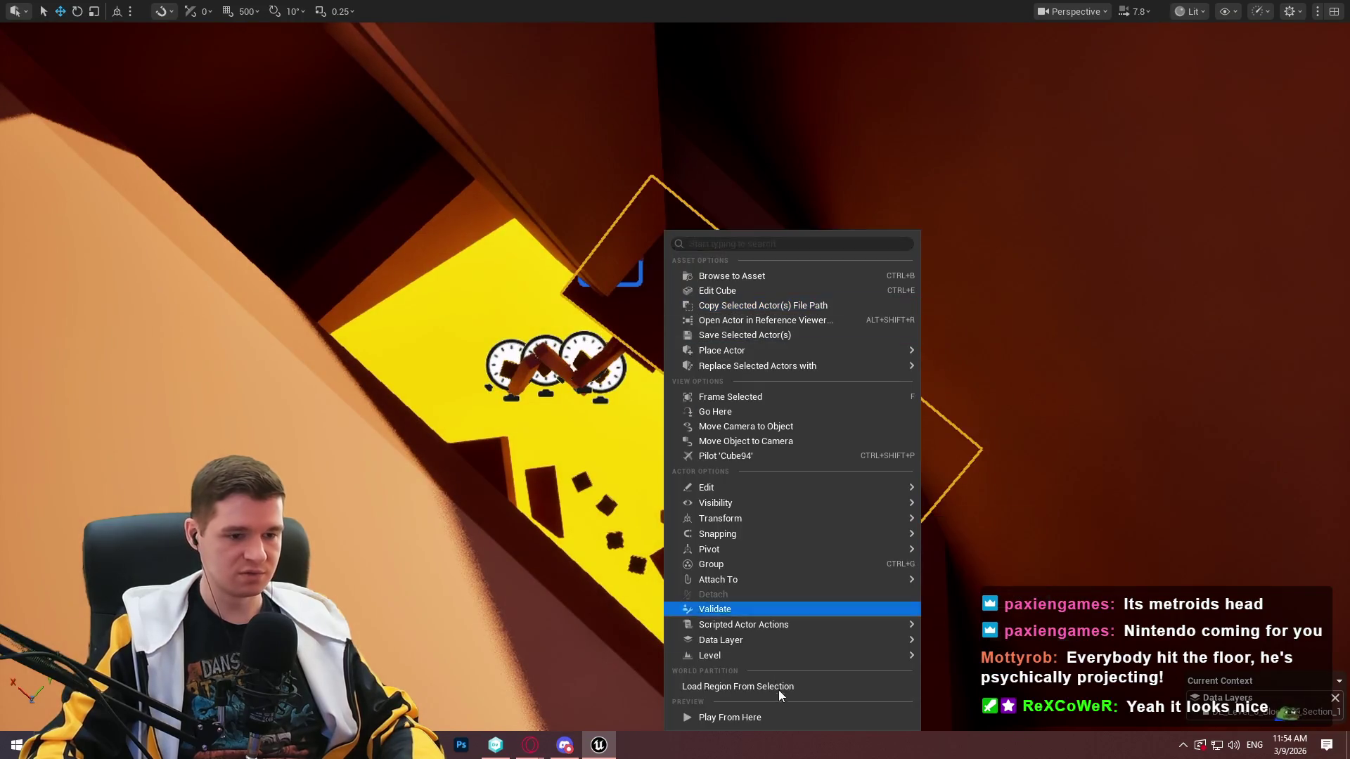
Play from Cube94's spot, dismiss the welcome message, and run onto the glowing box.
{"action": "left_click", "coordinate": [781, 717]}
{"action": "left_click", "coordinate": [762, 608]}
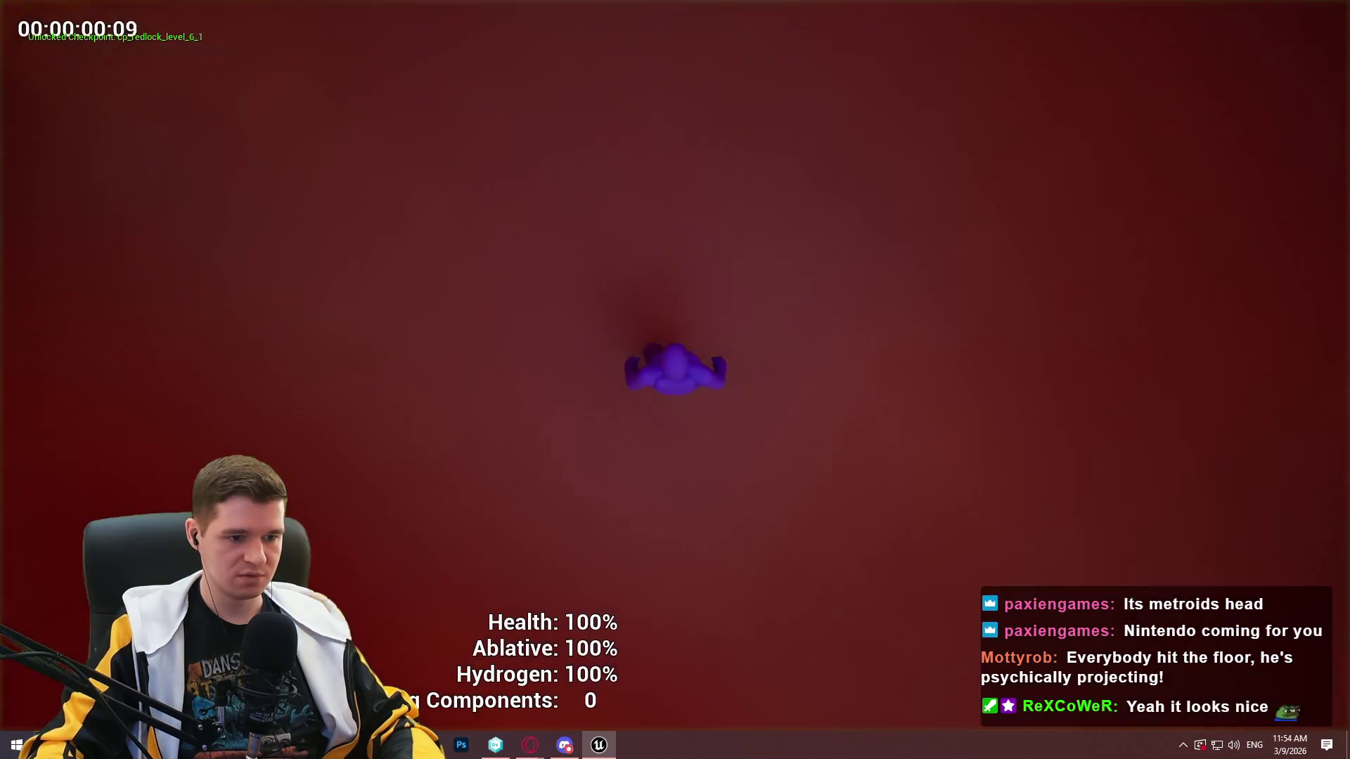
{"action": "key", "text": "w"}
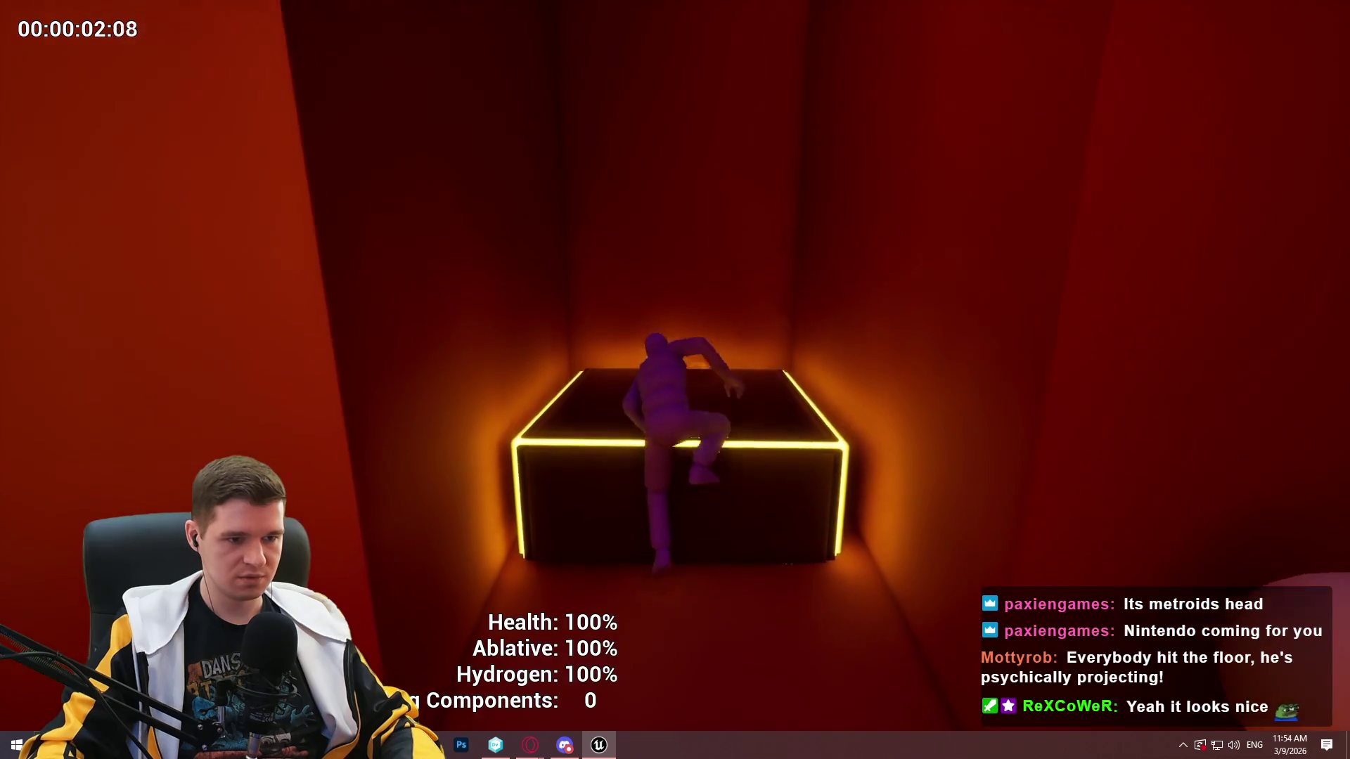
{"action": "key", "text": "w"}
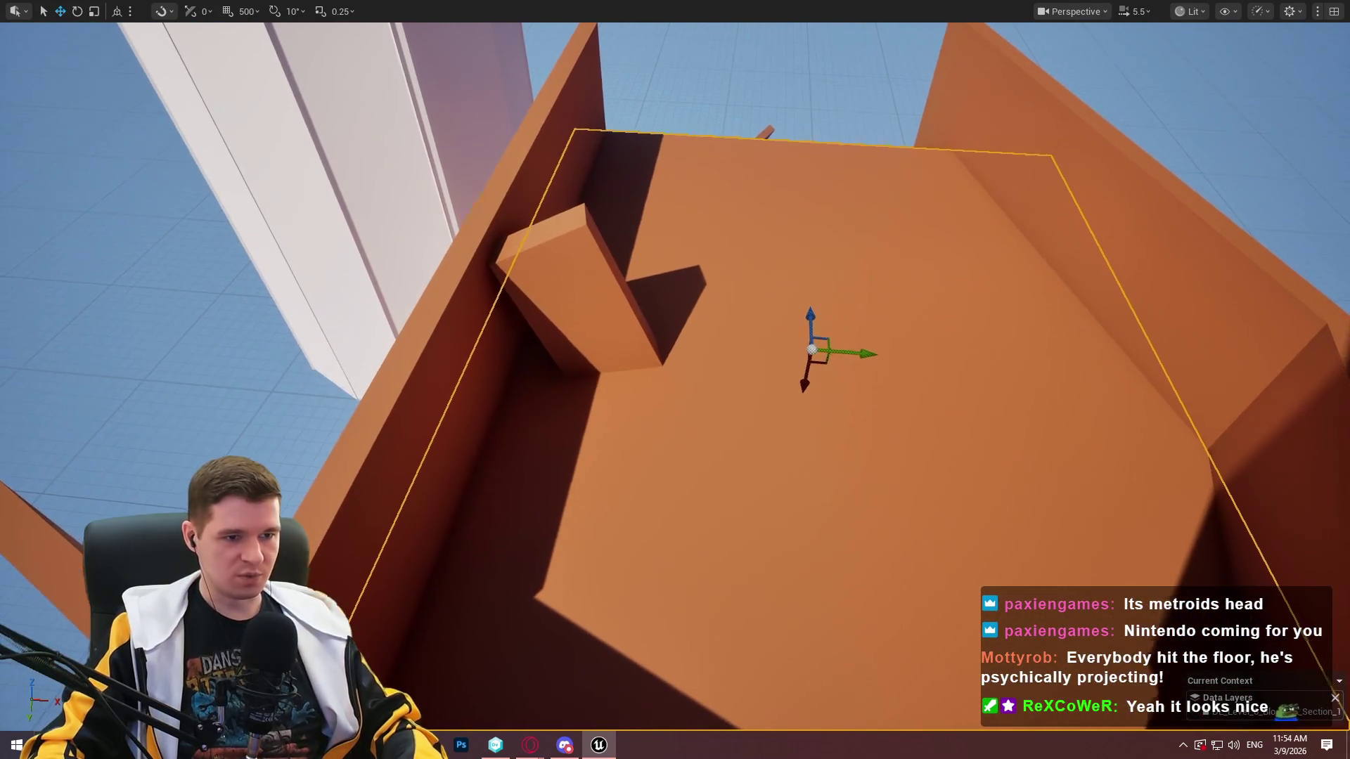
Place BP_Simple Spline from the KYS > Testing folder onto the floor.
{"action": "mouse_move", "coordinate": [999, 432]}
{"action": "left_mouse_down"}
{"action": "mouse_move", "coordinate": [1018, 378]}
{"action": "mouse_move", "coordinate": [968, 351]}
{"action": "left_mouse_up"}
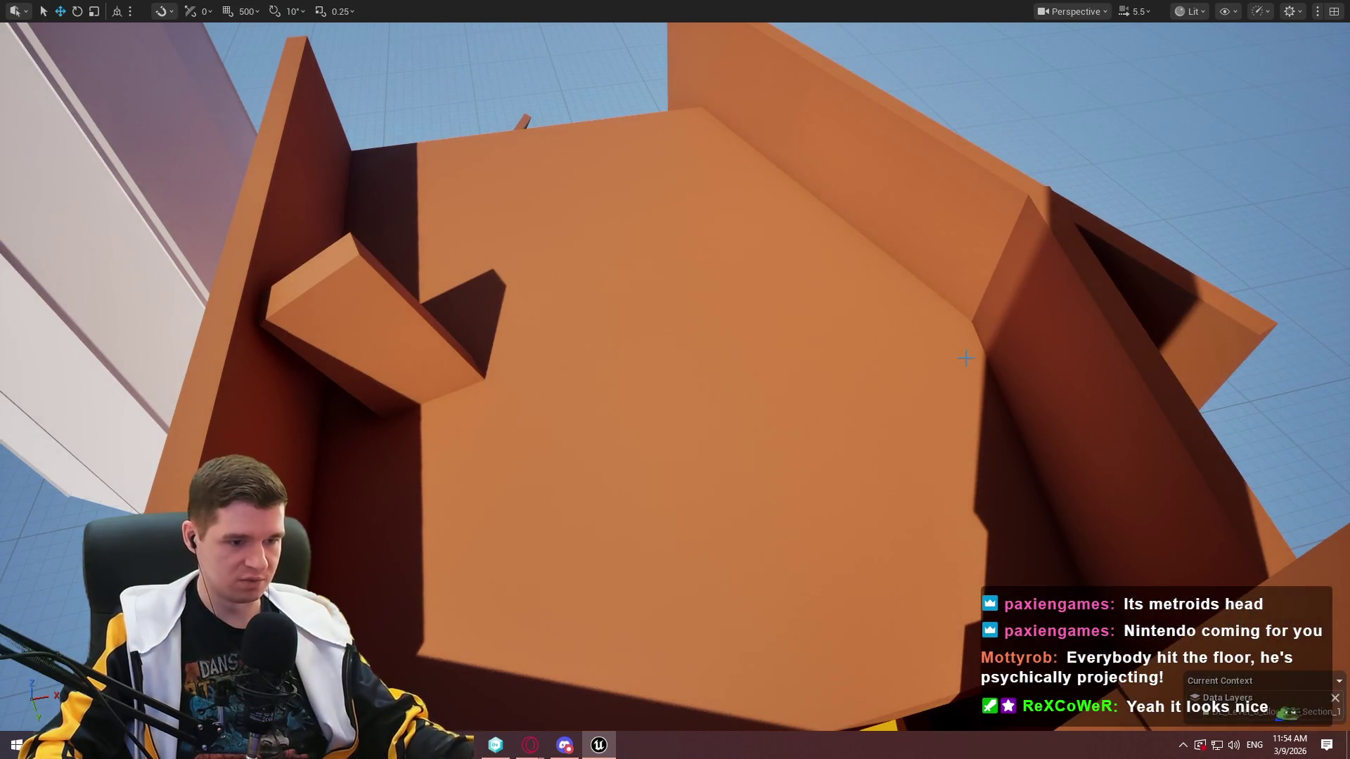
{"action": "key", "text": "F11"}
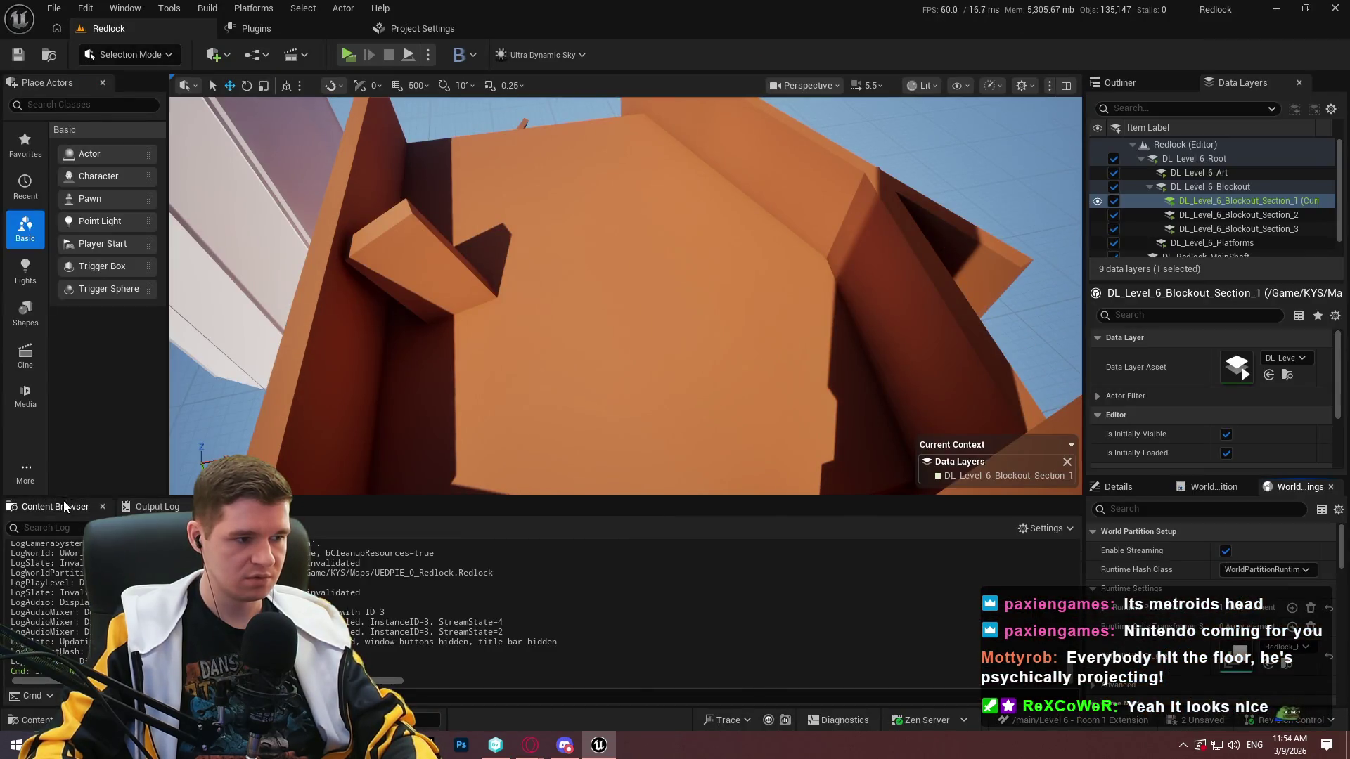
{"action": "left_click", "coordinate": [64, 507]}
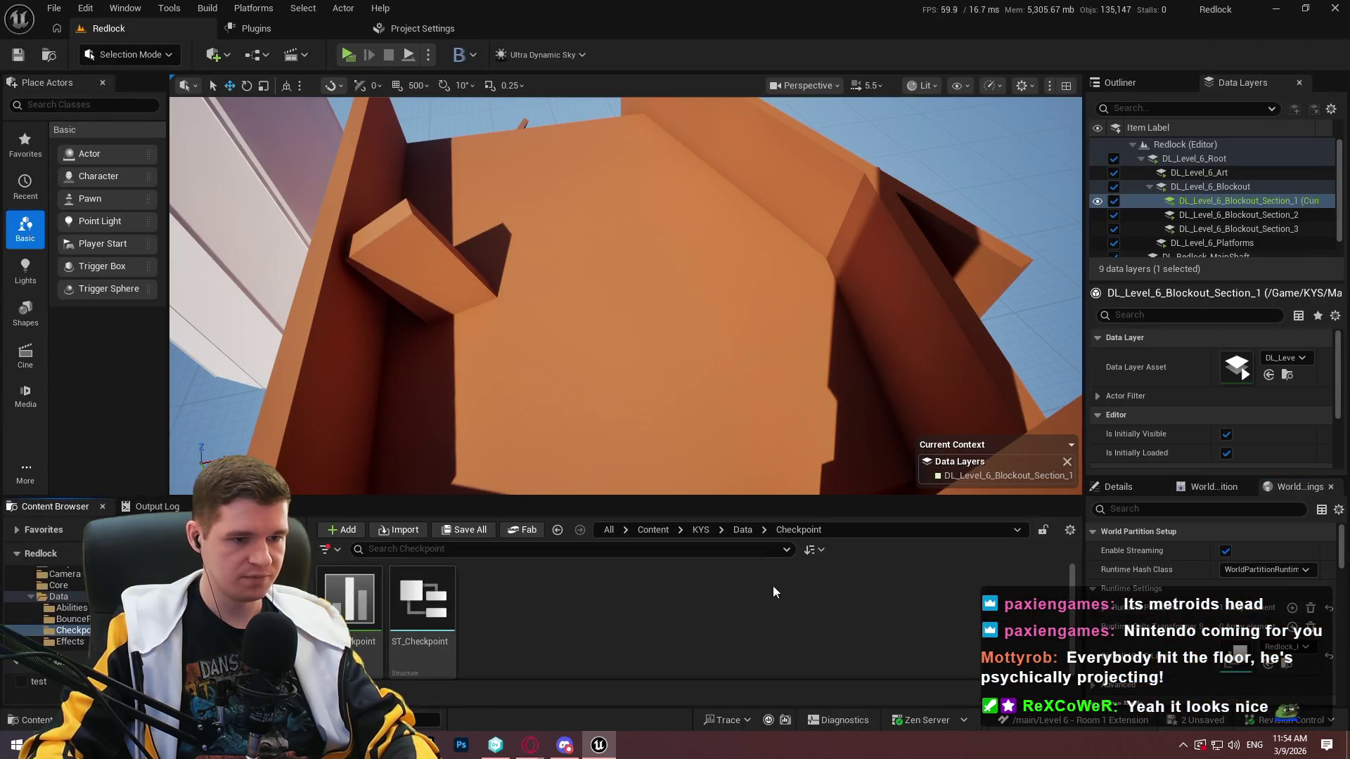
{"action": "left_click", "coordinate": [705, 532]}
{"action": "double_click", "coordinate": [983, 619]}
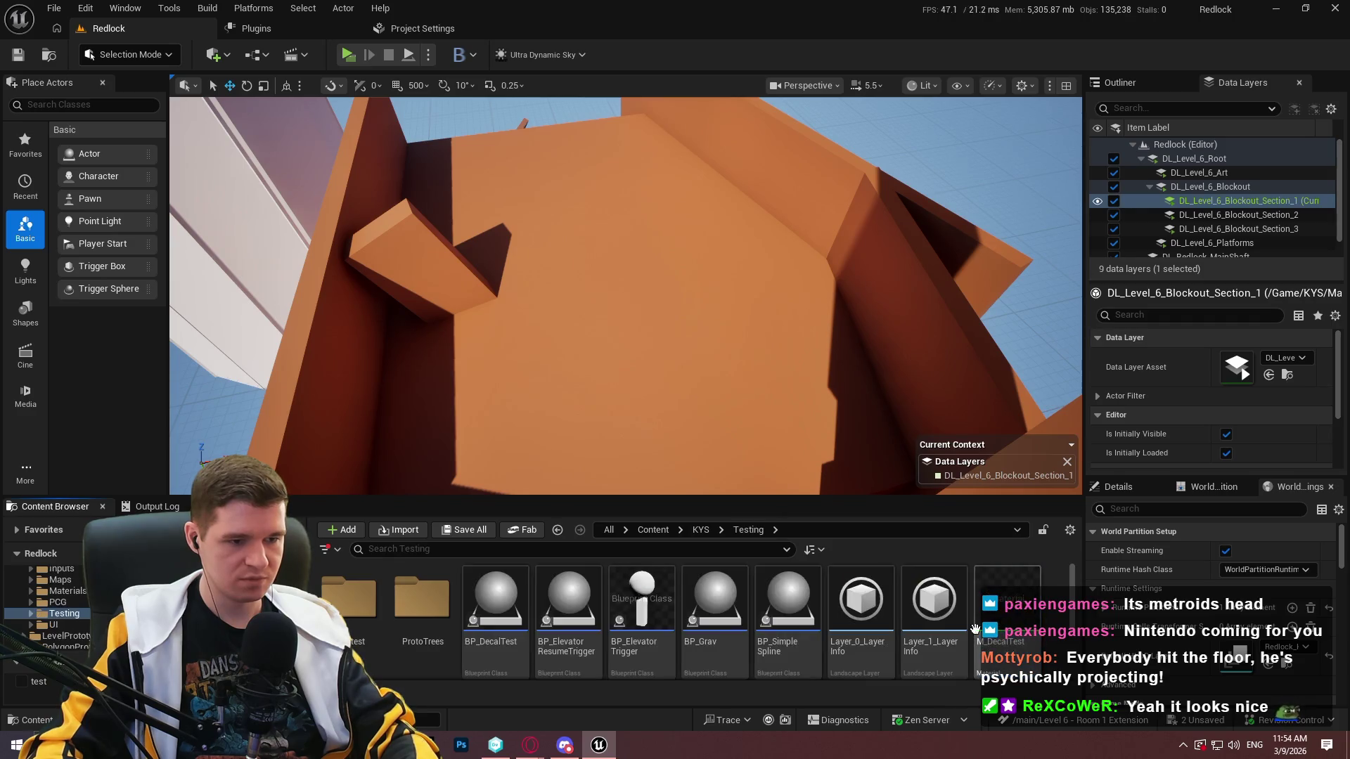
{"action": "left_click", "coordinate": [715, 605]}
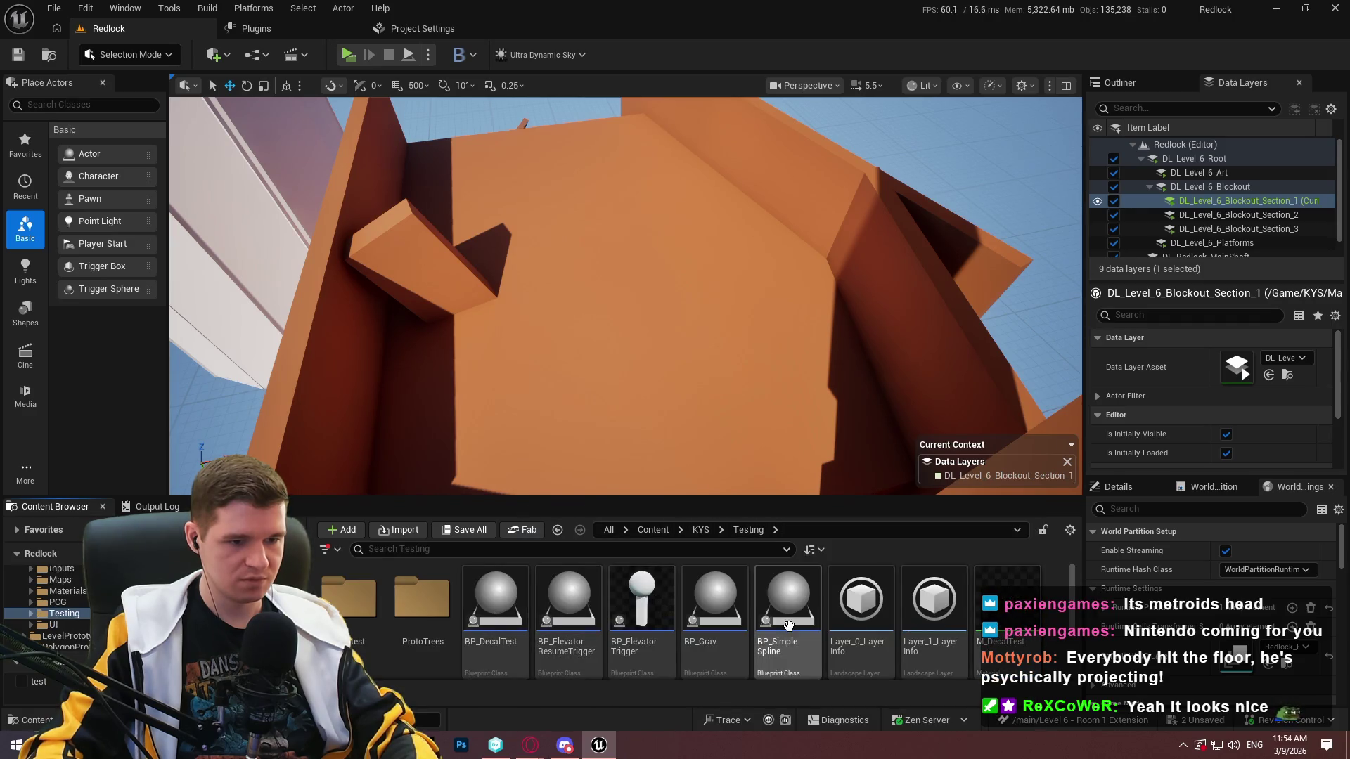
{"action": "key", "text": "F11"}
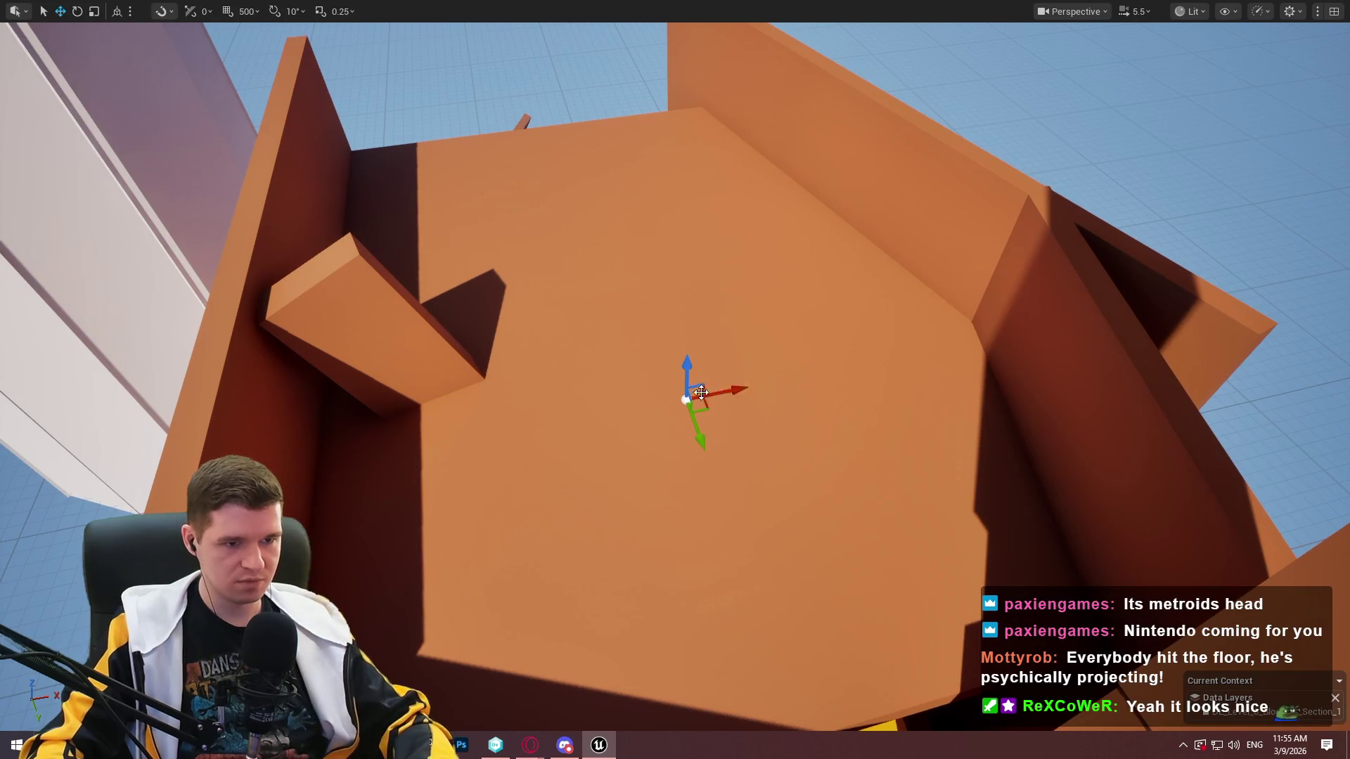
{"action": "scroll", "coordinate": [689, 359], "scroll_direction": "up", "scroll_amount": 10}
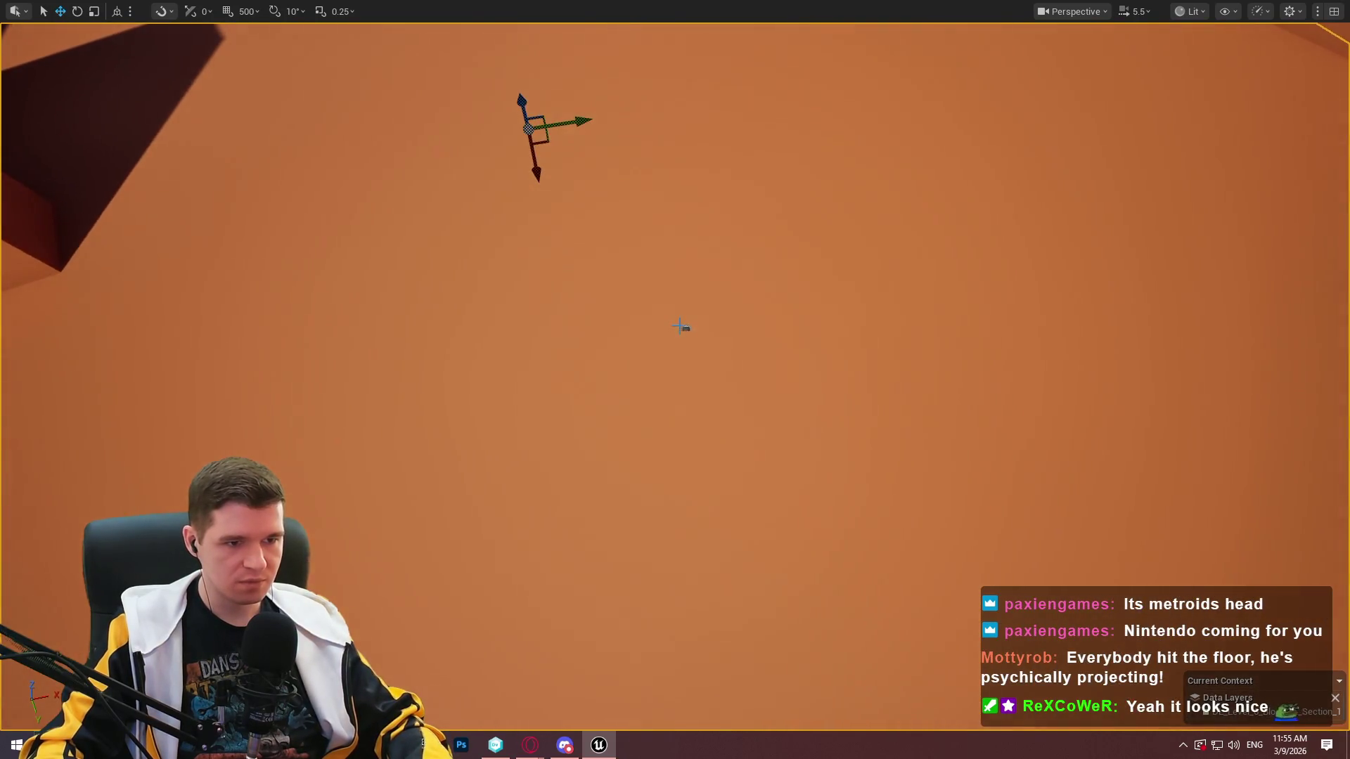
{"action": "left_click", "coordinate": [685, 328]}
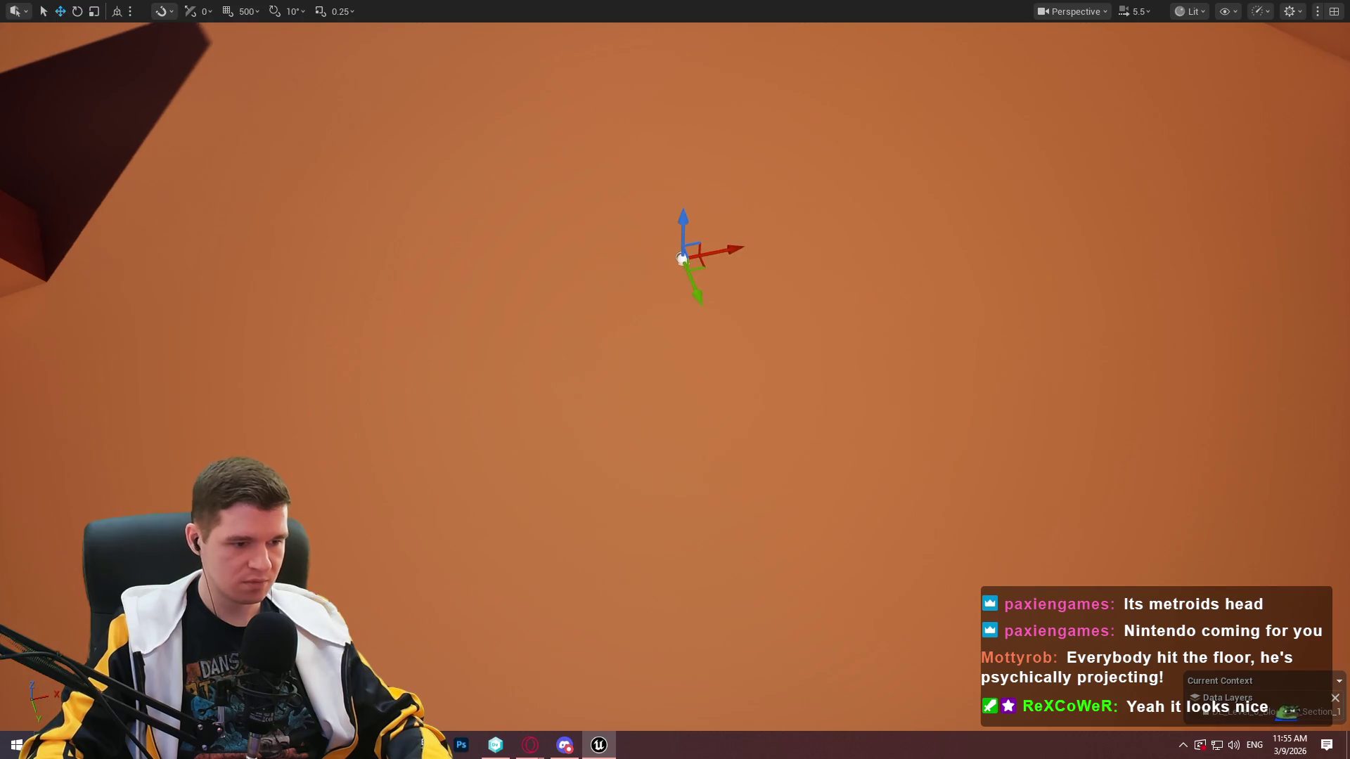
Run console command showflag.Splines 1 and exit fullscreen with F11.
{"action": "key", "text": "grave"}
{"action": "type", "text": "showflag."}
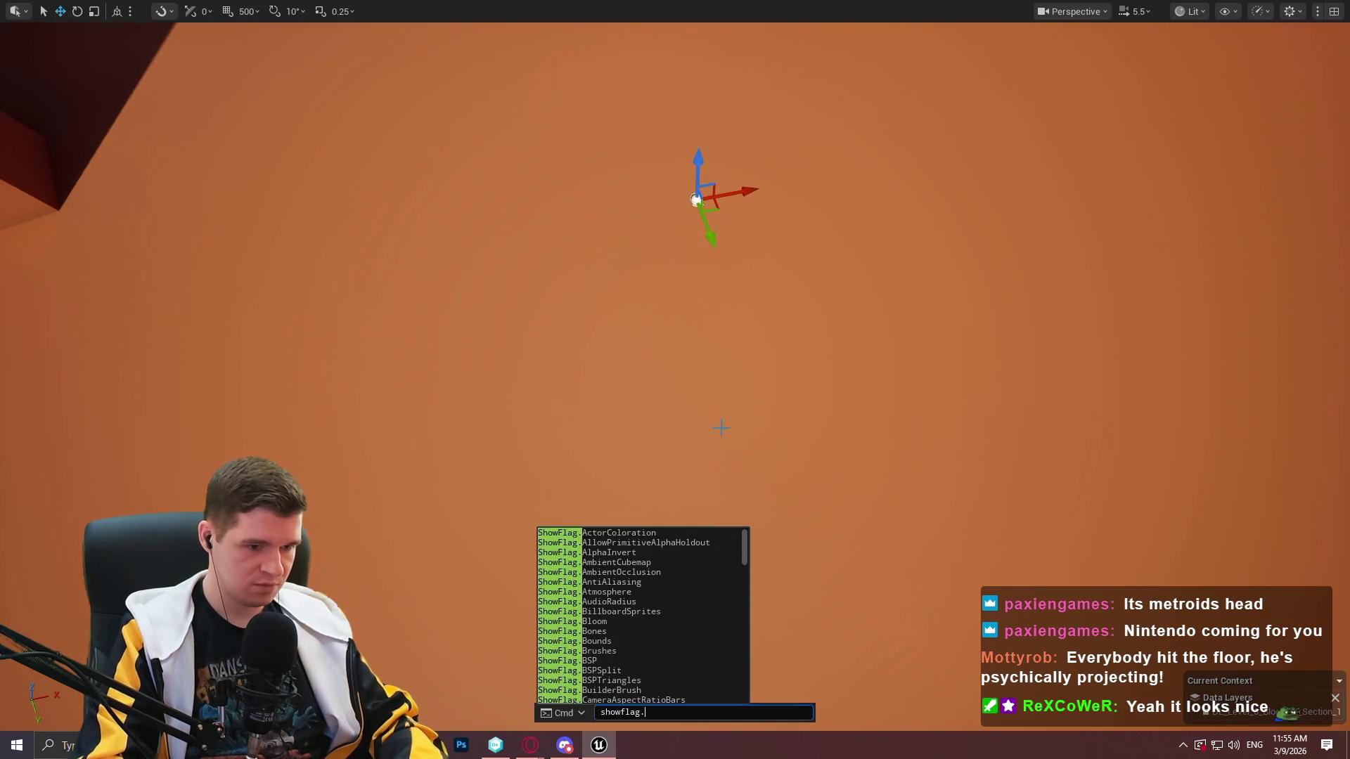
{"action": "type", "text": "Spline"}
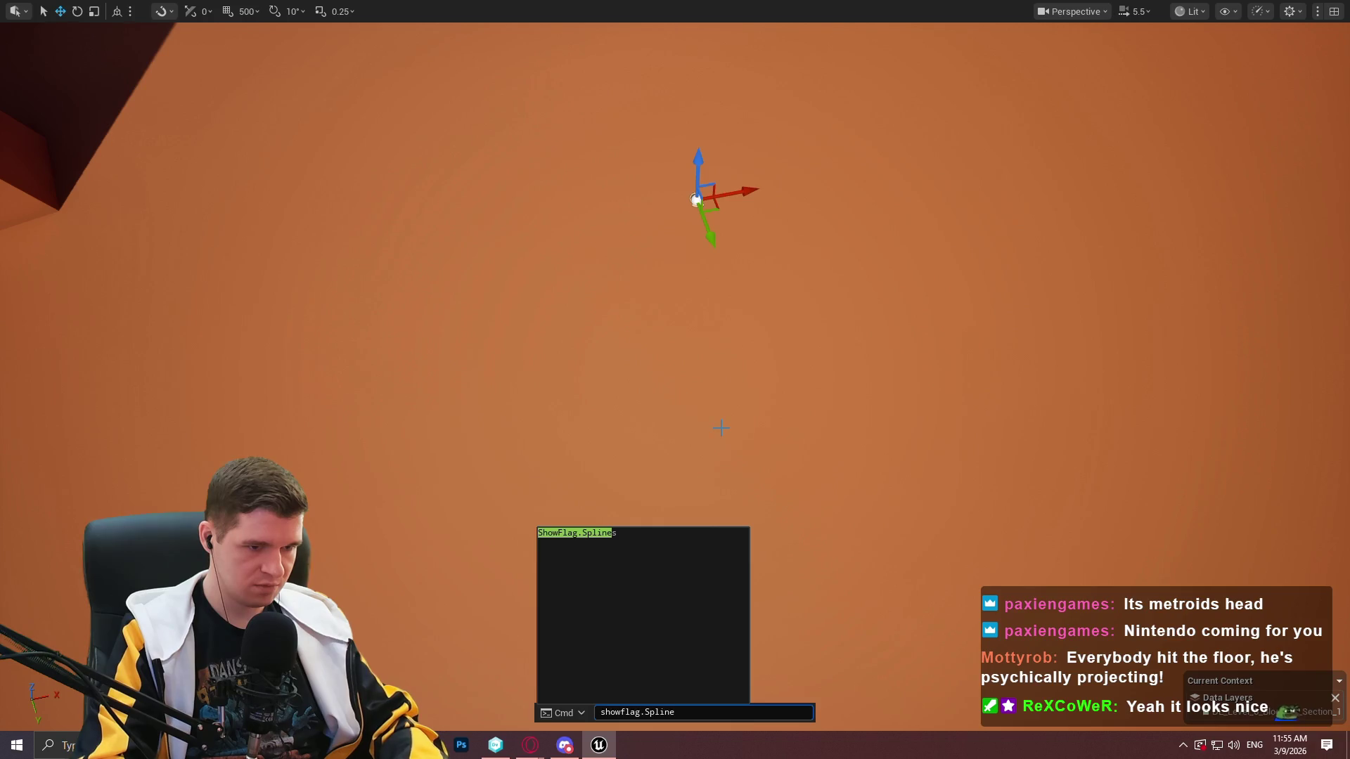
{"action": "type", "text": "s 1"}
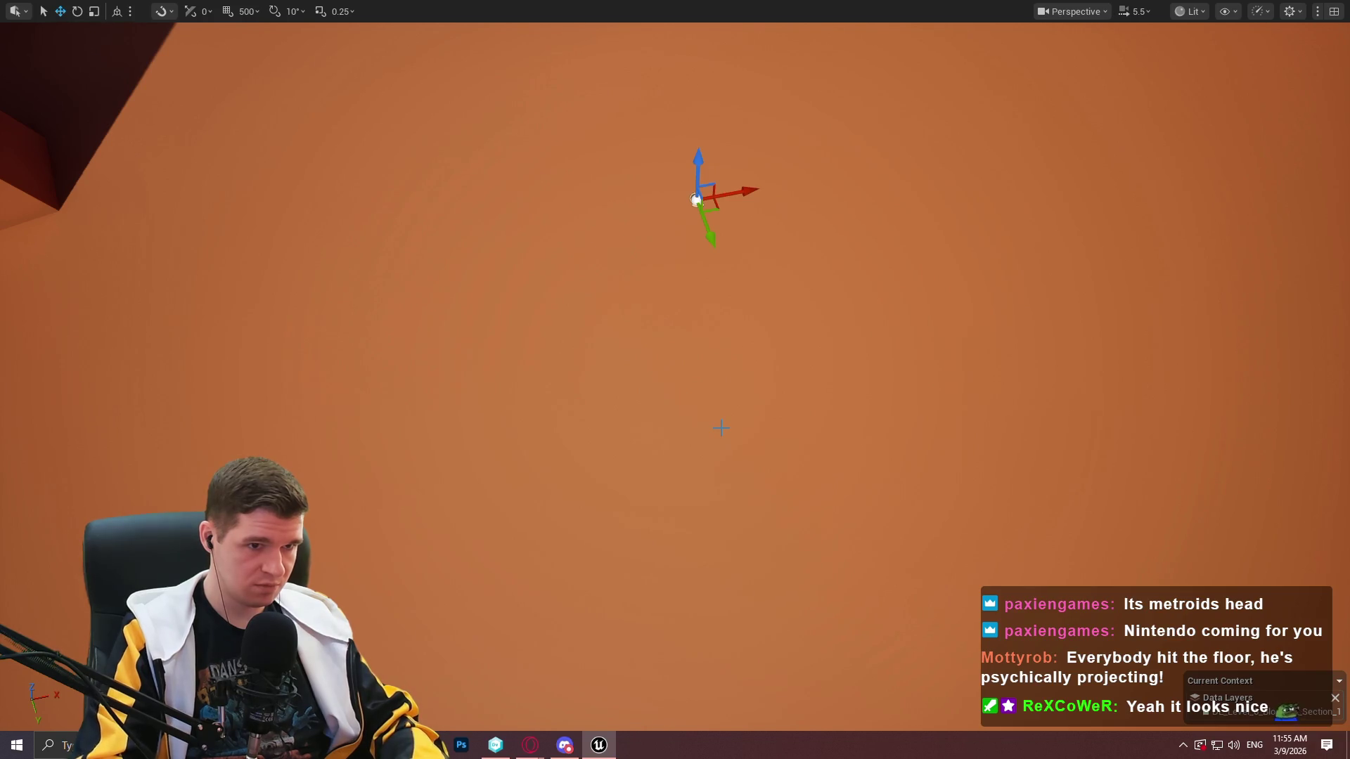
{"action": "key", "text": "grave"}
{"action": "key", "text": "Up"}
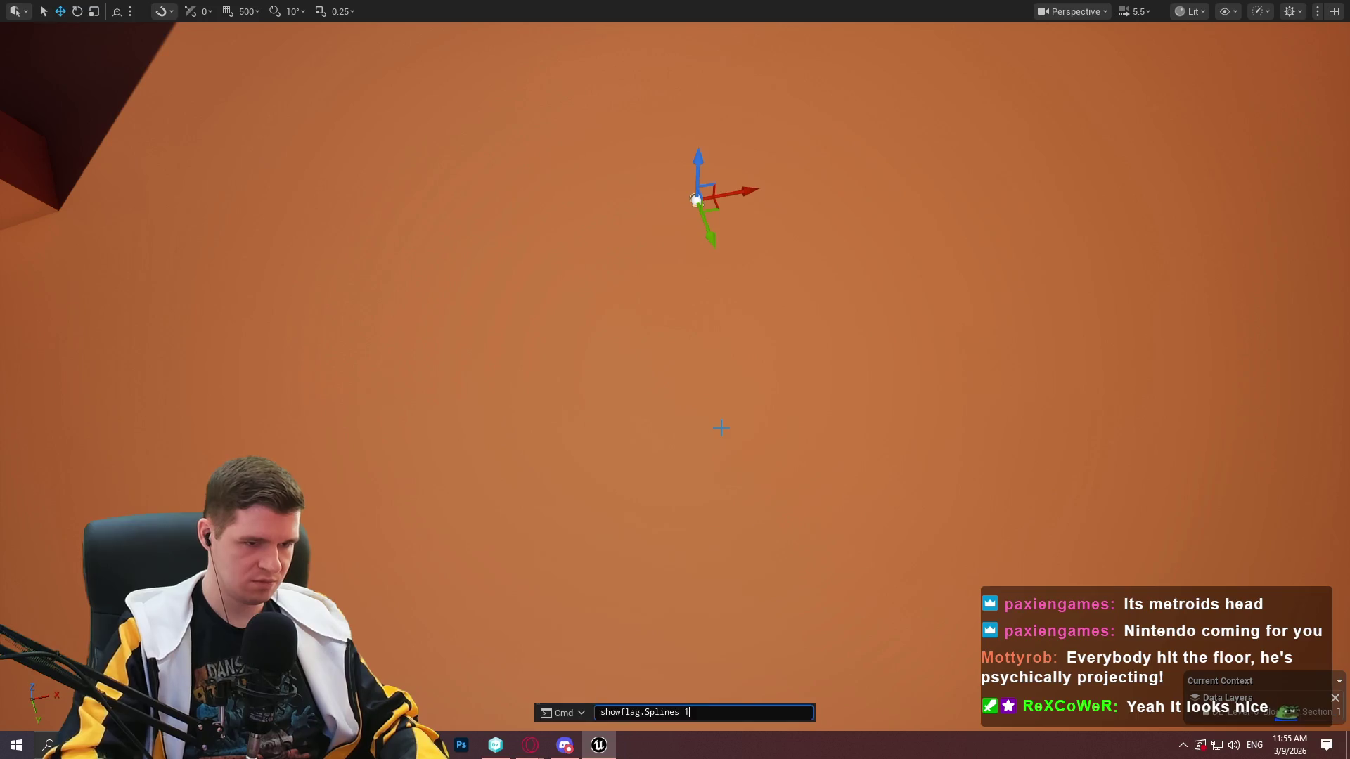
{"action": "key", "text": "Return"}
{"action": "key", "text": "F11"}
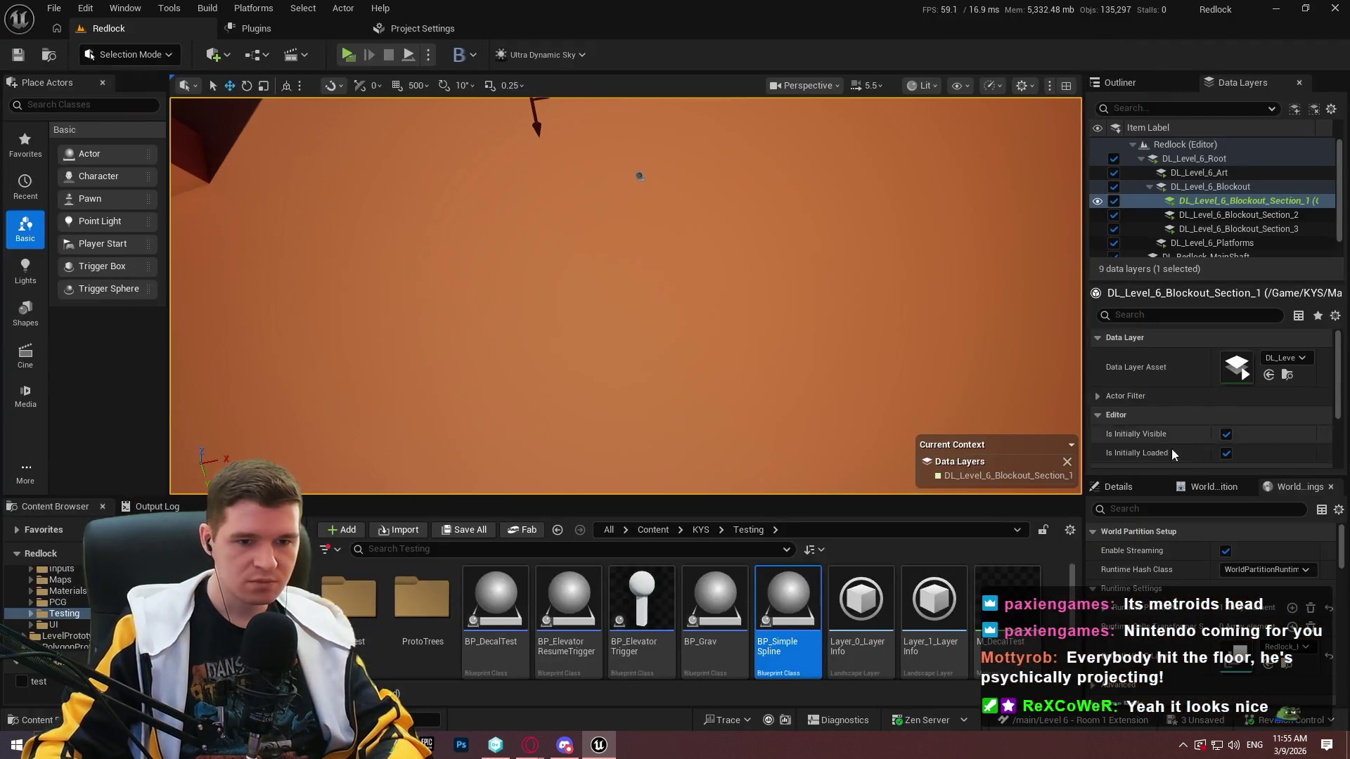
Select the spline actor, show its properties, and focus on it in fullscreen.
{"action": "left_click", "coordinate": [639, 175]}
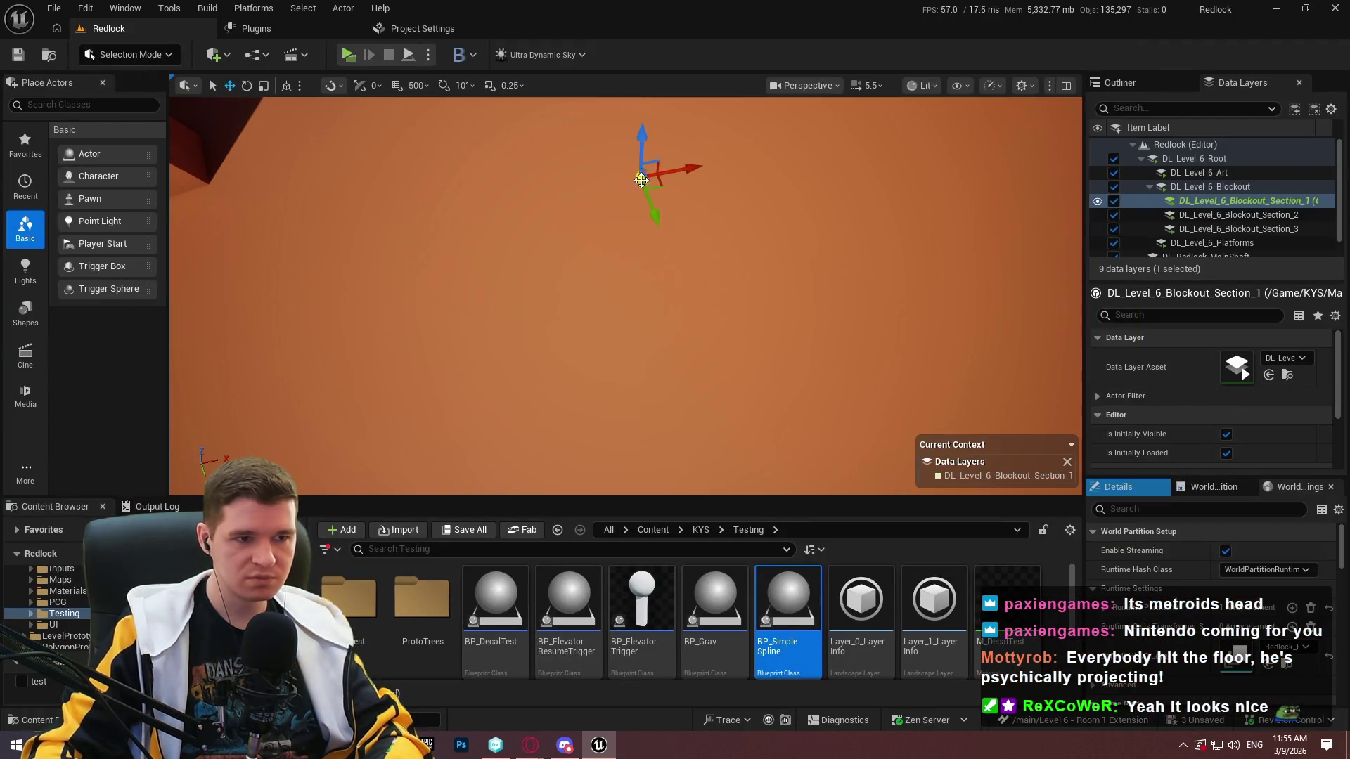
{"action": "scroll", "coordinate": [1167, 556], "scroll_direction": "down", "scroll_amount": 3}
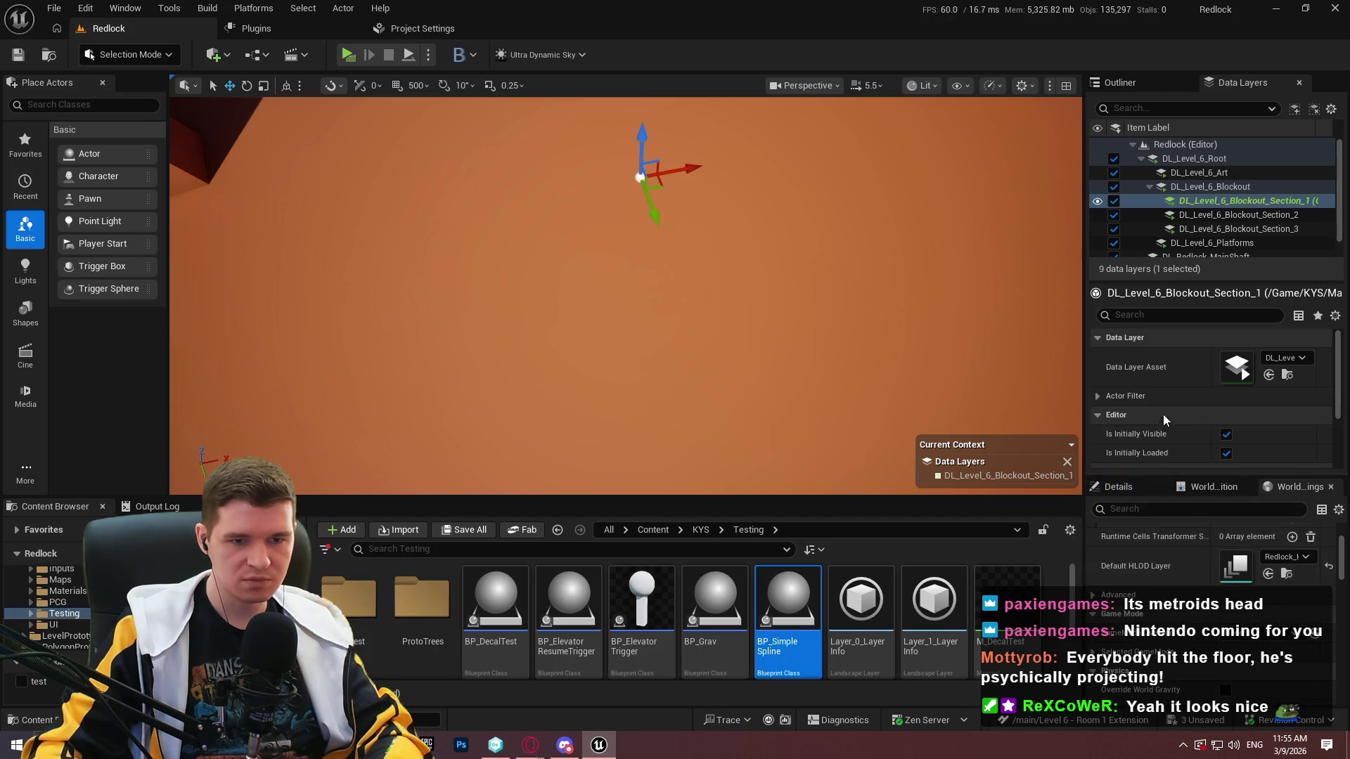
{"action": "left_click", "coordinate": [1136, 485]}
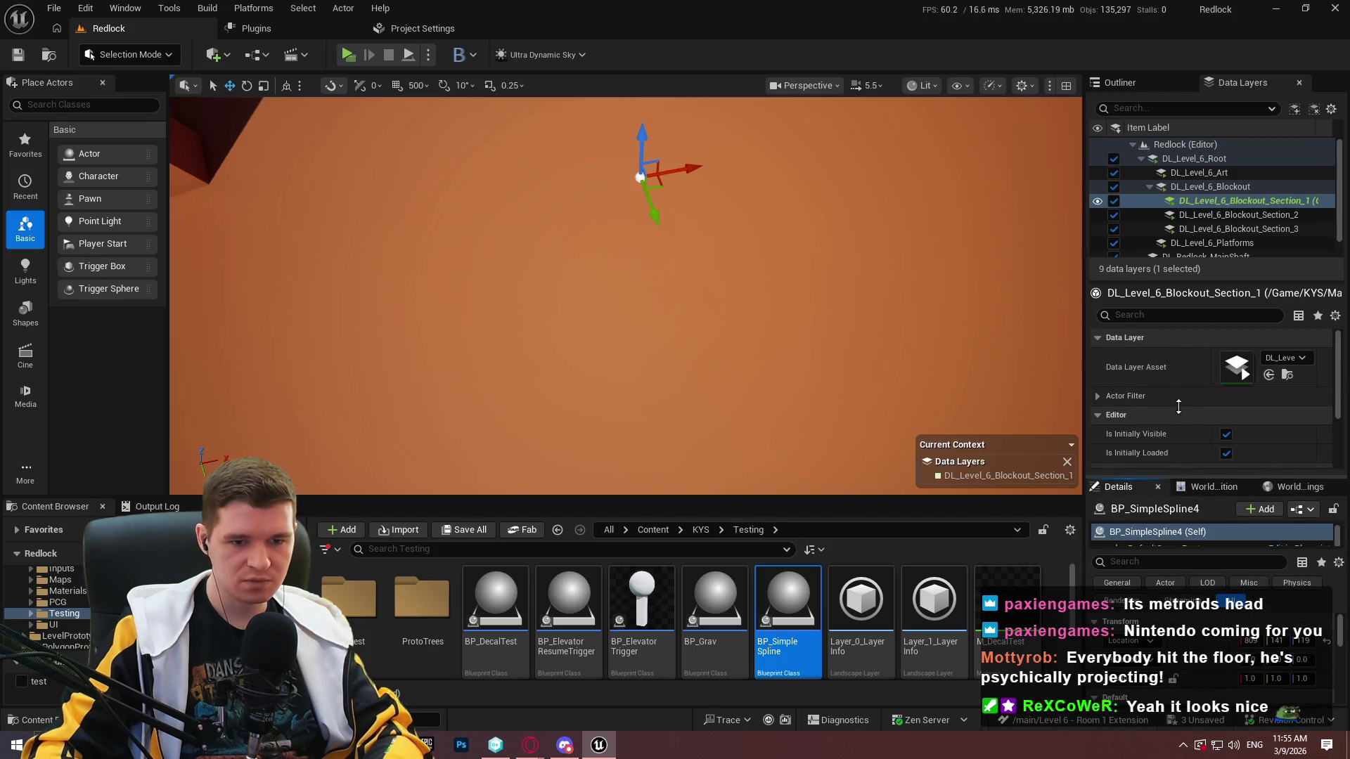
{"action": "left_click_drag", "start_coordinate": [1179, 407], "coordinate": [1178, 391]}
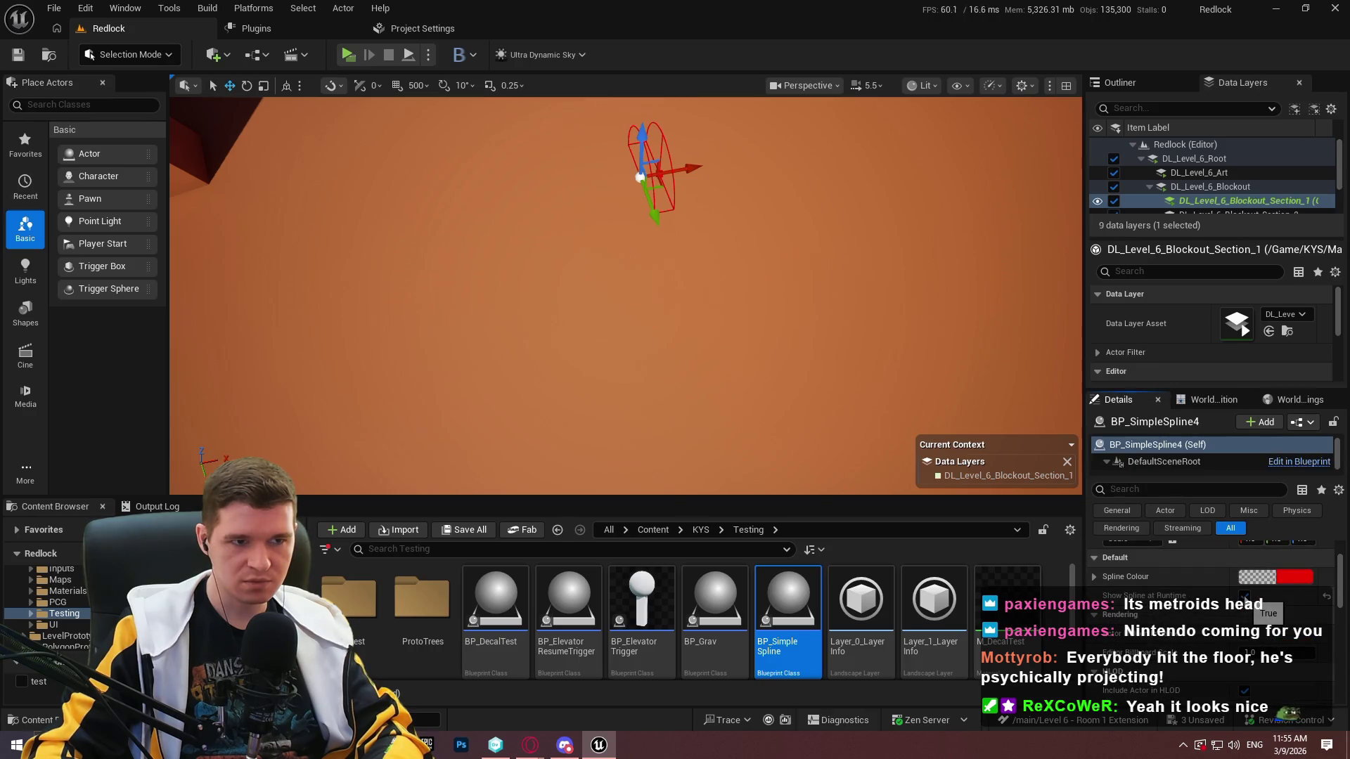
{"action": "key", "text": "a"}
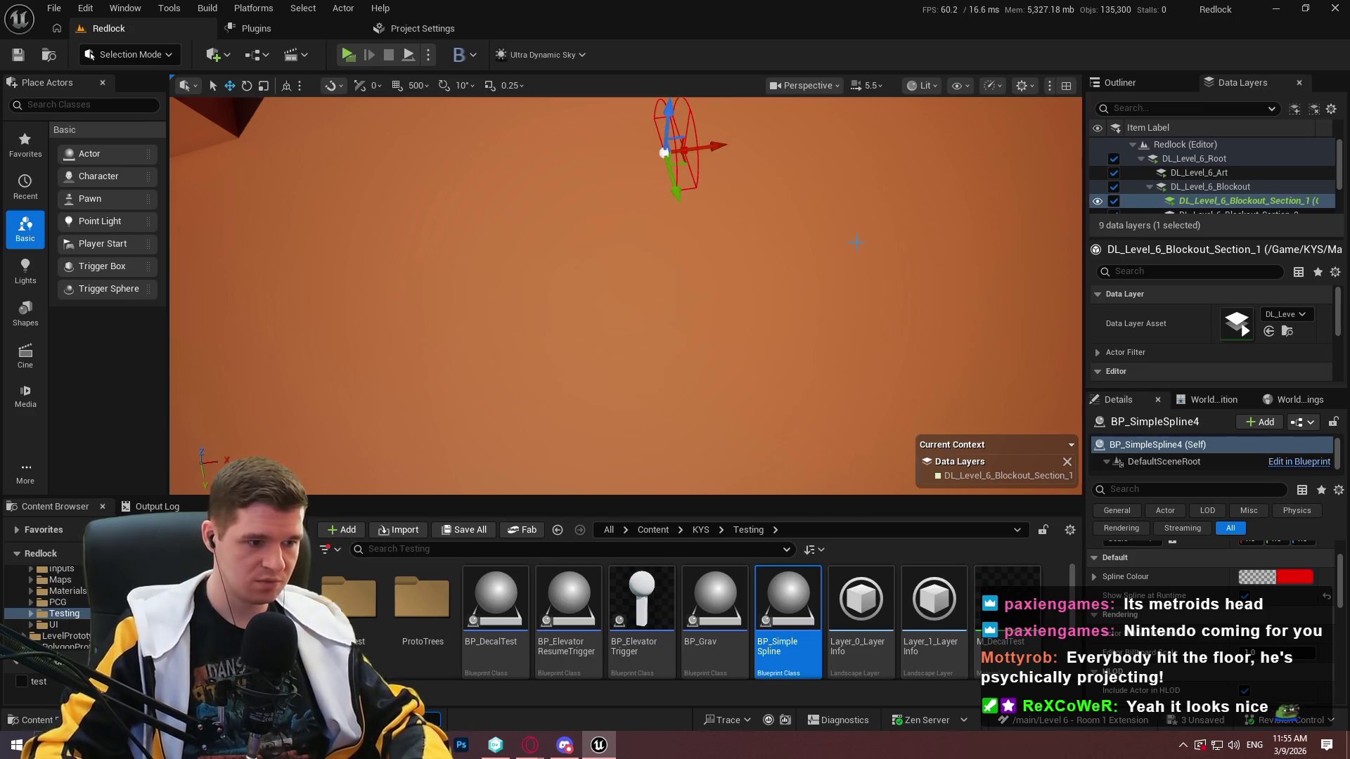
{"action": "key", "text": "F11"}
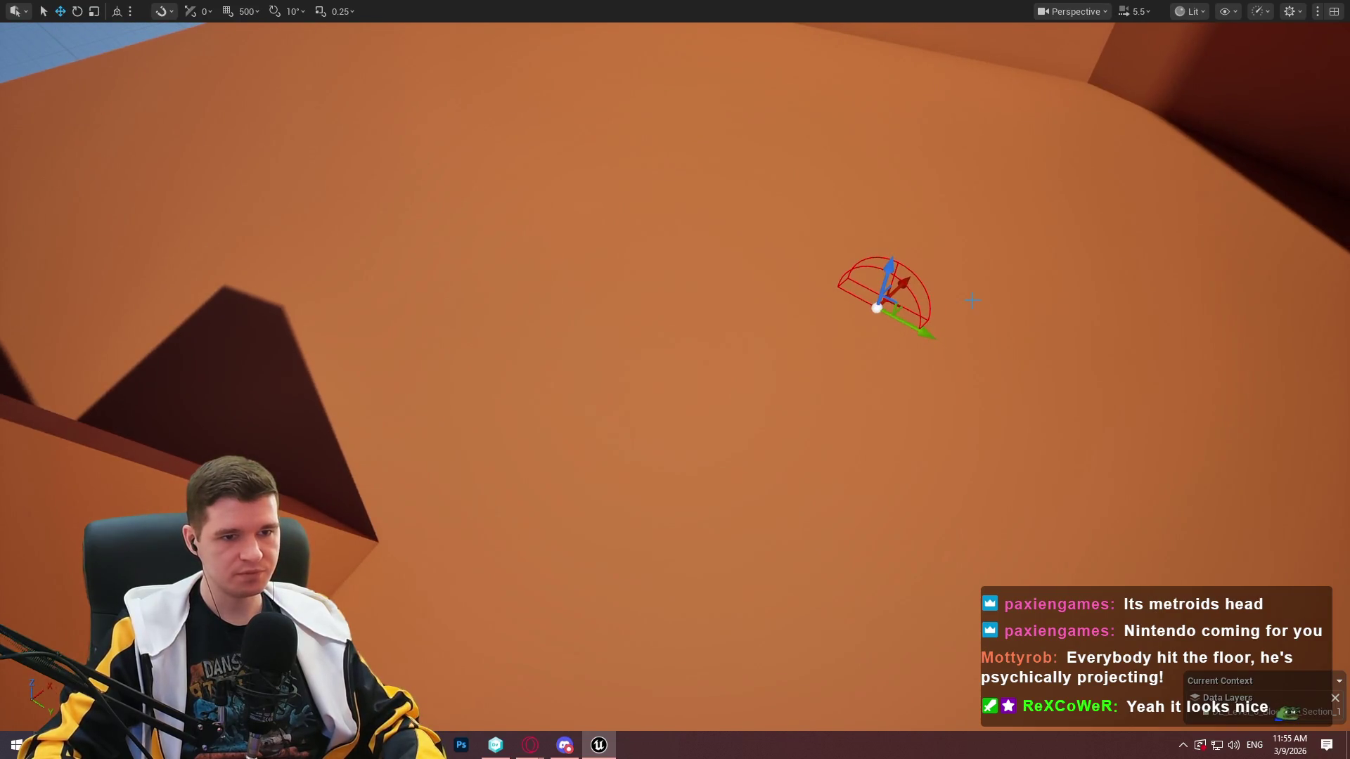
{"action": "left_click", "coordinate": [853, 304]}
{"action": "left_click", "coordinate": [807, 356]}
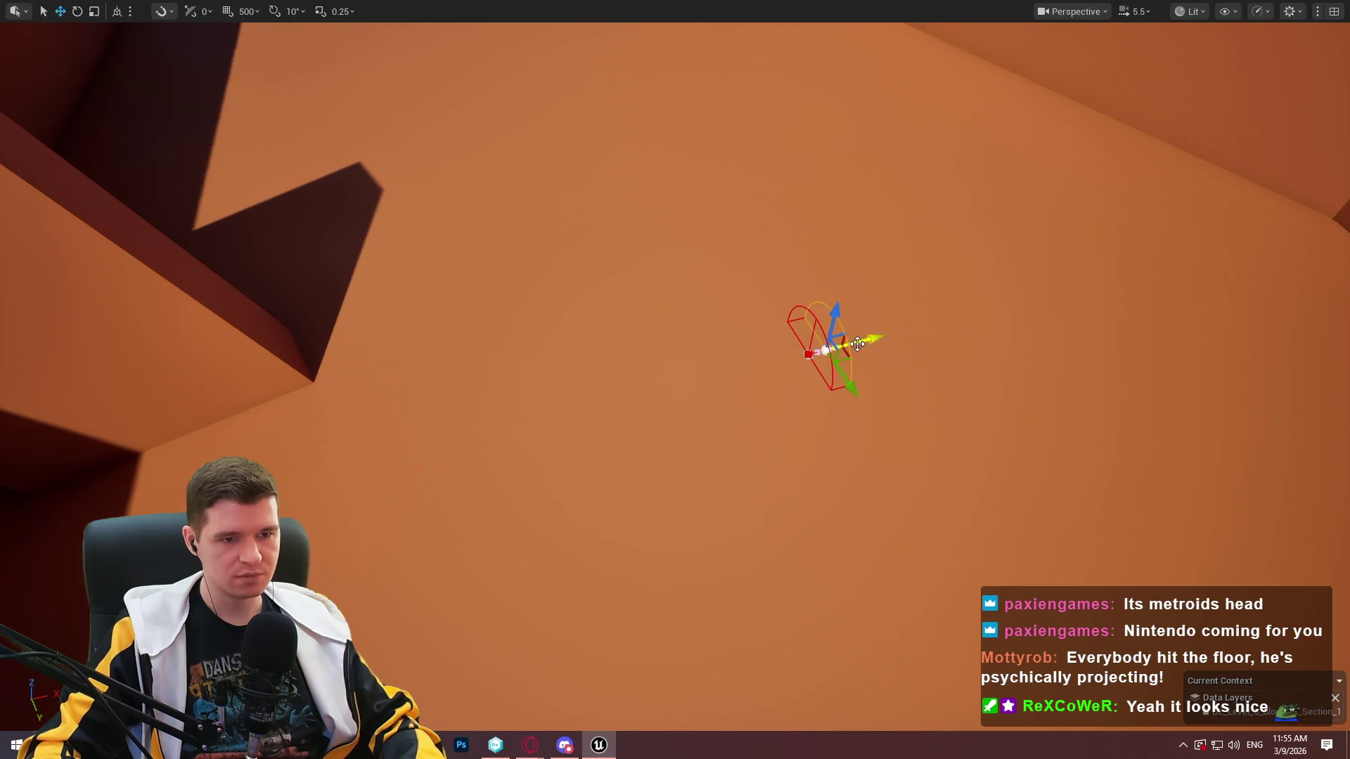
Swing the spline end toward the front and move the spline toward the back wall.
{"action": "left_click_drag", "start_coordinate": [747, 296], "coordinate": [747, 296]}
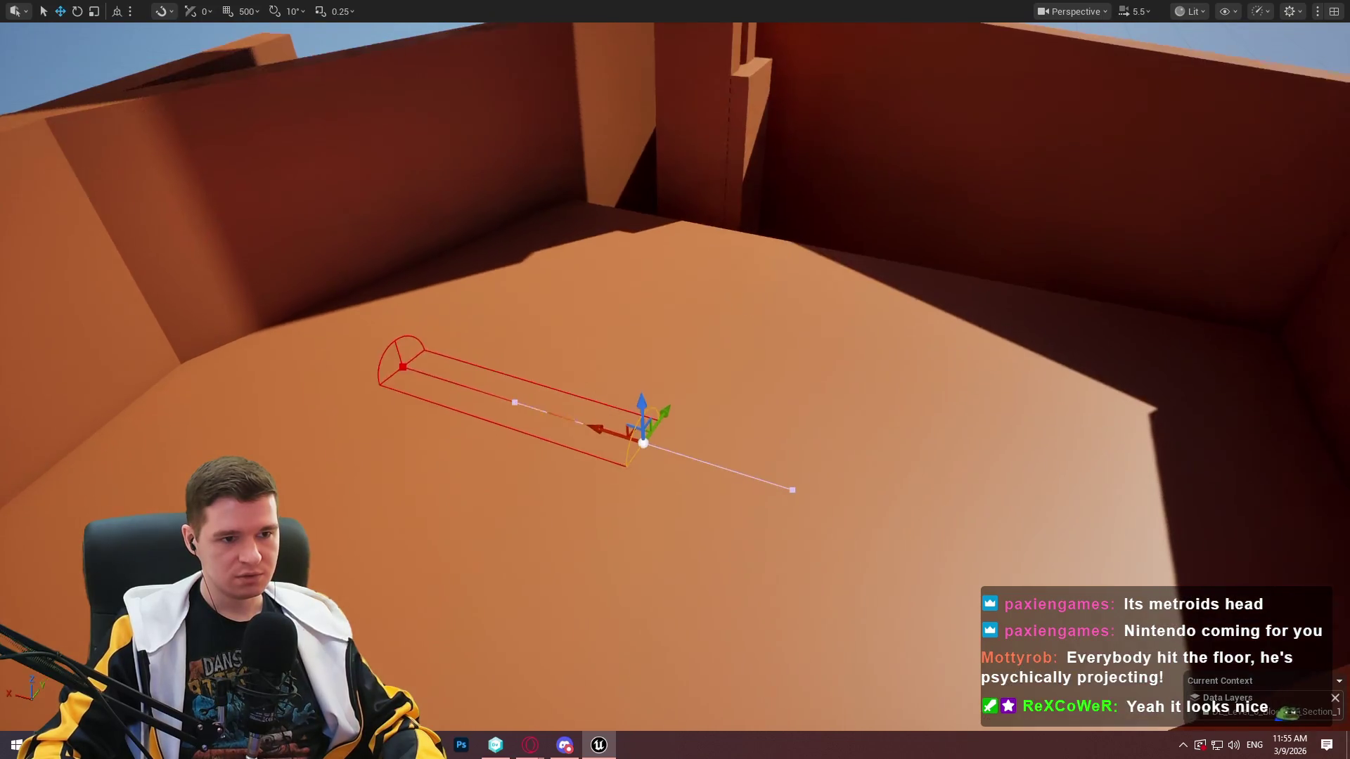
{"action": "left_click_drag", "start_coordinate": [653, 493], "coordinate": [653, 493]}
{"action": "key", "text": "ctrl+z"}
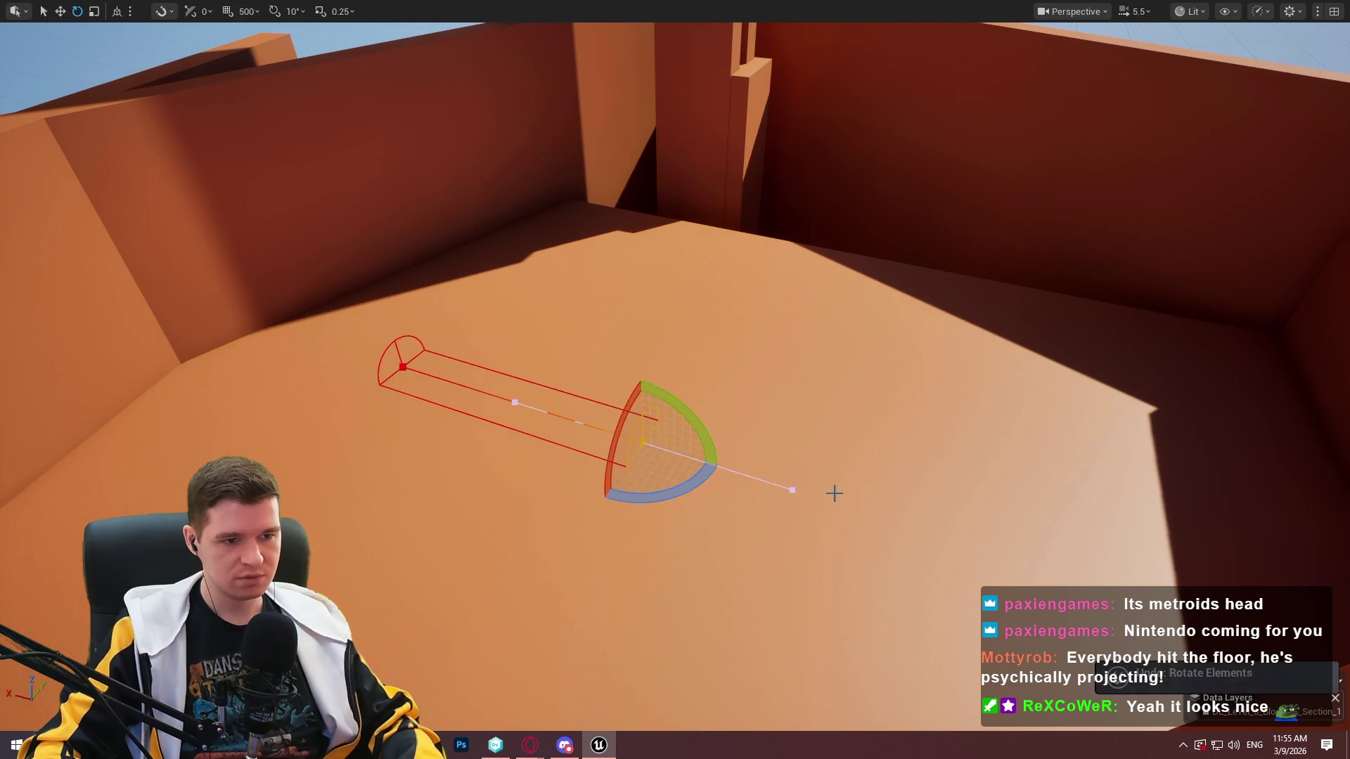
{"action": "left_click", "coordinate": [684, 431]}
{"action": "left_click", "coordinate": [645, 442]}
{"action": "mouse_move", "coordinate": [663, 495]}
{"action": "left_mouse_down"}
{"action": "mouse_move", "coordinate": [576, 512]}
{"action": "mouse_move", "coordinate": [597, 525]}
{"action": "left_mouse_up"}
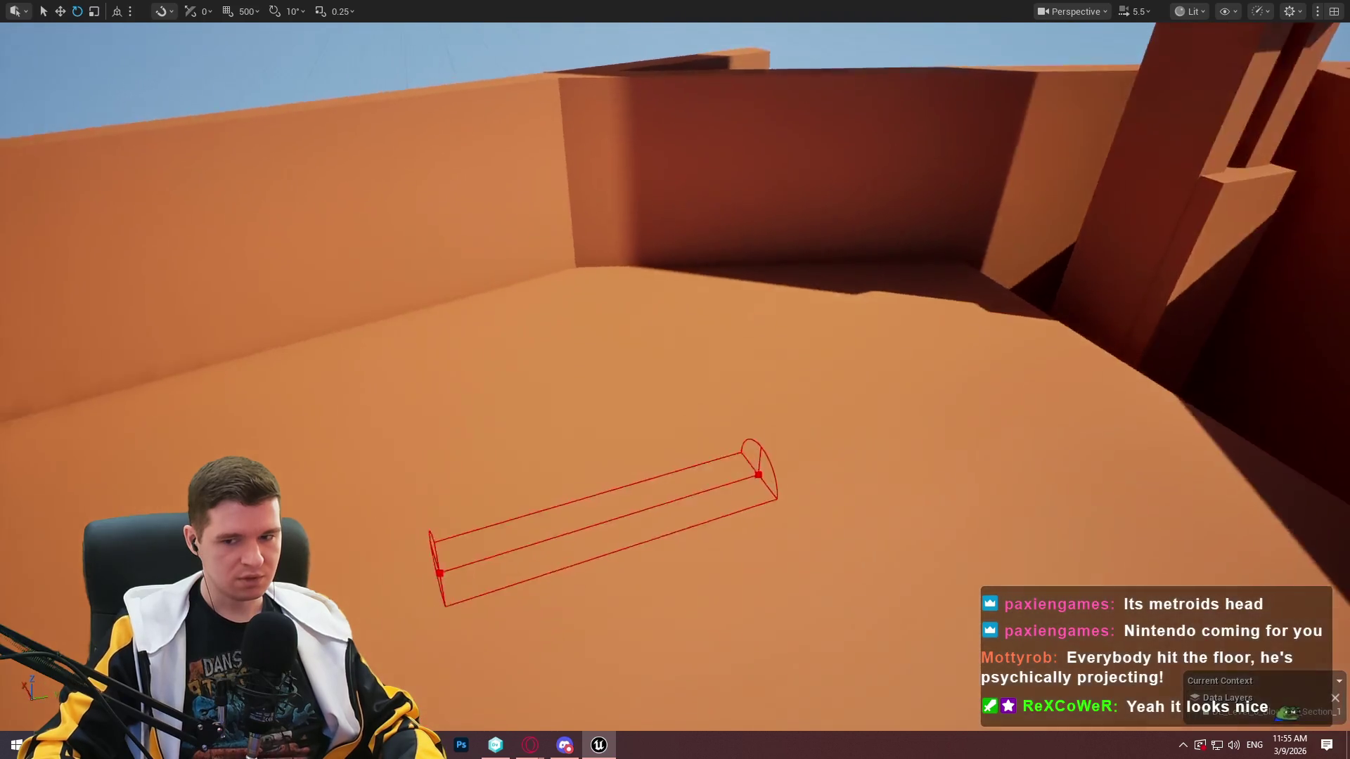
{"action": "key", "text": "w"}
{"action": "left_click_drag", "start_coordinate": [685, 459], "coordinate": [1067, 350]}
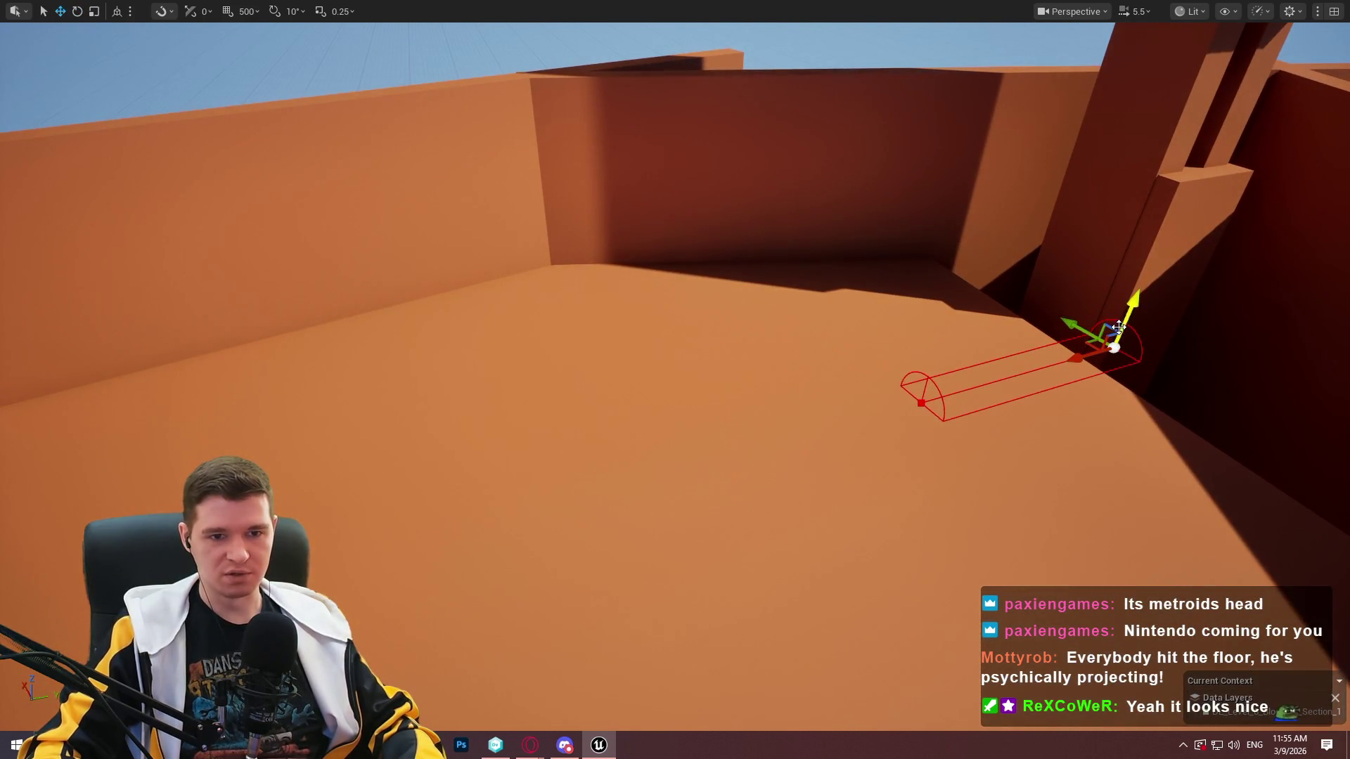
Lower the spline onto the ledge between pillars, then recall showflag.Splines 0 in the console.
{"action": "key", "text": "f"}
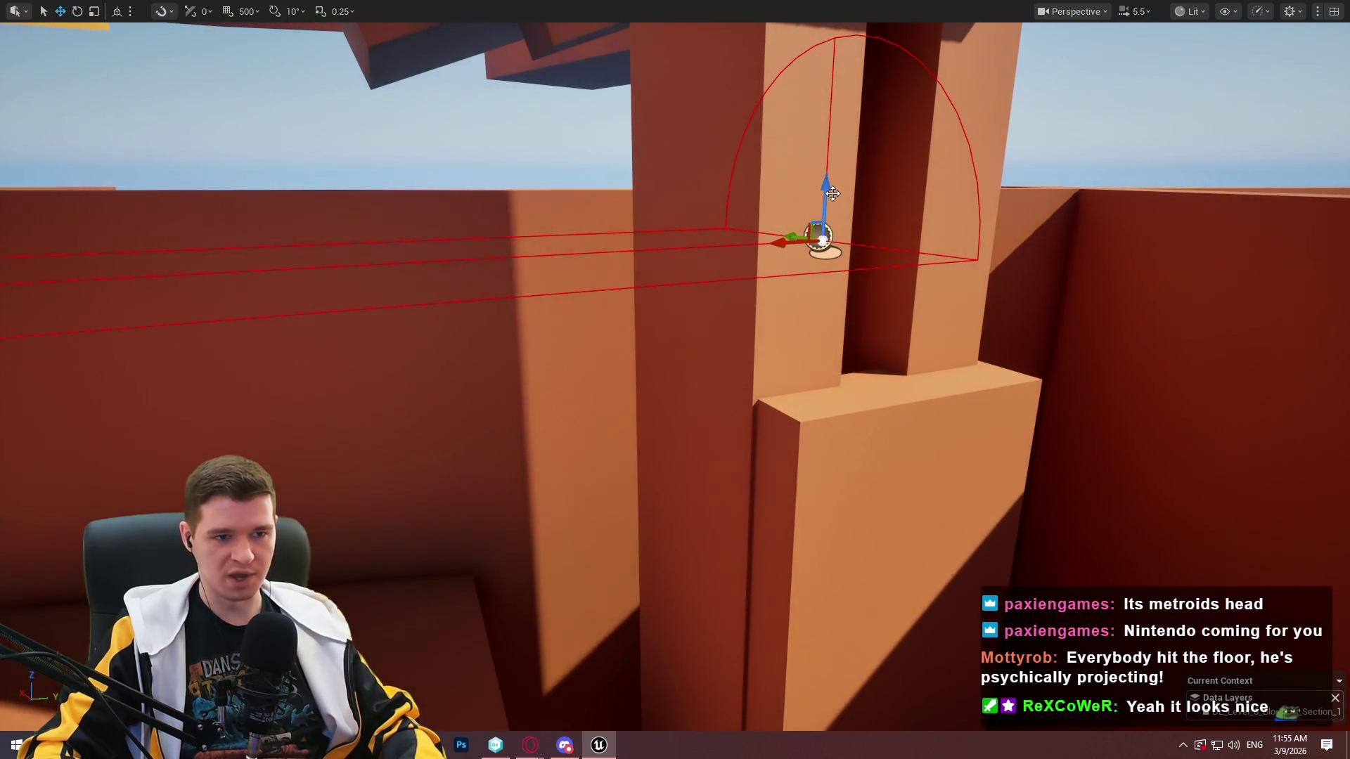
{"action": "left_click_drag", "start_coordinate": [833, 193], "coordinate": [833, 351]}
{"action": "mouse_move", "coordinate": [808, 399]}
{"action": "left_mouse_down"}
{"action": "mouse_move", "coordinate": [932, 304]}
{"action": "mouse_move", "coordinate": [925, 280]}
{"action": "mouse_move", "coordinate": [897, 271]}
{"action": "mouse_move", "coordinate": [903, 320]}
{"action": "left_mouse_up"}
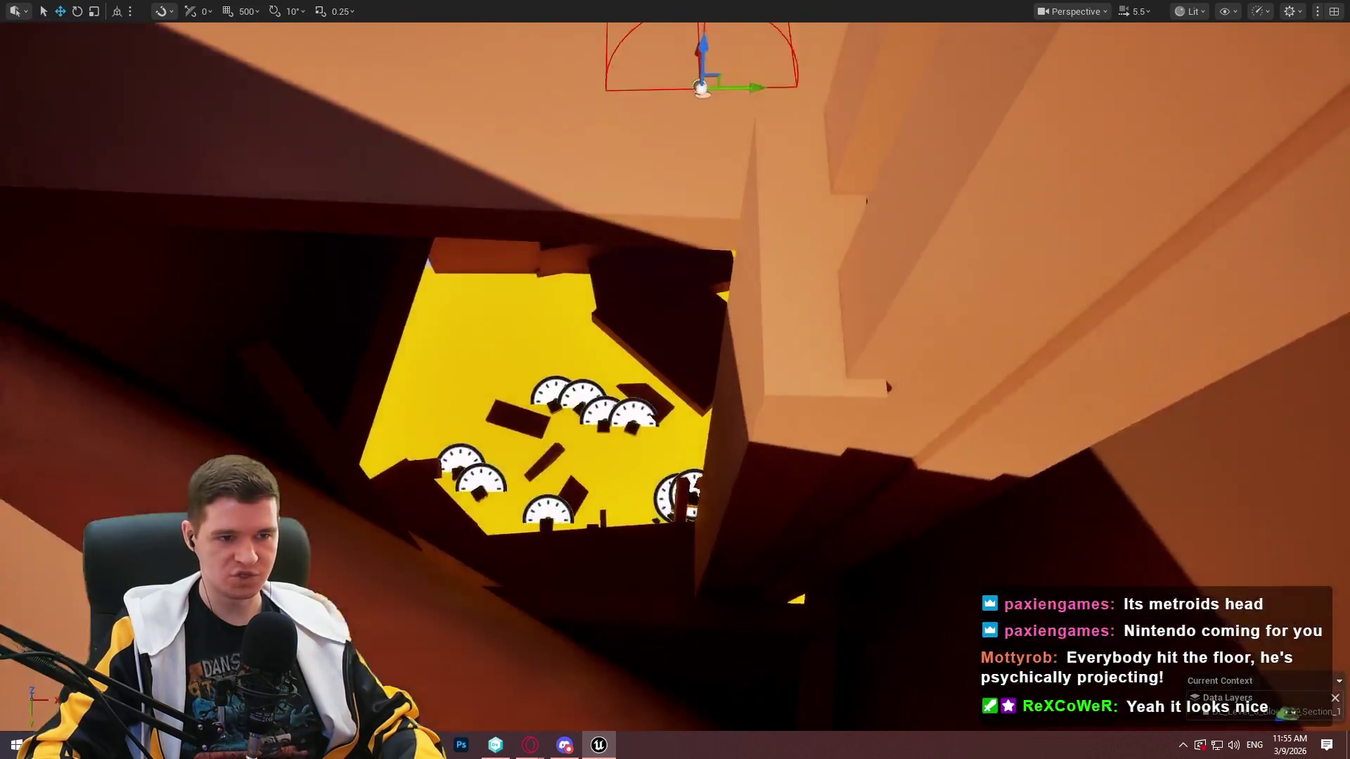
{"action": "key", "text": "f"}
{"action": "mouse_move", "coordinate": [675, 379]}
{"action": "left_mouse_down"}
{"action": "mouse_move", "coordinate": [774, 337]}
{"action": "mouse_move", "coordinate": [752, 348]}
{"action": "left_mouse_up"}
{"action": "key", "text": "grave"}
{"action": "key", "text": "Up"}
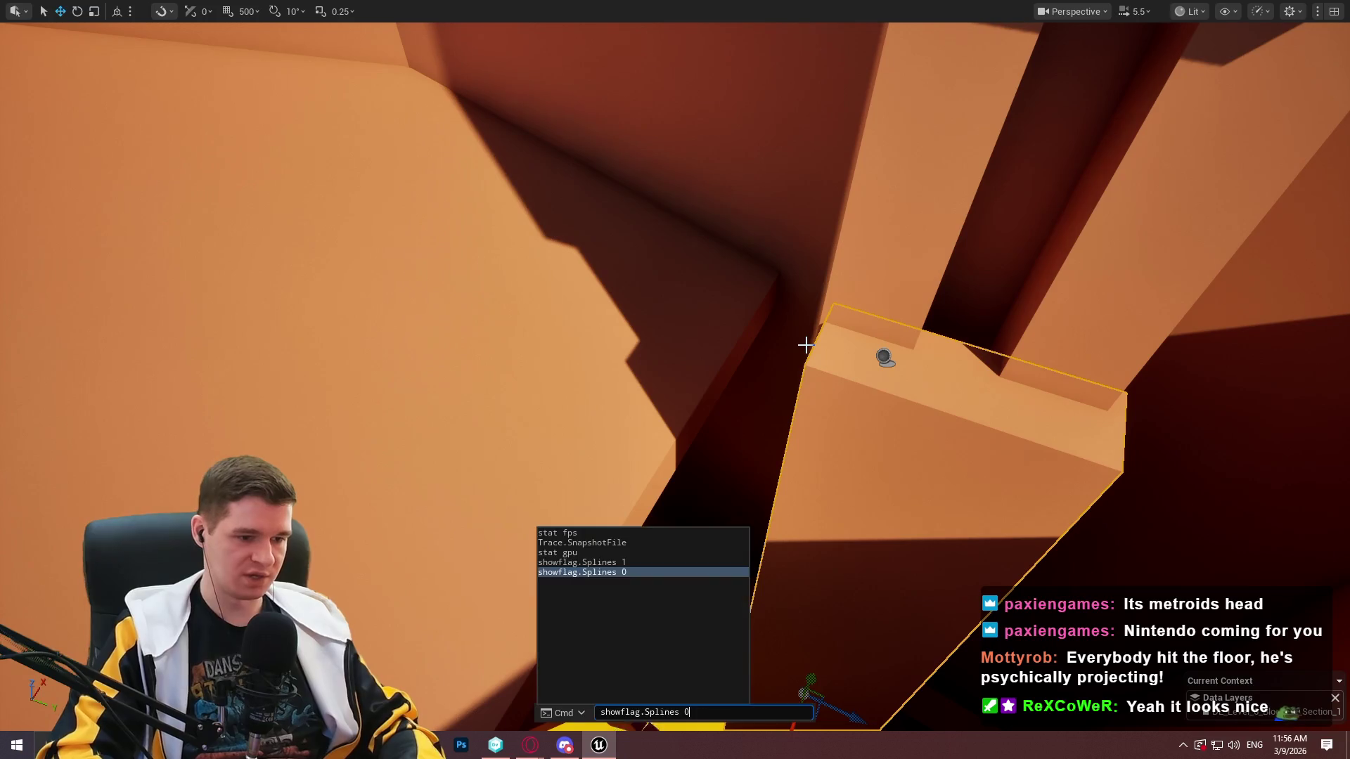
Run showflag.Splines 0, rotate the slab about 170 degrees, shrink it, and exit fullscreen.
{"action": "key", "text": "Return"}
{"action": "mouse_move", "coordinate": [698, 81]}
{"action": "left_mouse_down"}
{"action": "mouse_move", "coordinate": [801, 281]}
{"action": "mouse_move", "coordinate": [869, 376]}
{"action": "mouse_move", "coordinate": [809, 323]}
{"action": "mouse_move", "coordinate": [464, 301]}
{"action": "mouse_move", "coordinate": [647, 471]}
{"action": "mouse_move", "coordinate": [708, 274]}
{"action": "left_mouse_up"}
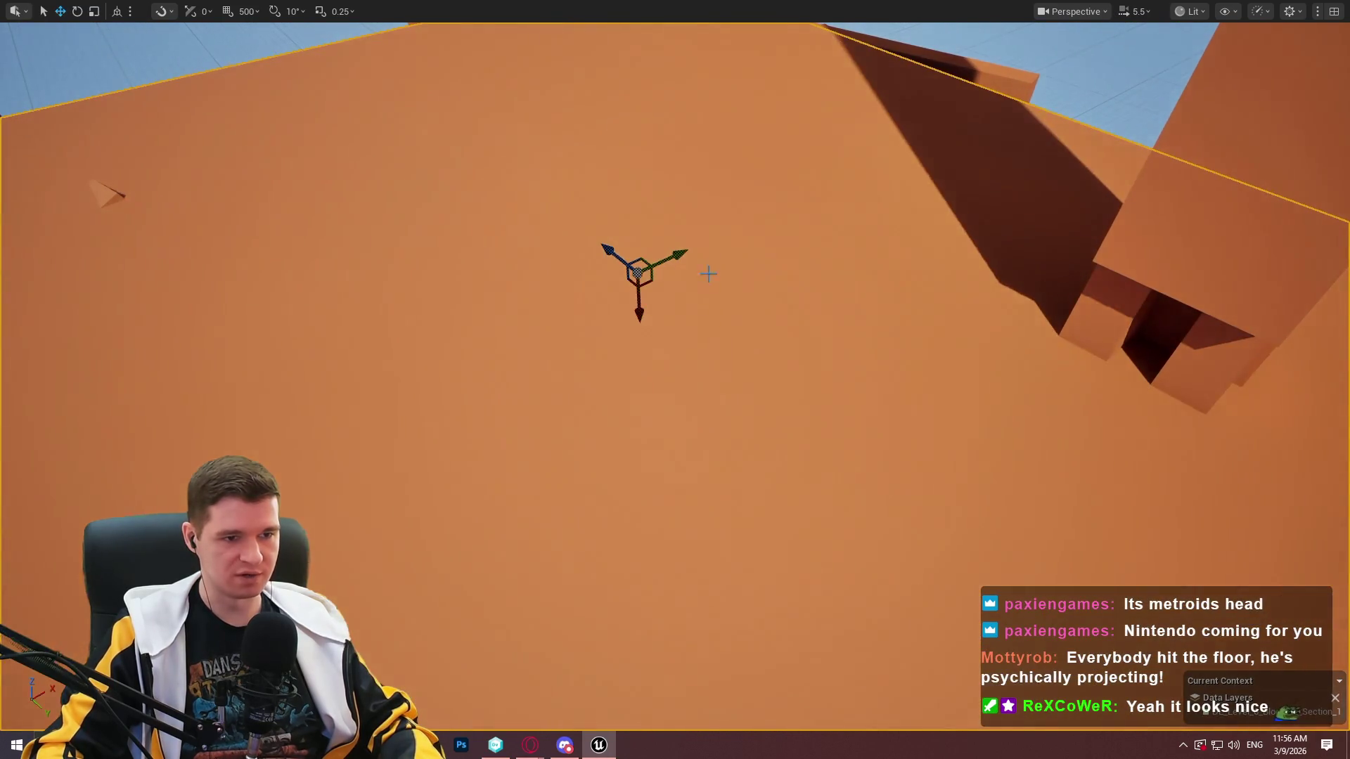
{"action": "mouse_move", "coordinate": [647, 206]}
{"action": "left_mouse_down"}
{"action": "mouse_move", "coordinate": [598, 290]}
{"action": "mouse_move", "coordinate": [696, 311]}
{"action": "mouse_move", "coordinate": [624, 193]}
{"action": "mouse_move", "coordinate": [945, 289]}
{"action": "left_mouse_up"}
{"action": "mouse_move", "coordinate": [668, 260]}
{"action": "left_mouse_down"}
{"action": "mouse_move", "coordinate": [729, 263]}
{"action": "mouse_move", "coordinate": [904, 344]}
{"action": "mouse_move", "coordinate": [914, 358]}
{"action": "mouse_move", "coordinate": [900, 437]}
{"action": "mouse_move", "coordinate": [919, 401]}
{"action": "mouse_move", "coordinate": [551, 313]}
{"action": "mouse_move", "coordinate": [594, 332]}
{"action": "left_mouse_up"}
{"action": "key", "text": "w"}
{"action": "key", "text": "r"}
{"action": "key", "text": "w"}
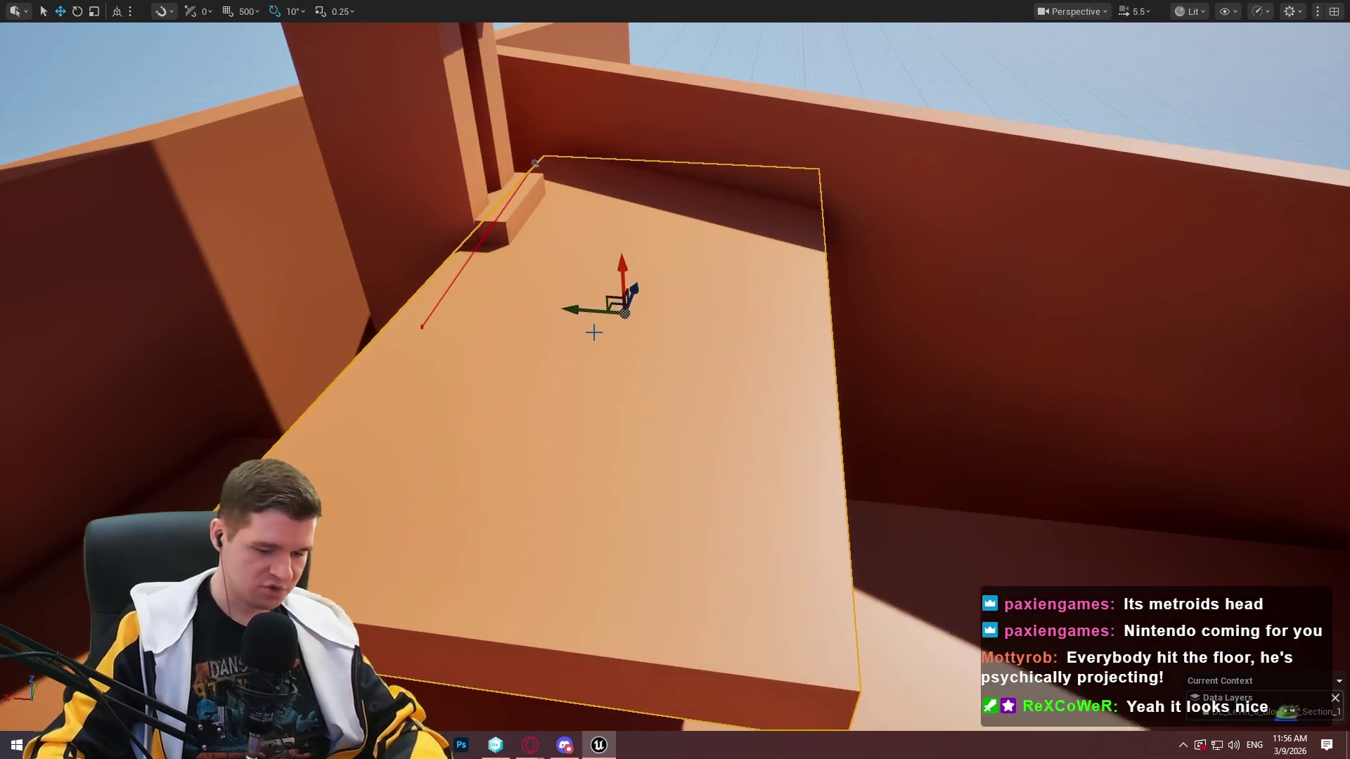
{"action": "key", "text": "F11"}
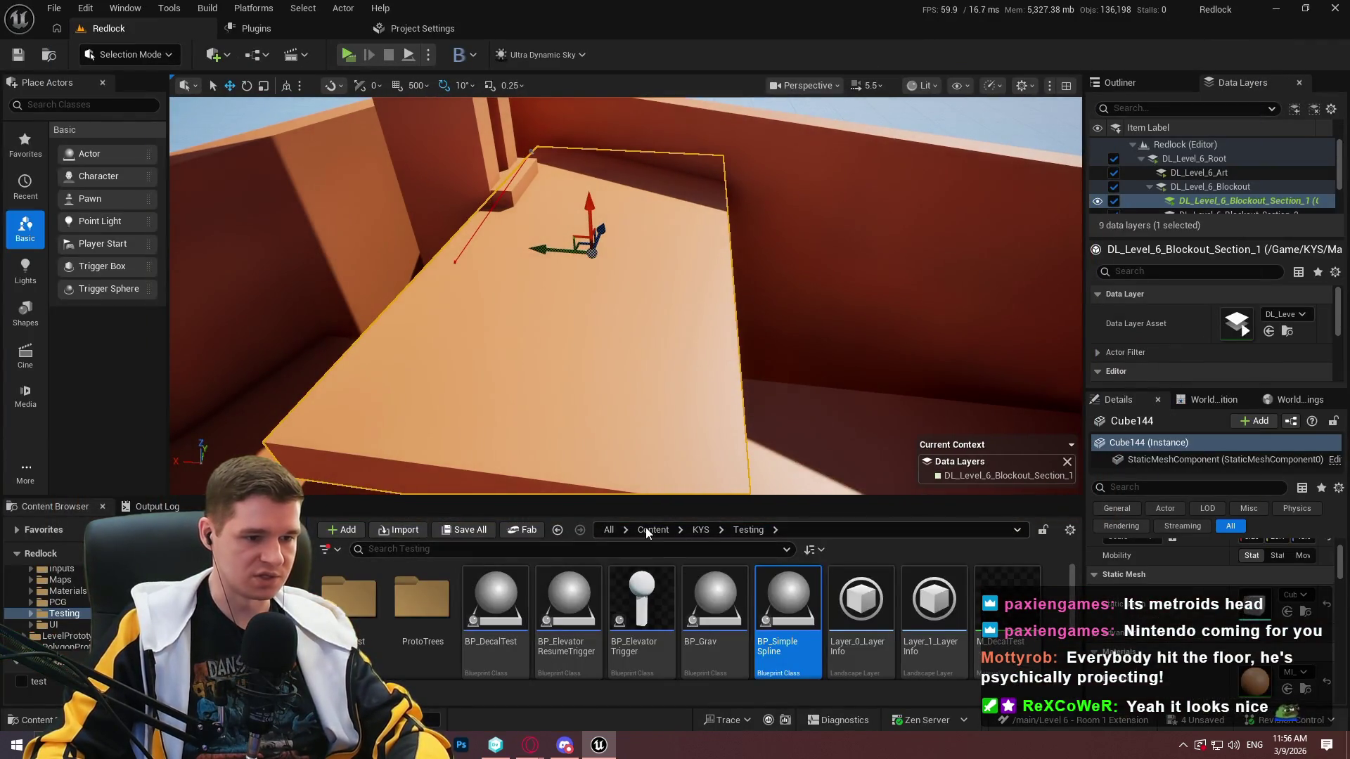
Search Content for 'mann' and place SKM_Quinn_Simple on the platform, framed fullscreen.
{"action": "left_click", "coordinate": [646, 532]}
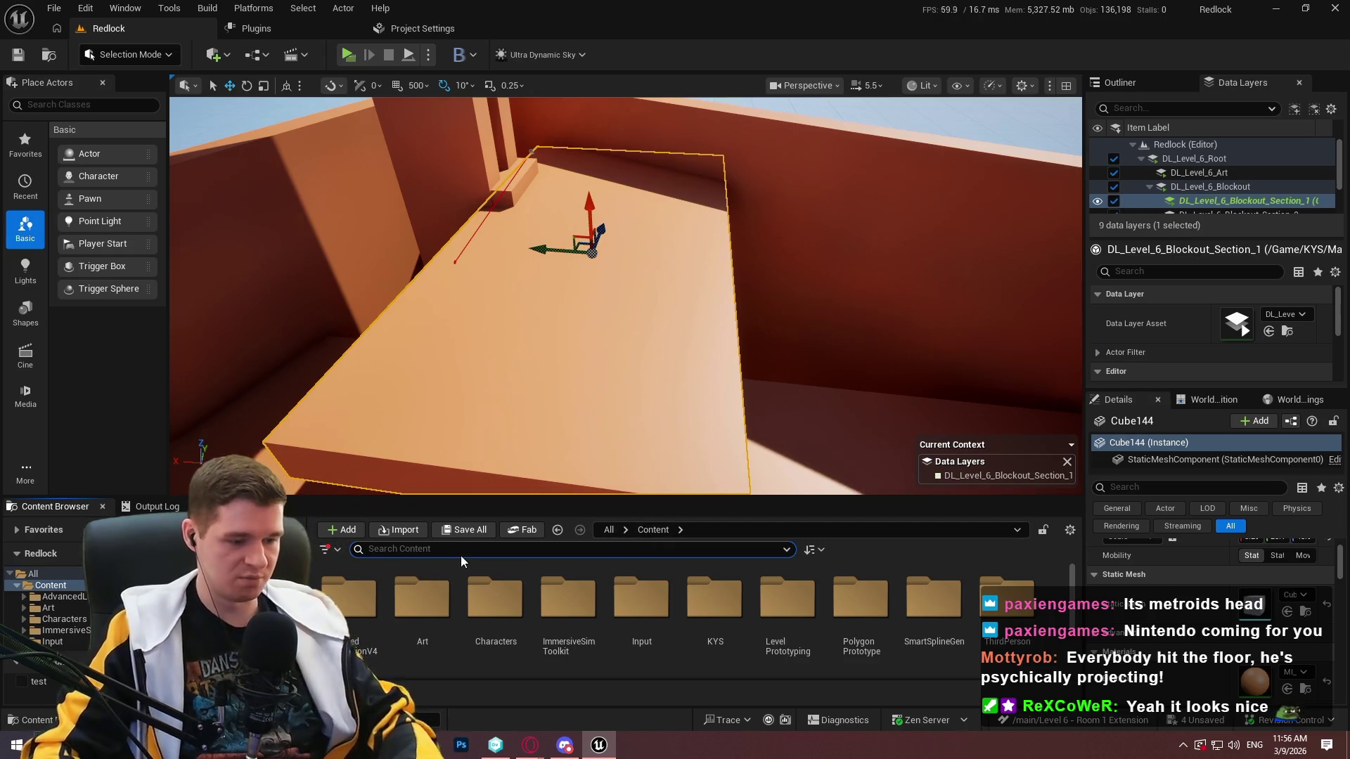
{"action": "type", "text": "mann"}
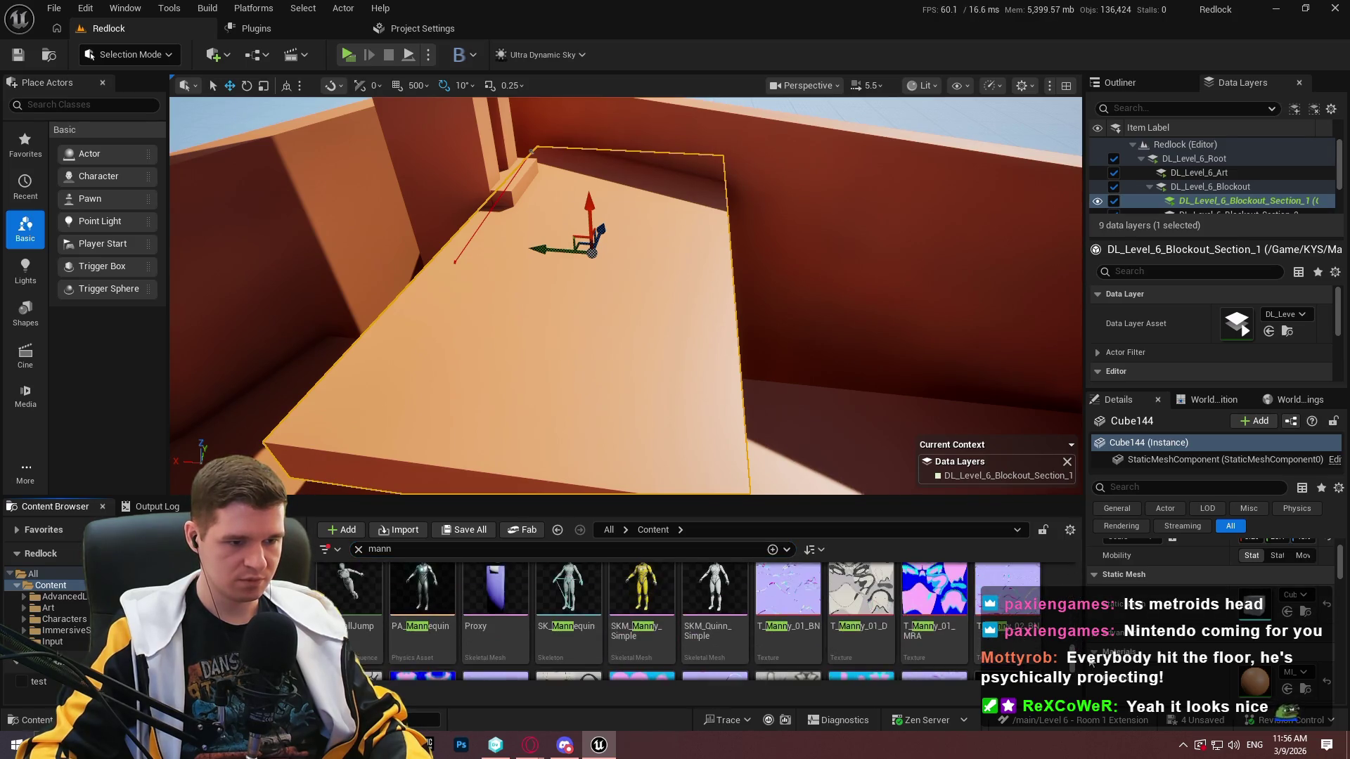
{"action": "left_click_drag", "start_coordinate": [714, 590], "coordinate": [563, 273]}
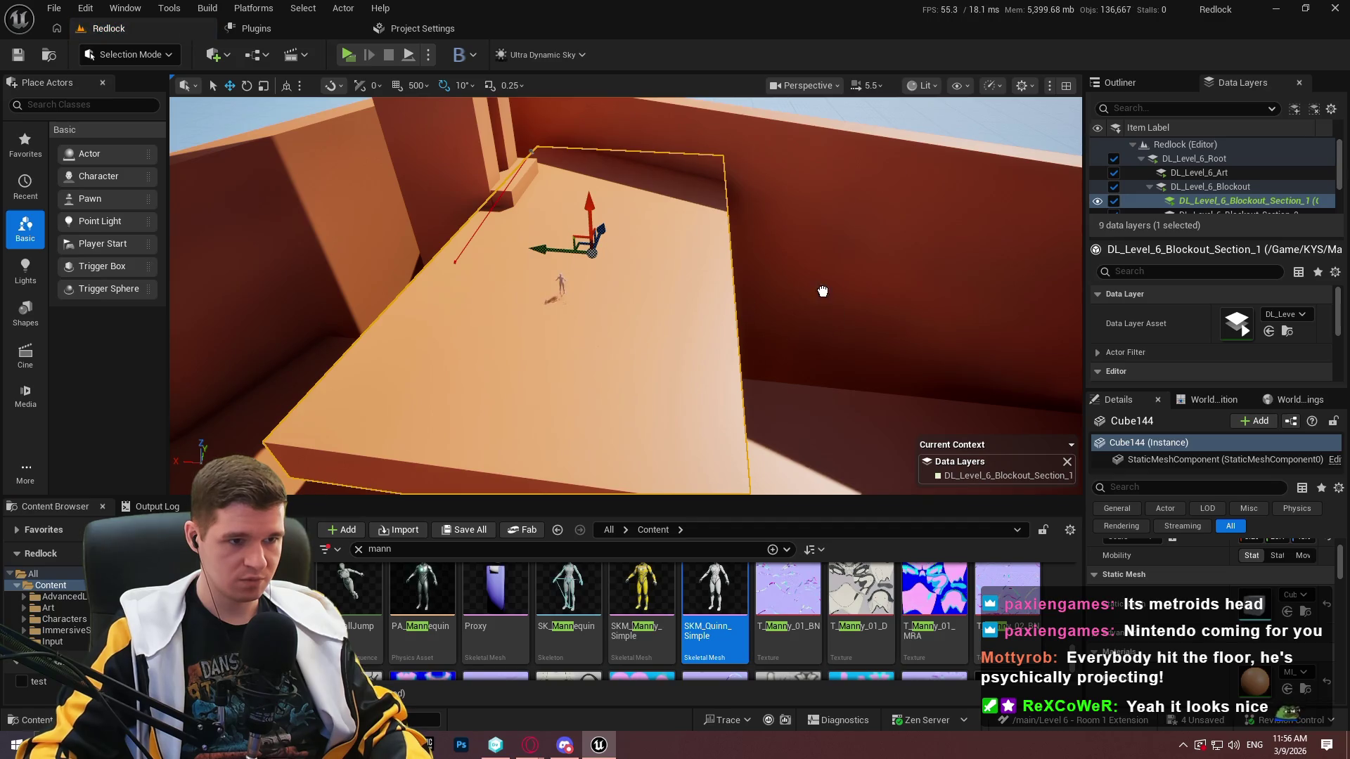
{"action": "left_click_drag", "start_coordinate": [786, 304], "coordinate": [746, 280]}
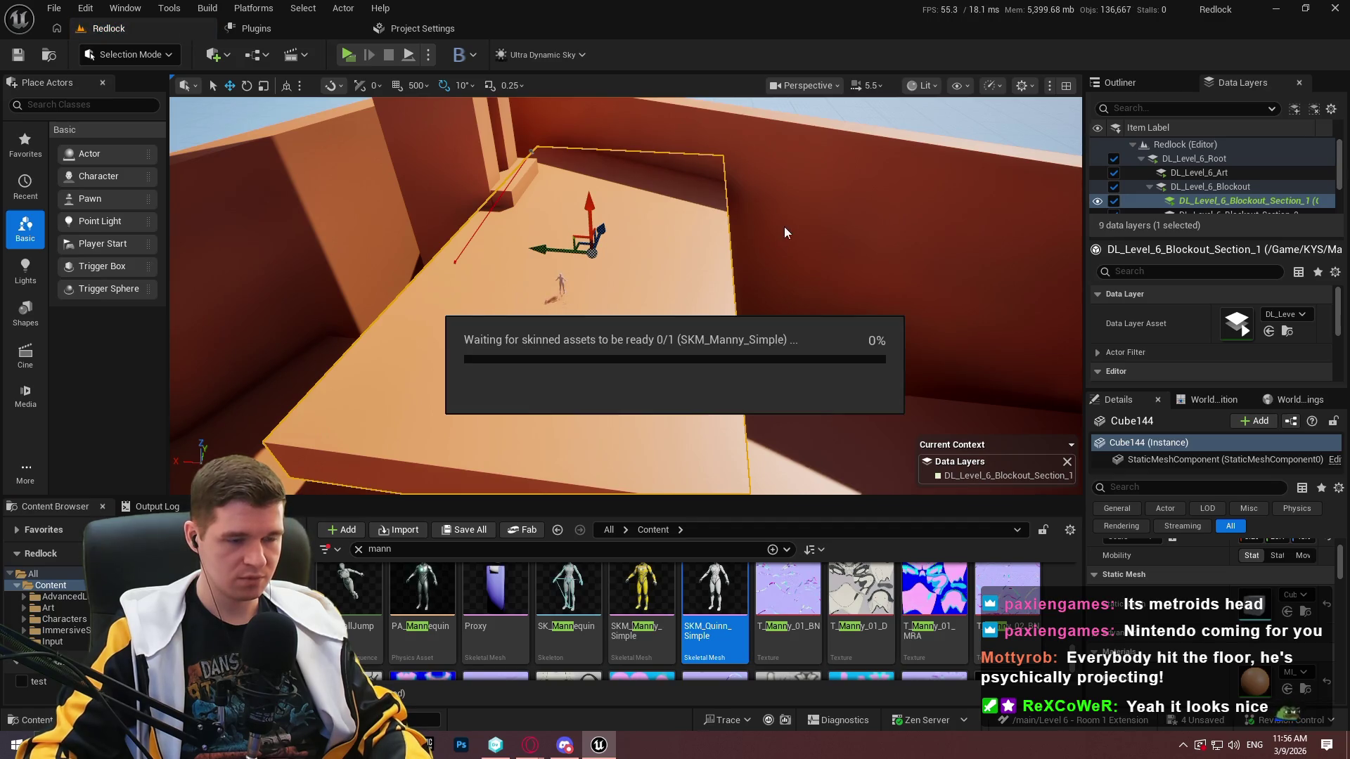
{"action": "left_click_drag", "start_coordinate": [879, 256], "coordinate": [760, 295]}
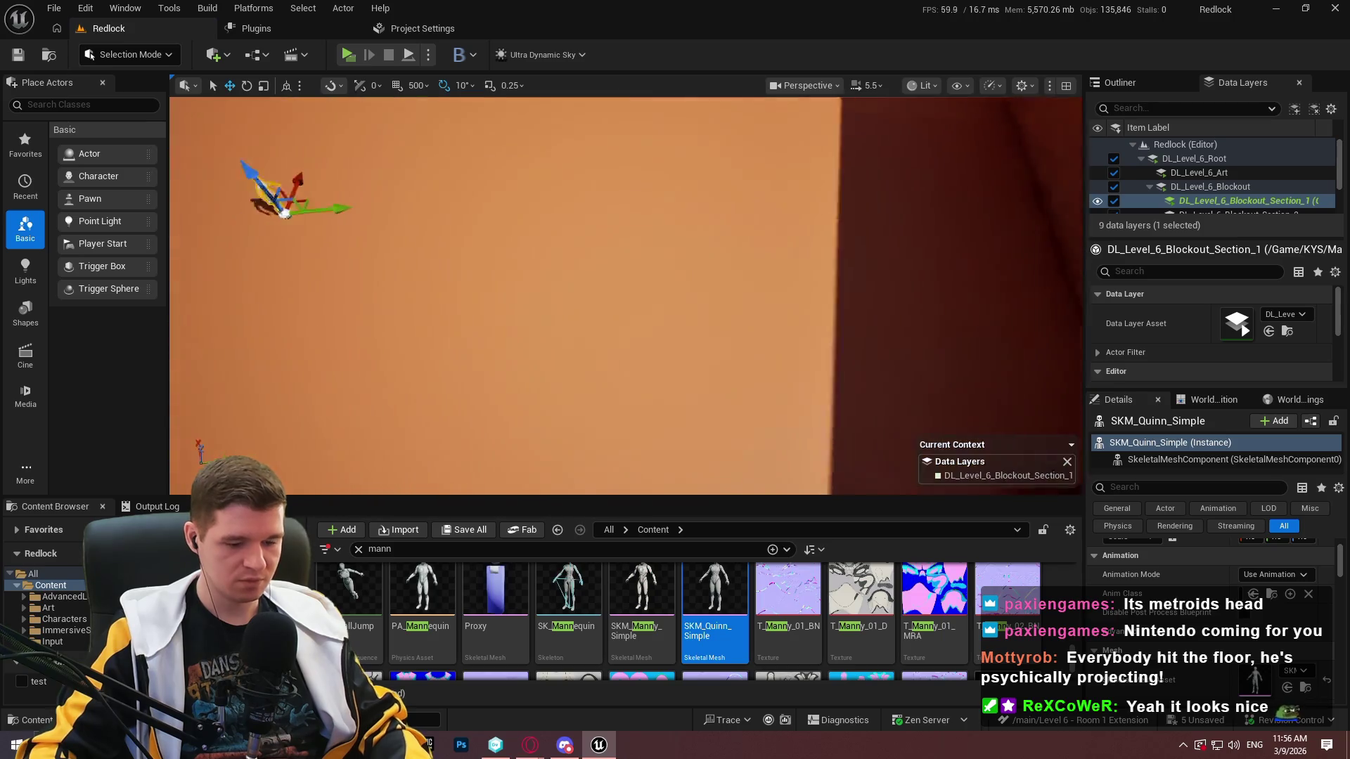
{"action": "key", "text": "F11"}
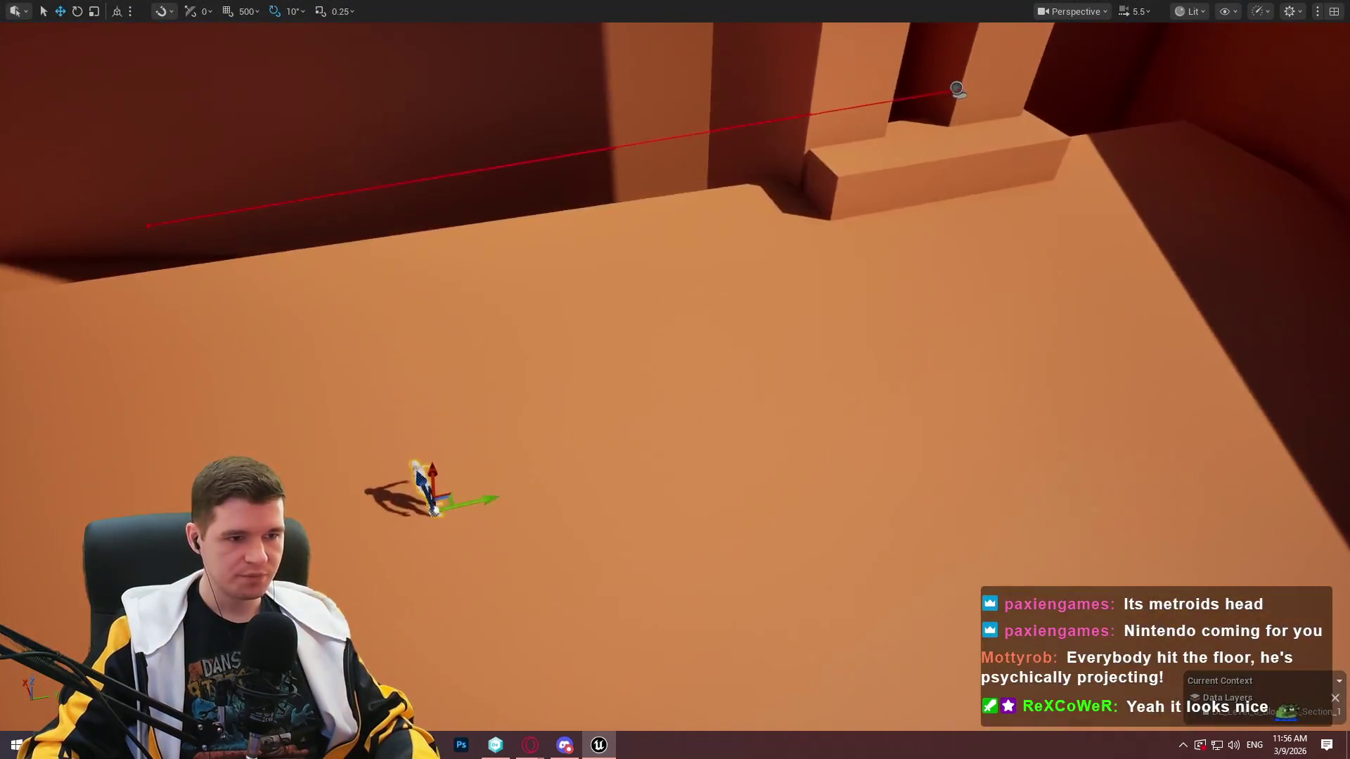
{"action": "mouse_move", "coordinate": [675, 380]}
{"action": "left_mouse_down"}
{"action": "mouse_move", "coordinate": [576, 386]}
{"action": "mouse_move", "coordinate": [605, 366]}
{"action": "left_mouse_up"}
{"action": "mouse_move", "coordinate": [881, 355]}
{"action": "left_mouse_down"}
{"action": "mouse_move", "coordinate": [850, 331]}
{"action": "mouse_move", "coordinate": [881, 355]}
{"action": "left_mouse_up"}
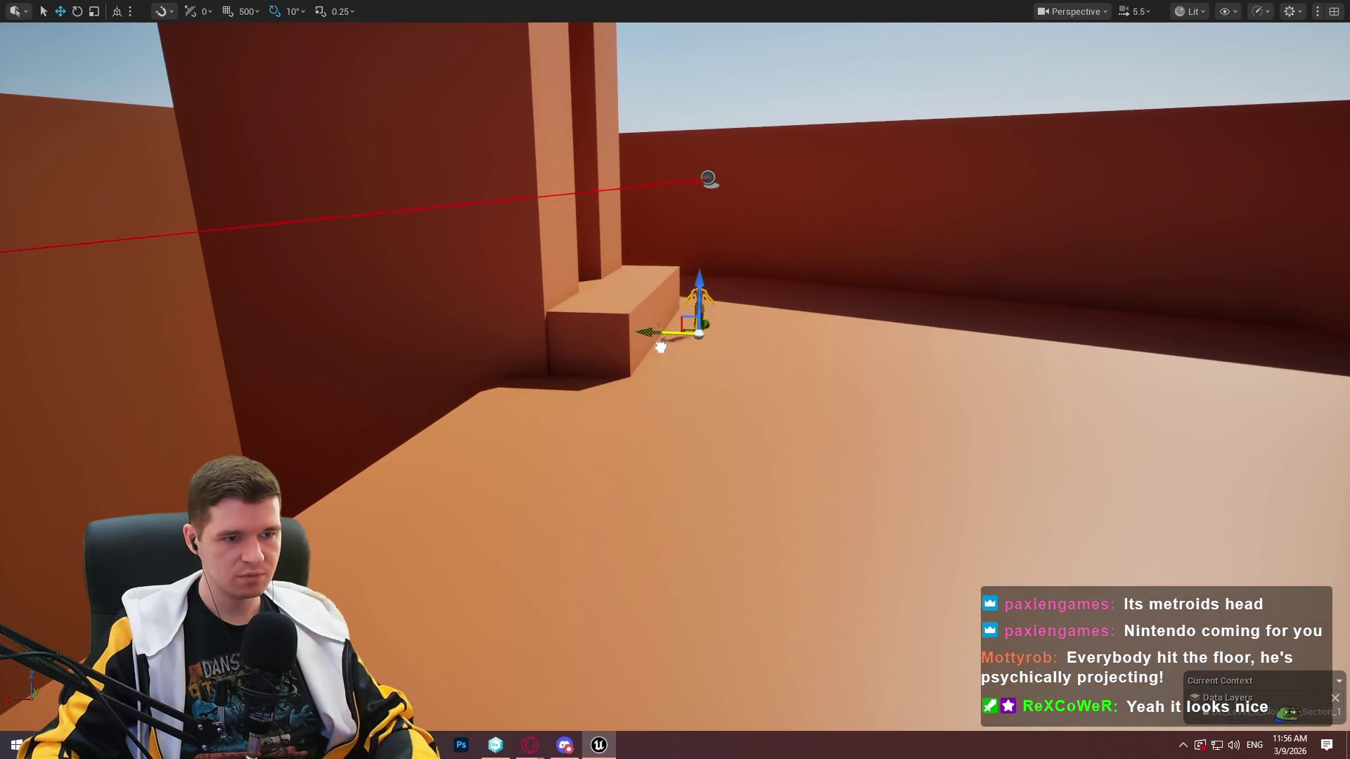
Select the floor slab left of the pillar and lower it.
{"action": "left_click", "coordinate": [823, 287]}
{"action": "mouse_move", "coordinate": [823, 286]}
{"action": "left_mouse_down"}
{"action": "mouse_move", "coordinate": [745, 344]}
{"action": "mouse_move", "coordinate": [797, 377]}
{"action": "left_mouse_up"}
{"action": "key", "text": "r"}
{"action": "key", "text": "w"}
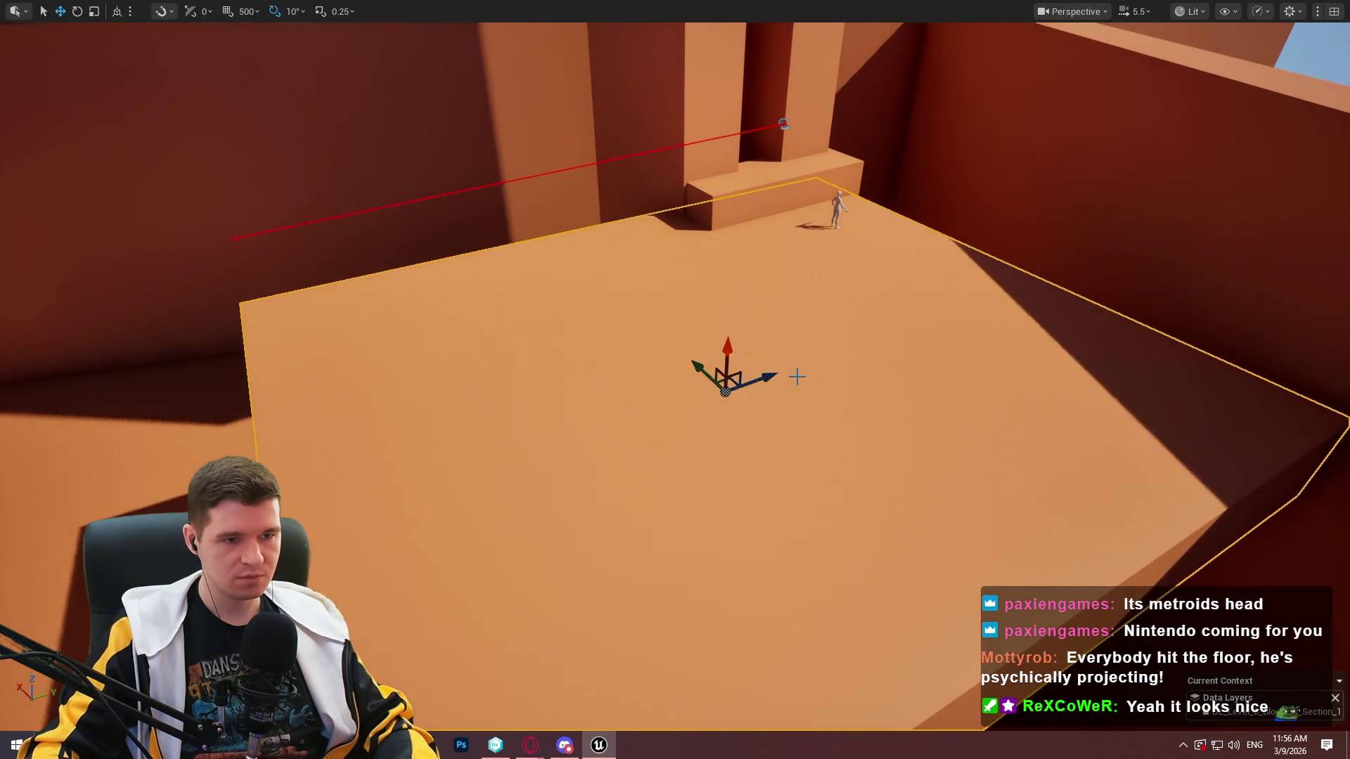
{"action": "mouse_move", "coordinate": [711, 375]}
{"action": "left_mouse_down"}
{"action": "mouse_move", "coordinate": [743, 399]}
{"action": "mouse_move", "coordinate": [941, 334]}
{"action": "mouse_move", "coordinate": [843, 348]}
{"action": "mouse_move", "coordinate": [716, 425]}
{"action": "mouse_move", "coordinate": [635, 180]}
{"action": "mouse_move", "coordinate": [546, 187]}
{"action": "mouse_move", "coordinate": [543, 171]}
{"action": "mouse_move", "coordinate": [815, 161]}
{"action": "left_mouse_up"}
Slide the slab left, narrow it, and shift it back right into a smaller block.
{"action": "key", "text": "r"}
{"action": "key", "text": "w"}
{"action": "mouse_move", "coordinate": [877, 303]}
{"action": "left_mouse_down"}
{"action": "mouse_move", "coordinate": [840, 306]}
{"action": "mouse_move", "coordinate": [893, 285]}
{"action": "mouse_move", "coordinate": [809, 331]}
{"action": "mouse_move", "coordinate": [781, 404]}
{"action": "mouse_move", "coordinate": [577, 130]}
{"action": "mouse_move", "coordinate": [362, 341]}
{"action": "mouse_move", "coordinate": [386, 331]}
{"action": "mouse_move", "coordinate": [349, 351]}
{"action": "mouse_move", "coordinate": [256, 301]}
{"action": "left_mouse_up"}
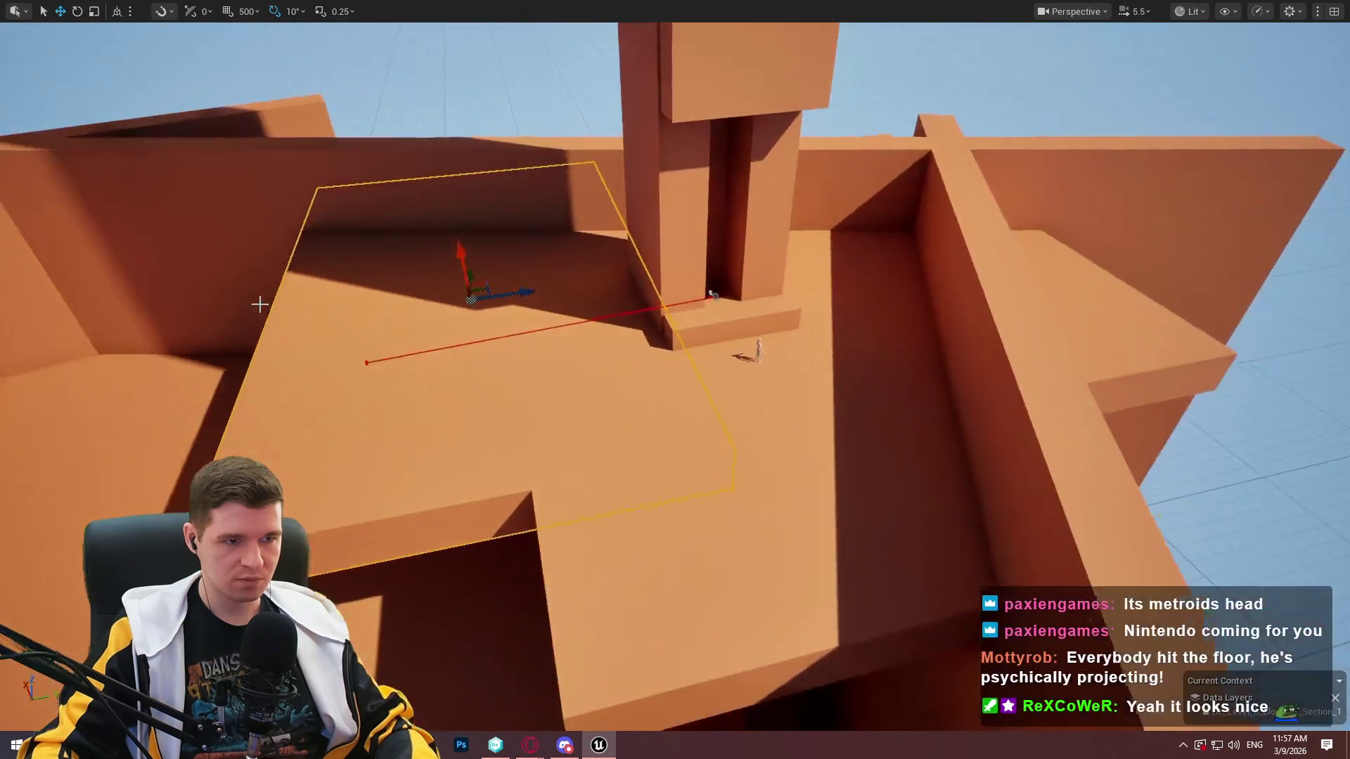
{"action": "mouse_move", "coordinate": [514, 296]}
{"action": "left_mouse_down"}
{"action": "mouse_move", "coordinate": [492, 295]}
{"action": "mouse_move", "coordinate": [566, 752]}
{"action": "left_mouse_up"}
{"action": "mouse_move", "coordinate": [511, 298]}
{"action": "left_mouse_down"}
{"action": "mouse_move", "coordinate": [637, 293]}
{"action": "mouse_move", "coordinate": [619, 291]}
{"action": "left_mouse_up"}
{"action": "left_click_drag", "start_coordinate": [569, 361], "coordinate": [569, 361]}
{"action": "left_click", "coordinate": [555, 320]}
Select the large floor slab under the mannequin and enlarge it slightly.
{"action": "left_click", "coordinate": [633, 422]}
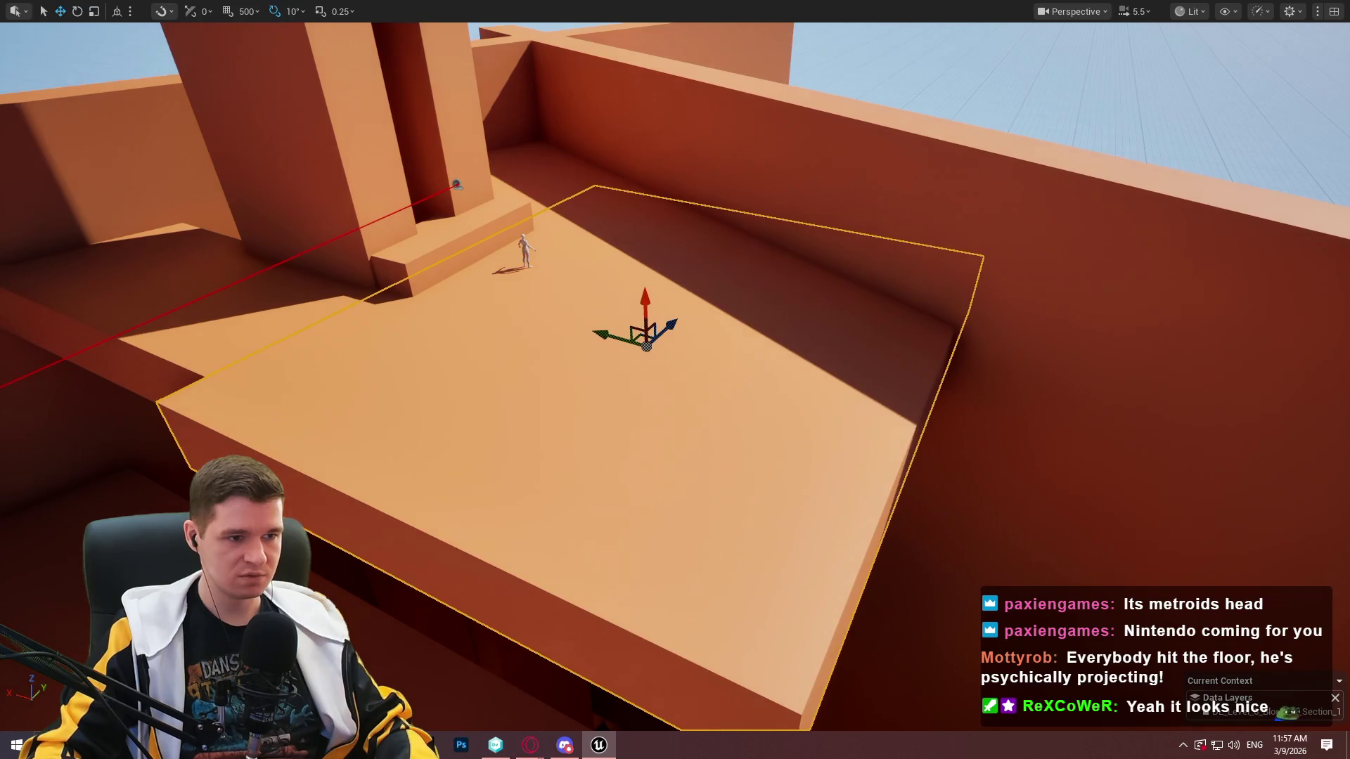
{"action": "left_click", "coordinate": [527, 252]}
{"action": "left_click", "coordinate": [617, 370]}
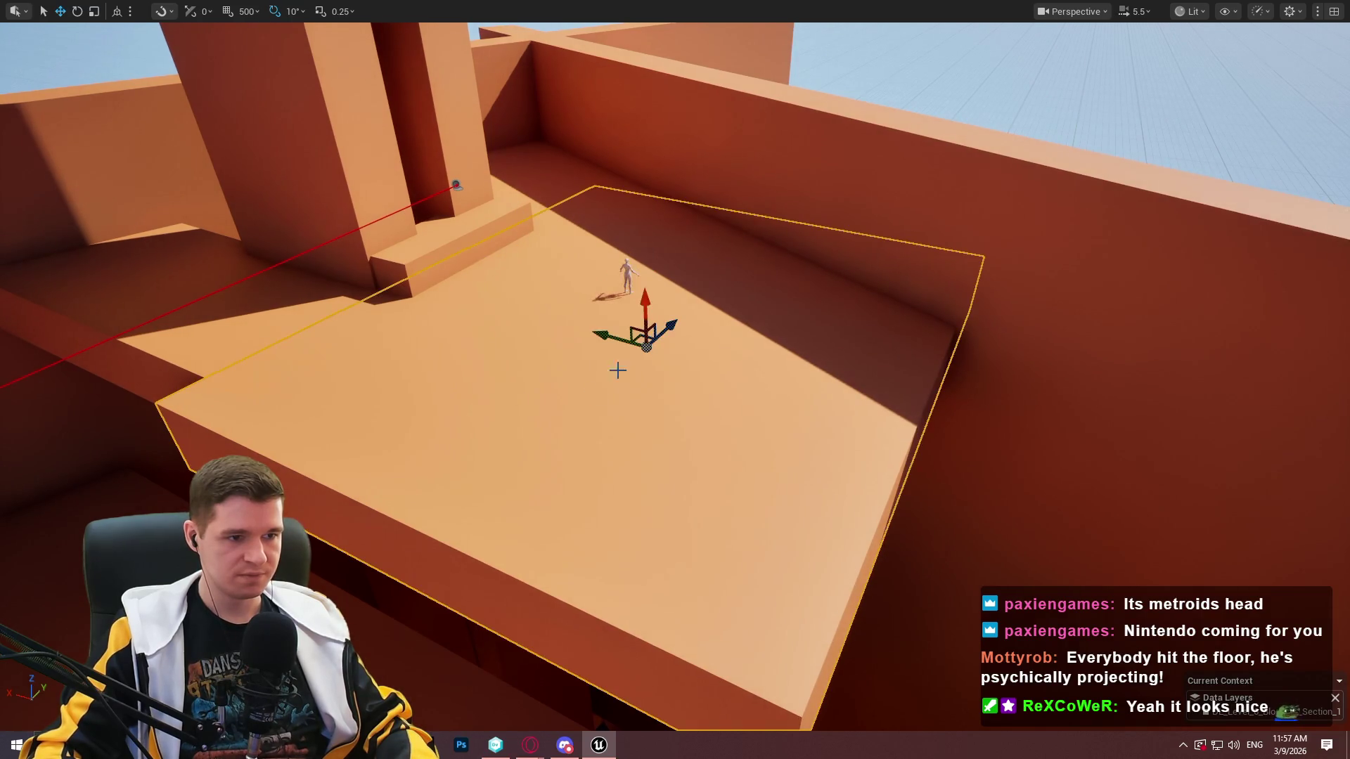
{"action": "key", "text": "r"}
{"action": "mouse_move", "coordinate": [667, 314]}
{"action": "left_mouse_down"}
{"action": "mouse_move", "coordinate": [645, 294]}
{"action": "mouse_move", "coordinate": [668, 313]}
{"action": "mouse_move", "coordinate": [614, 316]}
{"action": "mouse_move", "coordinate": [628, 324]}
{"action": "left_mouse_up"}
{"action": "key", "text": "e"}
{"action": "key", "text": "w"}
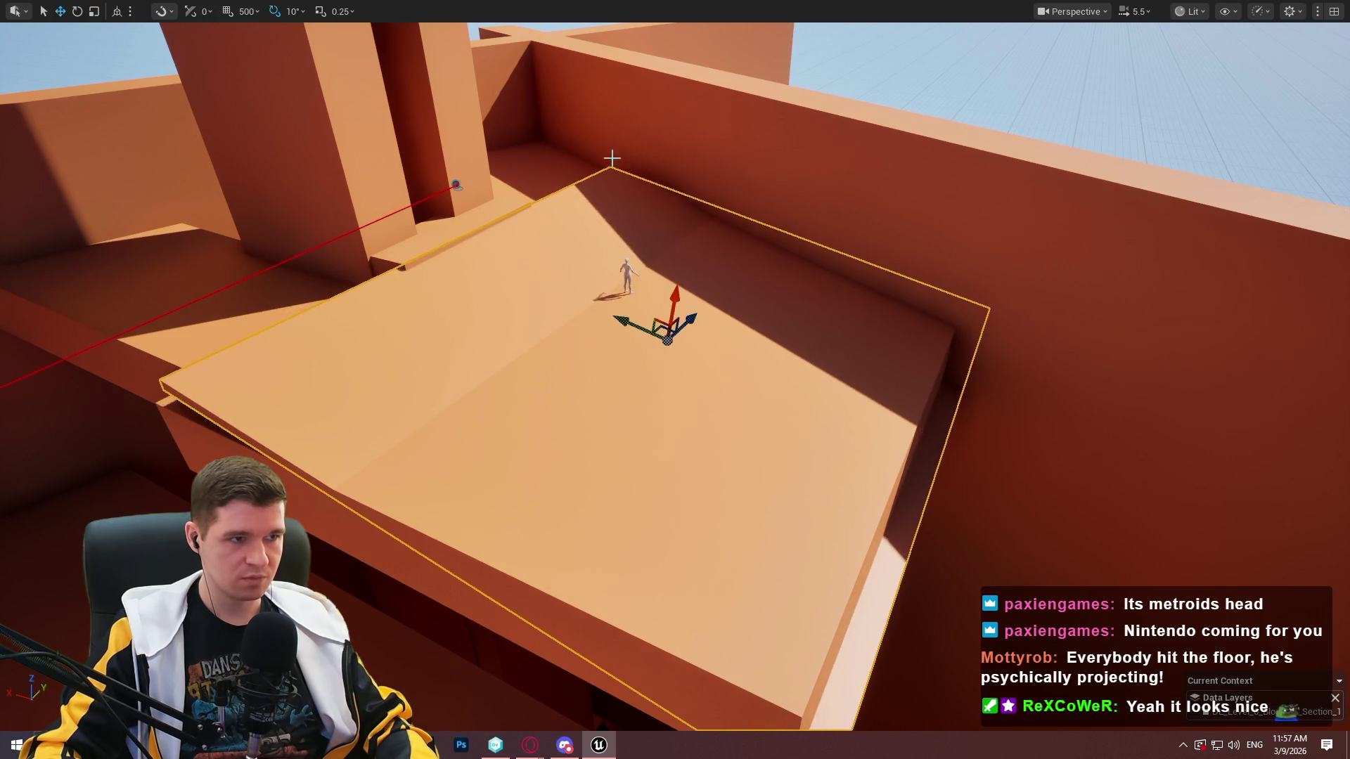
Make the slab much narrower, set it a little lower, and slide it into place.
{"action": "left_click_drag", "start_coordinate": [694, 287], "coordinate": [844, 295]}
{"action": "mouse_move", "coordinate": [1020, 486]}
{"action": "left_mouse_down"}
{"action": "mouse_move", "coordinate": [950, 478]}
{"action": "mouse_move", "coordinate": [955, 458]}
{"action": "left_mouse_up"}
{"action": "left_click_drag", "start_coordinate": [1006, 415], "coordinate": [961, 483]}
{"action": "key", "text": "r"}
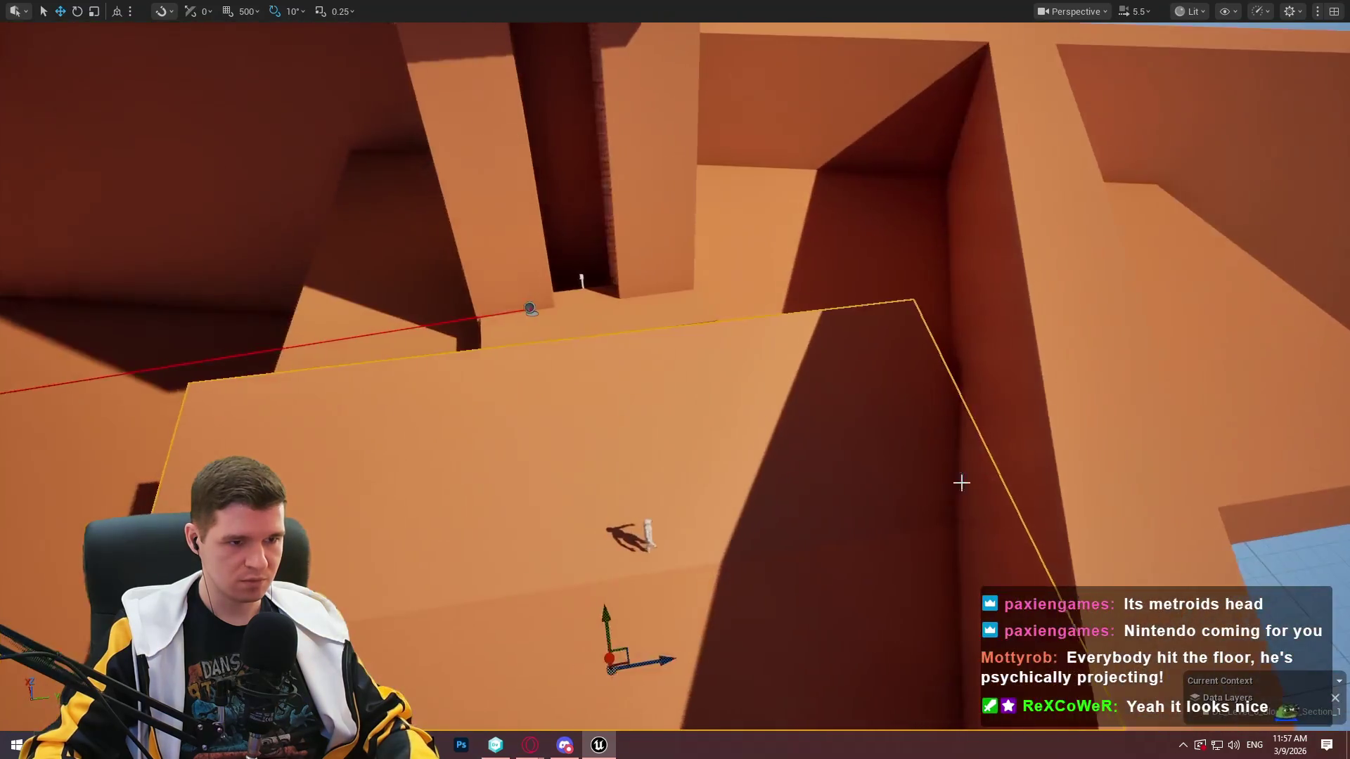
{"action": "mouse_move", "coordinate": [660, 666]}
{"action": "left_mouse_down"}
{"action": "mouse_move", "coordinate": [631, 665]}
{"action": "mouse_move", "coordinate": [664, 664]}
{"action": "mouse_move", "coordinate": [642, 642]}
{"action": "mouse_move", "coordinate": [669, 631]}
{"action": "mouse_move", "coordinate": [664, 464]}
{"action": "mouse_move", "coordinate": [827, 537]}
{"action": "left_mouse_up"}
{"action": "key", "text": "w"}
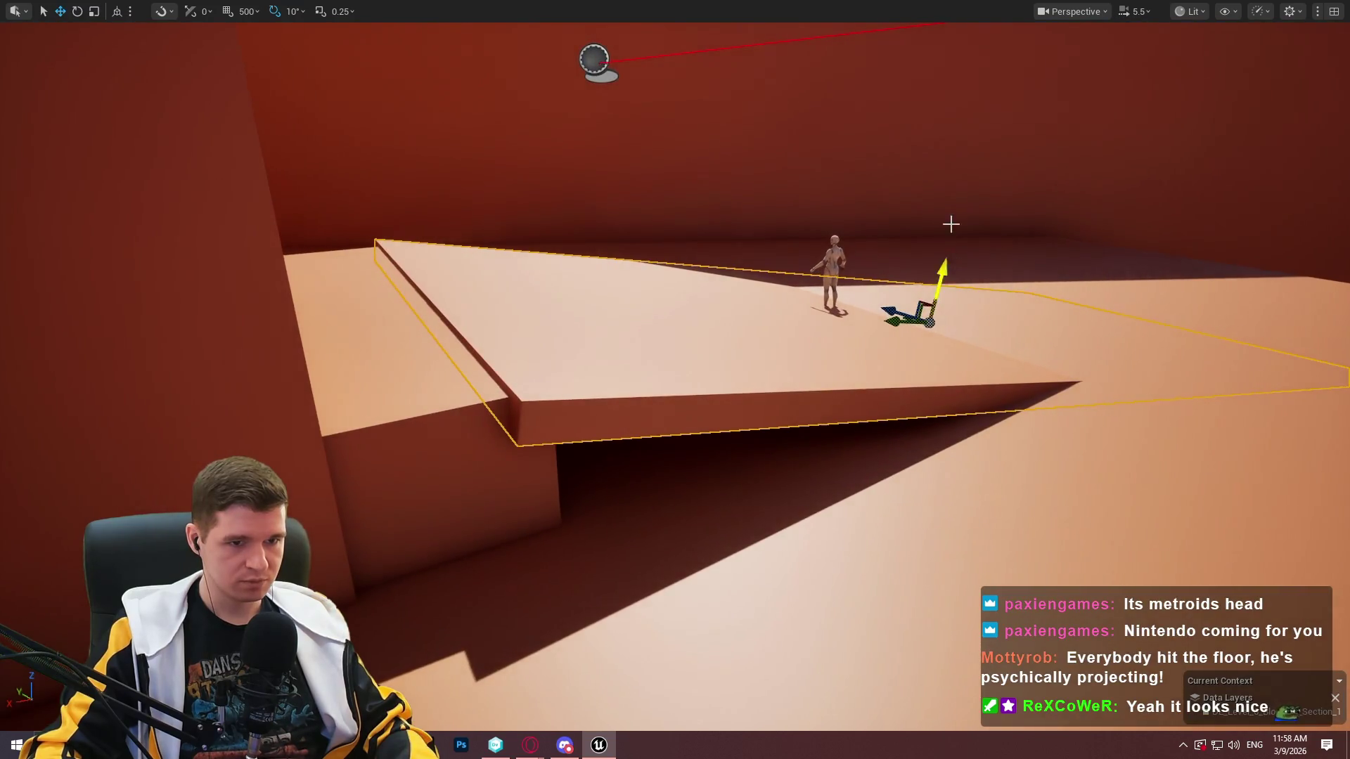
{"action": "left_click_drag", "start_coordinate": [937, 276], "coordinate": [940, 279]}
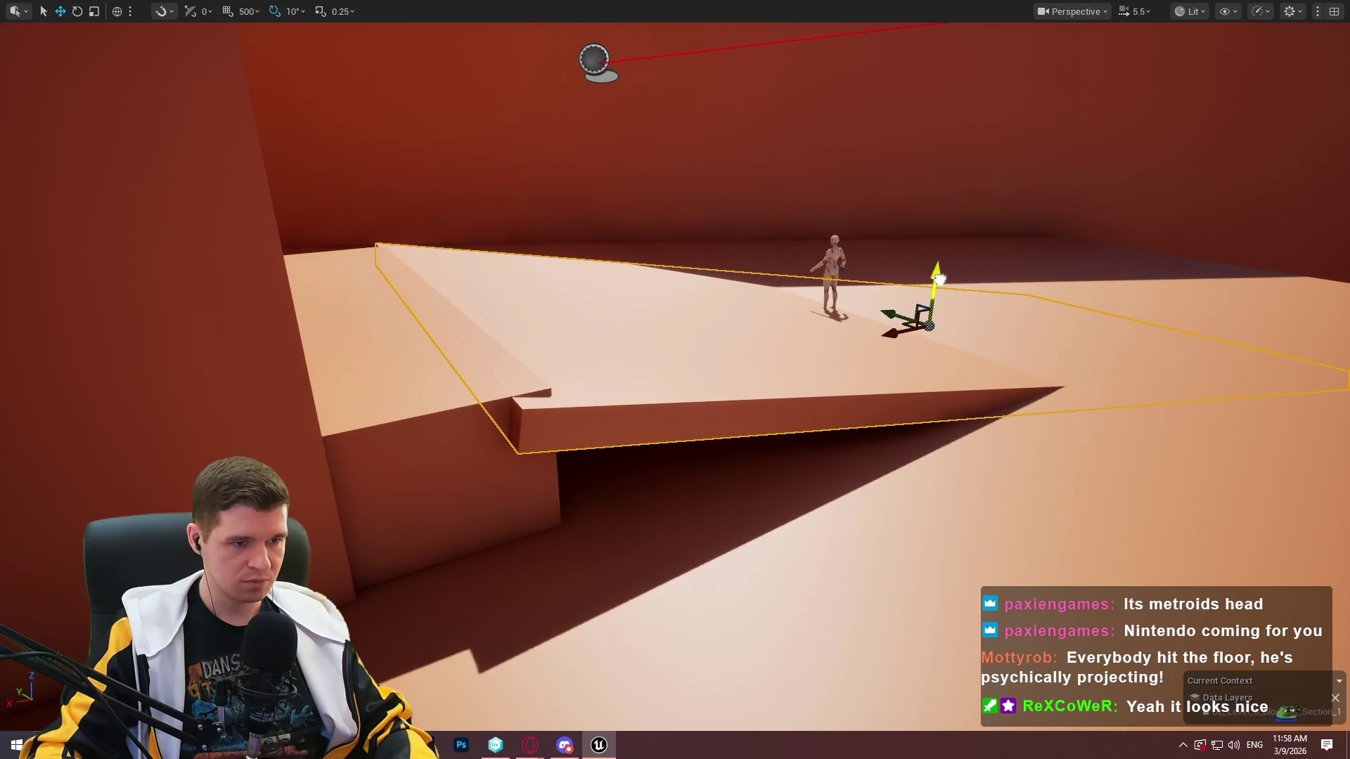
{"action": "mouse_move", "coordinate": [892, 335]}
{"action": "left_mouse_down"}
{"action": "mouse_move", "coordinate": [904, 322]}
{"action": "mouse_move", "coordinate": [905, 343]}
{"action": "mouse_move", "coordinate": [939, 350]}
{"action": "mouse_move", "coordinate": [880, 338]}
{"action": "mouse_move", "coordinate": [874, 323]}
{"action": "left_mouse_up"}
Undo the slab rotation, then narrow the slab beside the mannequin.
{"action": "key", "text": "e"}
{"action": "key", "text": "w"}
{"action": "key", "text": "ctrl+z"}
{"action": "key", "text": "Escape"}
{"action": "left_click", "coordinate": [682, 357]}
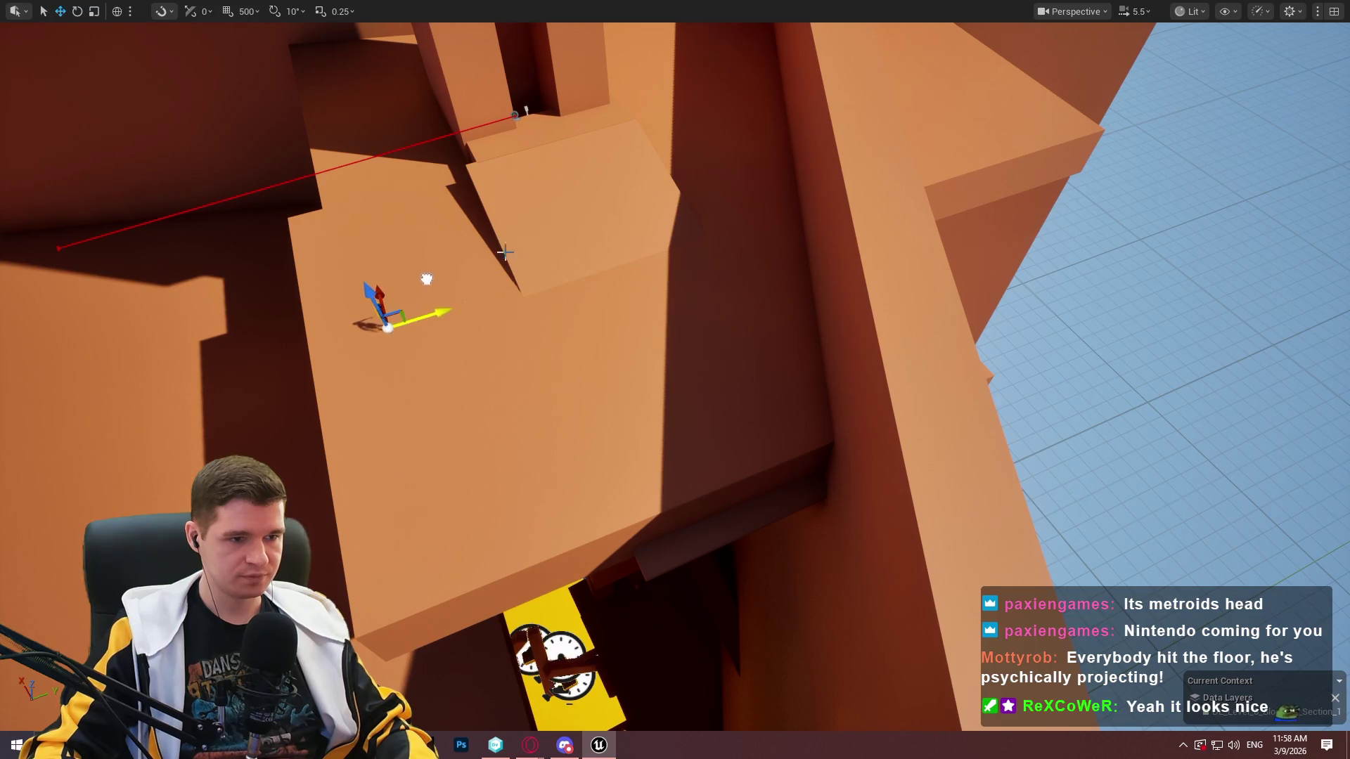
{"action": "left_click", "coordinate": [505, 251]}
{"action": "key", "text": "f"}
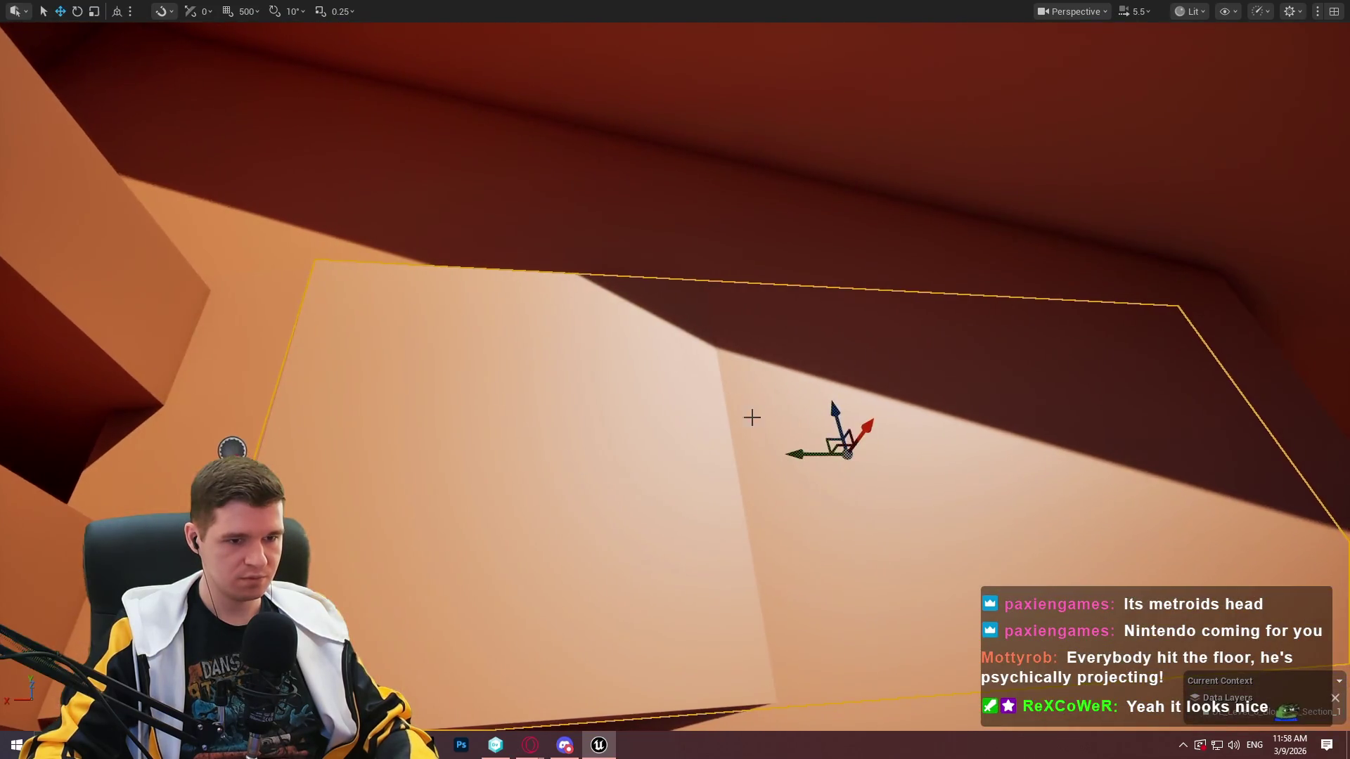
{"action": "left_click_drag", "start_coordinate": [804, 459], "coordinate": [482, 467]}
{"action": "key", "text": "w"}
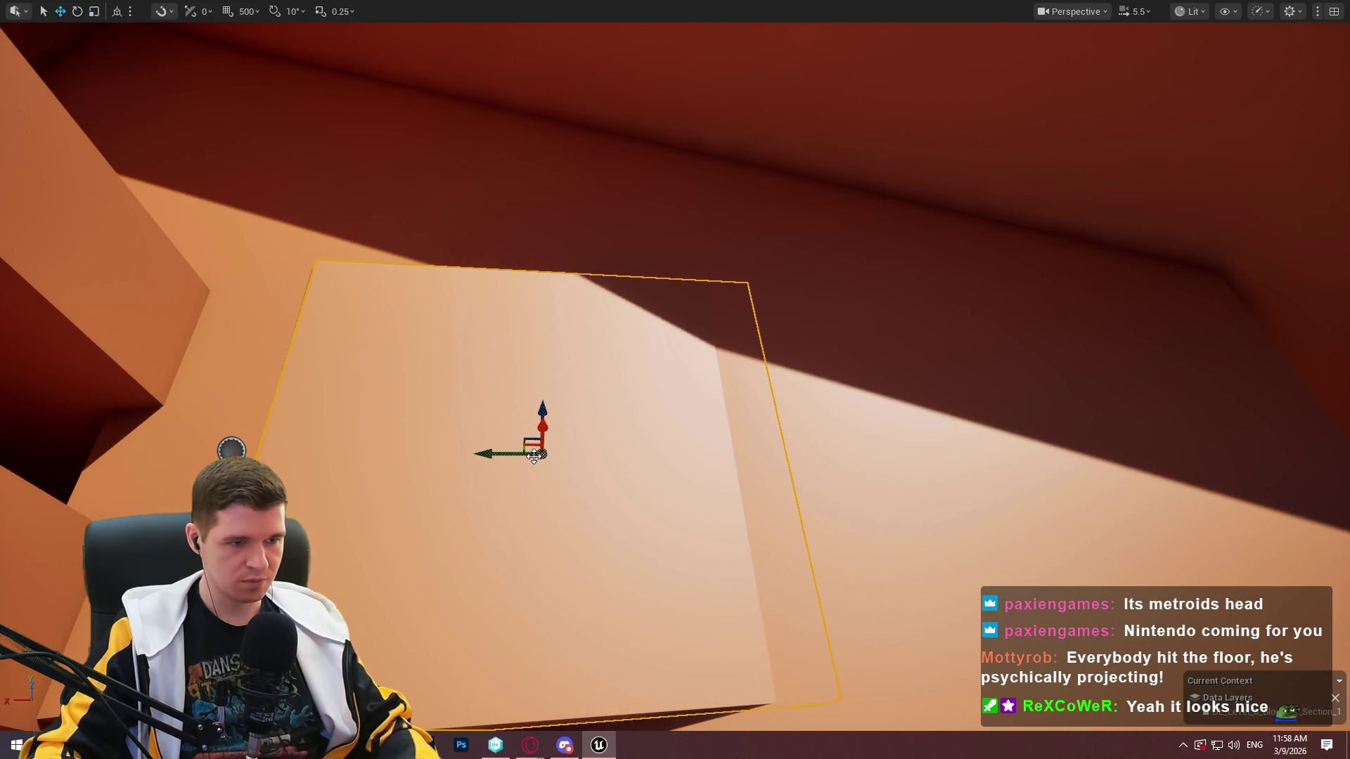
Pull back to a wide view of the level and exit fullscreen with F11.
{"action": "key", "text": "s"}
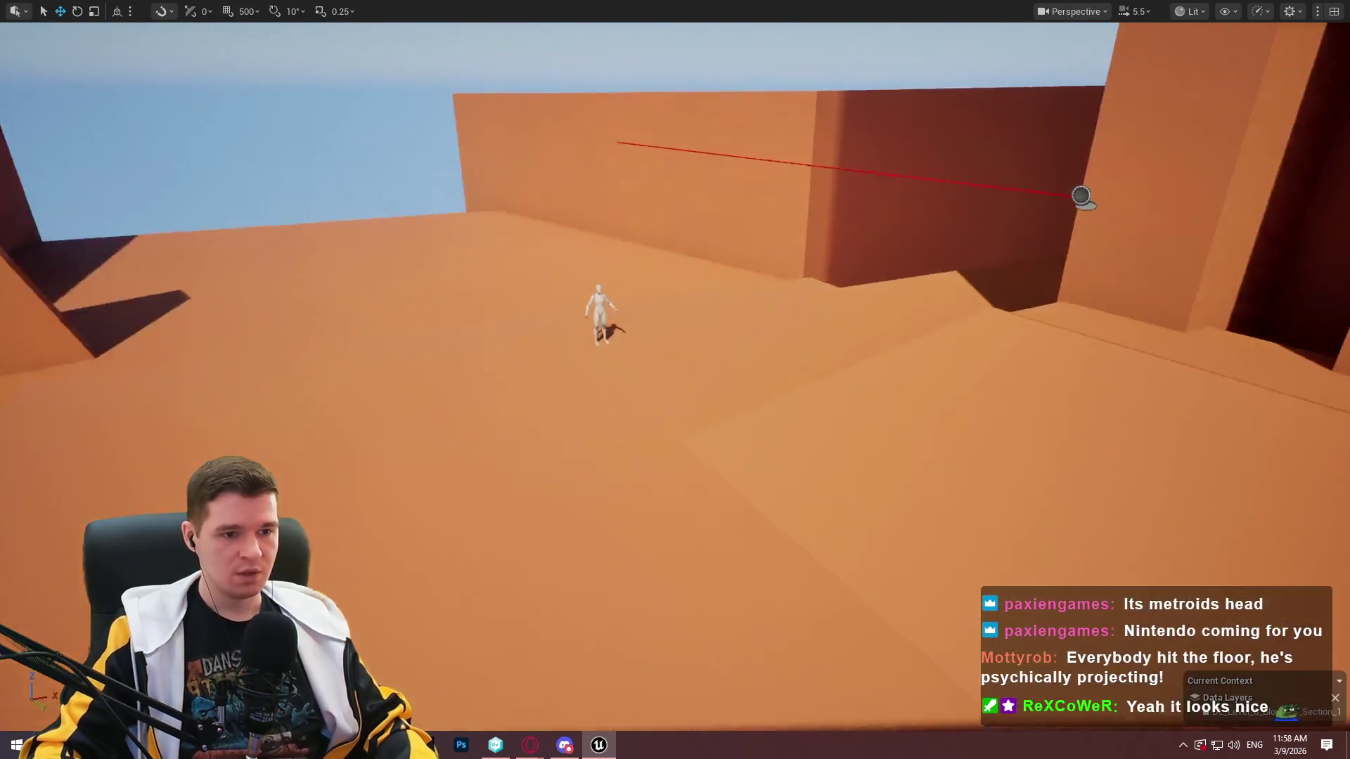
{"action": "left_click_drag", "start_coordinate": [845, 455], "coordinate": [845, 455]}
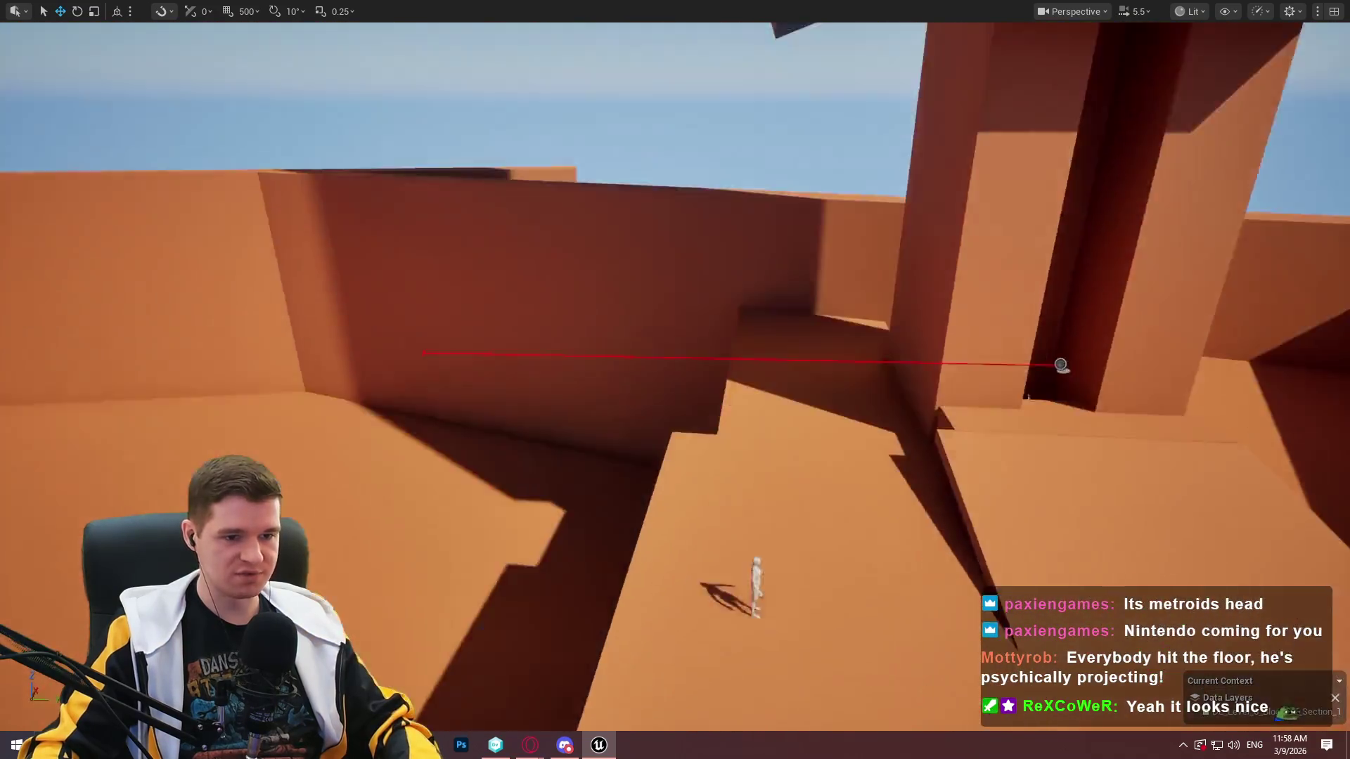
{"action": "key", "text": "F11"}
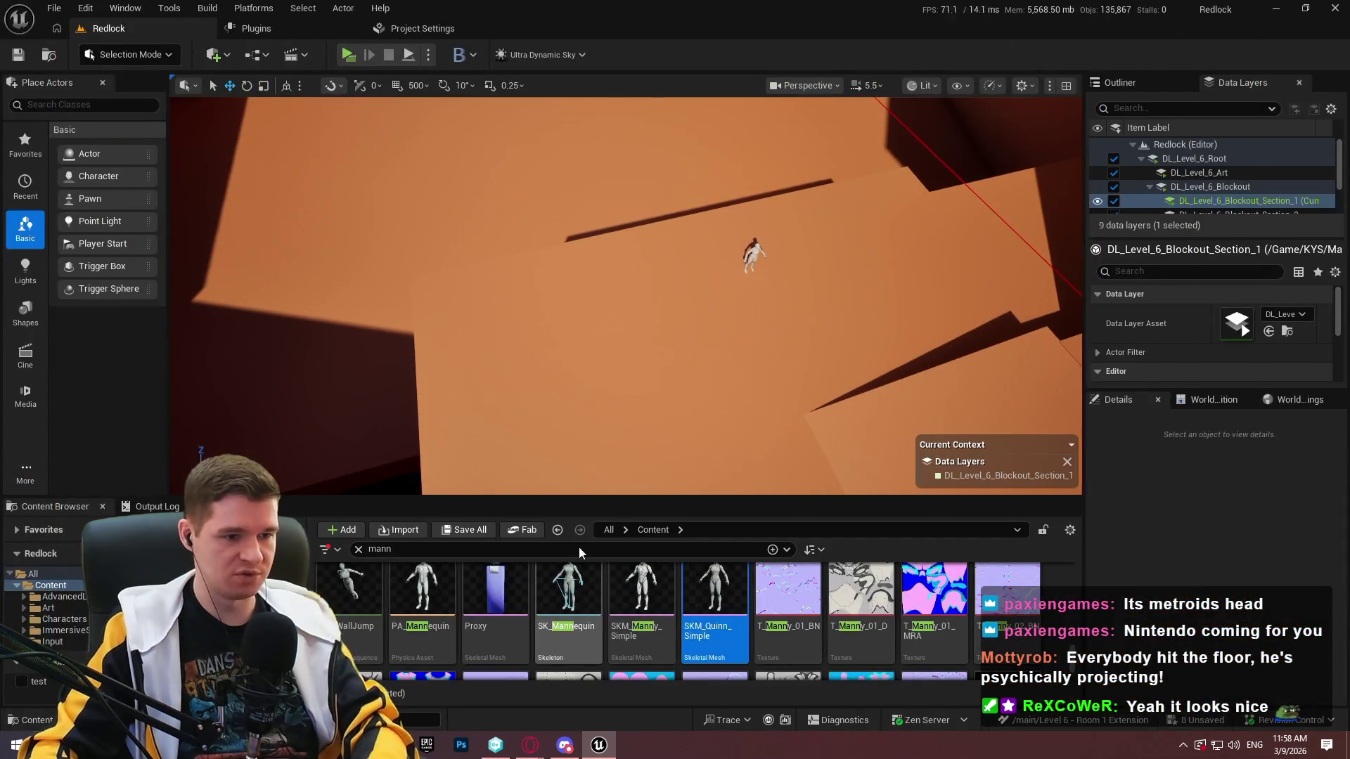
Place a Checkpoint from KYS > Blueprints > Checkpoint beside the mannequin.
{"action": "left_click", "coordinate": [358, 549]}
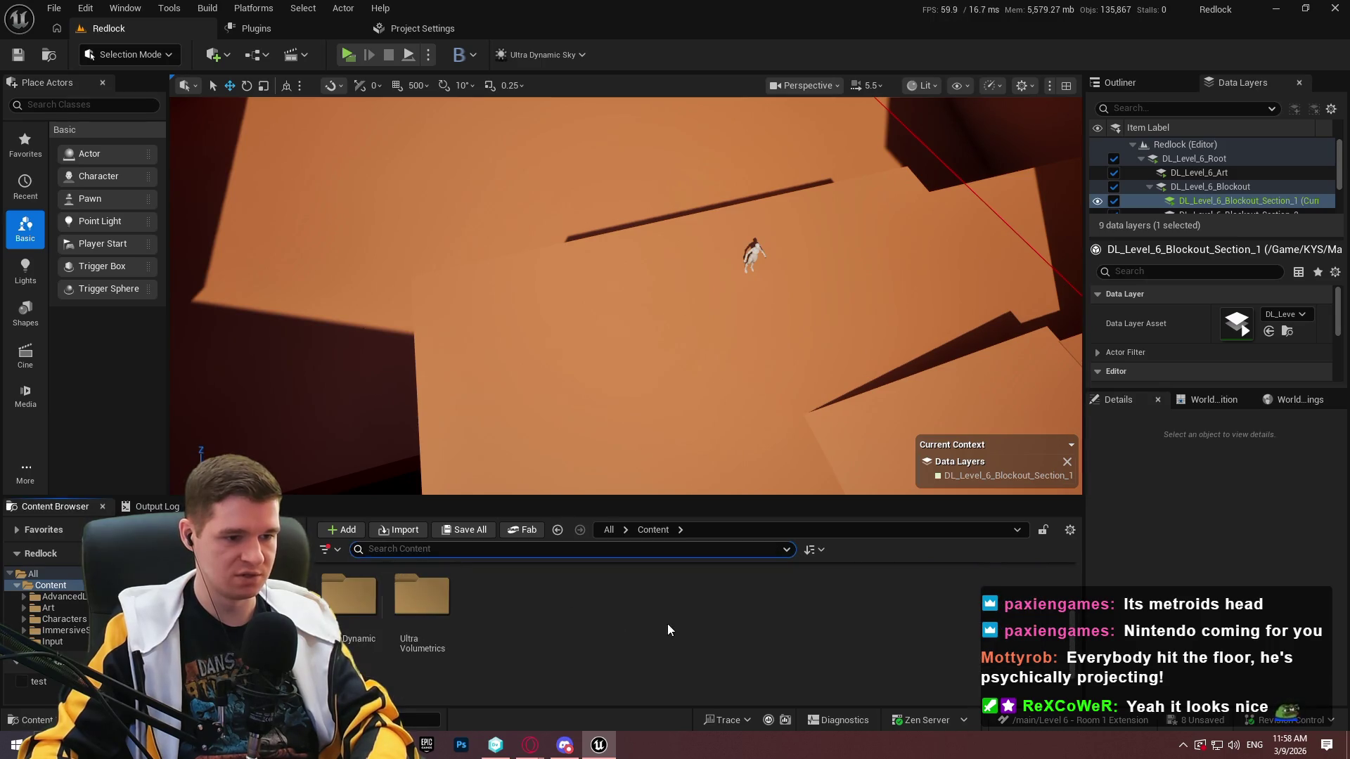
{"action": "double_click", "coordinate": [714, 619]}
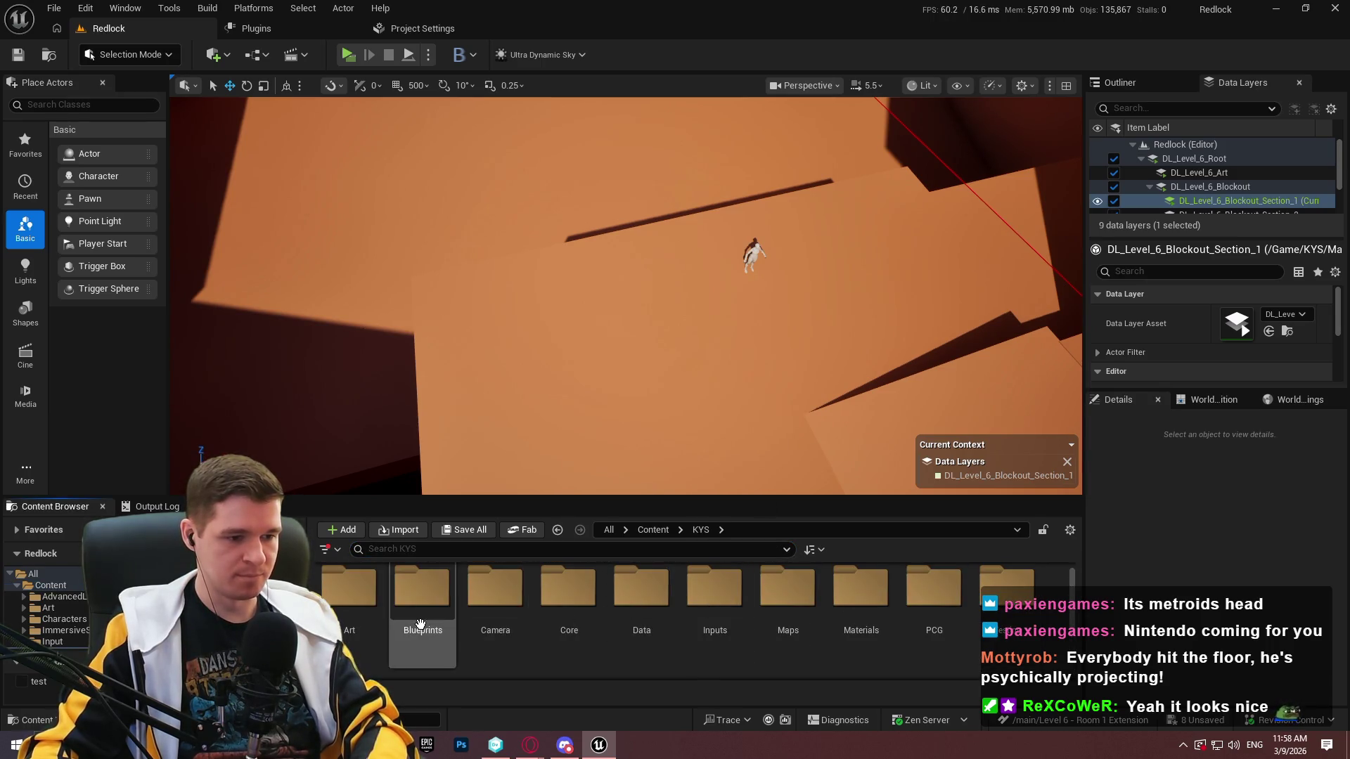
{"action": "double_click", "coordinate": [419, 612]}
{"action": "double_click", "coordinate": [715, 611]}
{"action": "left_click_drag", "start_coordinate": [349, 597], "coordinate": [724, 239]}
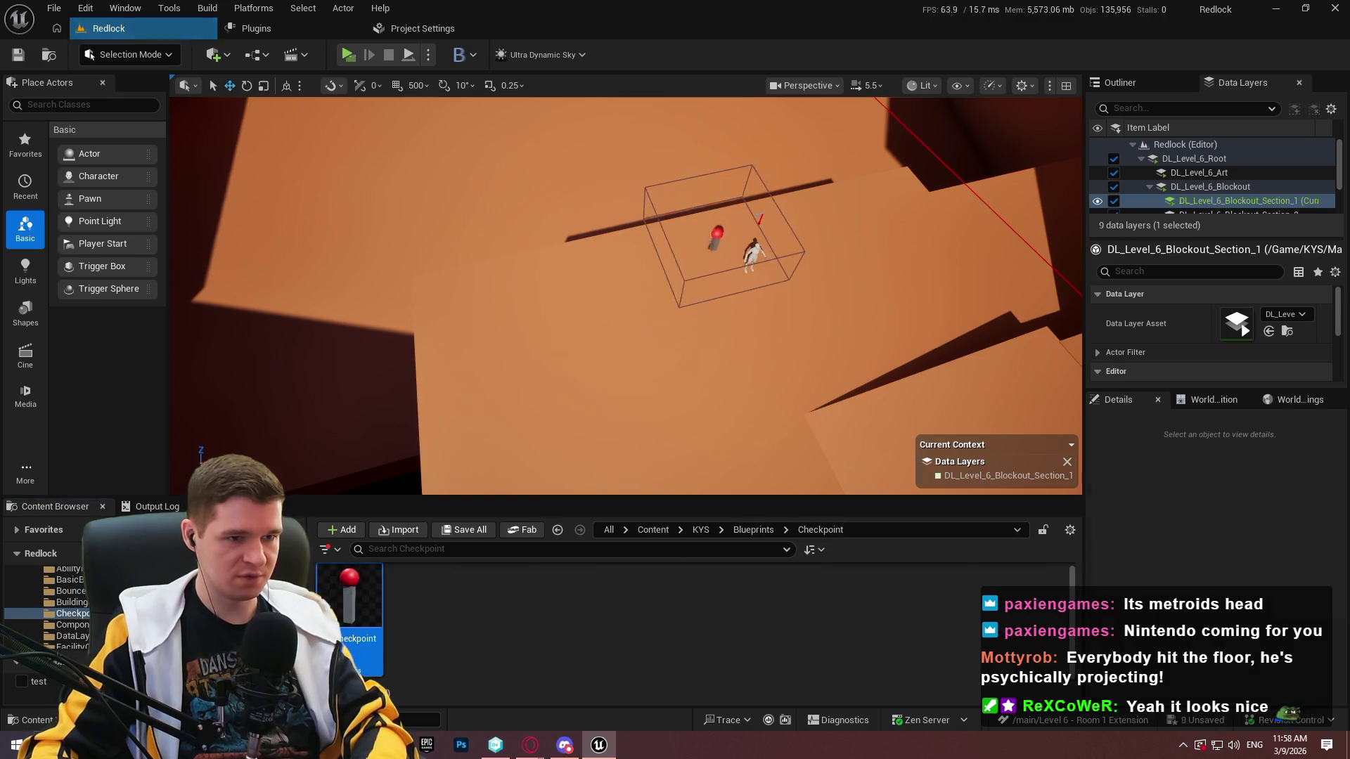
{"action": "left_click", "coordinate": [492, 450]}
Open the DT_Checkpoint data table from KYS > Data > Checkpoint.
{"action": "left_click", "coordinate": [721, 529]}
{"action": "left_click", "coordinate": [745, 408]}
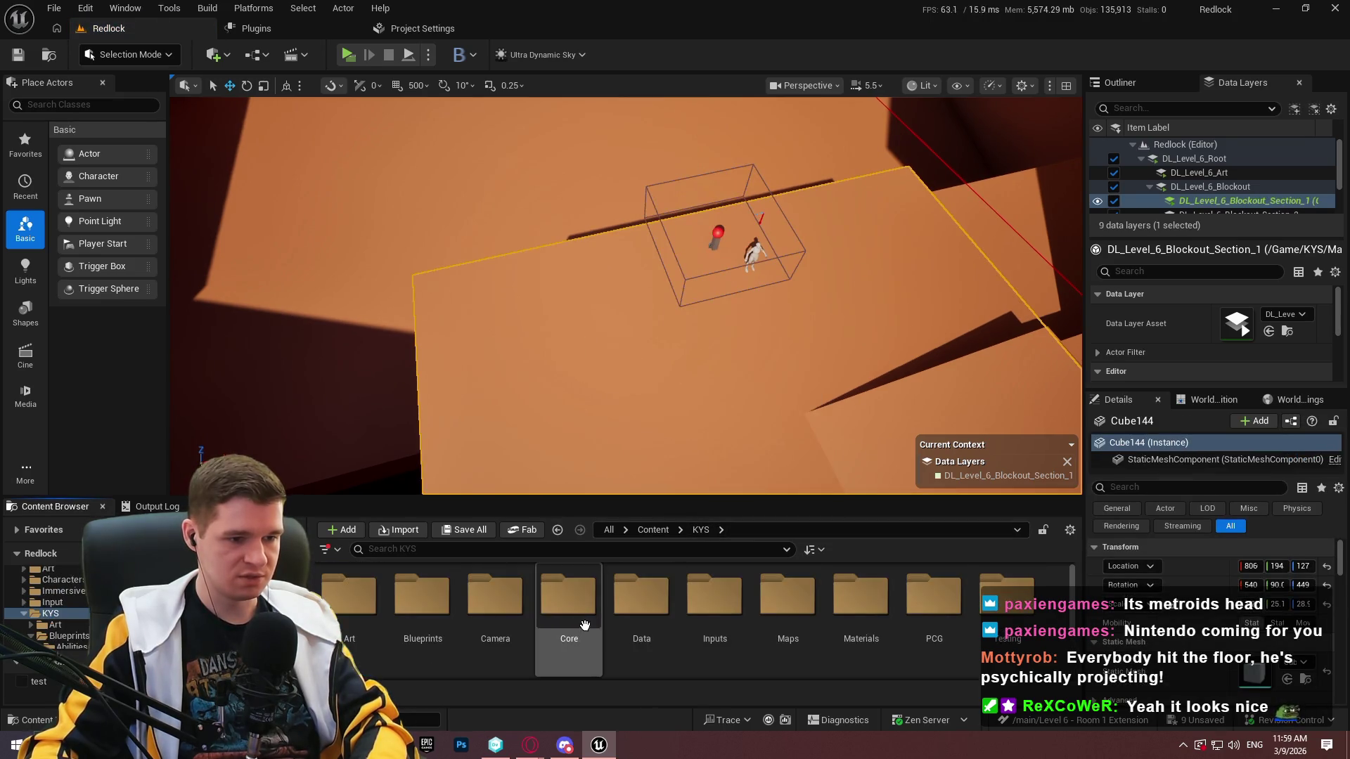
{"action": "double_click", "coordinate": [509, 631]}
{"action": "double_click", "coordinate": [496, 605]}
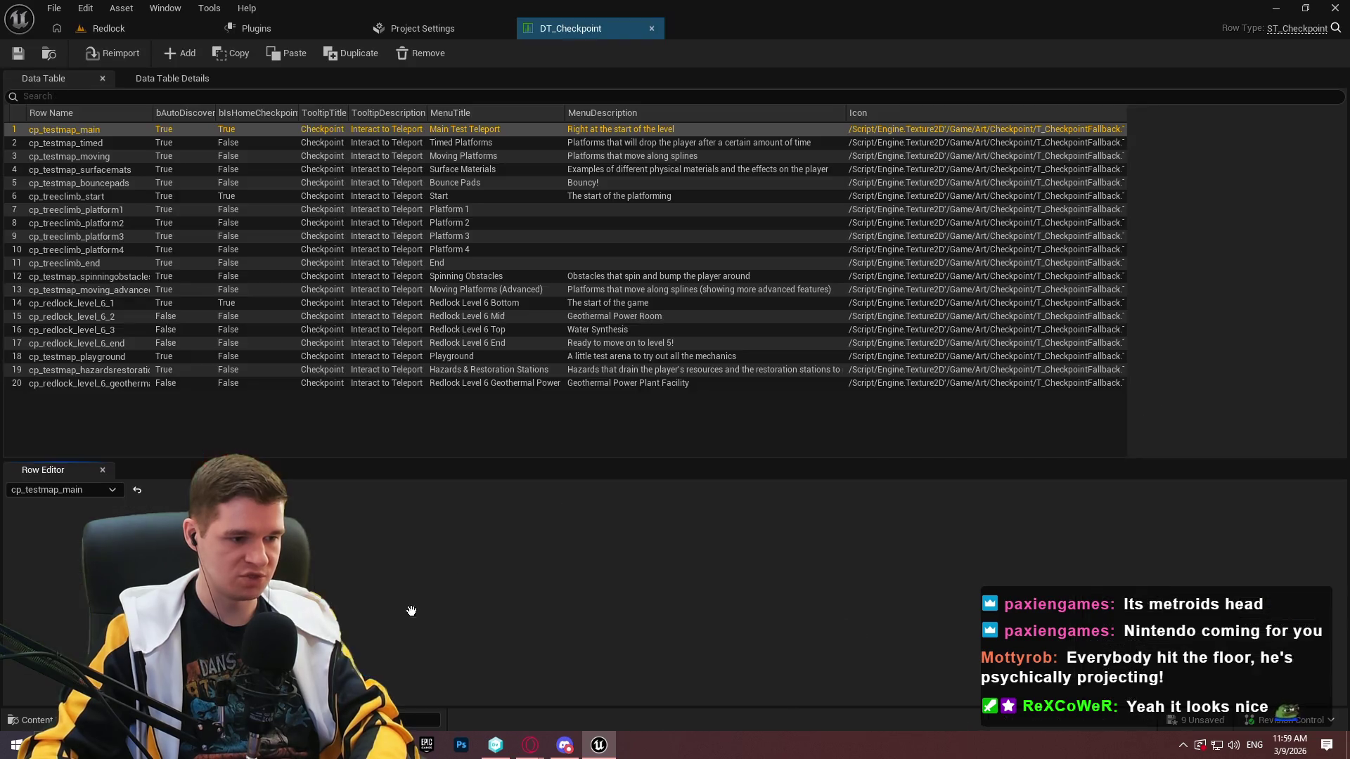
Duplicate the geothermal checkpoint row and rename the copy to cp_redlock_level_6_1_top.
{"action": "right_click", "coordinate": [107, 380]}
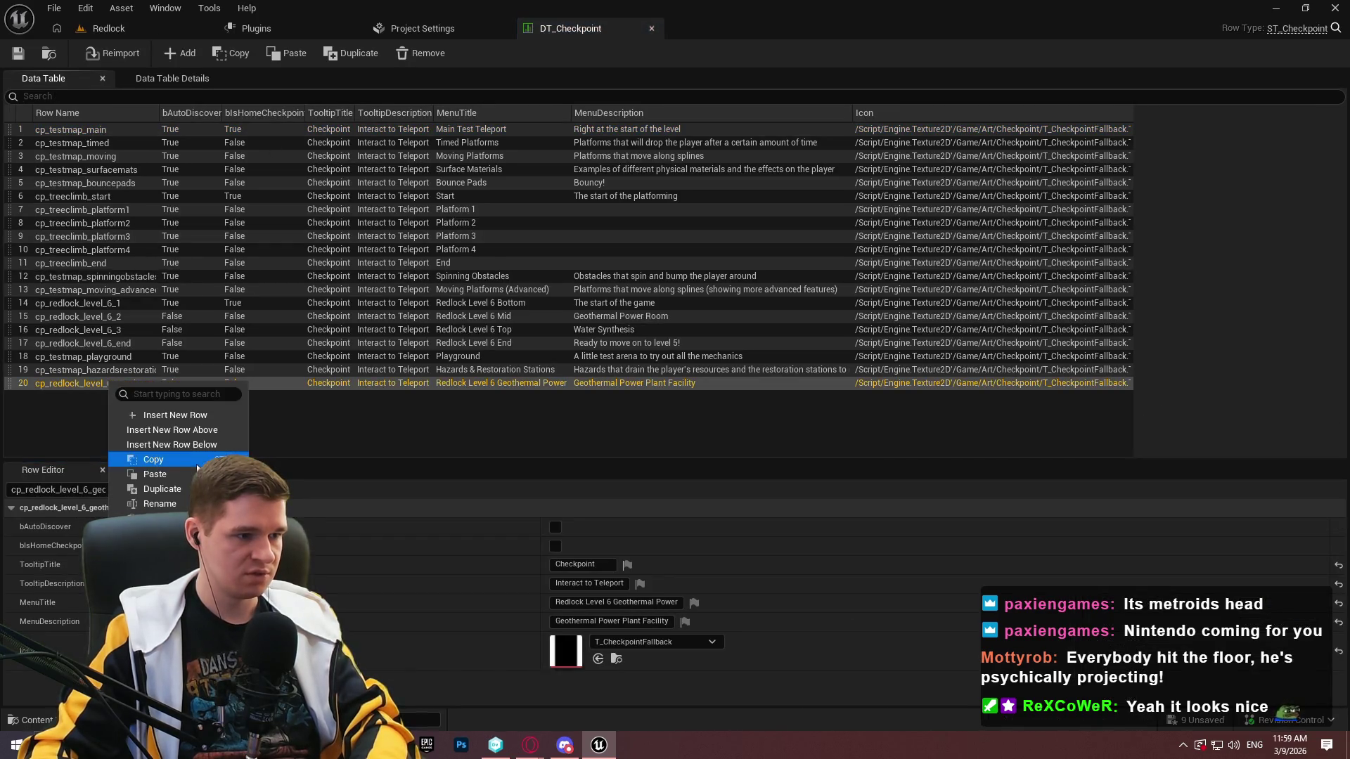
{"action": "left_click", "coordinate": [170, 494]}
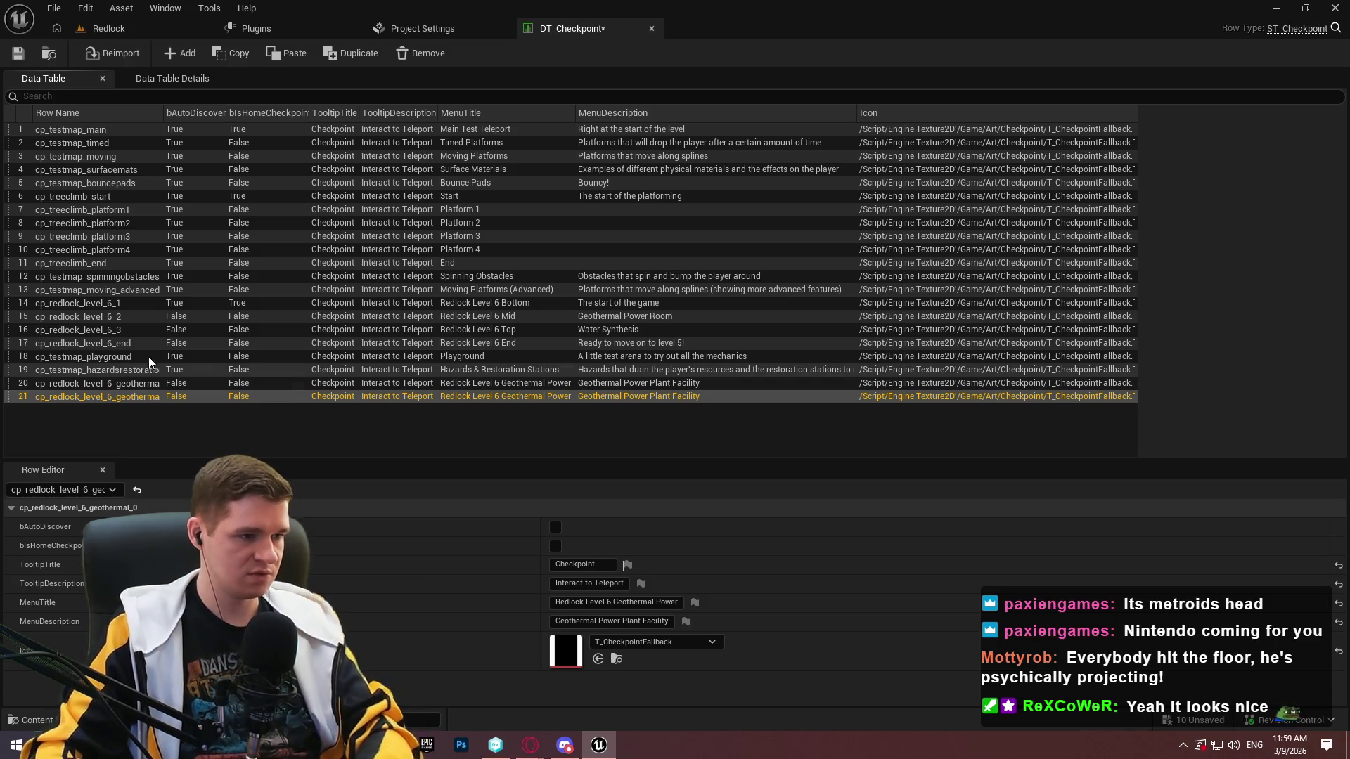
{"action": "double_click", "coordinate": [112, 398]}
{"action": "type", "text": "1"}
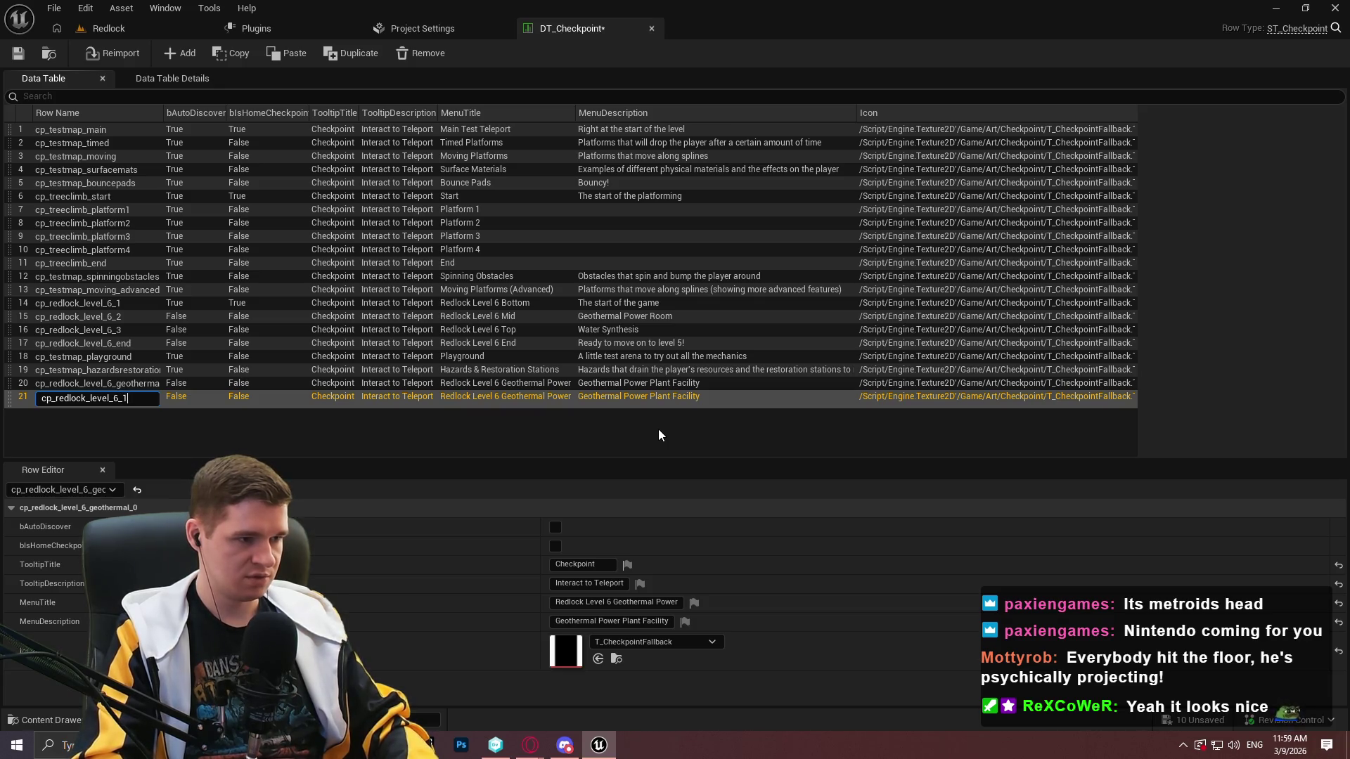
{"action": "type", "text": "_top"}
{"action": "key", "text": "Return"}
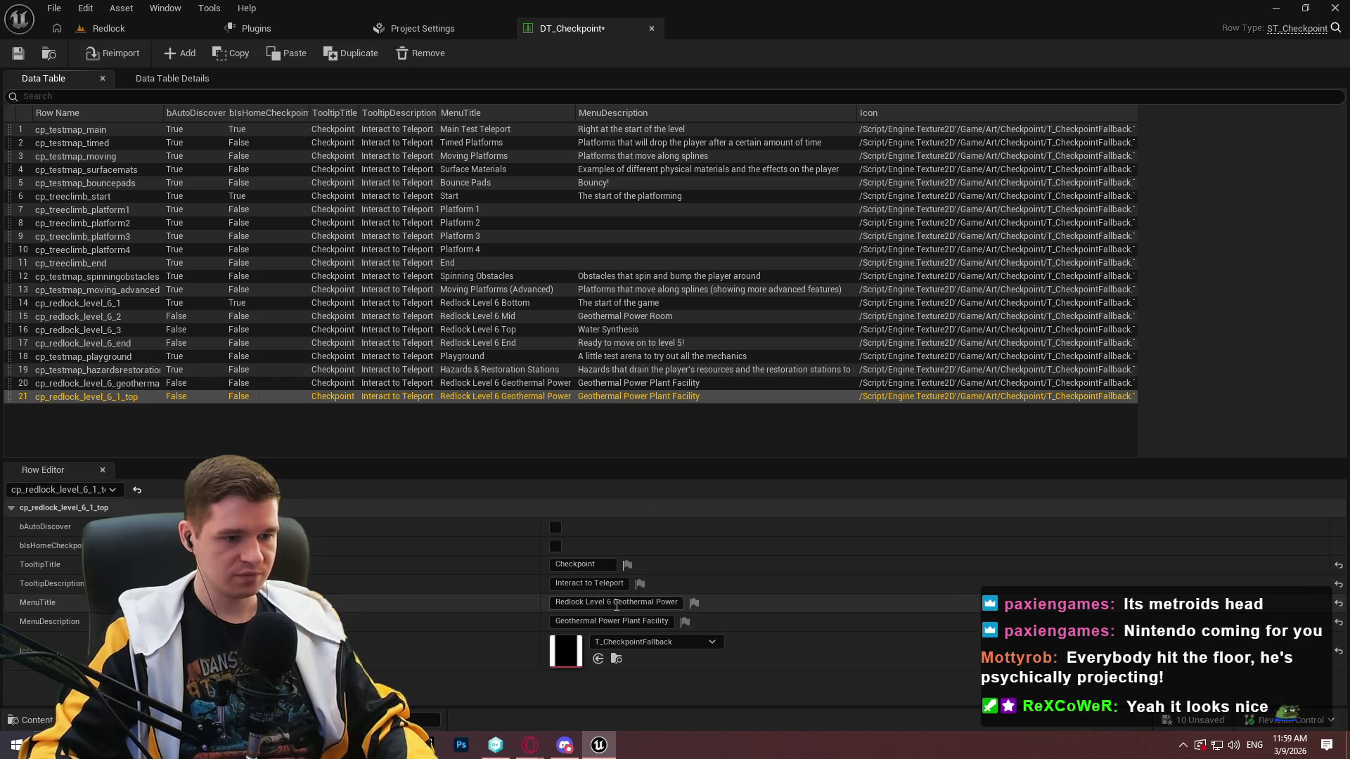
Set the menu title to Redlock Level 6 Small Lava Room, edit the description, and save the table.
{"action": "left_click_drag", "start_coordinate": [613, 603], "coordinate": [680, 603]}
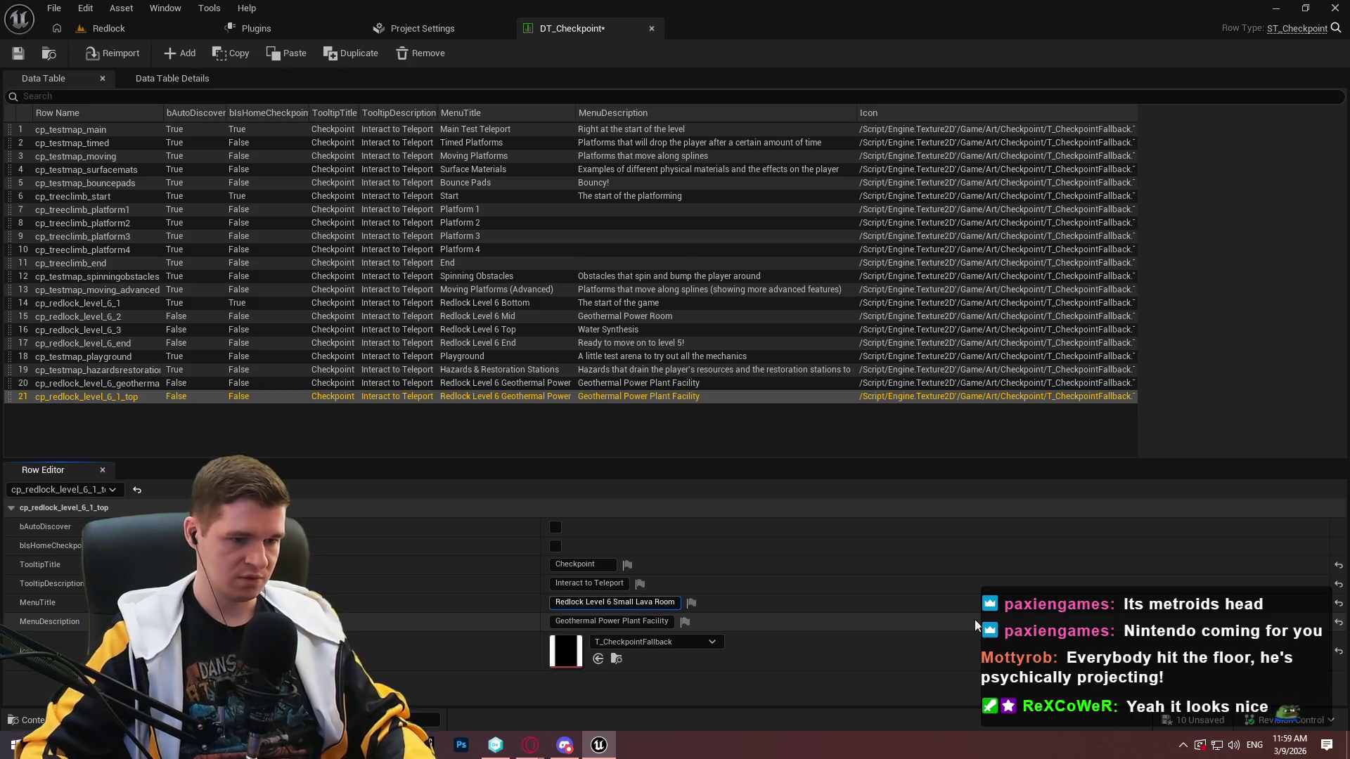
{"action": "left_click", "coordinate": [618, 623]}
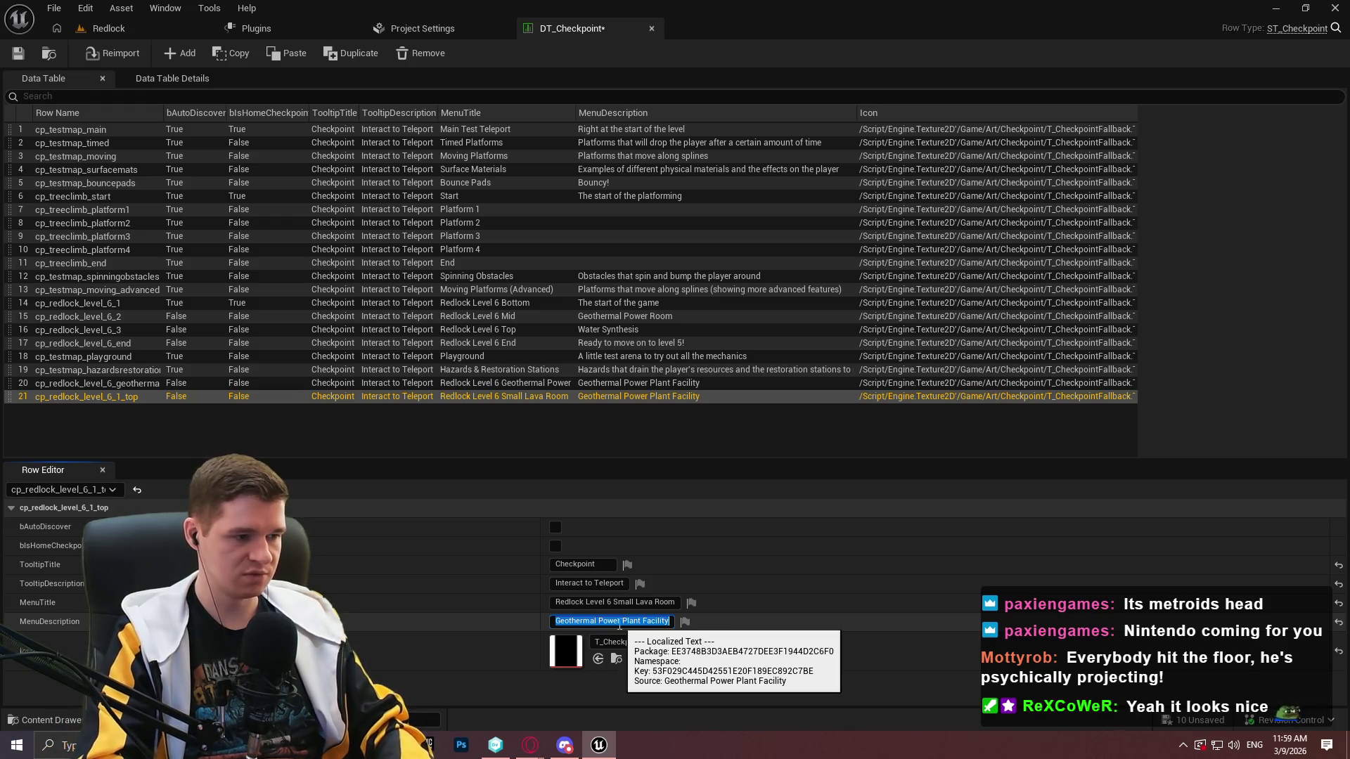
{"action": "type", "text": "Small lava ro"}
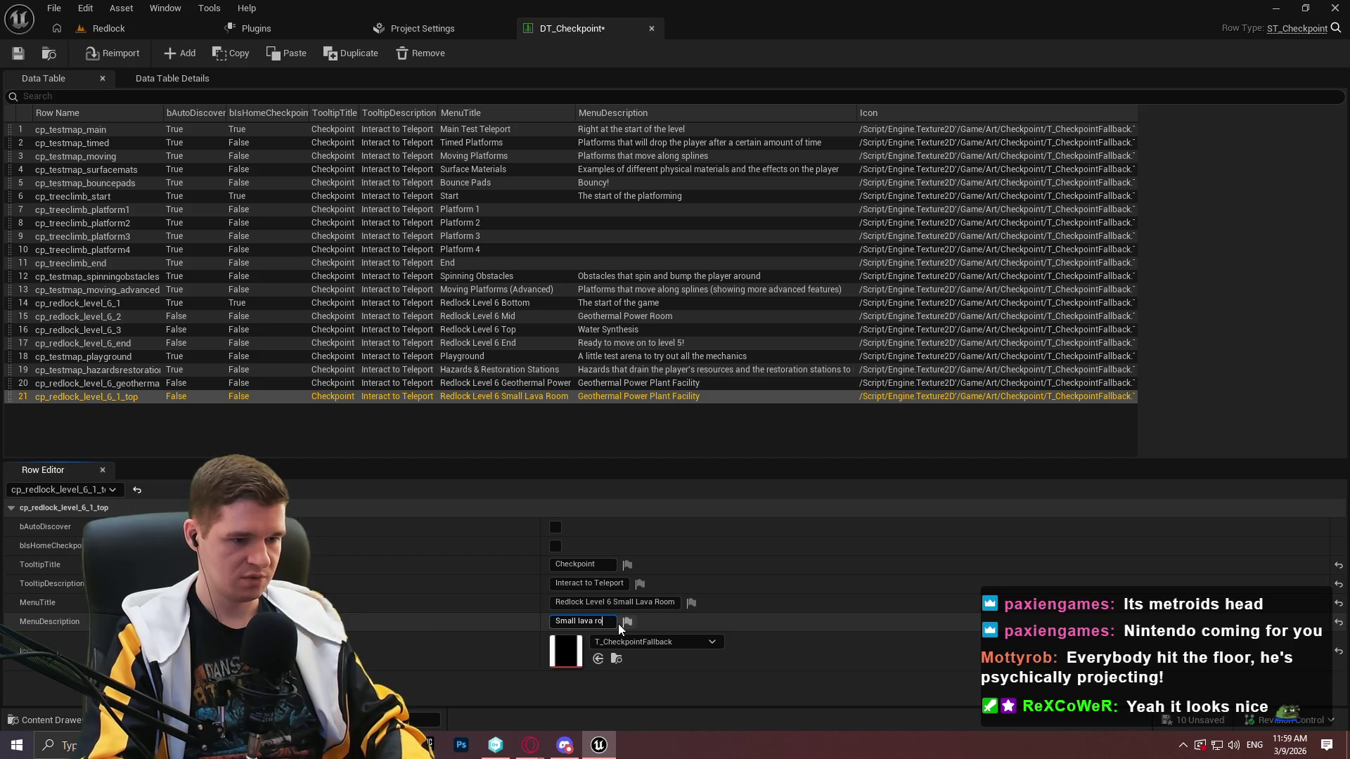
{"action": "type", "text": "om at the top of the fi"}
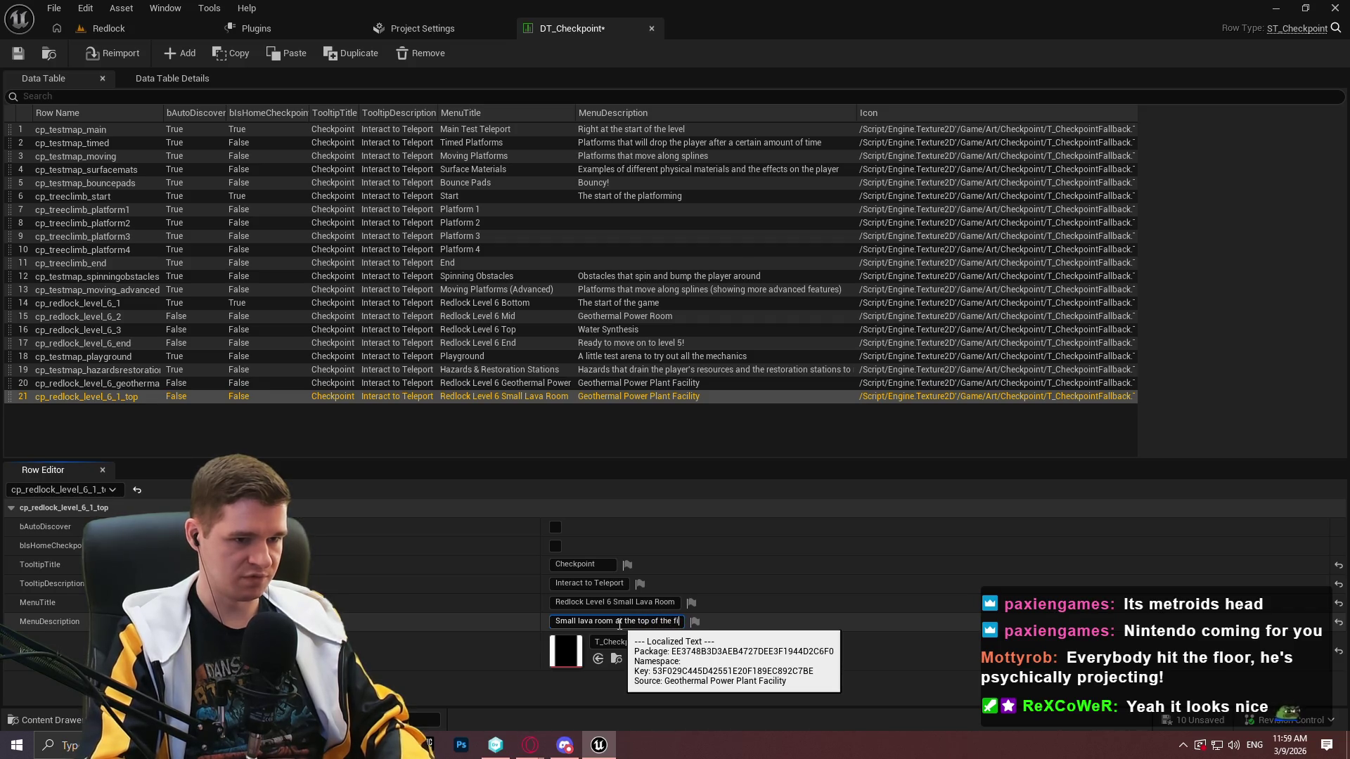
{"action": "type", "text": "on"}
{"action": "key", "text": "Return"}
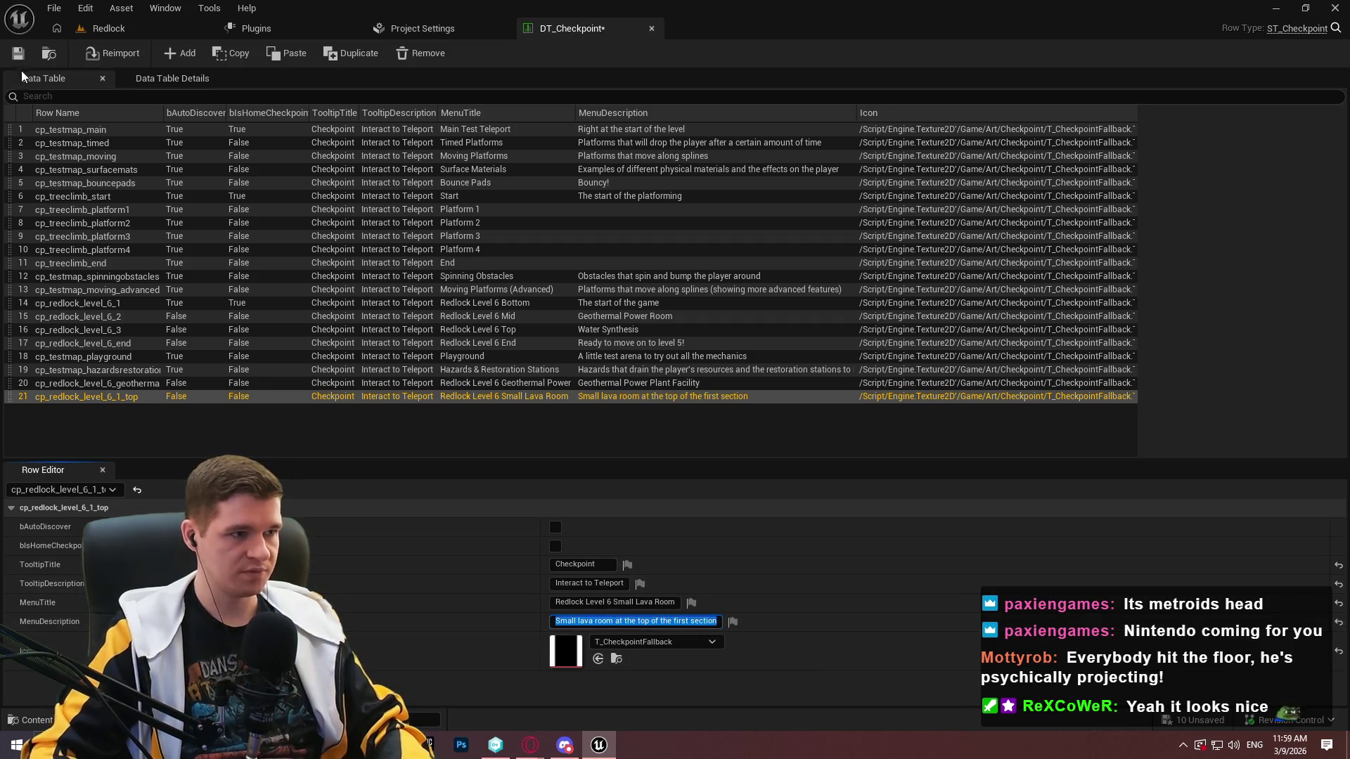
{"action": "left_click", "coordinate": [28, 56]}
{"action": "left_click", "coordinate": [702, 535]}
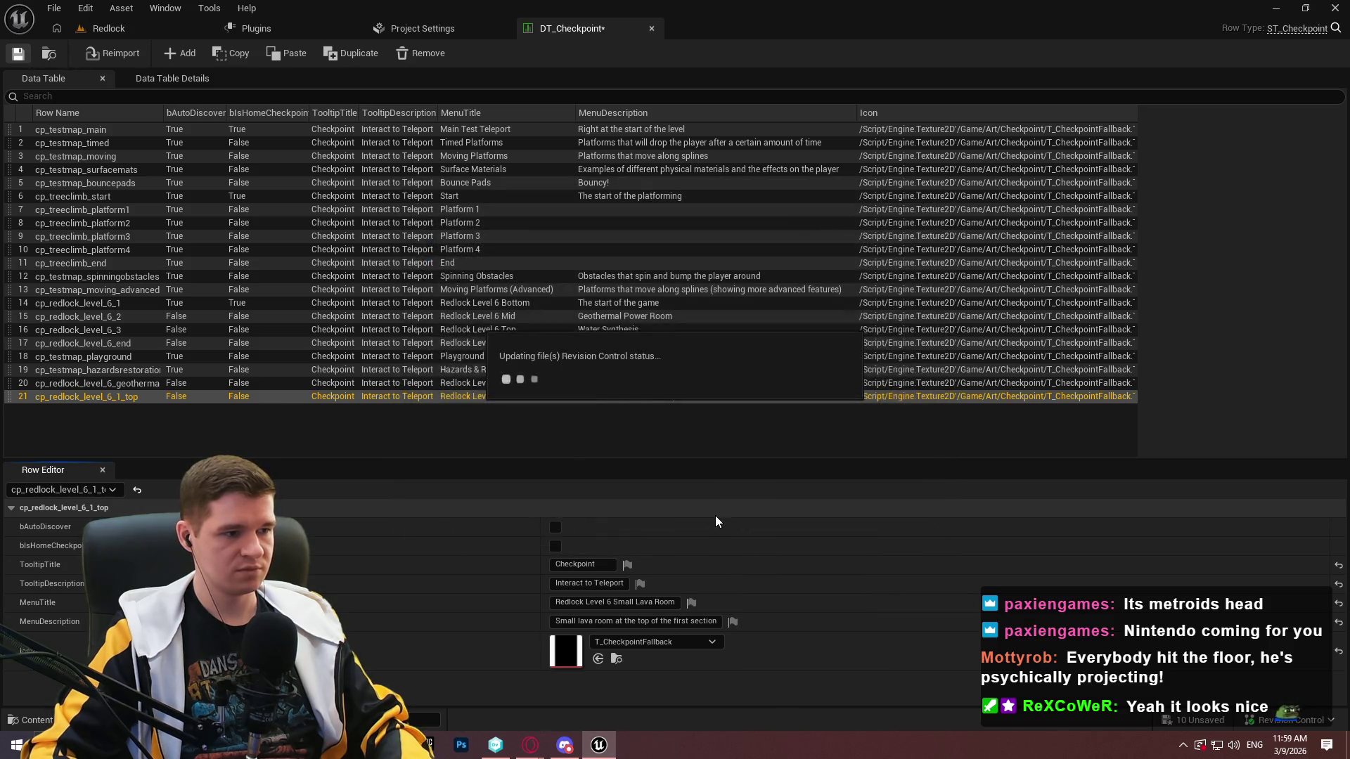
{"action": "left_click", "coordinate": [146, 27]}
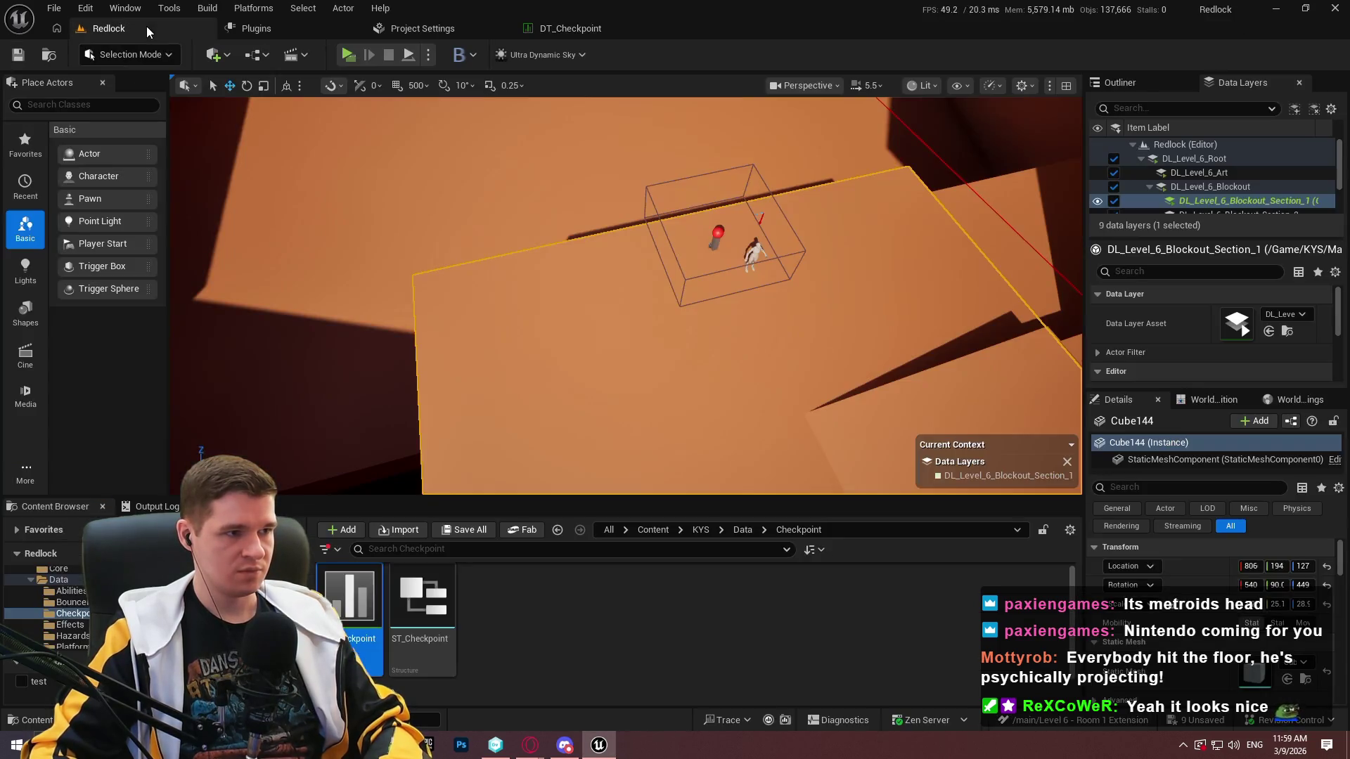
Navigate the Content Browser from Data up to KYS, then into UI > EscapeMenu.
{"action": "left_click", "coordinate": [742, 530]}
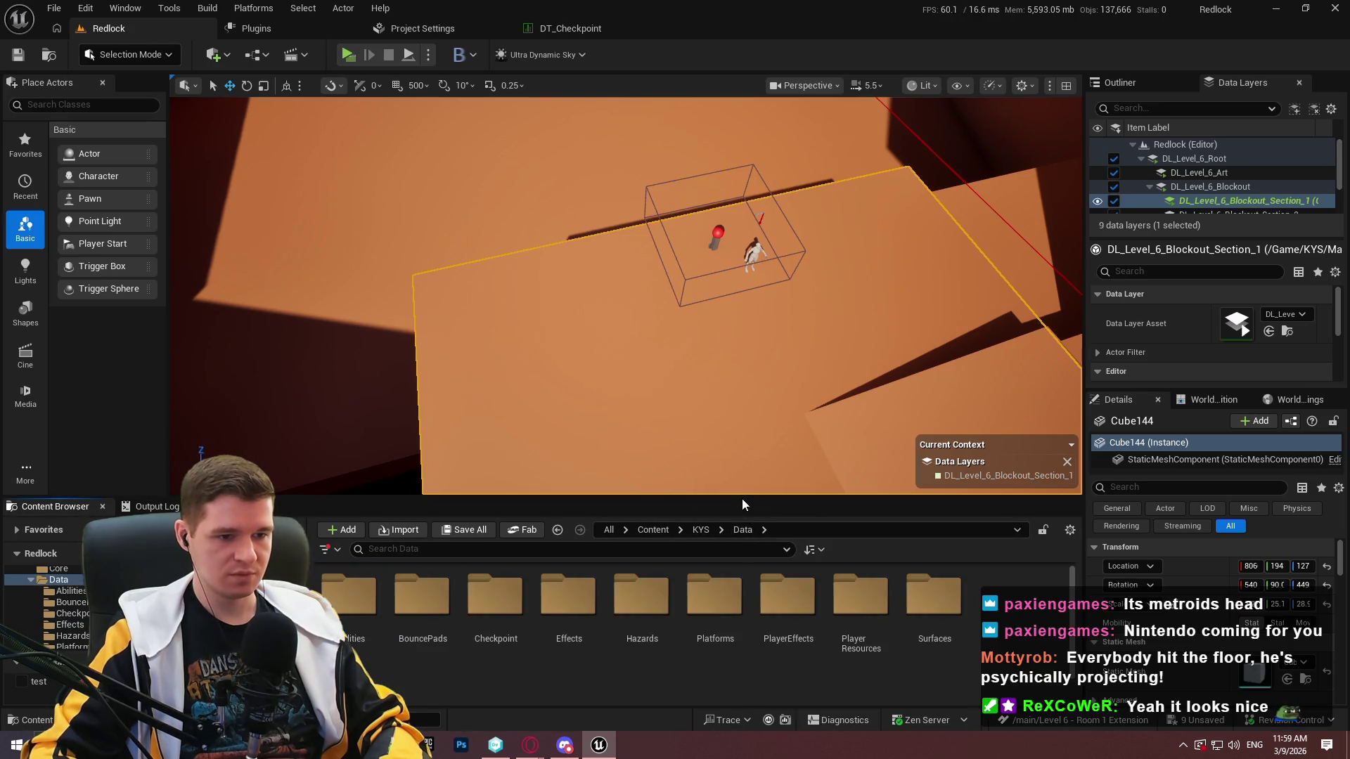
{"action": "left_click_drag", "start_coordinate": [745, 500], "coordinate": [717, 408]}
{"action": "left_click", "coordinate": [701, 438]}
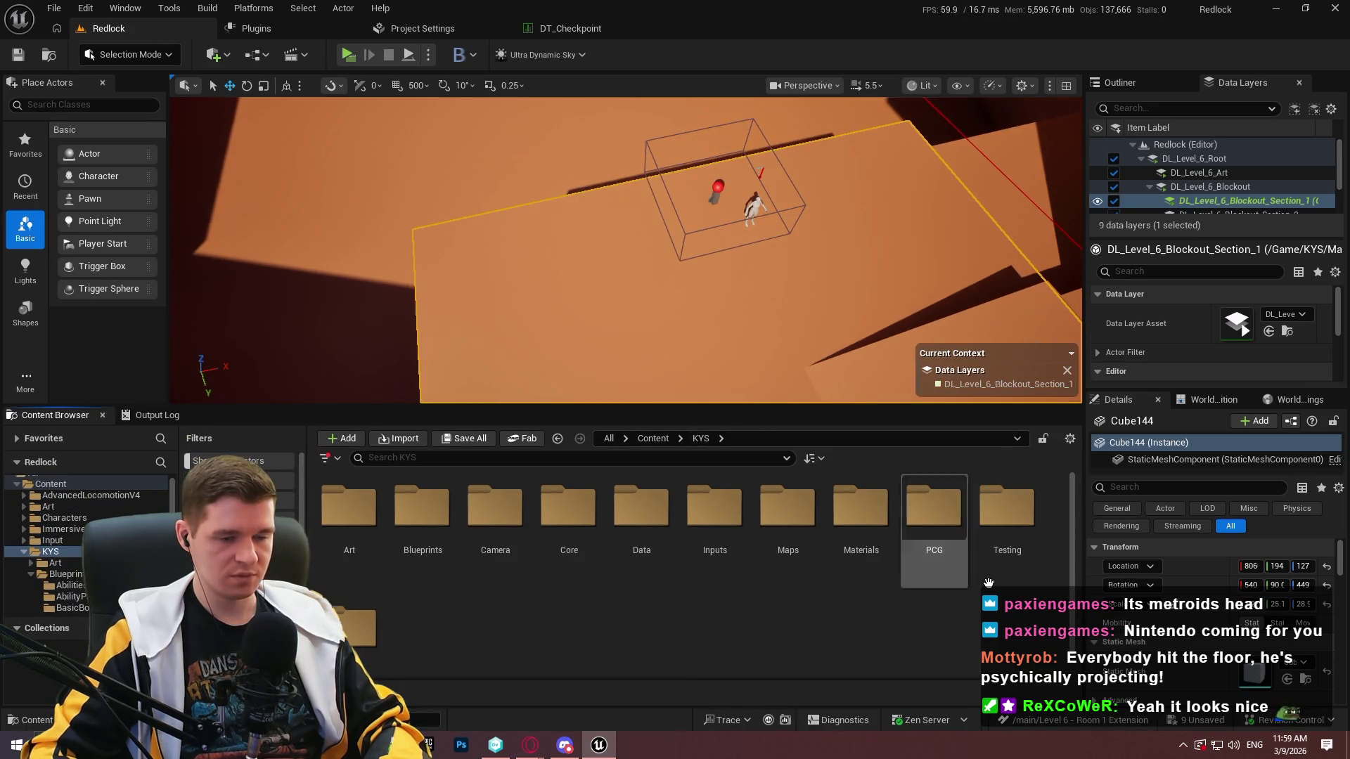
{"action": "scroll", "coordinate": [408, 636], "scroll_direction": "down", "scroll_amount": 1}
{"action": "double_click", "coordinate": [363, 613]}
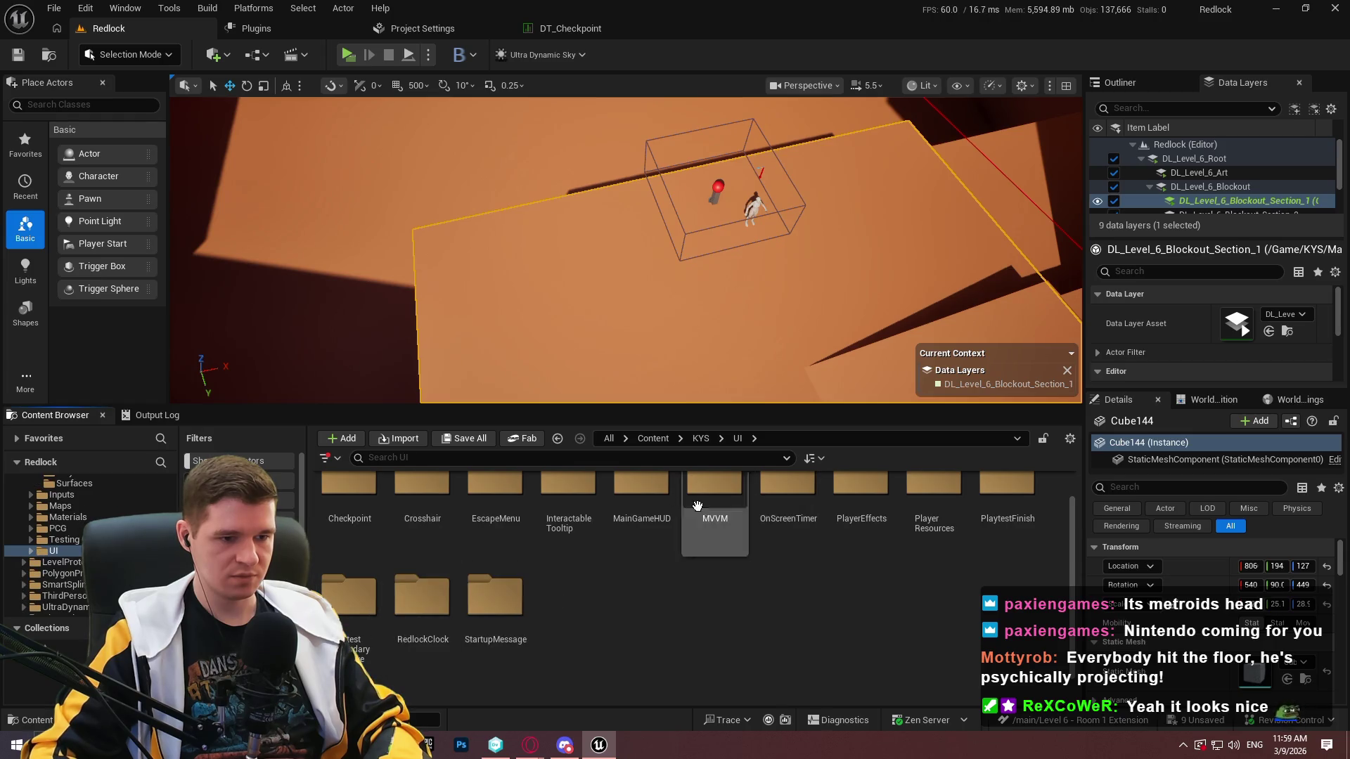
{"action": "double_click", "coordinate": [479, 511]}
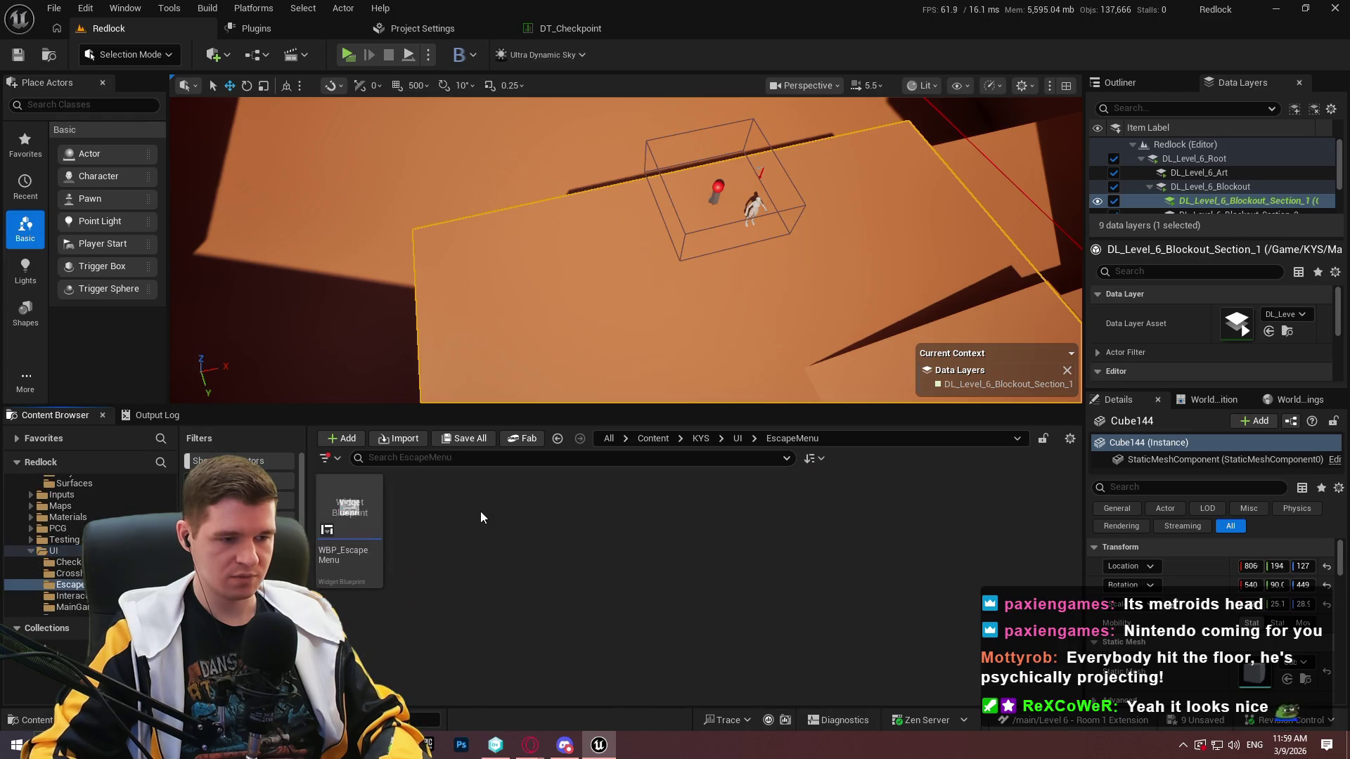
In WBP_EscapeMenu's graph, add an Unlock Checkpoint node wired to the unlock-all click event.
{"action": "double_click", "coordinate": [368, 556]}
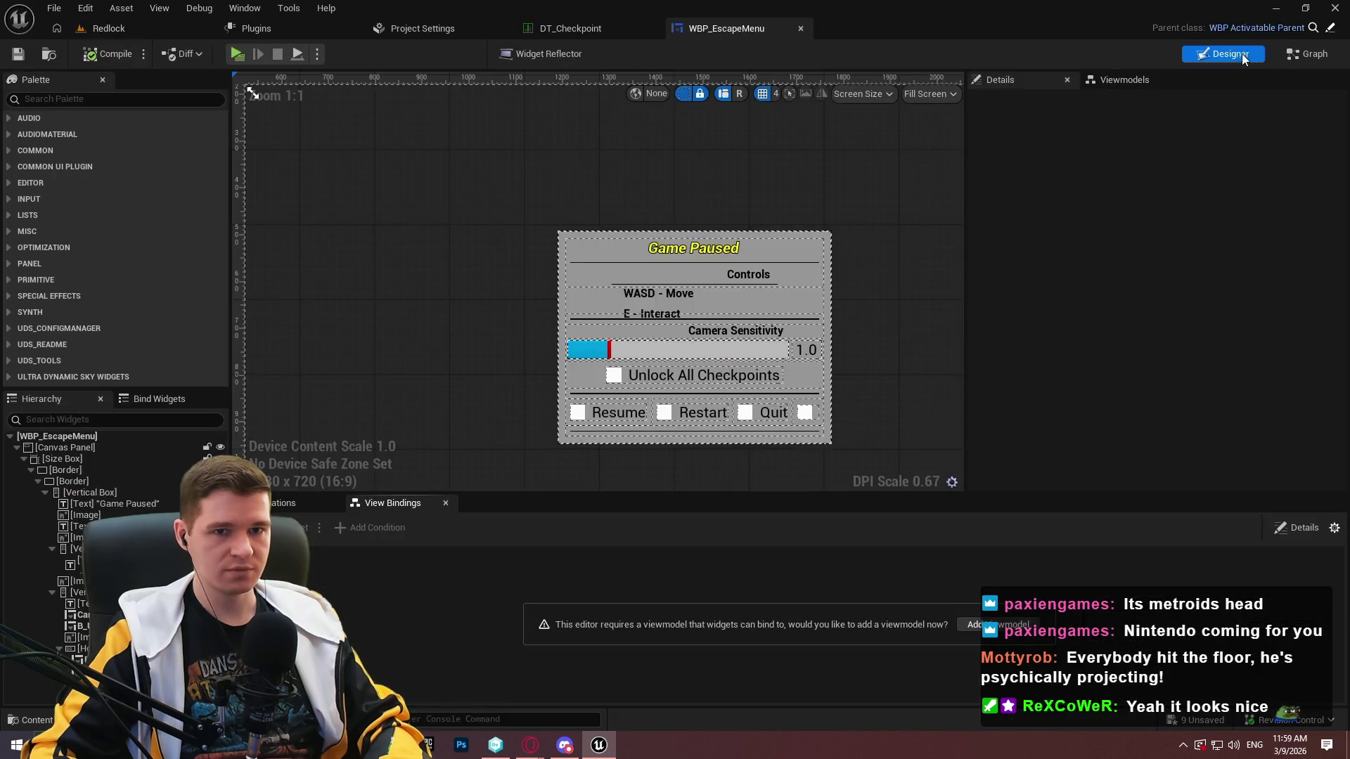
{"action": "left_click", "coordinate": [1293, 52]}
{"action": "mouse_move", "coordinate": [912, 310]}
{"action": "left_mouse_down"}
{"action": "mouse_move", "coordinate": [715, 325]}
{"action": "mouse_move", "coordinate": [895, 434]}
{"action": "left_mouse_up"}
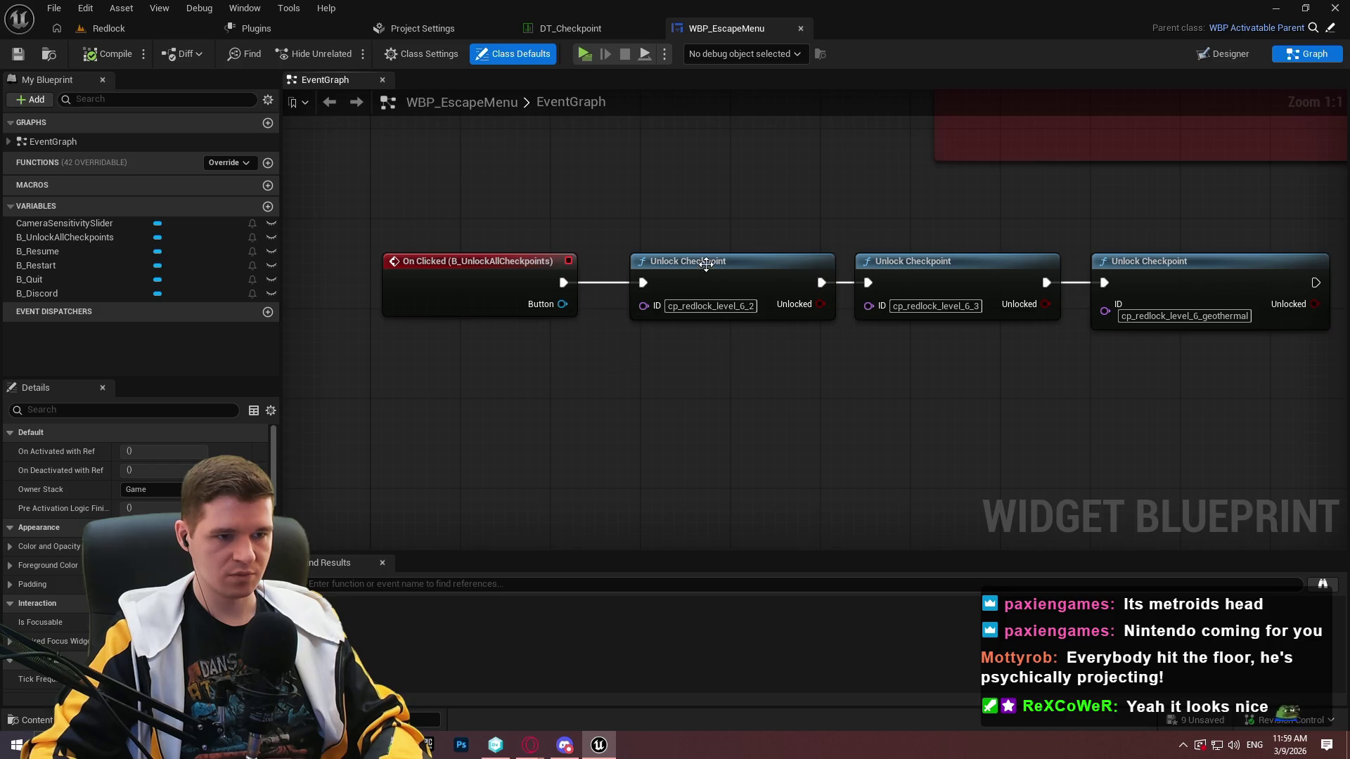
{"action": "right_click", "coordinate": [667, 402]}
{"action": "type", "text": "unlock ch"}
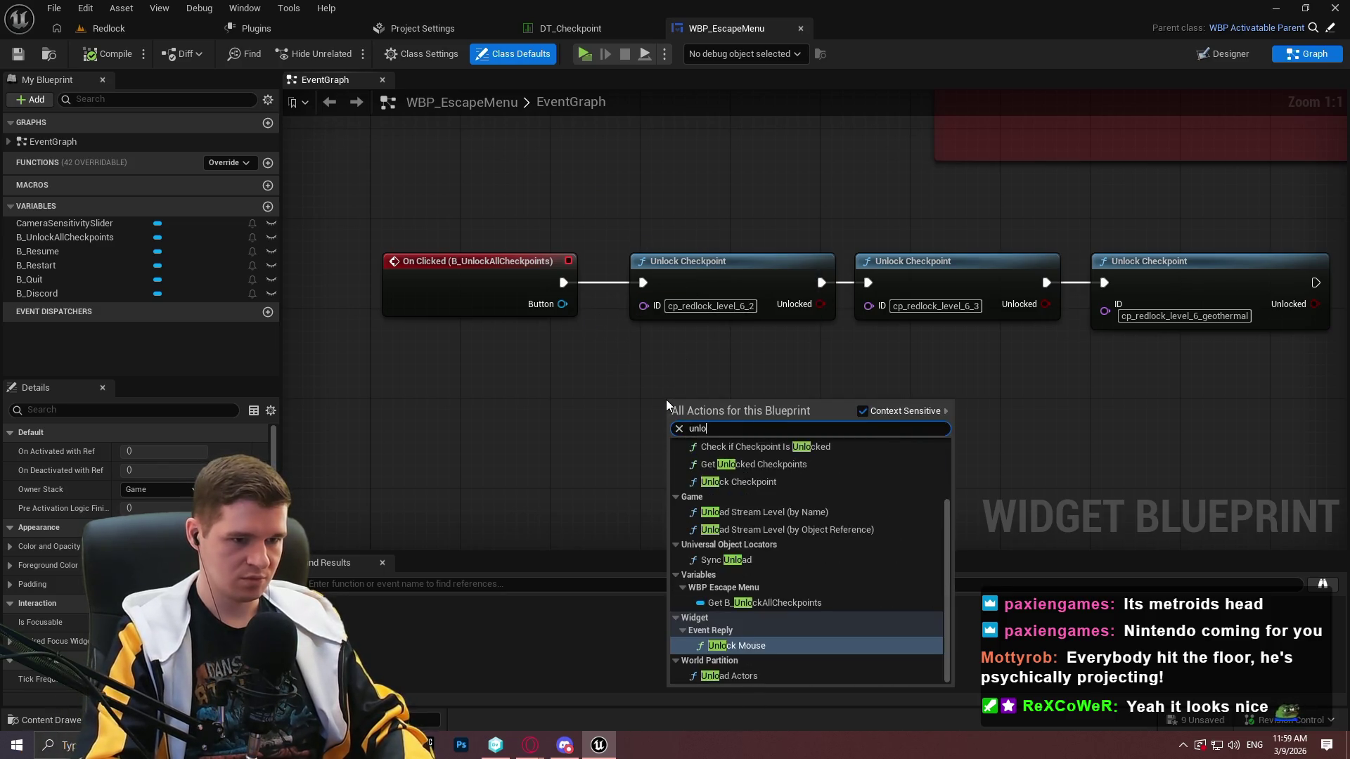
{"action": "key", "text": "Return"}
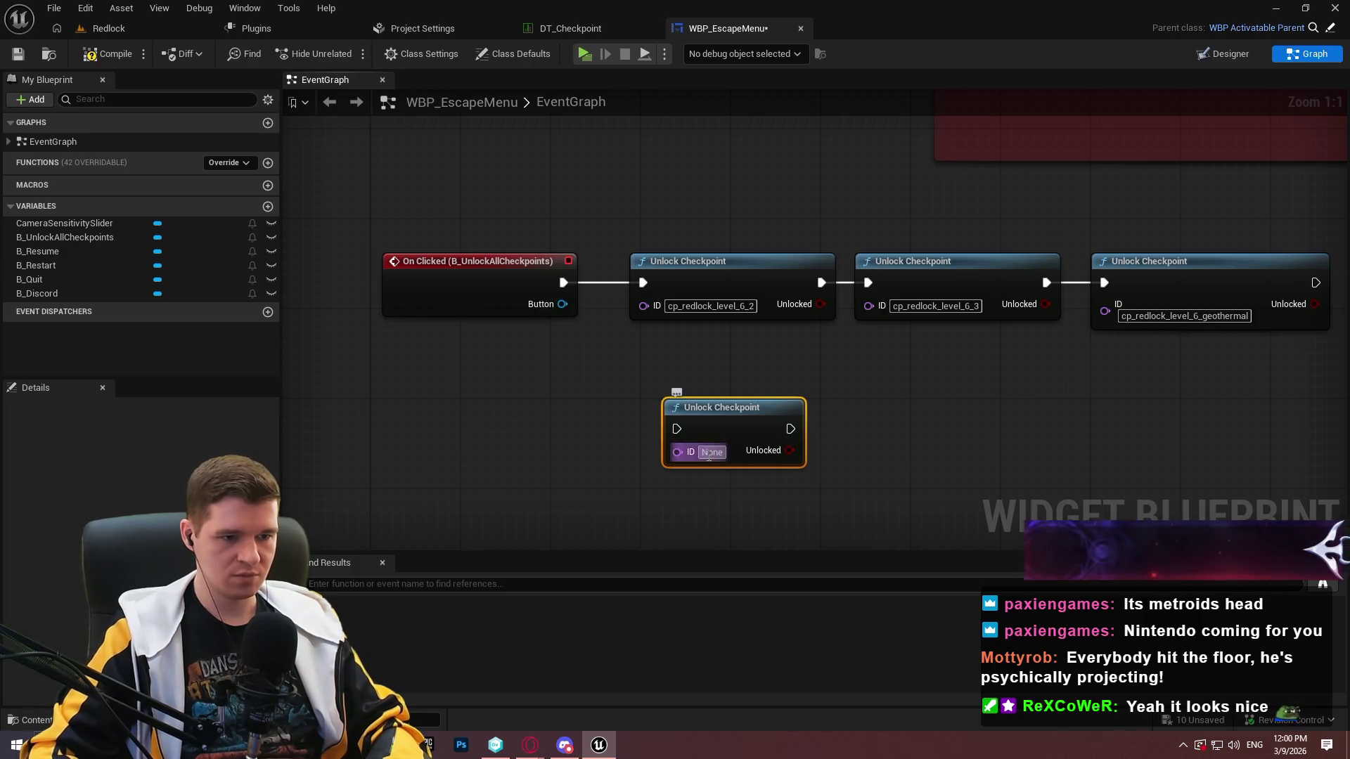
{"action": "left_click_drag", "start_coordinate": [678, 429], "coordinate": [564, 287]}
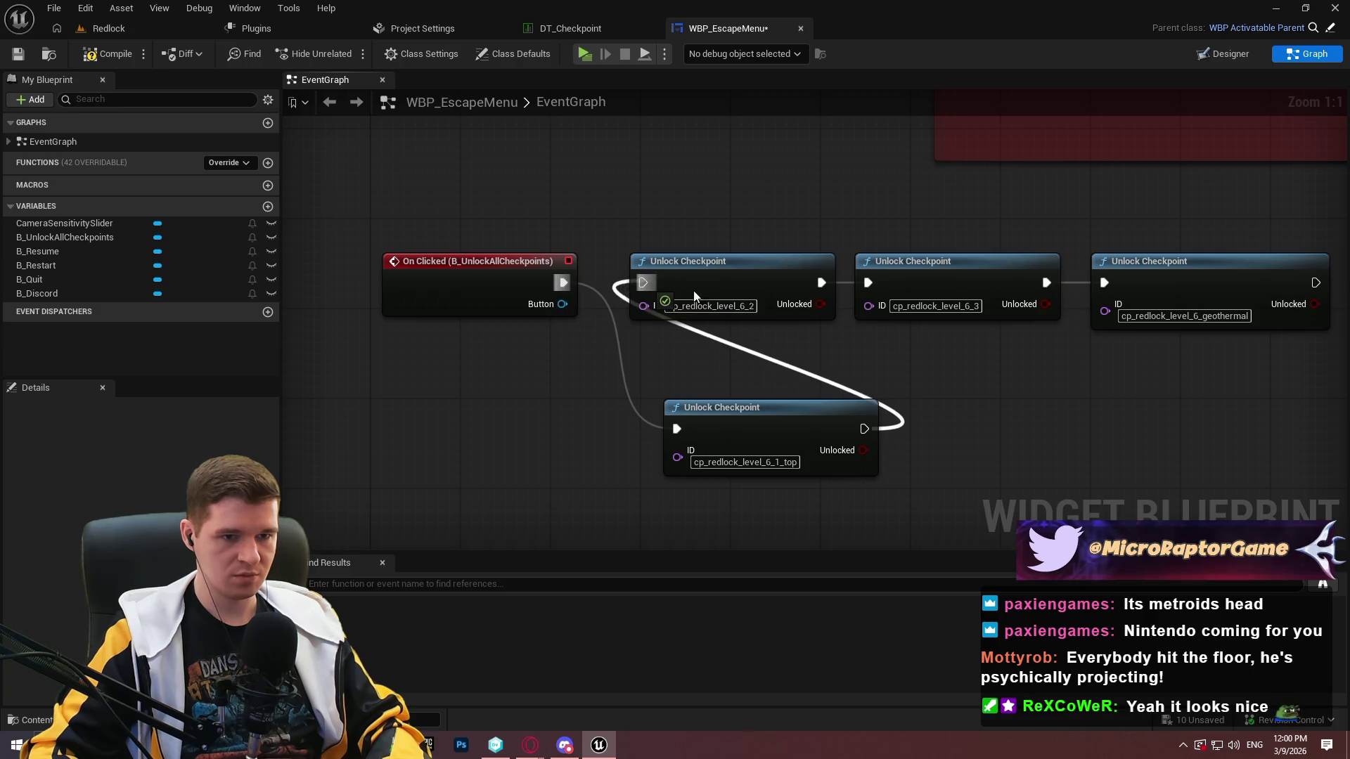
Rearrange the four unlock nodes into one chain after the event and save the blueprint.
{"action": "left_click_drag", "start_coordinate": [1130, 329], "coordinate": [773, 310]}
{"action": "mouse_move", "coordinate": [729, 269]}
{"action": "left_mouse_down"}
{"action": "mouse_move", "coordinate": [1025, 409]}
{"action": "mouse_move", "coordinate": [998, 414]}
{"action": "left_mouse_up"}
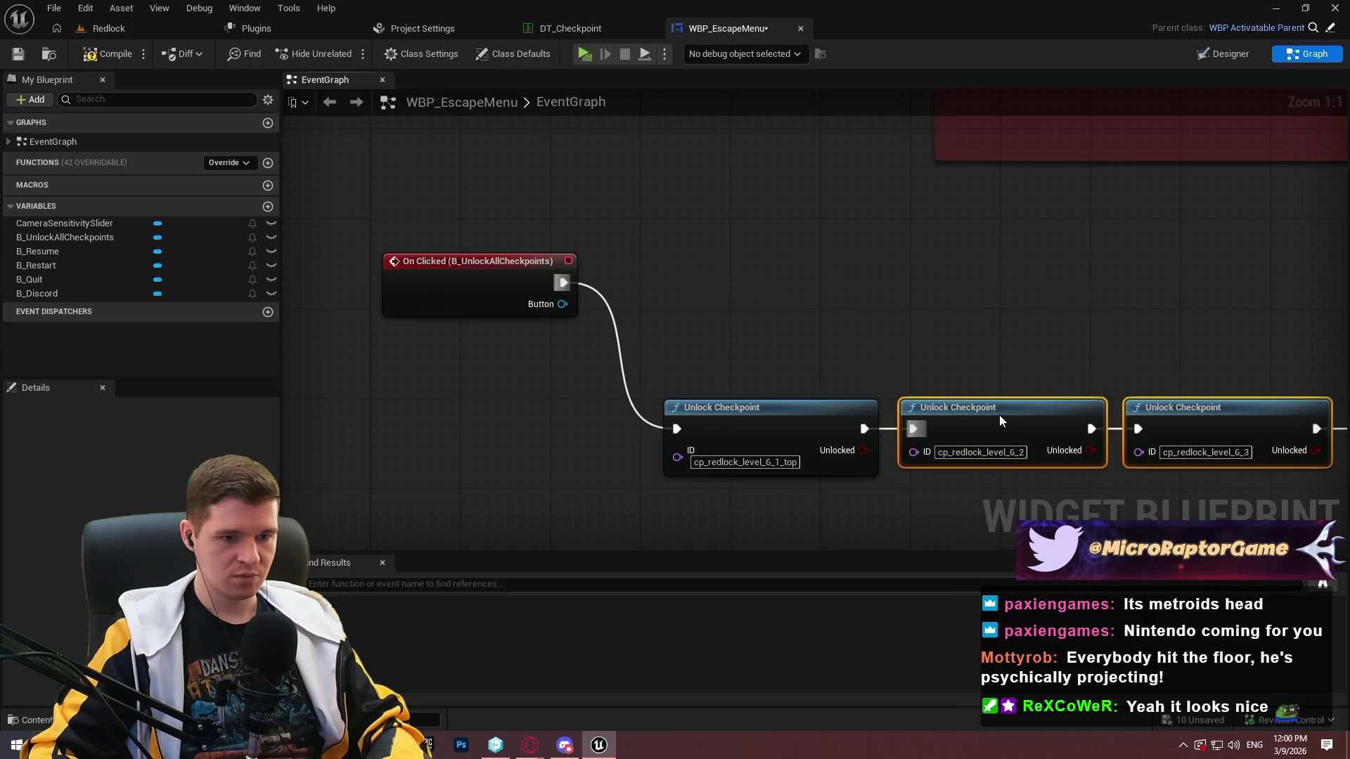
{"action": "left_click", "coordinate": [720, 303]}
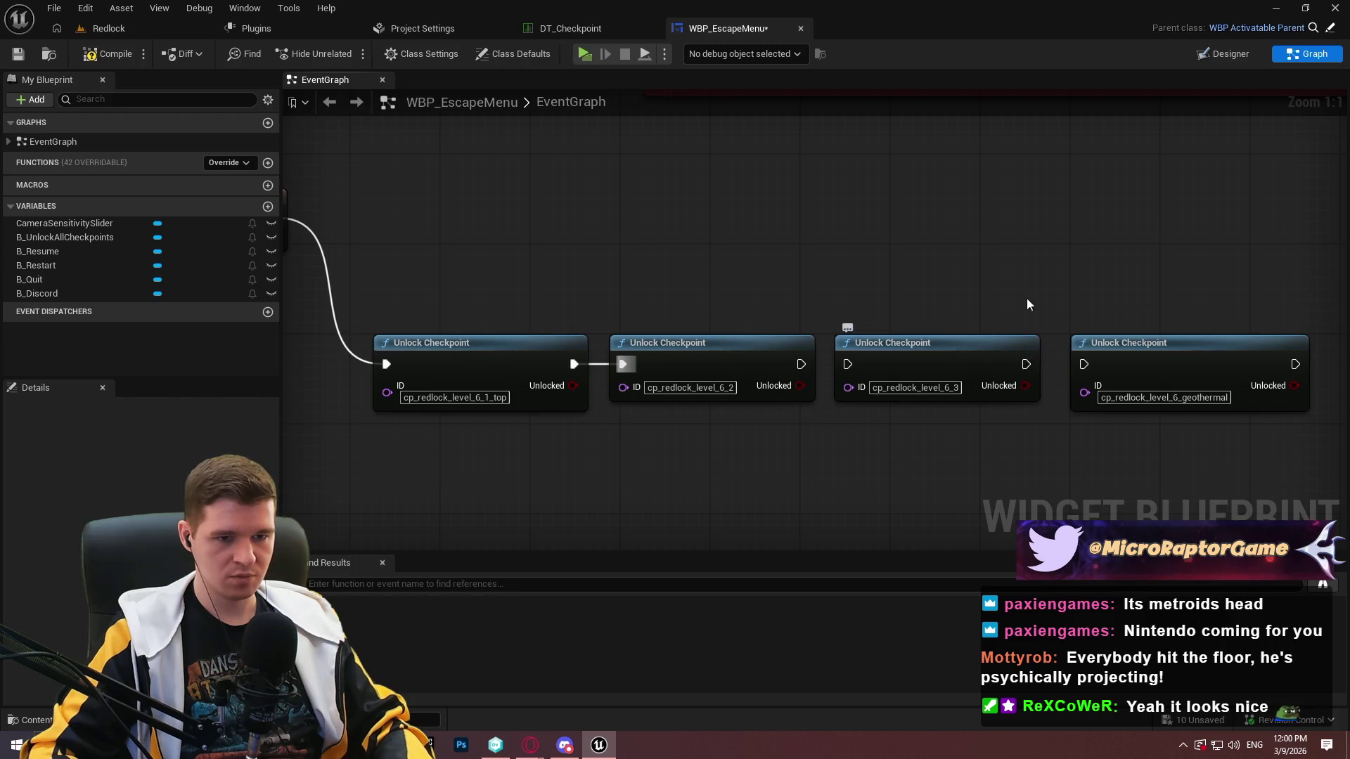
{"action": "left_click_drag", "start_coordinate": [1026, 348], "coordinate": [1263, 202]}
{"action": "mouse_move", "coordinate": [1128, 363]}
{"action": "left_mouse_down"}
{"action": "mouse_move", "coordinate": [892, 364]}
{"action": "mouse_move", "coordinate": [938, 348]}
{"action": "left_mouse_up"}
{"action": "mouse_move", "coordinate": [1070, 363]}
{"action": "left_mouse_down"}
{"action": "mouse_move", "coordinate": [1090, 216]}
{"action": "mouse_move", "coordinate": [1154, 348]}
{"action": "left_mouse_up"}
{"action": "mouse_move", "coordinate": [1311, 476]}
{"action": "left_mouse_down"}
{"action": "mouse_move", "coordinate": [597, 331]}
{"action": "mouse_move", "coordinate": [485, 332]}
{"action": "left_mouse_up"}
{"action": "mouse_move", "coordinate": [535, 410]}
{"action": "left_mouse_down"}
{"action": "mouse_move", "coordinate": [699, 530]}
{"action": "mouse_move", "coordinate": [685, 396]}
{"action": "mouse_move", "coordinate": [665, 385]}
{"action": "left_mouse_up"}
{"action": "left_click", "coordinate": [436, 296]}
{"action": "left_click", "coordinate": [19, 54]}
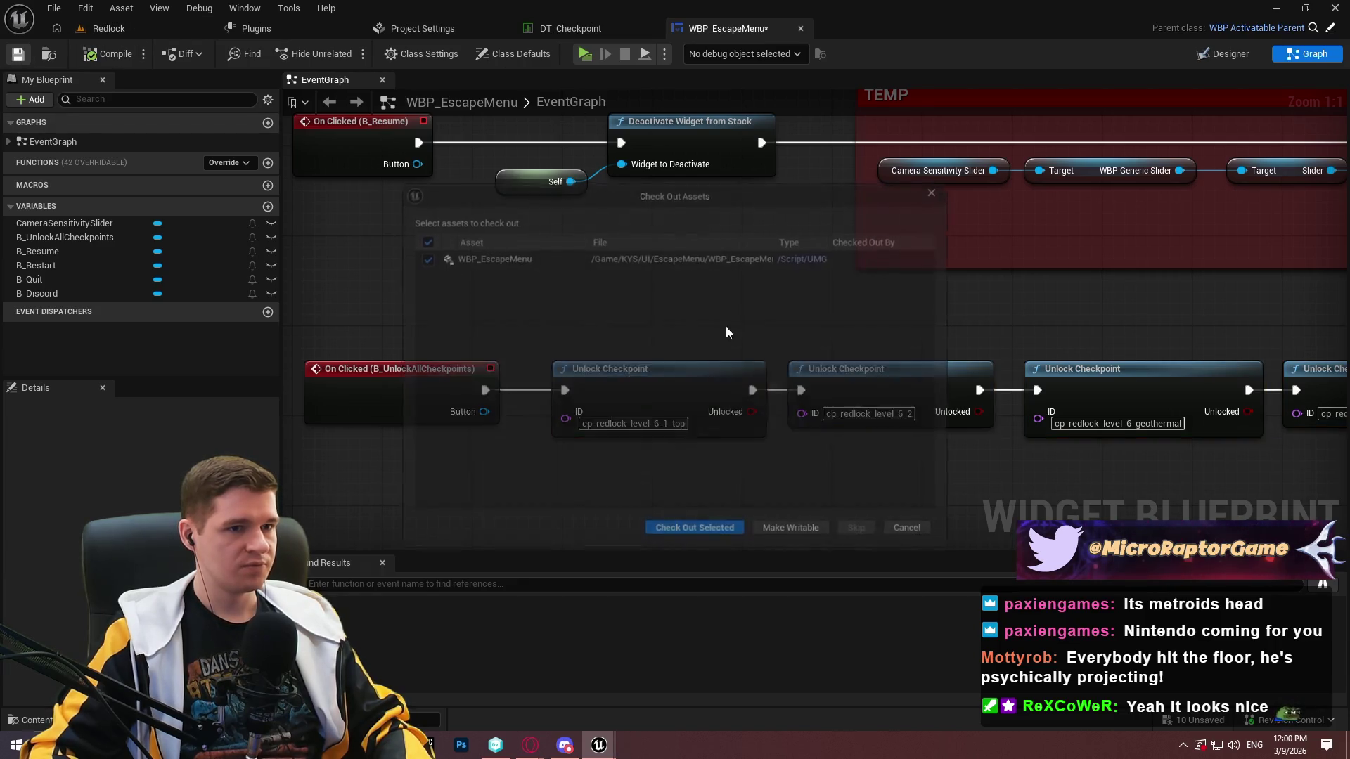
{"action": "left_click", "coordinate": [694, 530]}
{"action": "left_click", "coordinate": [142, 29]}
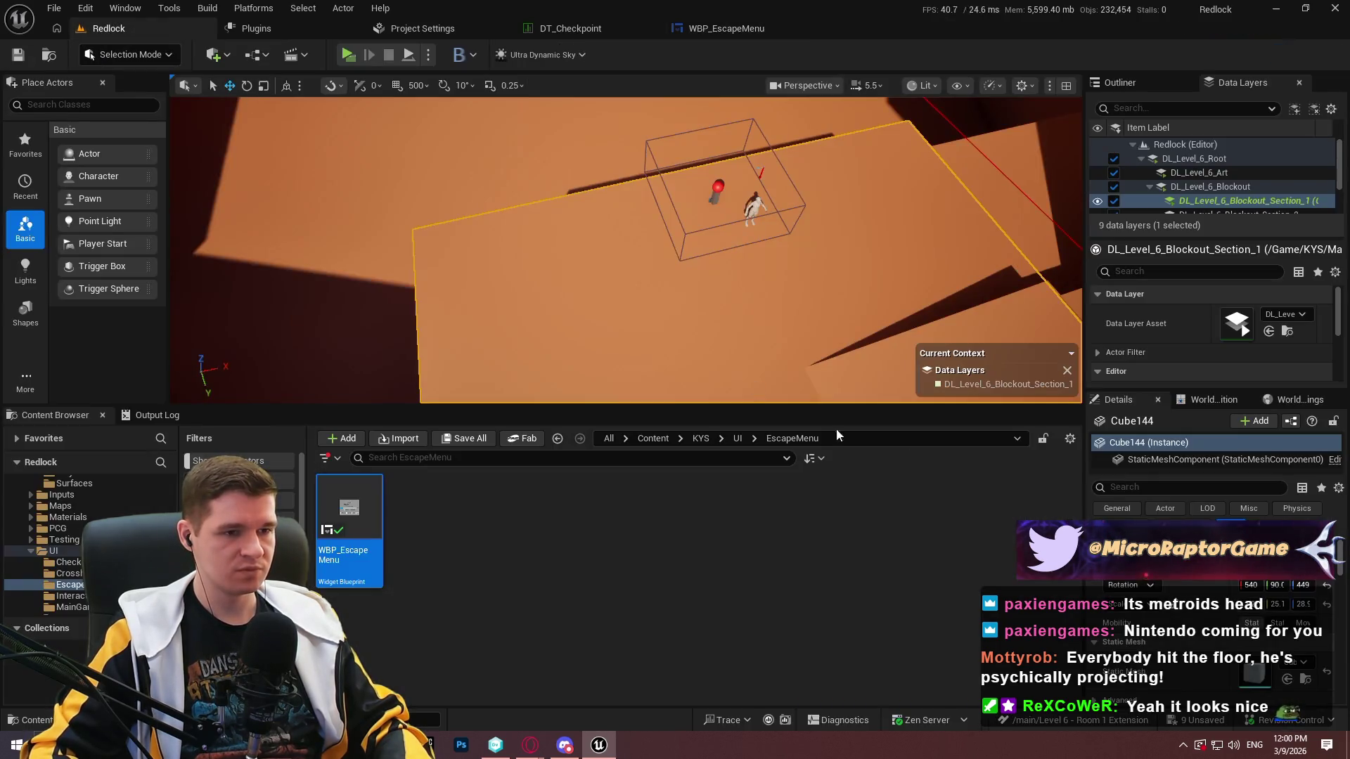
Rotate the placed checkpoint about 70 degrees around vertical using 5-degree rotation snapping.
{"action": "left_click", "coordinate": [716, 191]}
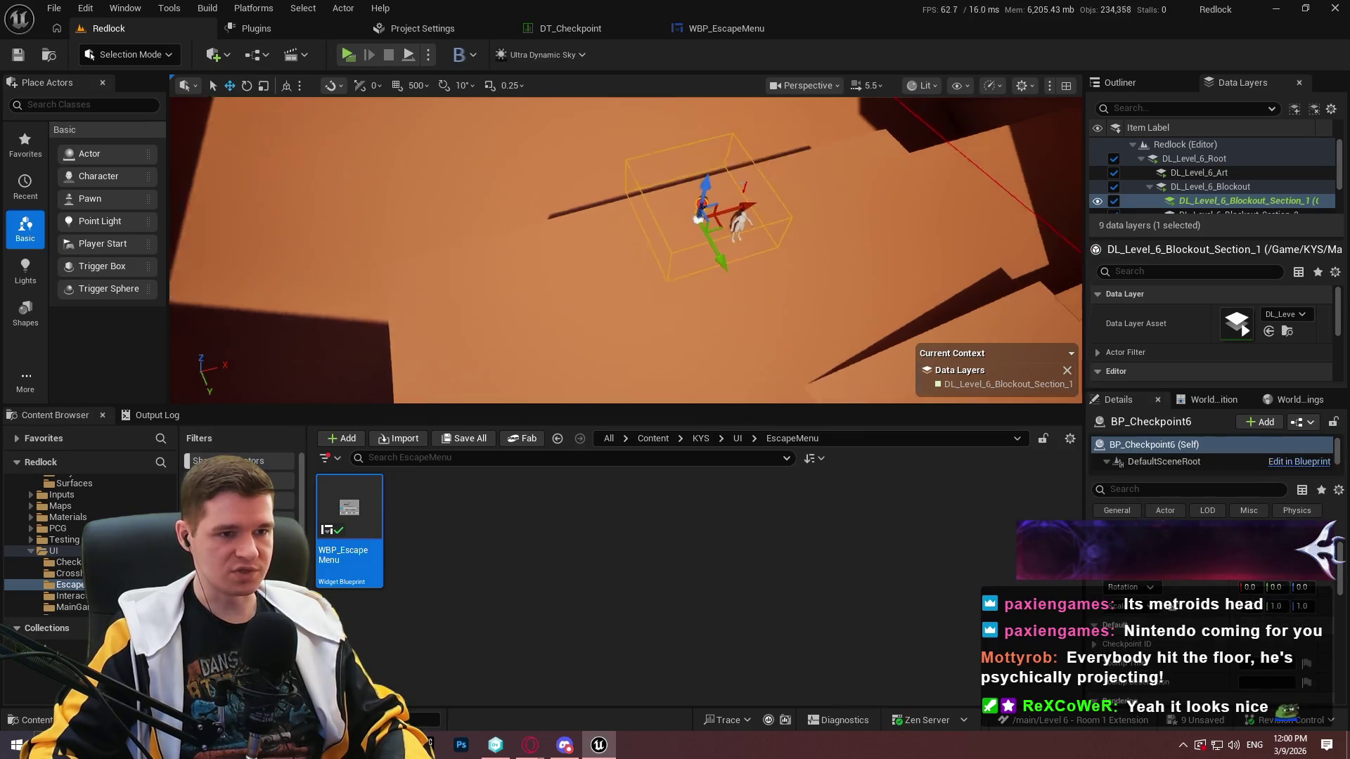
{"action": "key", "text": "e"}
{"action": "left_click_drag", "start_coordinate": [703, 243], "coordinate": [709, 246]}
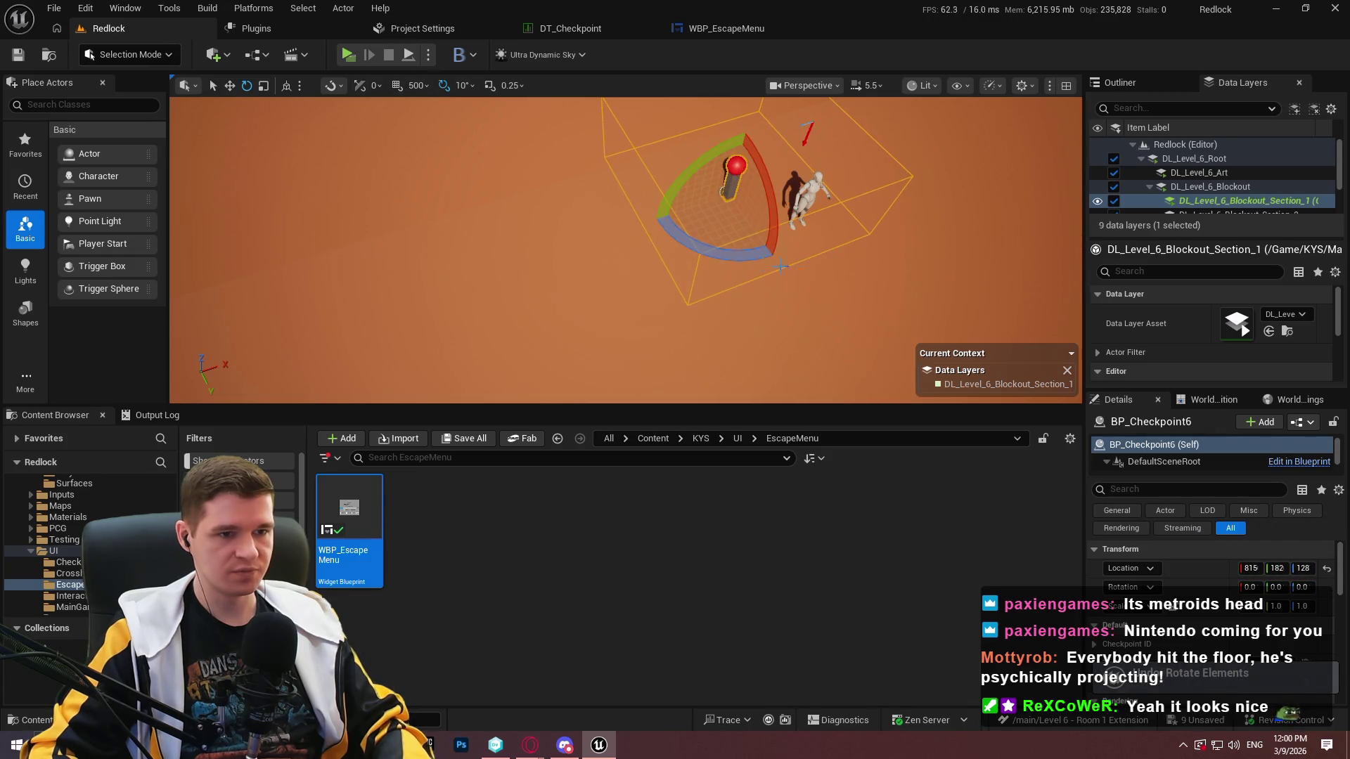
{"action": "left_click", "coordinate": [462, 85]}
{"action": "left_click", "coordinate": [497, 143]}
{"action": "mouse_move", "coordinate": [750, 257]}
{"action": "left_mouse_down"}
{"action": "mouse_move", "coordinate": [800, 224]}
{"action": "mouse_move", "coordinate": [779, 248]}
{"action": "left_mouse_up"}
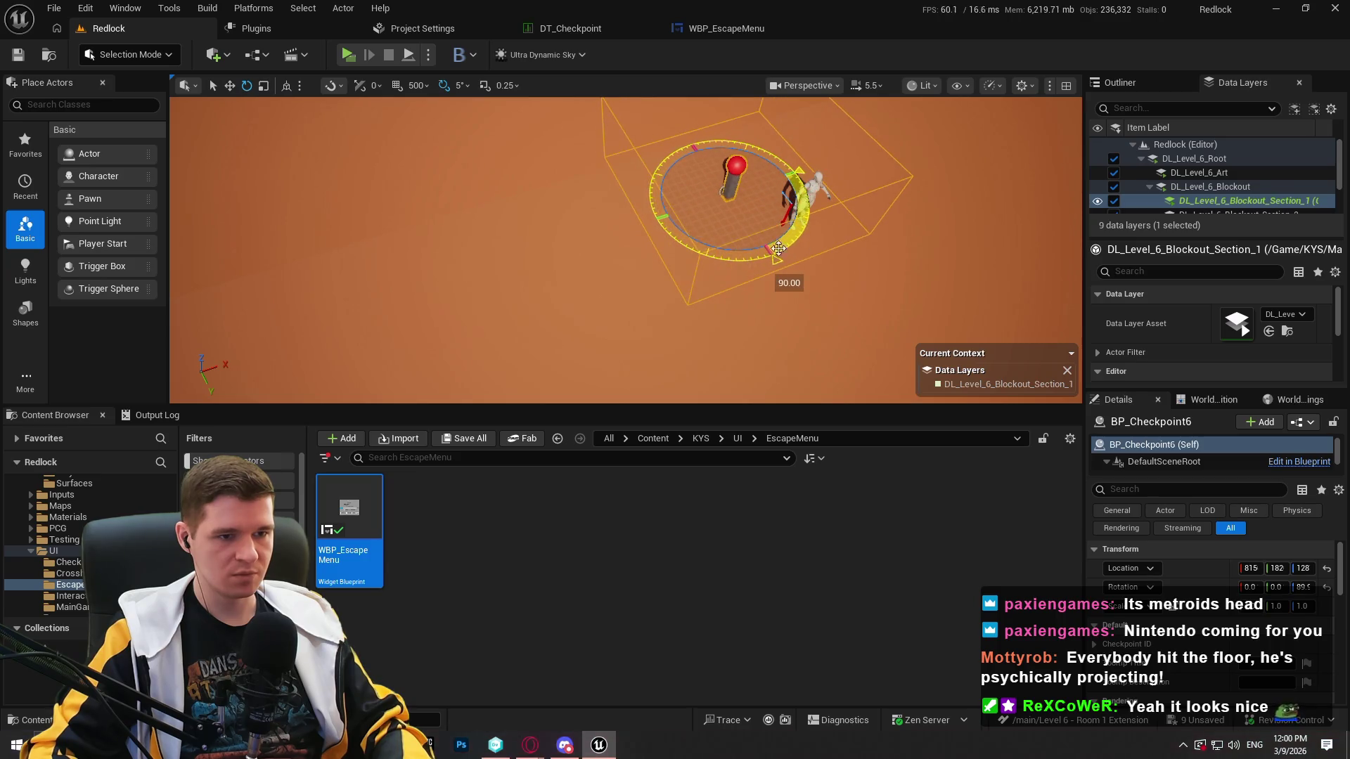
Select the checkpoint actor BP_Checkpoint6 and switch to the move tool.
{"action": "left_click", "coordinate": [791, 208]}
{"action": "mouse_move", "coordinate": [861, 199]}
{"action": "left_mouse_down"}
{"action": "mouse_move", "coordinate": [844, 204]}
{"action": "mouse_move", "coordinate": [861, 199]}
{"action": "left_mouse_up"}
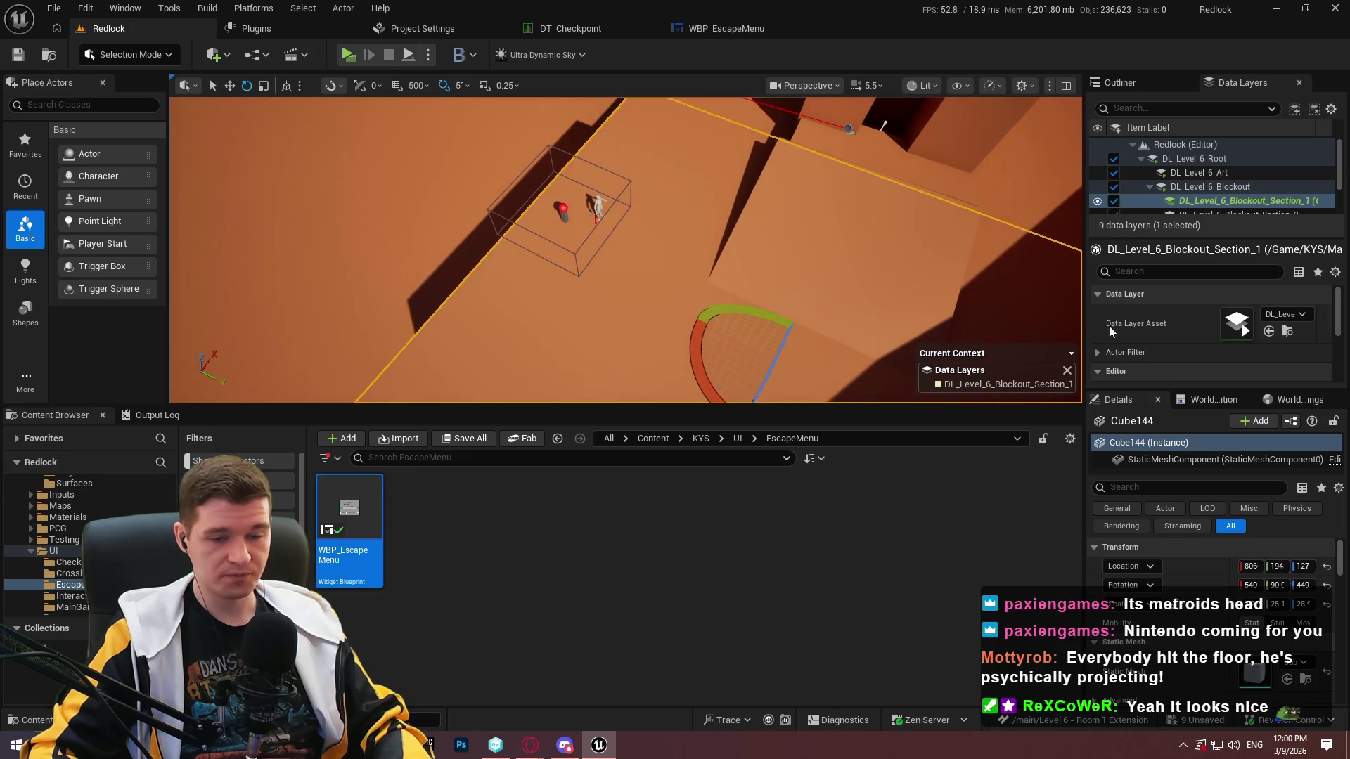
{"action": "scroll", "coordinate": [1222, 622], "scroll_direction": "down", "scroll_amount": 3}
{"action": "scroll", "coordinate": [1170, 330], "scroll_direction": "down", "scroll_amount": 3}
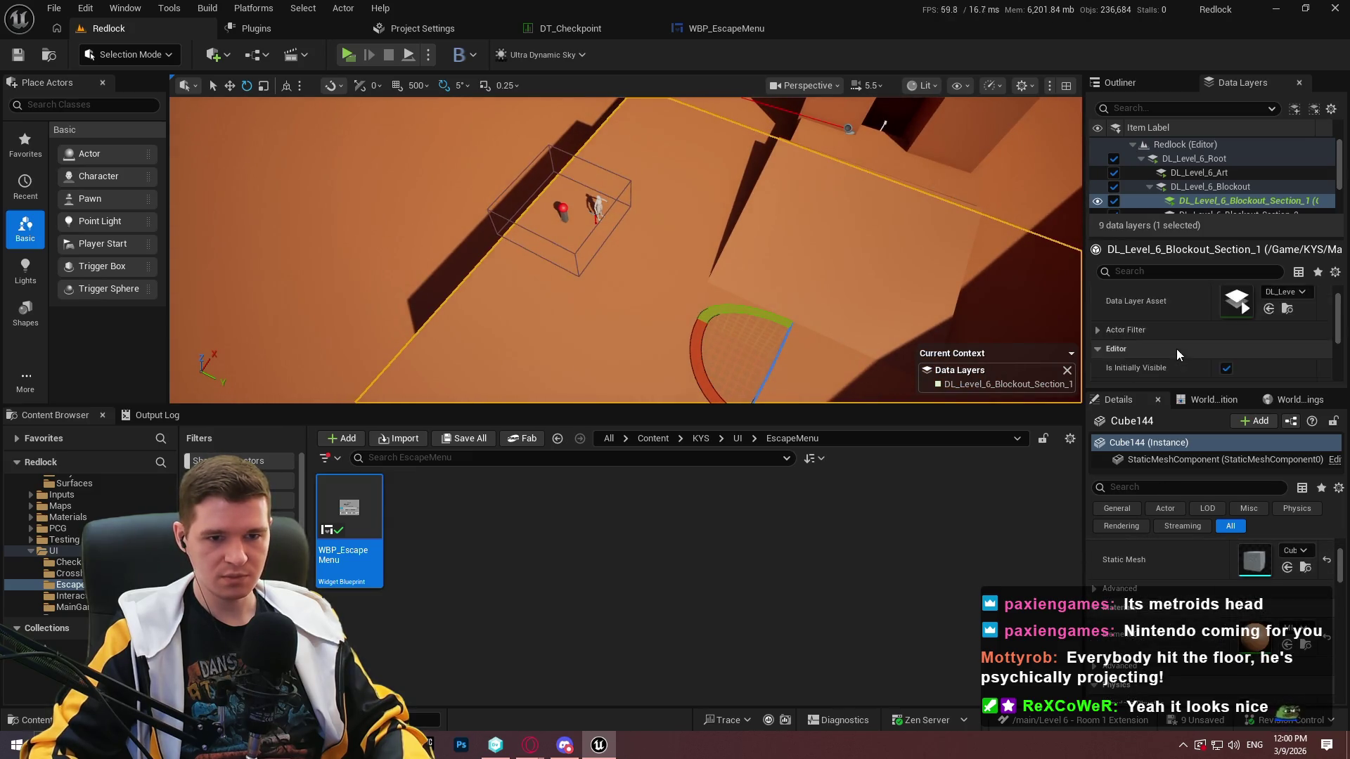
{"action": "scroll", "coordinate": [1169, 360], "scroll_direction": "down", "scroll_amount": 2}
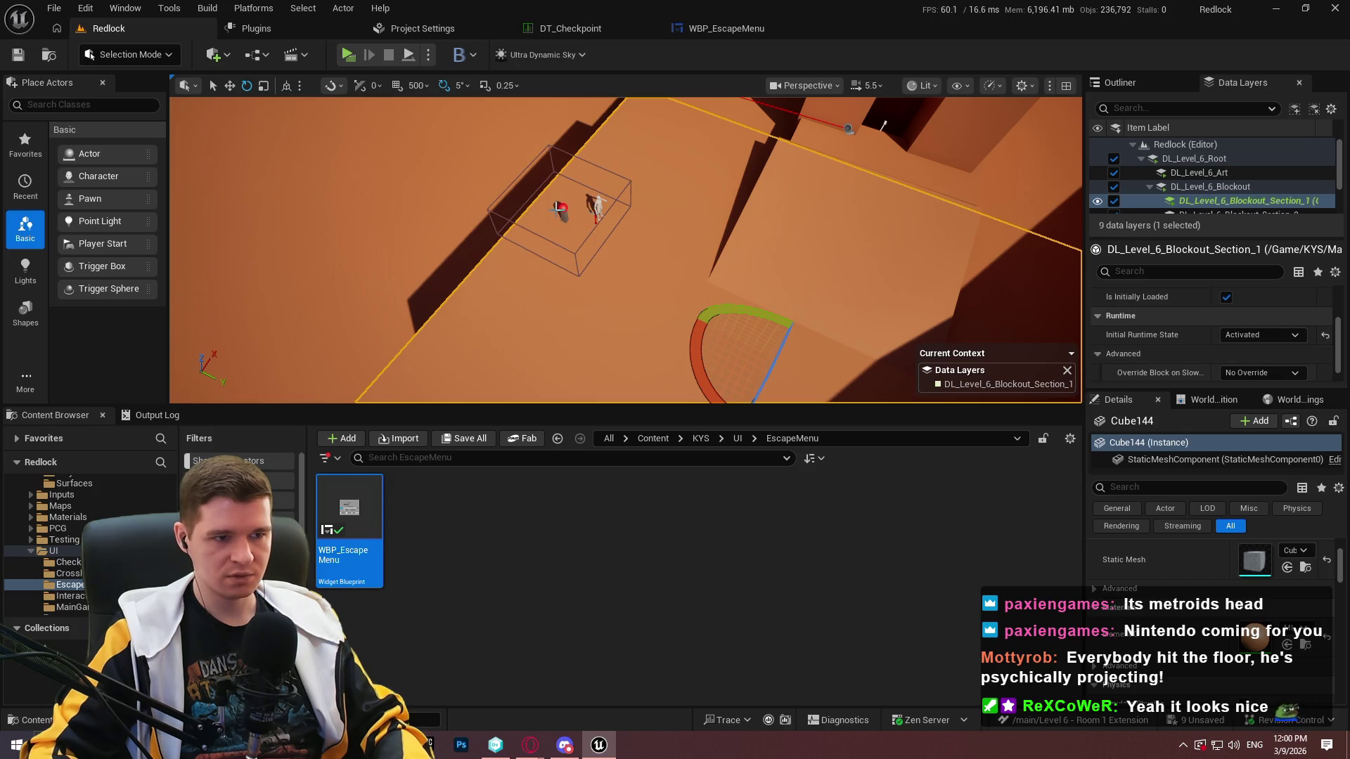
{"action": "left_click", "coordinate": [593, 234]}
{"action": "key", "text": "w"}
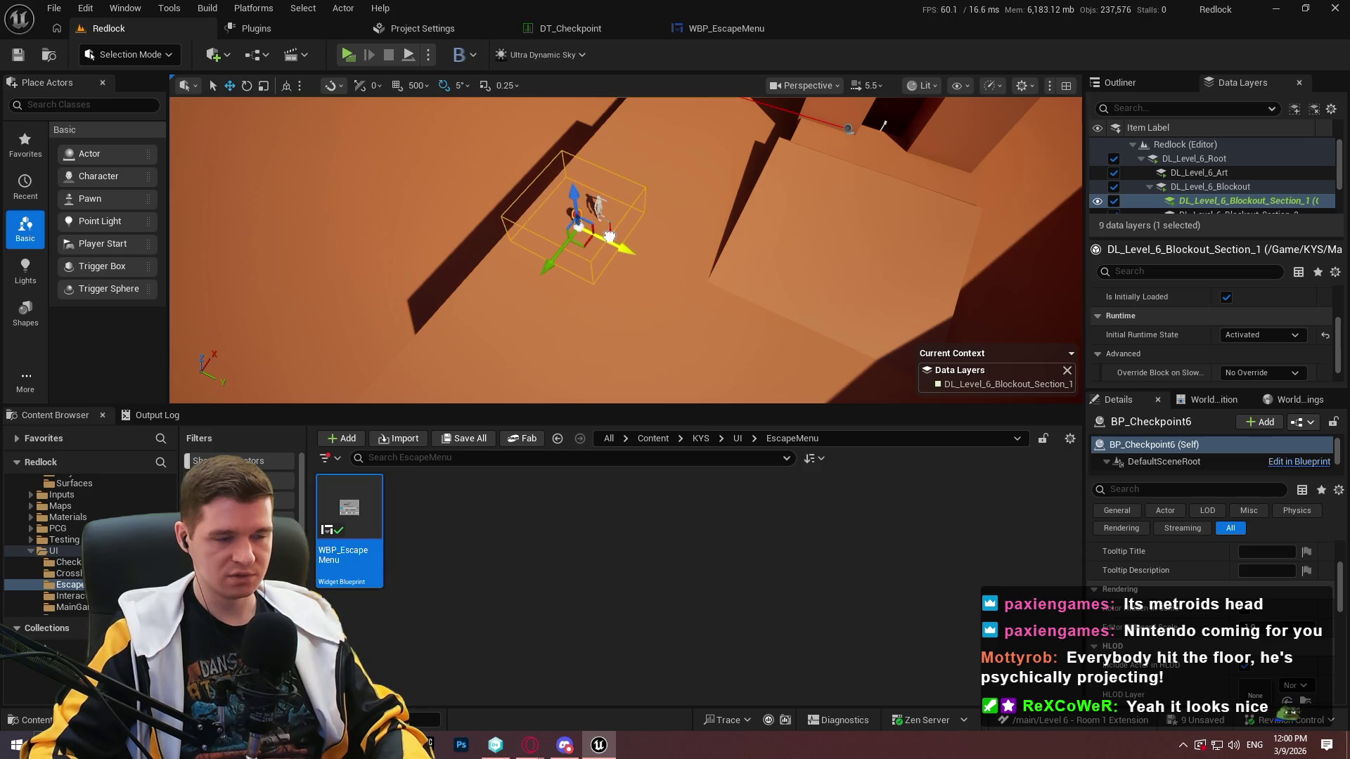
{"action": "scroll", "coordinate": [1209, 350], "scroll_direction": "up", "scroll_amount": 2}
{"action": "scroll", "coordinate": [1178, 442], "scroll_direction": "down", "scroll_amount": 3}
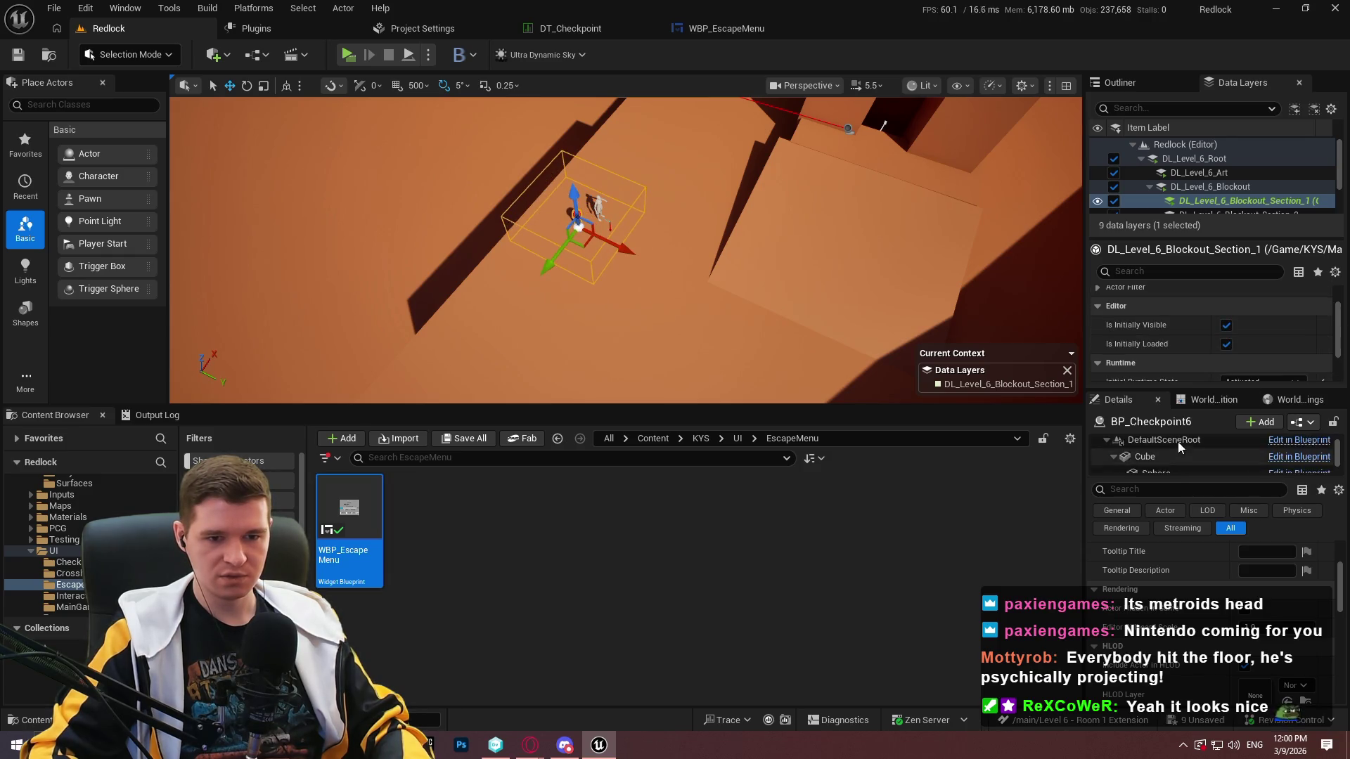
Move the checkpoint's UnlockBox component toward the raised block on its right.
{"action": "left_click", "coordinate": [1164, 464]}
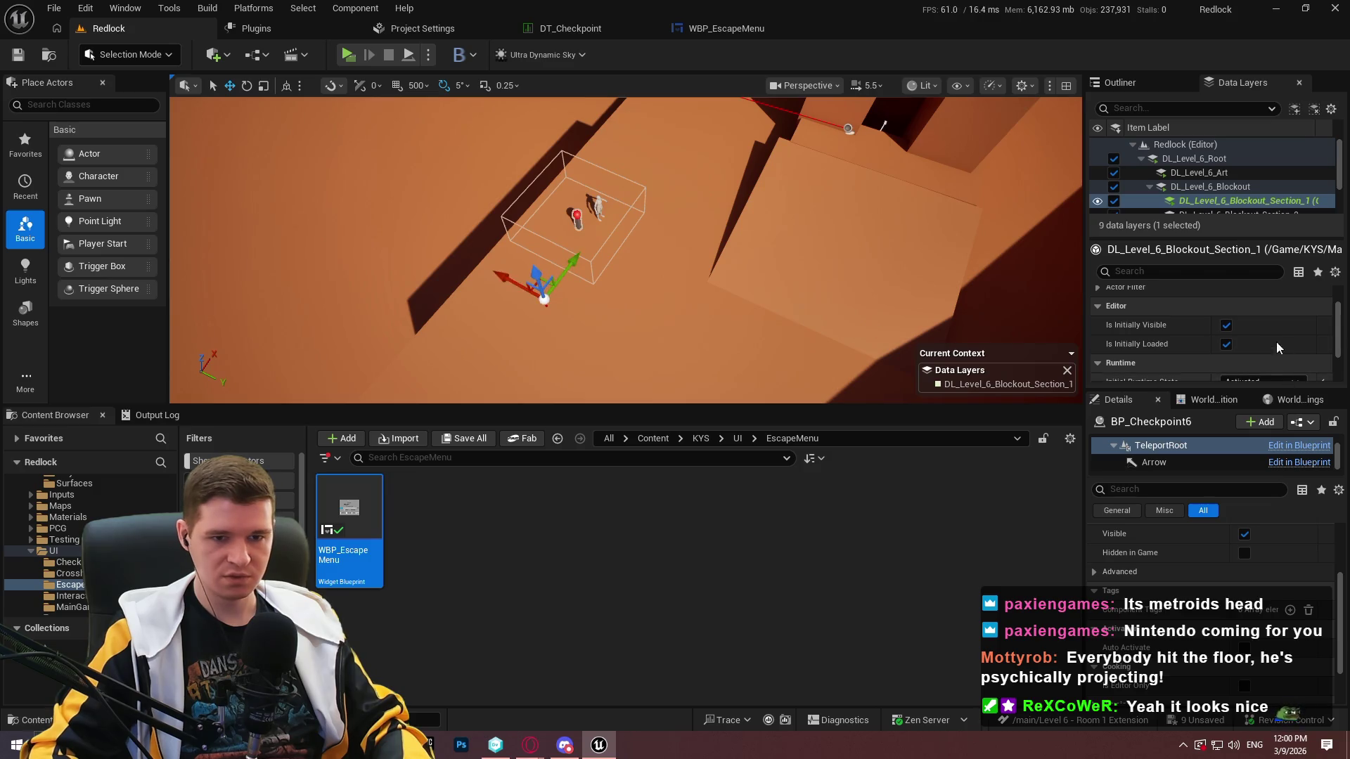
{"action": "scroll", "coordinate": [1279, 348], "scroll_direction": "down", "scroll_amount": 2}
{"action": "scroll", "coordinate": [1195, 457], "scroll_direction": "down", "scroll_amount": 3}
{"action": "left_click", "coordinate": [1157, 465]}
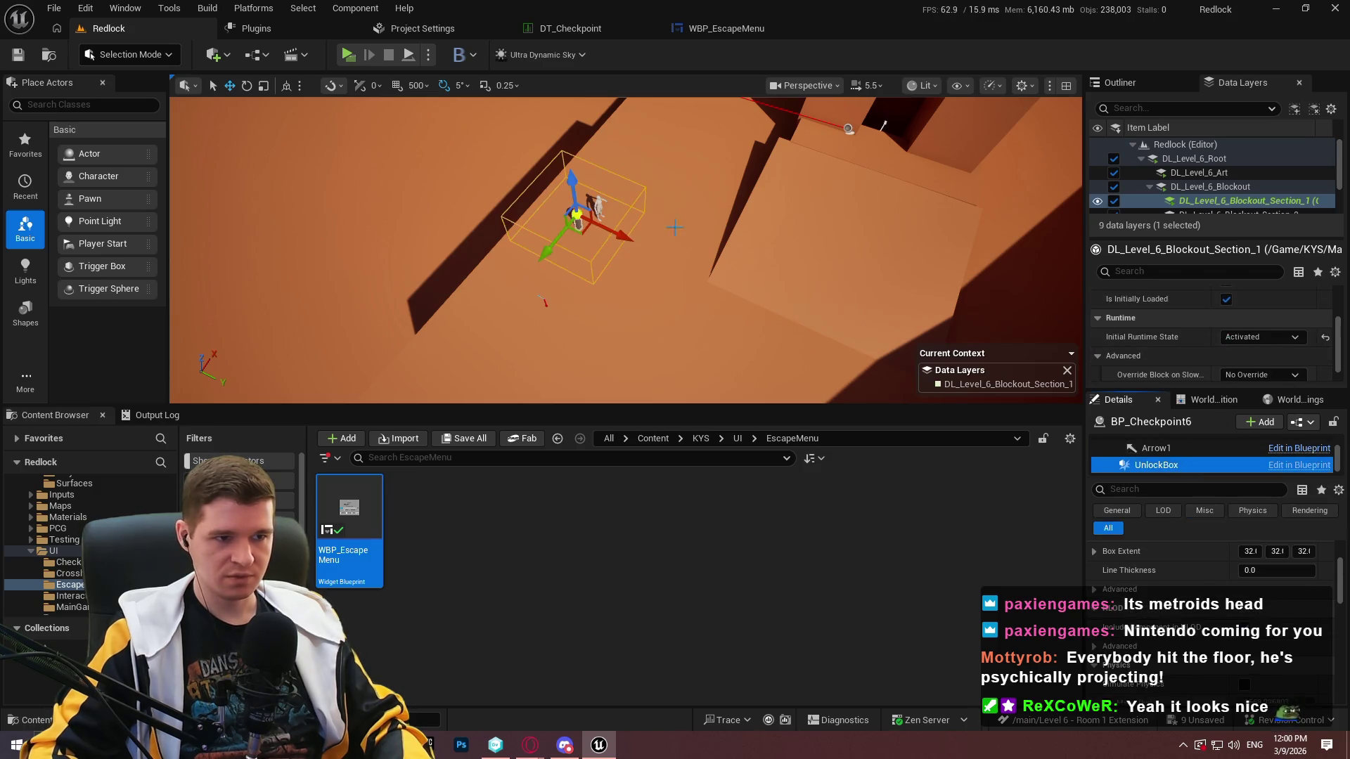
{"action": "mouse_move", "coordinate": [604, 231]}
{"action": "left_mouse_down"}
{"action": "mouse_move", "coordinate": [878, 373]}
{"action": "mouse_move", "coordinate": [816, 334]}
{"action": "left_mouse_up"}
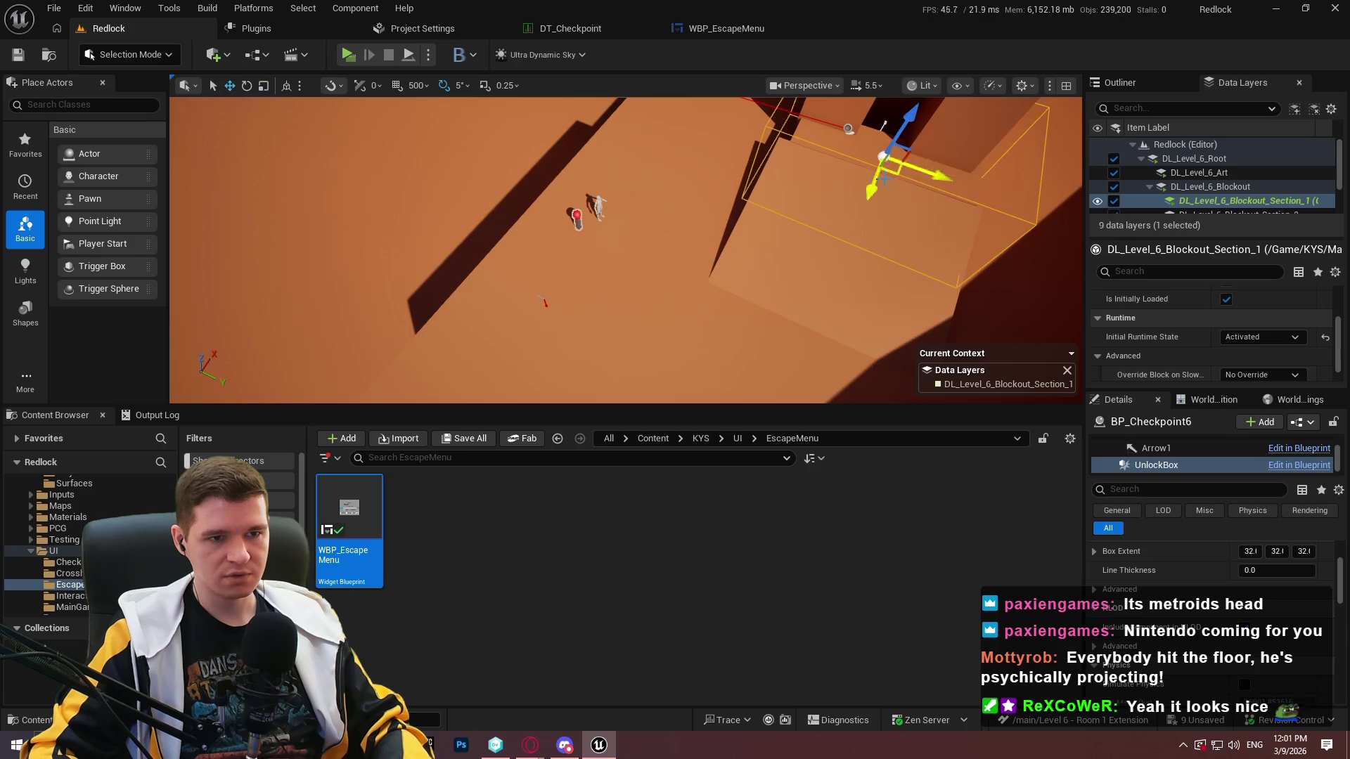
{"action": "key", "text": "f"}
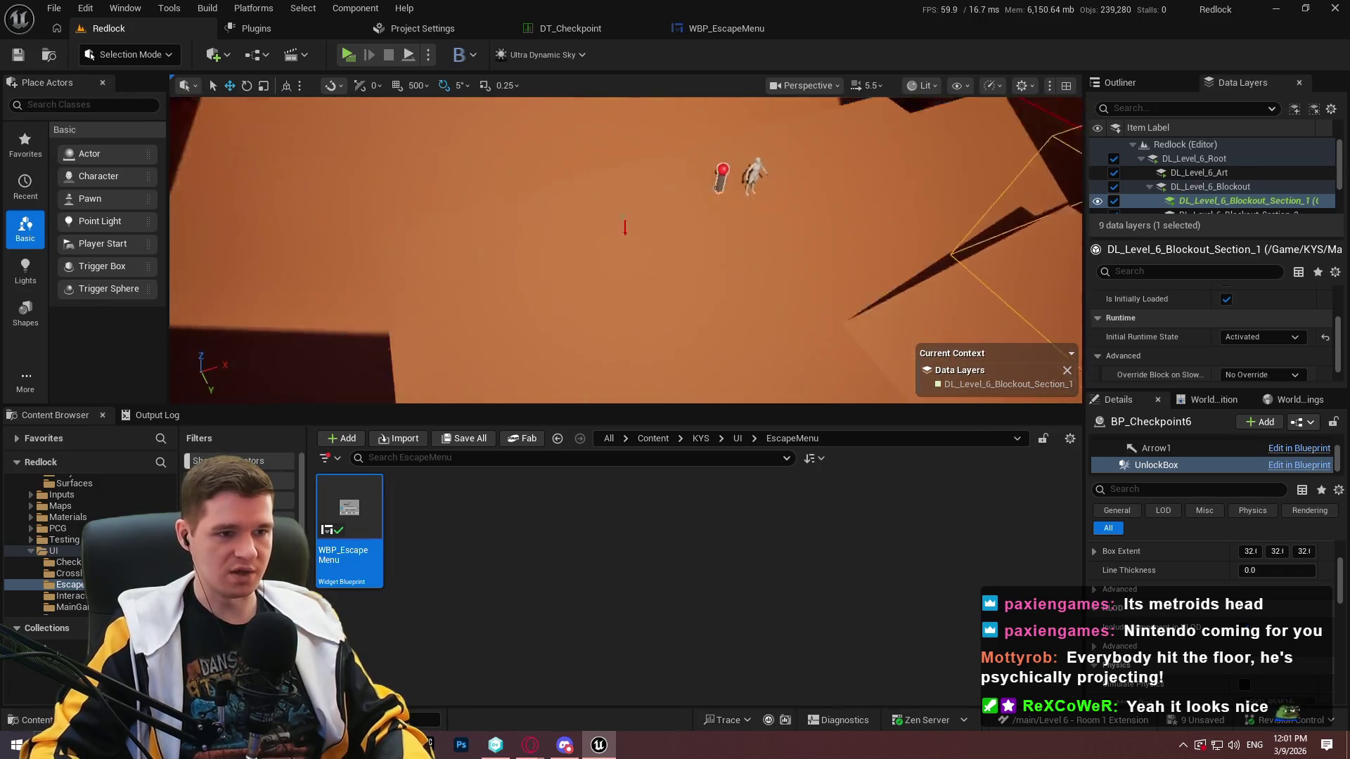
{"action": "left_click", "coordinate": [810, 226]}
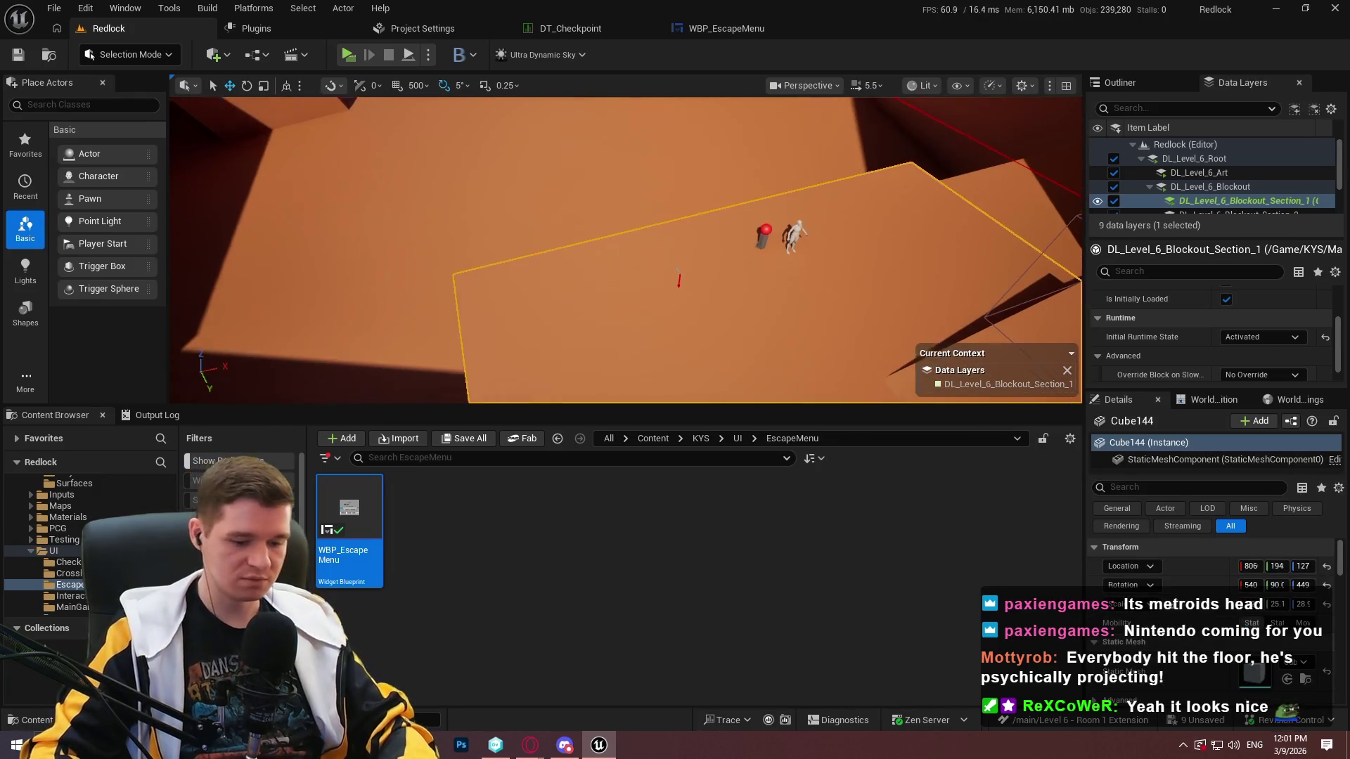
{"action": "key", "text": "F11"}
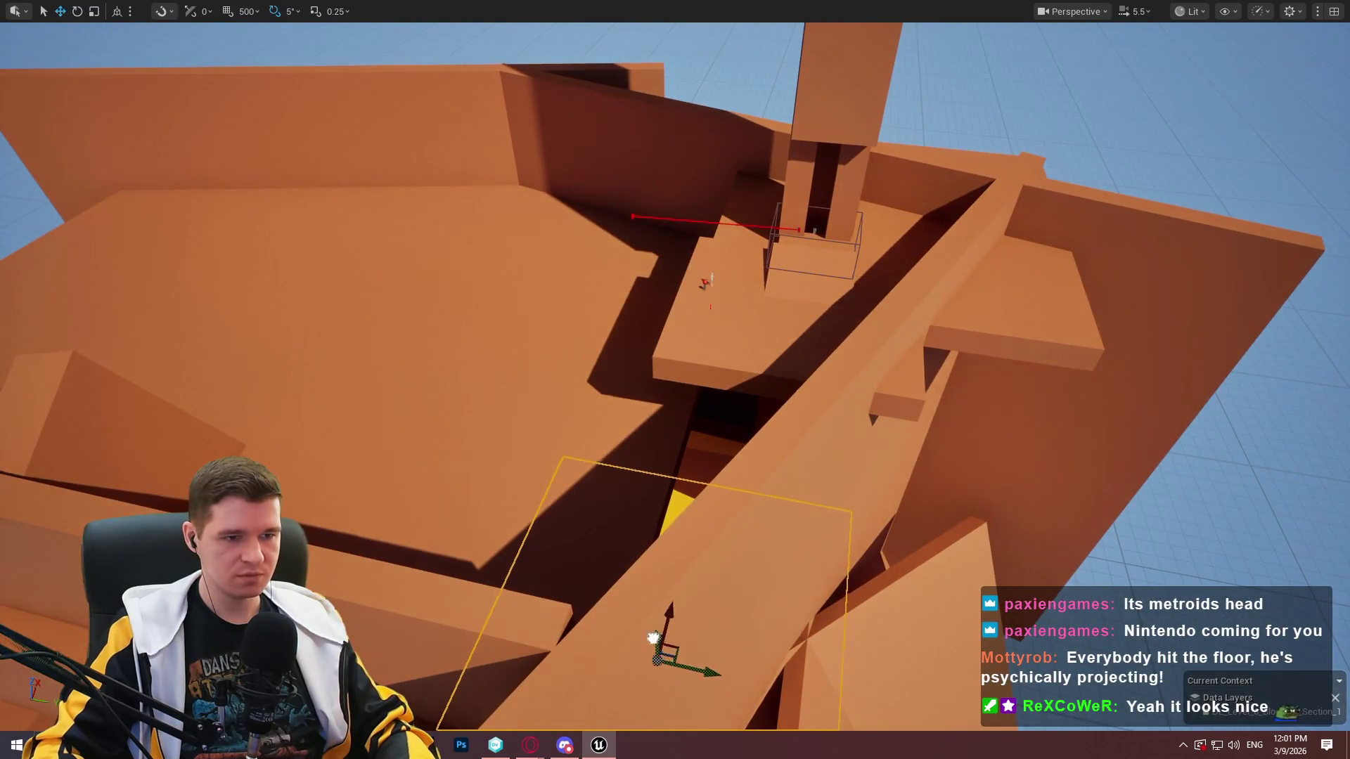
Frame the large yellow floor slab and stretch it slightly along one axis.
{"action": "left_click", "coordinate": [613, 312]}
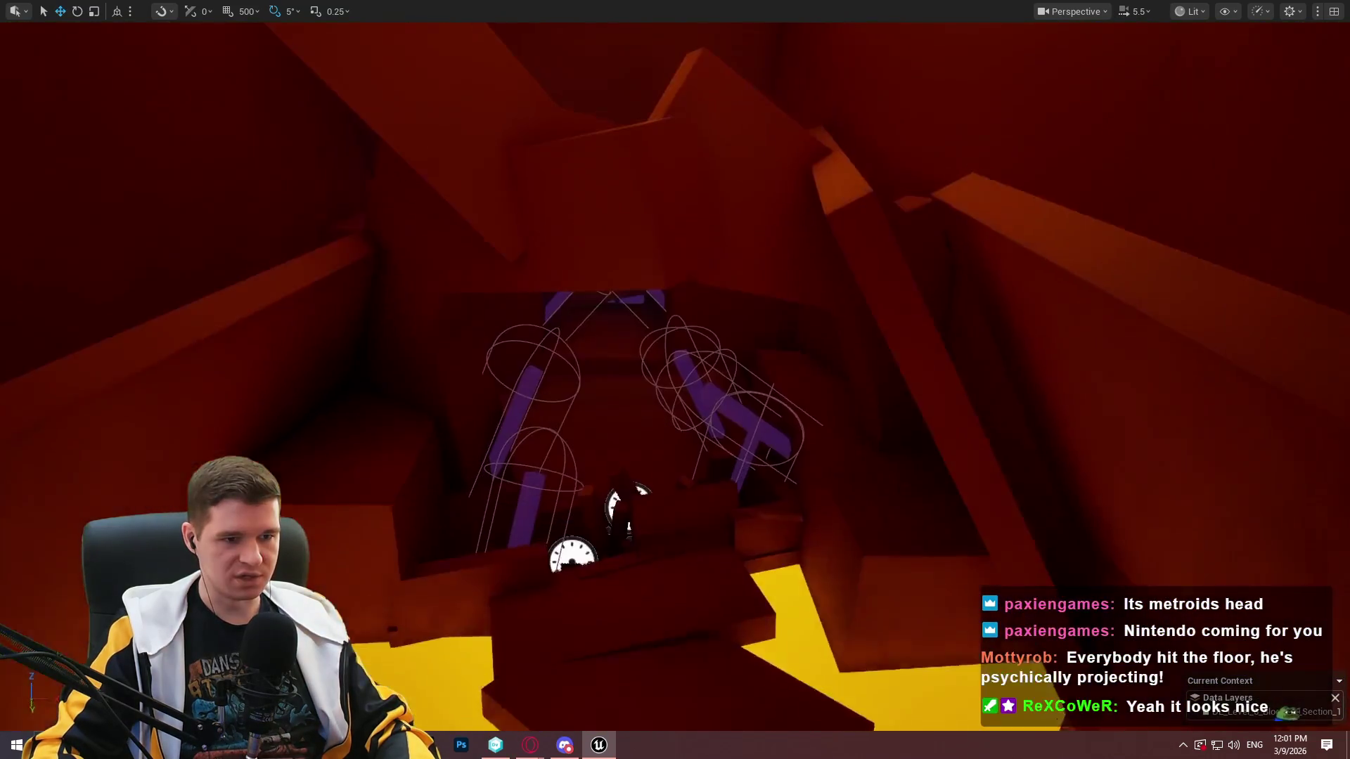
{"action": "key", "text": "f"}
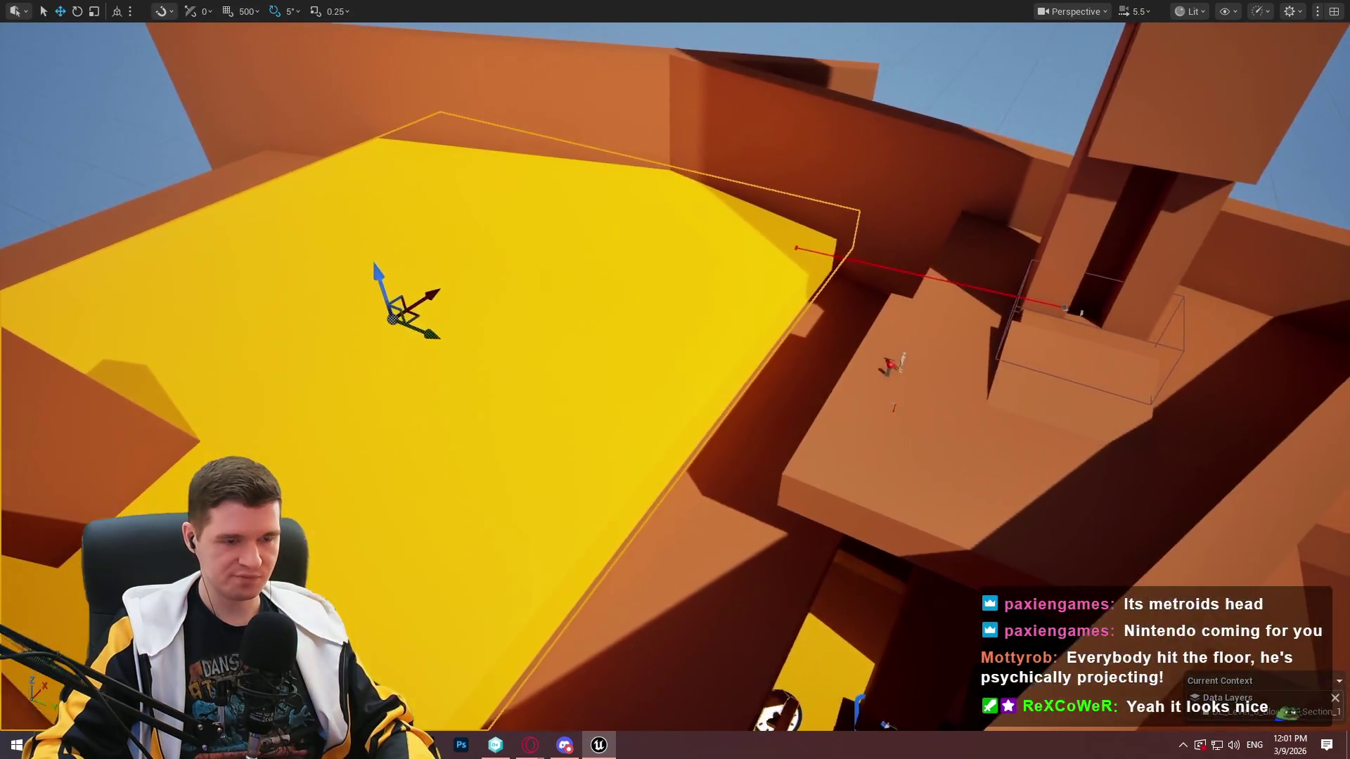
{"action": "key", "text": "f"}
{"action": "key", "text": "r"}
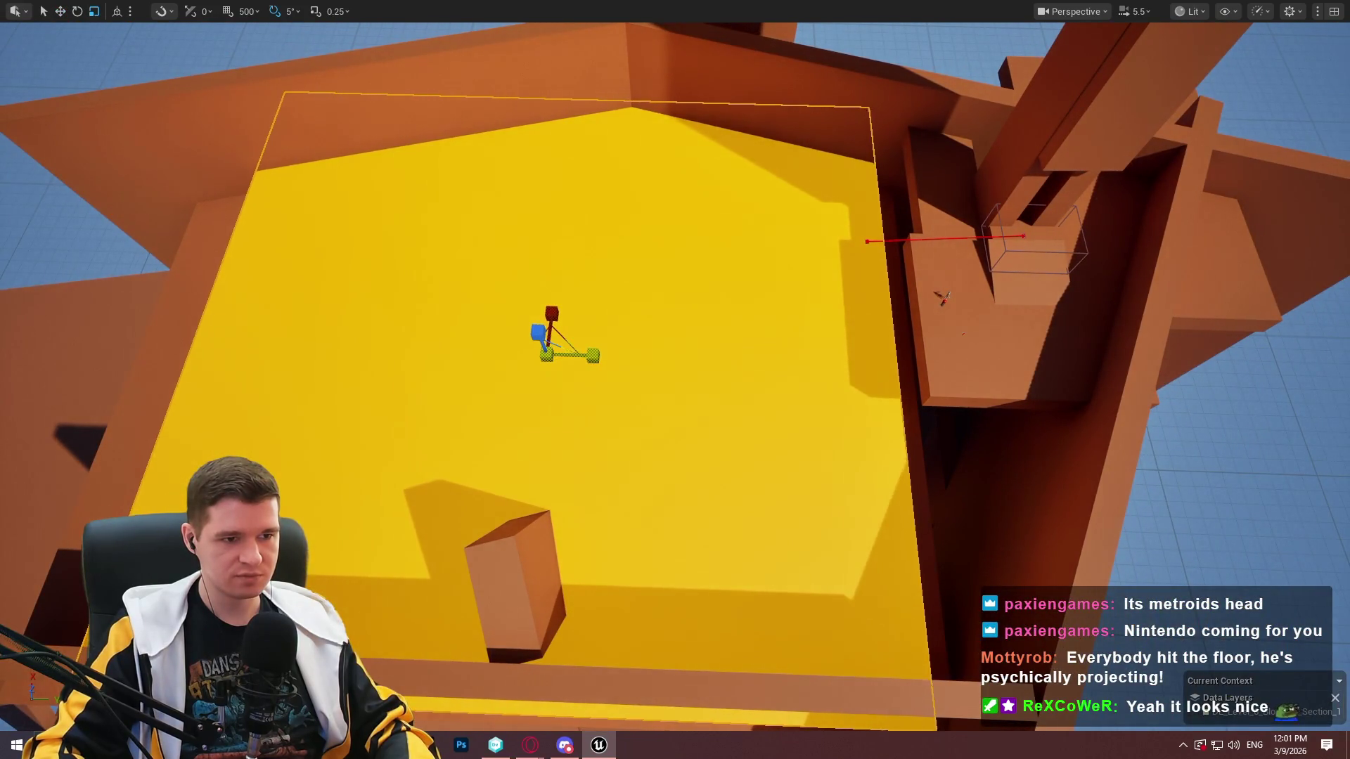
{"action": "left_click_drag", "start_coordinate": [568, 357], "coordinate": [587, 355]}
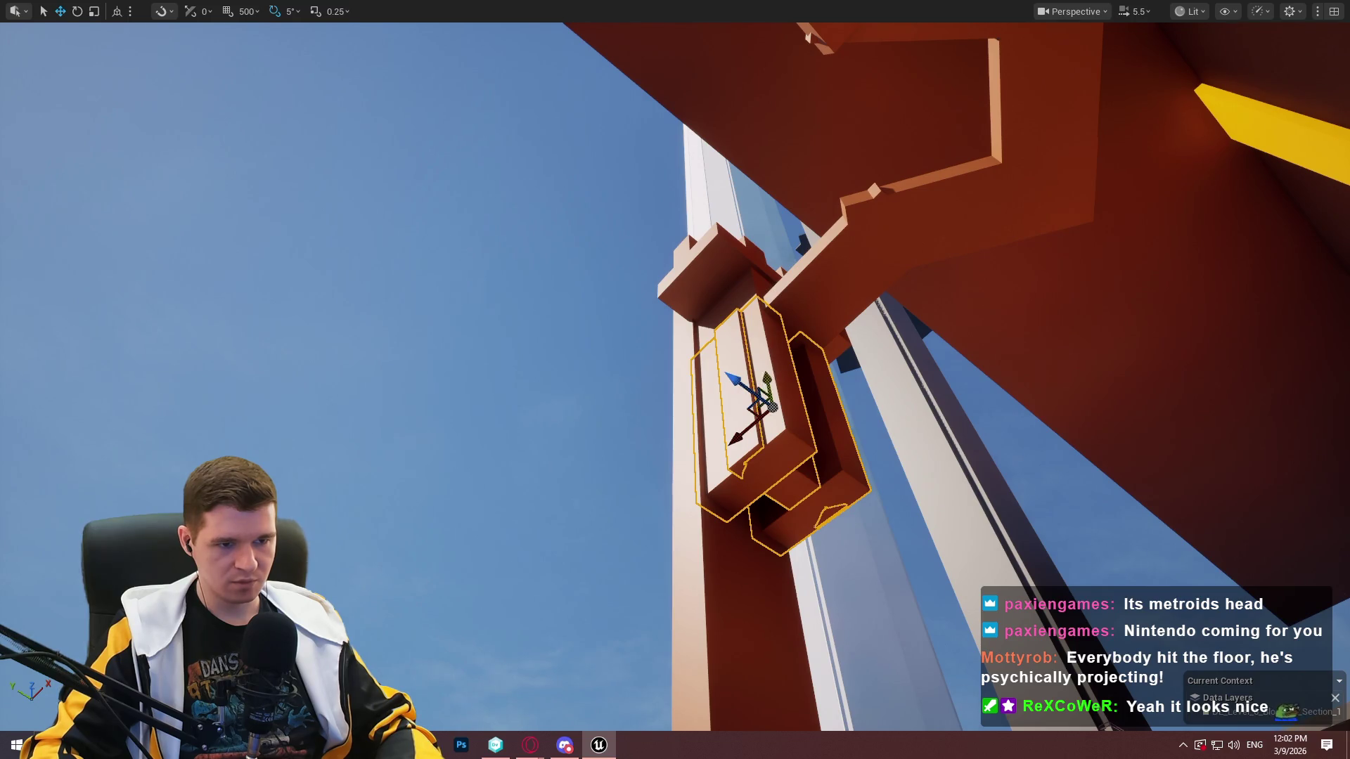
Slide the orange bracket down the pale pillar.
{"action": "left_click_drag", "start_coordinate": [759, 397], "coordinate": [793, 645]}
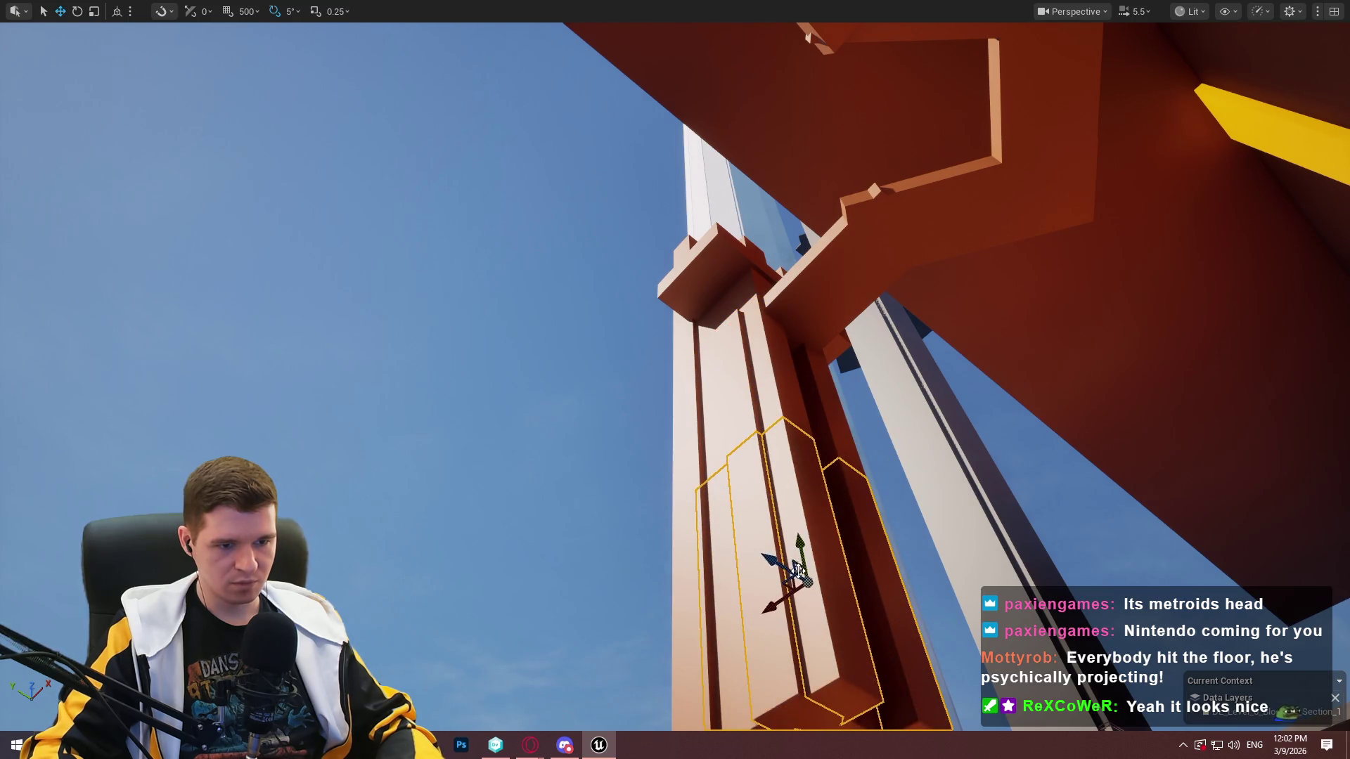
{"action": "key", "text": "f"}
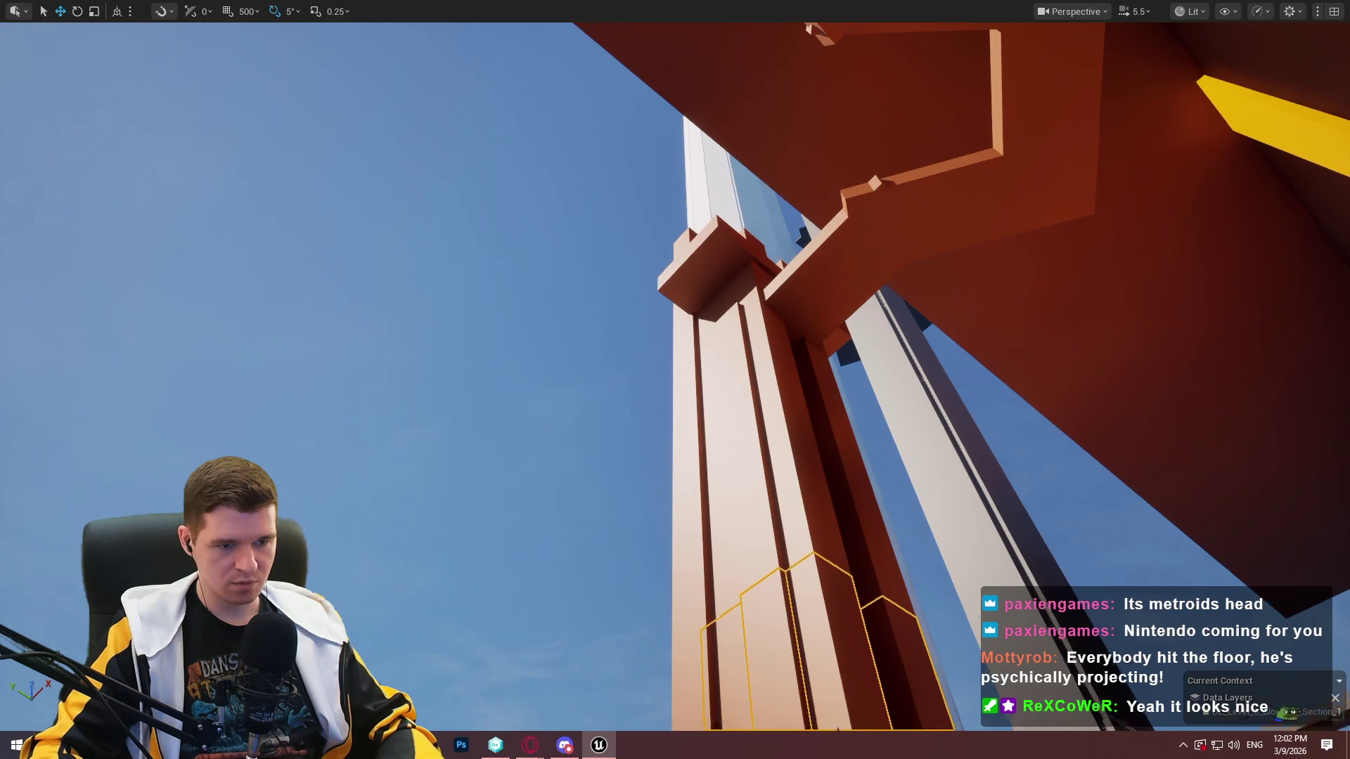
{"action": "left_click_drag", "start_coordinate": [829, 363], "coordinate": [837, 535]}
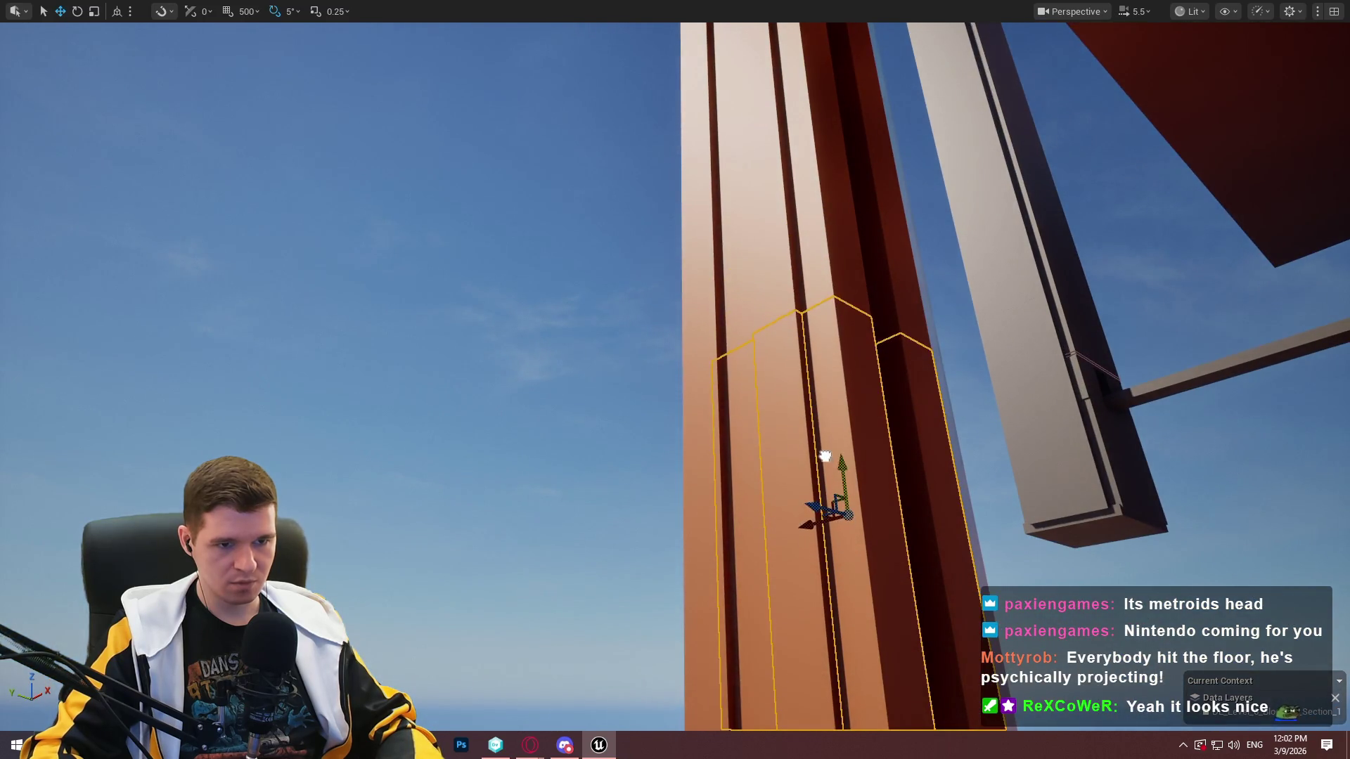
{"action": "mouse_move", "coordinate": [875, 637]}
{"action": "left_mouse_down"}
{"action": "mouse_move", "coordinate": [898, 527]}
{"action": "mouse_move", "coordinate": [865, 223]}
{"action": "mouse_move", "coordinate": [837, 296]}
{"action": "mouse_move", "coordinate": [837, 492]}
{"action": "mouse_move", "coordinate": [830, 422]}
{"action": "mouse_move", "coordinate": [833, 492]}
{"action": "mouse_move", "coordinate": [830, 422]}
{"action": "mouse_move", "coordinate": [809, 422]}
{"action": "mouse_move", "coordinate": [809, 464]}
{"action": "mouse_move", "coordinate": [808, 394]}
{"action": "mouse_move", "coordinate": [808, 468]}
{"action": "left_mouse_up"}
Raise the floor section into a floating platform, then fly past the mannequin through the doorway.
{"action": "left_click_drag", "start_coordinate": [798, 541], "coordinate": [798, 172]}
{"action": "key", "text": "f"}
{"action": "mouse_move", "coordinate": [728, 431]}
{"action": "left_mouse_down"}
{"action": "mouse_move", "coordinate": [728, 450]}
{"action": "mouse_move", "coordinate": [703, 436]}
{"action": "mouse_move", "coordinate": [727, 432]}
{"action": "mouse_move", "coordinate": [697, 410]}
{"action": "mouse_move", "coordinate": [752, 492]}
{"action": "mouse_move", "coordinate": [797, 677]}
{"action": "left_mouse_up"}
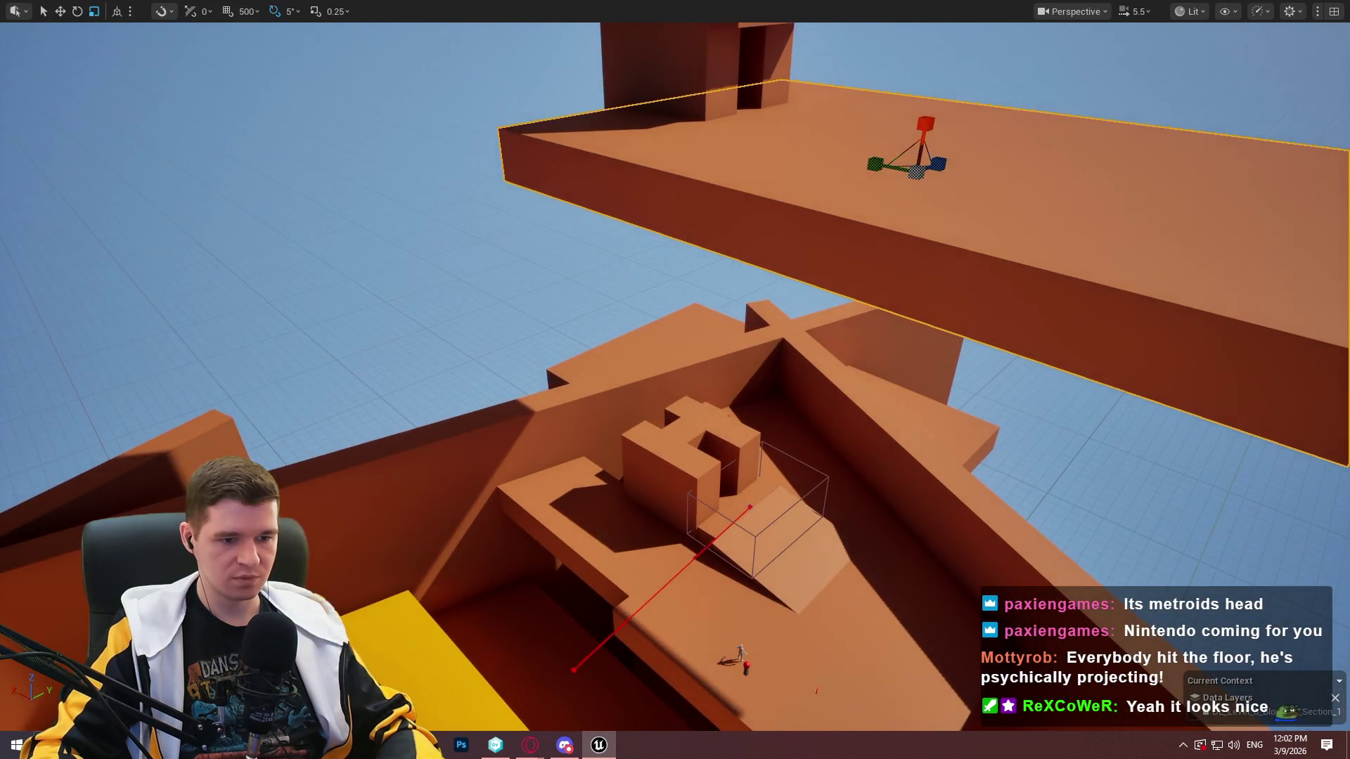
{"action": "left_click", "coordinate": [797, 677]}
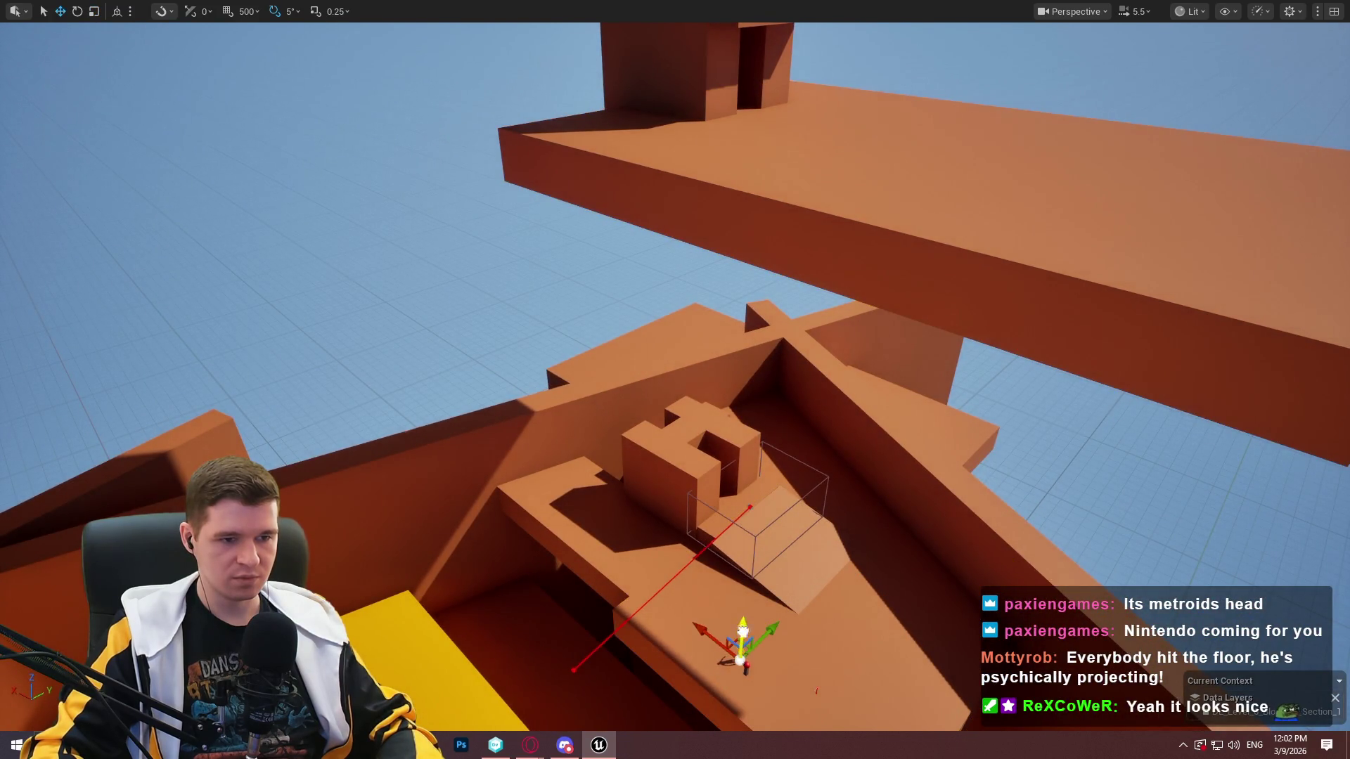
{"action": "key", "text": "f"}
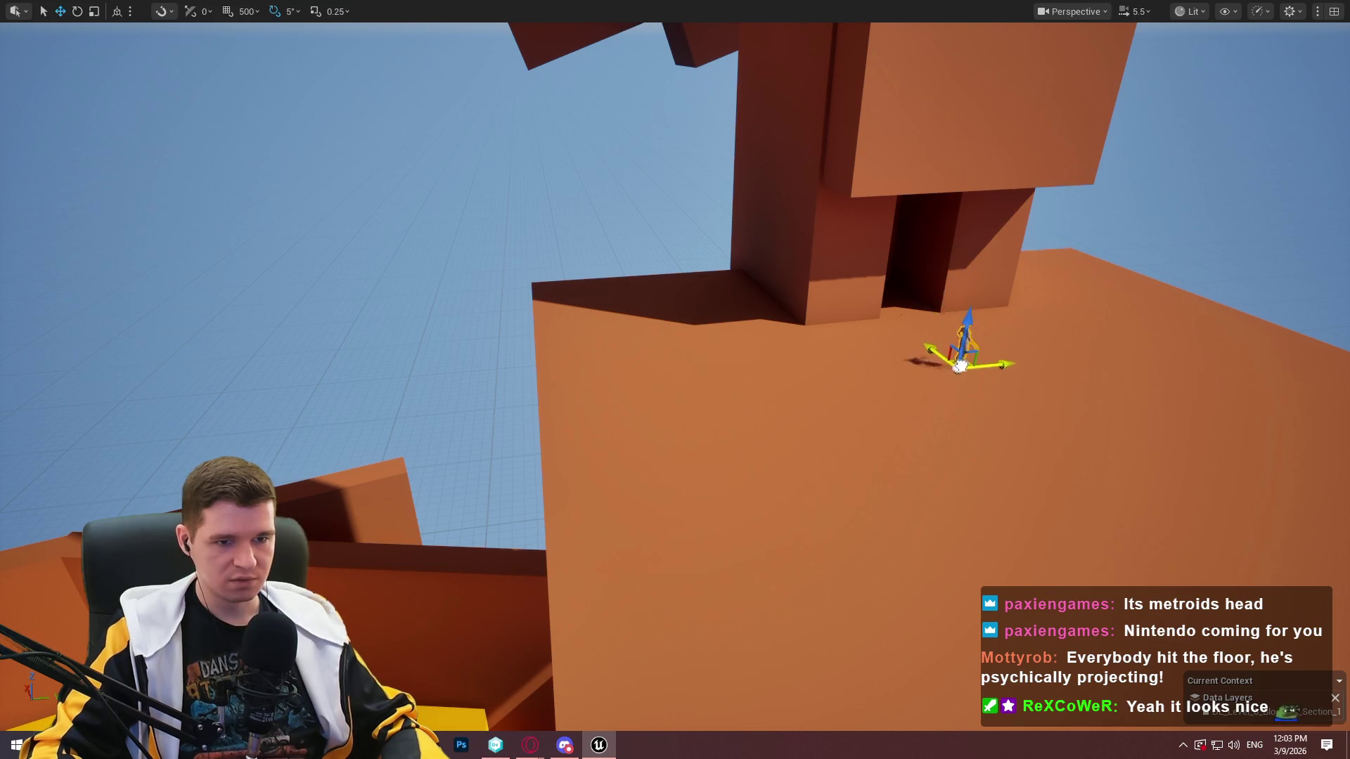
{"action": "key", "text": "w"}
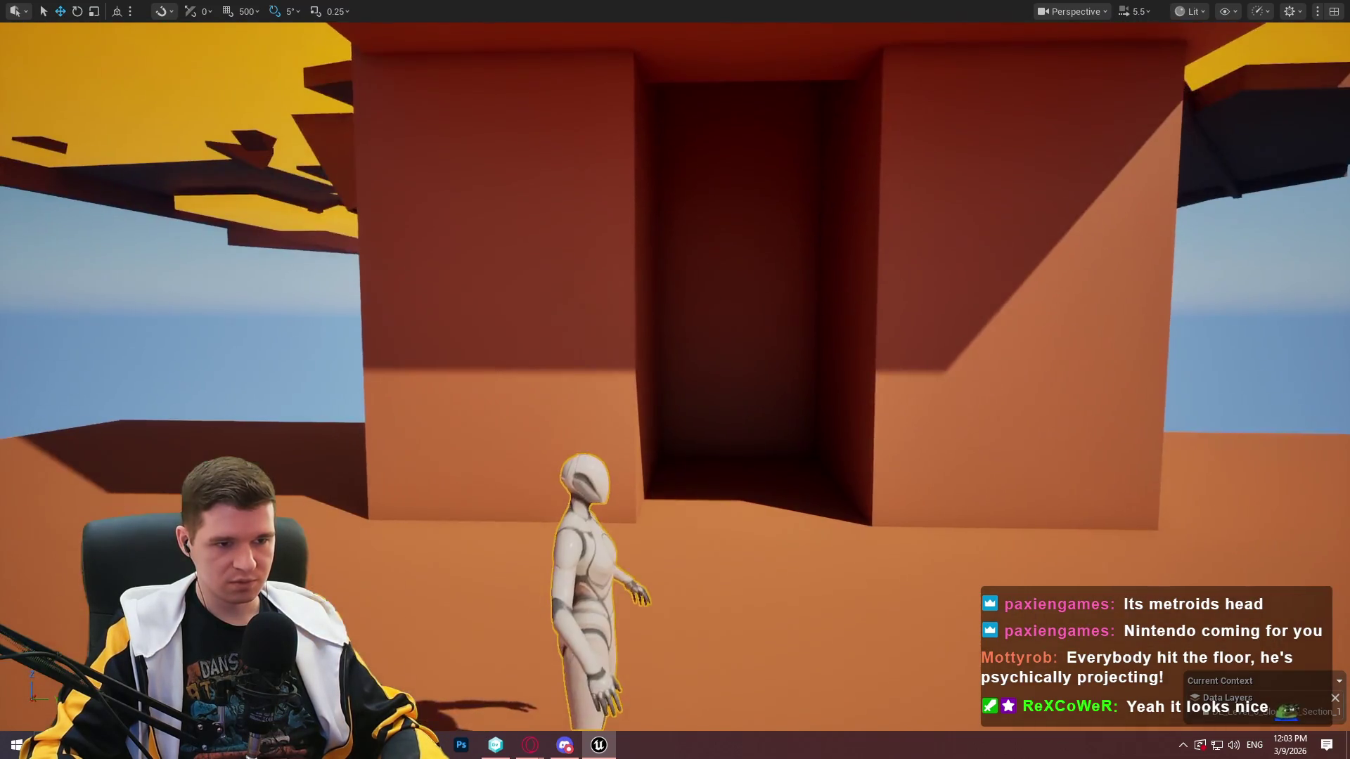
{"action": "key", "text": "s"}
{"action": "key", "text": "w"}
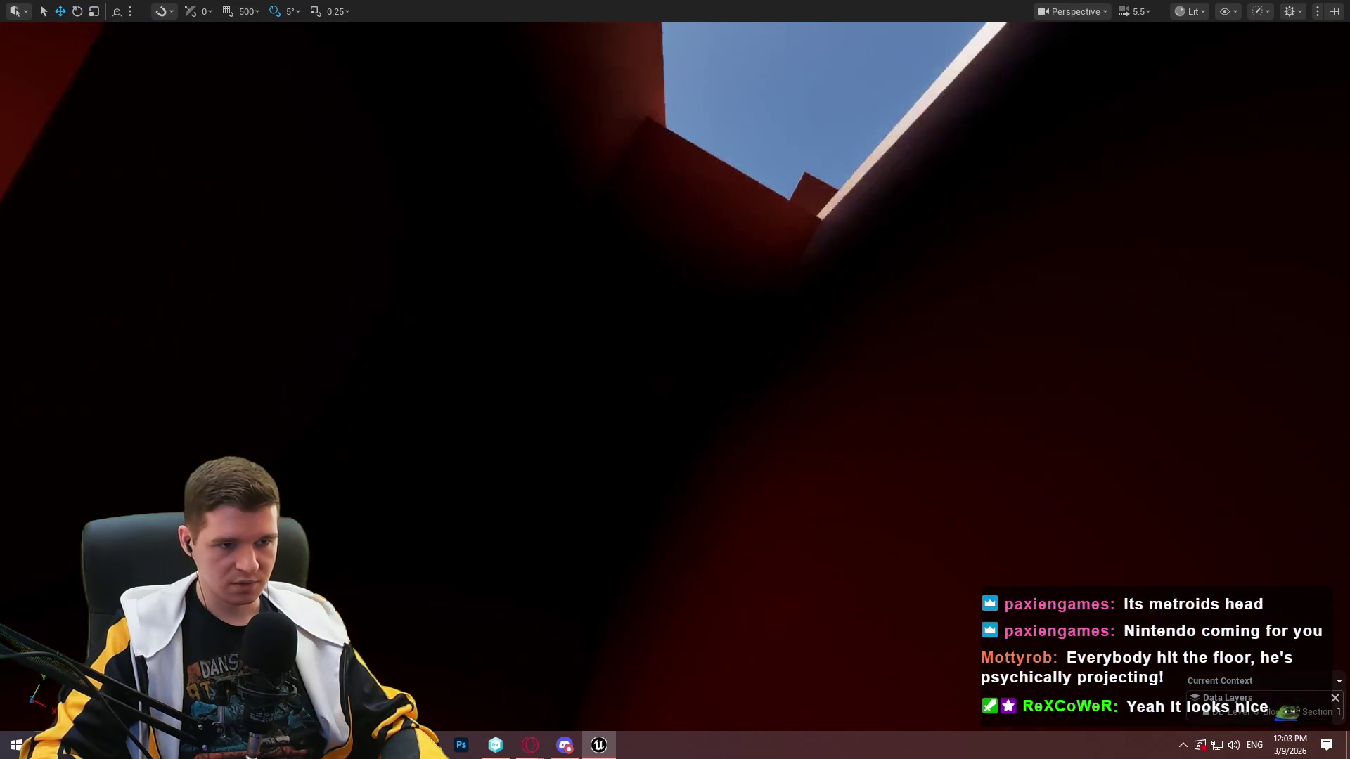
{"action": "key", "text": "w"}
{"action": "key", "text": "w"}
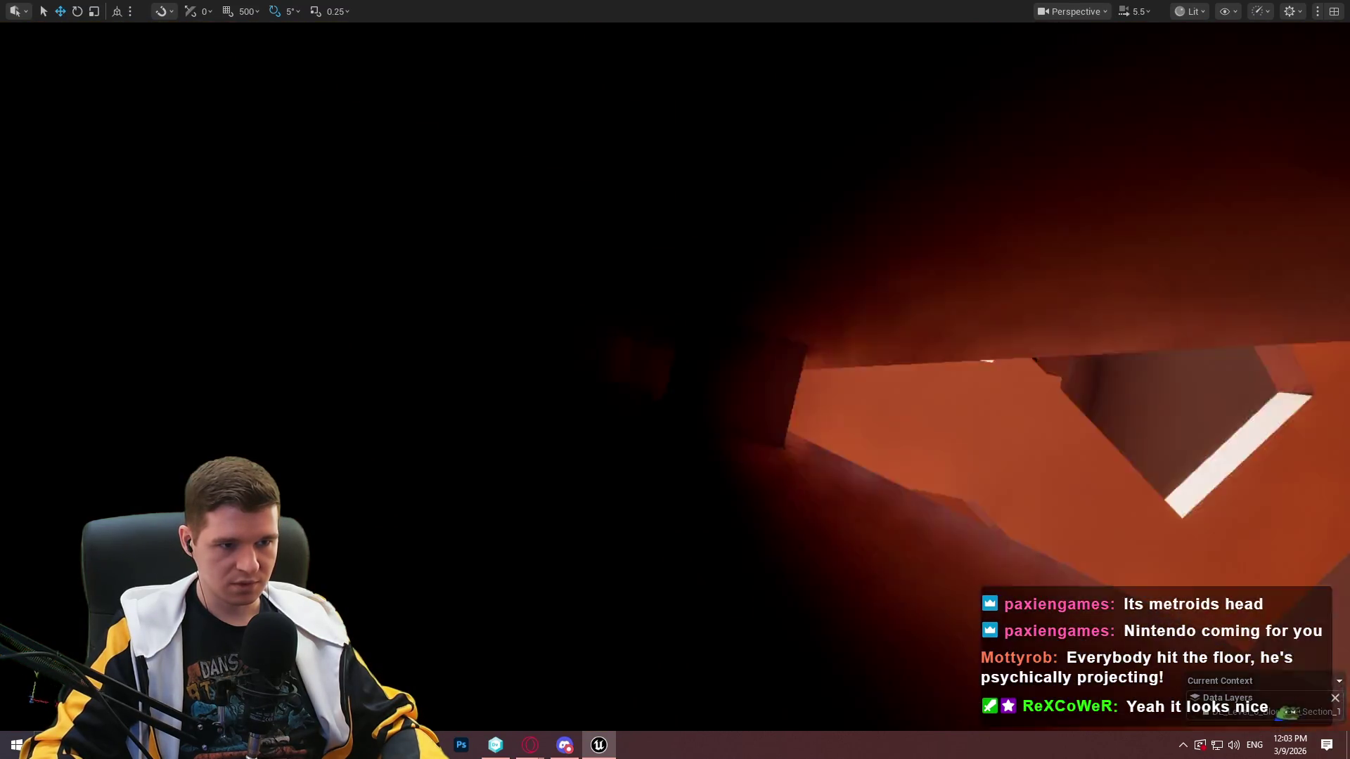
{"action": "key", "text": "w"}
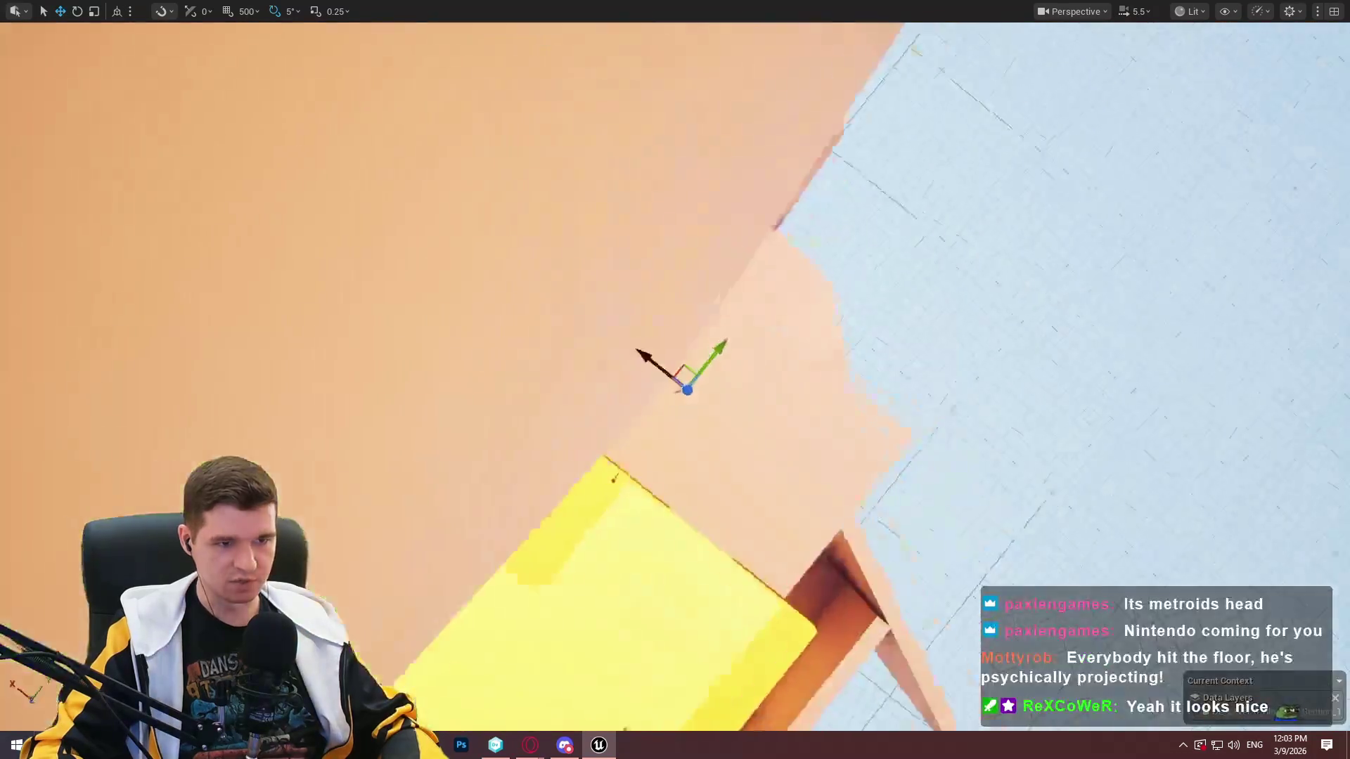
{"action": "key", "text": "w"}
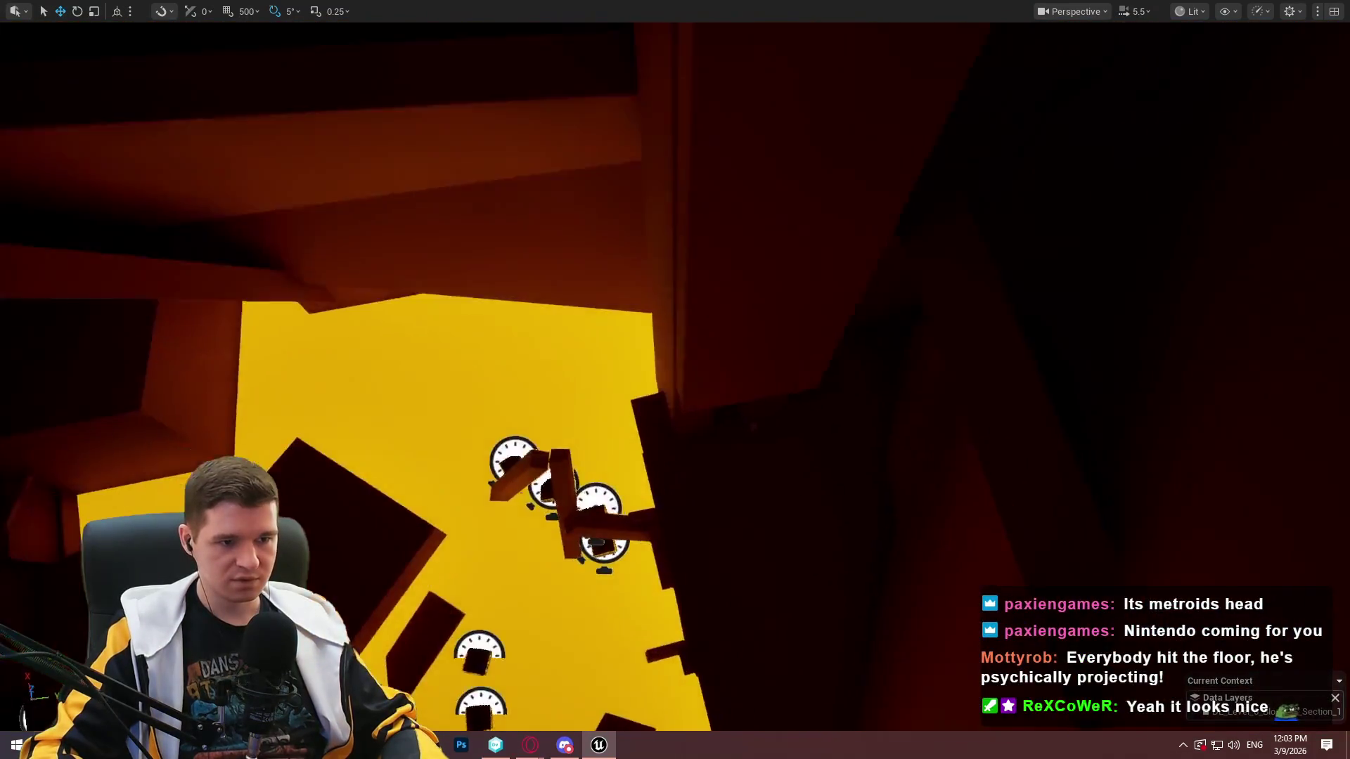
{"action": "left_click", "coordinate": [807, 270]}
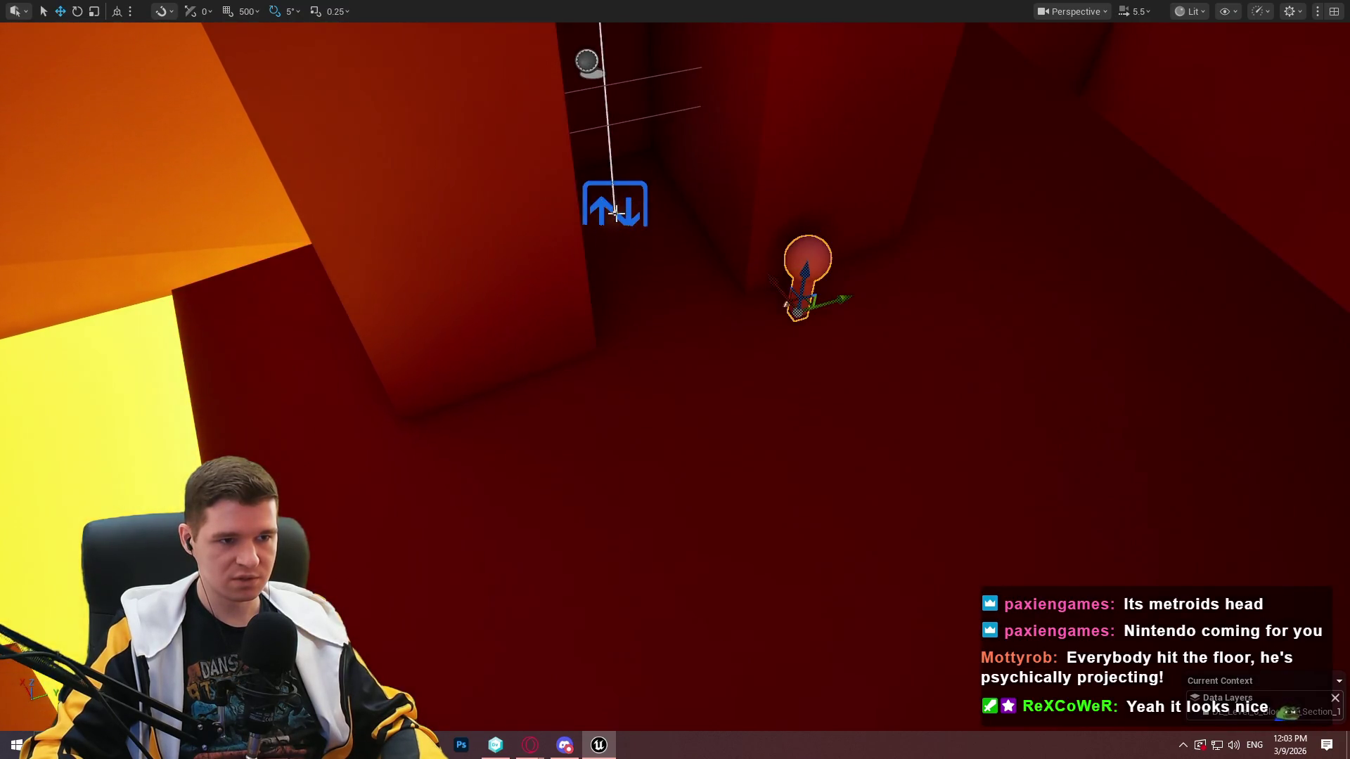
{"action": "mouse_move", "coordinate": [786, 304]}
{"action": "left_mouse_down"}
{"action": "mouse_move", "coordinate": [675, 247]}
{"action": "mouse_move", "coordinate": [757, 114]}
{"action": "mouse_move", "coordinate": [634, 189]}
{"action": "mouse_move", "coordinate": [740, 432]}
{"action": "mouse_move", "coordinate": [696, 380]}
{"action": "mouse_move", "coordinate": [636, 44]}
{"action": "left_mouse_up"}
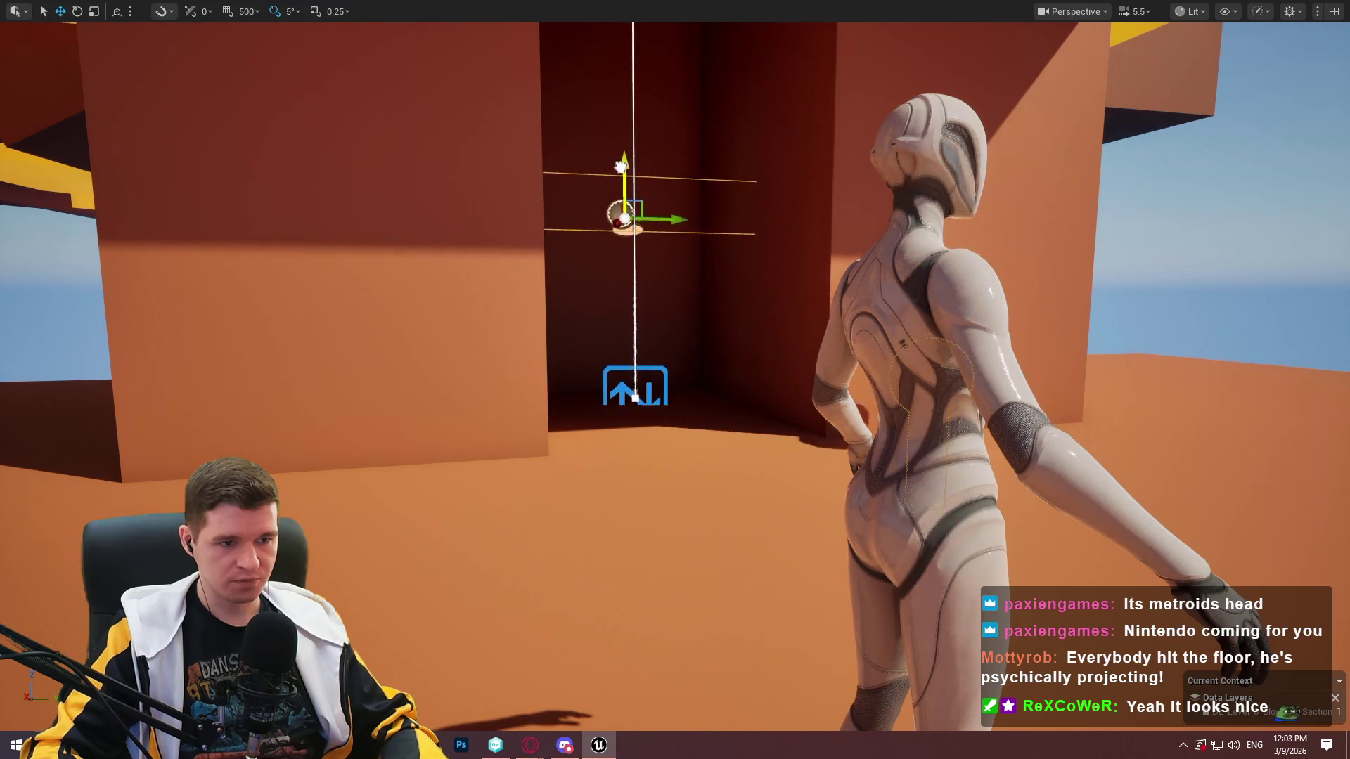
{"action": "left_click_drag", "start_coordinate": [625, 158], "coordinate": [720, 211]}
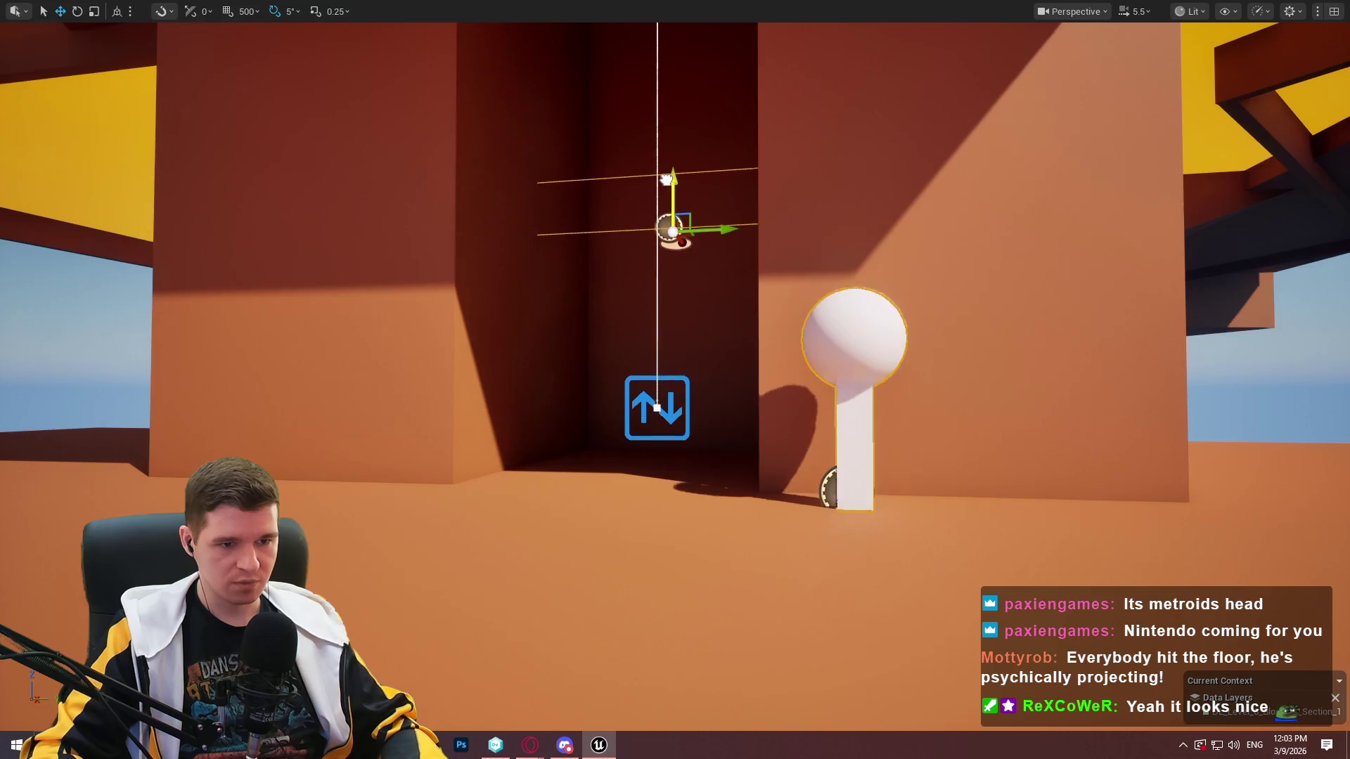
{"action": "mouse_move", "coordinate": [658, 191]}
{"action": "left_mouse_down"}
{"action": "mouse_move", "coordinate": [650, 162]}
{"action": "mouse_move", "coordinate": [671, 246]}
{"action": "mouse_move", "coordinate": [664, 218]}
{"action": "mouse_move", "coordinate": [675, 235]}
{"action": "mouse_move", "coordinate": [664, 225]}
{"action": "mouse_move", "coordinate": [672, 236]}
{"action": "mouse_move", "coordinate": [575, 354]}
{"action": "left_mouse_up"}
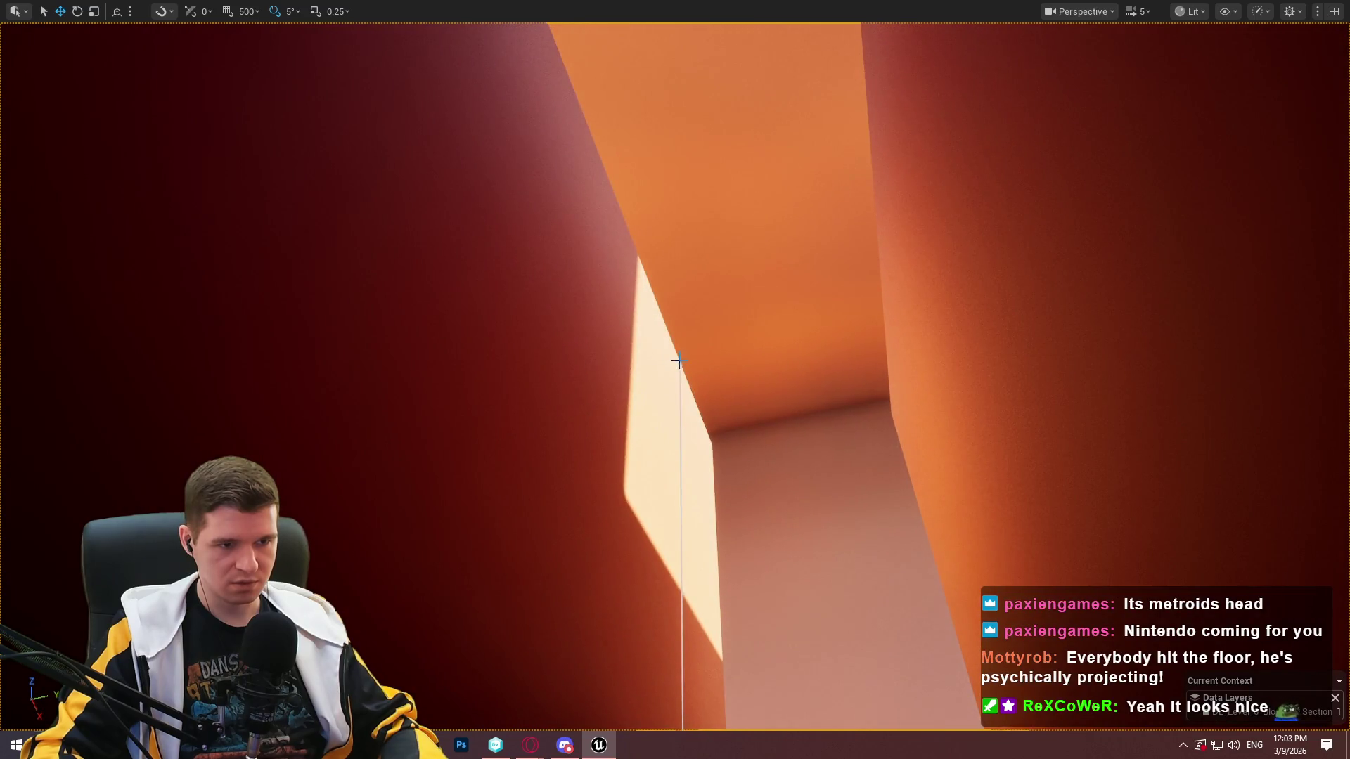